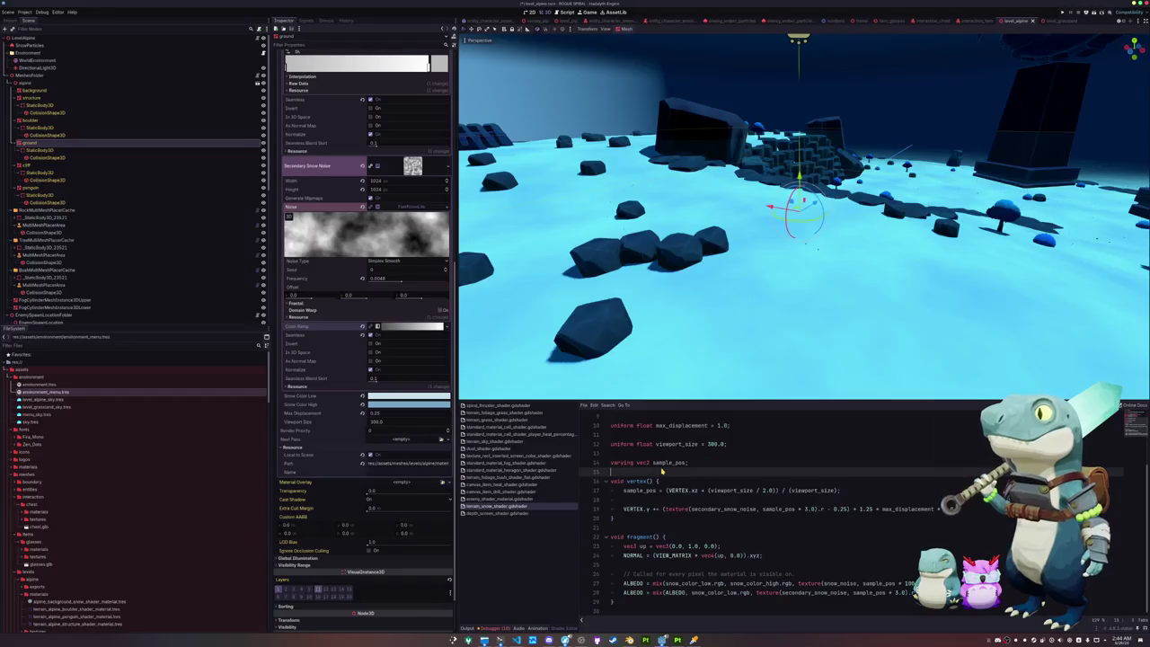
Step: Orbit the 3D view toward the rock field and select the SnowParticles node
{"action": "scroll", "coordinate": [678, 297], "scroll_direction": "down", "scroll_amount": 5}
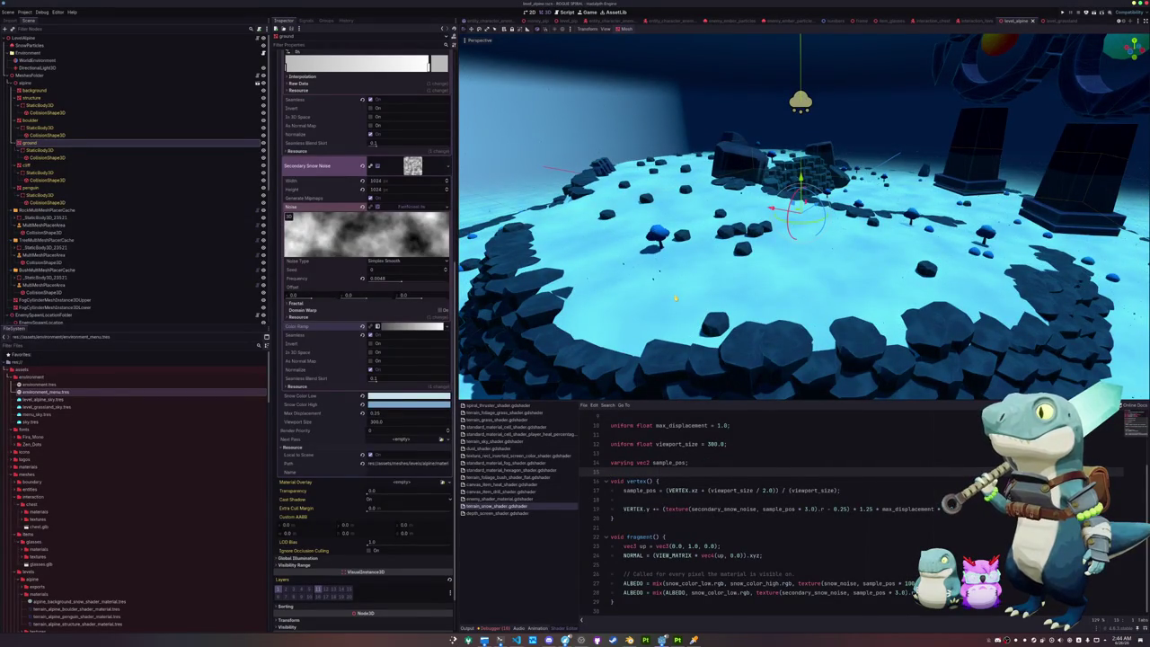
{"action": "scroll", "coordinate": [661, 296], "scroll_direction": "up", "scroll_amount": 5}
{"action": "middle_click_drag", "start_coordinate": [661, 295], "coordinate": [449, 224]}
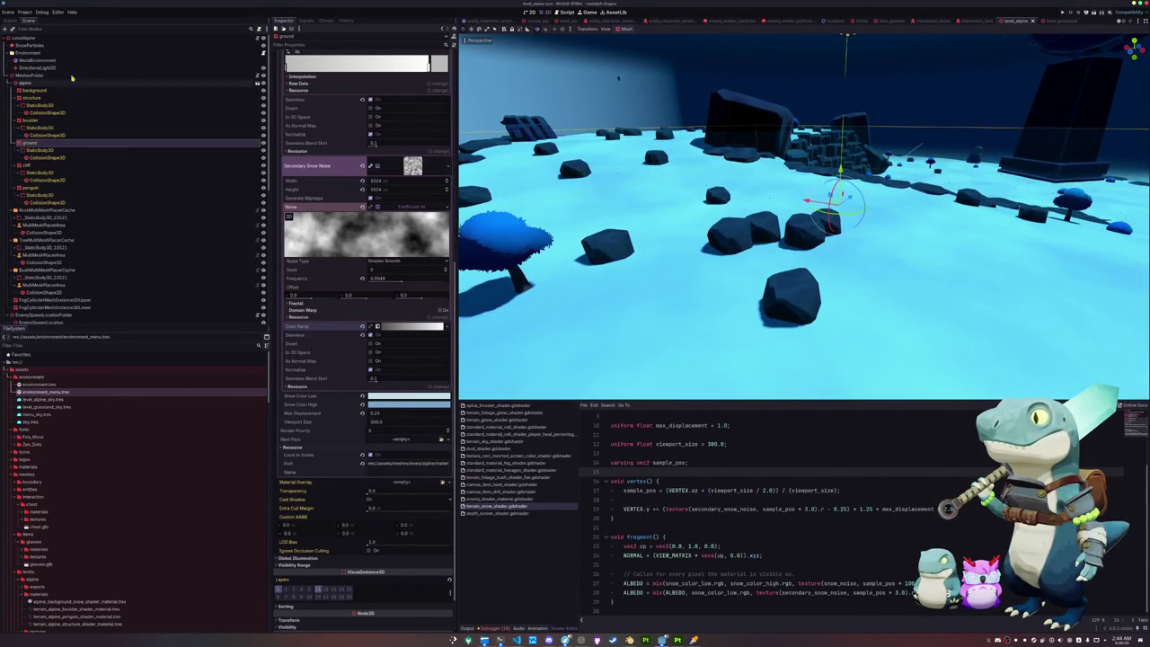
{"action": "left_click", "coordinate": [30, 45]}
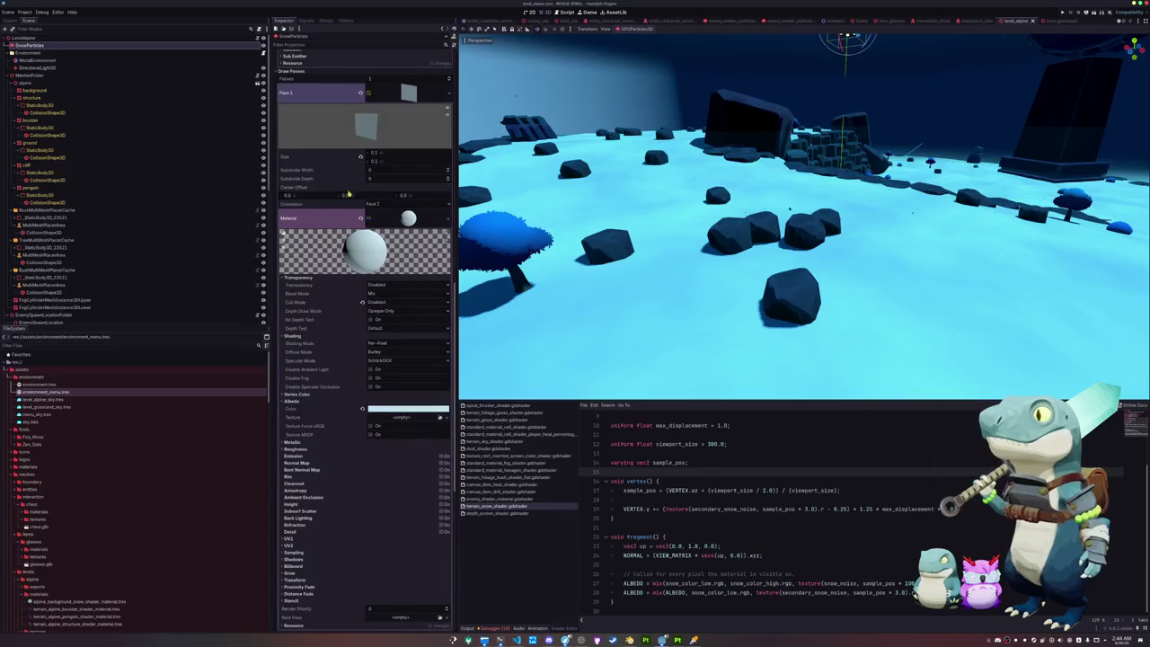
Step: Set the SnowParticles Drawing Transform Align to 'Y to Velocity'
{"action": "scroll", "coordinate": [364, 224], "scroll_direction": "up", "scroll_amount": 3}
{"action": "scroll", "coordinate": [357, 233], "scroll_direction": "up", "scroll_amount": 5}
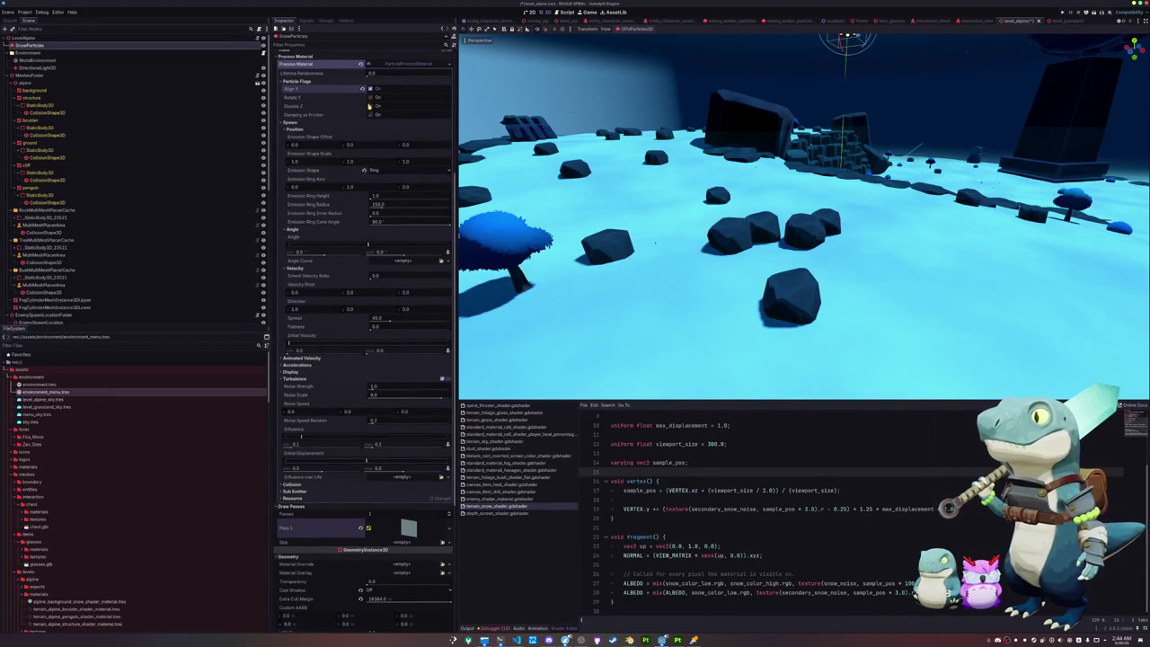
{"action": "scroll", "coordinate": [354, 128], "scroll_direction": "up", "scroll_amount": 5}
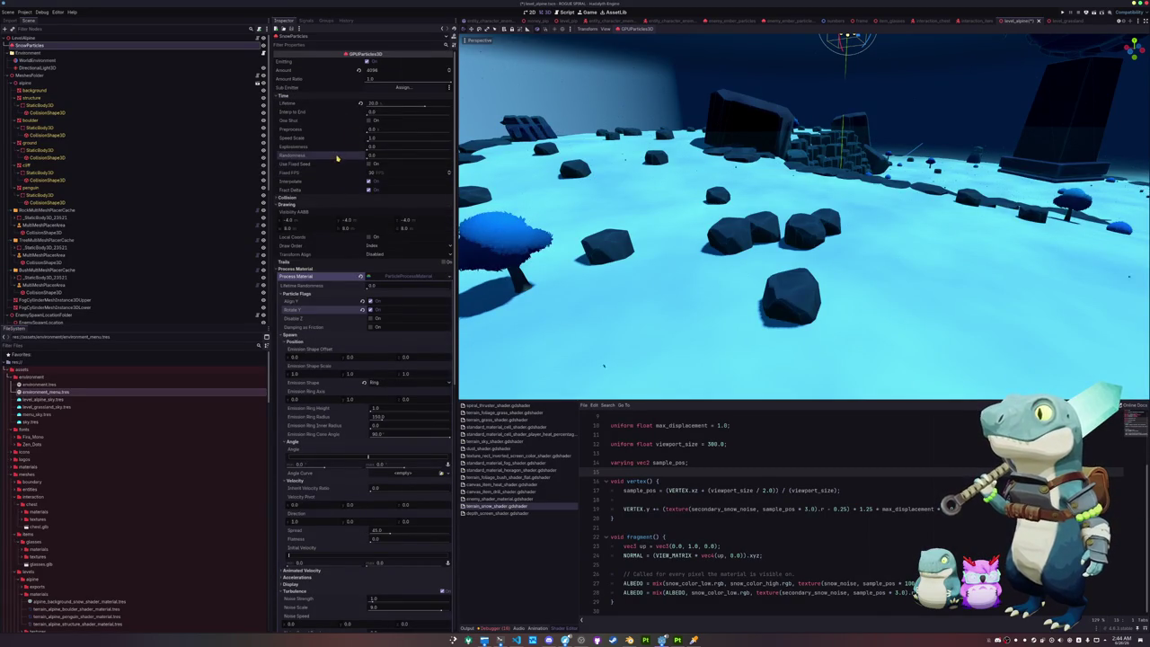
{"action": "left_click", "coordinate": [326, 199]}
{"action": "left_click", "coordinate": [377, 262]}
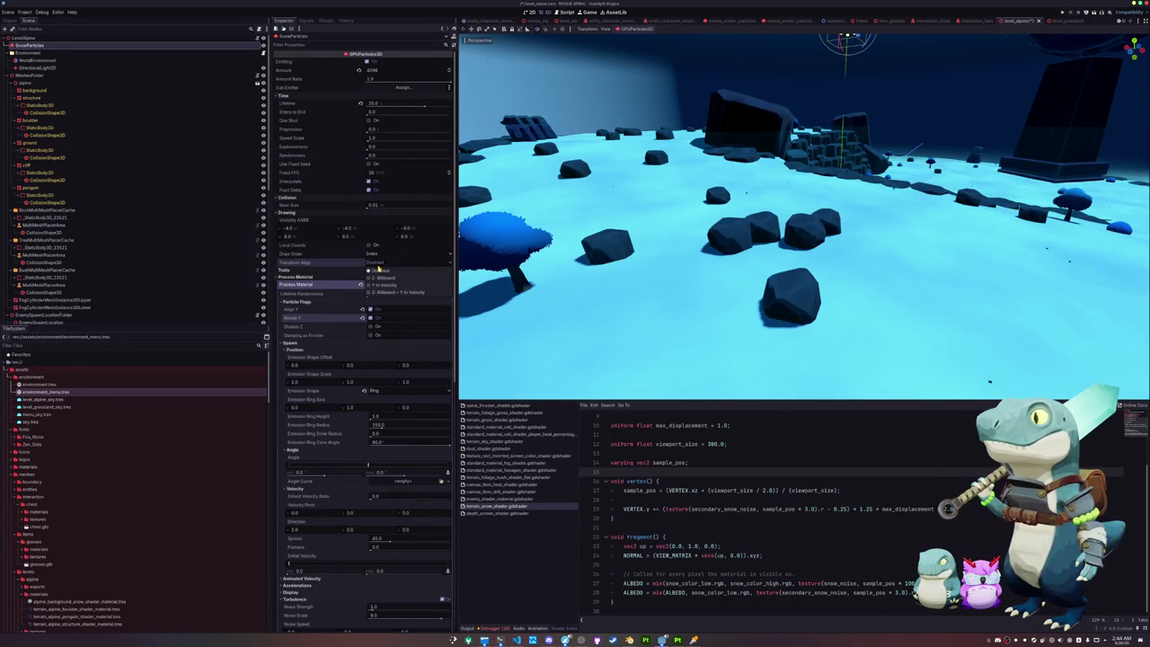
{"action": "left_click", "coordinate": [384, 285]}
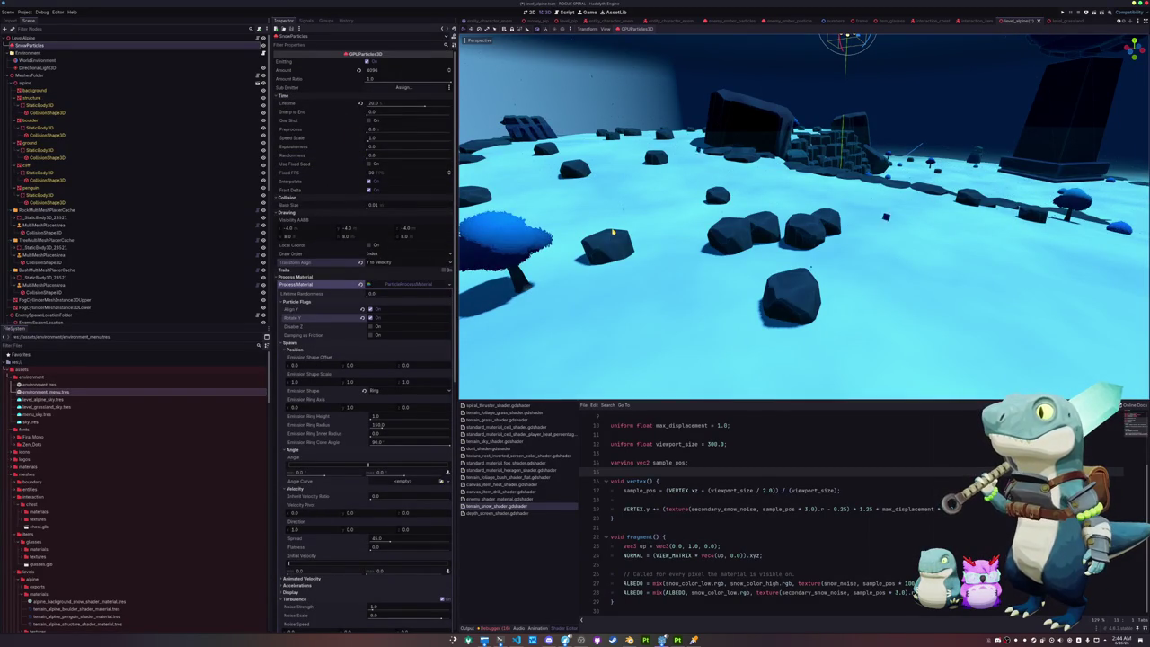
Step: Save the level scene, frame and orbit the emitter, then switch to Blender
{"action": "key", "text": "ctrl+s"}
{"action": "key", "text": "f"}
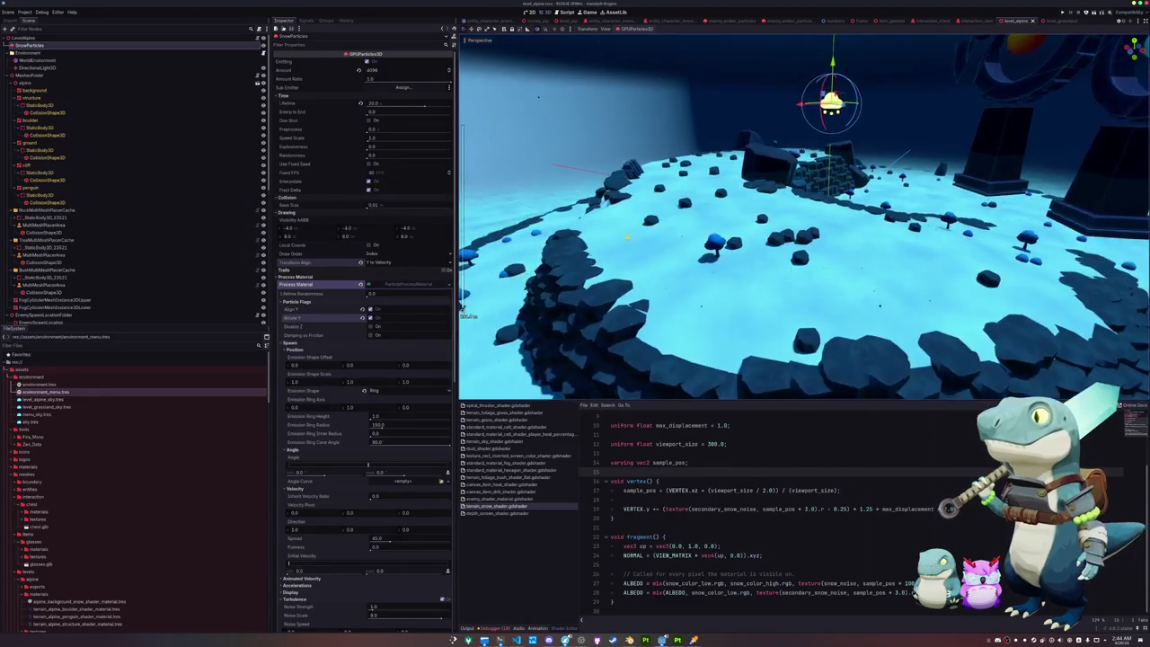
{"action": "mouse_move", "coordinate": [804, 216]}
{"action": "middle_mouse_down"}
{"action": "mouse_move", "coordinate": [764, 220]}
{"action": "mouse_move", "coordinate": [763, 202]}
{"action": "middle_mouse_up"}
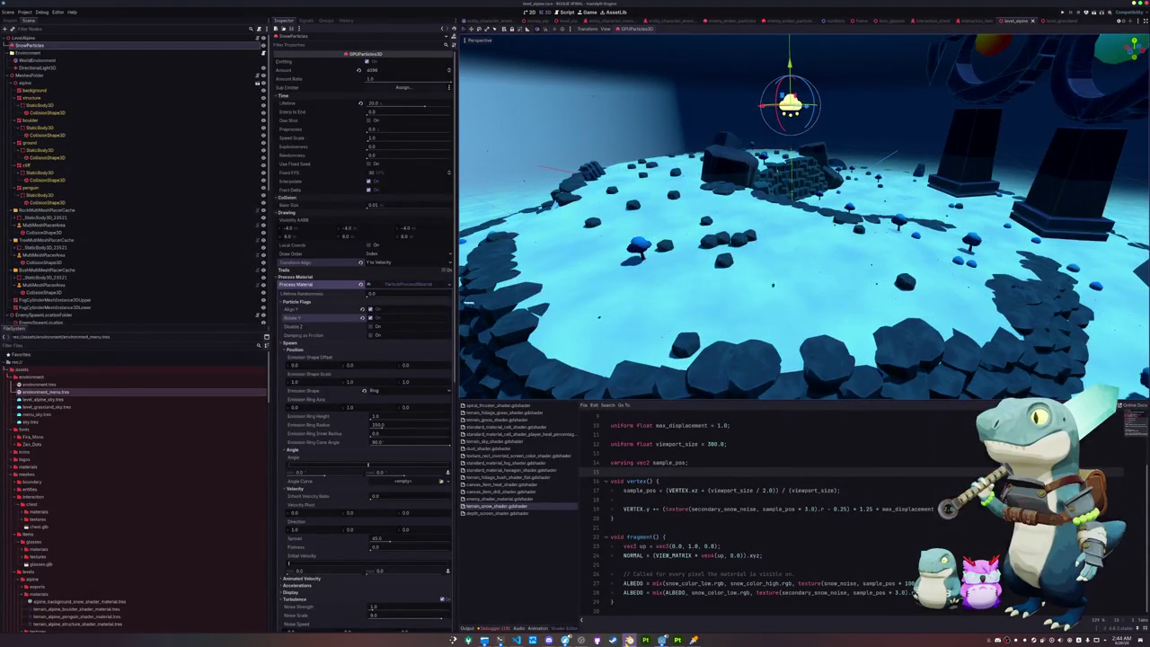
{"action": "key", "text": "alt+Tab"}
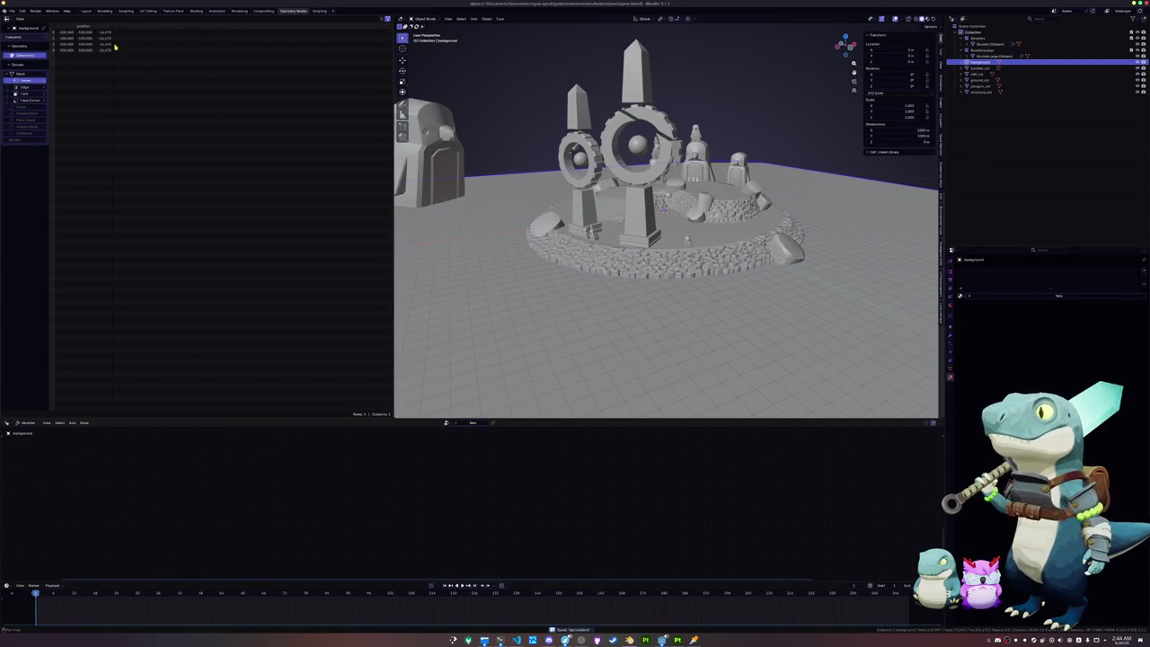
Step: Start a new General scene and delete the default cube, camera and light
{"action": "left_click", "coordinate": [12, 9]}
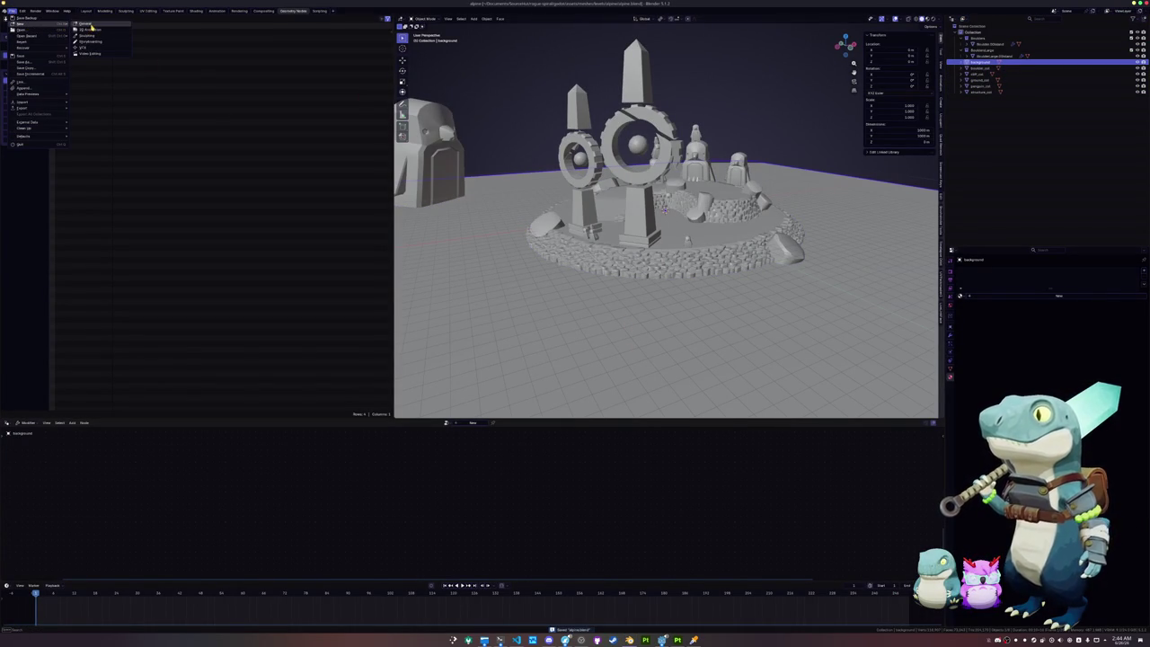
{"action": "left_click", "coordinate": [90, 24]}
{"action": "key", "text": "a"}
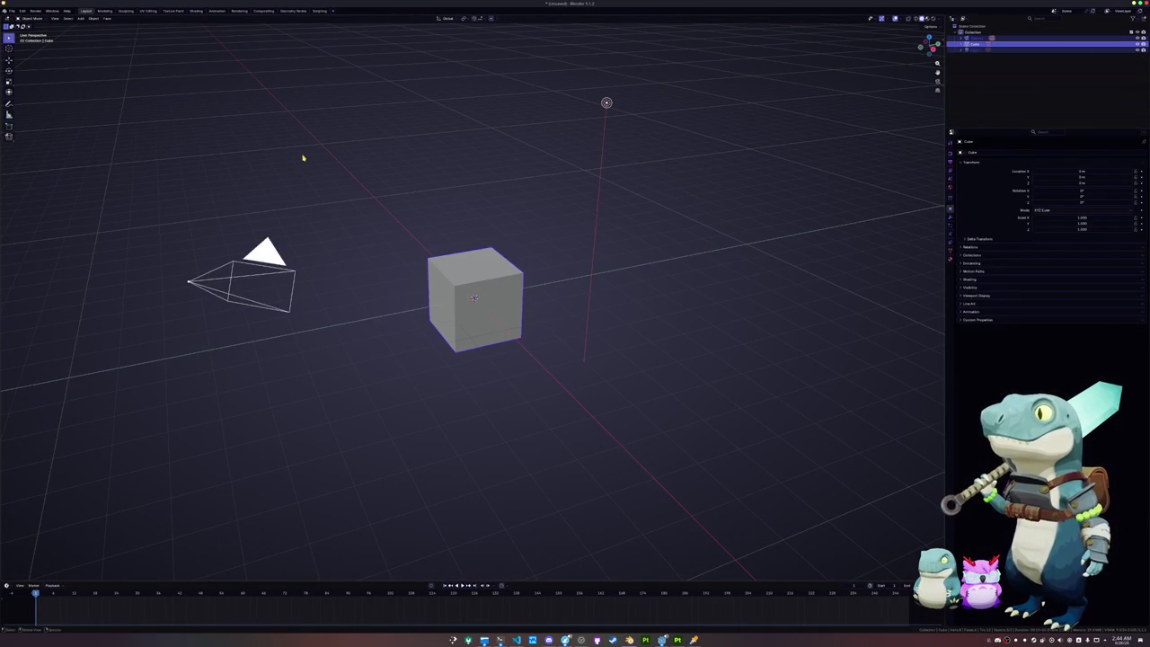
{"action": "key", "text": "Delete"}
Step: Save the empty scene as desert.blend inside the desert folder
{"action": "key", "text": "ctrl+s"}
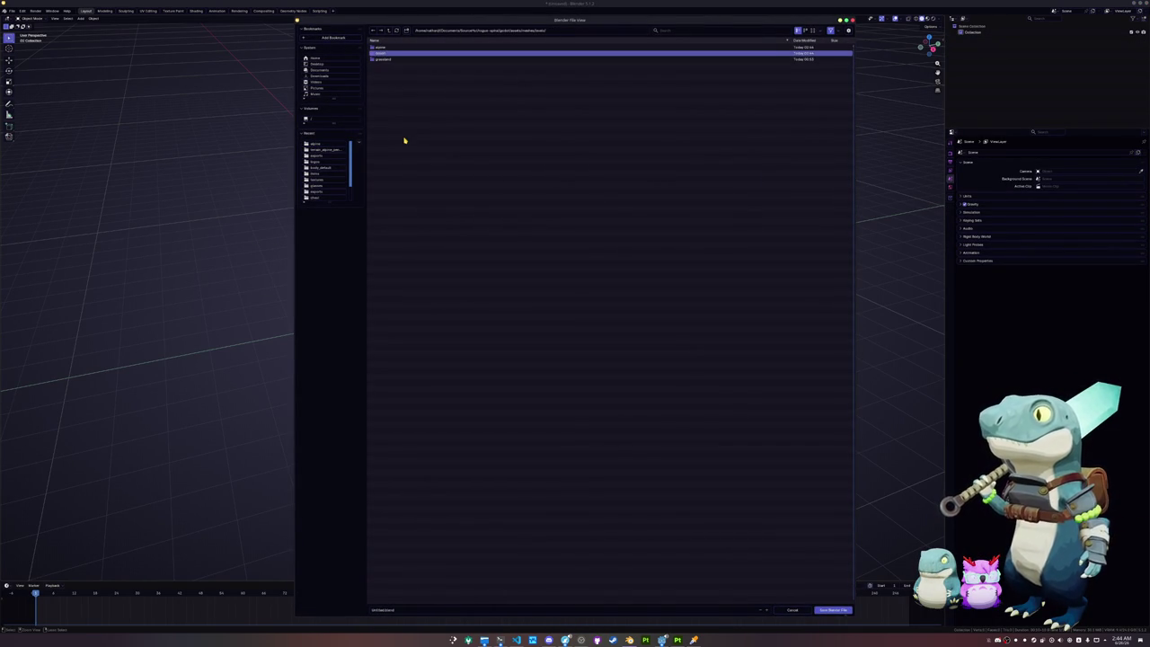
{"action": "double_click", "coordinate": [391, 54]}
{"action": "left_click", "coordinate": [399, 610]}
{"action": "key", "text": "BackSpace"}
{"action": "type", "text": "deser"}
{"action": "key", "text": "Return"}
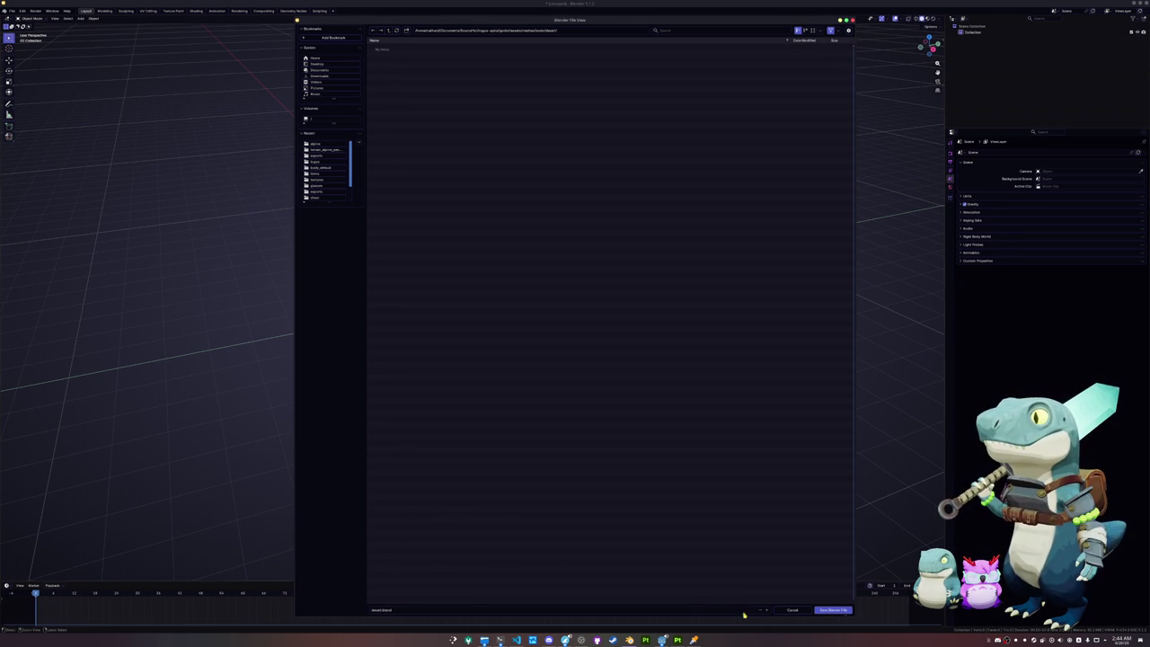
{"action": "left_click", "coordinate": [832, 610]}
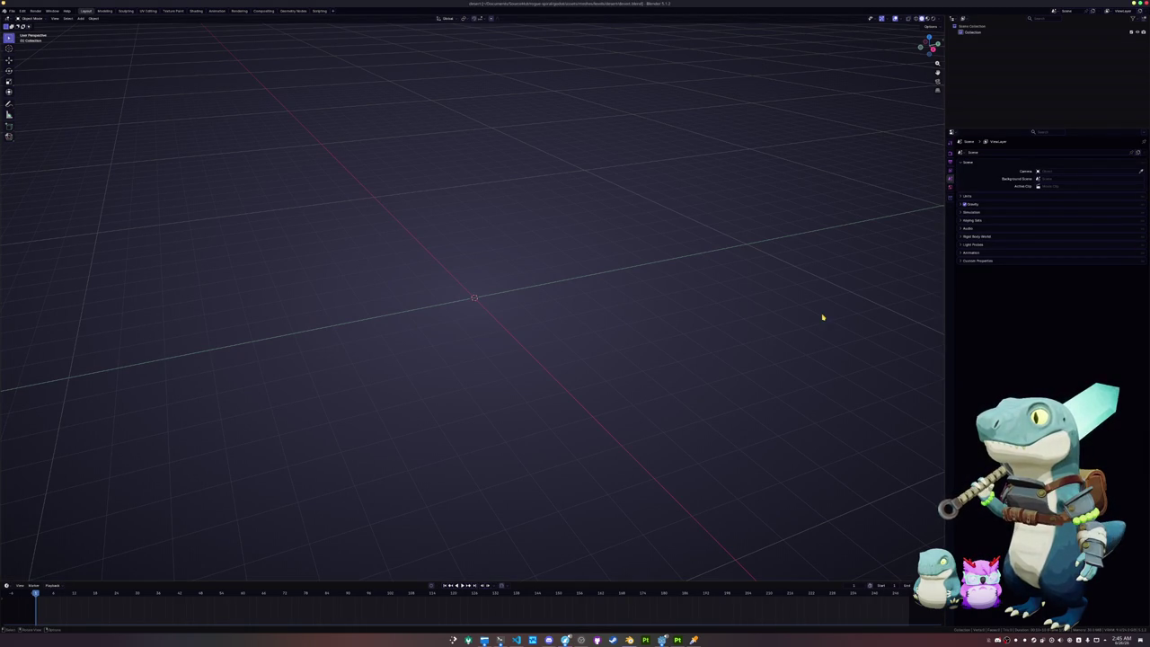
{"action": "key", "text": "shift+a"}
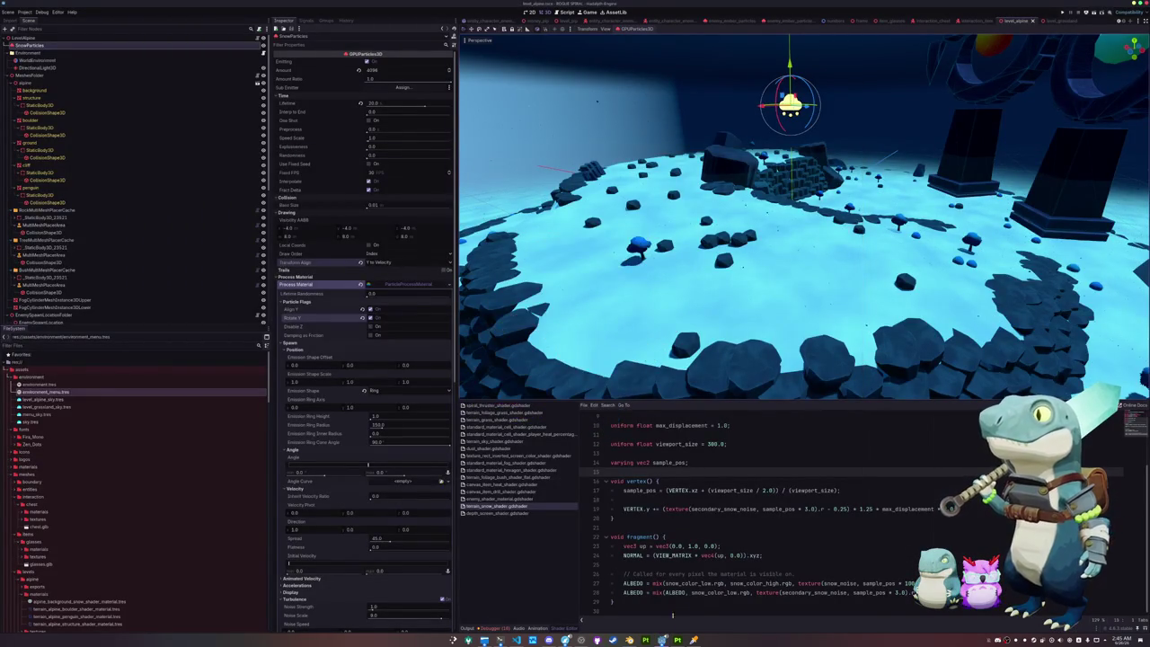
Step: Run the project with F5 and start a new game from the title screen
{"action": "left_click", "coordinate": [708, 601]}
{"action": "key", "text": "F5"}
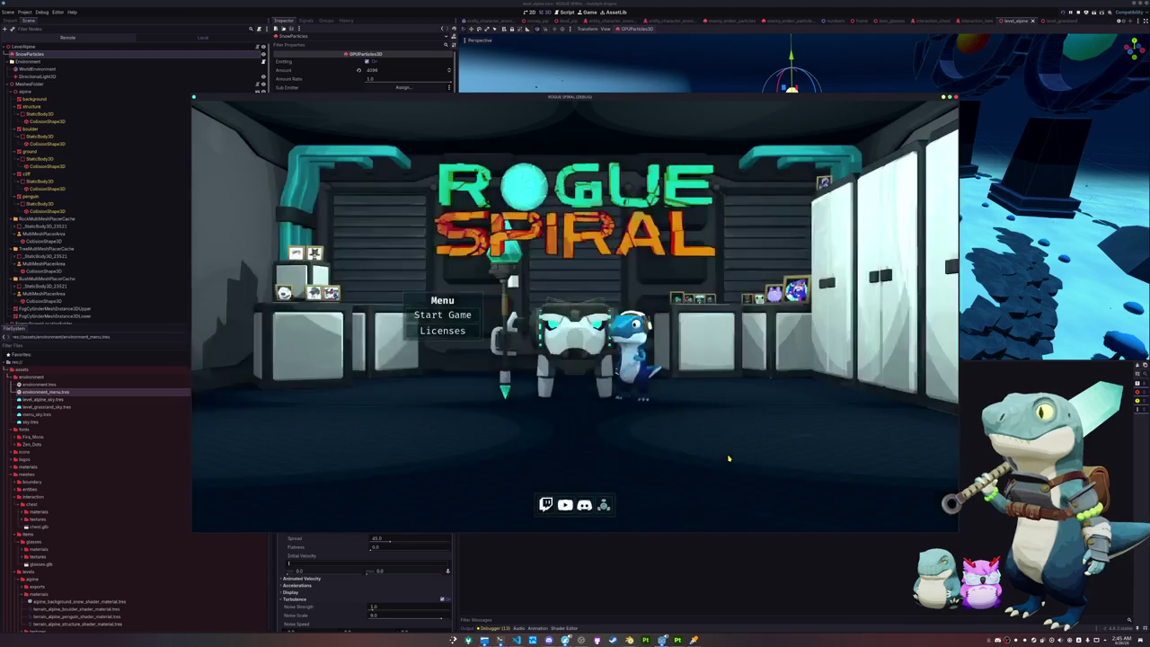
{"action": "left_click", "coordinate": [450, 318]}
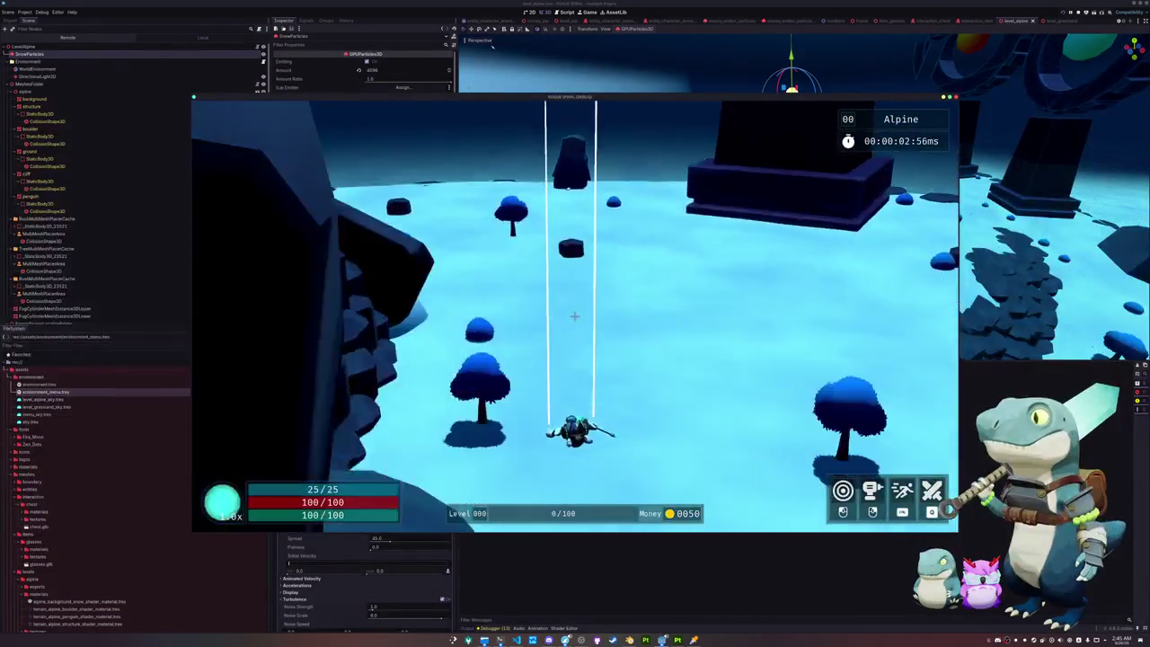
Step: Walk forward, swing the spear, then pause and exit back to the editor
{"action": "key", "text": "w"}
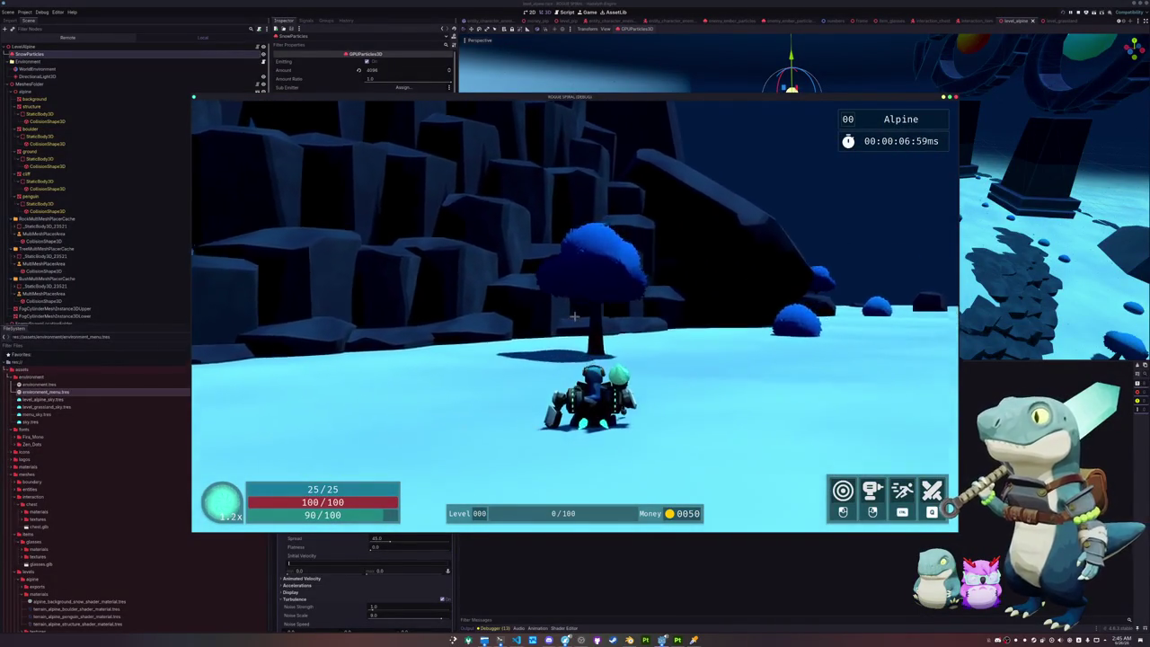
{"action": "left_click", "coordinate": [573, 315]}
{"action": "key", "text": "w"}
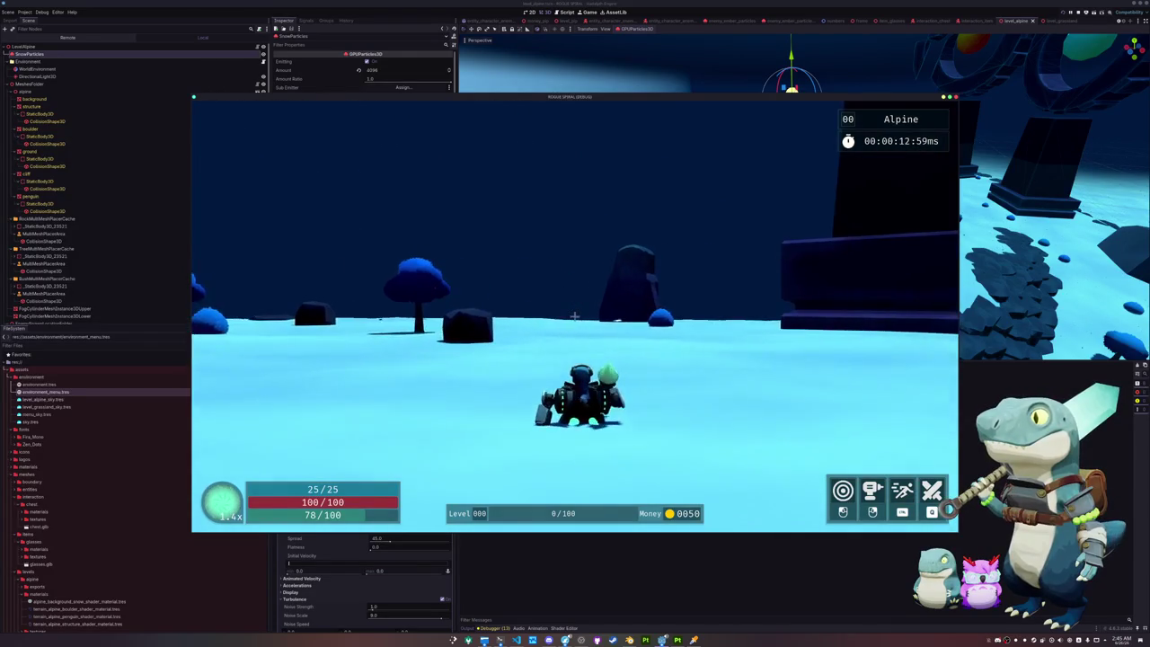
{"action": "key", "text": "Escape"}
{"action": "left_click", "coordinate": [575, 329]}
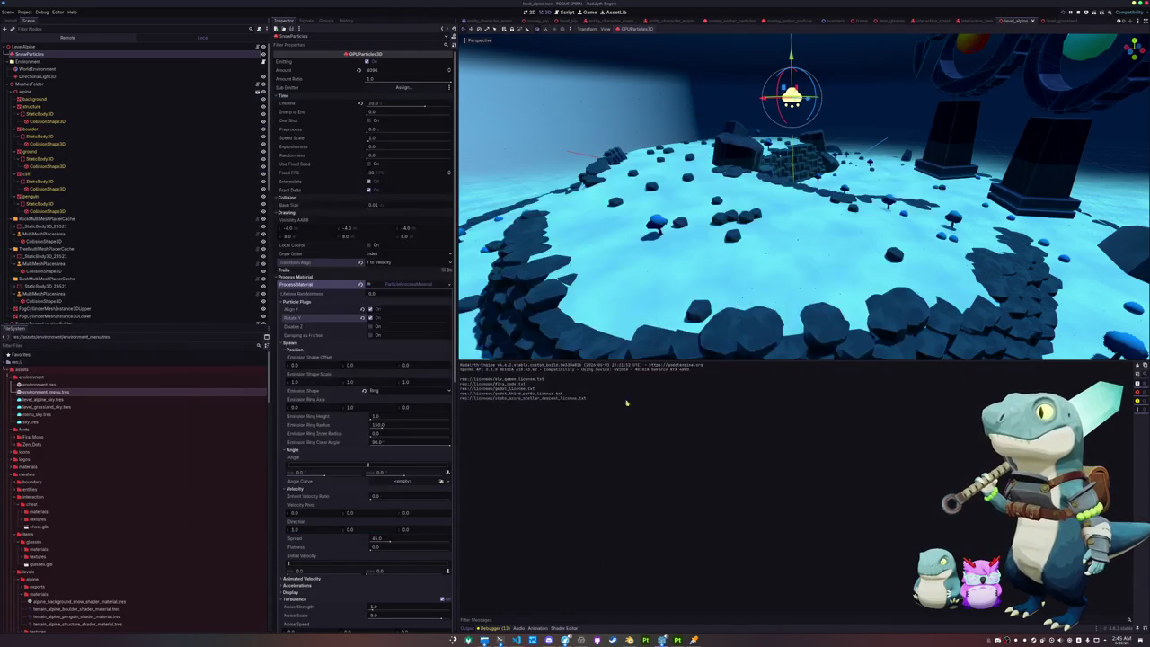
Step: Select the ground mesh and collapse its Snow Noise and Secondary Snow Noise textures
{"action": "left_click", "coordinate": [49, 76]}
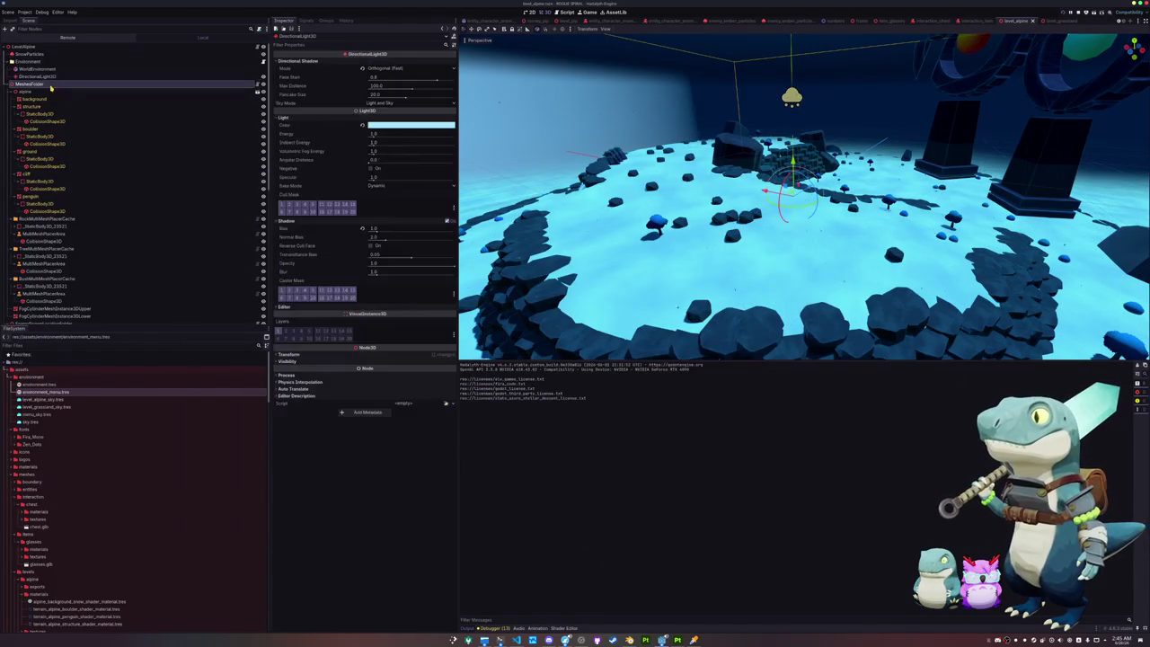
{"action": "left_click", "coordinate": [49, 84]}
{"action": "left_click", "coordinate": [48, 132]}
{"action": "left_click", "coordinate": [44, 151]}
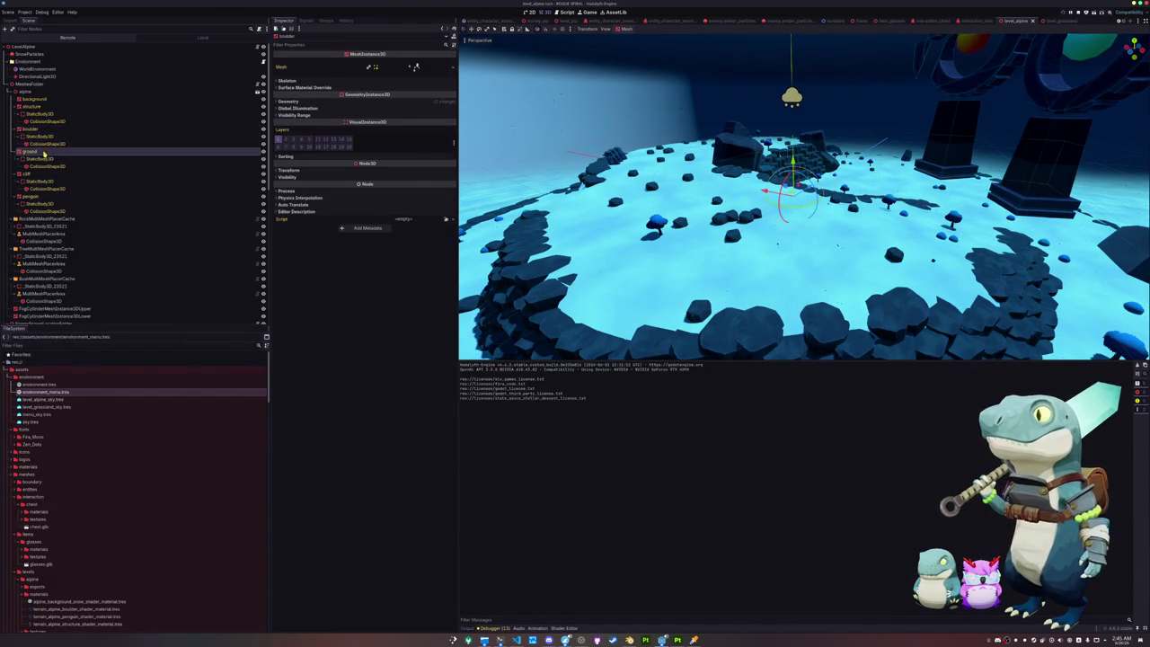
{"action": "scroll", "coordinate": [377, 460], "scroll_direction": "down", "scroll_amount": 2}
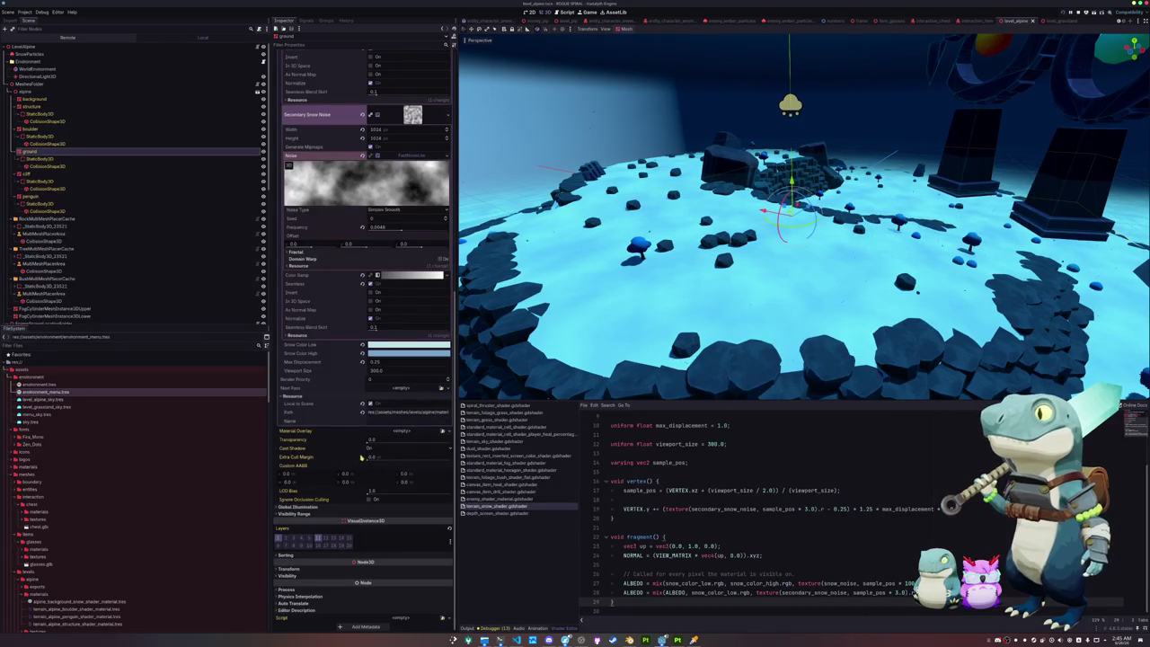
{"action": "scroll", "coordinate": [360, 458], "scroll_direction": "up", "scroll_amount": 6}
{"action": "scroll", "coordinate": [345, 224], "scroll_direction": "up", "scroll_amount": 5}
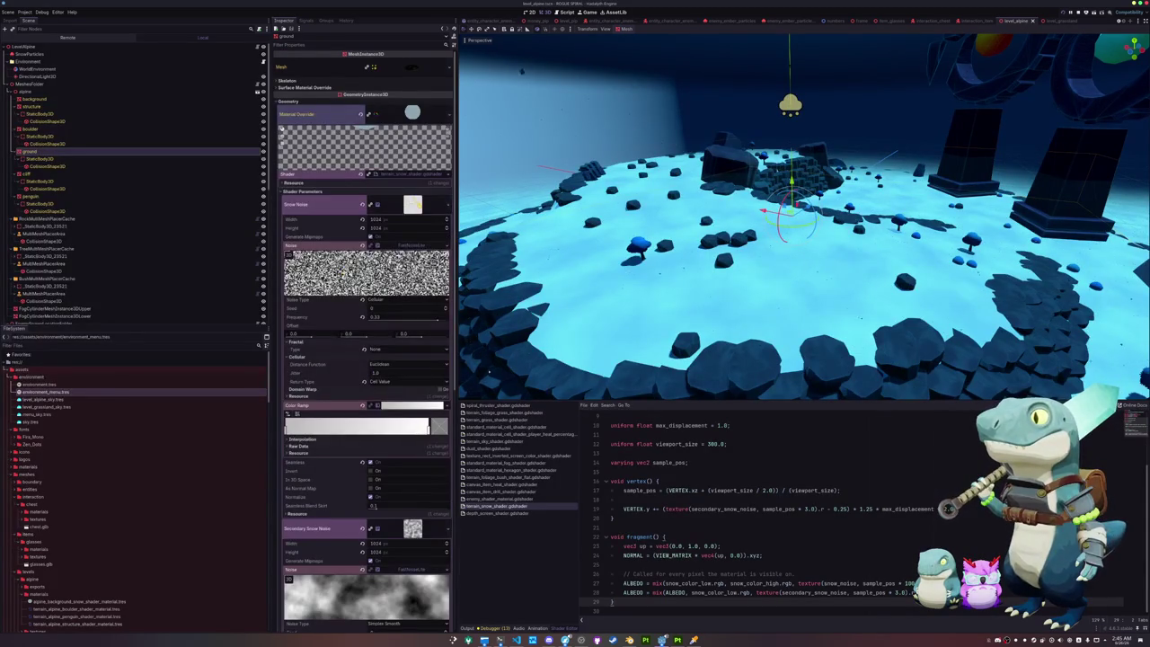
{"action": "left_click", "coordinate": [411, 204]}
{"action": "left_click", "coordinate": [412, 224]}
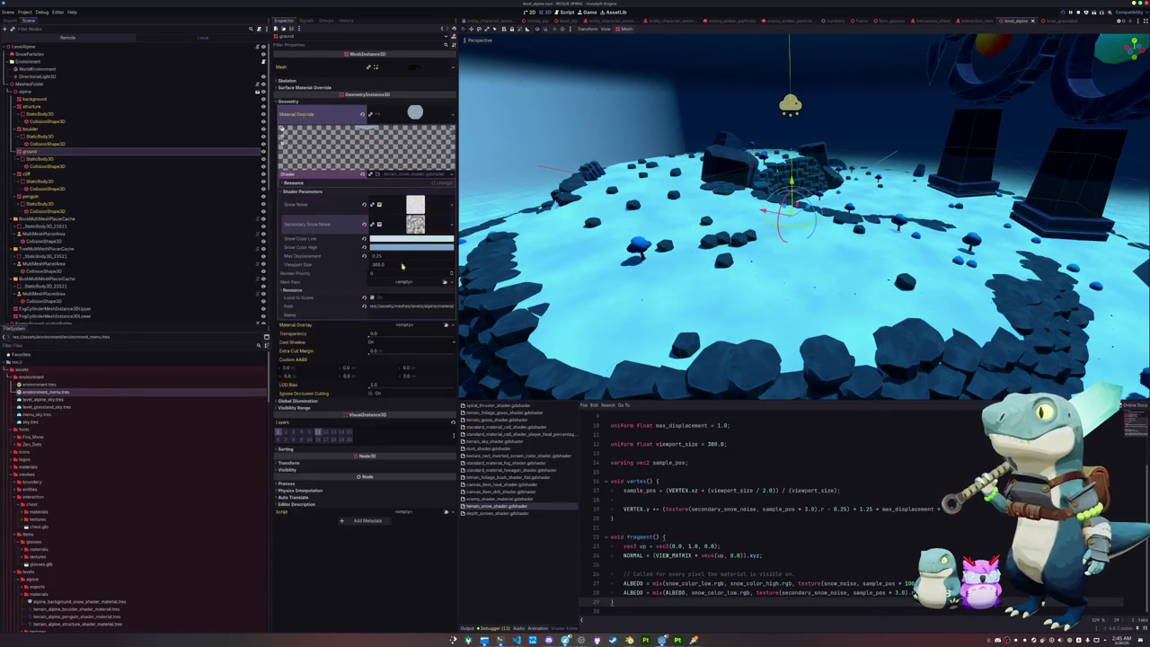
Step: Test-run the game with F5 a few times, closing each run, then relaunch it
{"action": "key", "text": "F5"}
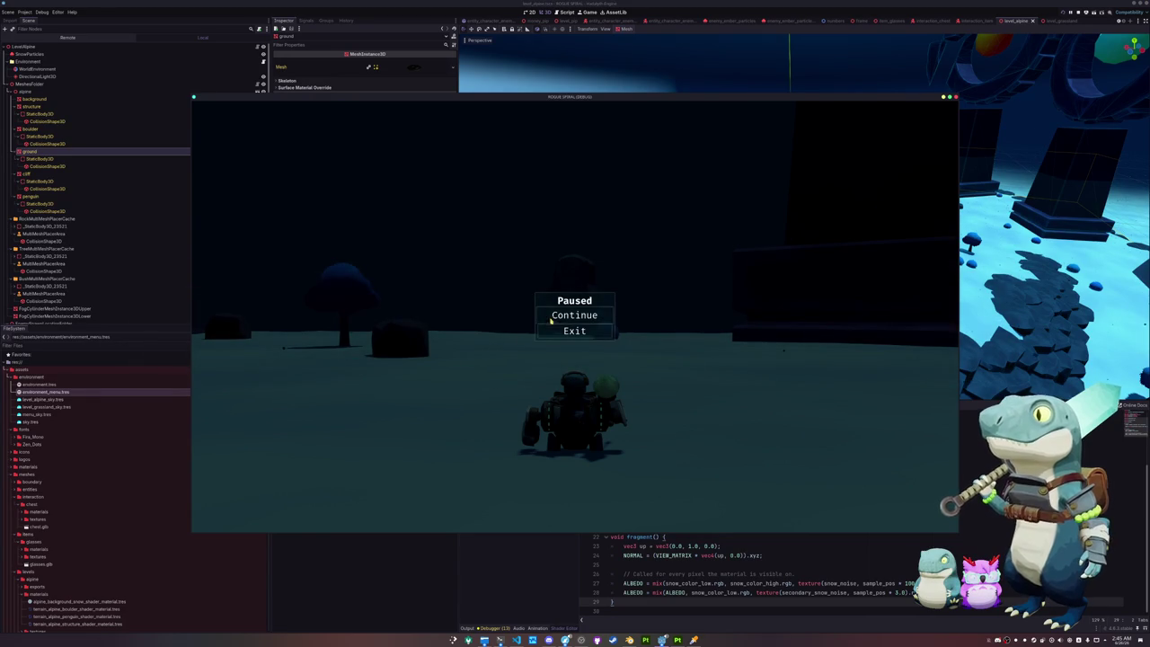
{"action": "left_click", "coordinate": [566, 330]}
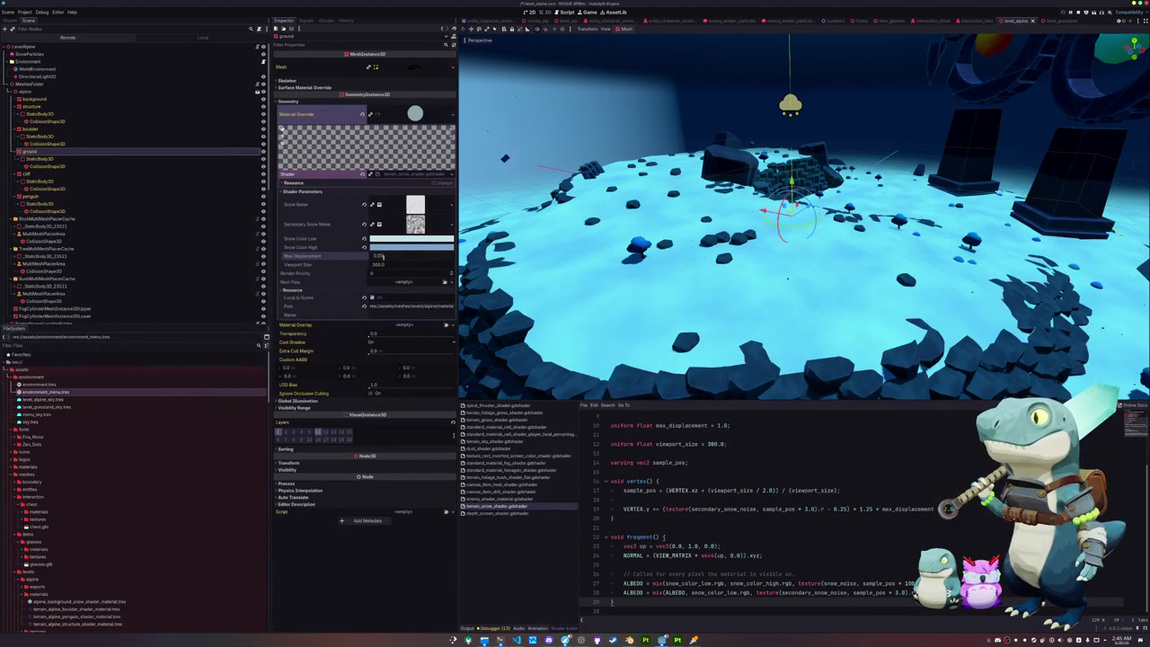
{"action": "key", "text": "F5"}
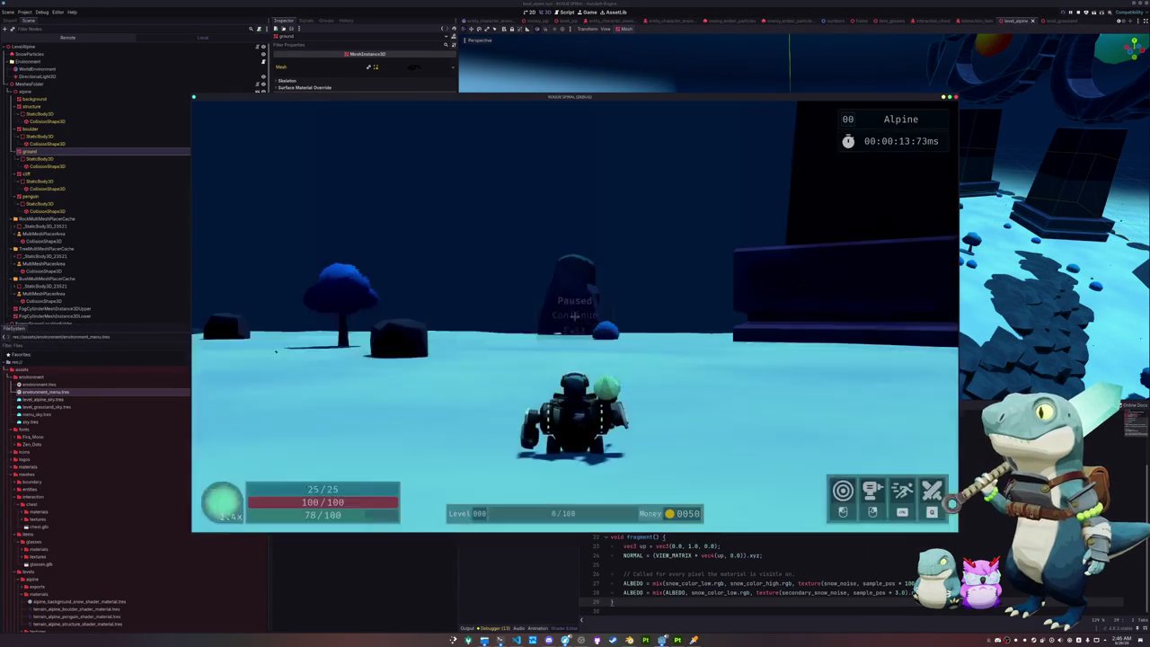
{"action": "key", "text": "Escape"}
{"action": "key", "text": "F8"}
{"action": "middle_click_drag", "start_coordinate": [632, 311], "coordinate": [632, 312]}
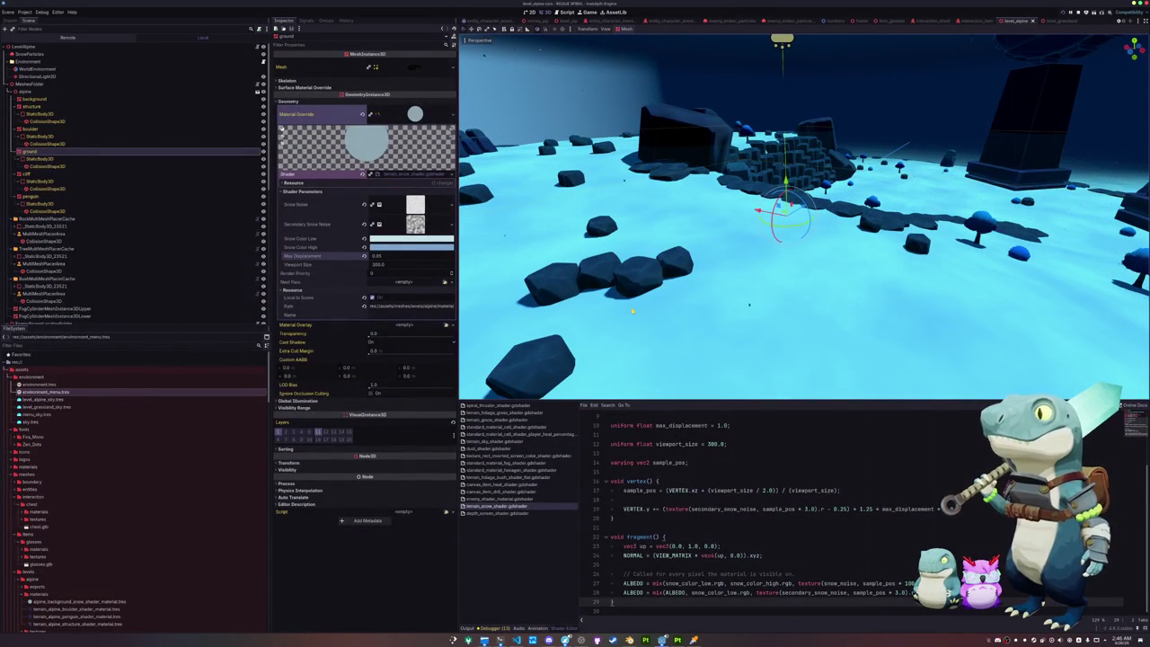
{"action": "key", "text": "F5"}
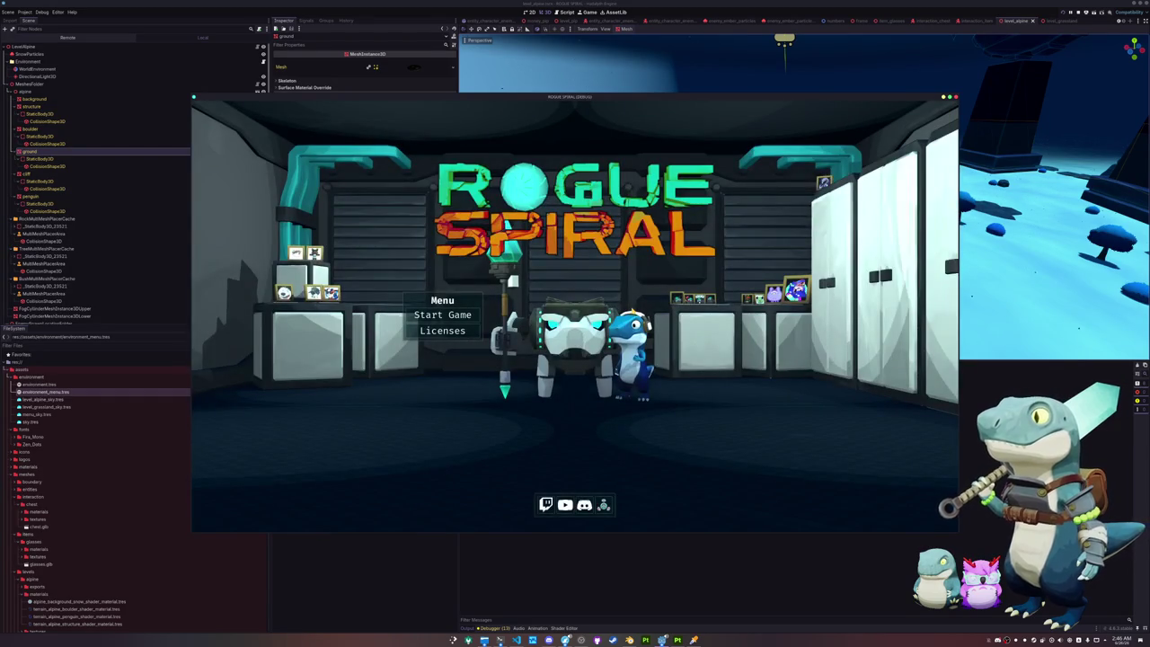
Step: Start the Alpine level and run through the snow past the Glasses item and statue
{"action": "left_click", "coordinate": [454, 316]}
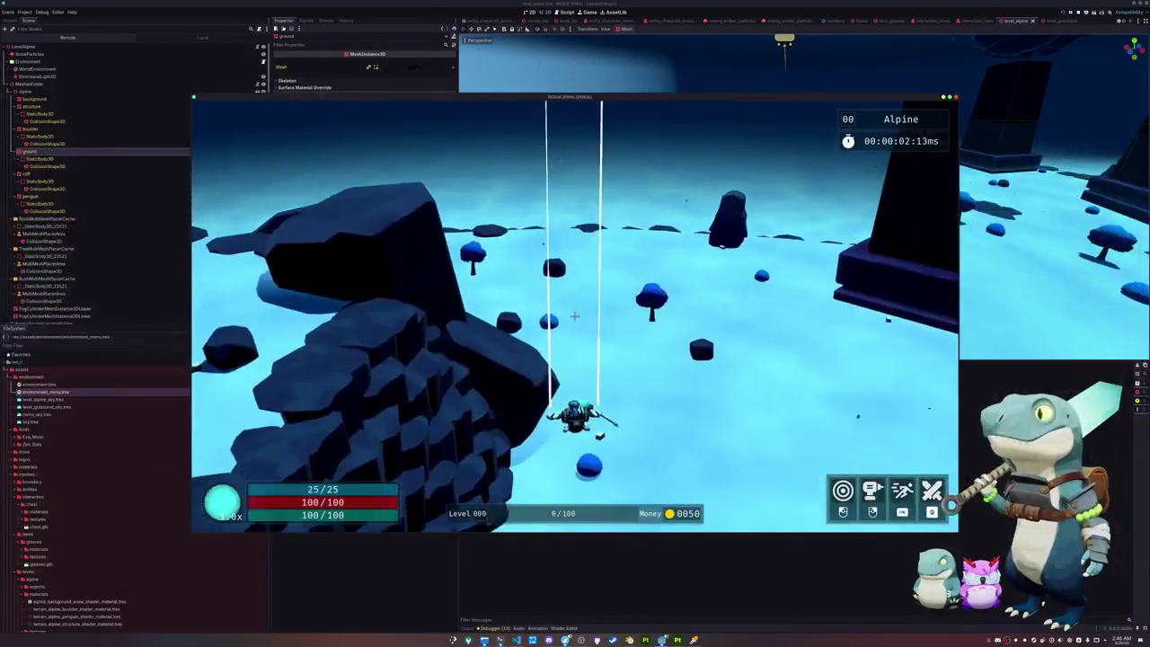
{"action": "key", "text": "w"}
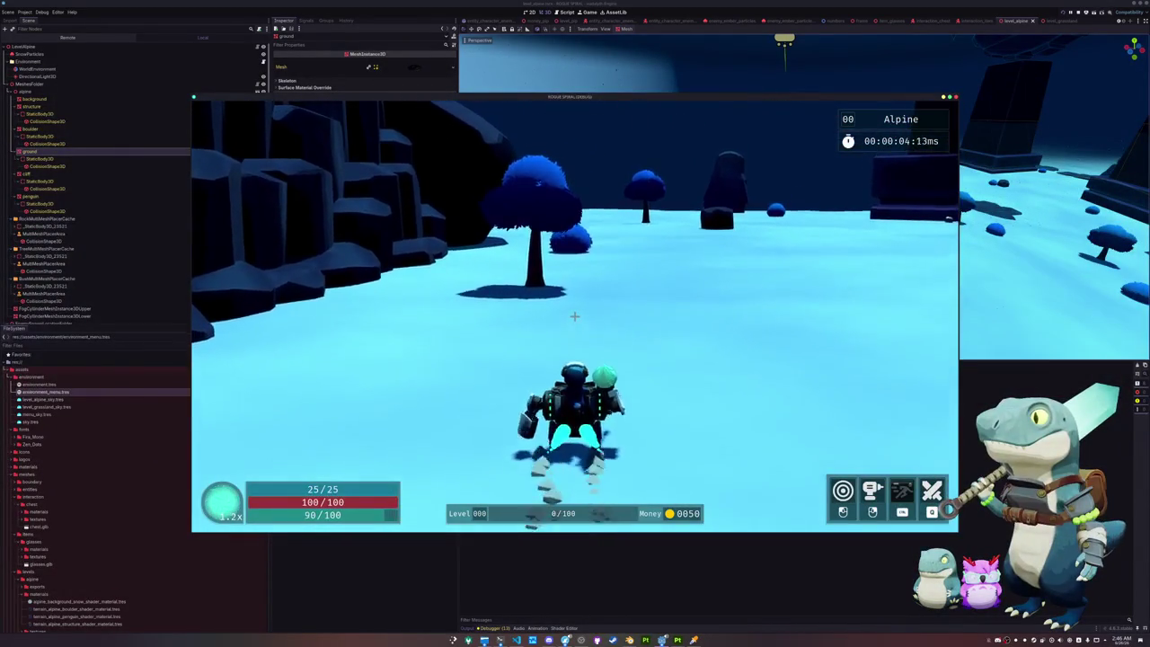
{"action": "key", "text": "d"}
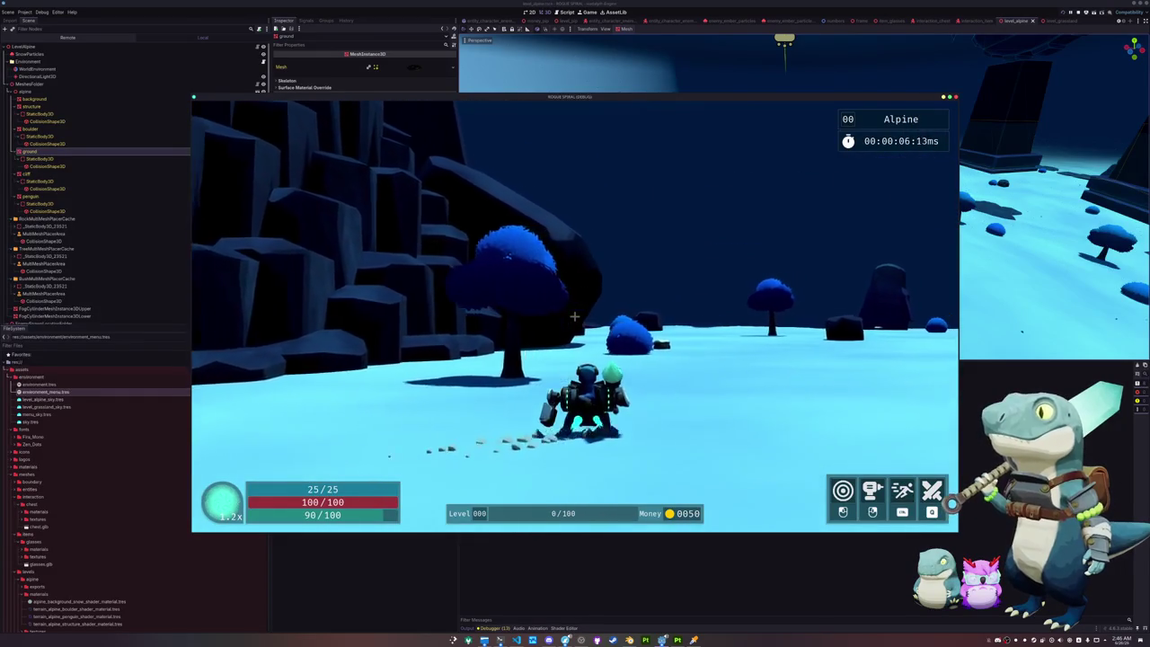
{"action": "key", "text": "a"}
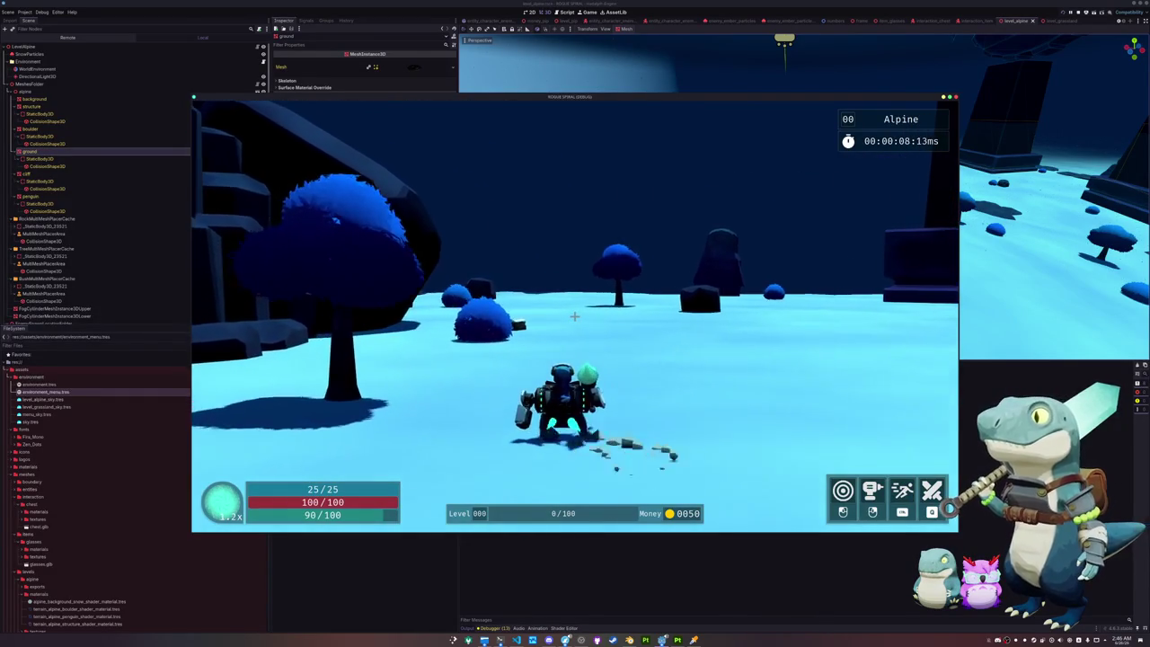
{"action": "key", "text": "w"}
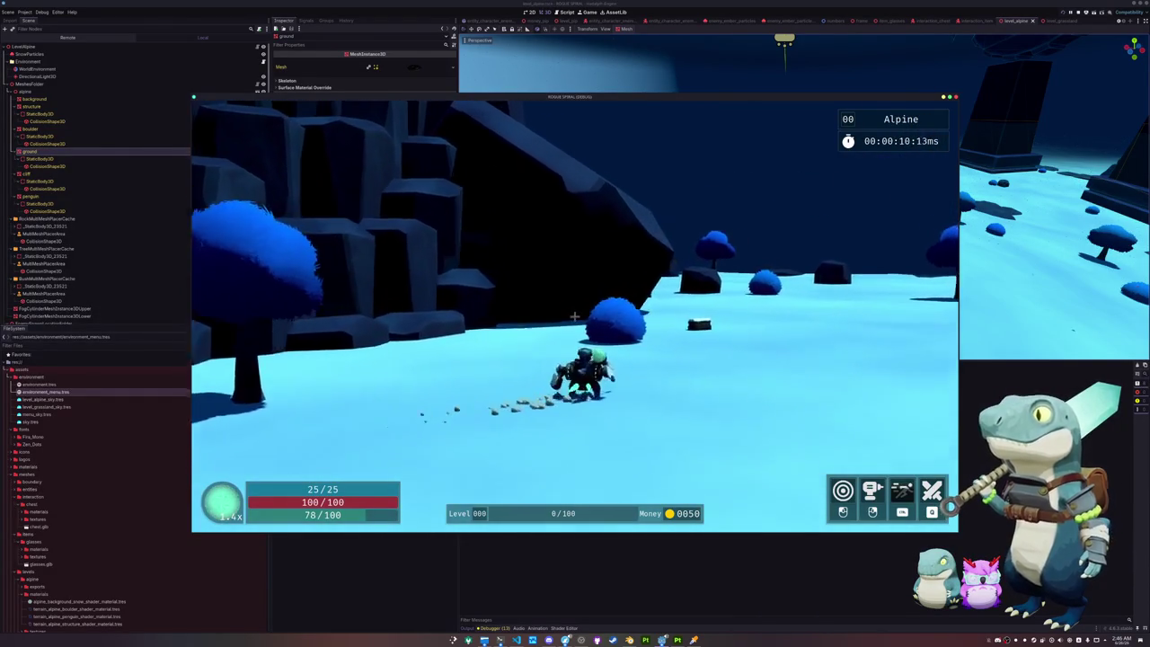
{"action": "key", "text": "d"}
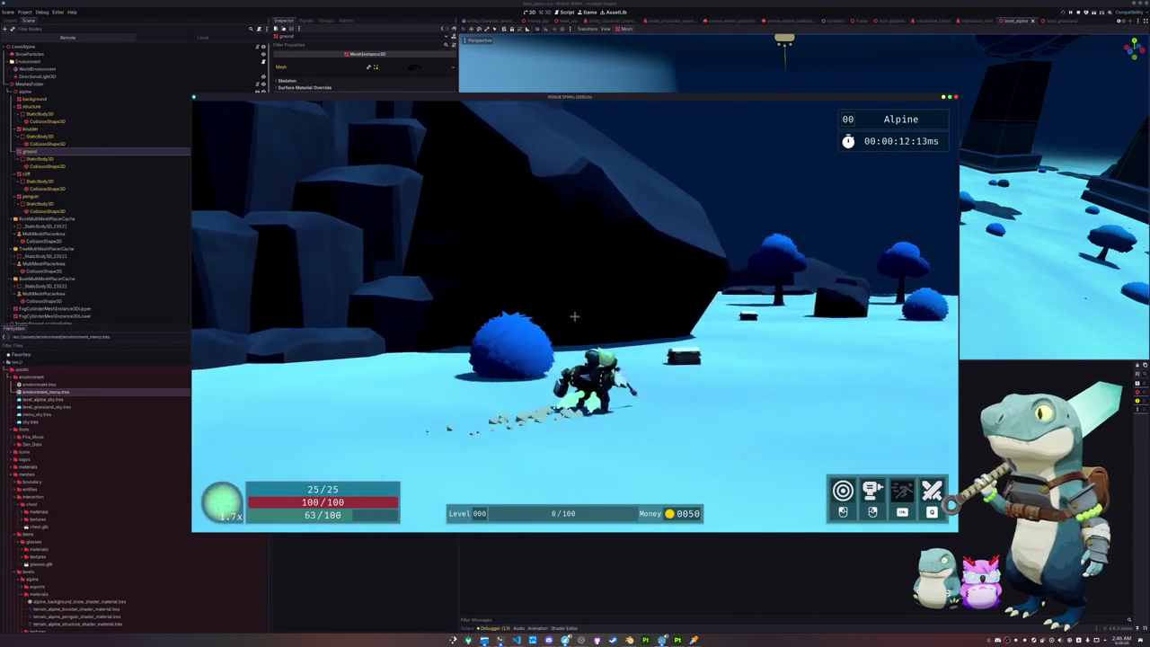
{"action": "key", "text": "w"}
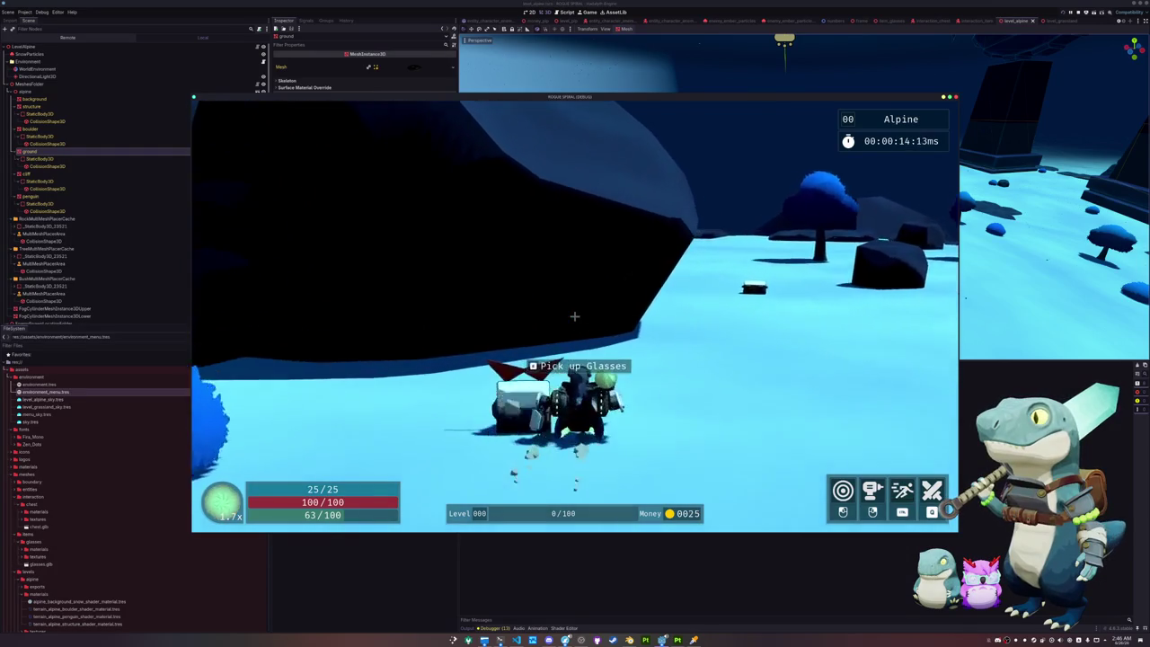
{"action": "key", "text": "w"}
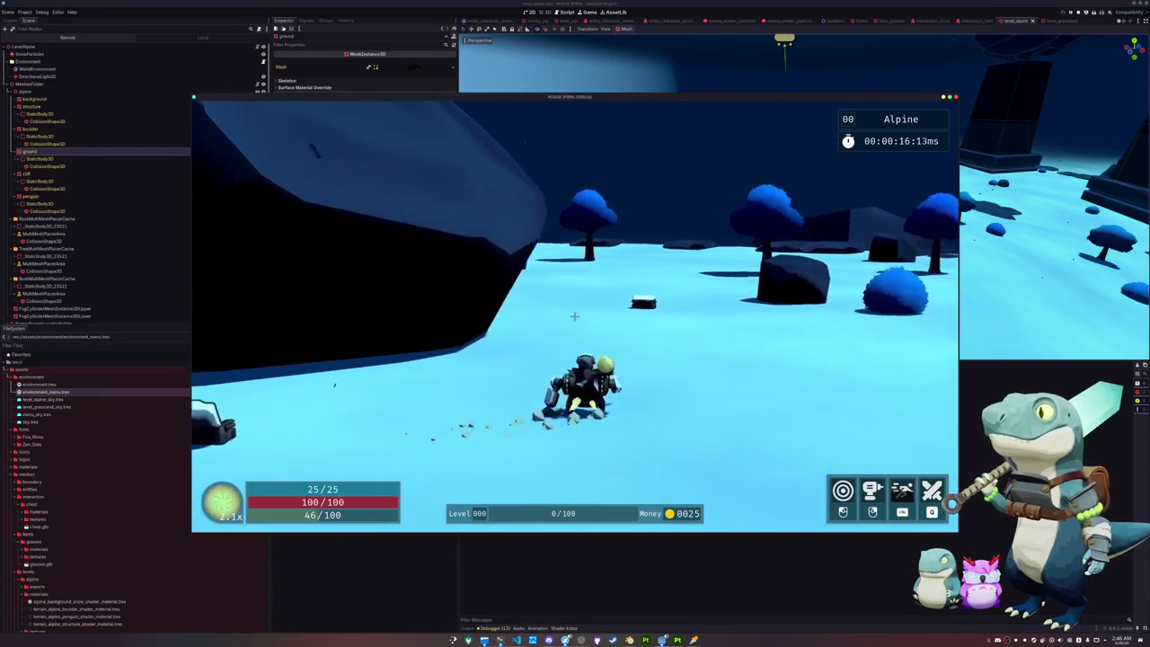
{"action": "key", "text": "w"}
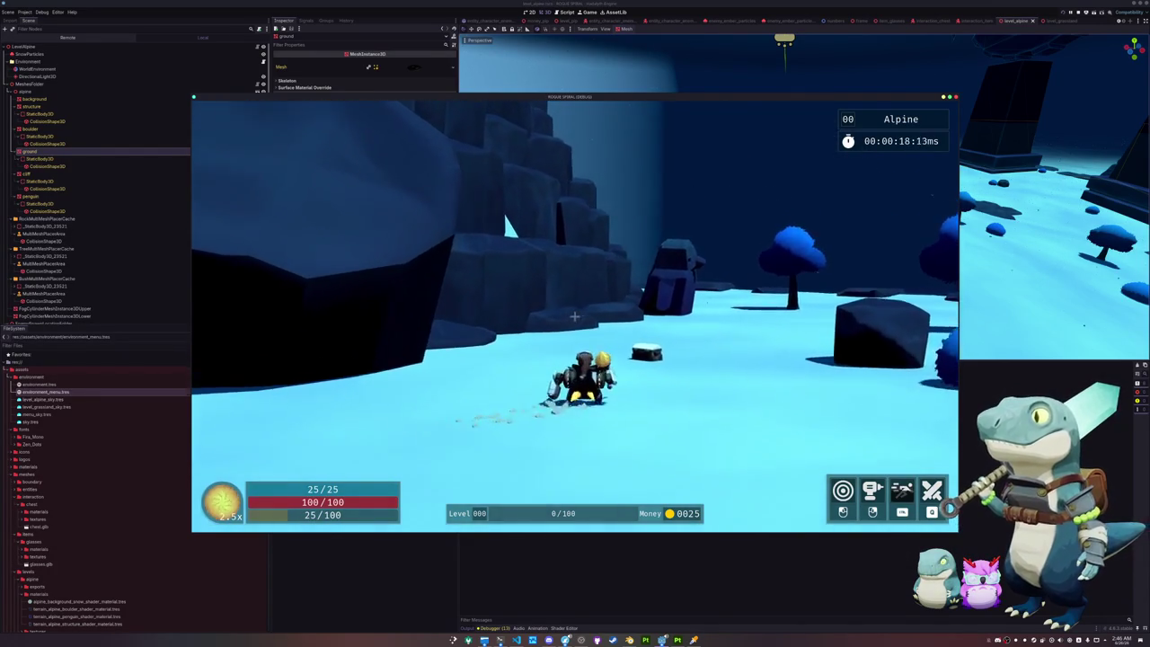
{"action": "key", "text": "w"}
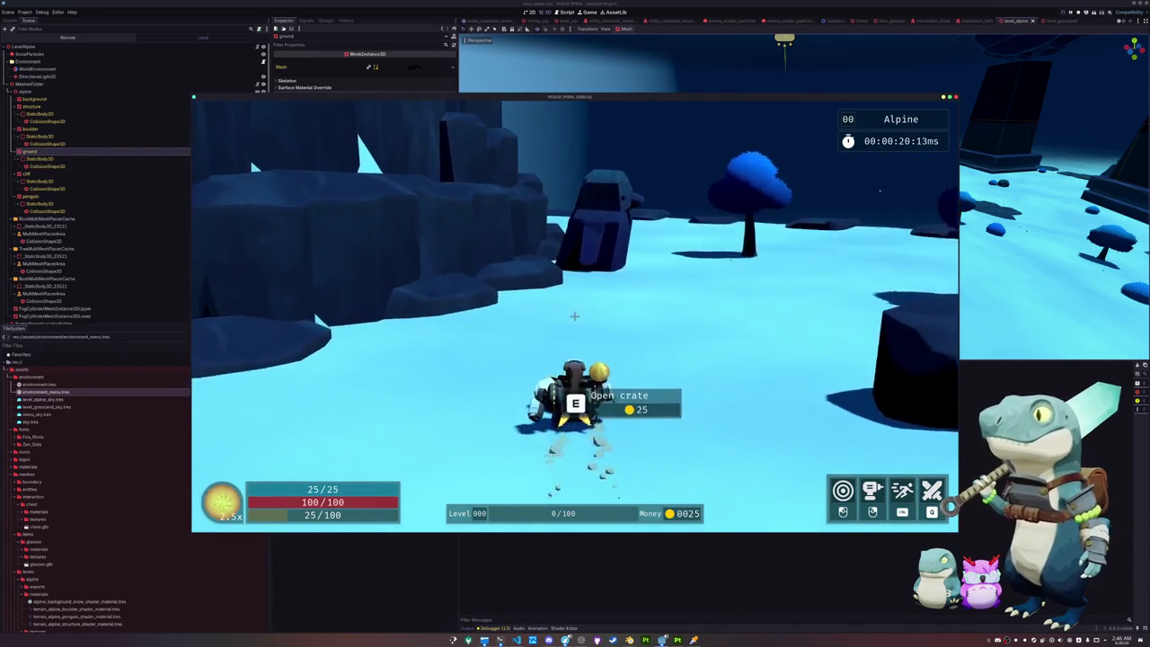
{"action": "key", "text": "w"}
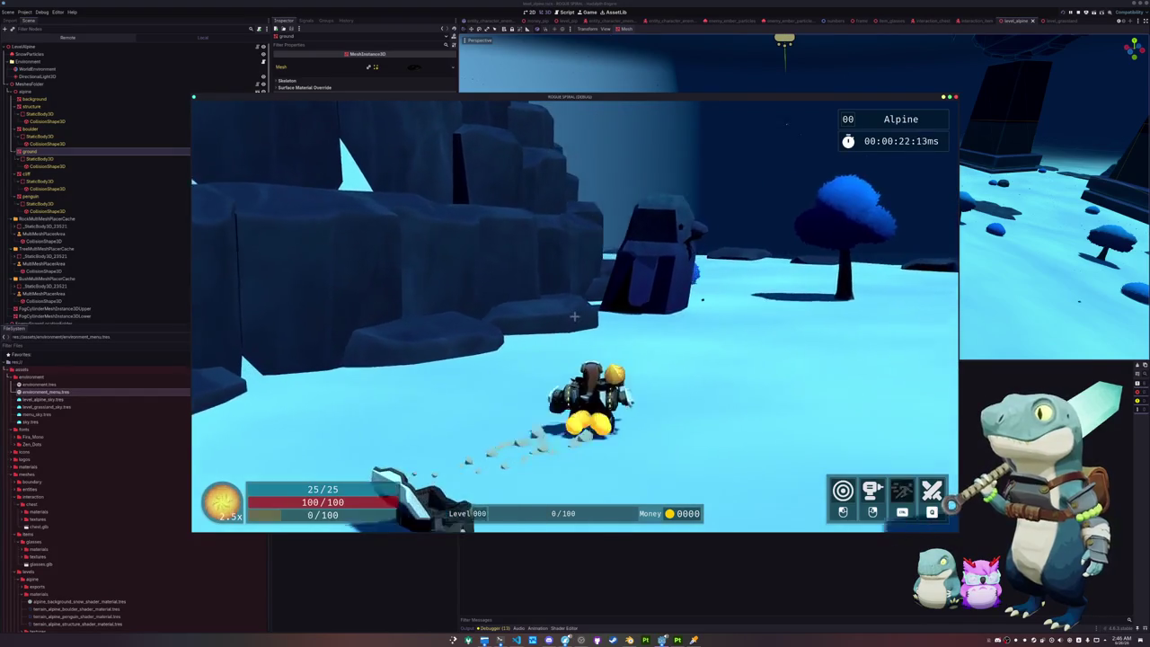
{"action": "key", "text": "w"}
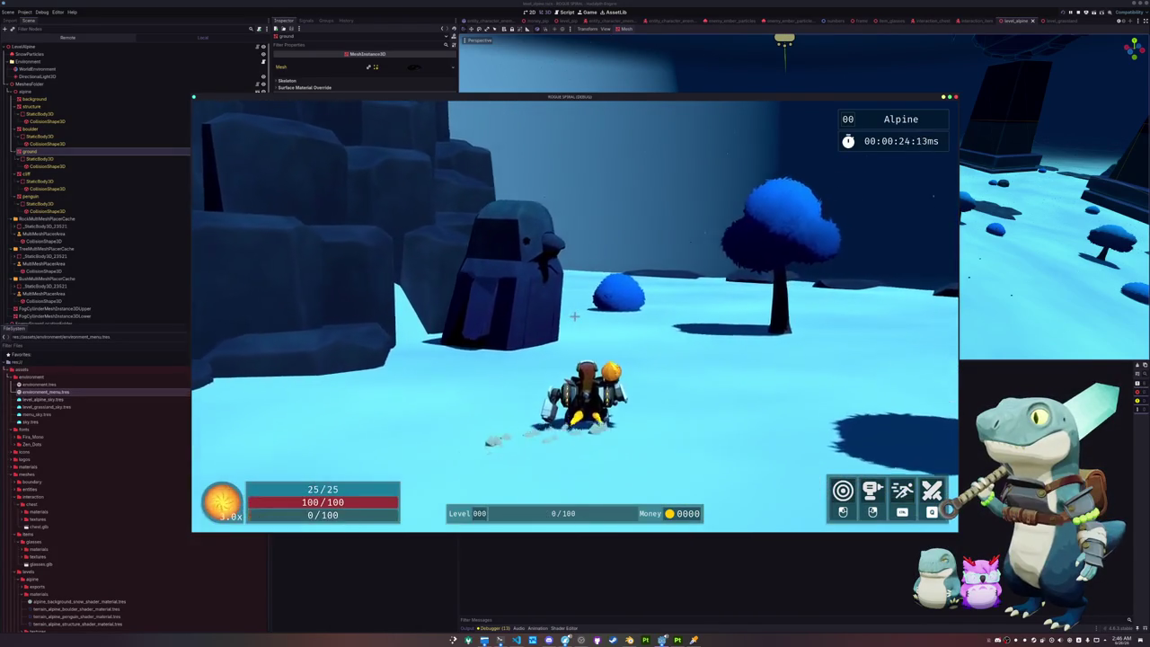
{"action": "key", "text": "w"}
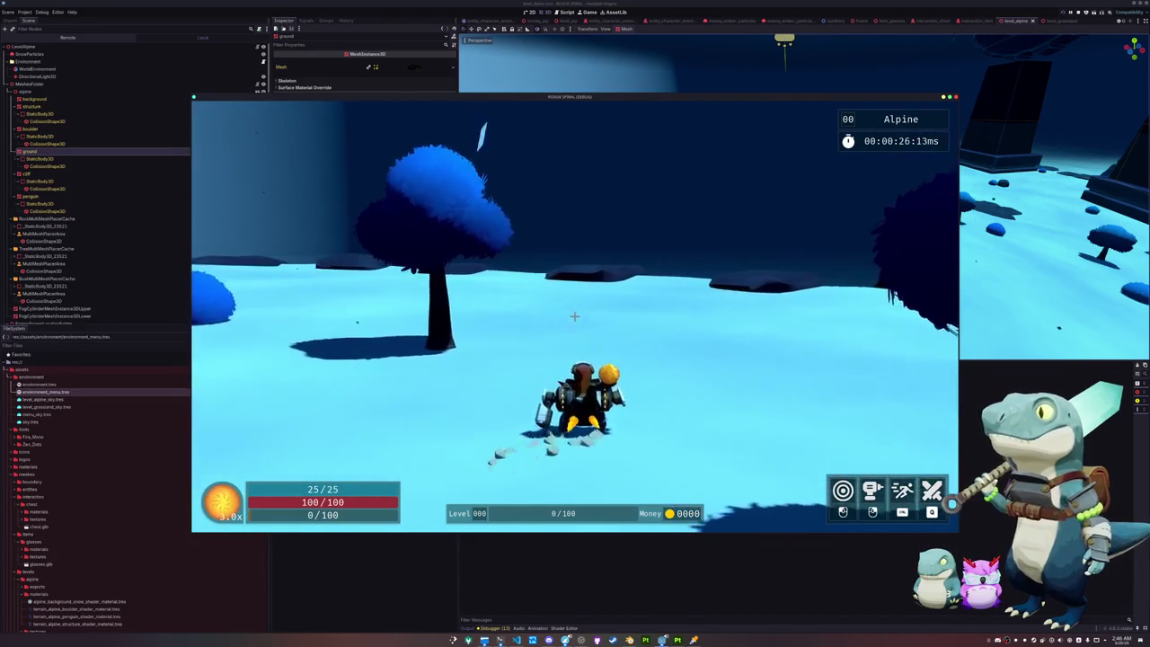
{"action": "key", "text": "w"}
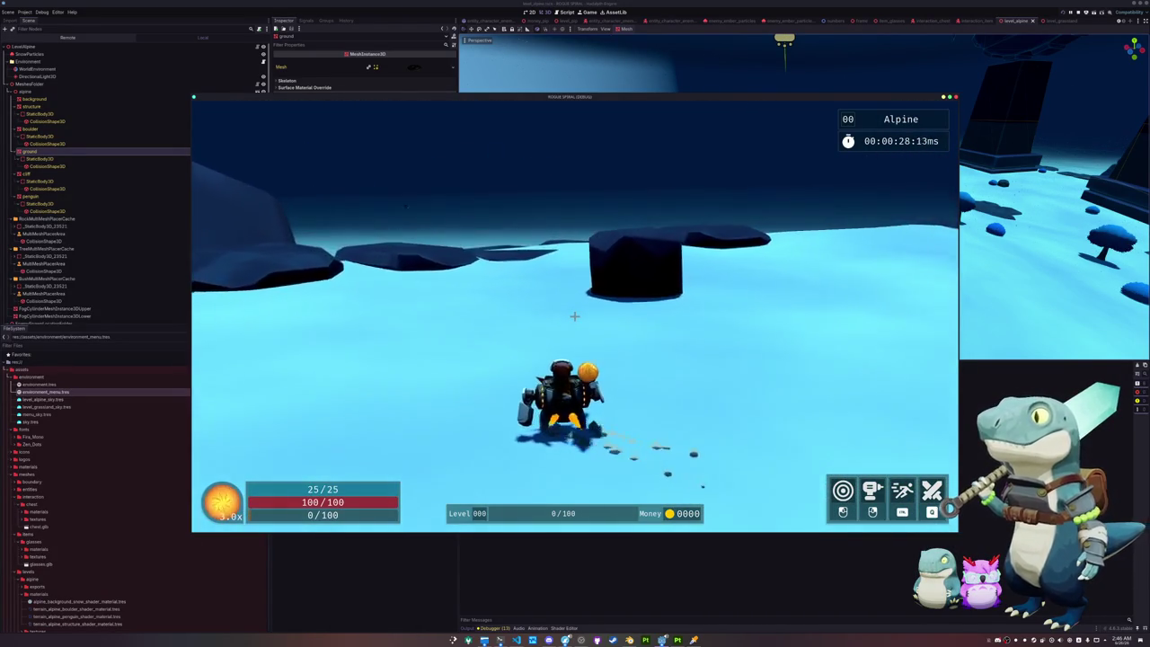
{"action": "key", "text": "w"}
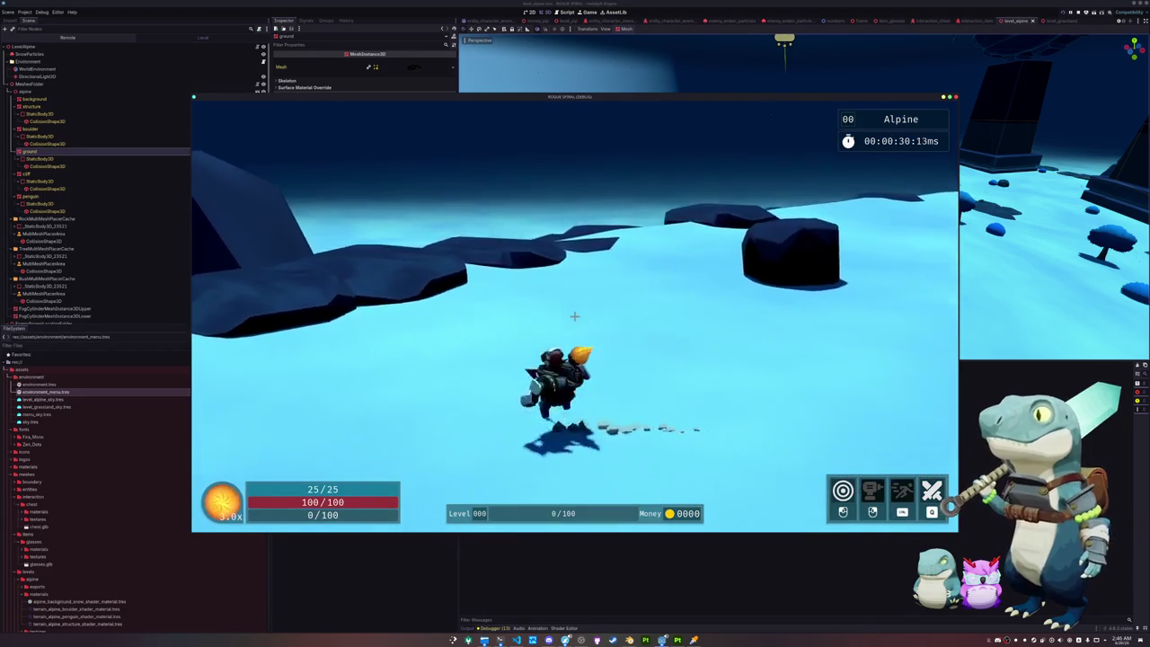
Step: Jump across the rock ledge, collect a coin and smash rocks while running past the boulder
{"action": "key", "text": "space"}
{"action": "key", "text": "w"}
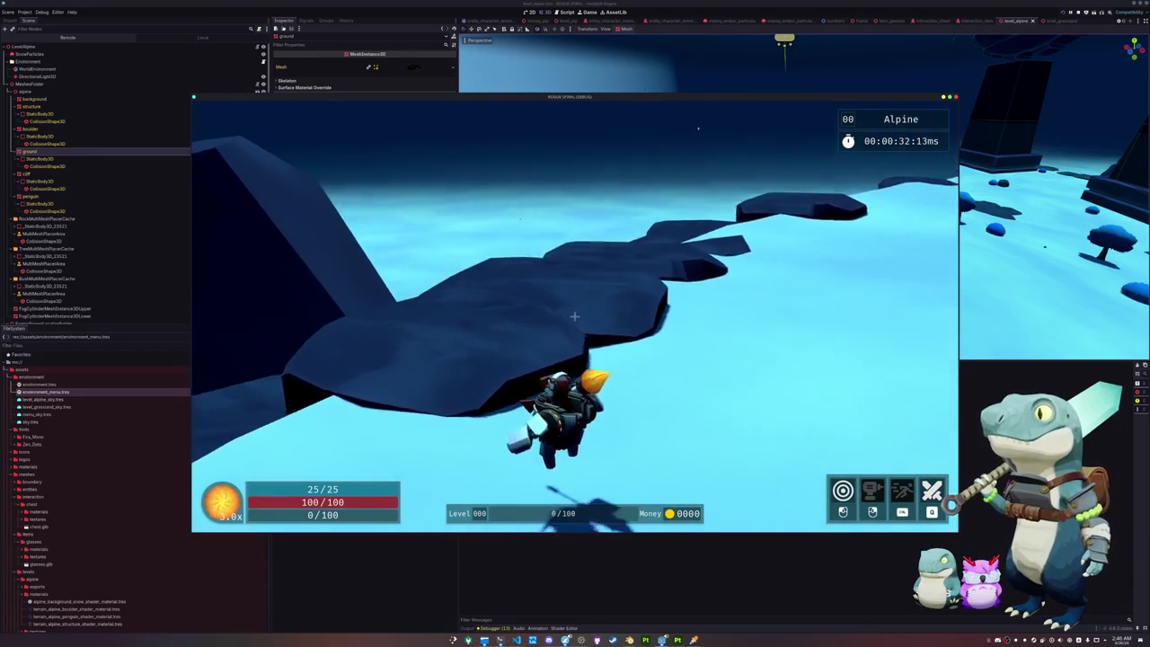
{"action": "key", "text": "w"}
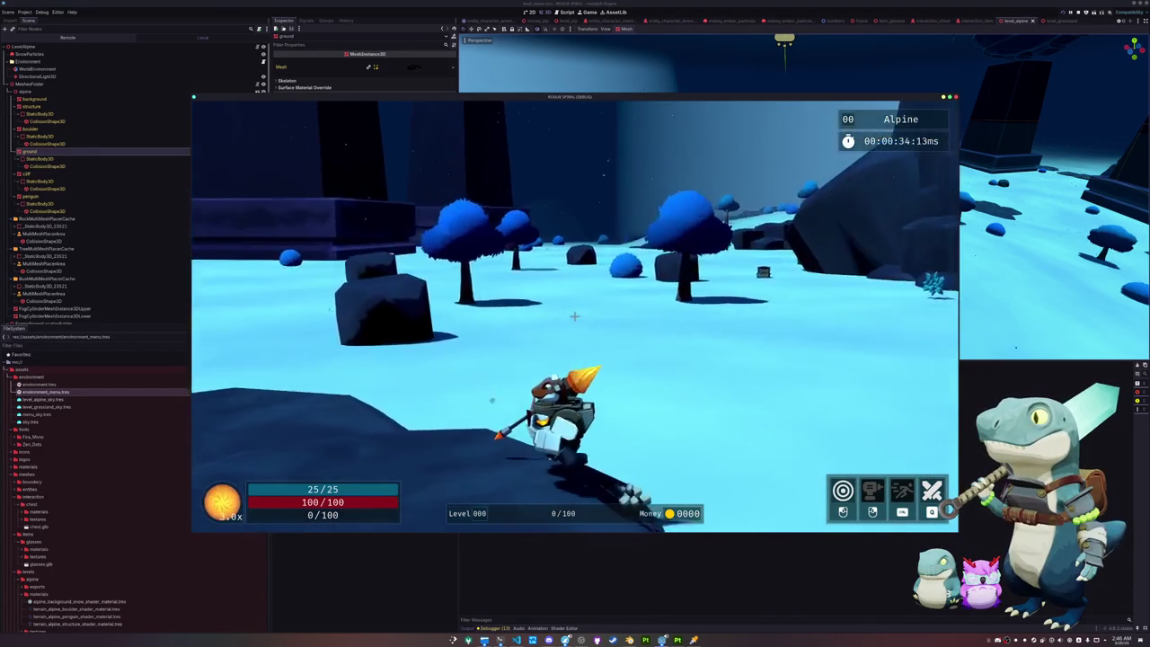
{"action": "key", "text": "w"}
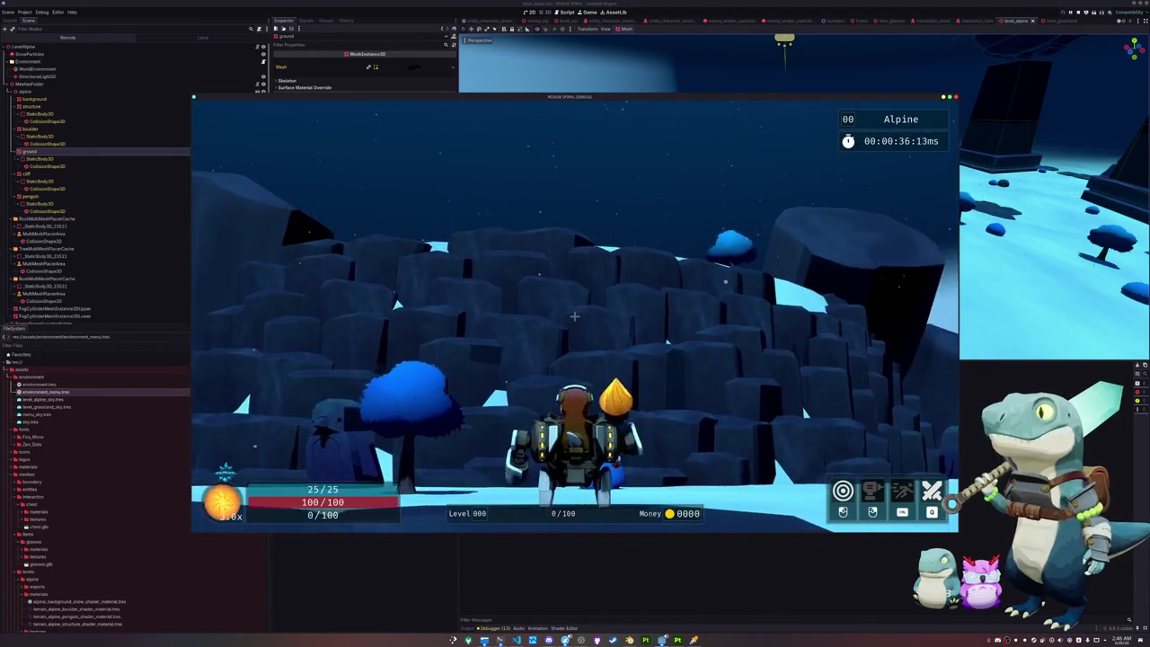
{"action": "key", "text": "w"}
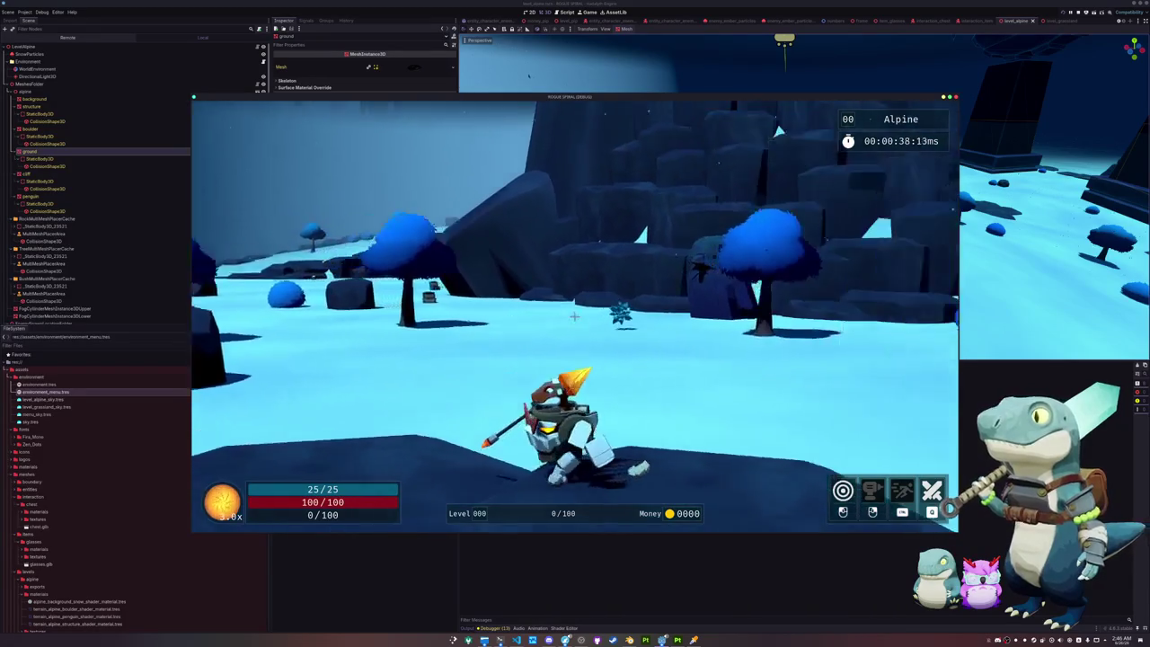
{"action": "key", "text": "w"}
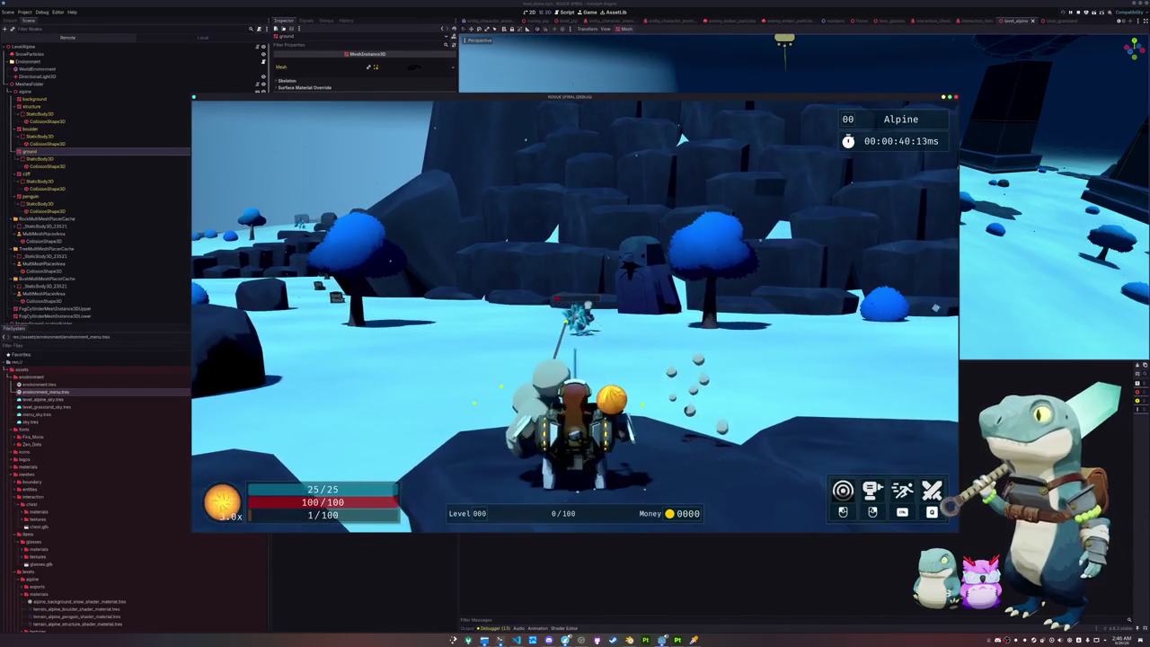
{"action": "key", "text": "w"}
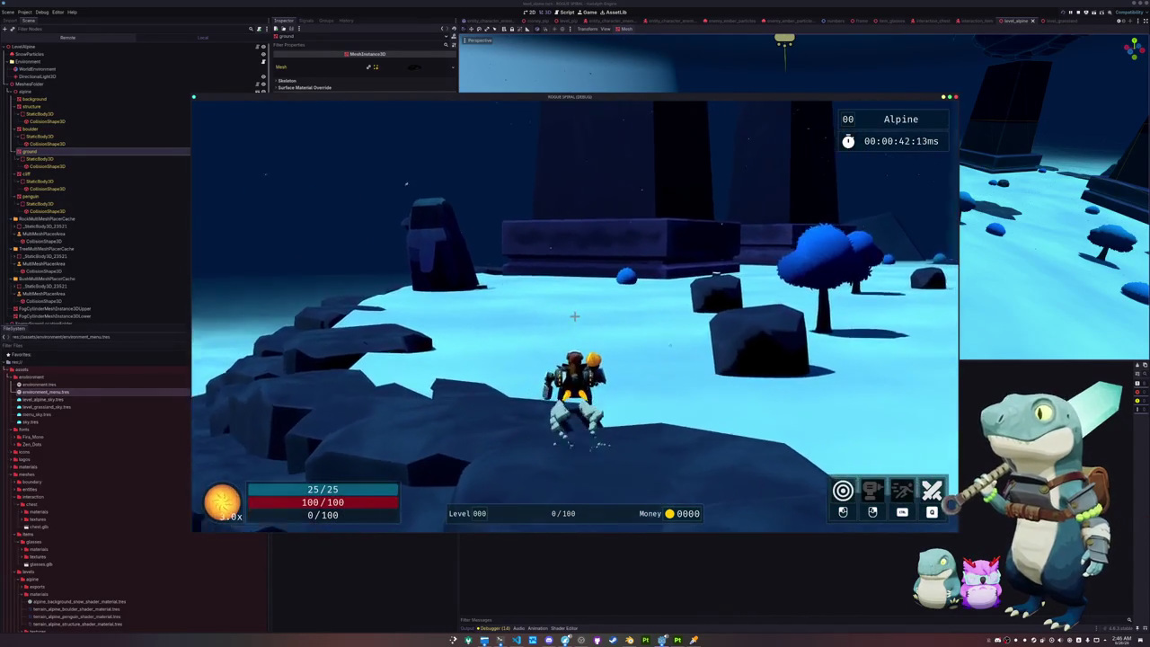
{"action": "key", "text": "w"}
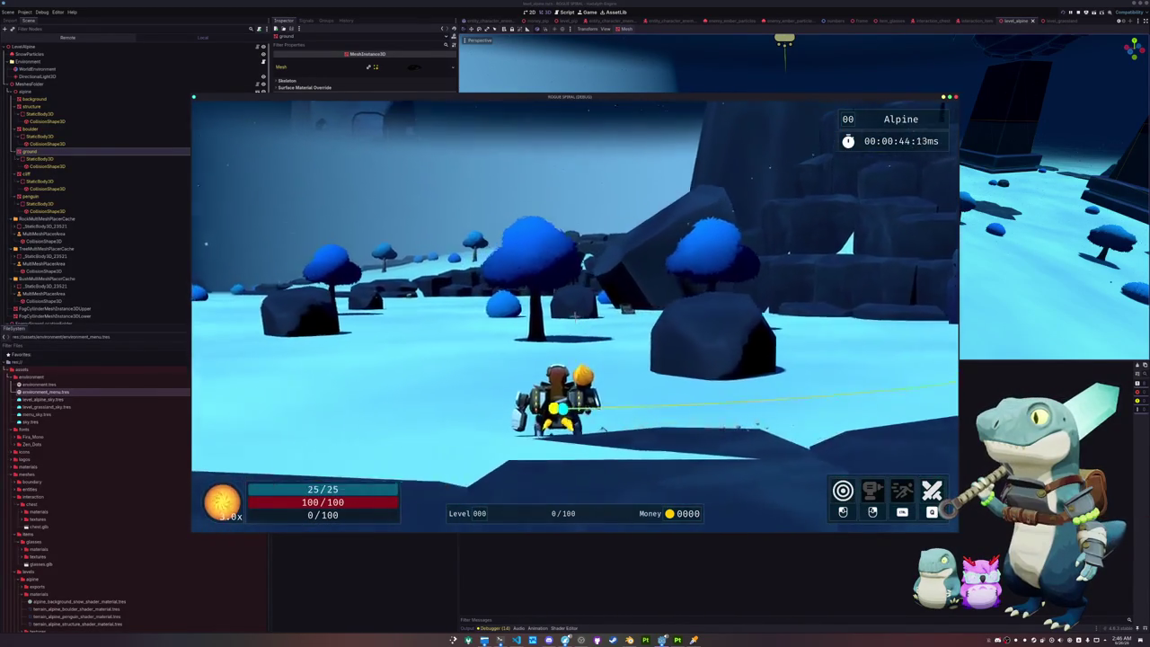
{"action": "key", "text": "w"}
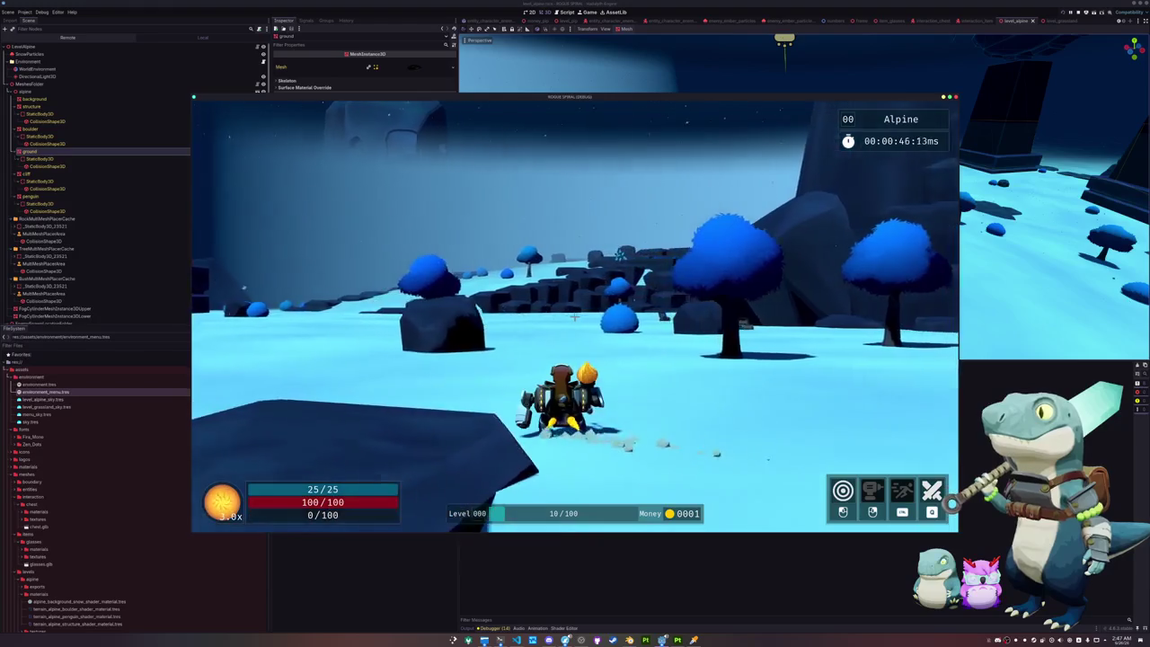
{"action": "key", "text": "w"}
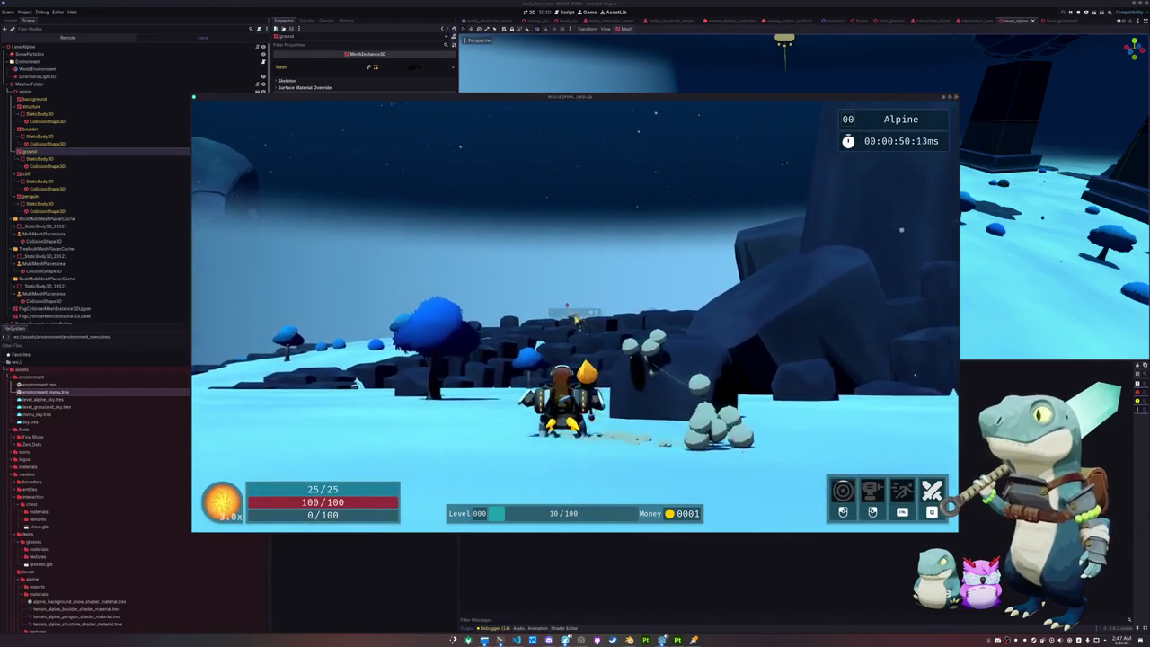
{"action": "key", "text": "w"}
{"action": "key", "text": "w"}
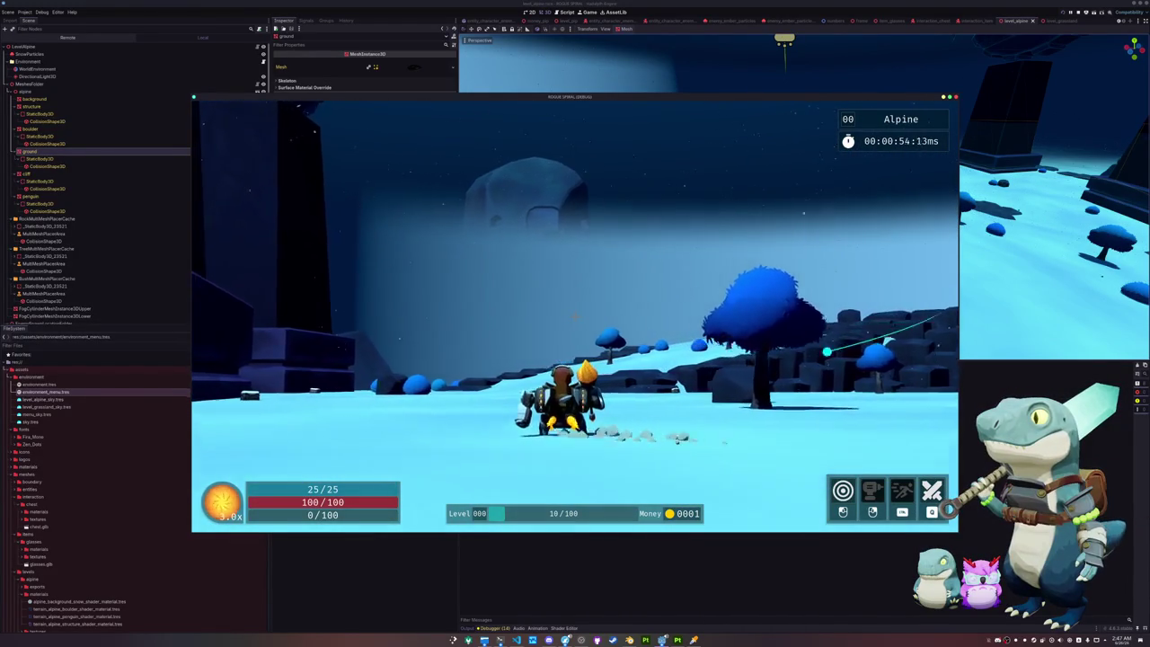
{"action": "key", "text": "w"}
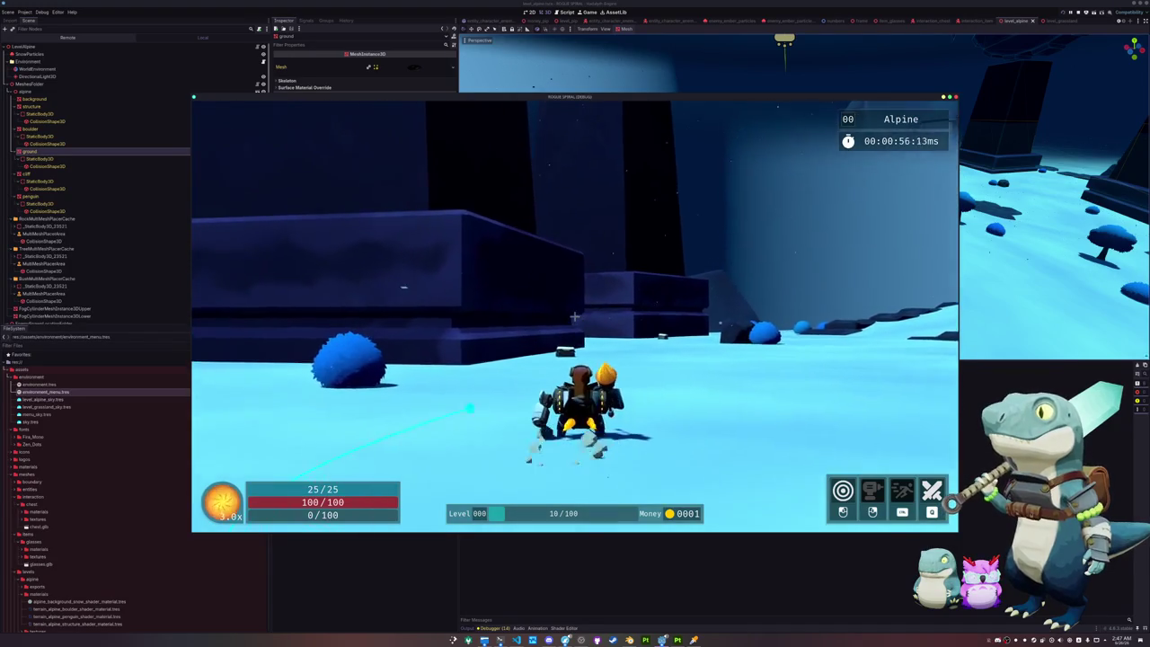
{"action": "key", "text": "w"}
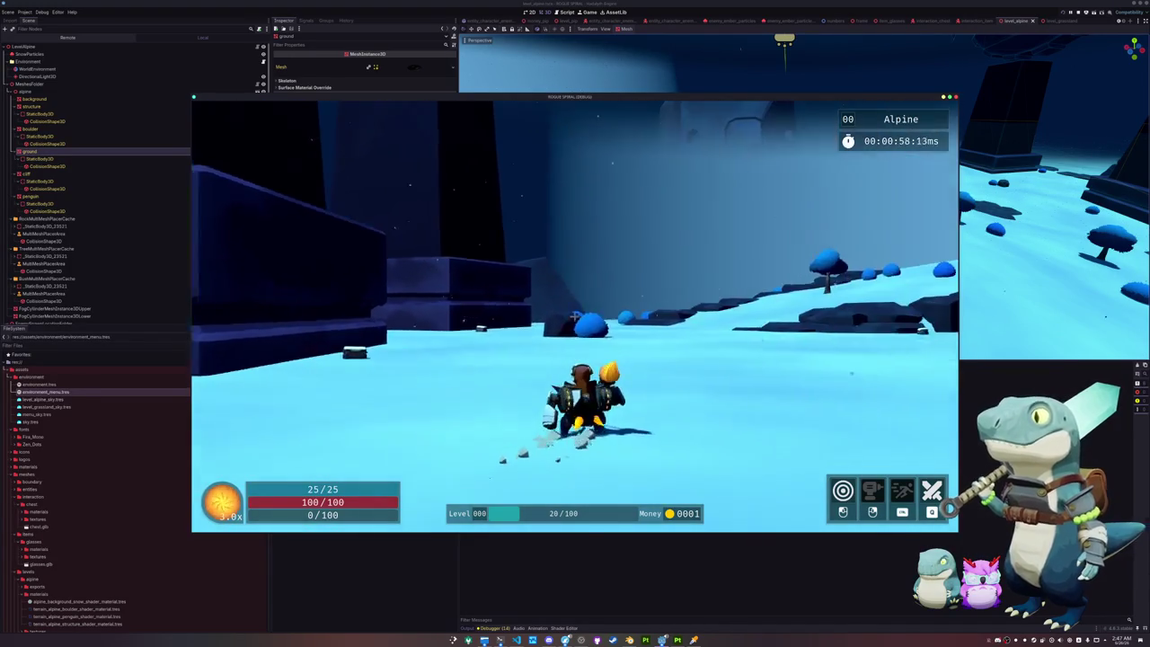
{"action": "key", "text": "w"}
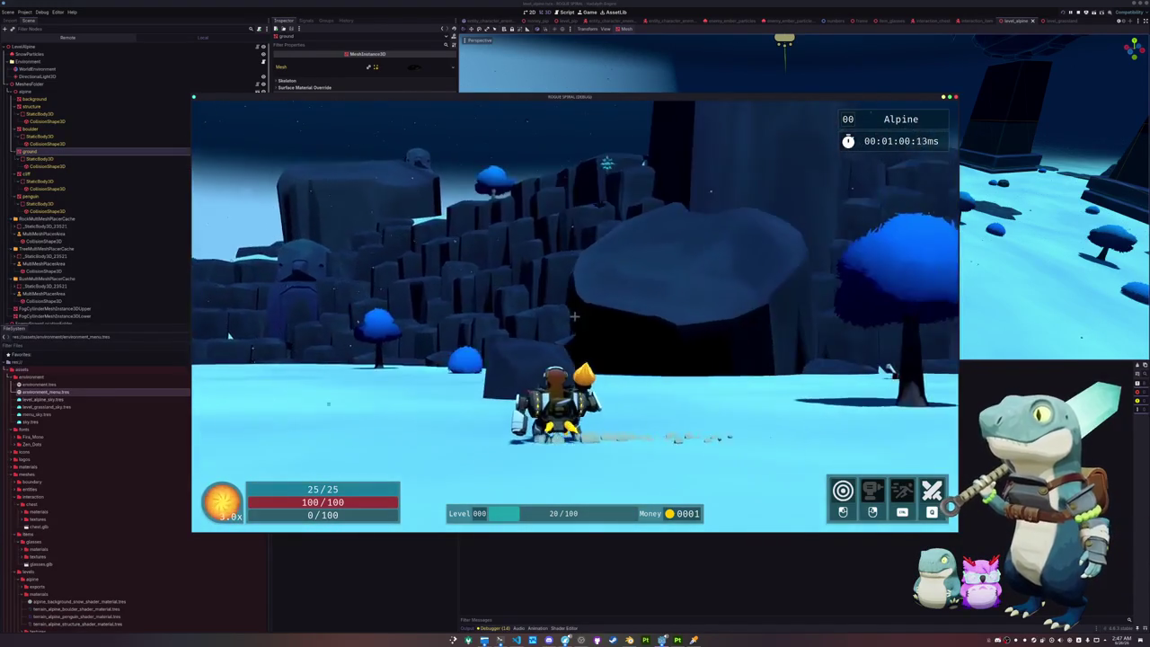
{"action": "key", "text": "w"}
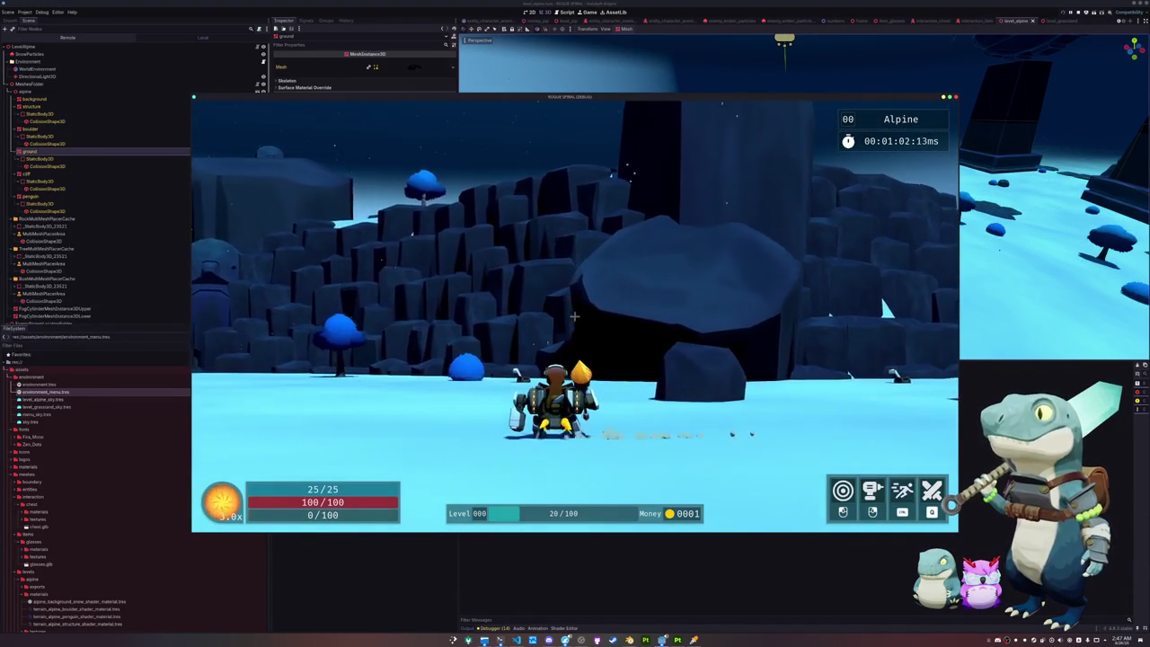
Step: Attack the enemy near the cliff and keep running across the snowfield
{"action": "key", "text": "w"}
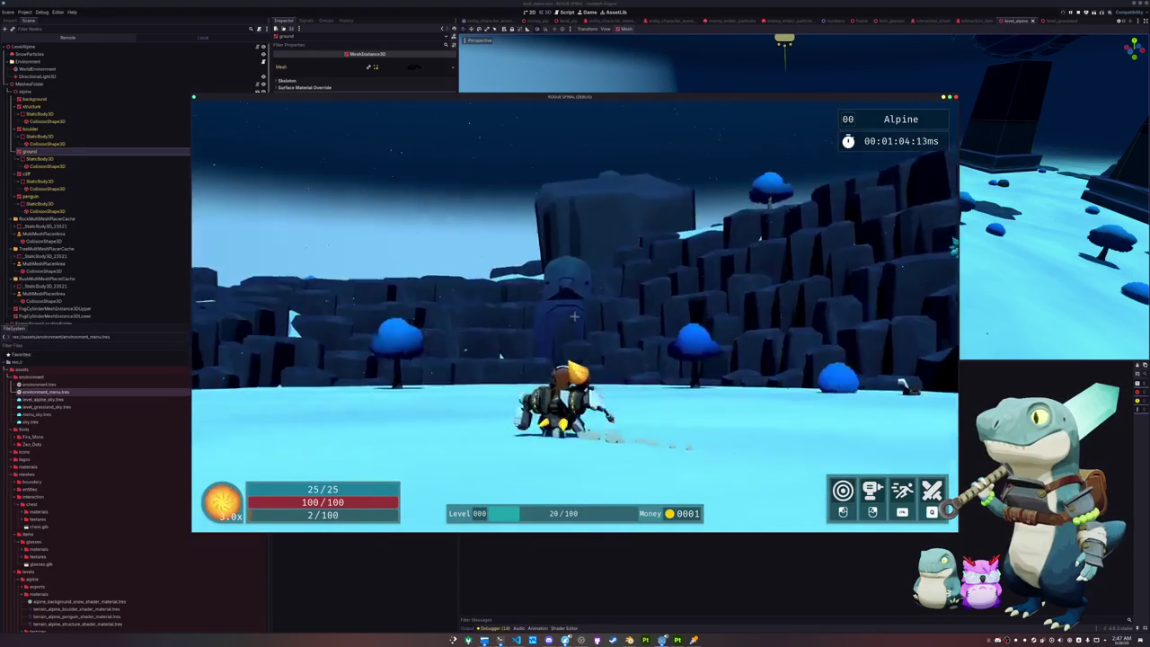
{"action": "key", "text": "w"}
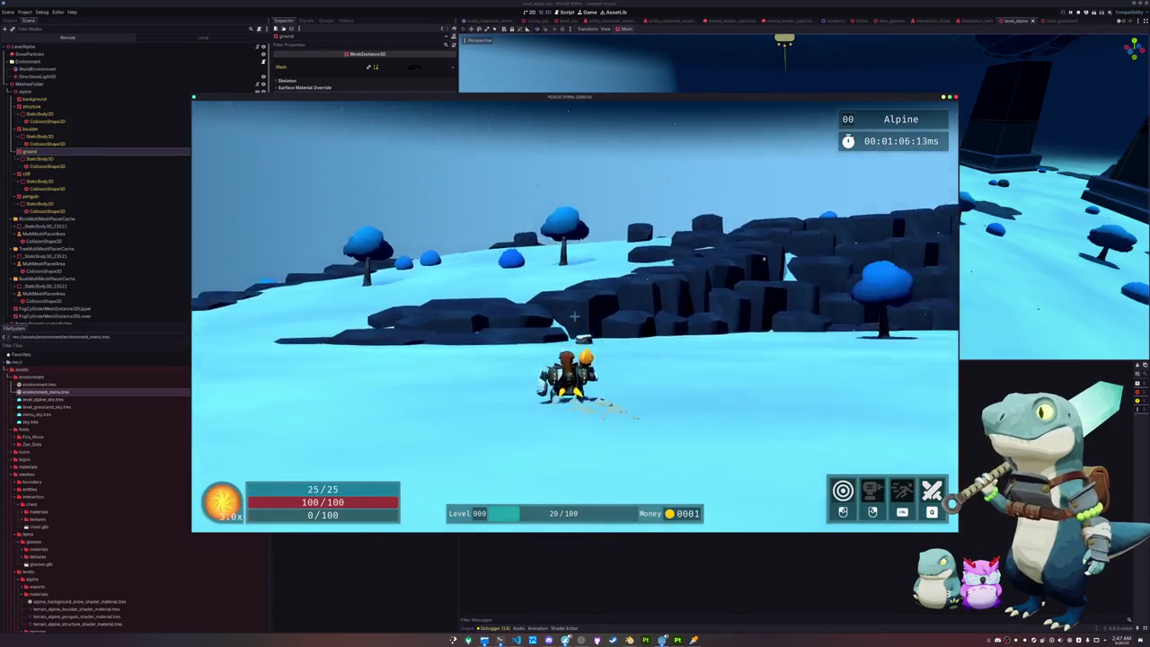
{"action": "key", "text": "w"}
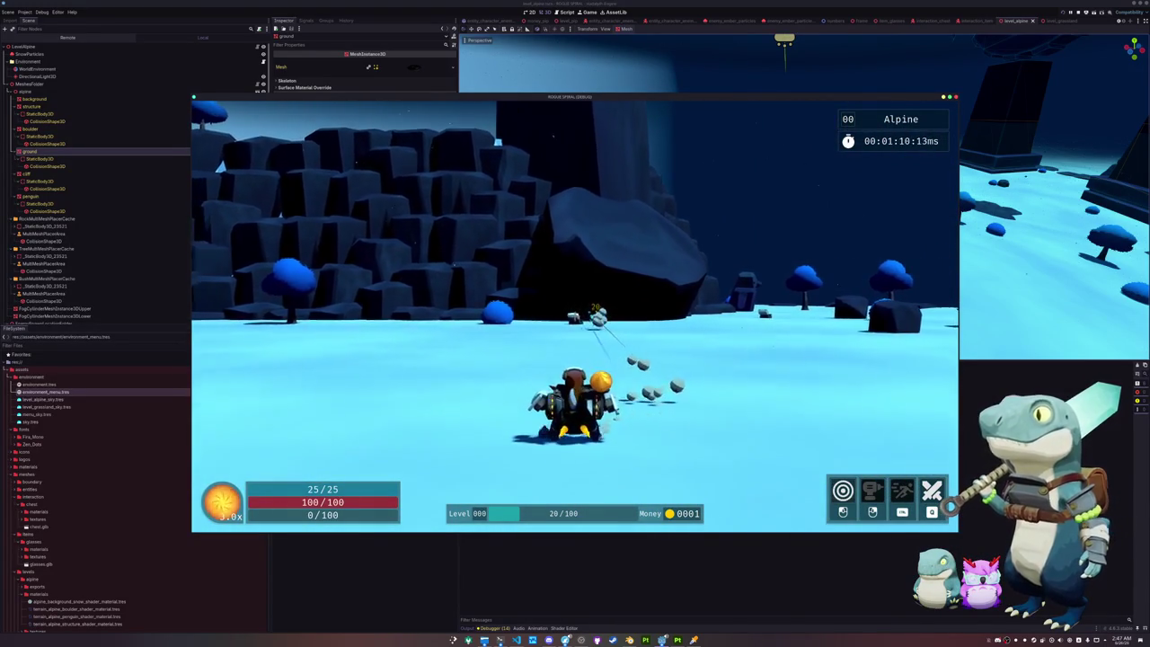
{"action": "key", "text": "w"}
{"action": "key", "text": "w"}
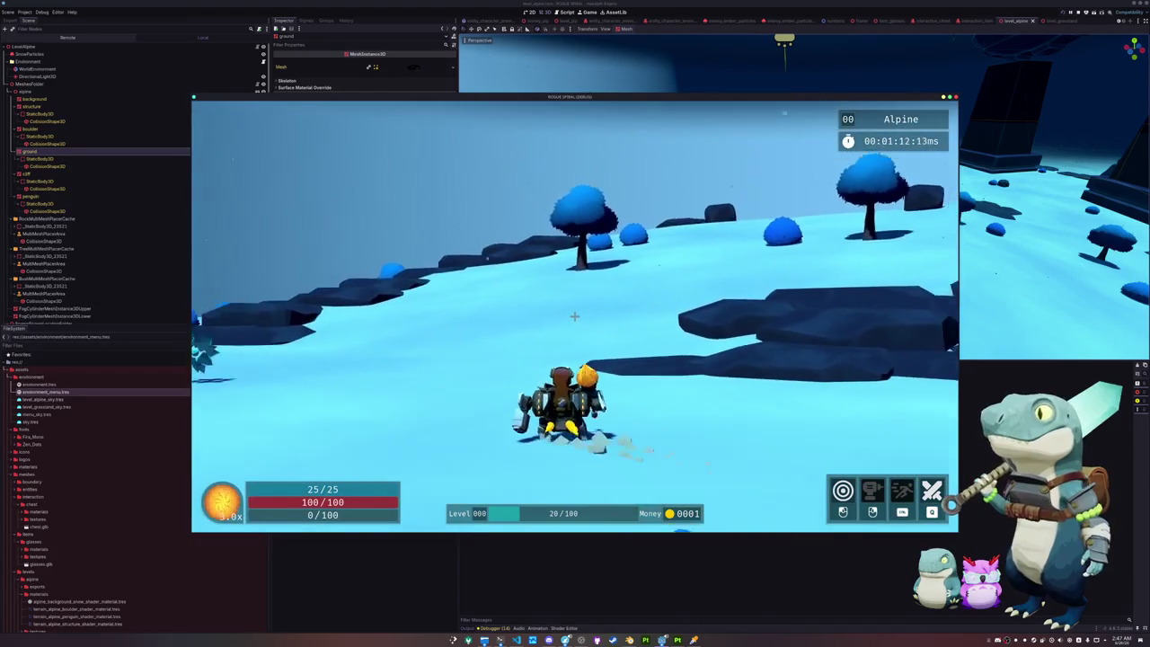
{"action": "key", "text": "w"}
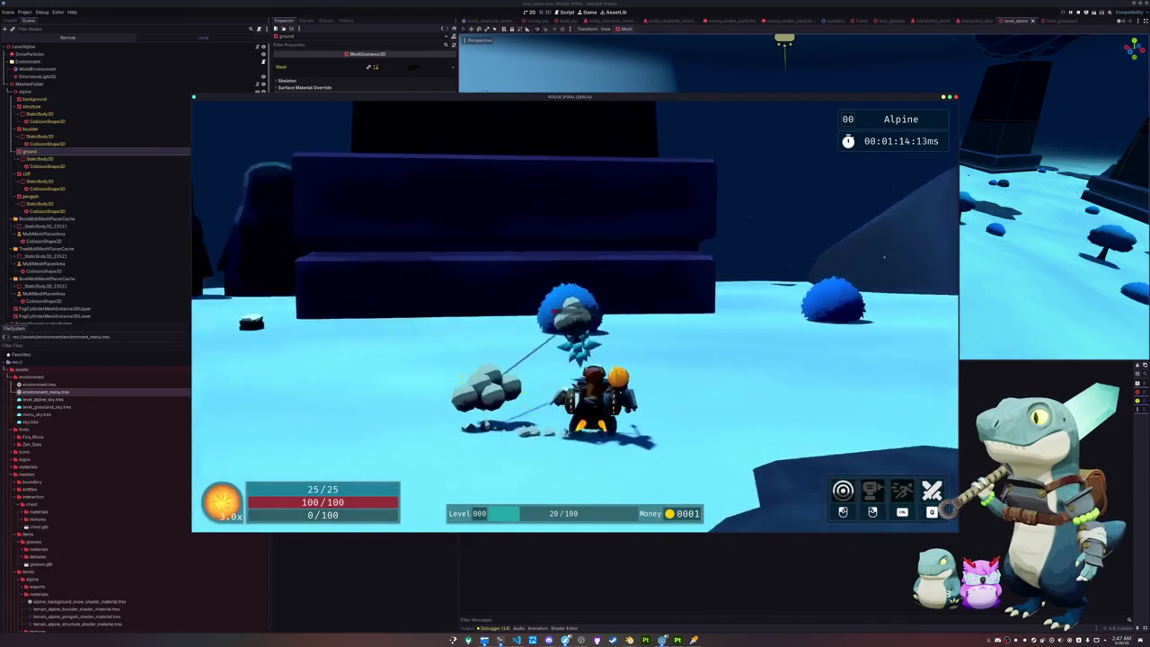
{"action": "key", "text": "w"}
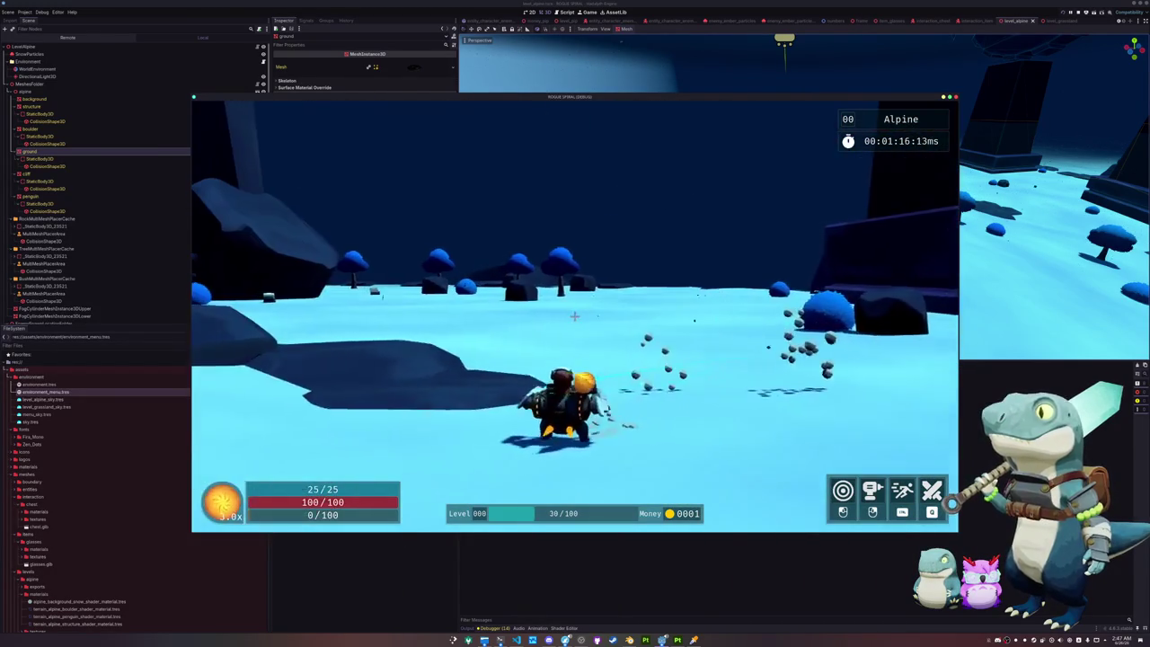
{"action": "key", "text": "w"}
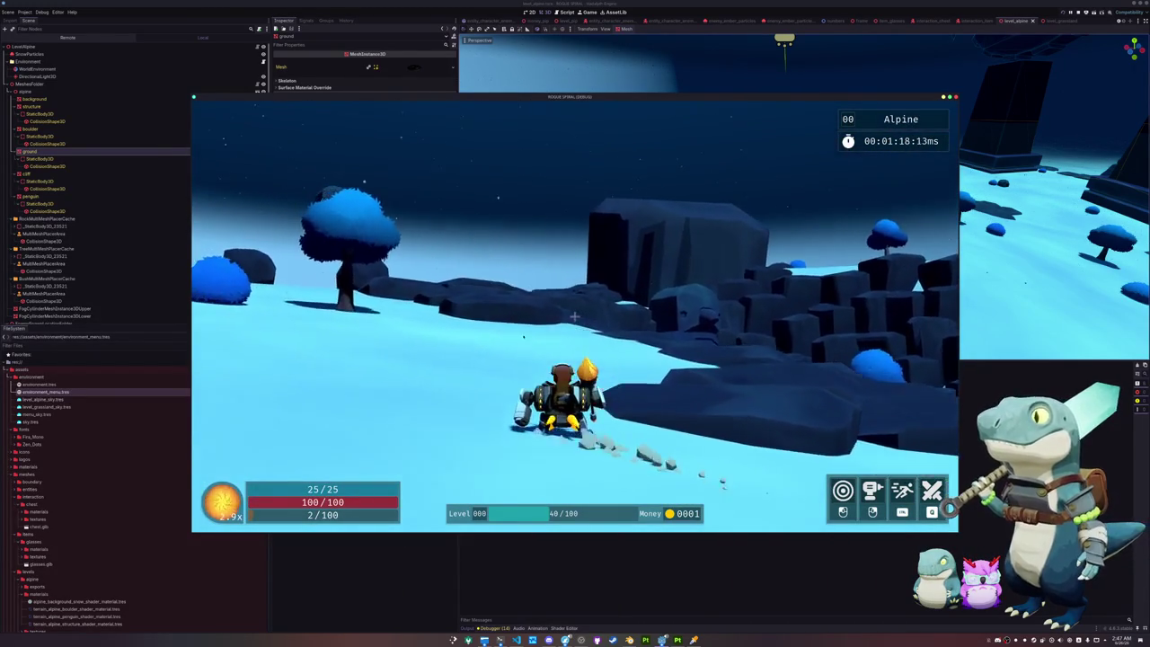
{"action": "key", "text": "w"}
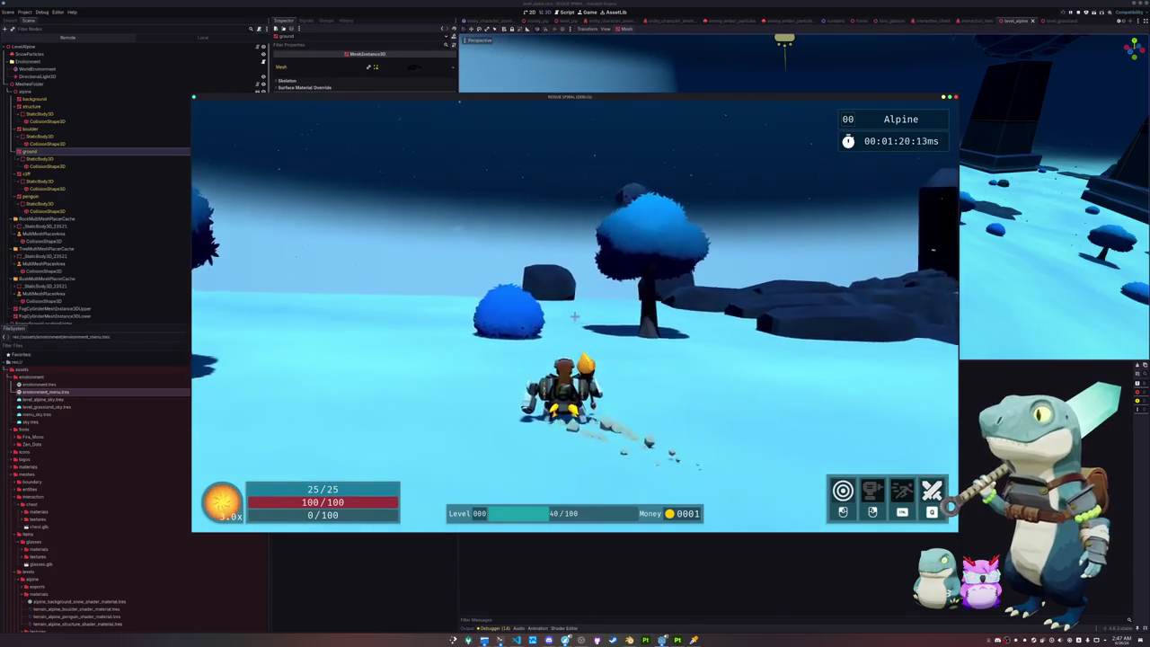
{"action": "key", "text": "w"}
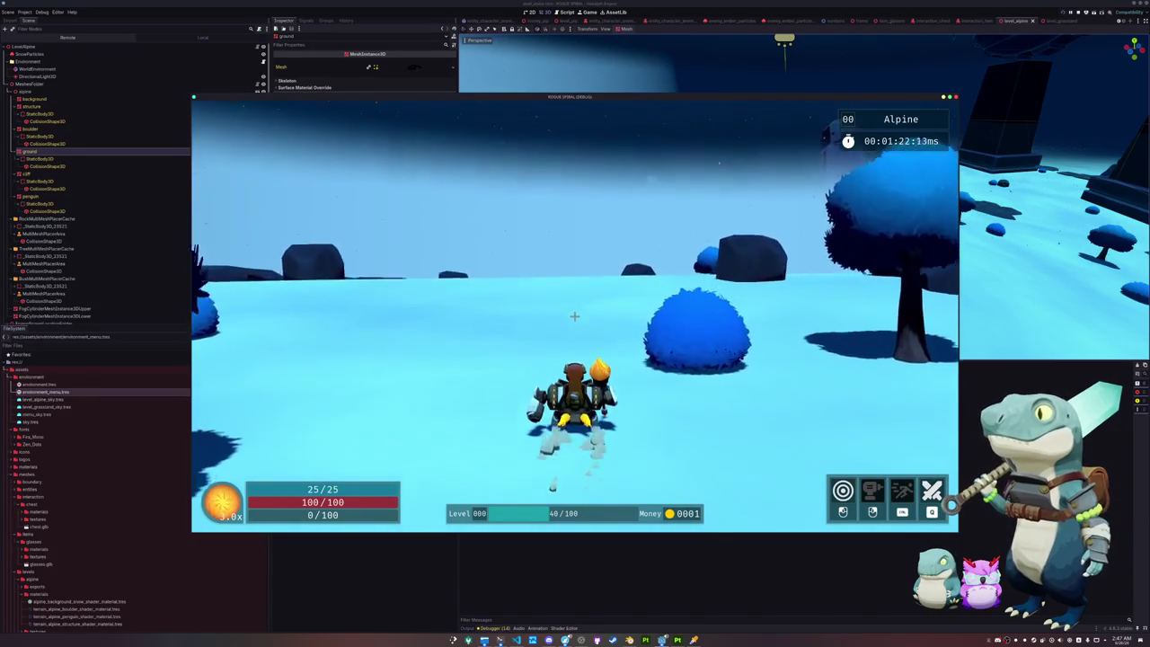
{"action": "key", "text": "w"}
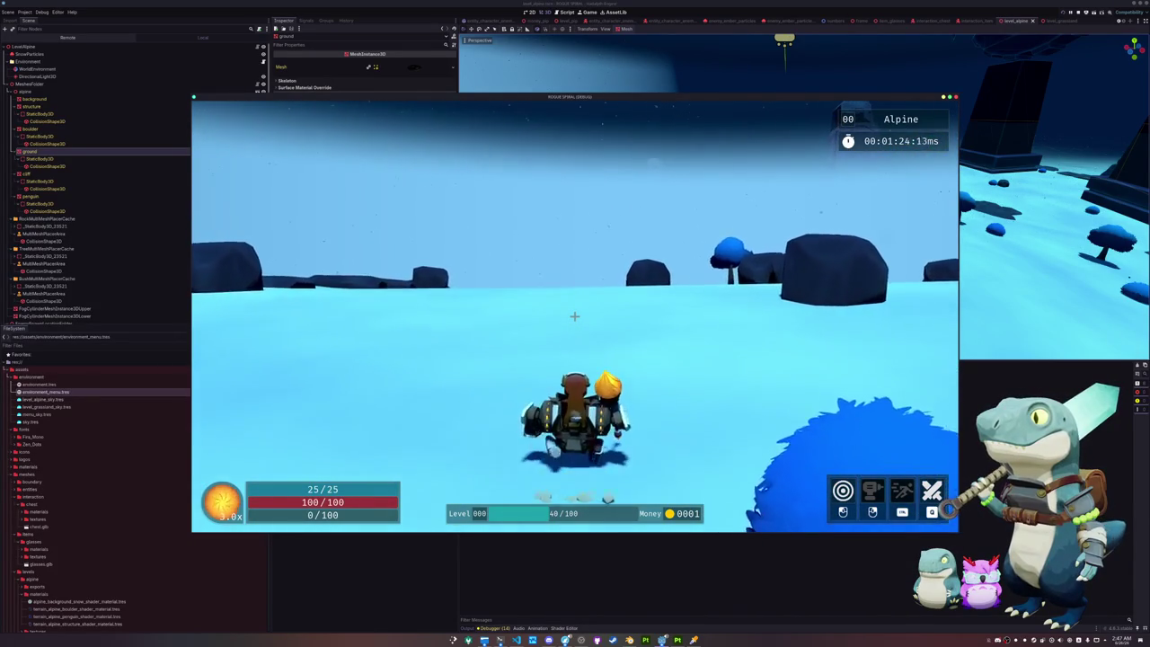
{"action": "key", "text": "w"}
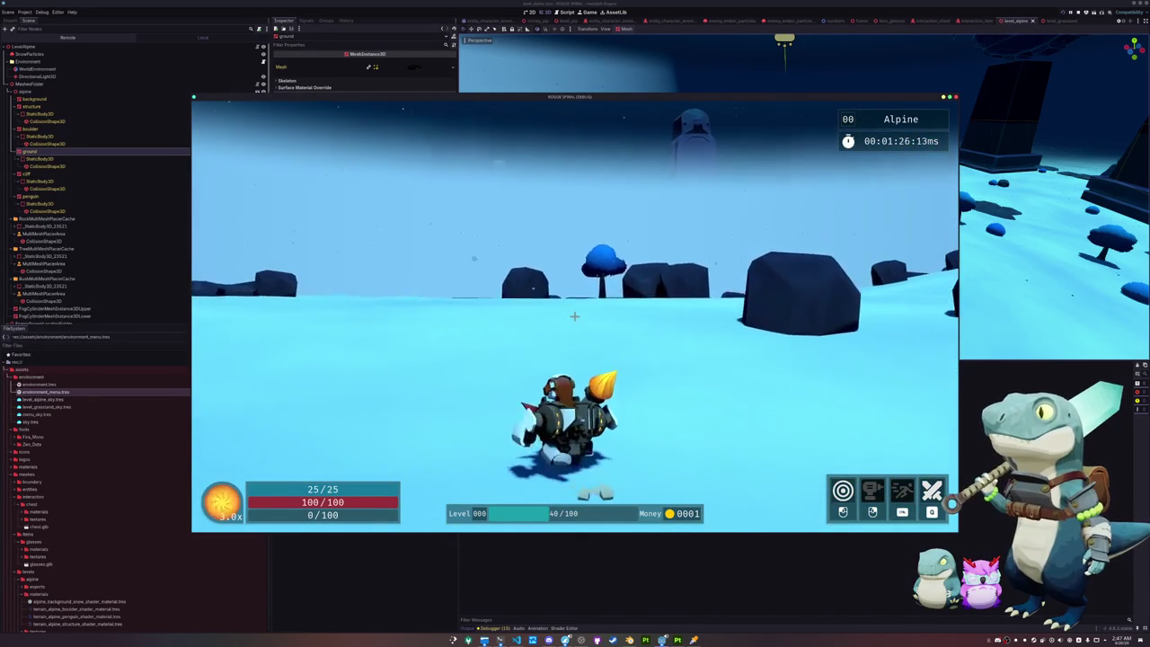
{"action": "key", "text": "w"}
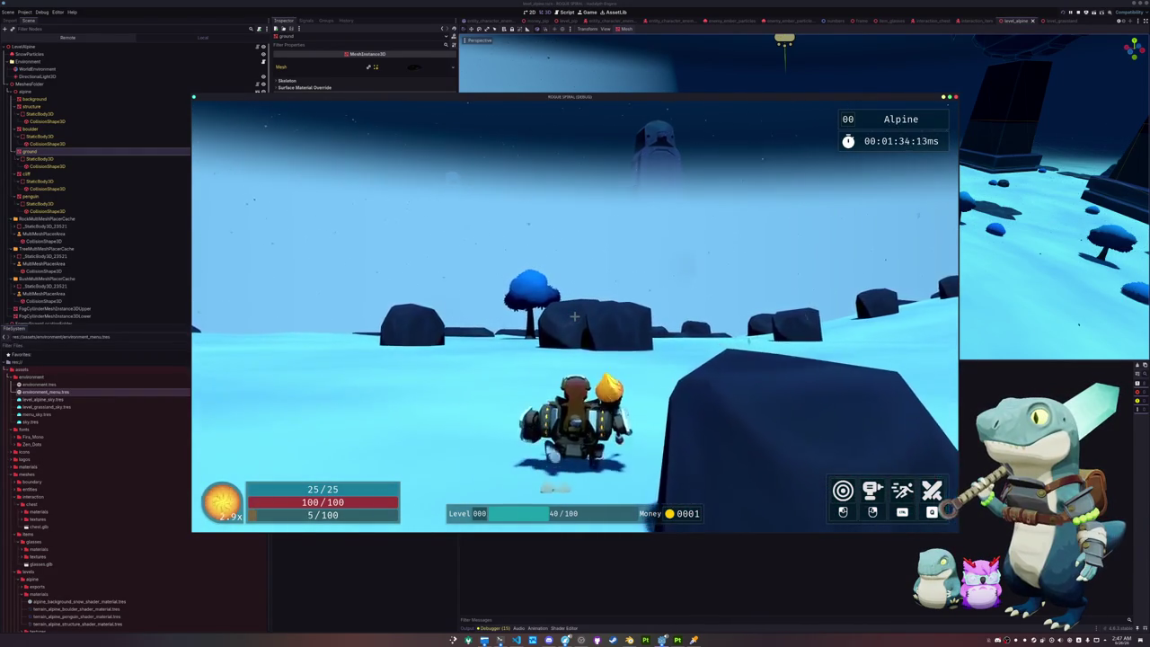
{"action": "key", "text": "w"}
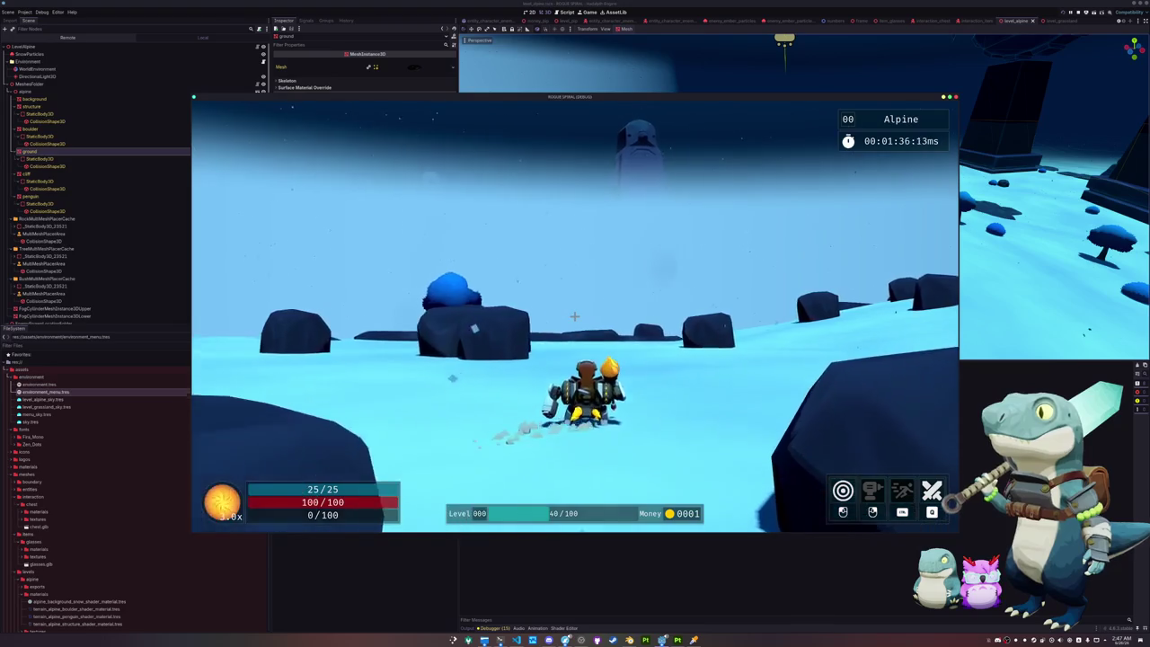
{"action": "key", "text": "w"}
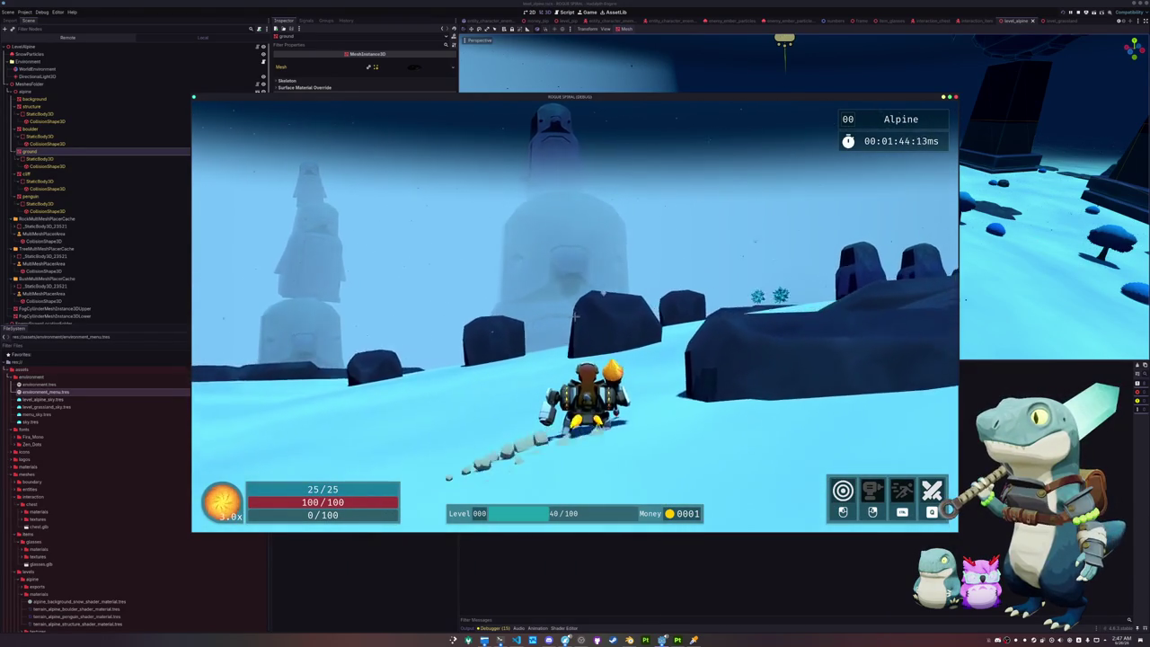
Step: Run toward the foggy statues and defeat the spiky enemies among the rocks
{"action": "key", "text": "w"}
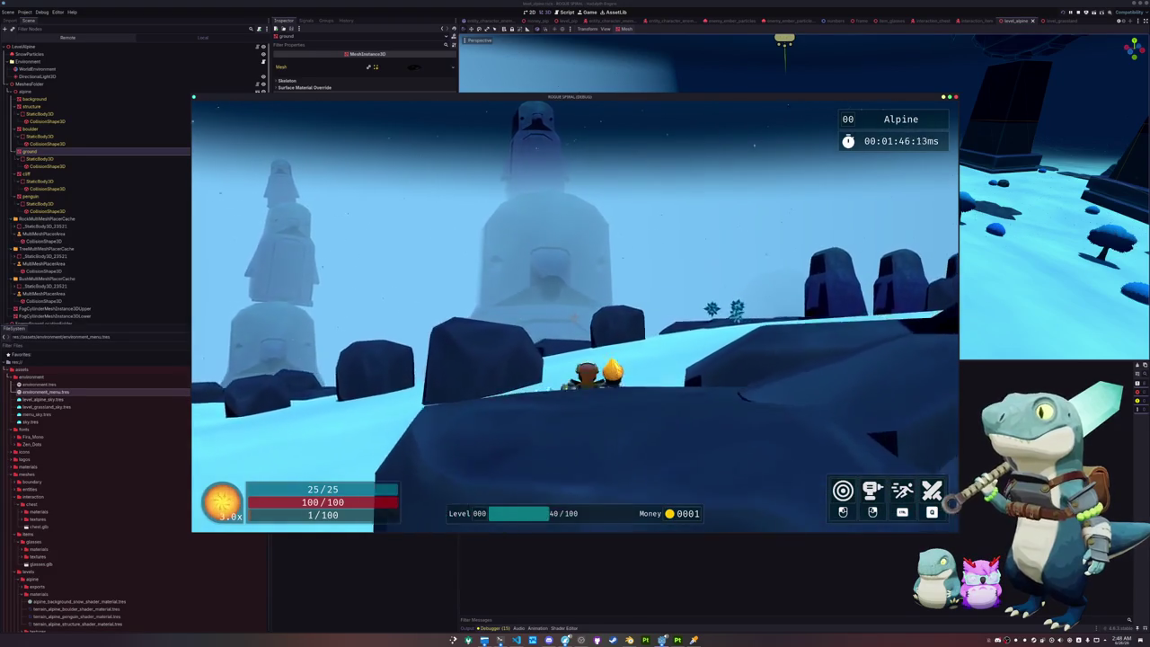
{"action": "key", "text": "w"}
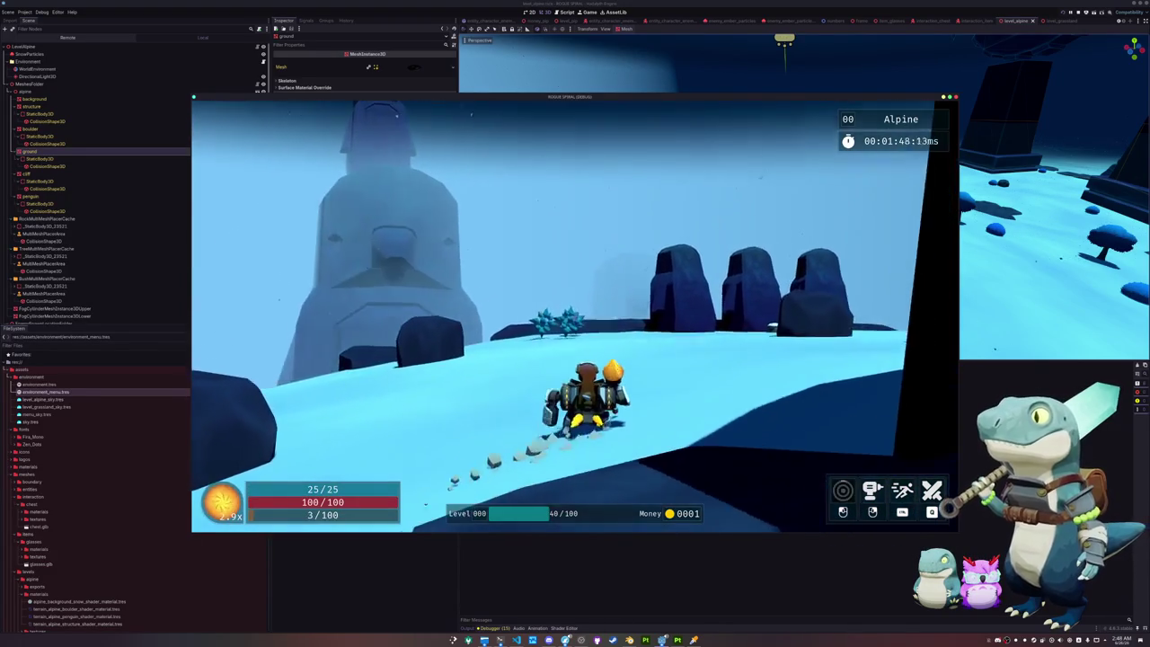
{"action": "key", "text": "w"}
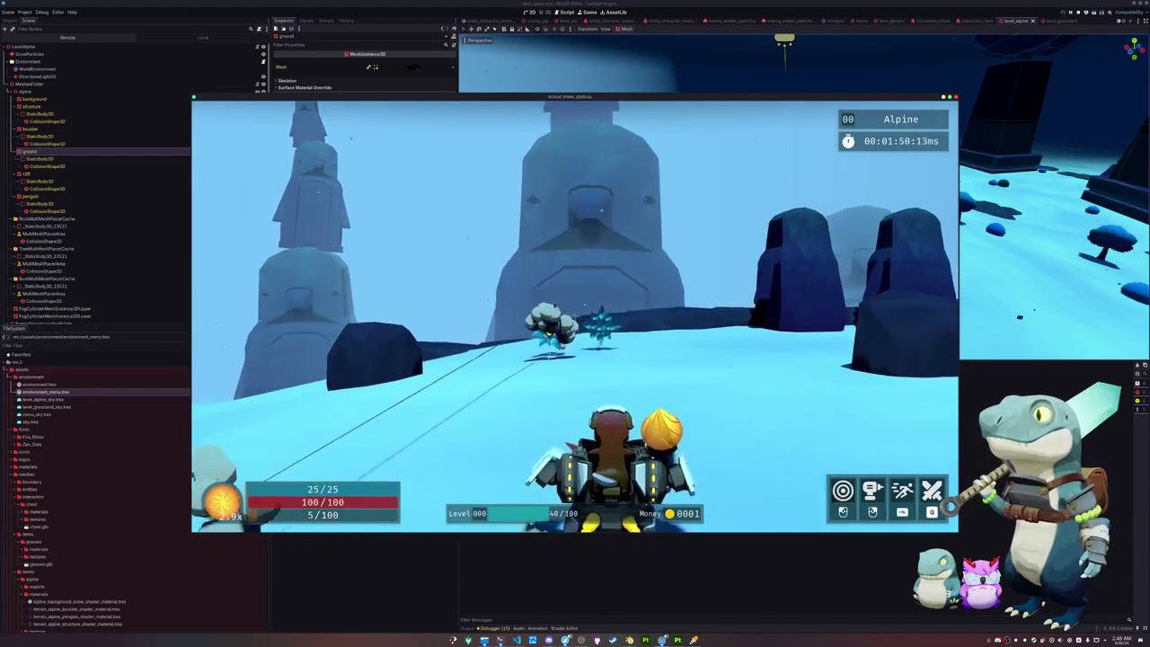
{"action": "key", "text": "w"}
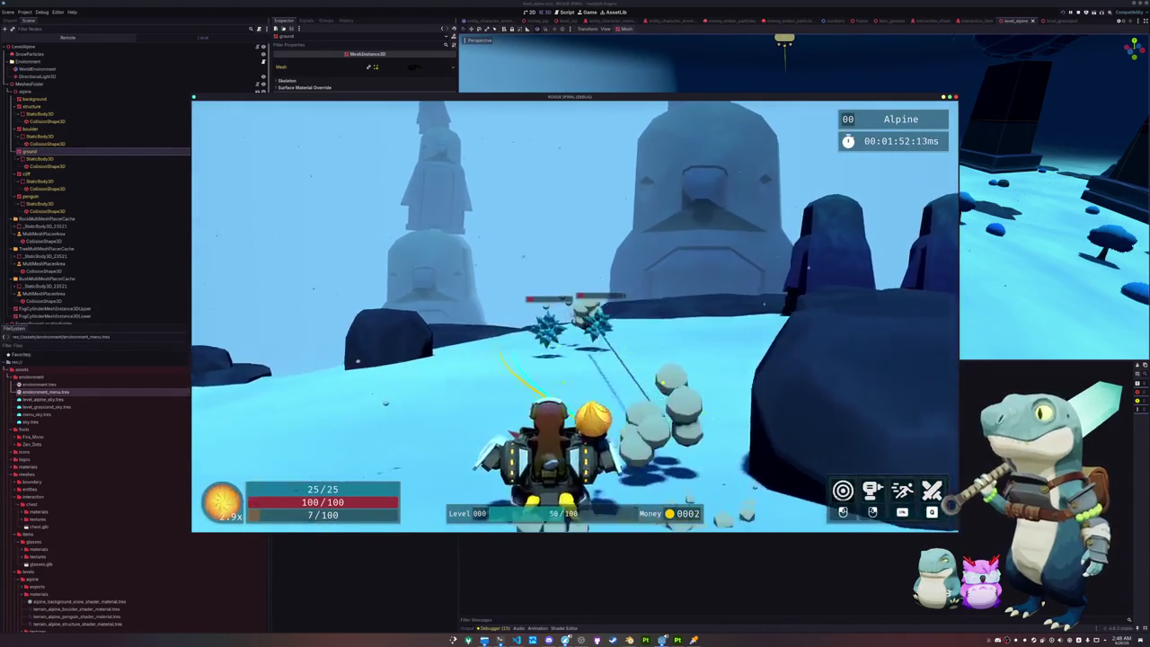
{"action": "key", "text": "w"}
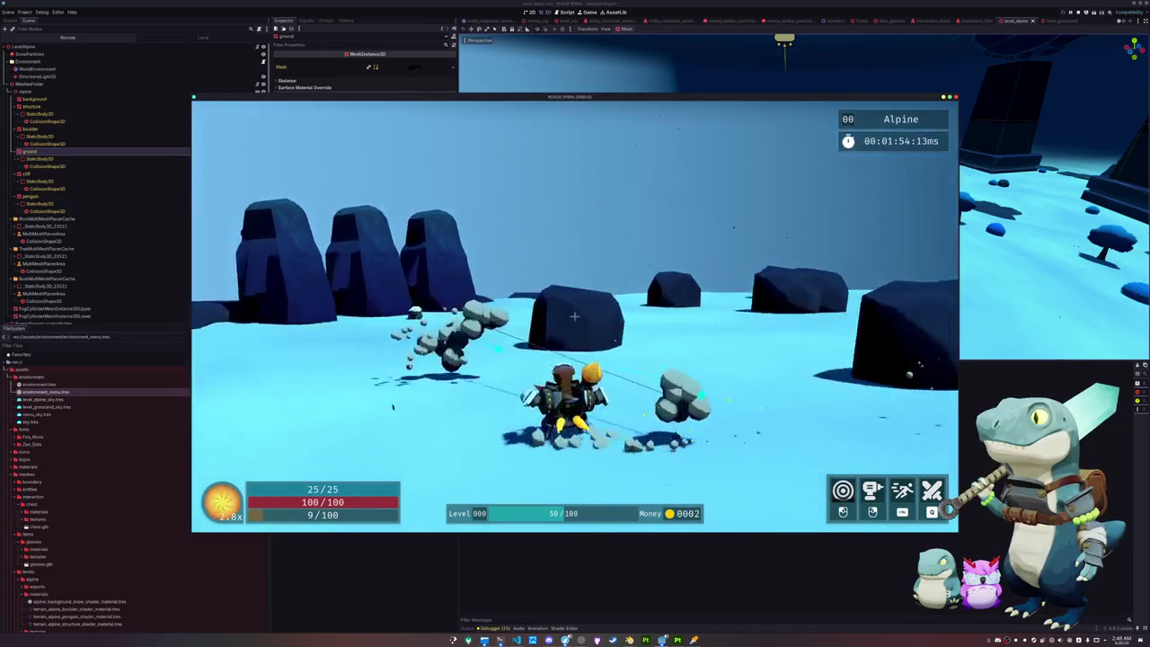
{"action": "key", "text": "w"}
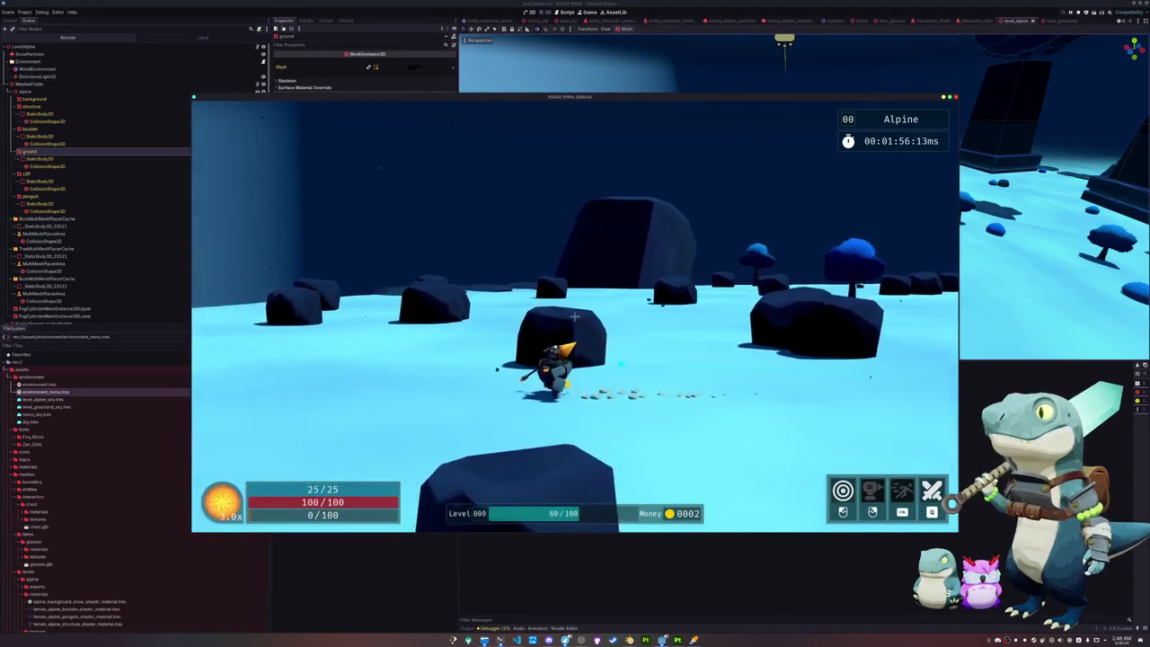
{"action": "key", "text": "w"}
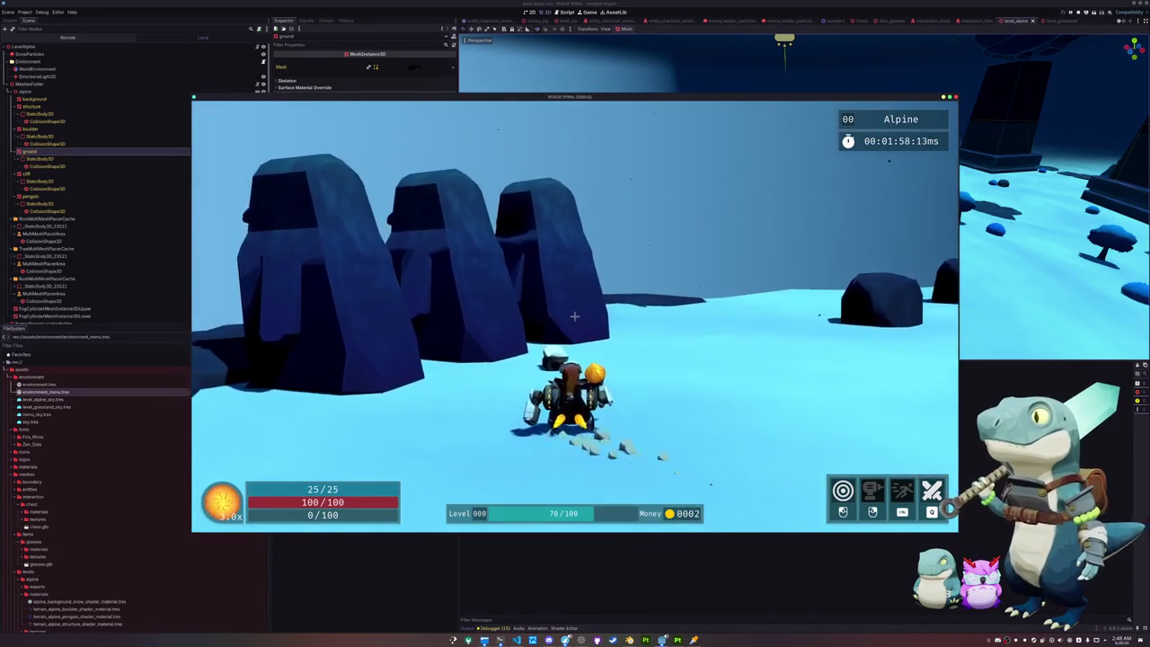
{"action": "key", "text": "w"}
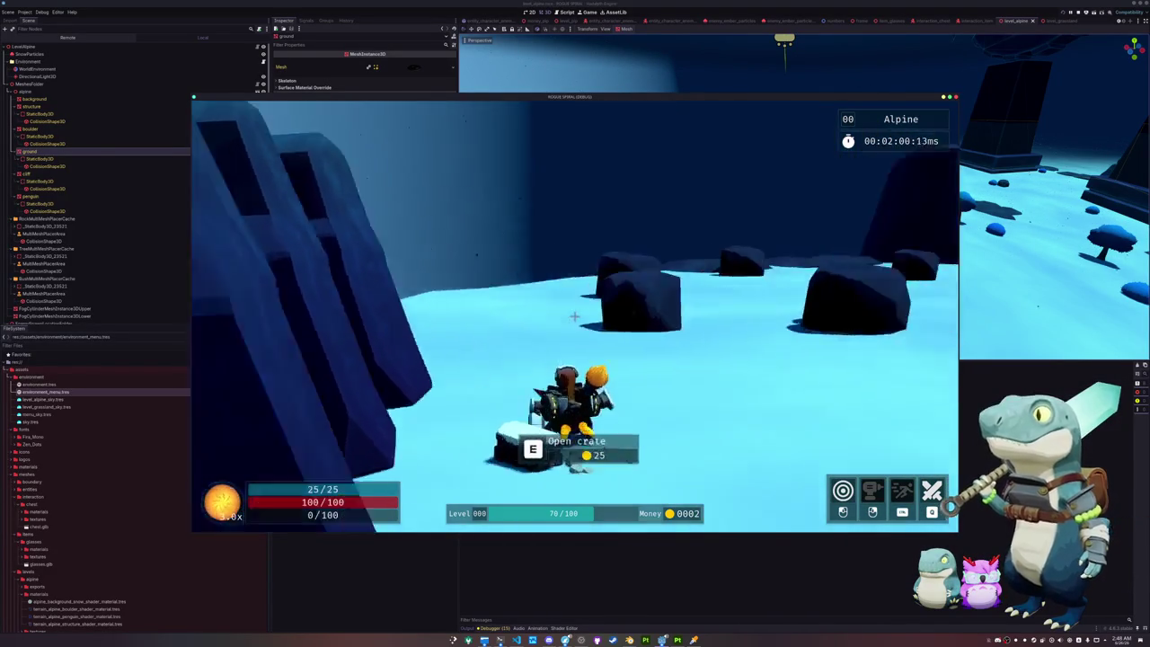
{"action": "key", "text": "w"}
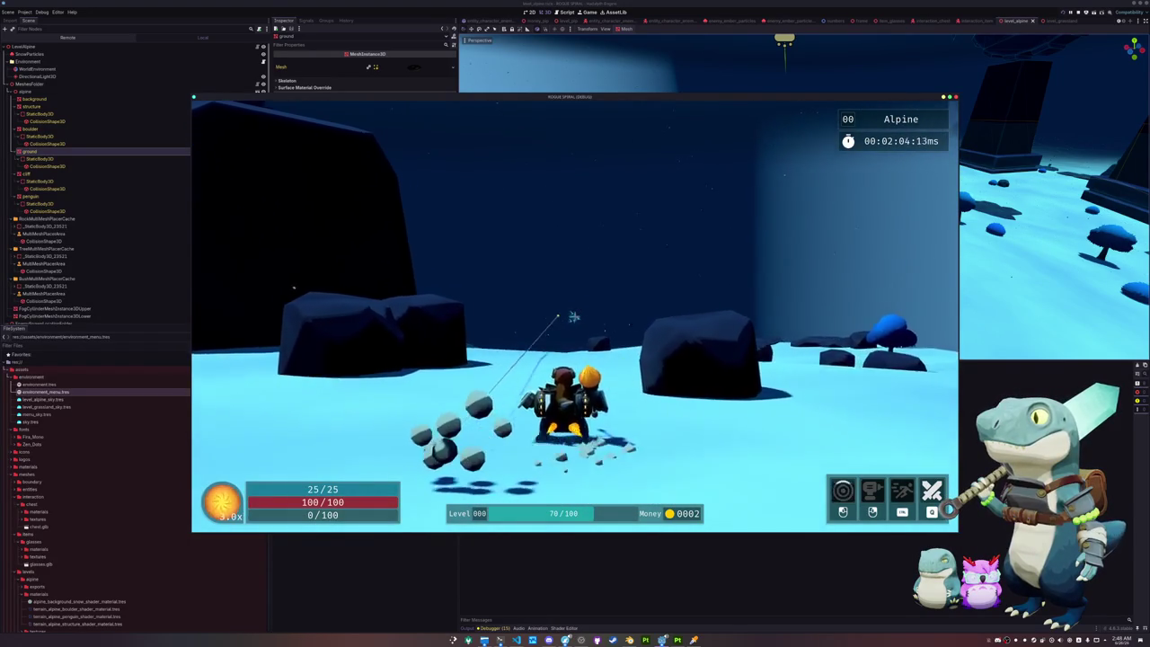
{"action": "key", "text": "w"}
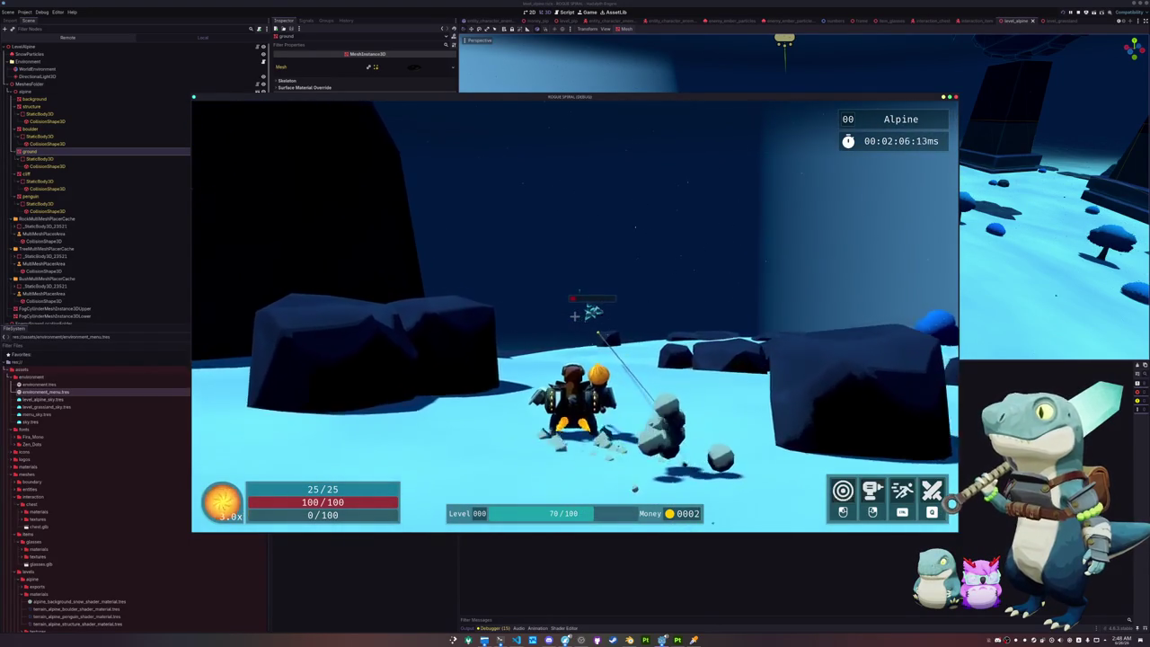
Step: Run past the dark towers and fight enemies along the rock cliff
{"action": "key", "text": "w"}
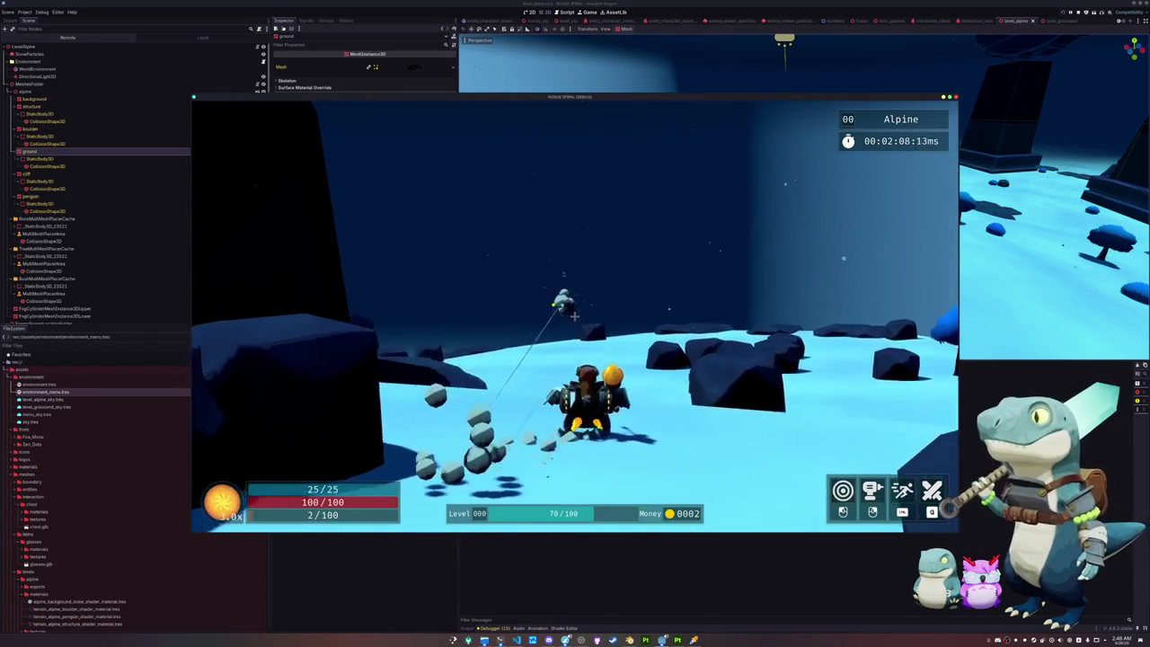
{"action": "key", "text": "w"}
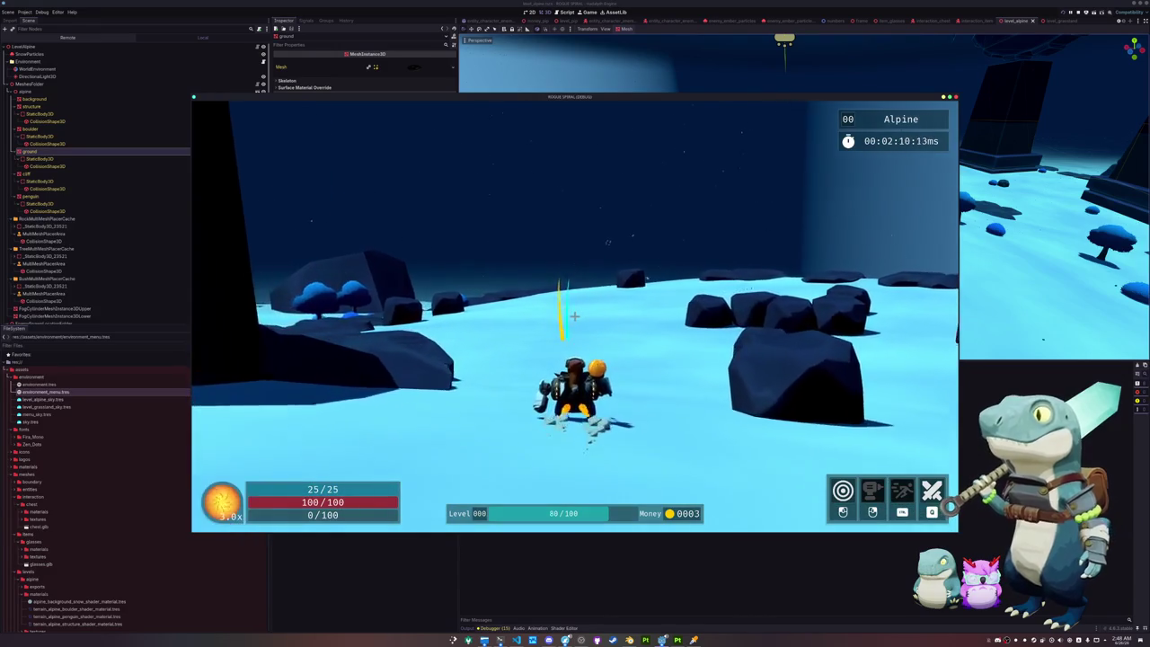
{"action": "key", "text": "w"}
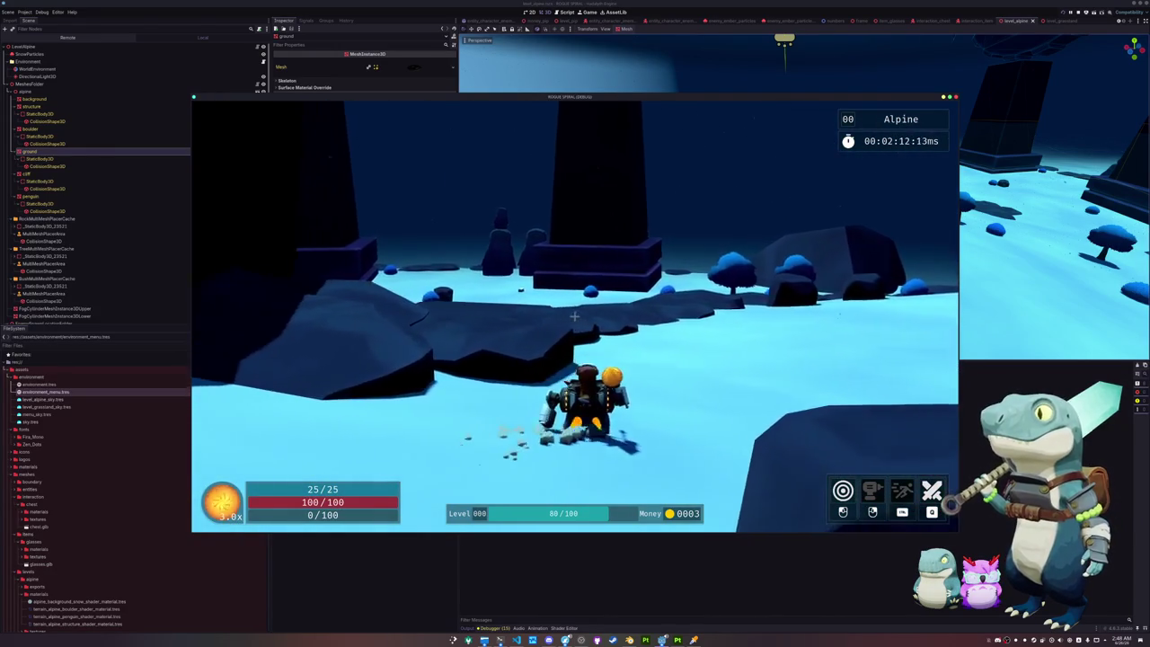
{"action": "key", "text": "w"}
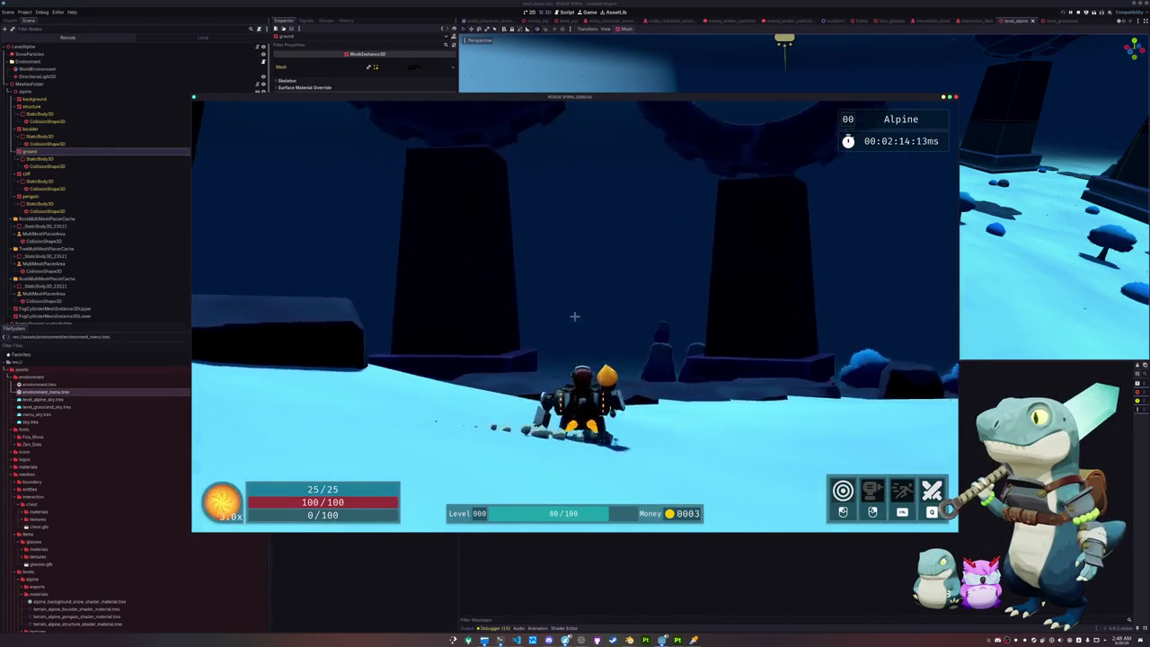
{"action": "key", "text": "w"}
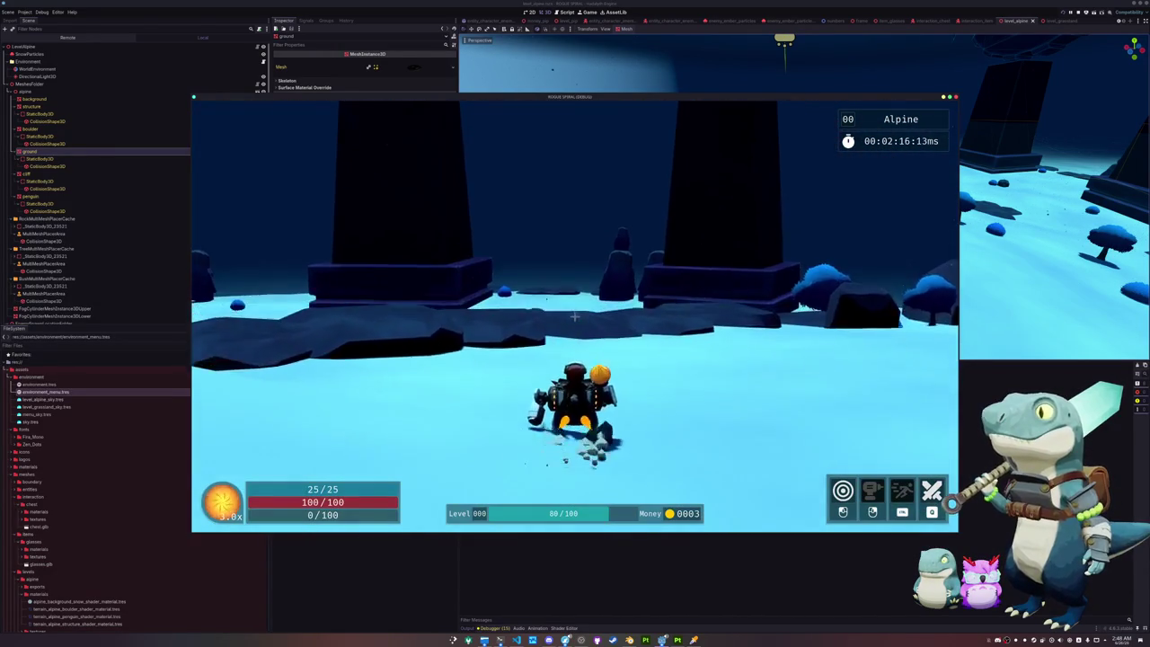
{"action": "key", "text": "w"}
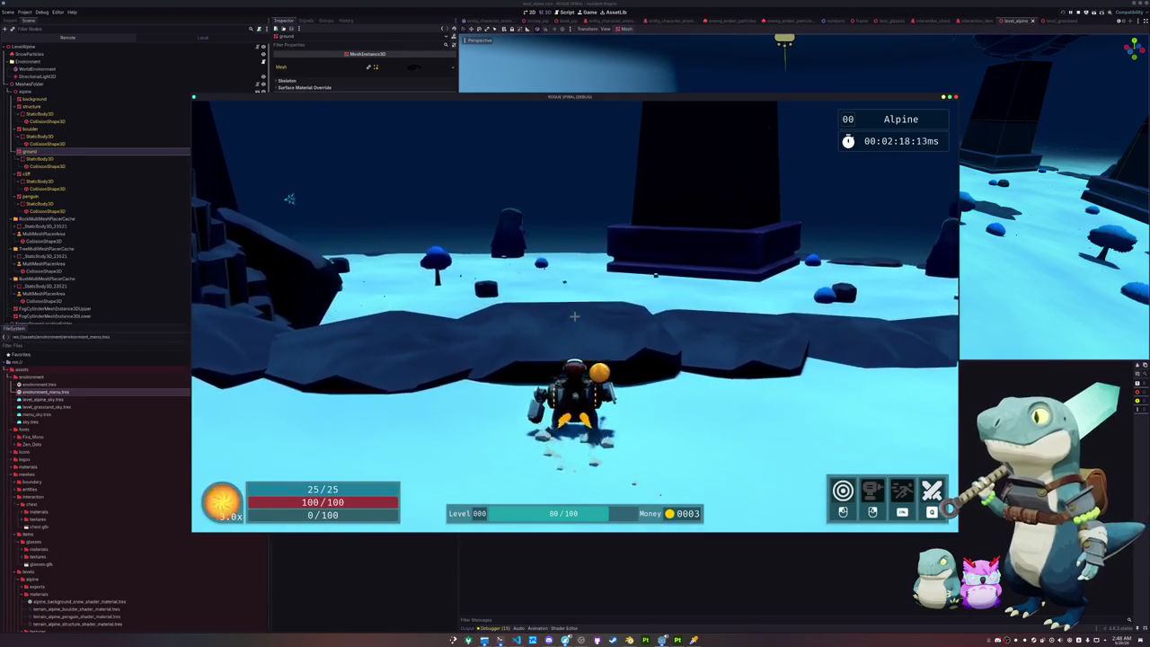
{"action": "key", "text": "w"}
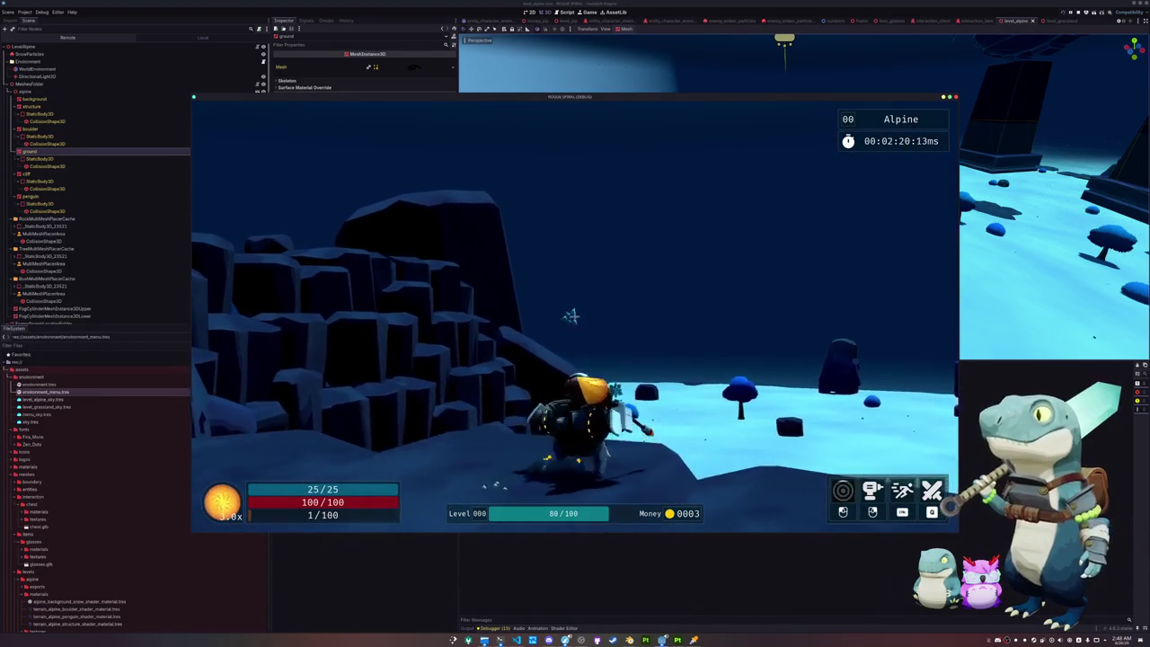
{"action": "key", "text": "w"}
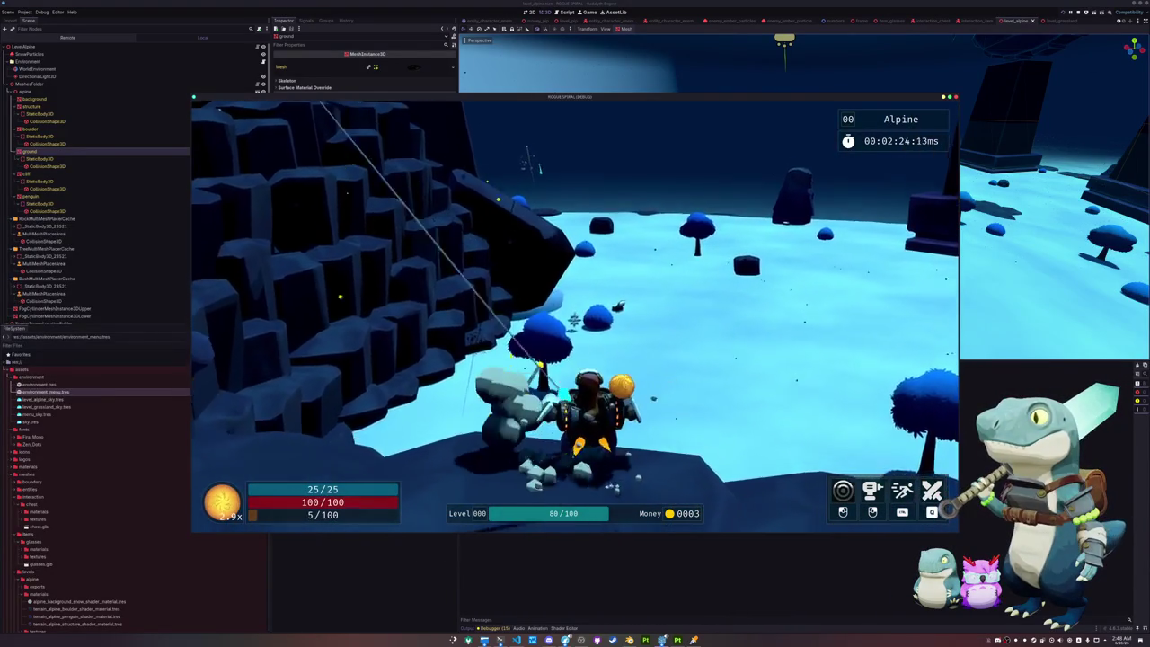
{"action": "key", "text": "w"}
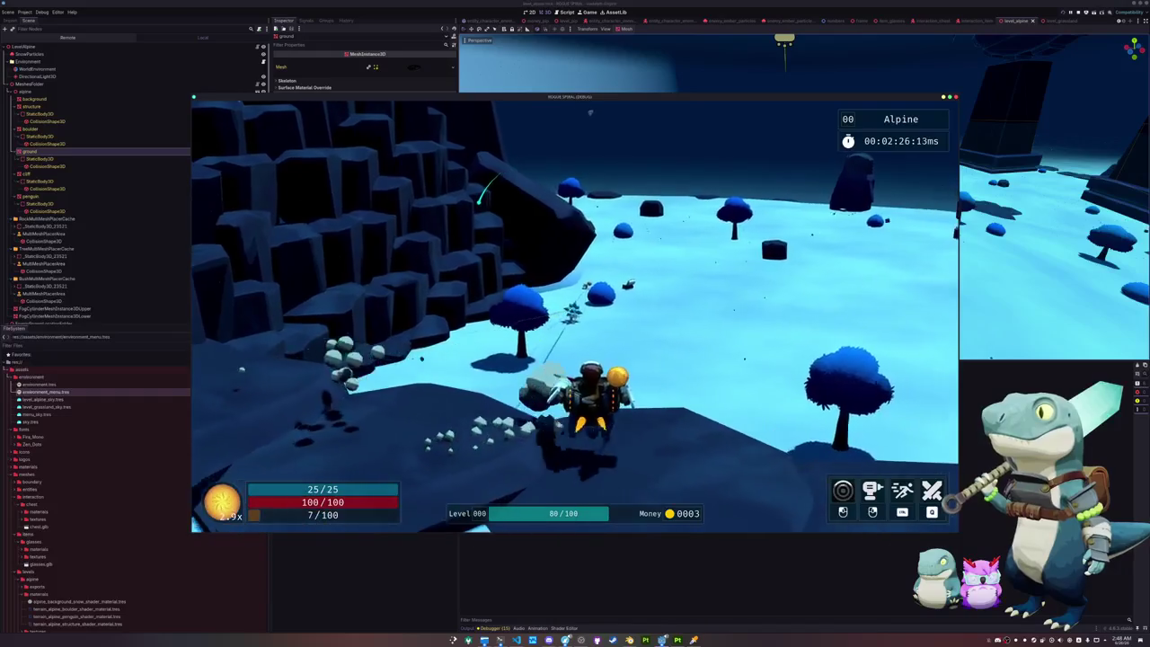
{"action": "key", "text": "w"}
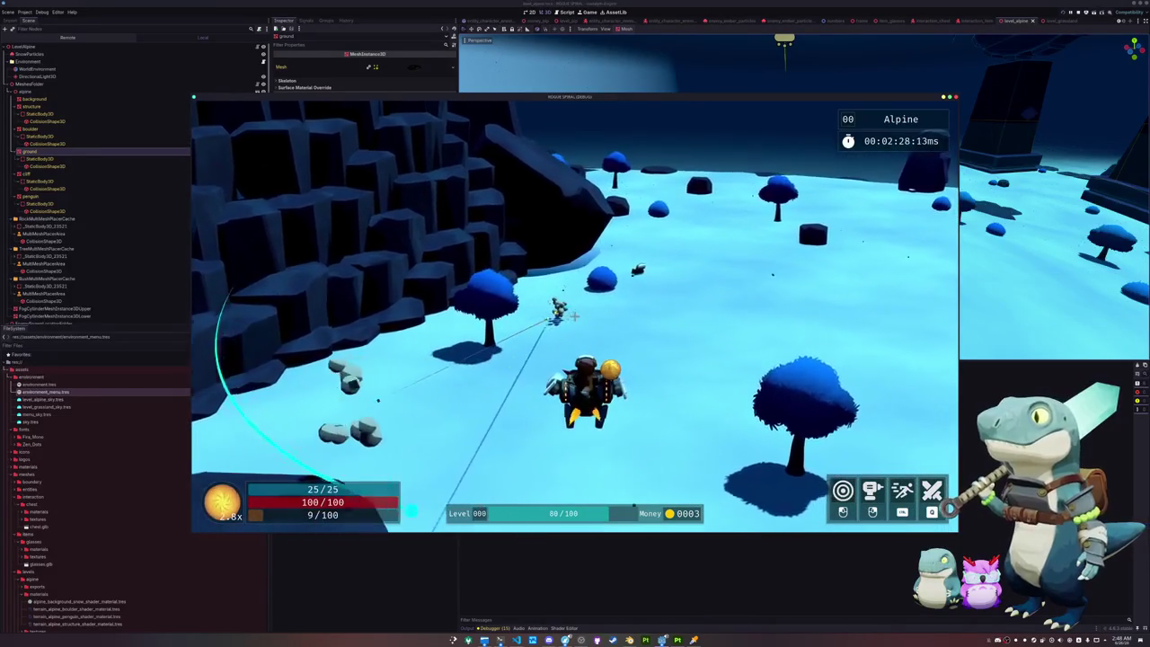
{"action": "key", "text": "w"}
{"action": "key", "text": "w"}
Step: Defeat the boulder golem and spiky enemy on the slope, then head toward the ice crystals
{"action": "key", "text": "w"}
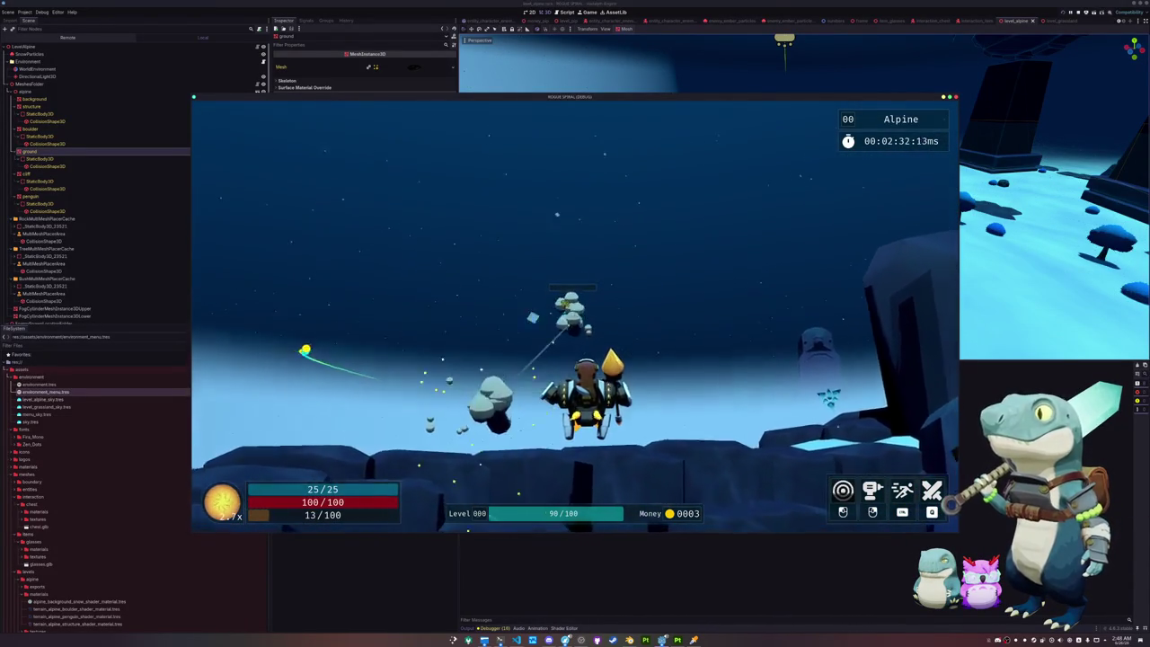
{"action": "key", "text": "w"}
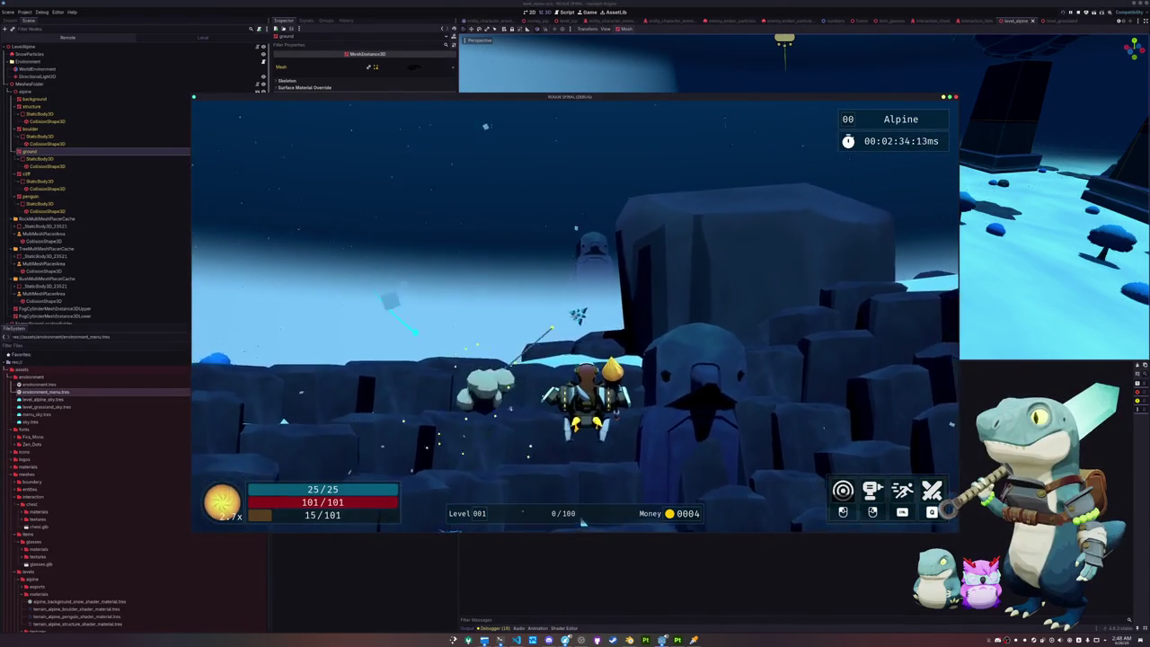
{"action": "key", "text": "w"}
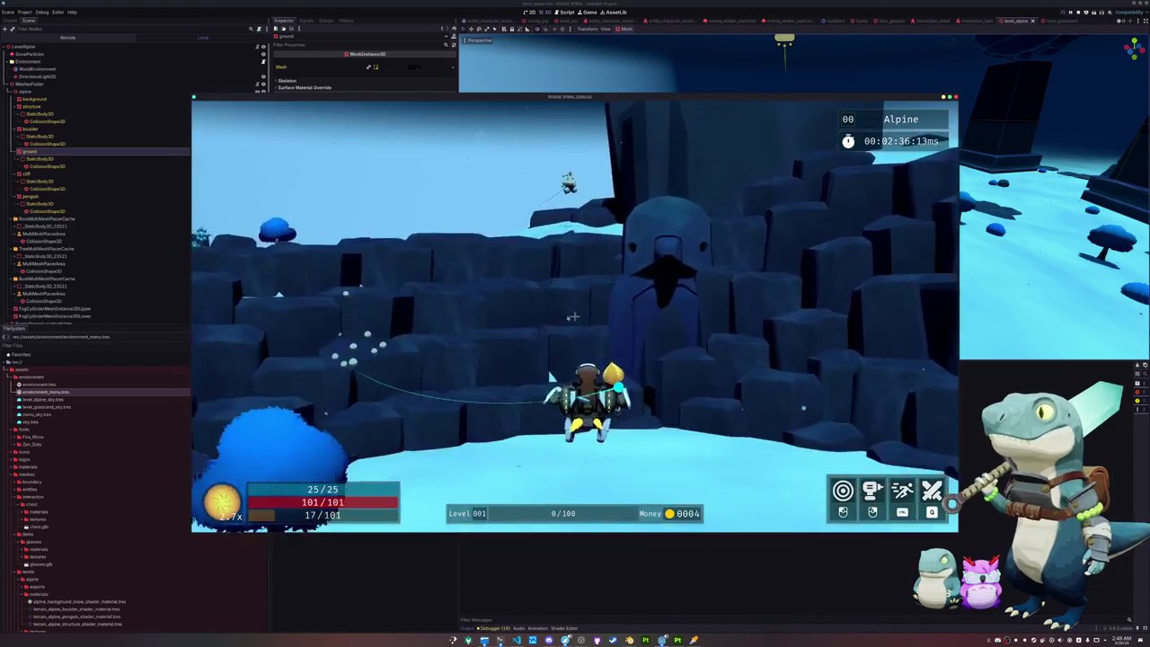
{"action": "key", "text": "w"}
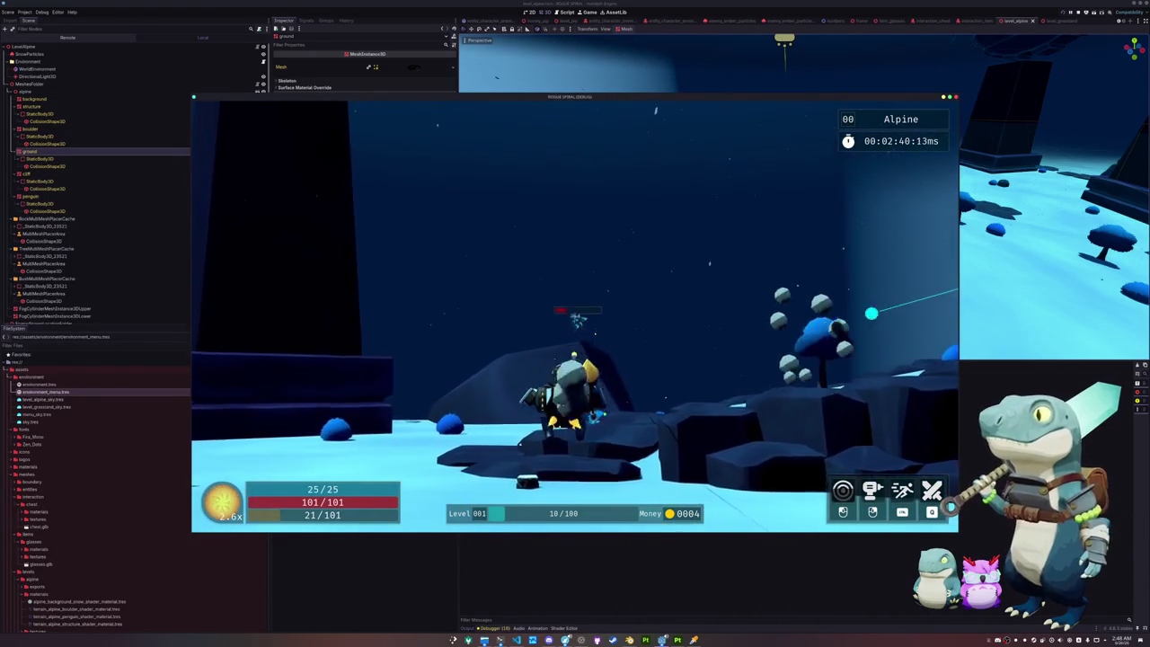
{"action": "key", "text": "w"}
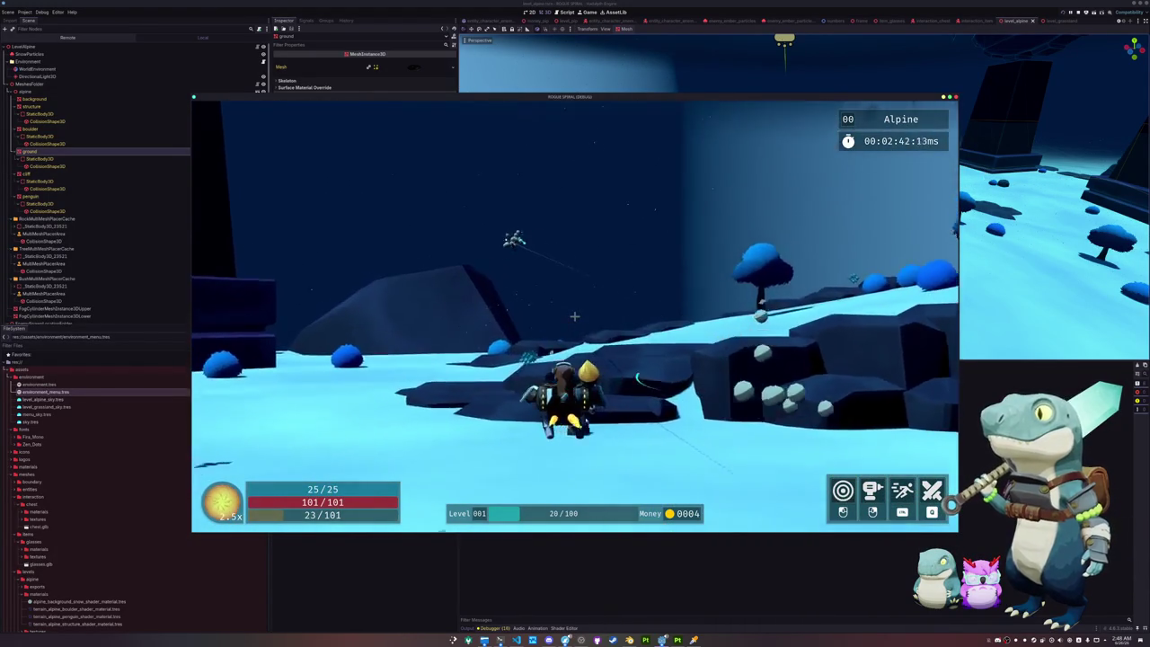
{"action": "key", "text": "w"}
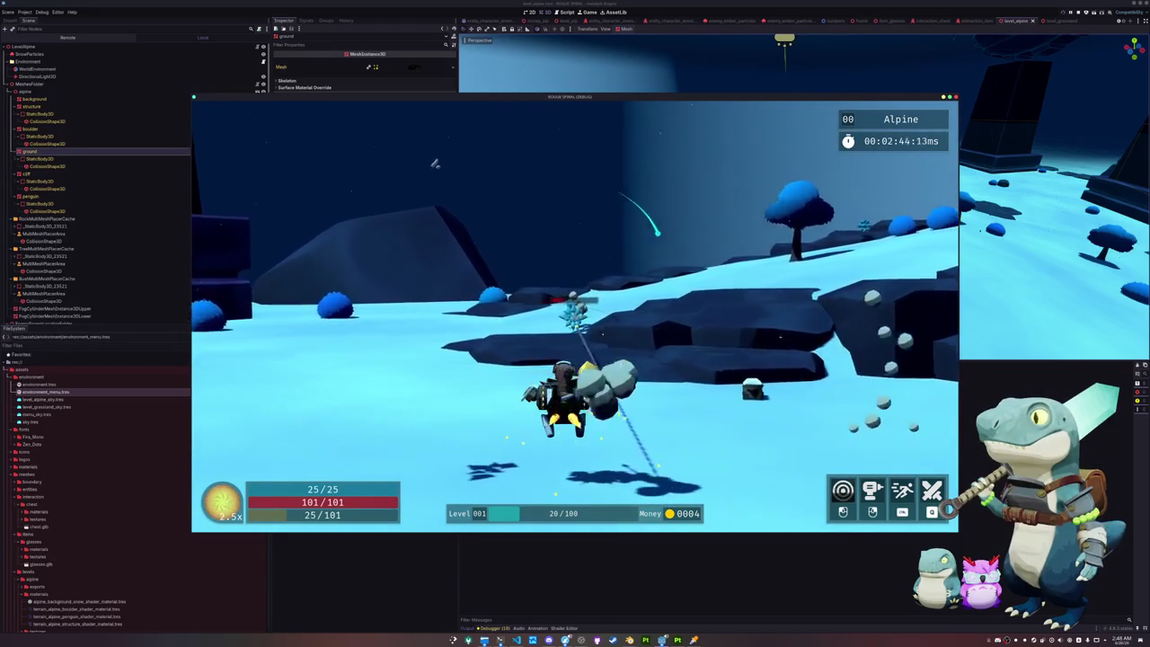
{"action": "key", "text": "w"}
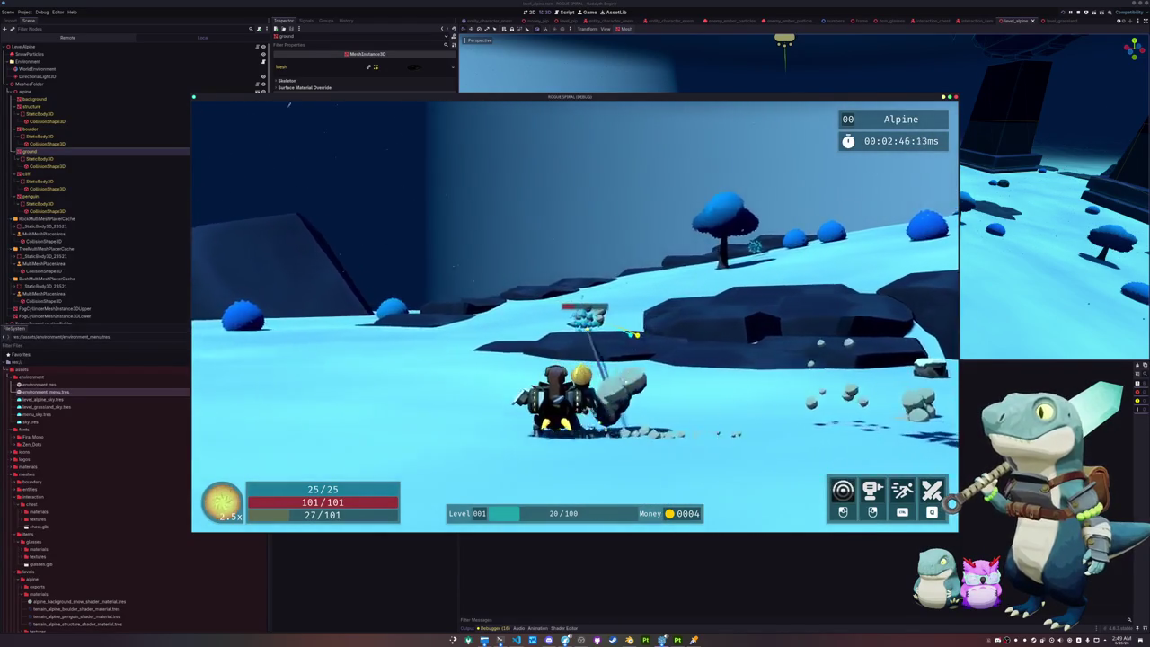
{"action": "key", "text": "w"}
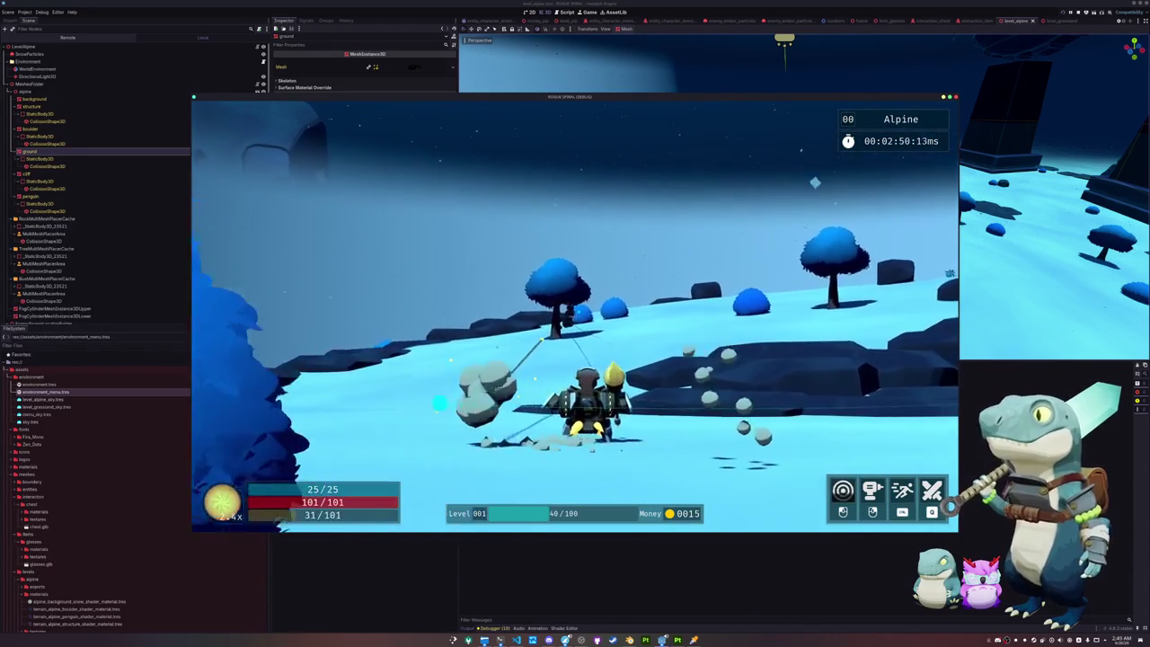
{"action": "key", "text": "w"}
{"action": "key", "text": "w"}
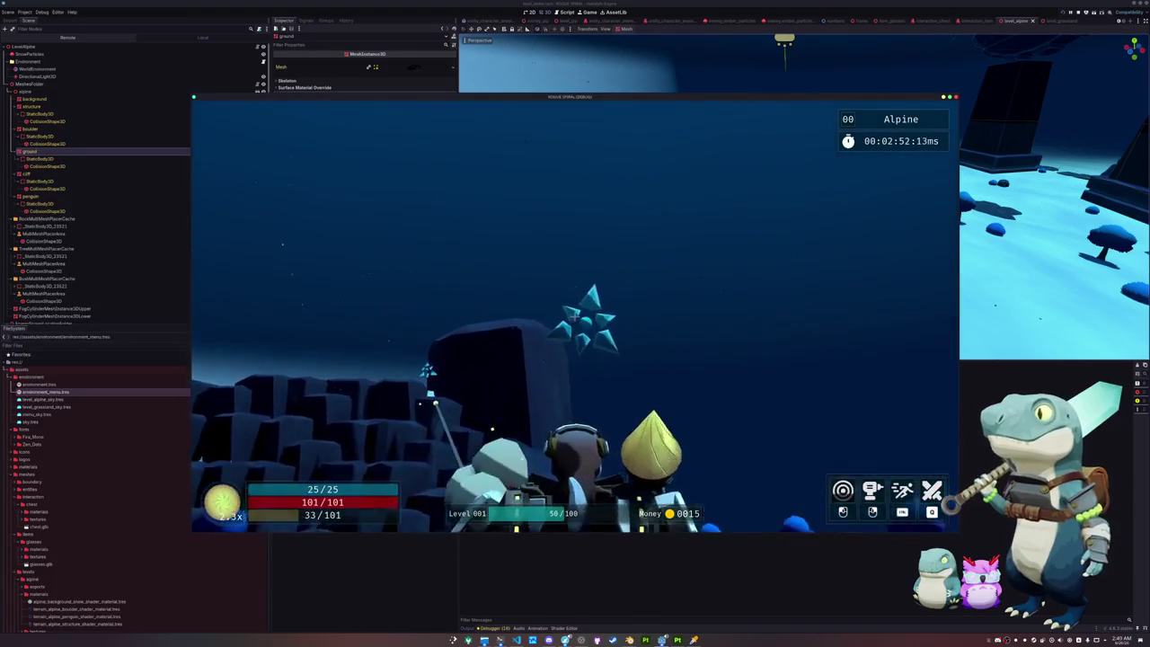
{"action": "key", "text": "w"}
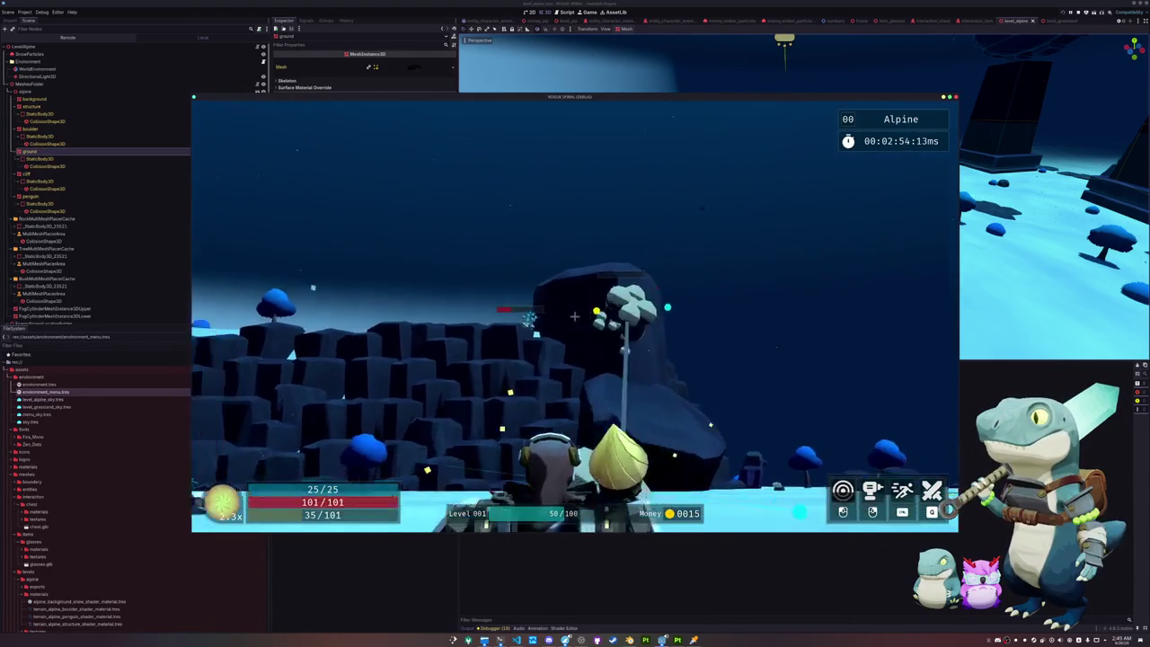
{"action": "key", "text": "w"}
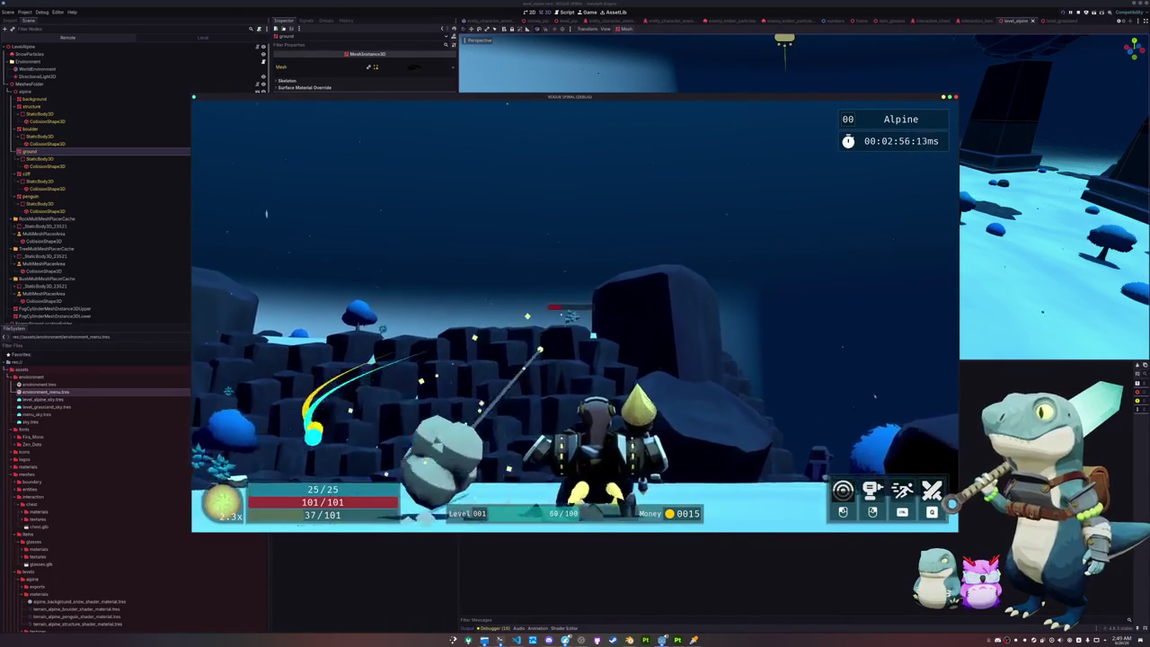
{"action": "key", "text": "w"}
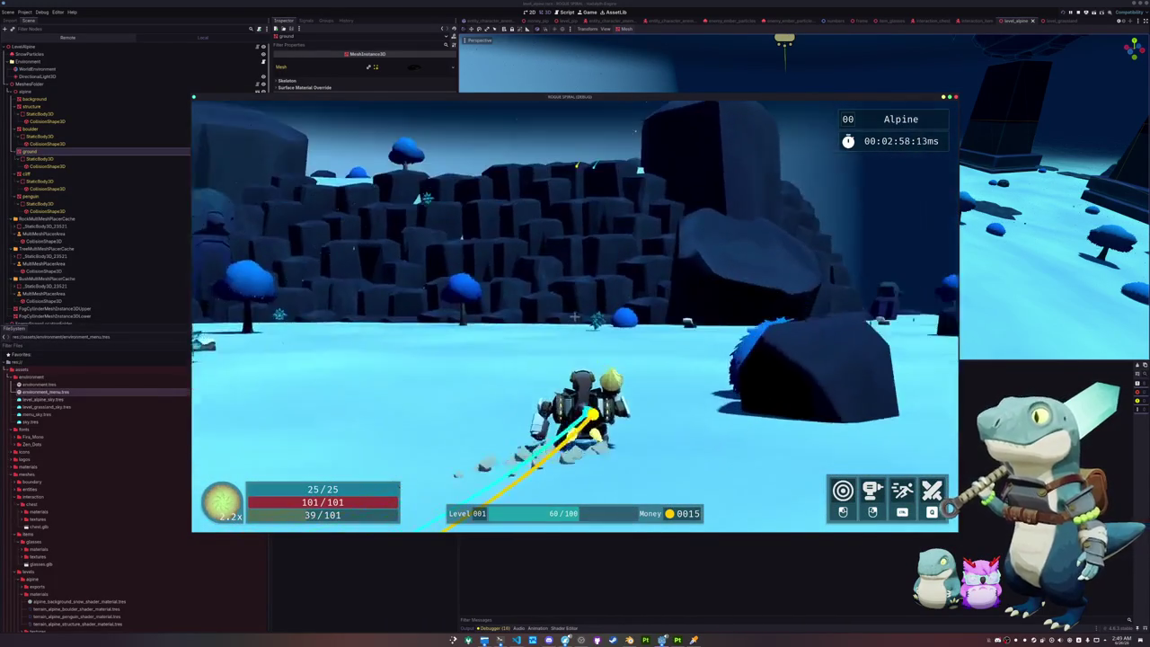
{"action": "key", "text": "w"}
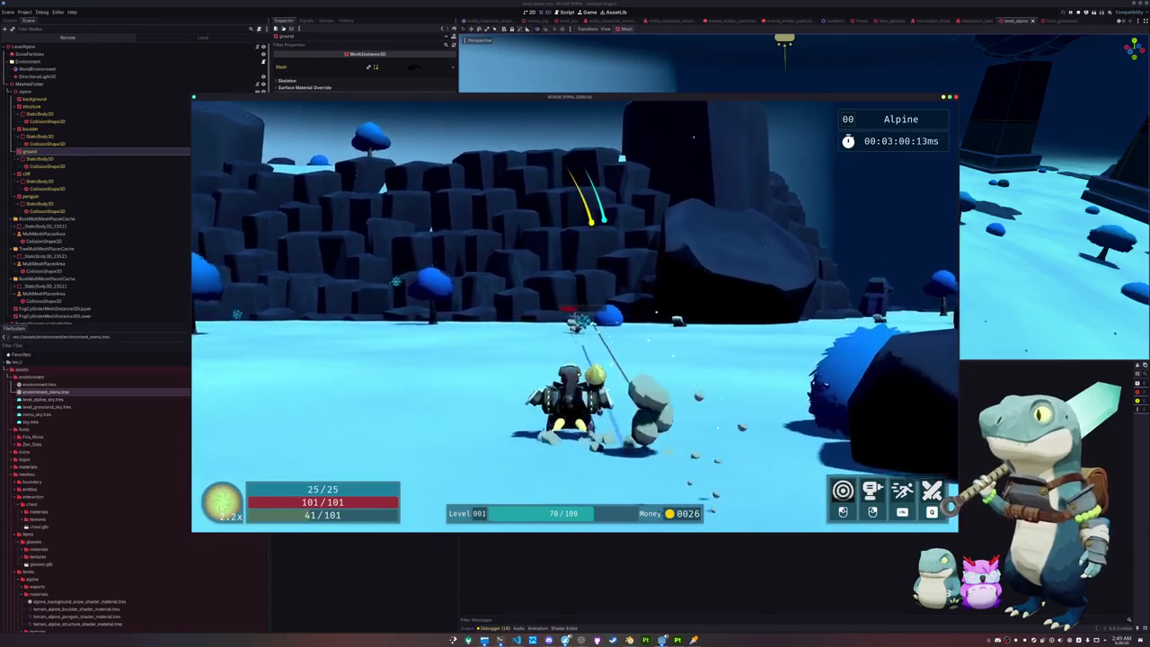
{"action": "key", "text": "w"}
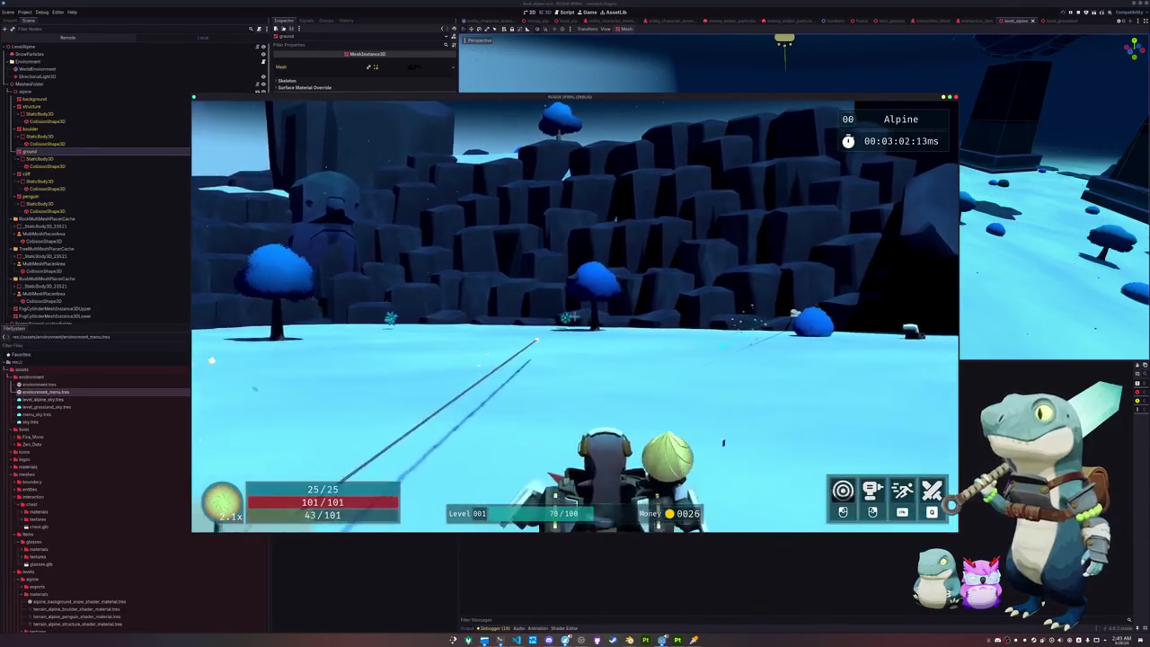
{"action": "key", "text": "w"}
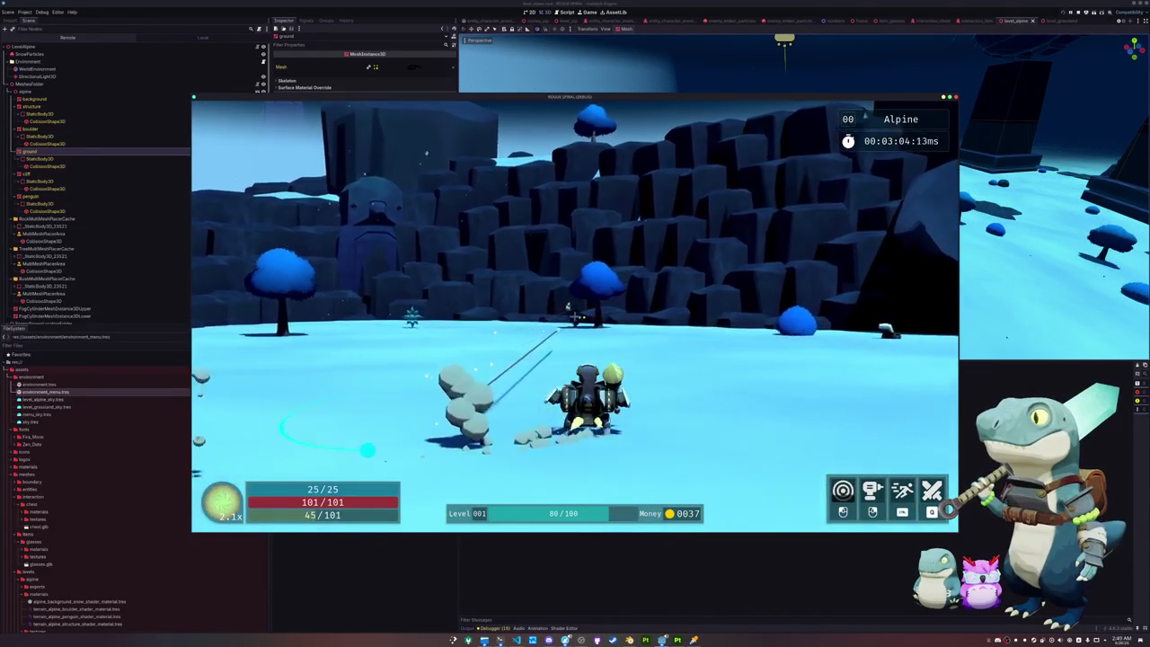
{"action": "key", "text": "w"}
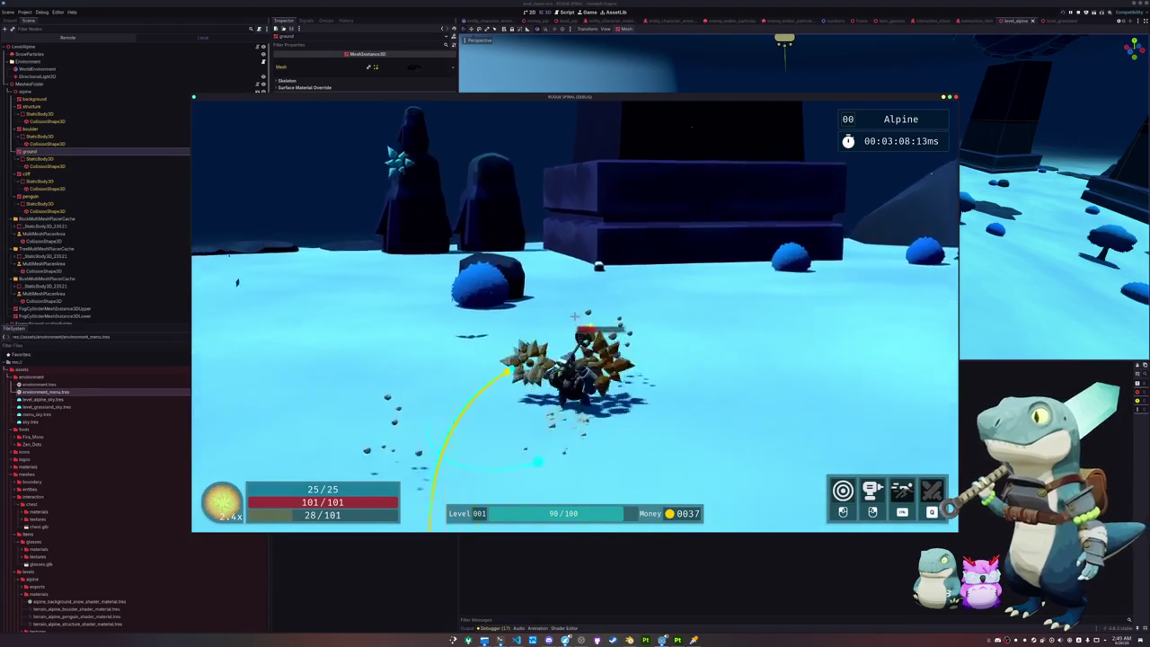
Step: Fight the spiky and rock enemies on the snow, spending the charge on a special attack
{"action": "key", "text": "w"}
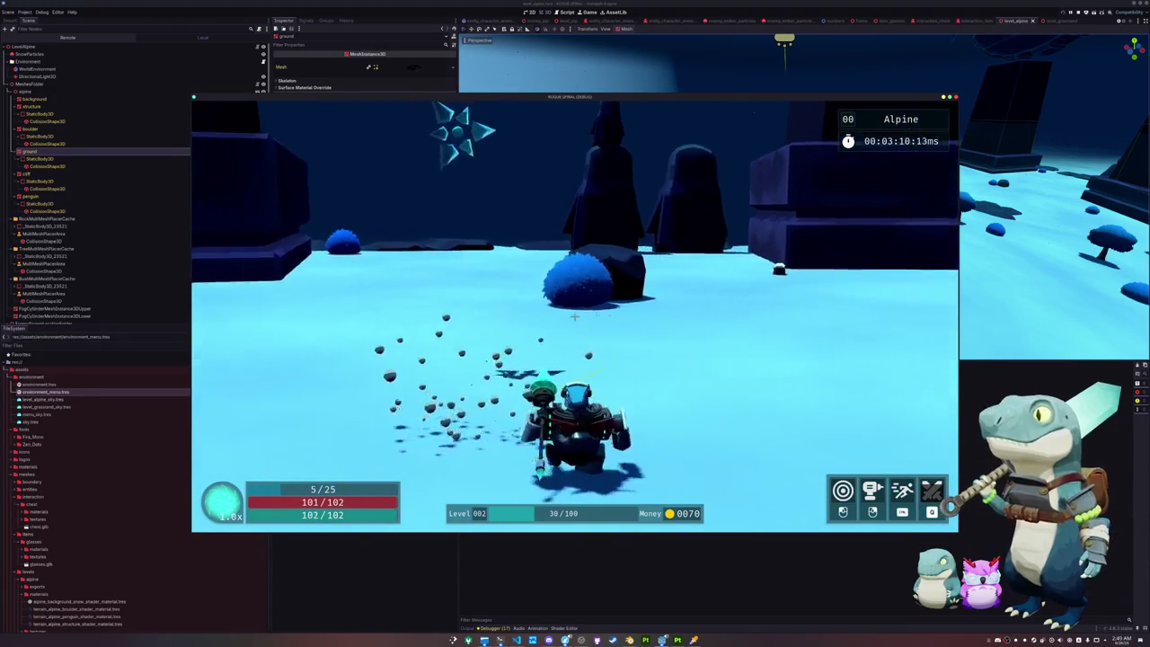
{"action": "key", "text": "w"}
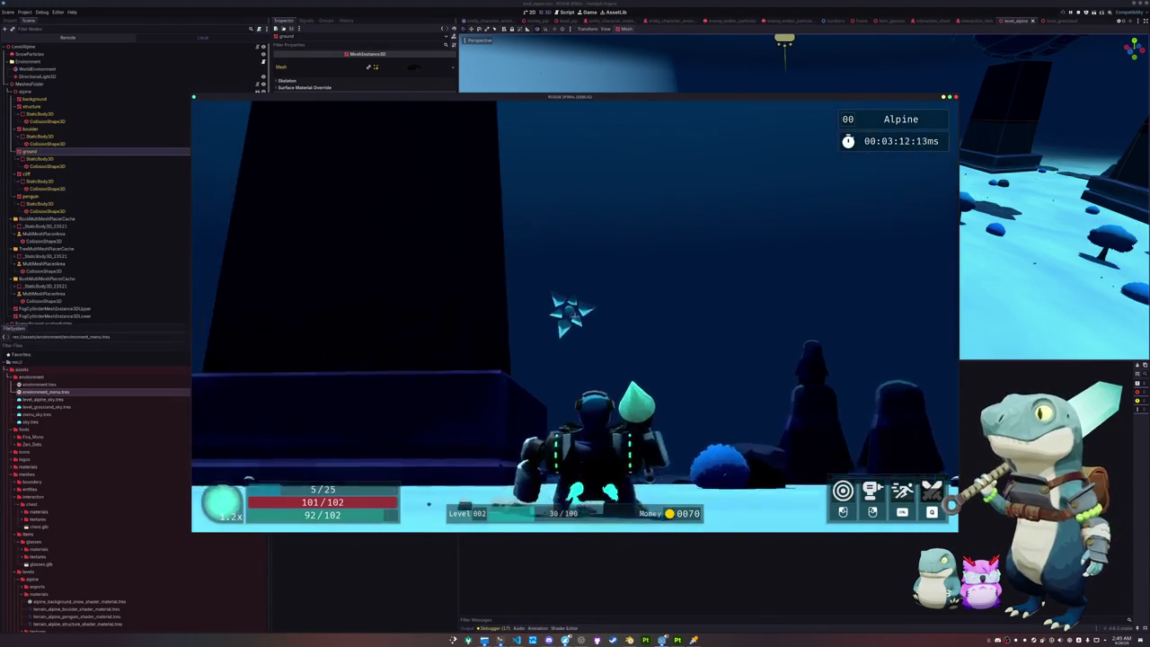
{"action": "key", "text": "w"}
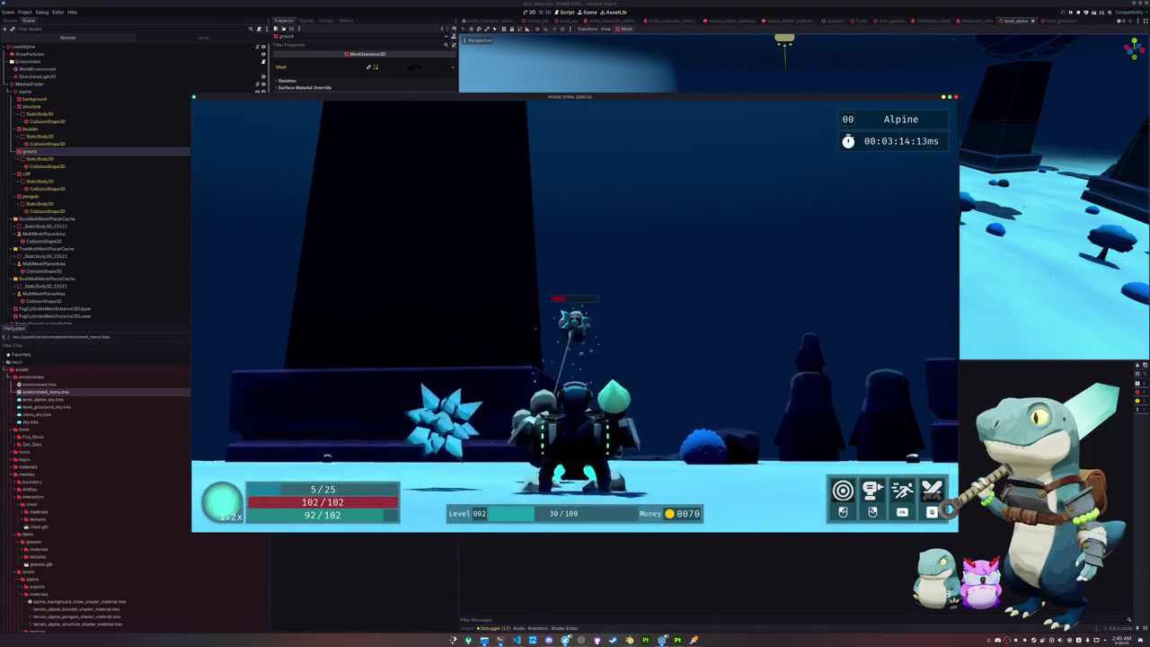
{"action": "key", "text": "w"}
{"action": "key", "text": "w"}
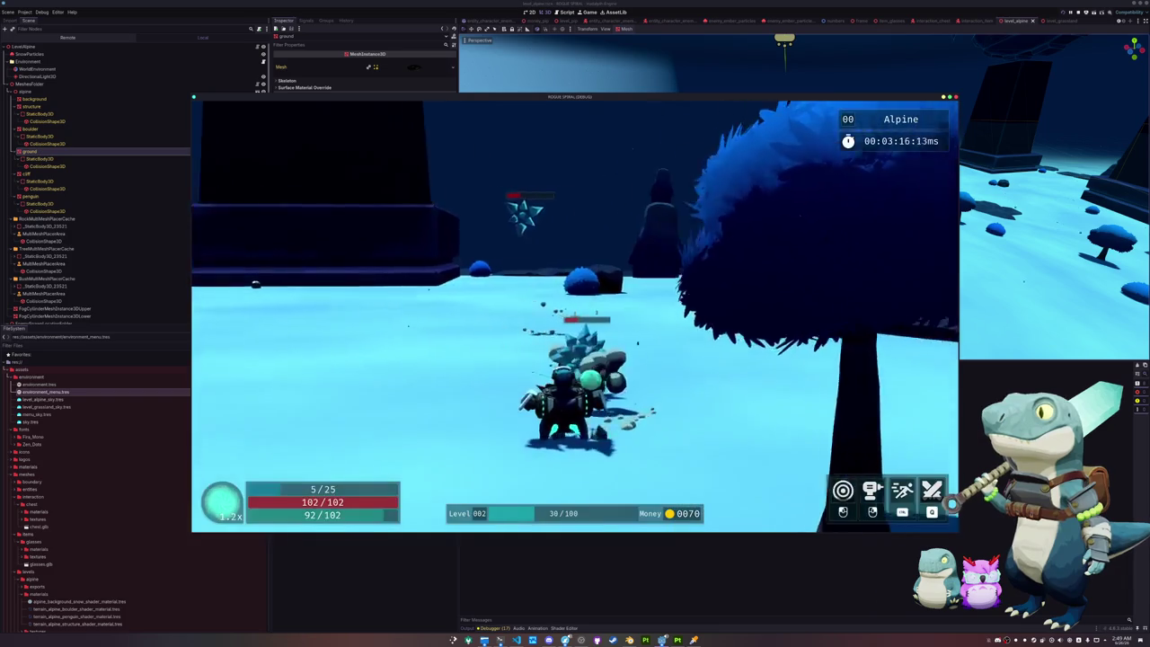
{"action": "key", "text": "w"}
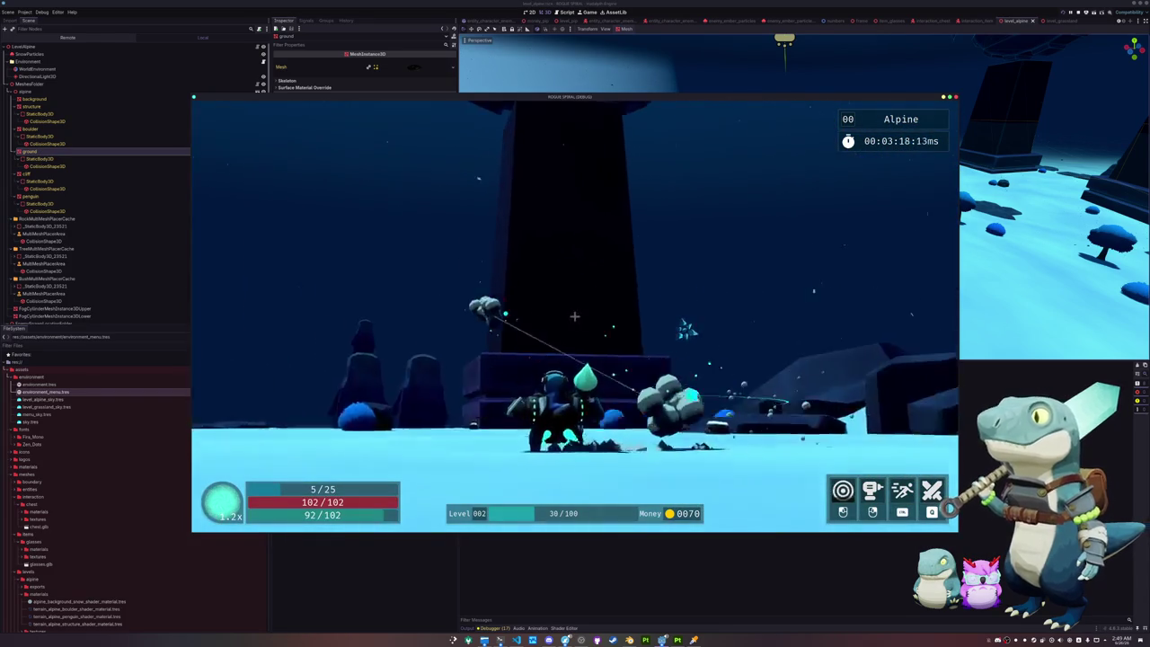
{"action": "key", "text": "w"}
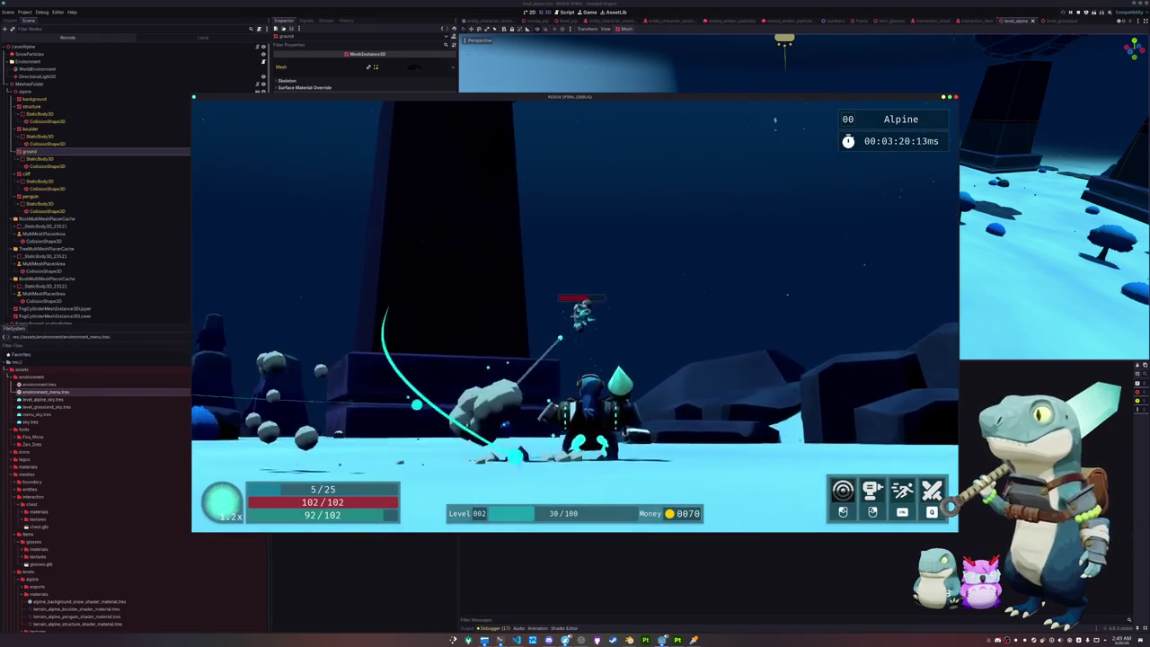
{"action": "key", "text": "w"}
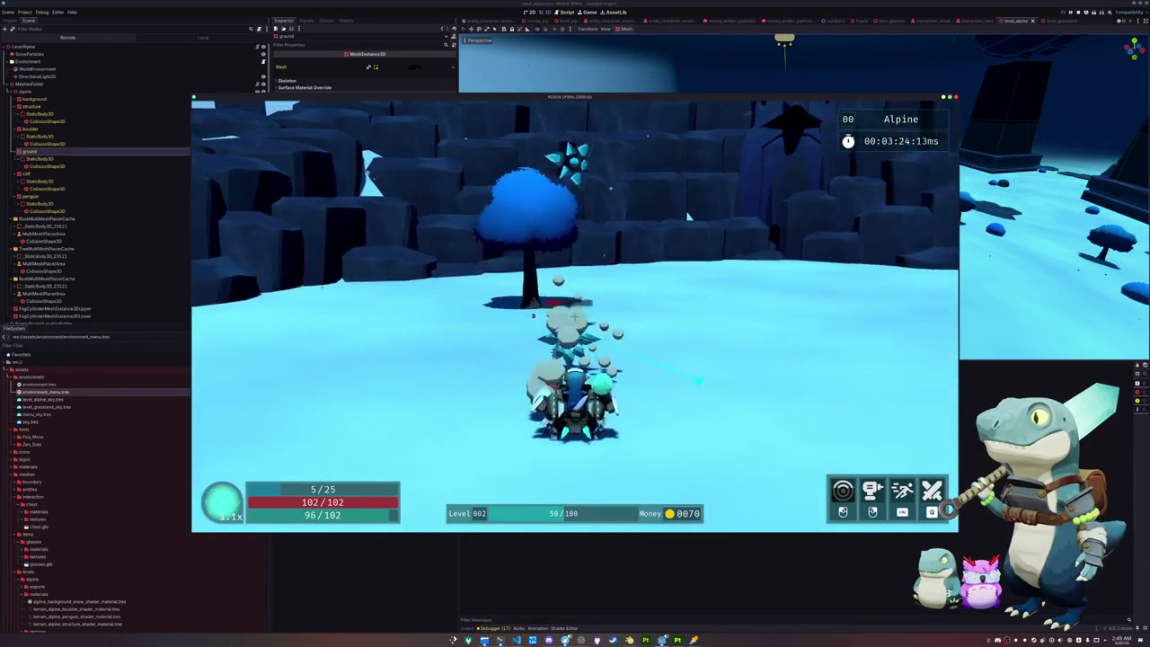
{"action": "key", "text": "w"}
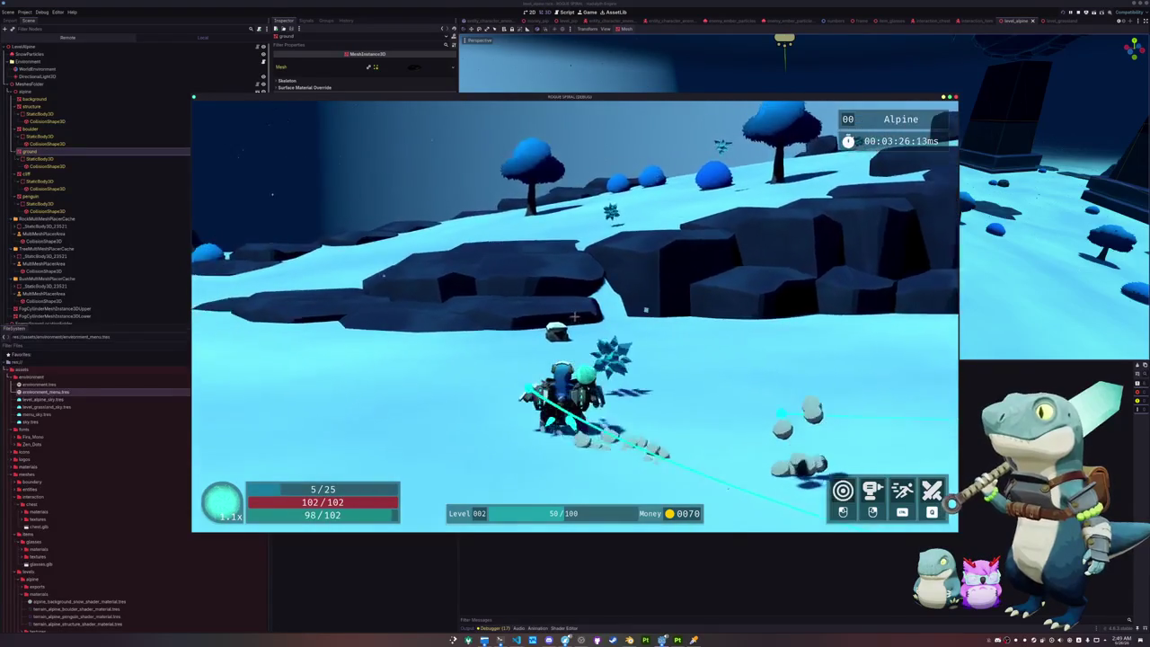
Step: Open the crate for 25 money, then defeat the enemies by the rock wall across the snowfield
{"action": "key", "text": "w"}
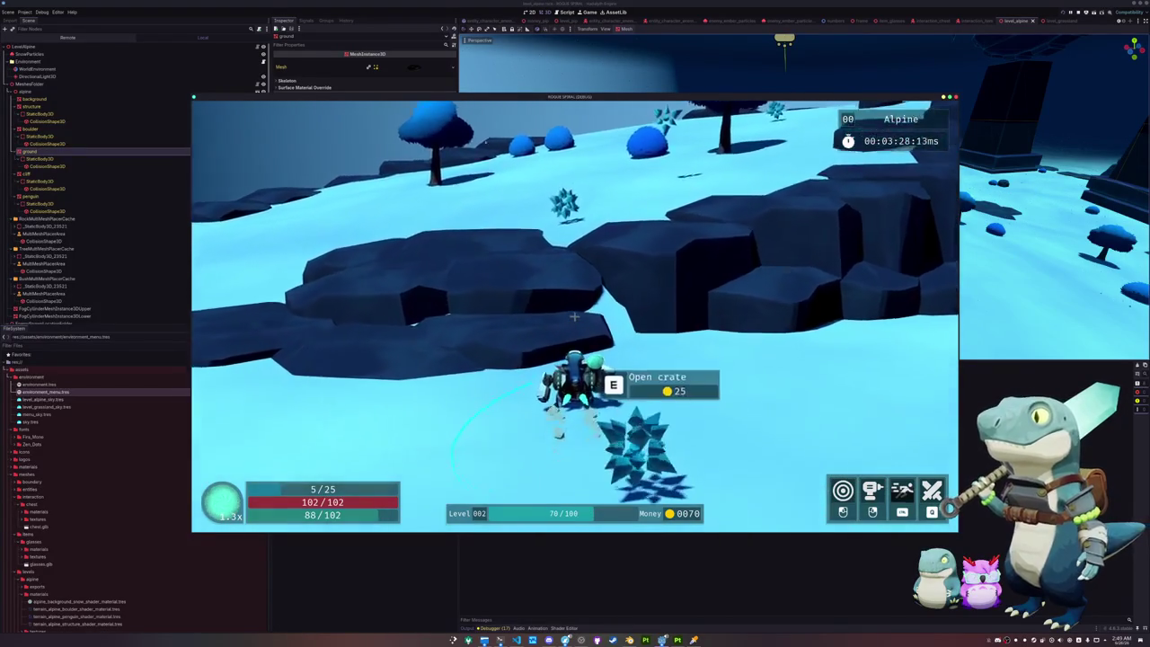
{"action": "key", "text": "w"}
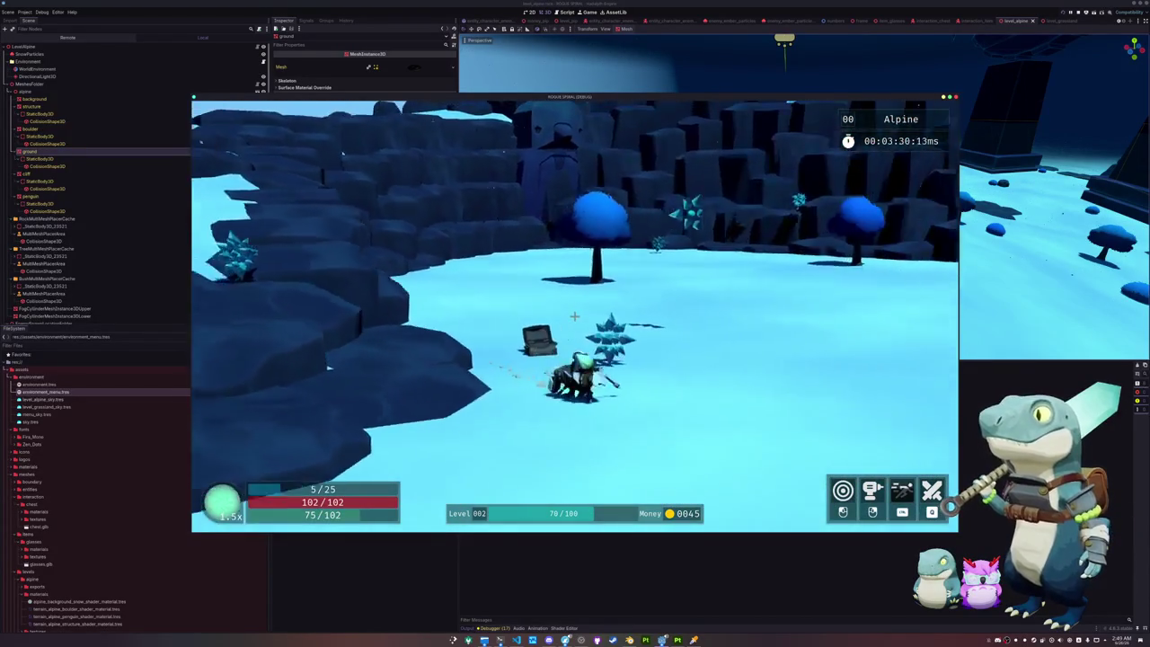
{"action": "key", "text": "w"}
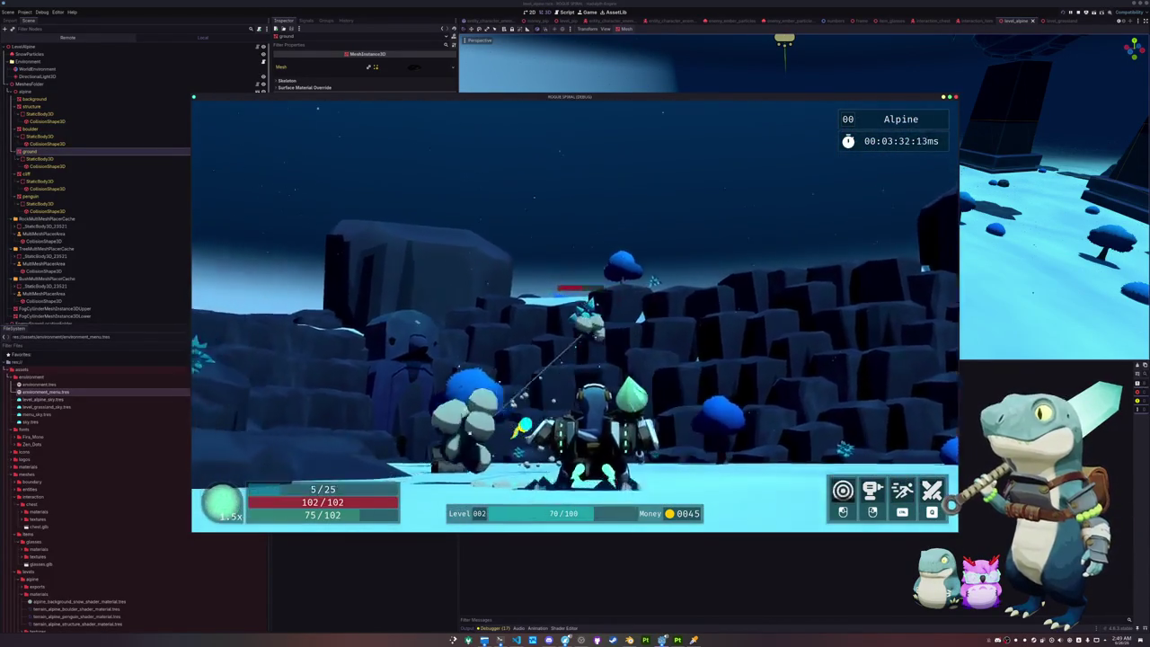
{"action": "key", "text": "w"}
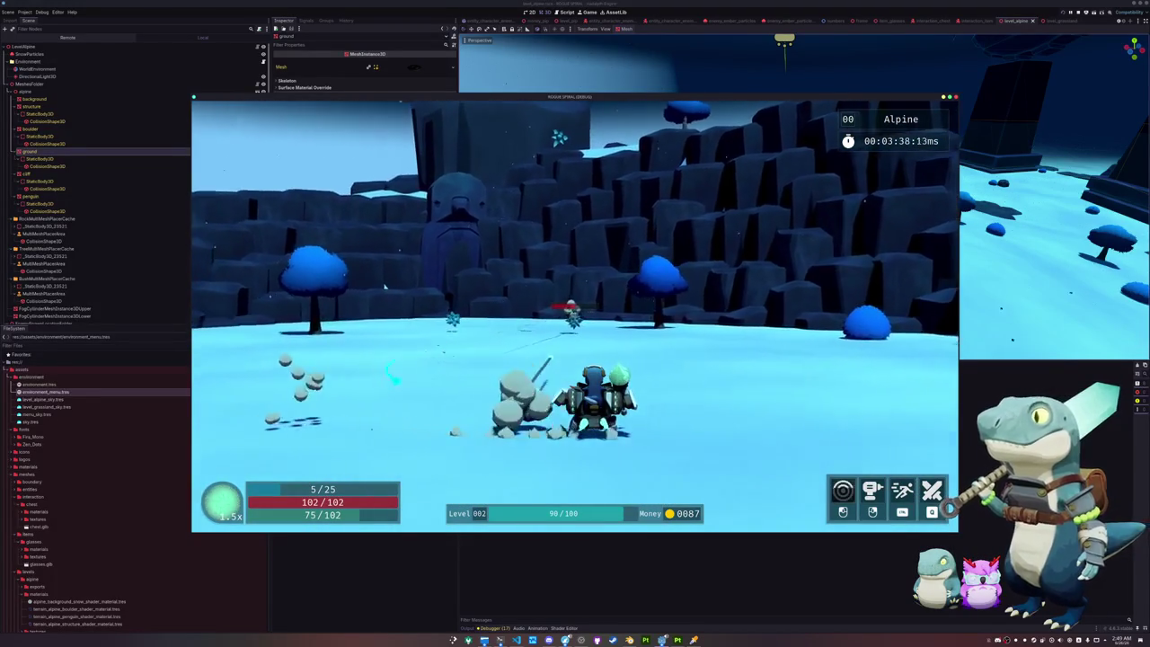
Step: Defeat the enemy to reach level 003, then run and dash past the tree toward the rocks
{"action": "key", "text": "w"}
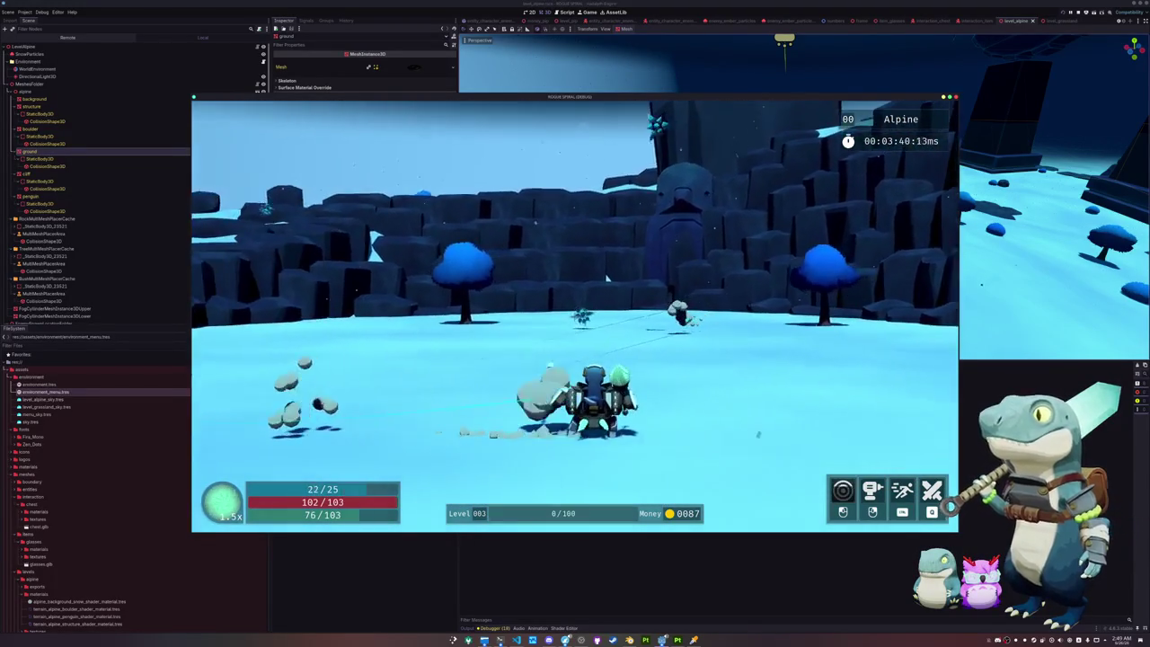
{"action": "key", "text": "w"}
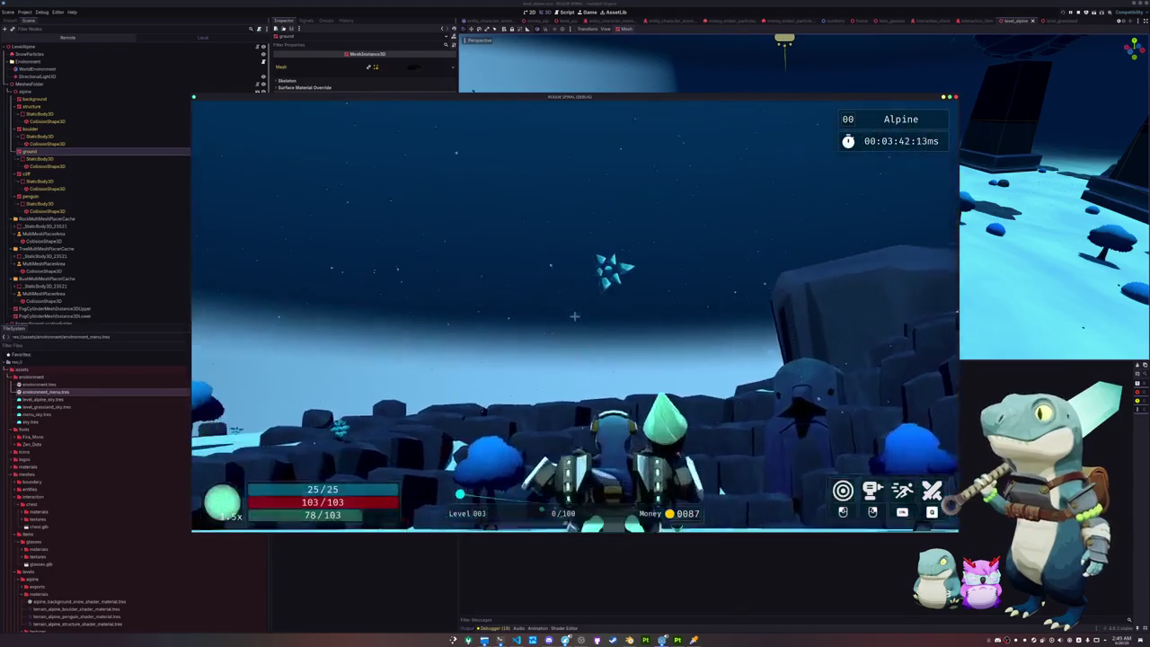
{"action": "key", "text": "w"}
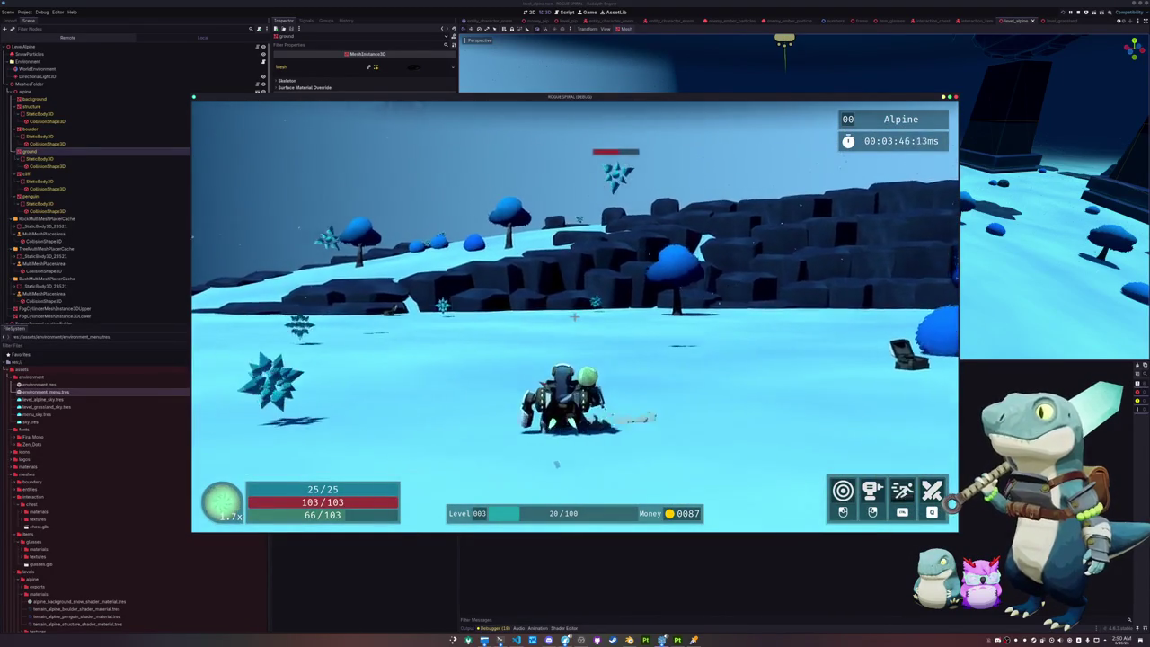
{"action": "key", "text": "w"}
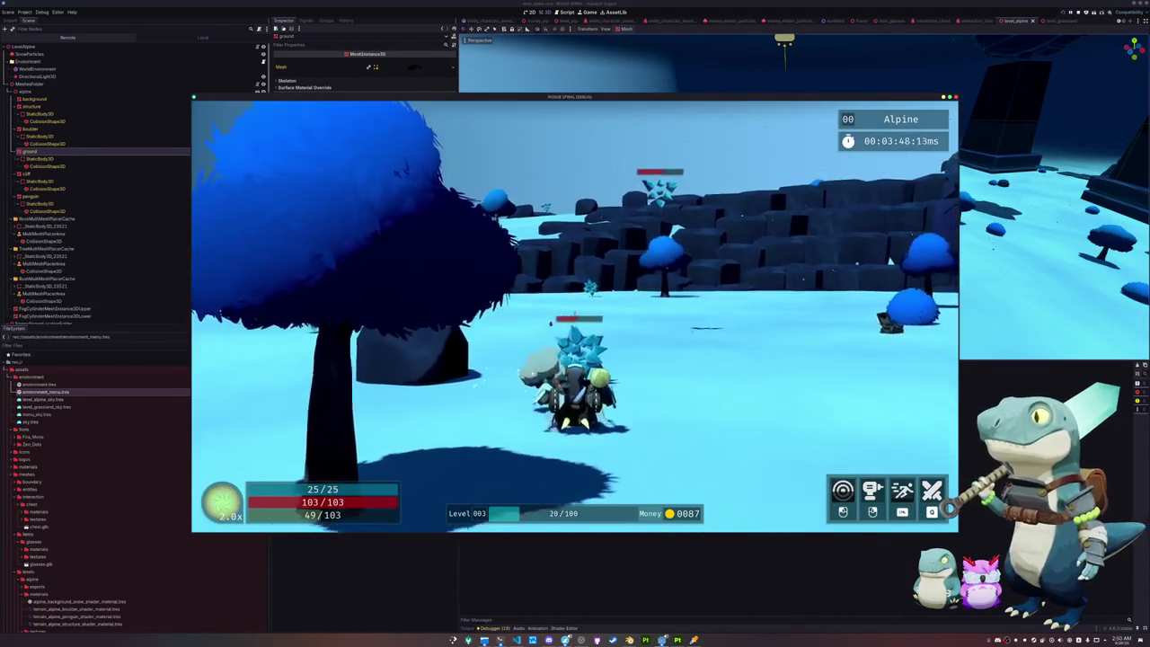
{"action": "key", "text": "space"}
{"action": "key", "text": "w"}
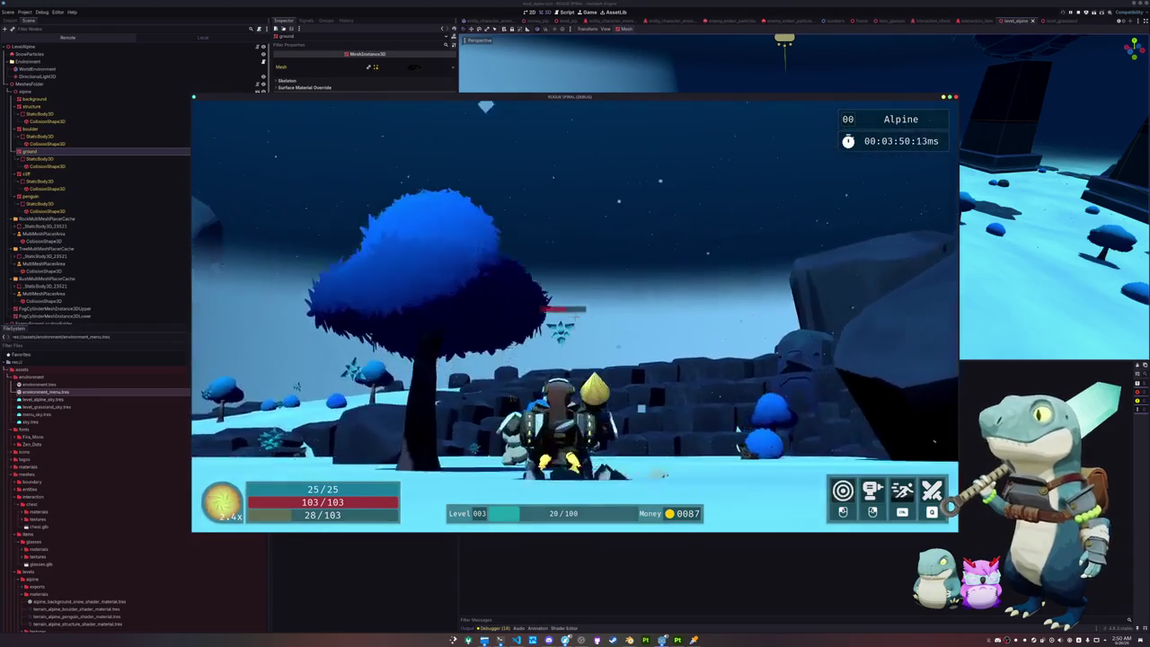
{"action": "key", "text": "w"}
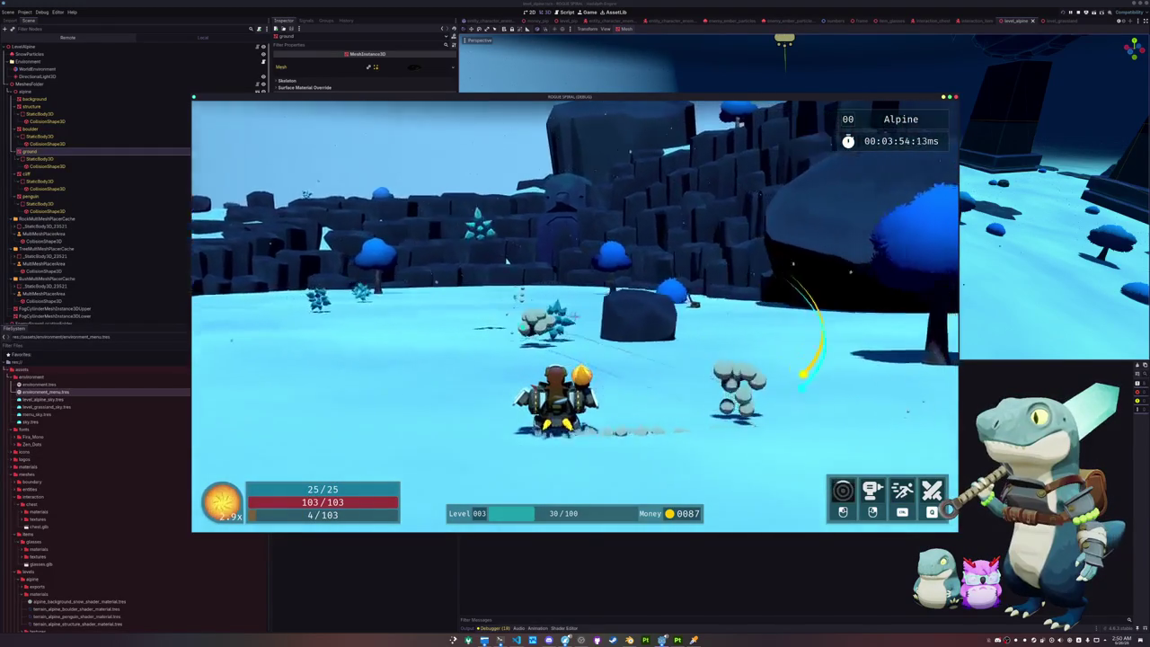
Step: Cross the snowfield toward the cliffs and rocky ridge, defeating enemies along the way
{"action": "key", "text": "w"}
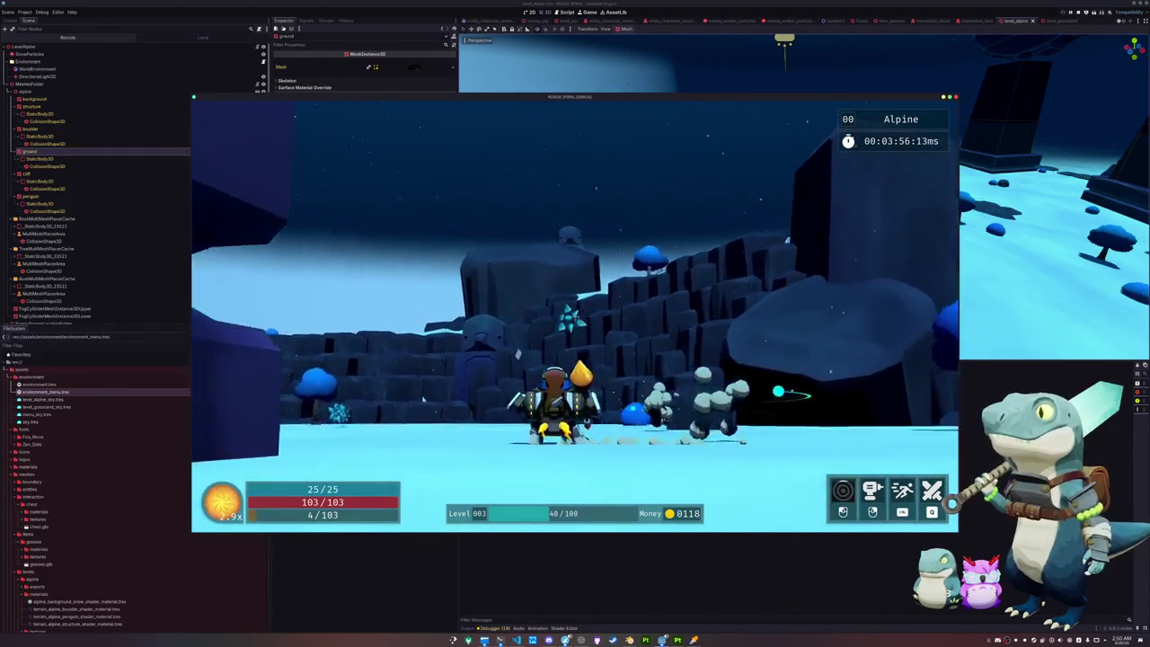
{"action": "key", "text": "w"}
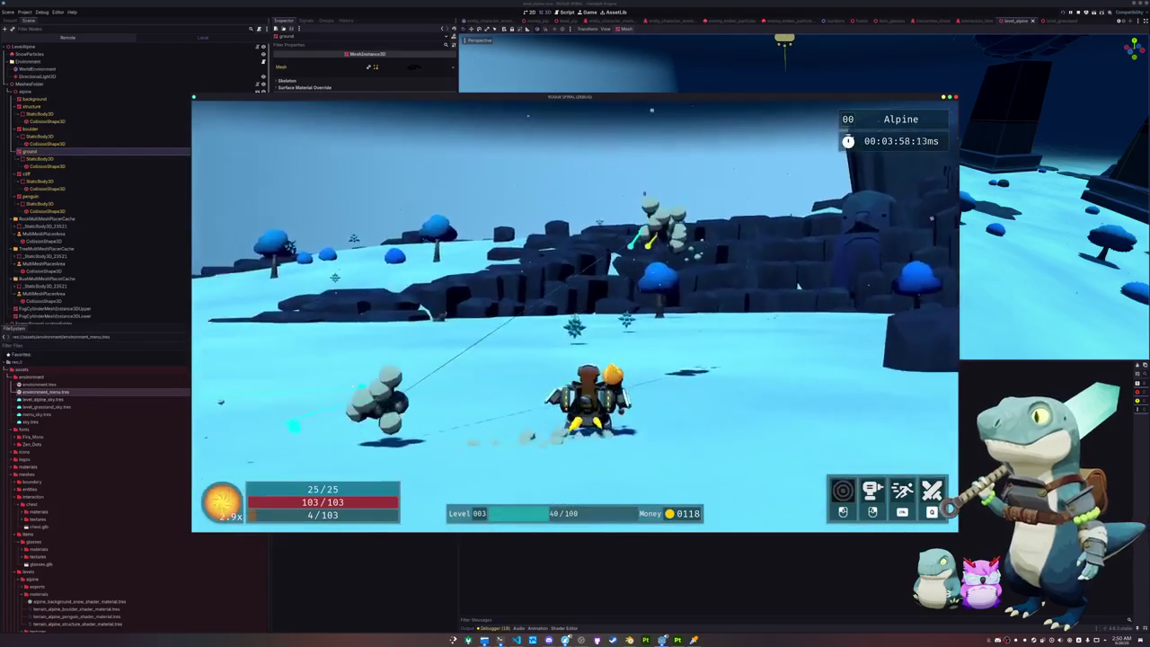
{"action": "key", "text": "w"}
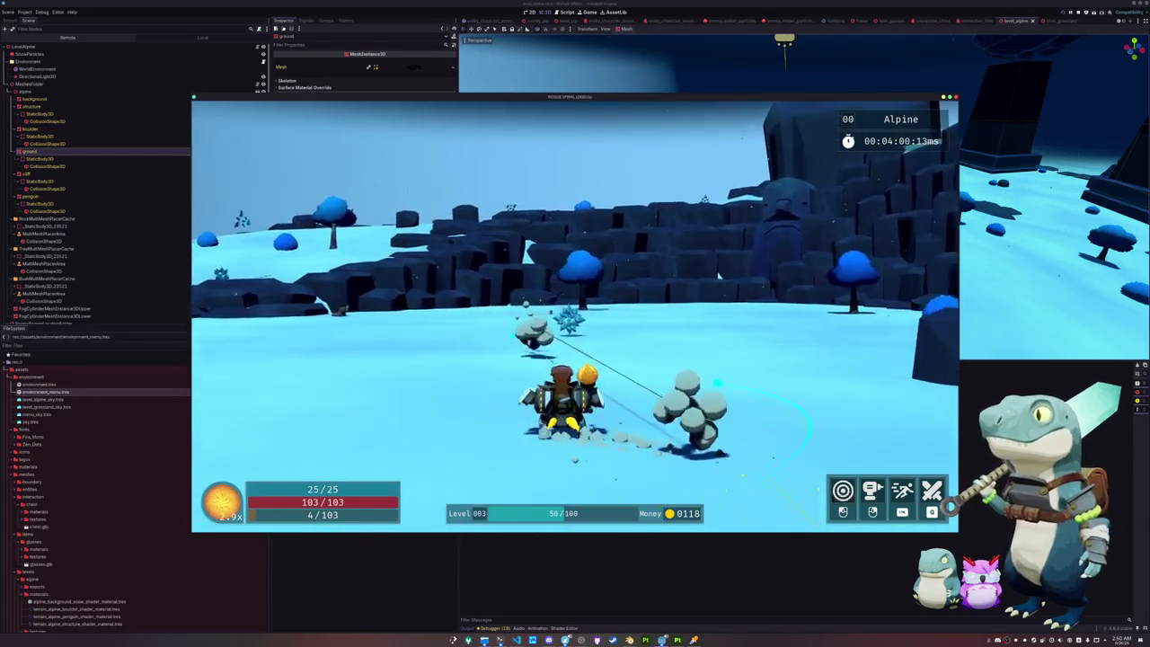
{"action": "key", "text": "w"}
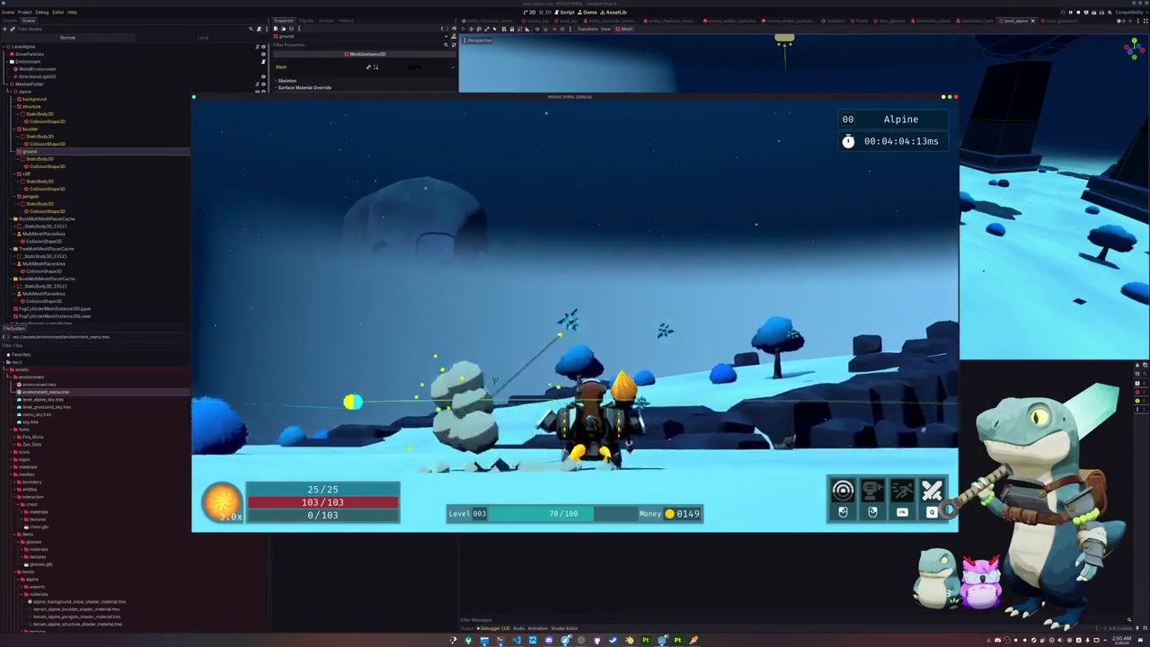
{"action": "key", "text": "w"}
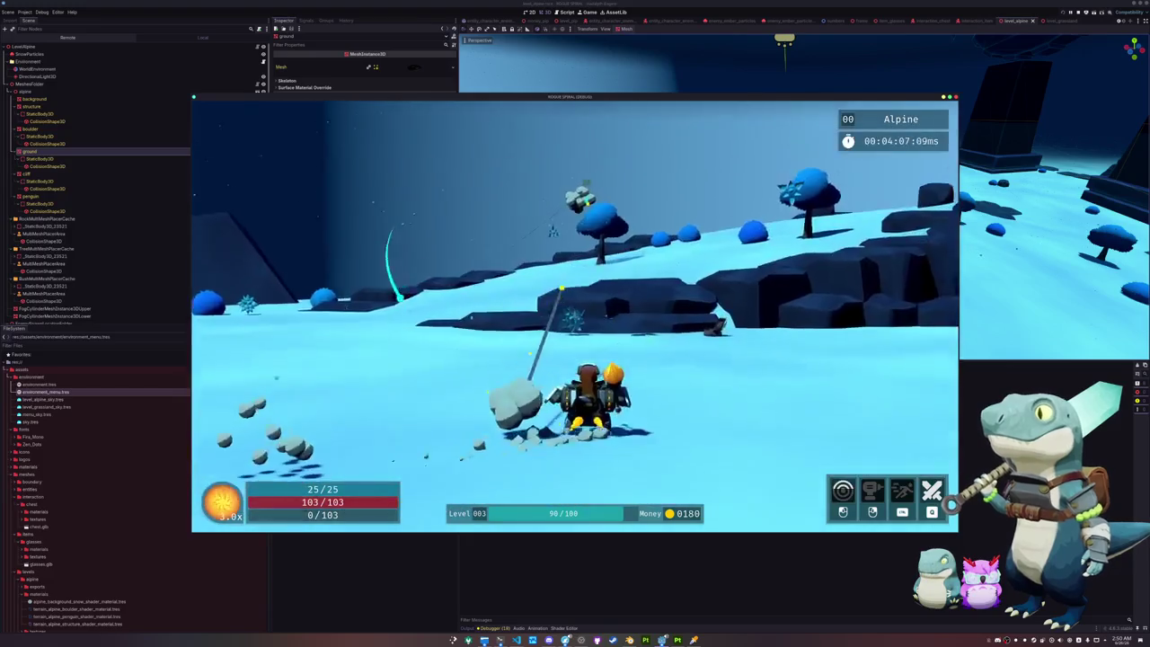
{"action": "key", "text": "w"}
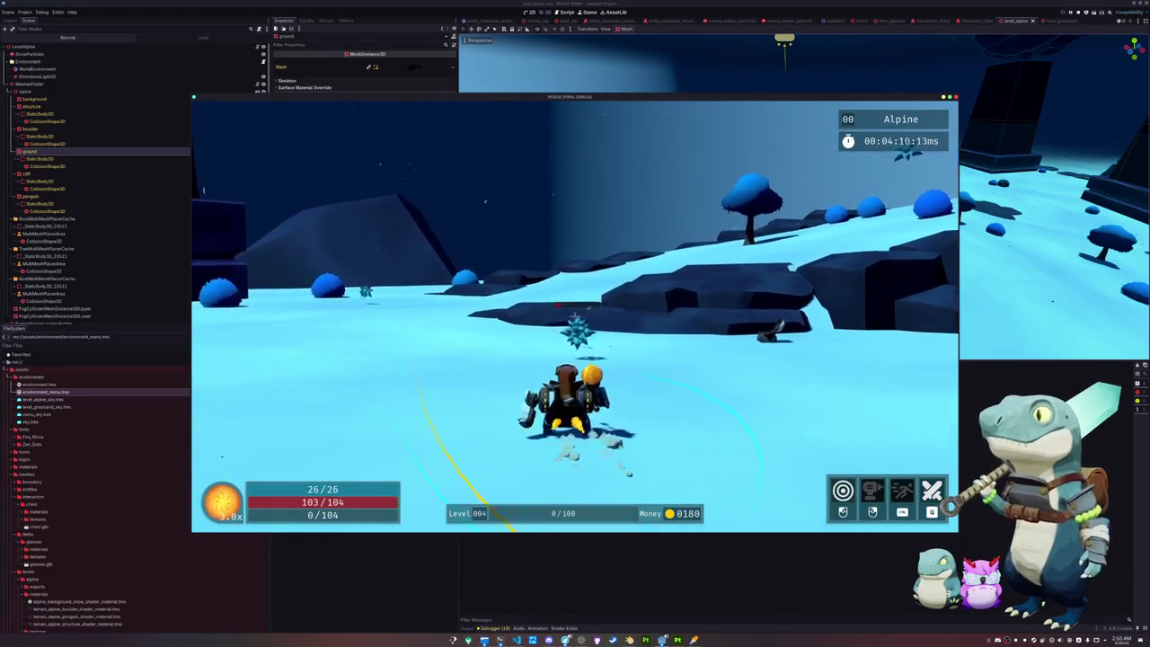
{"action": "key", "text": "w"}
{"action": "key", "text": "w"}
{"action": "key", "text": "w"}
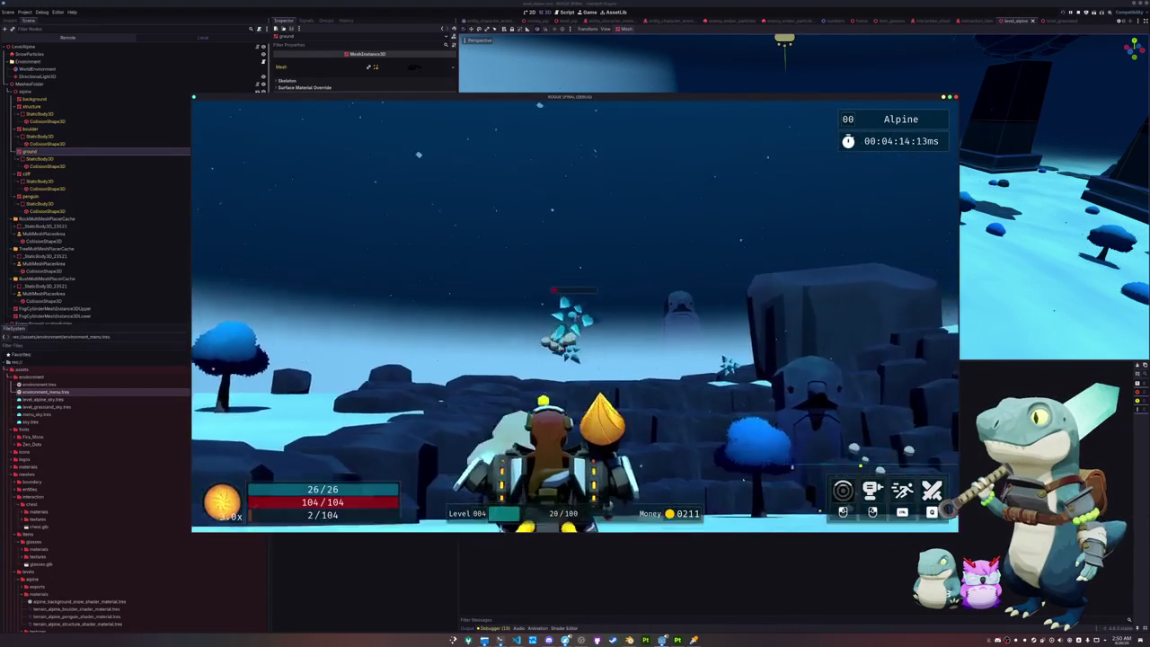
{"action": "key", "text": "w"}
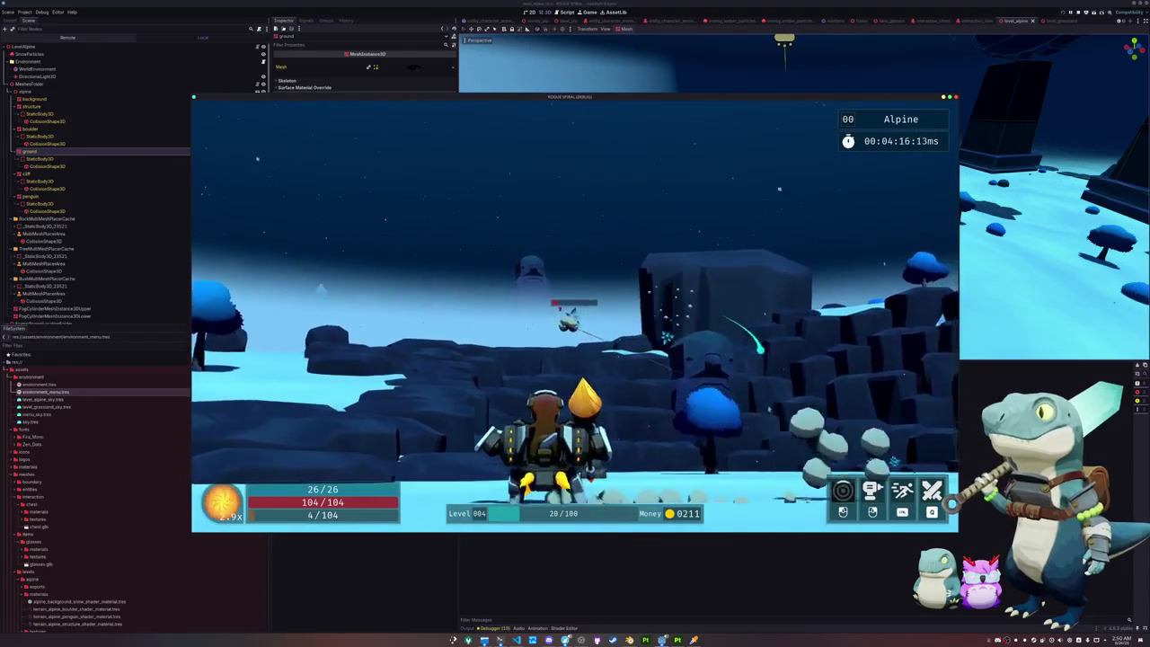
Step: Move into a new snowy area and fight through the crystal enemy near the big blue tree
{"action": "key", "text": "w"}
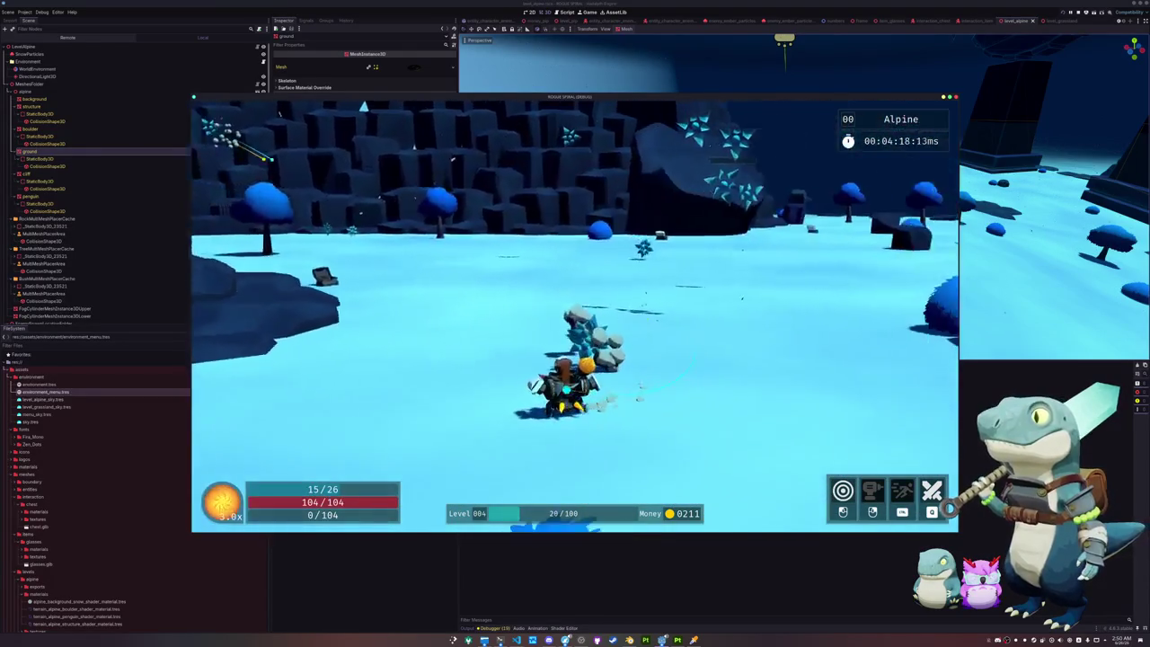
{"action": "key", "text": "w"}
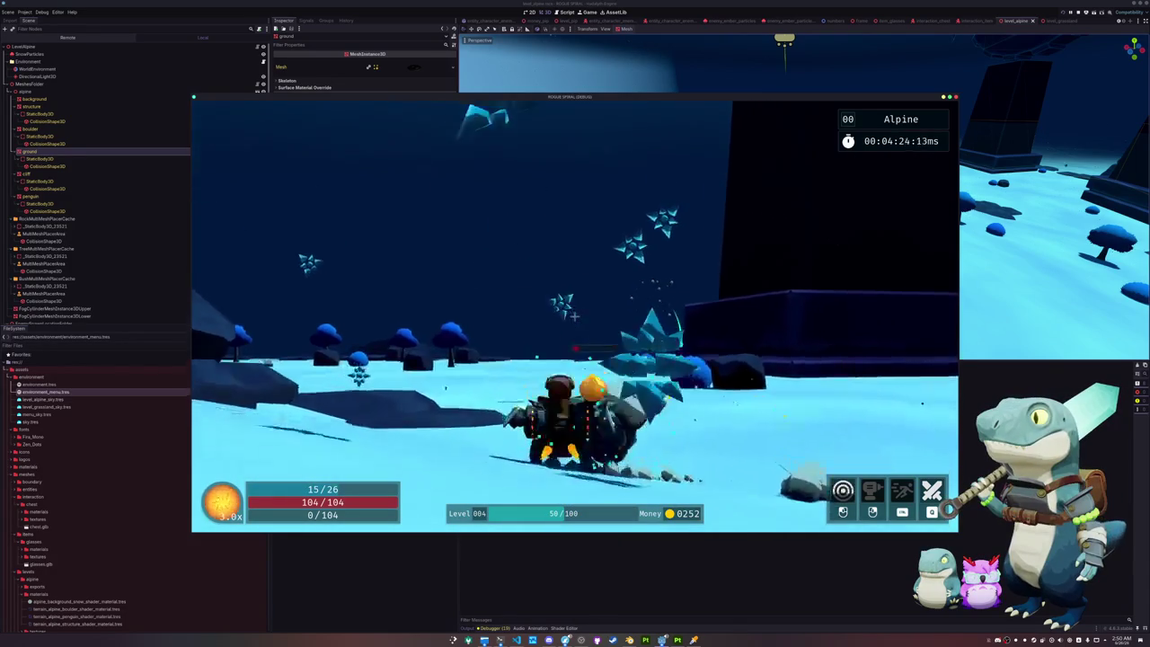
{"action": "key", "text": "w"}
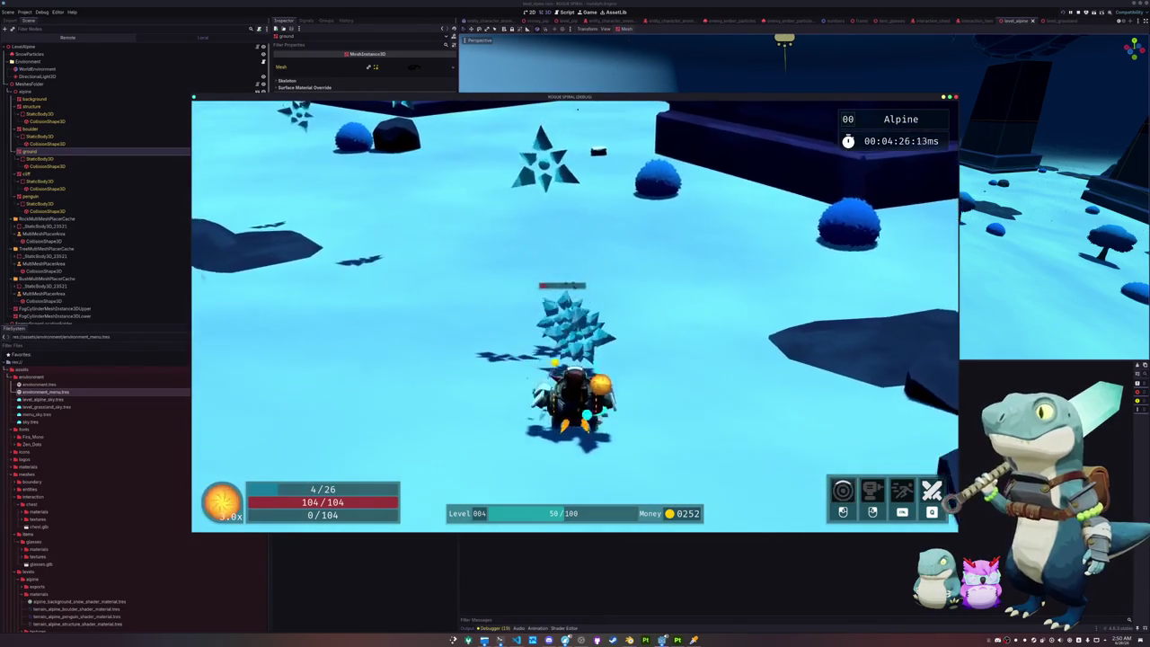
{"action": "key", "text": "w"}
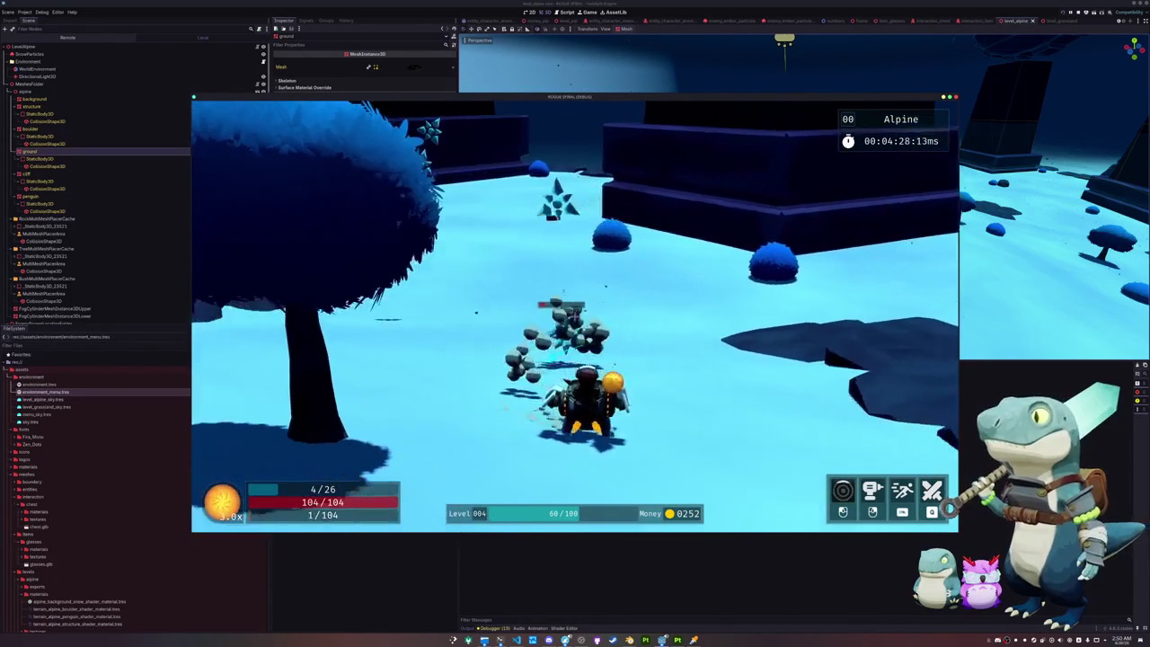
{"action": "key", "text": "w"}
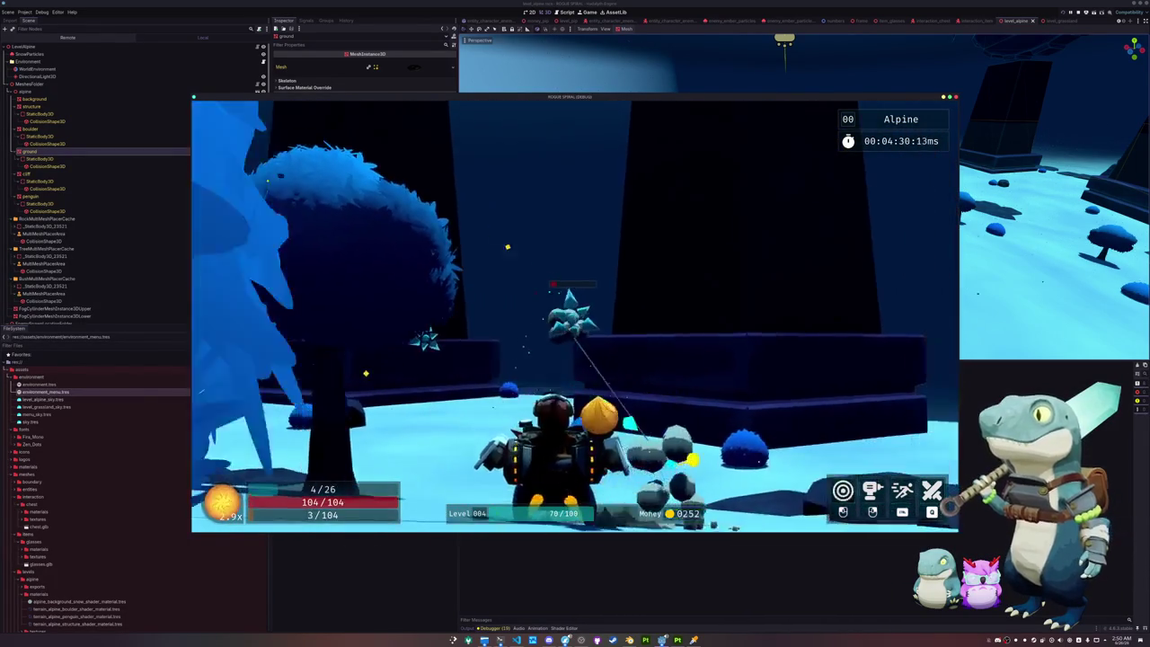
{"action": "key", "text": "w"}
{"action": "key", "text": "w"}
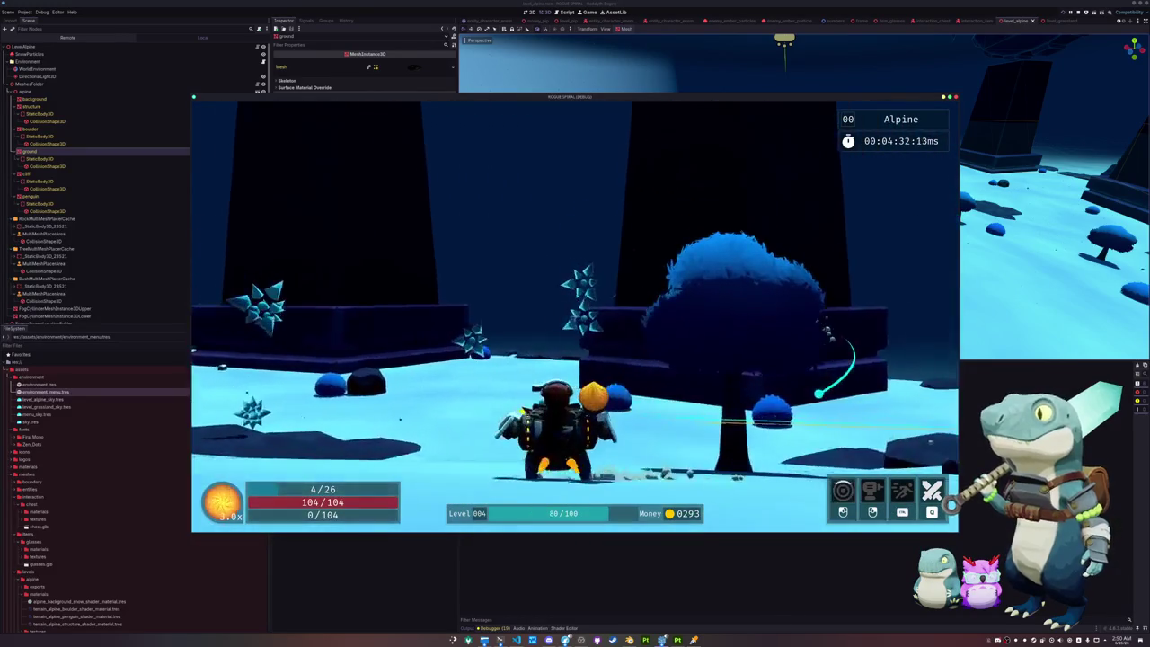
{"action": "key", "text": "w"}
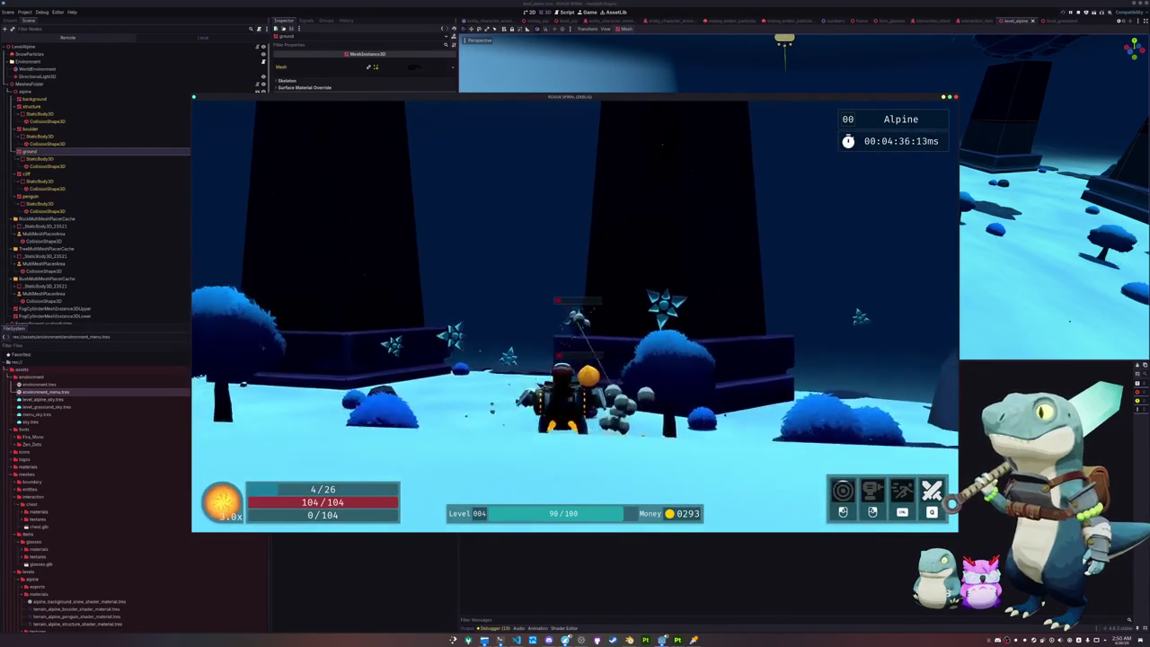
Step: Fight enemies through the snowy arena near the dark pillars to level up
{"action": "key", "text": "w"}
{"action": "key", "text": "w"}
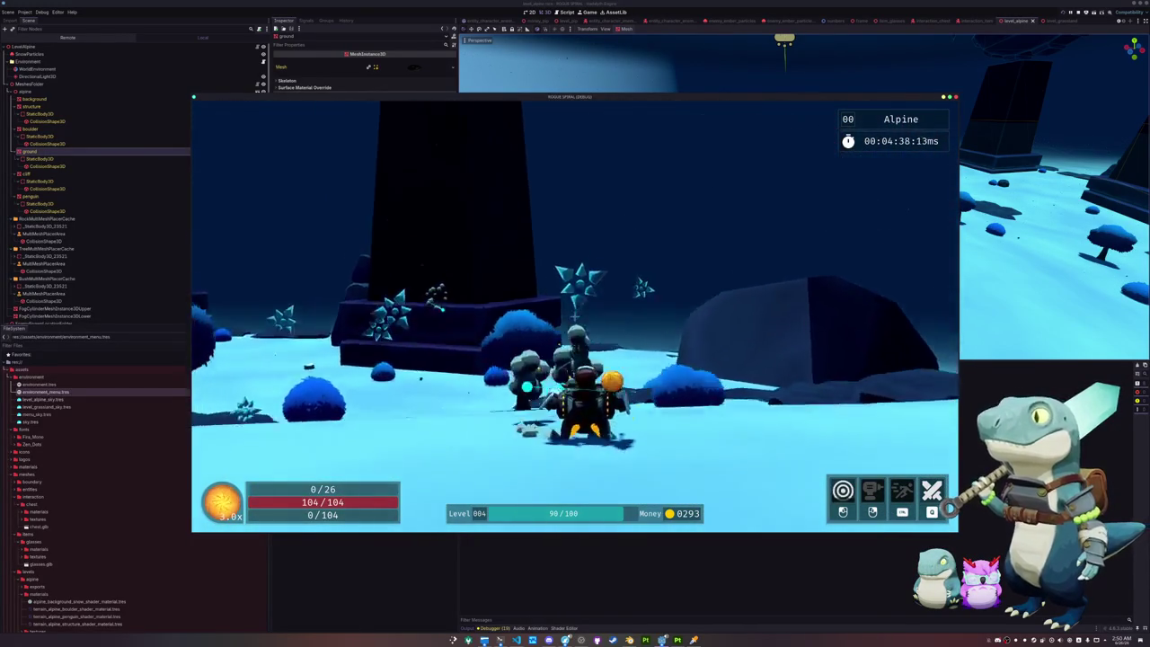
{"action": "key", "text": "w"}
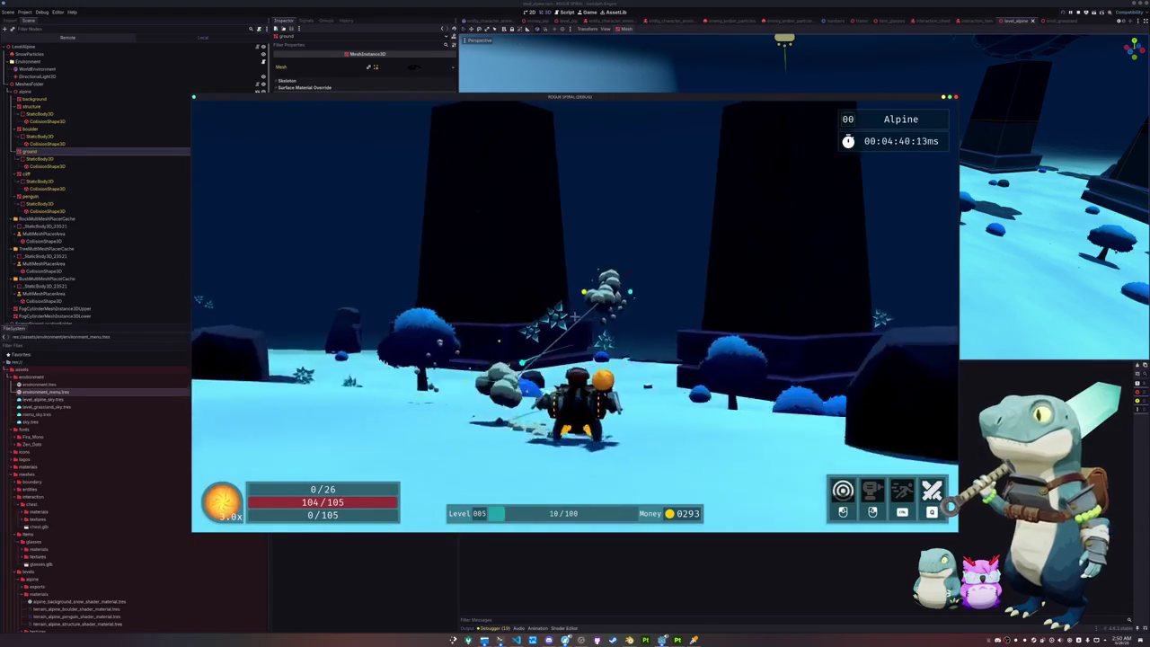
{"action": "key", "text": "w"}
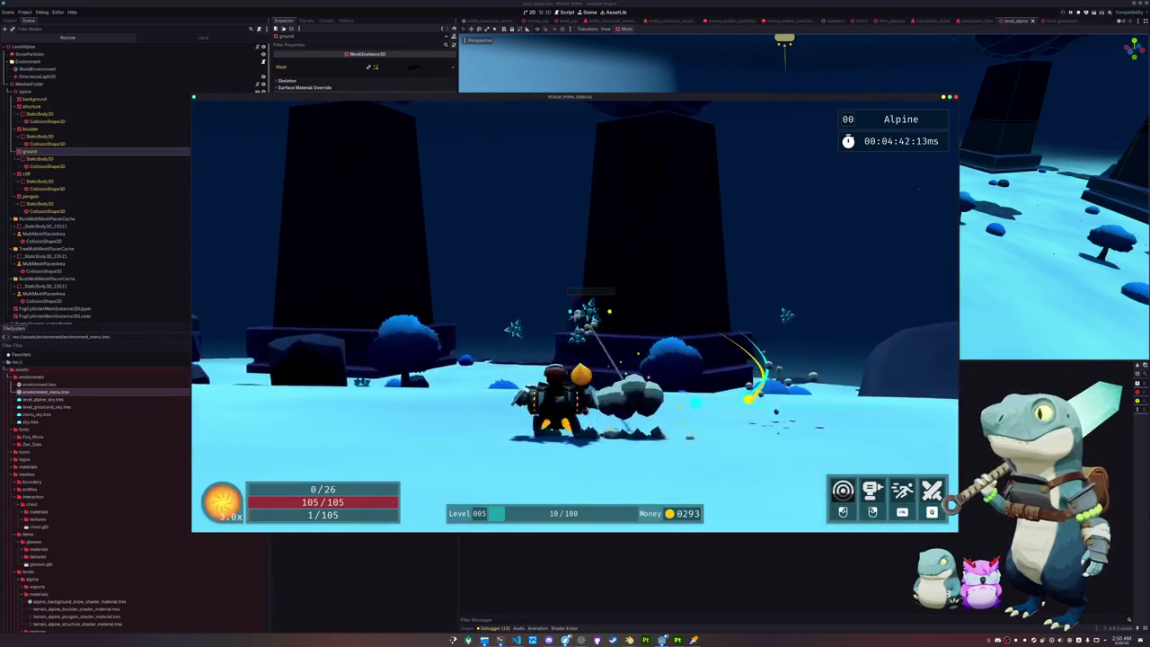
{"action": "key", "text": "w"}
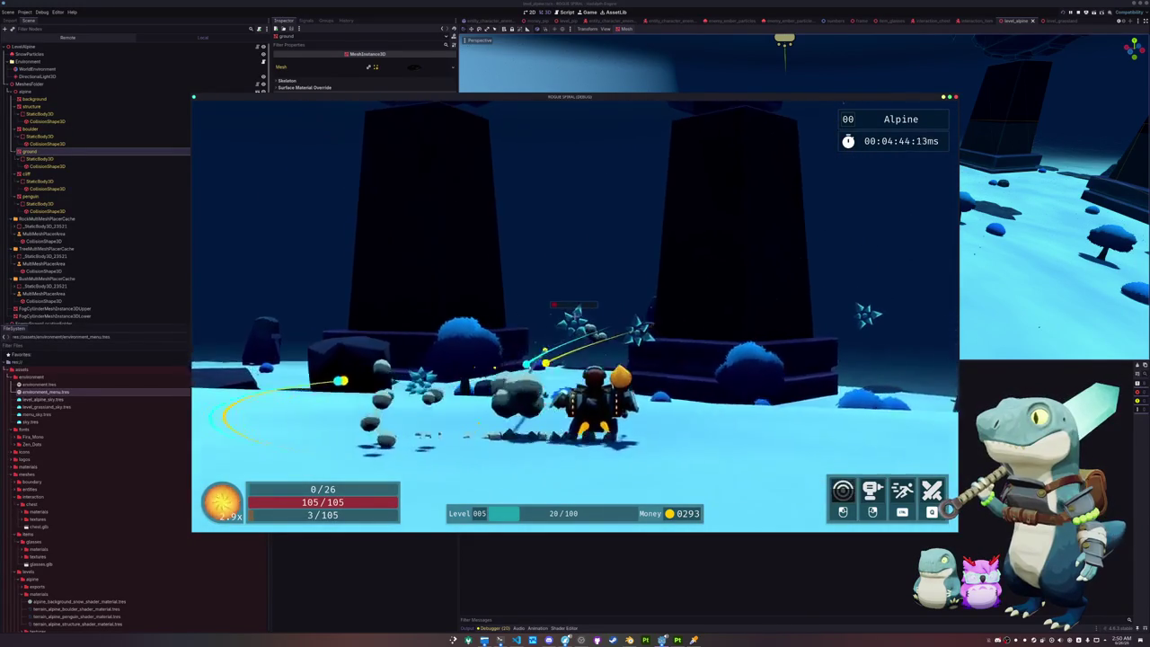
{"action": "key", "text": "w"}
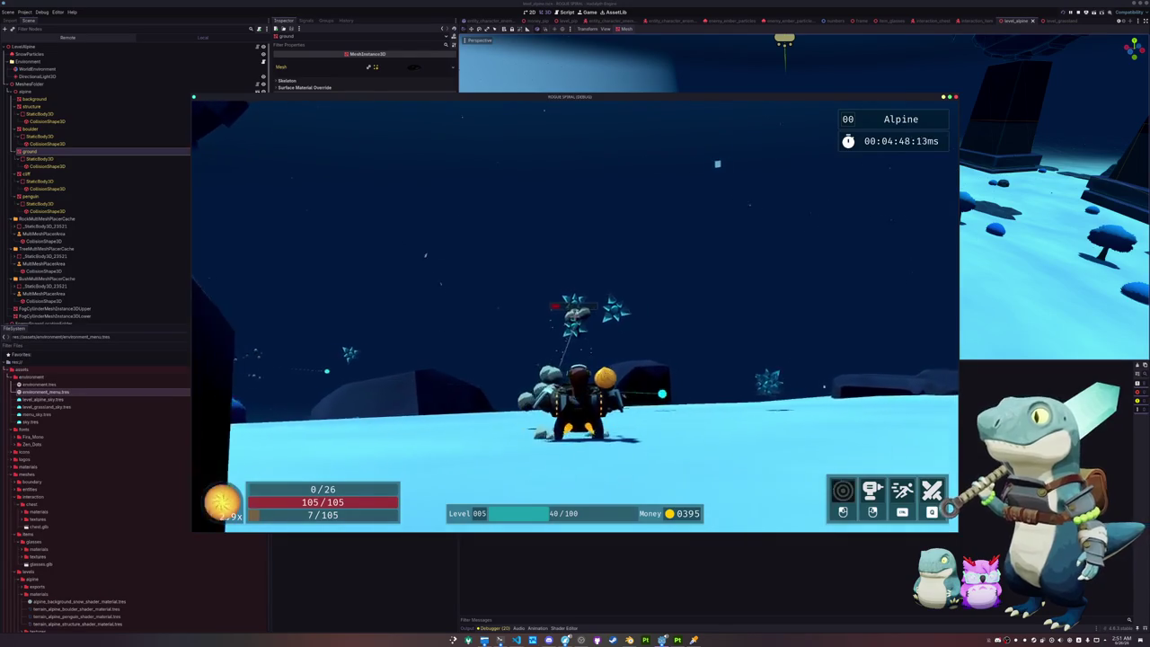
{"action": "key", "text": "w"}
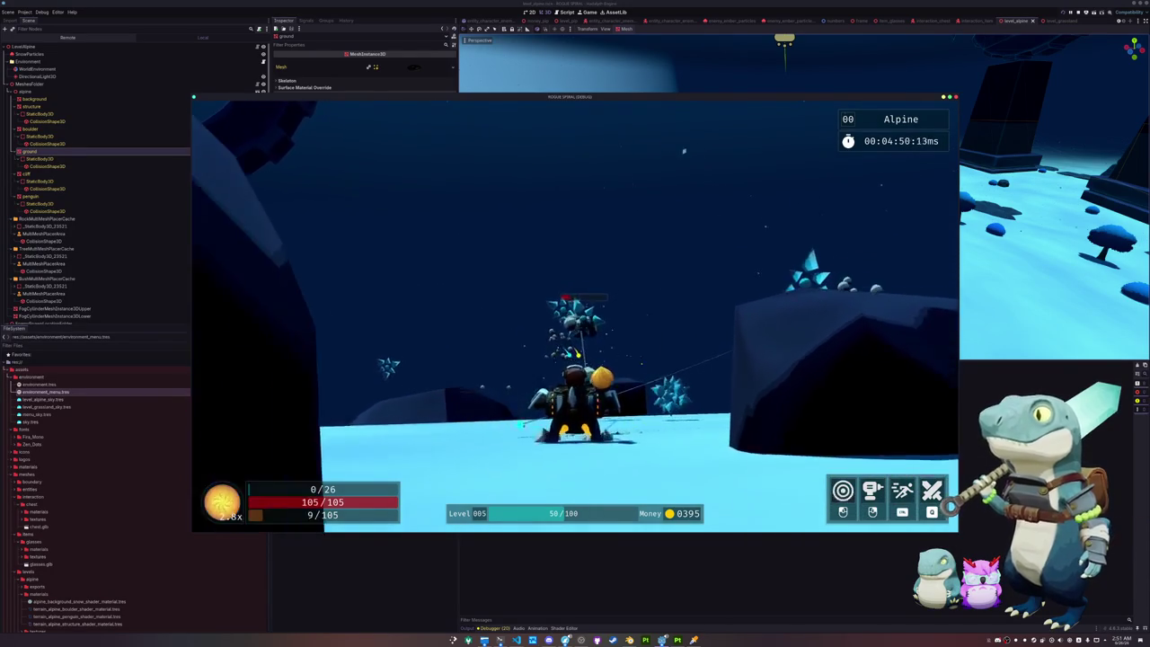
{"action": "key", "text": "w"}
Step: Collect rewards near the ring structure and dark rocks, reaching the crystal to mine it
{"action": "key", "text": "w"}
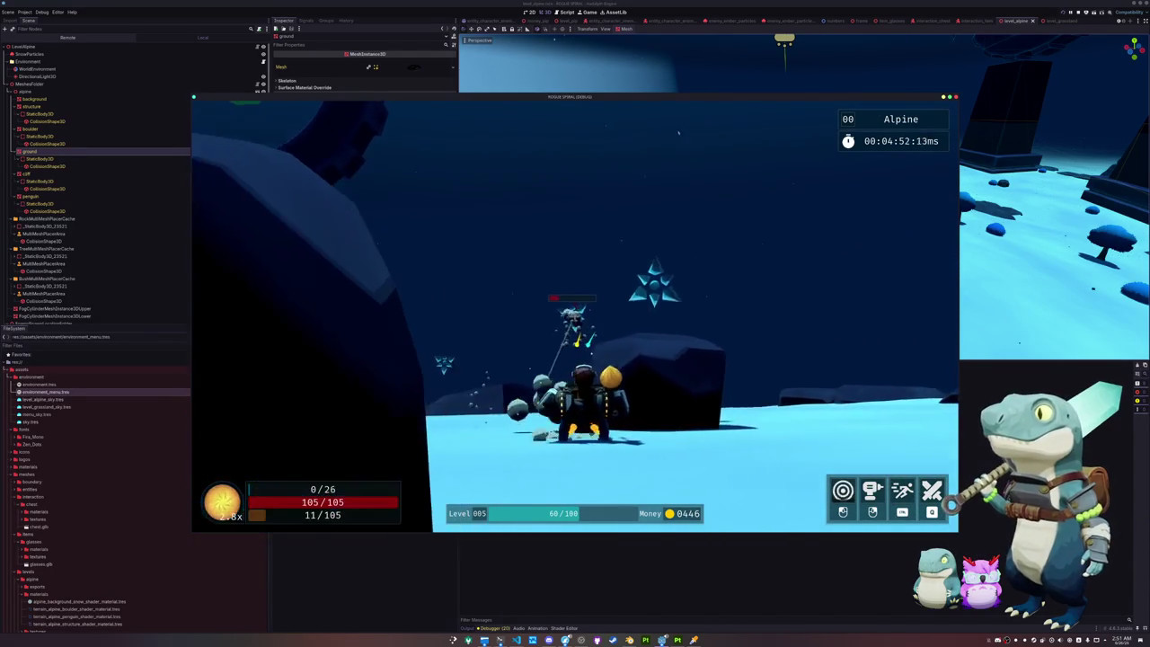
{"action": "key", "text": "w"}
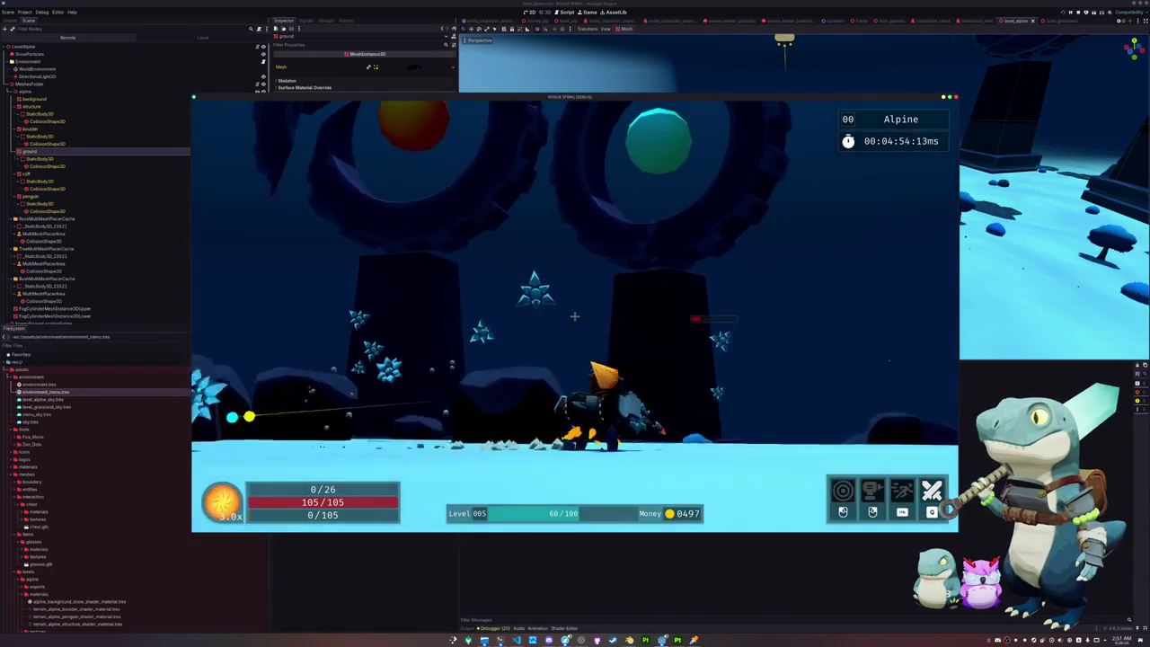
{"action": "key", "text": "w"}
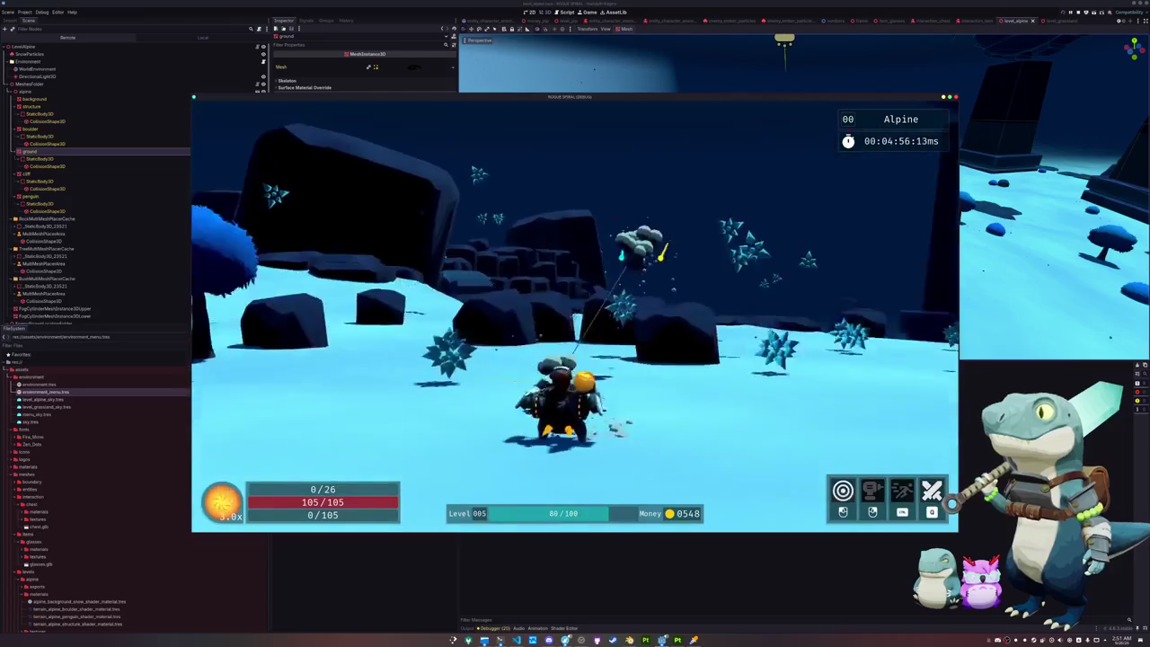
{"action": "key", "text": "w"}
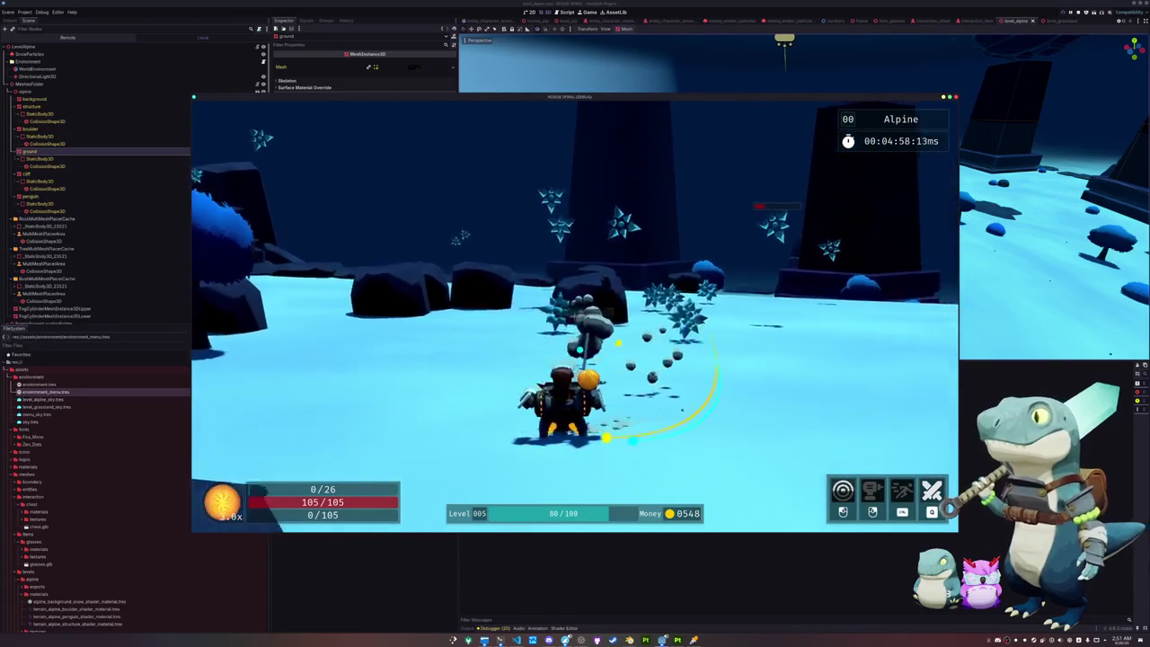
{"action": "key", "text": "w"}
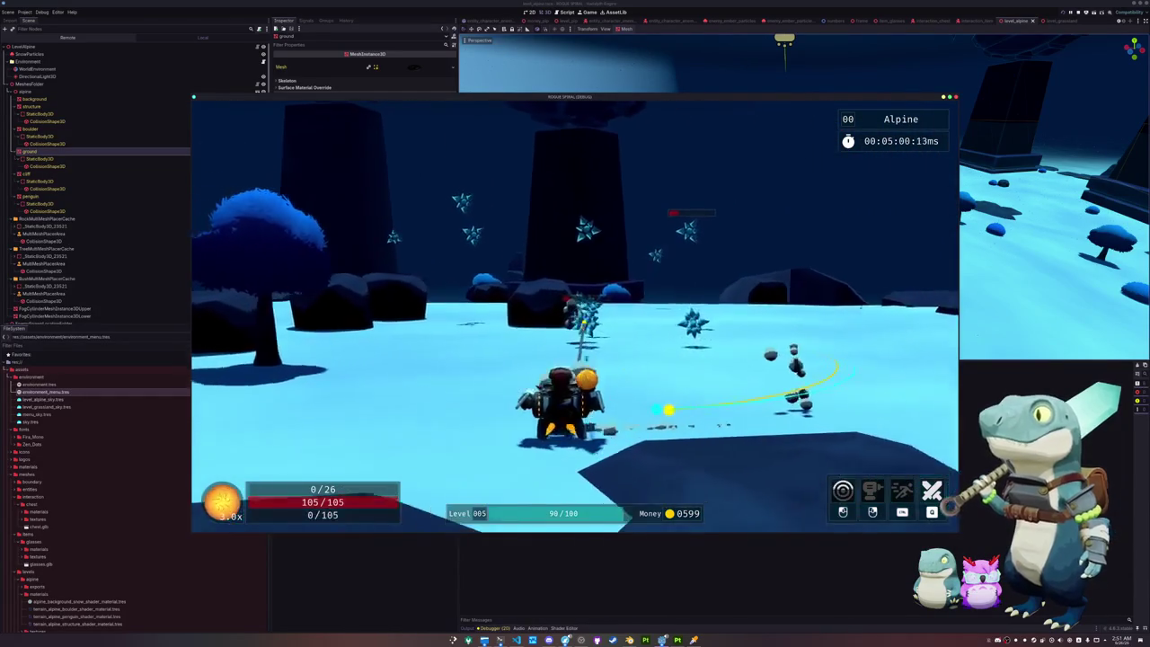
{"action": "key", "text": "w"}
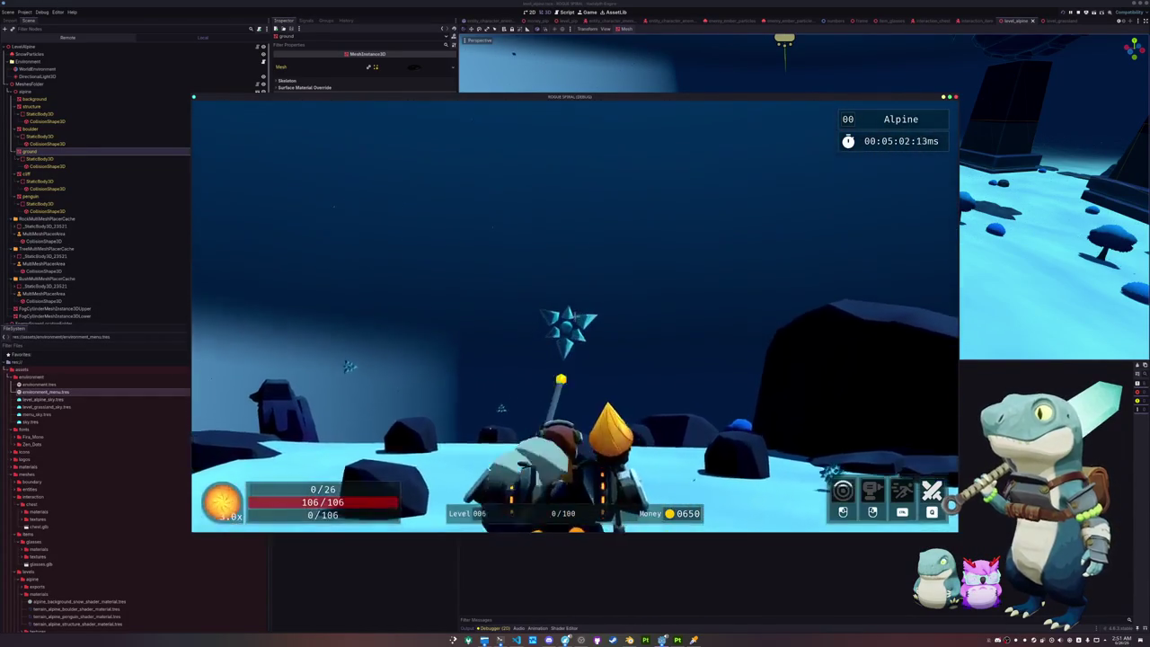
{"action": "key", "text": "w"}
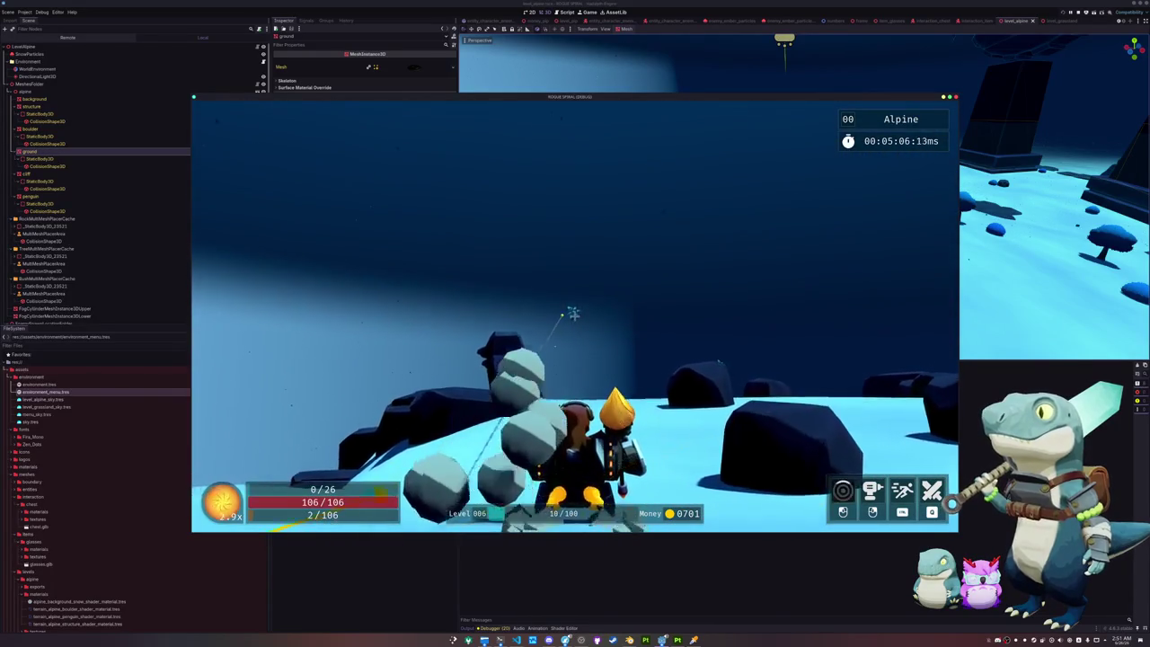
Step: Run up the snowy slope breaking a crystal, then dash toward the tall rocks
{"action": "key", "text": "w"}
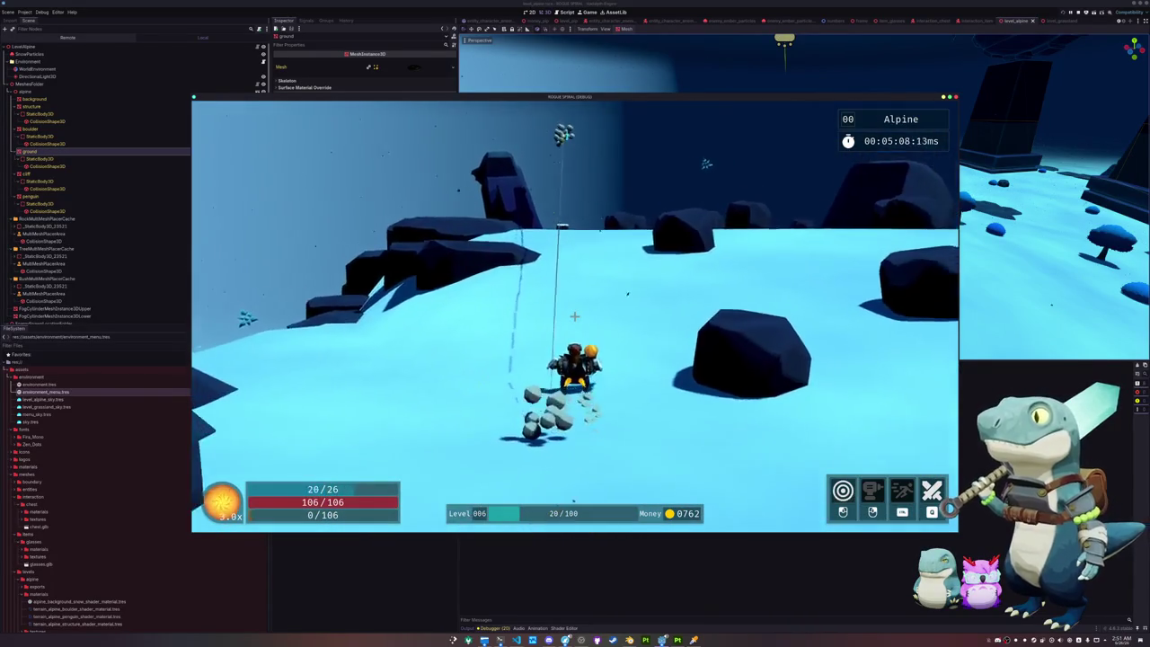
{"action": "key", "text": "w"}
{"action": "key", "text": "w"}
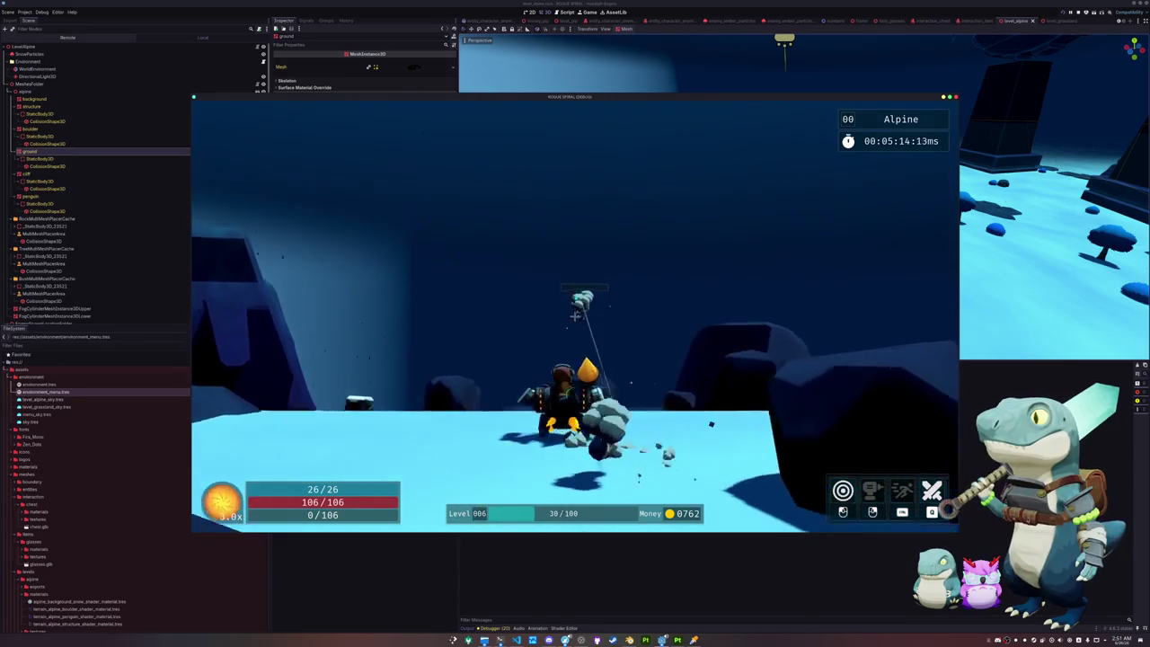
{"action": "key", "text": "w"}
{"action": "key", "text": "w"}
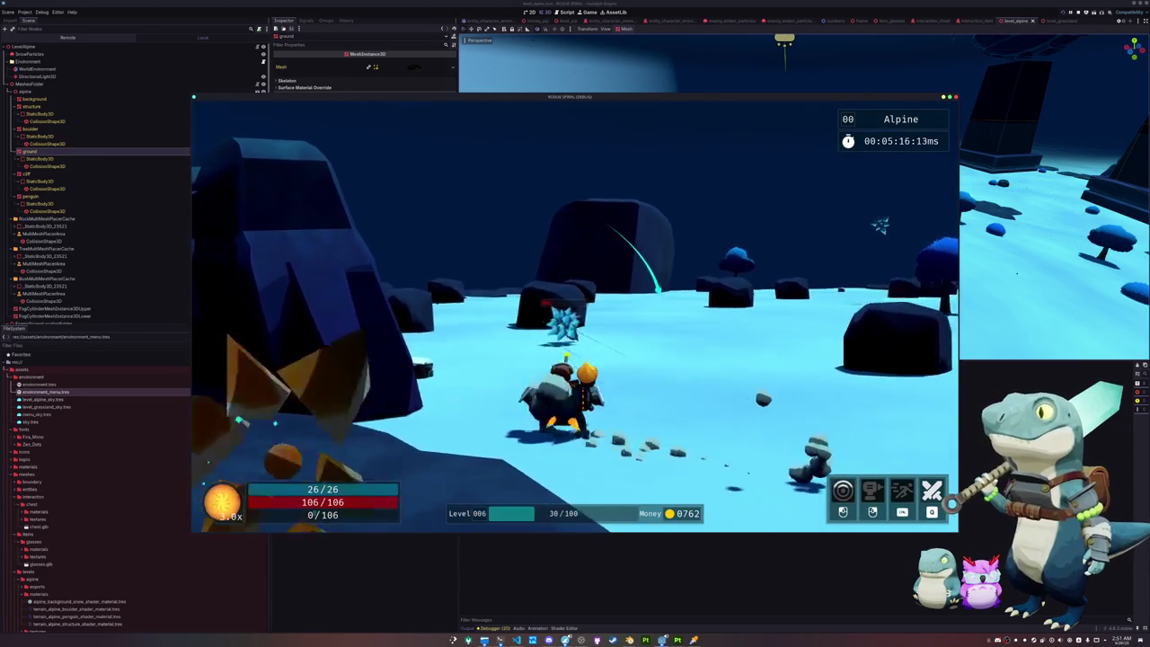
{"action": "key", "text": "w"}
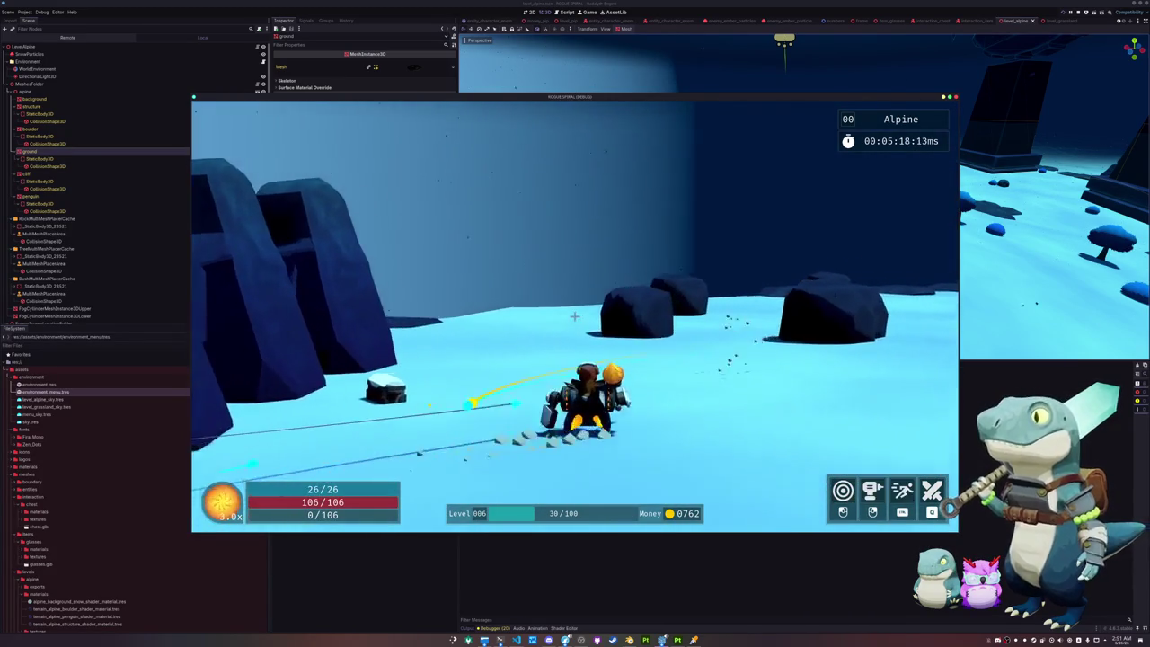
{"action": "key", "text": "w"}
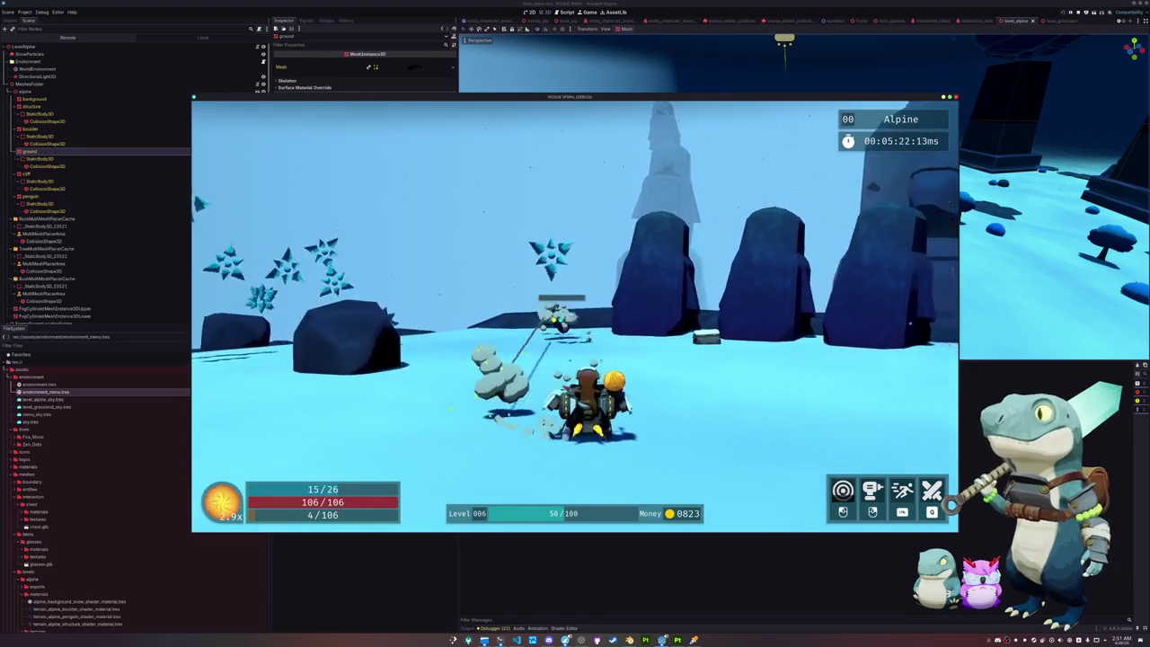
Step: Defeat the enemies among the rocks, pushing toward level 007
{"action": "key", "text": "w"}
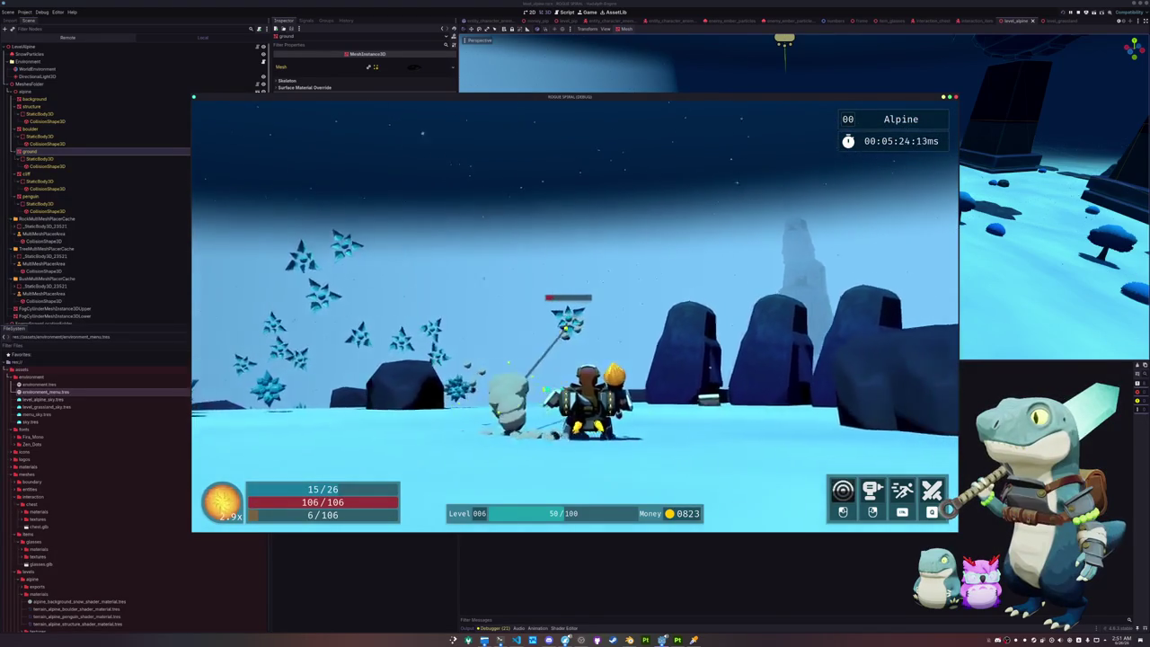
{"action": "key", "text": "w"}
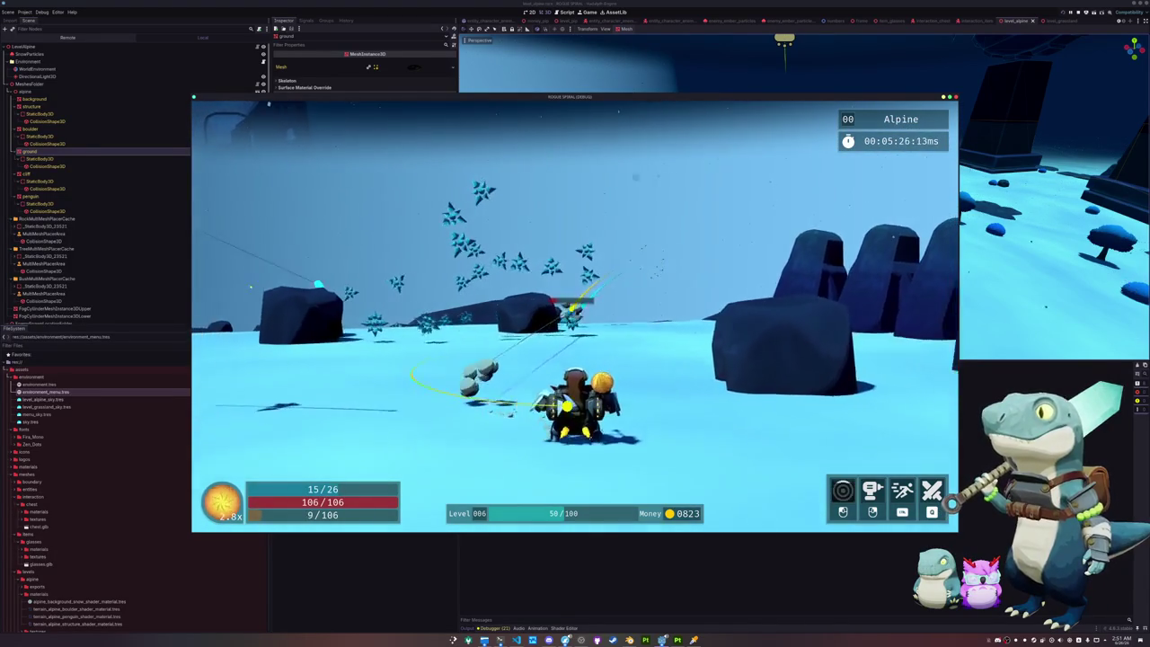
{"action": "key", "text": "w"}
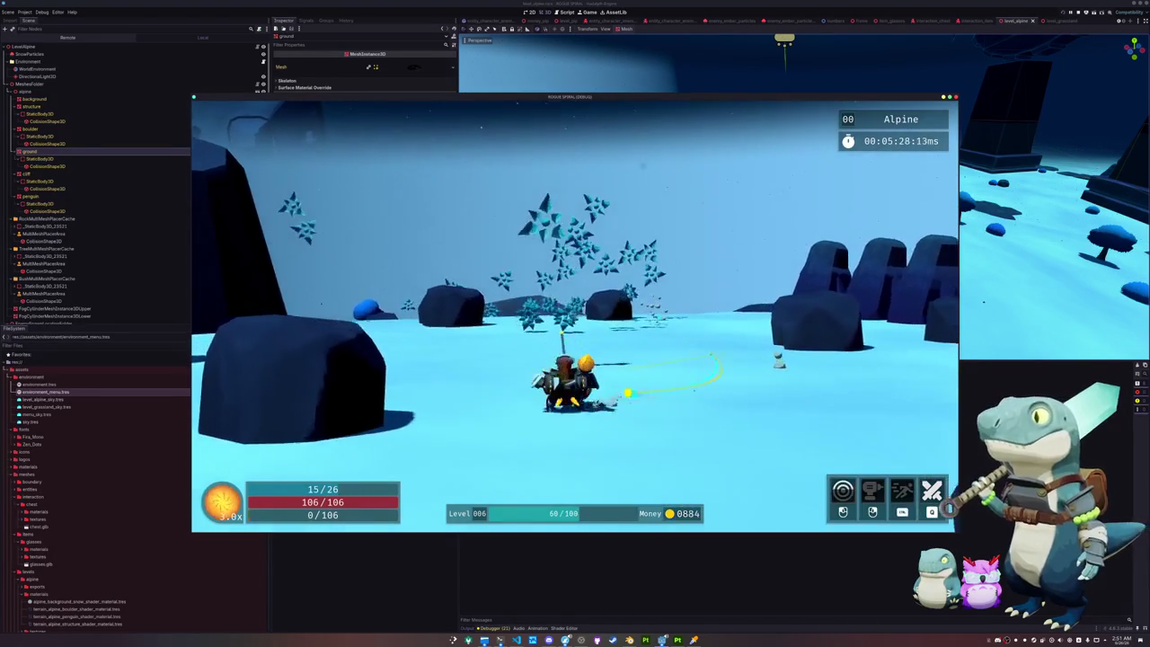
{"action": "key", "text": "w"}
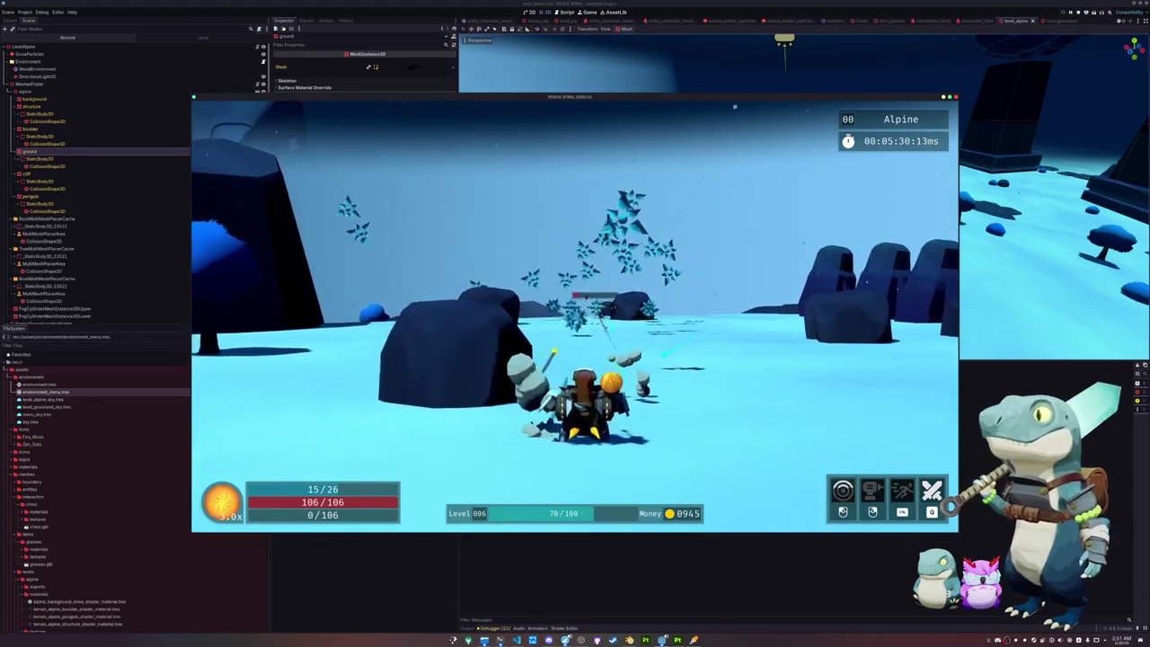
{"action": "key", "text": "w"}
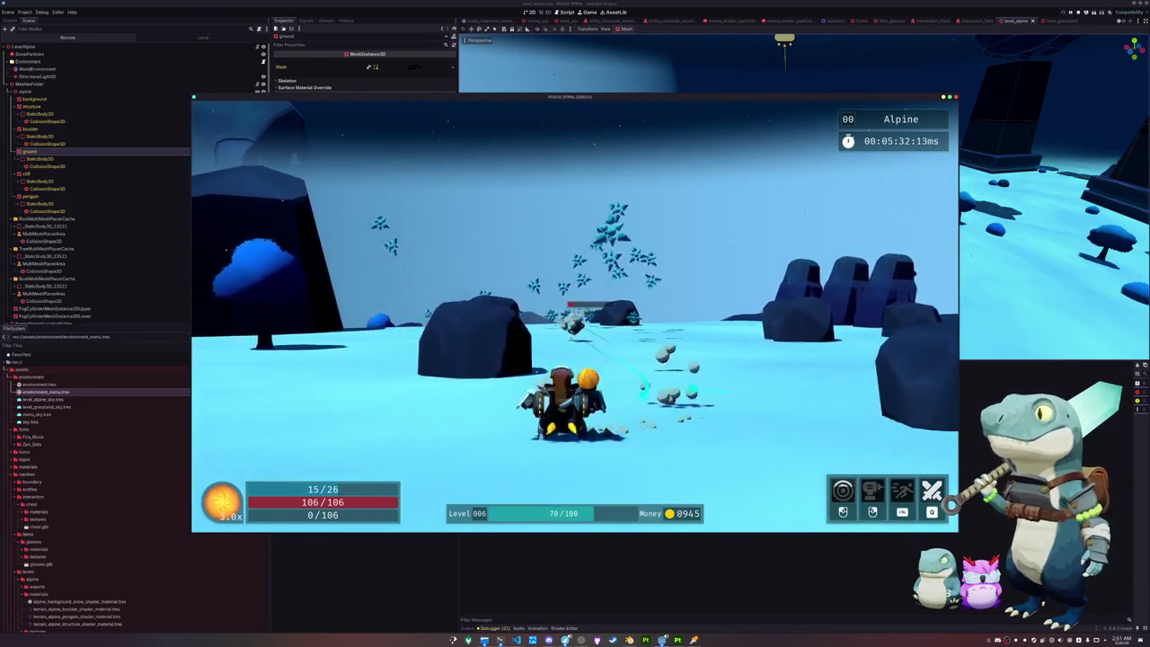
{"action": "key", "text": "w"}
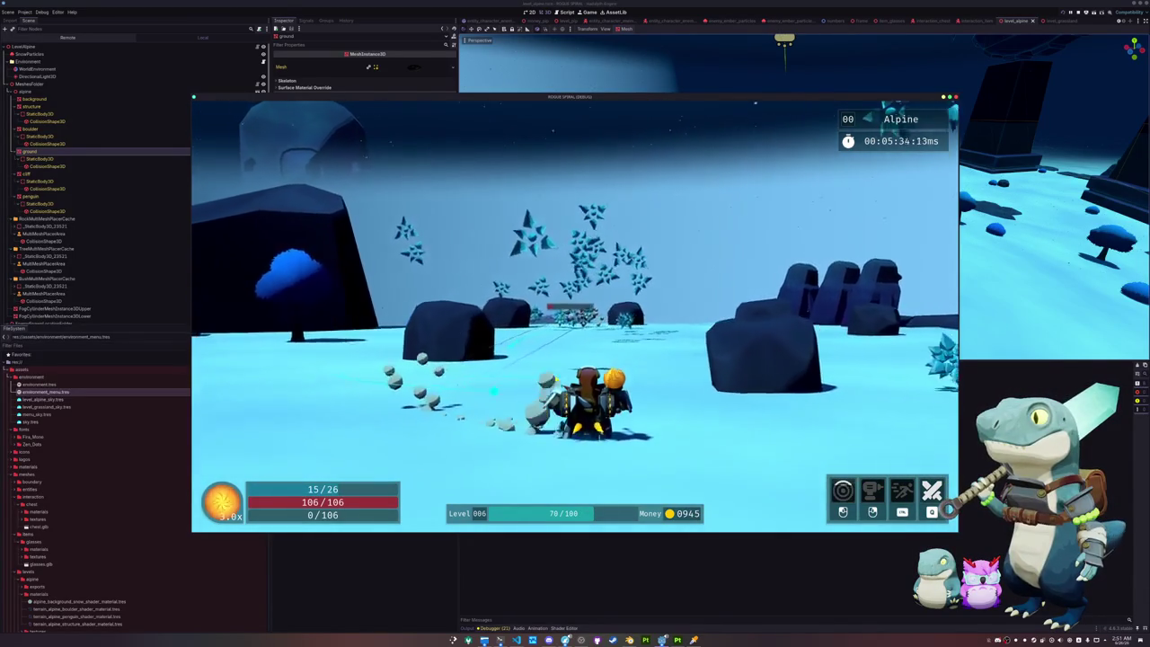
{"action": "key", "text": "w"}
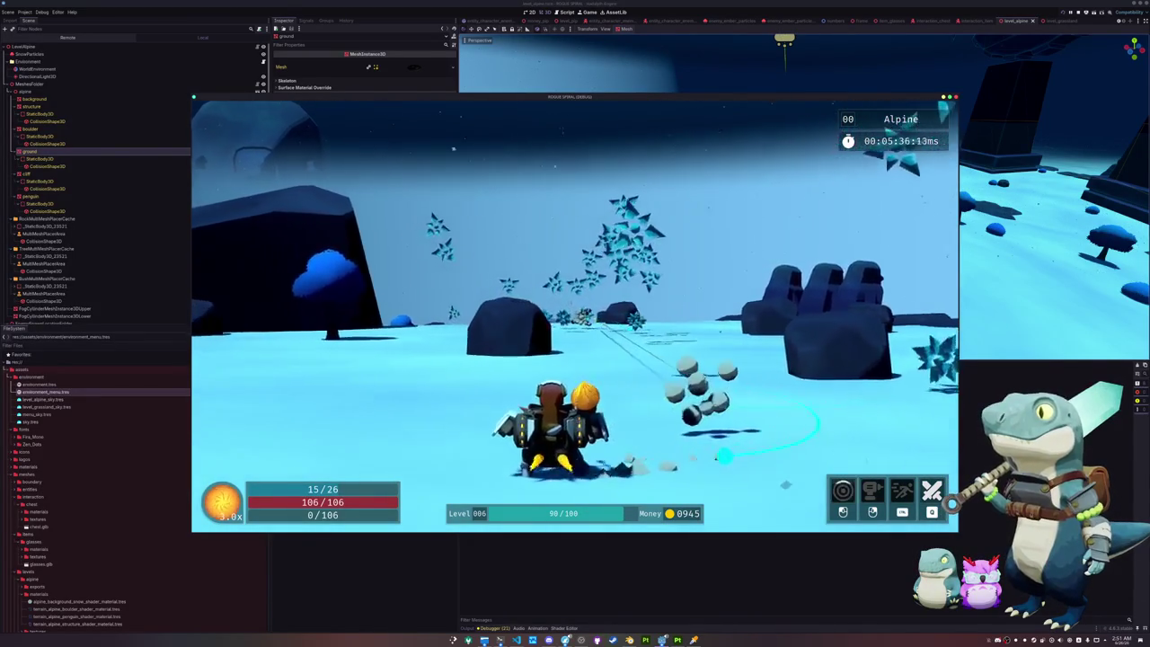
{"action": "key", "text": "w"}
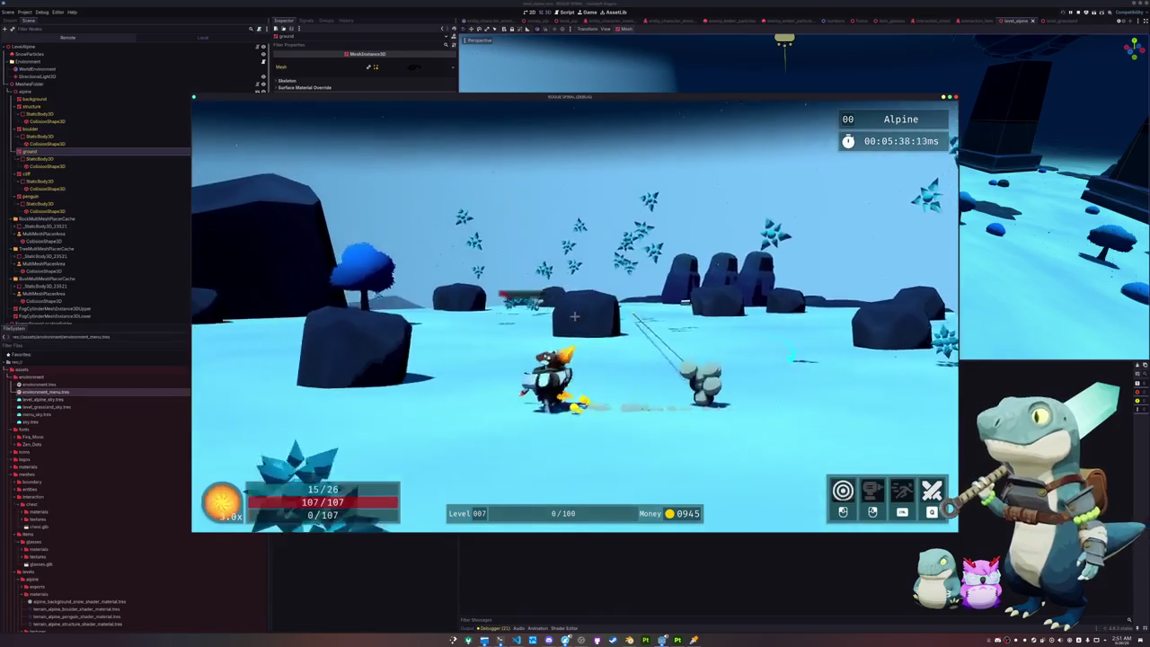
Step: Advance into the new snowy area and attack the group of spiky enemies
{"action": "key", "text": "w"}
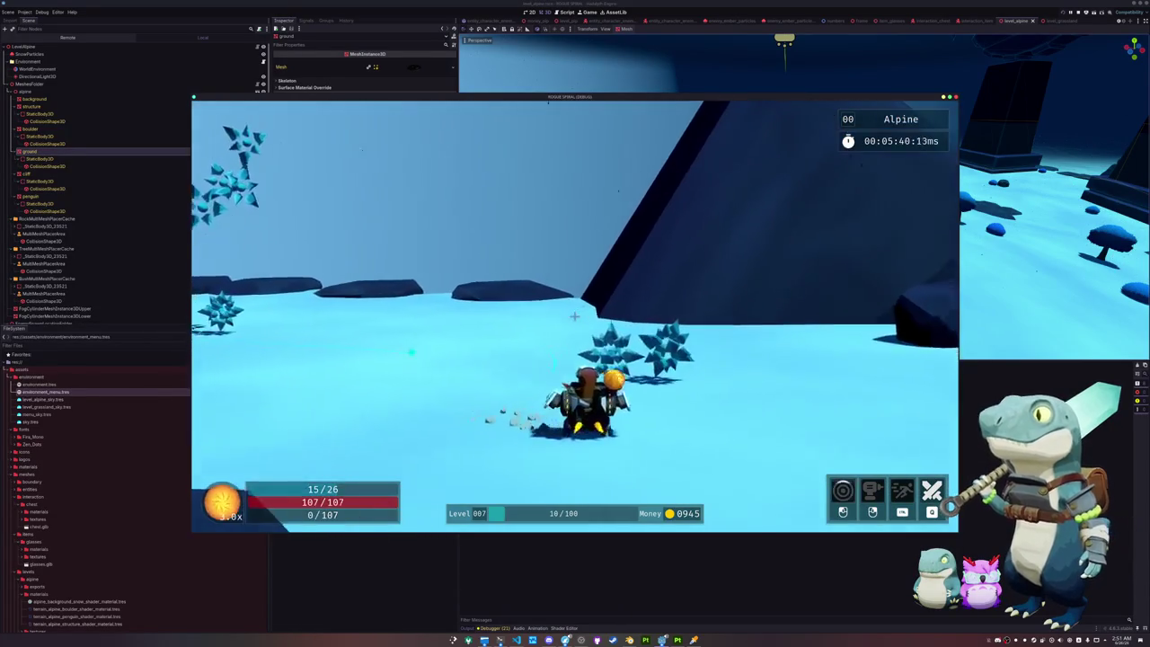
{"action": "key", "text": "w"}
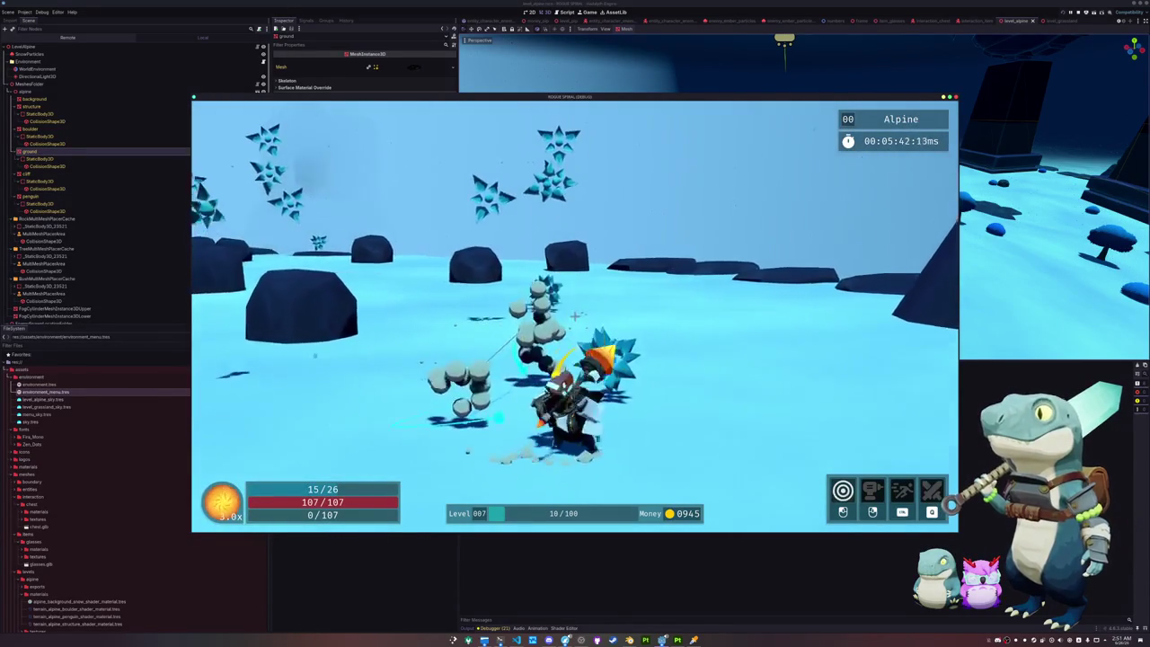
{"action": "key", "text": "w"}
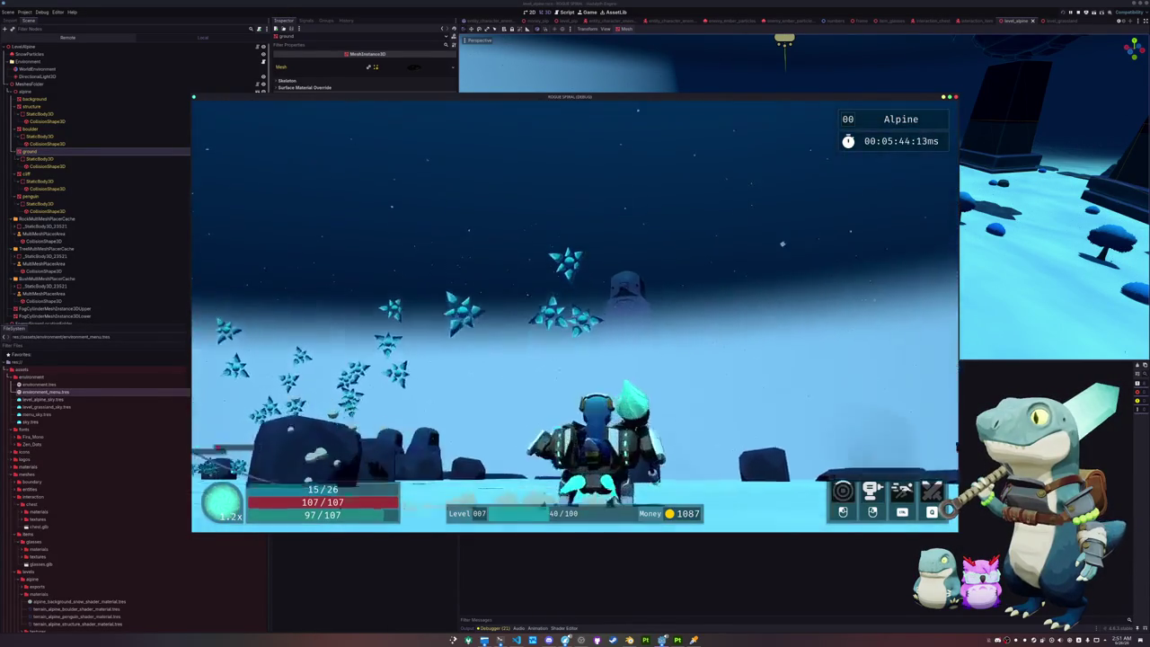
{"action": "key", "text": "w"}
{"action": "key", "text": "w"}
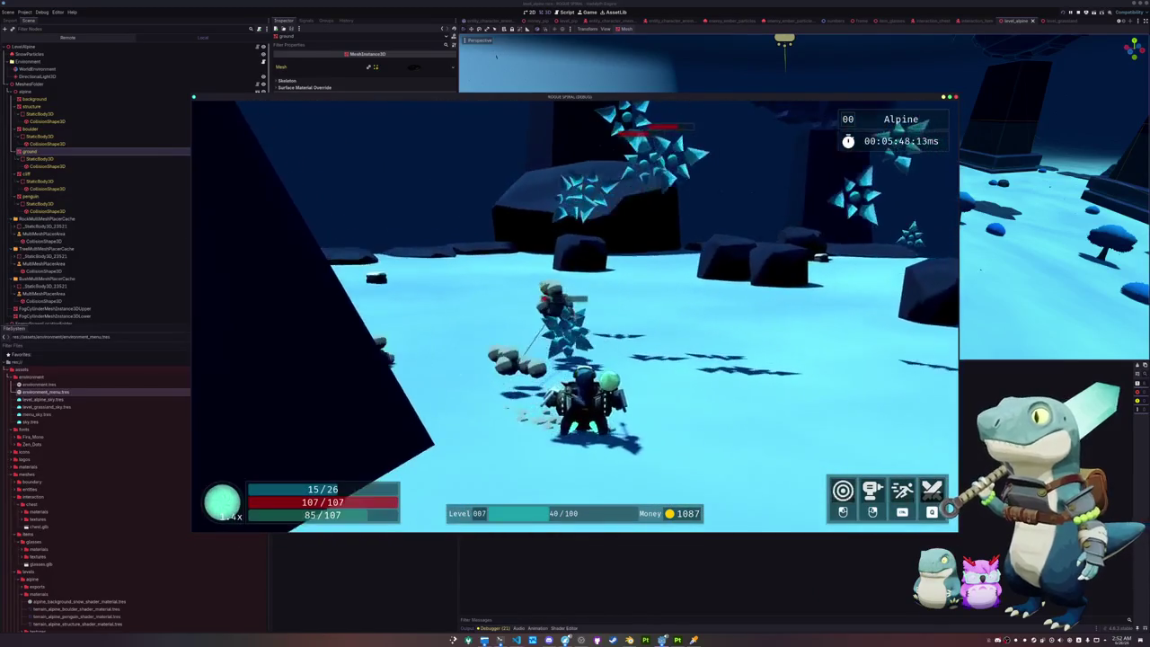
{"action": "key", "text": "w"}
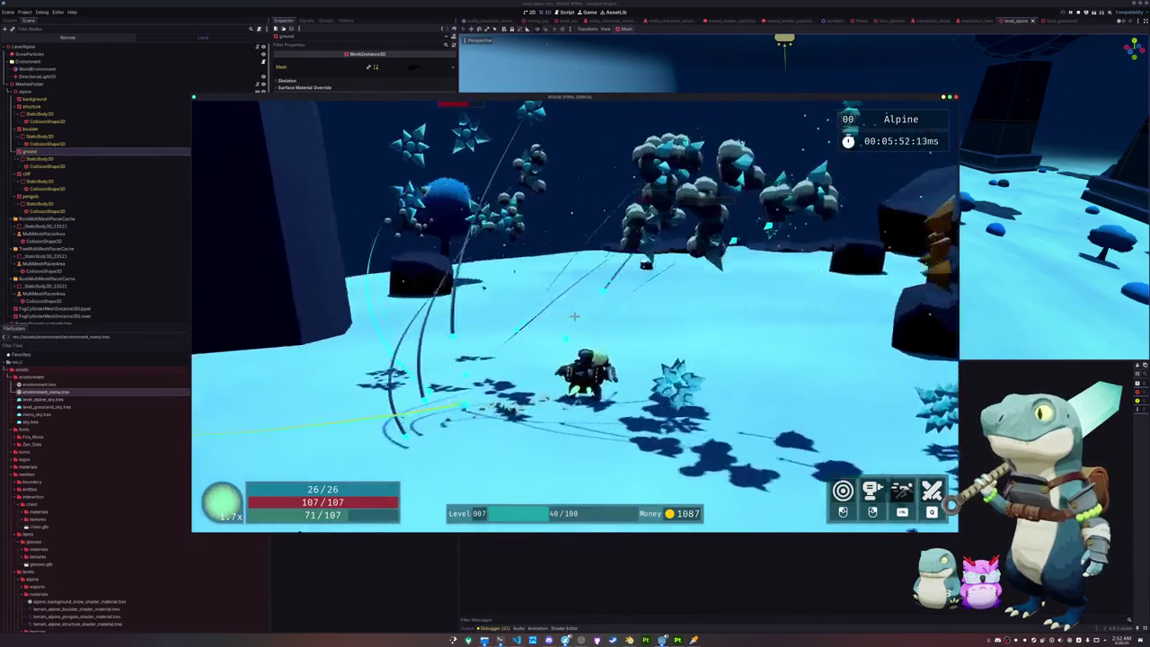
{"action": "left_click", "coordinate": [574, 316]}
{"action": "key", "text": "w"}
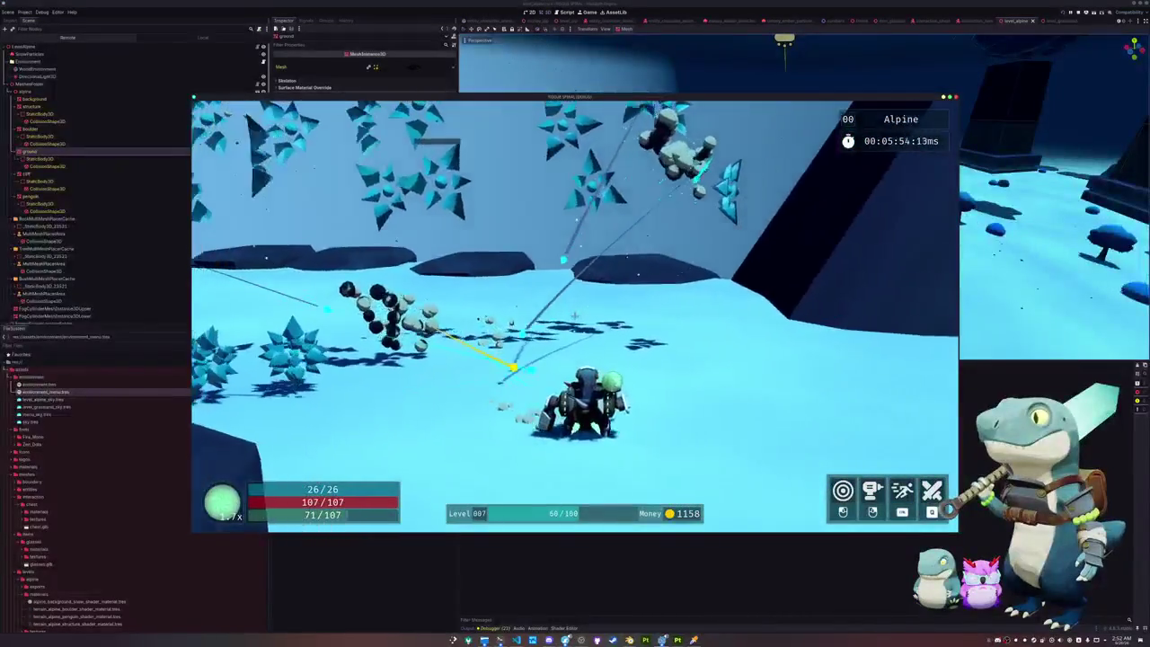
Step: Run and dash across the snow through the spiky enemies, fighting on toward level 009
{"action": "key", "text": "w"}
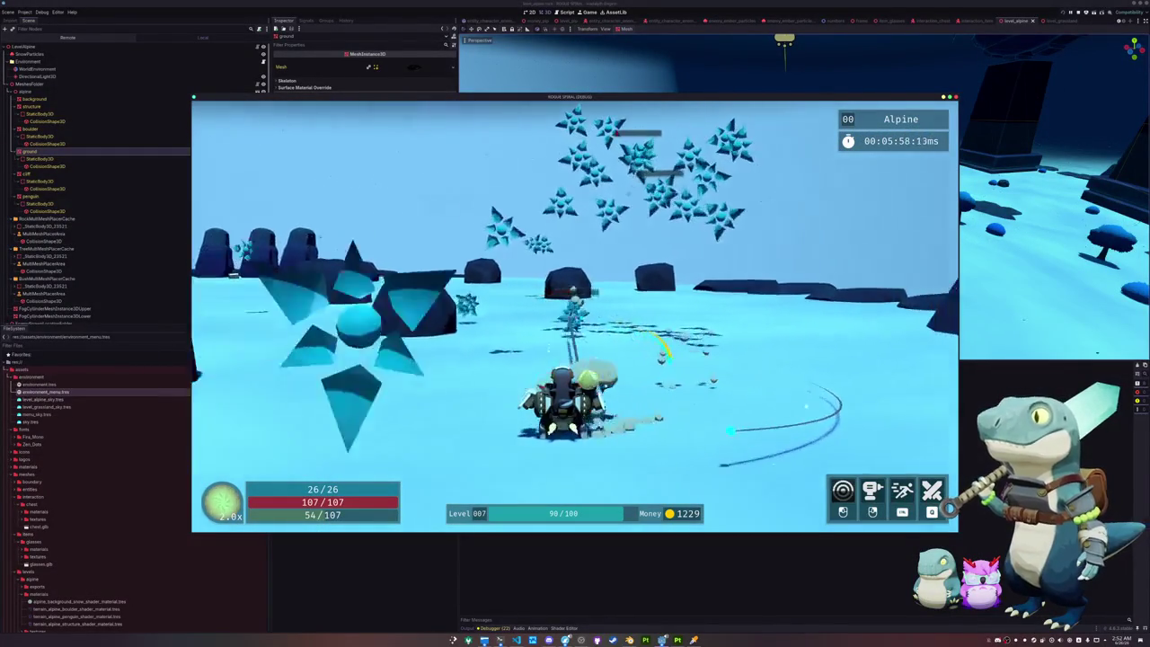
{"action": "key", "text": "w"}
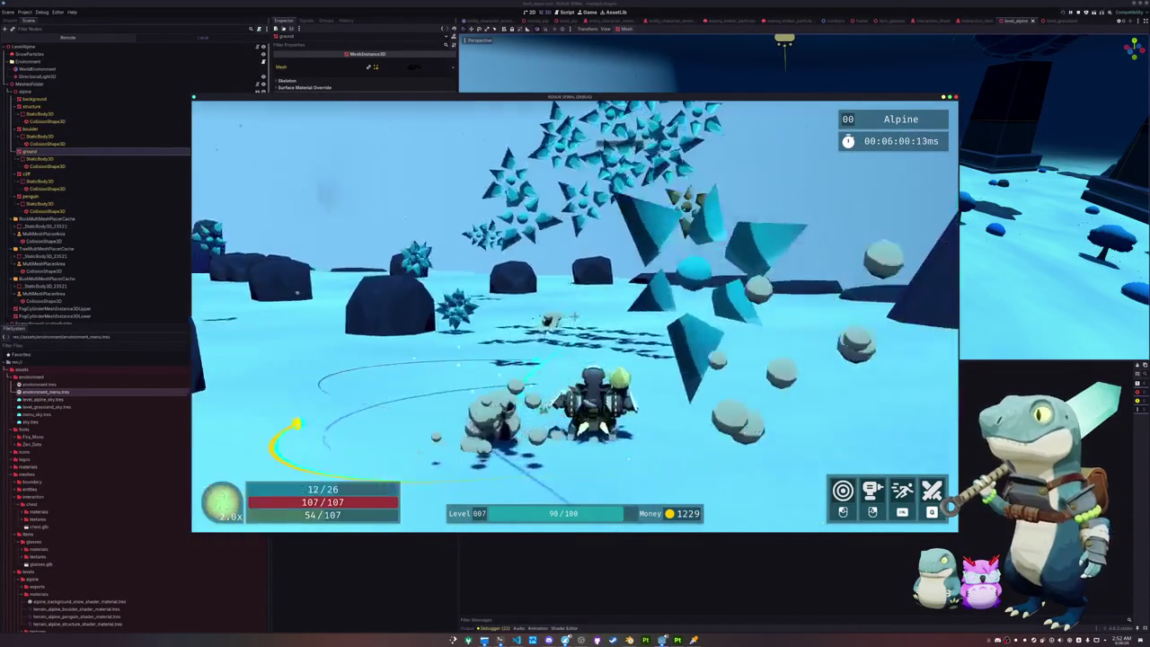
{"action": "key", "text": "w"}
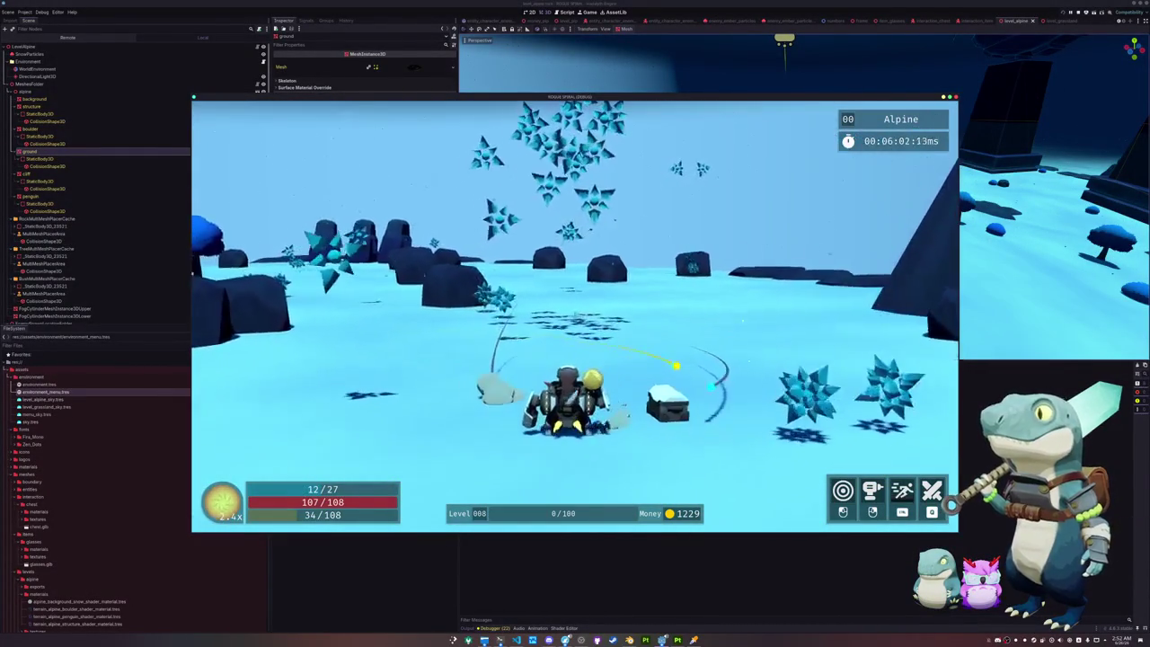
{"action": "key", "text": "w"}
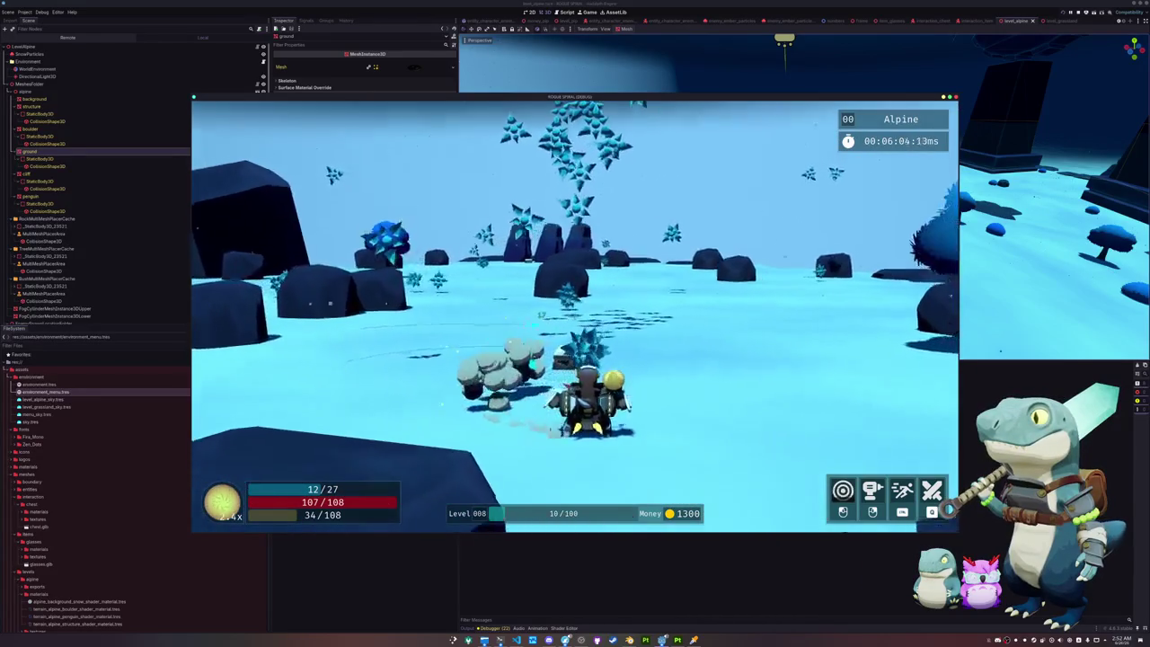
{"action": "key", "text": "w"}
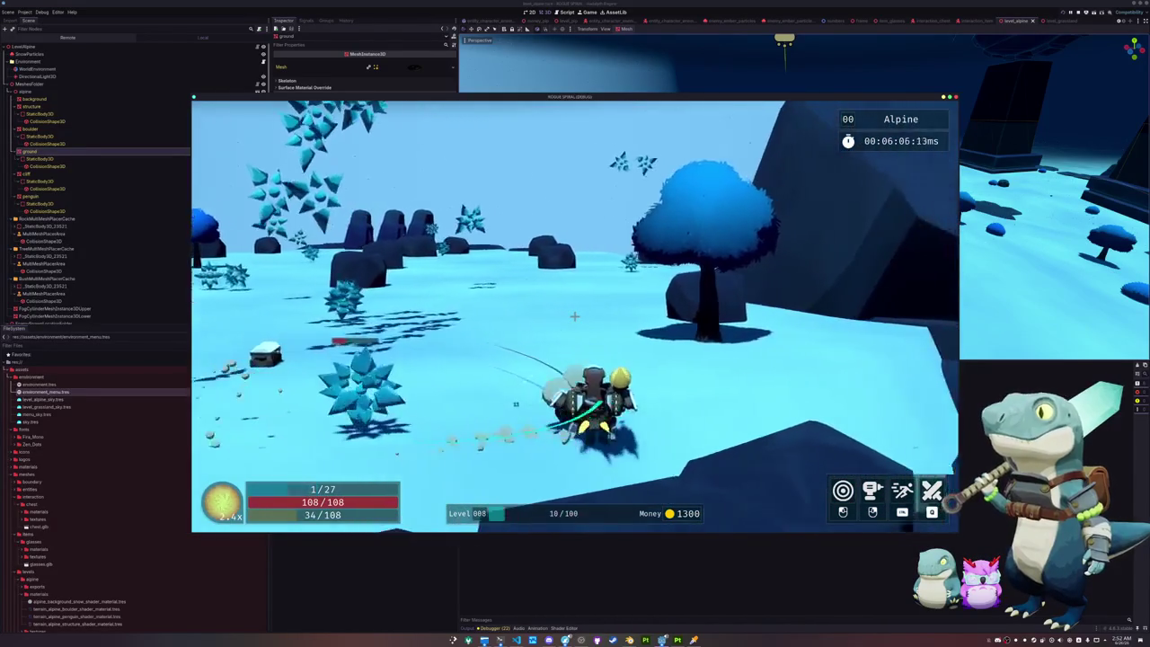
{"action": "key", "text": "w"}
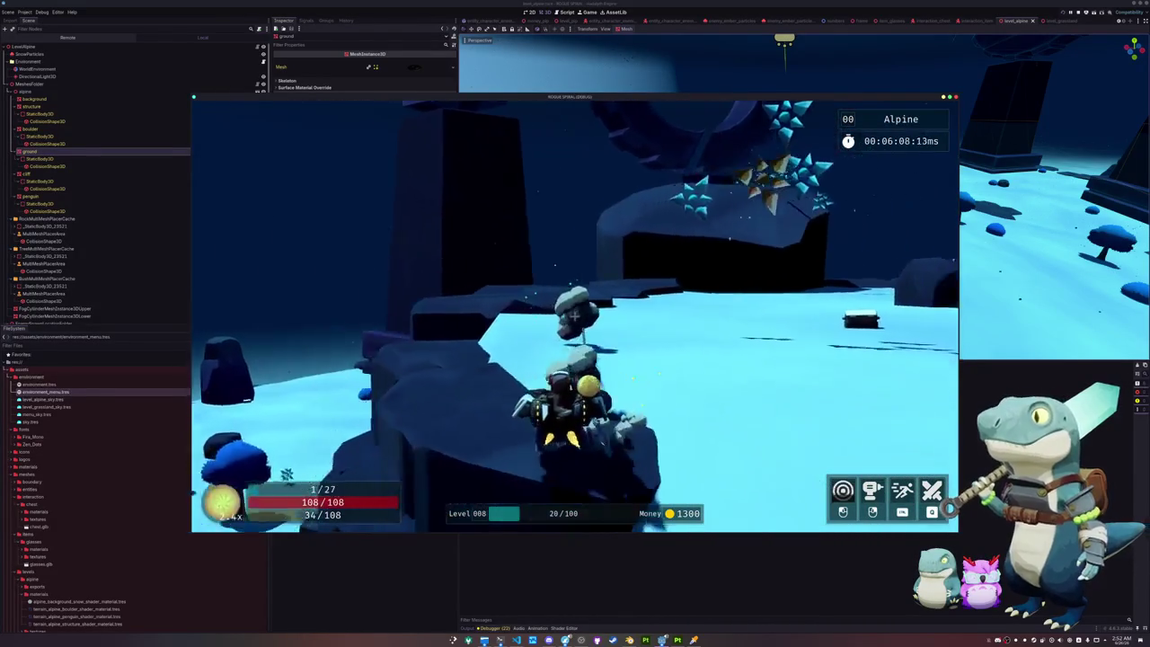
{"action": "key", "text": "w"}
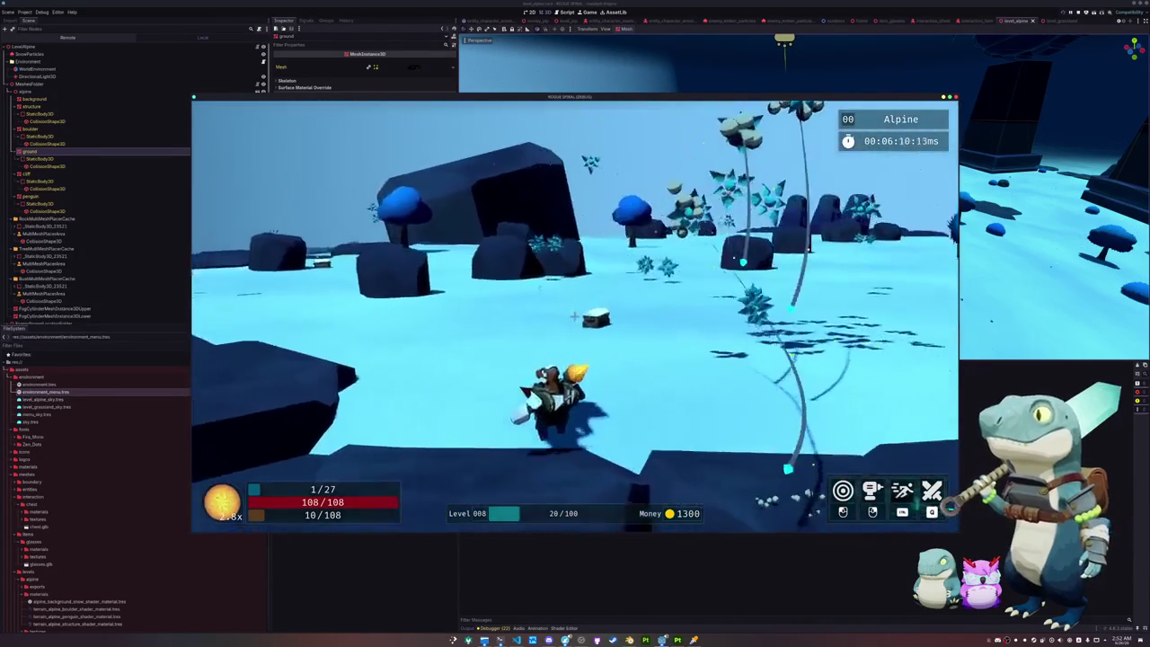
{"action": "key", "text": "w"}
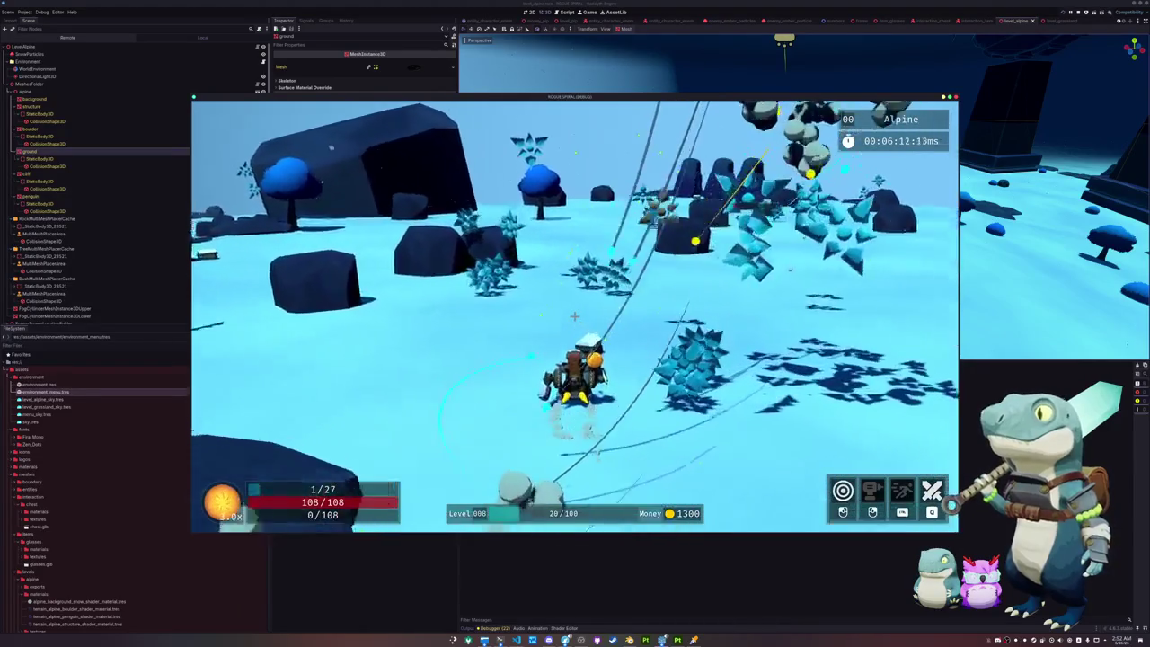
{"action": "key", "text": "w"}
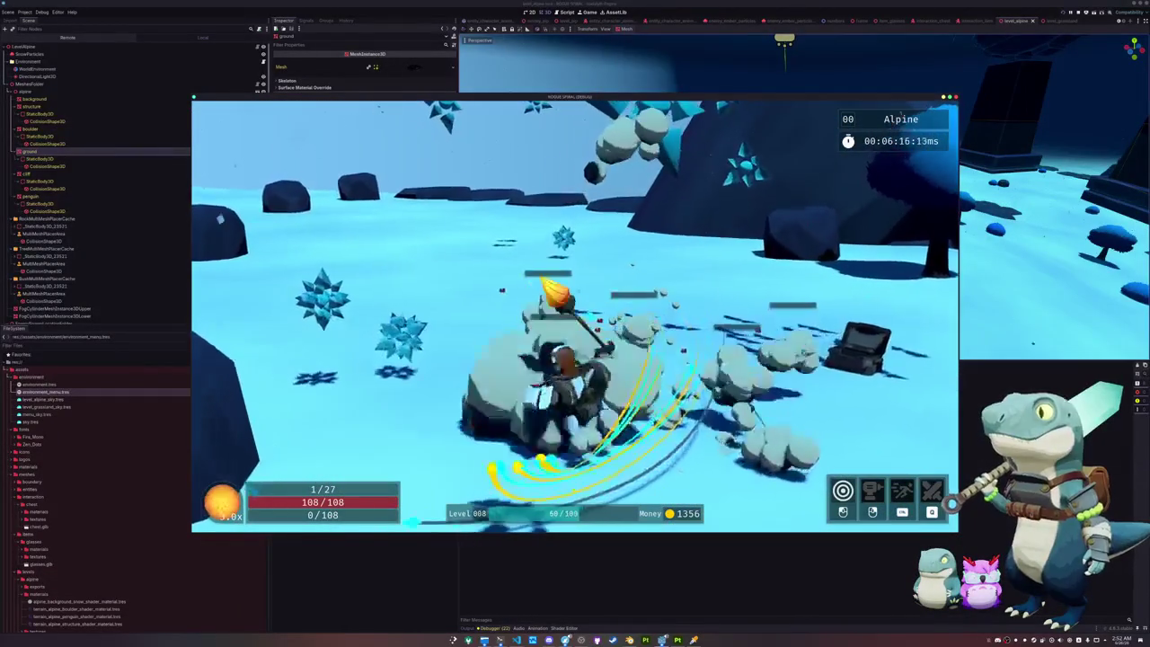
{"action": "key", "text": "w"}
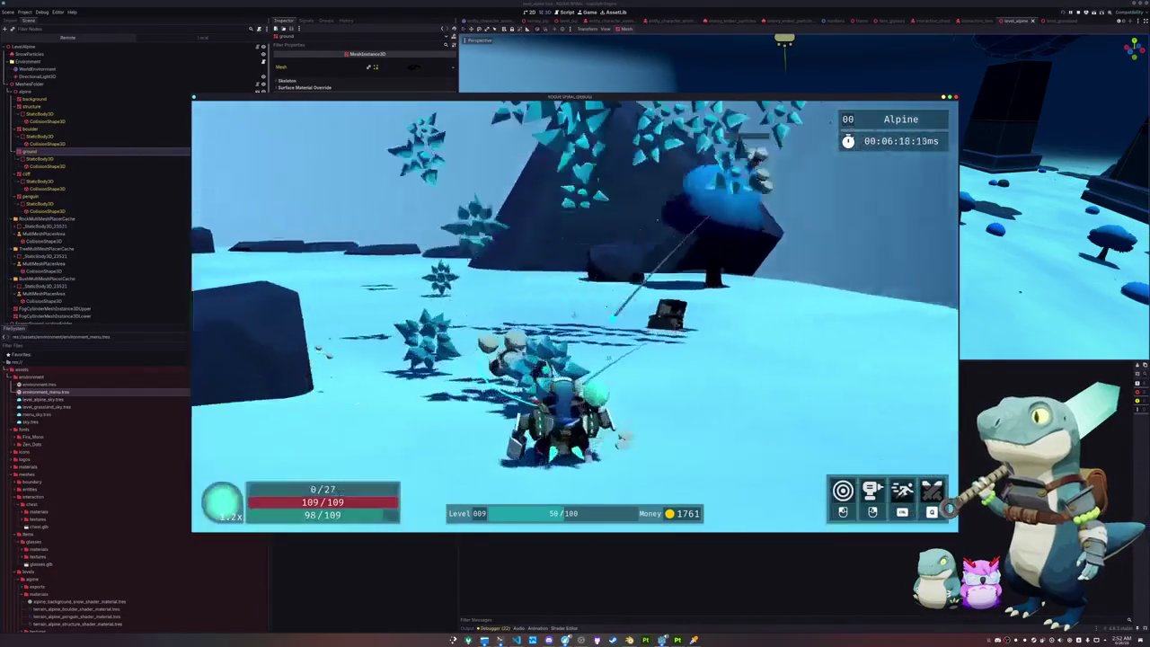
Step: Steer the character toward the crystals and rocks, attacking enemies along the way
{"action": "key", "text": "w"}
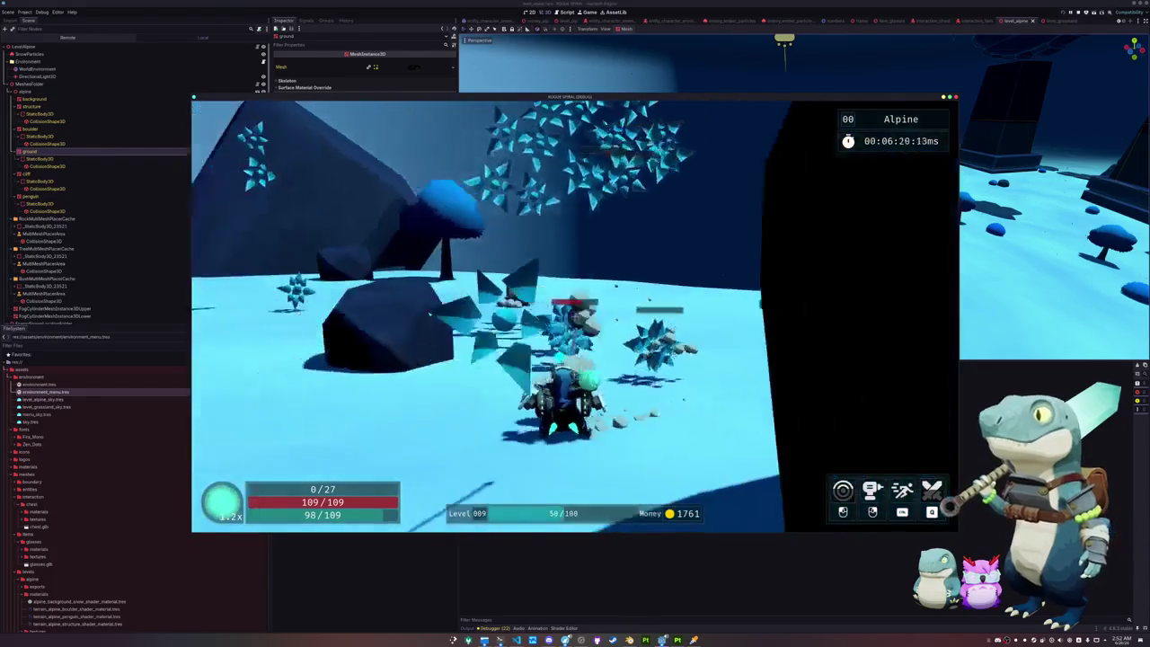
{"action": "key", "text": "w"}
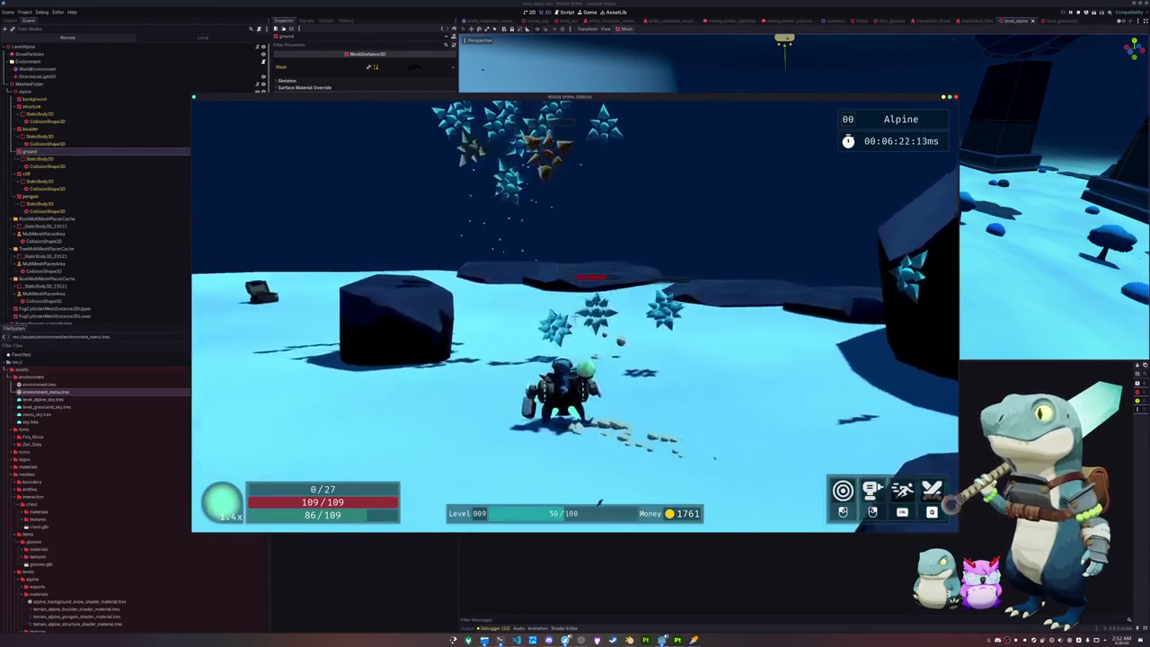
{"action": "key", "text": "w"}
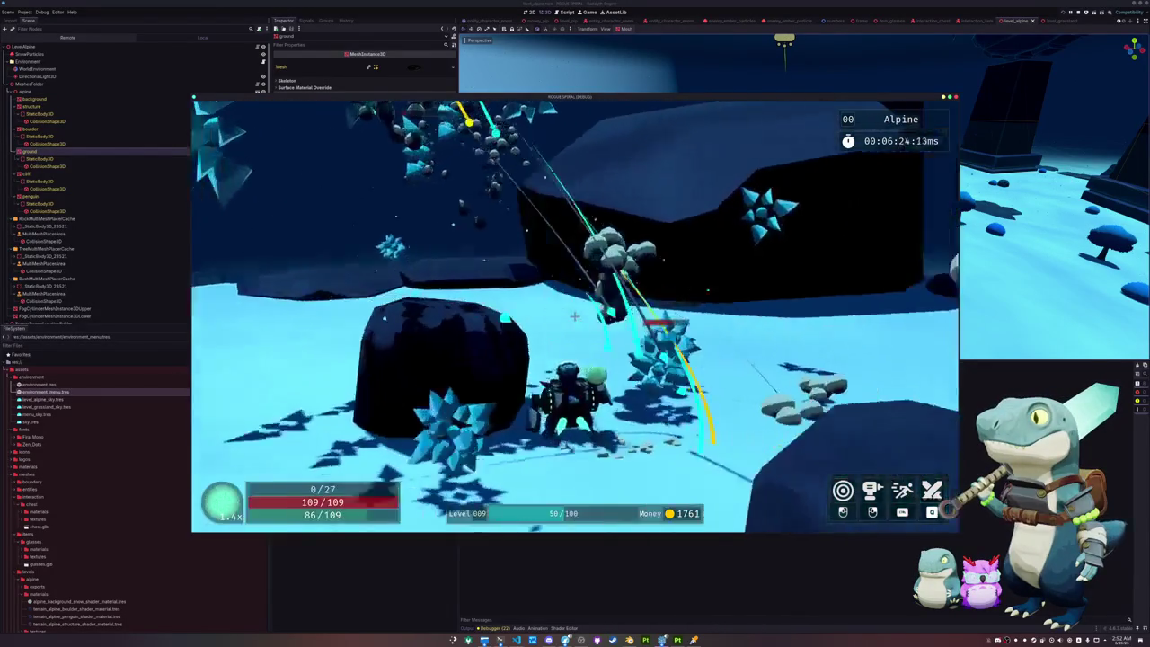
{"action": "key", "text": "w"}
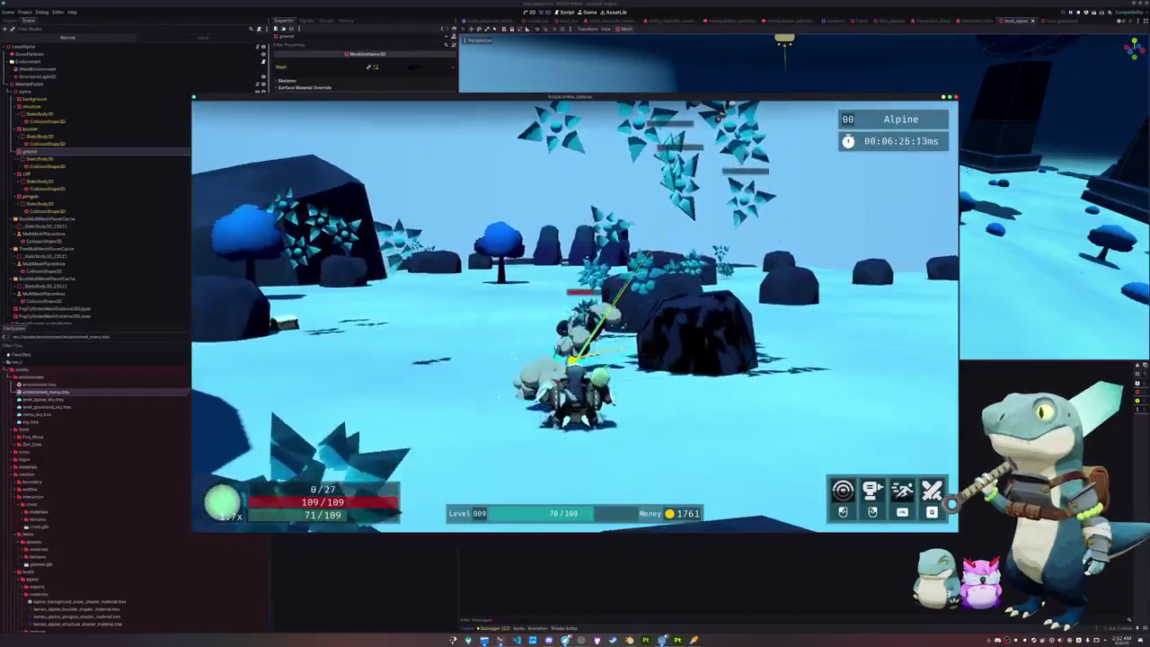
{"action": "key", "text": "w"}
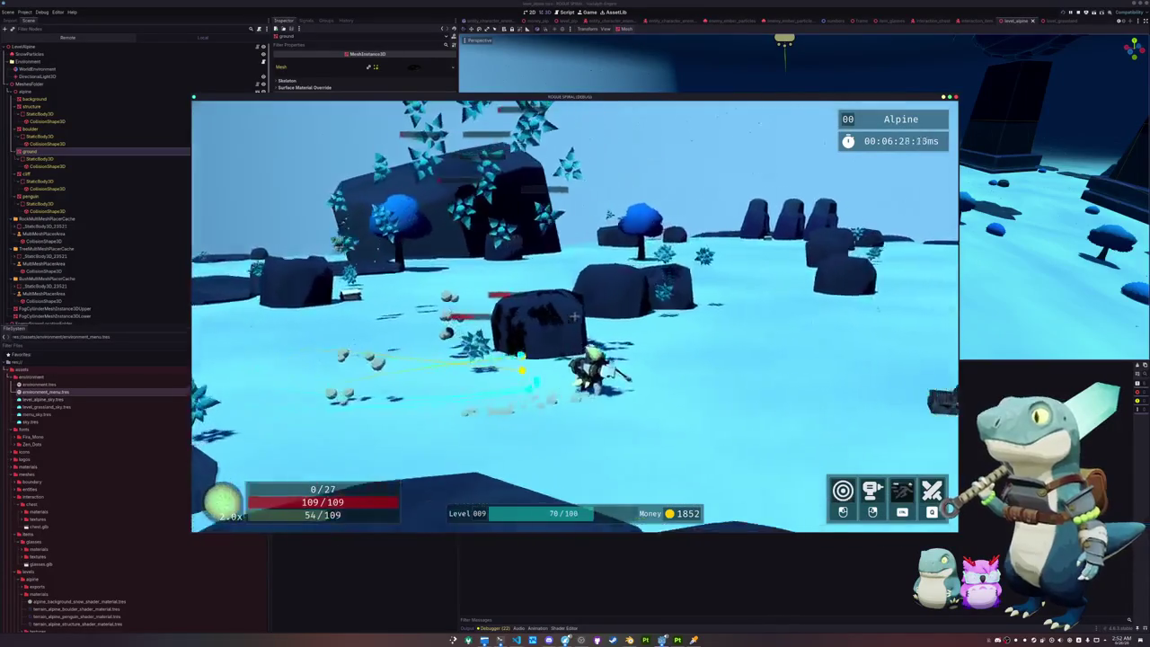
{"action": "key", "text": "w"}
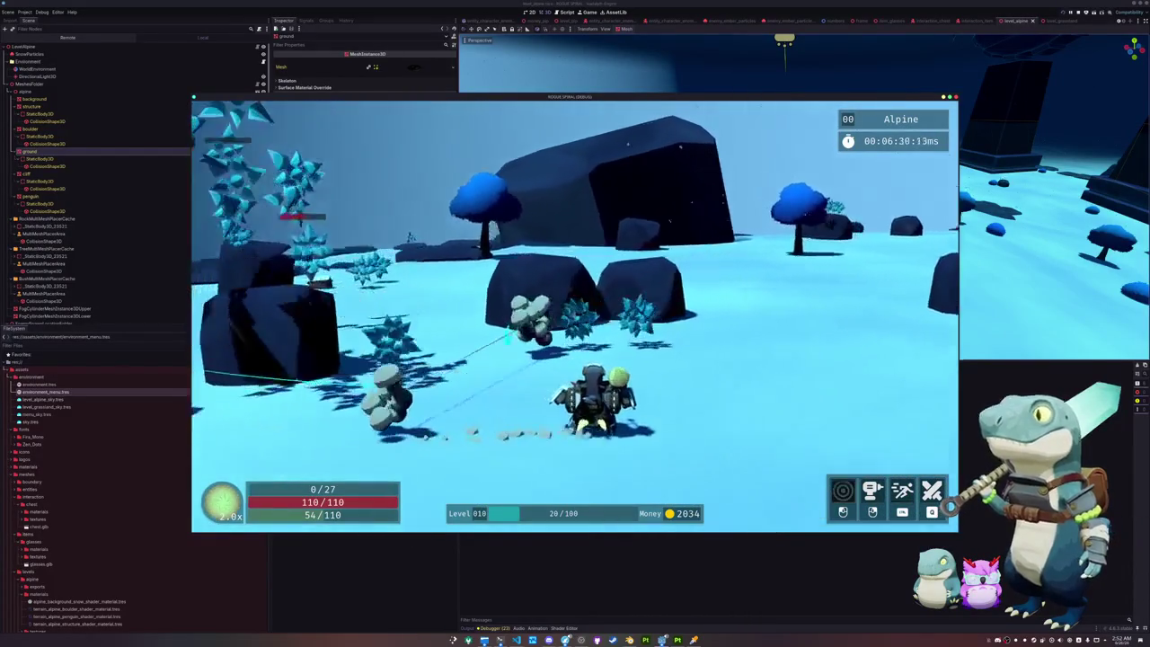
{"action": "key", "text": "w"}
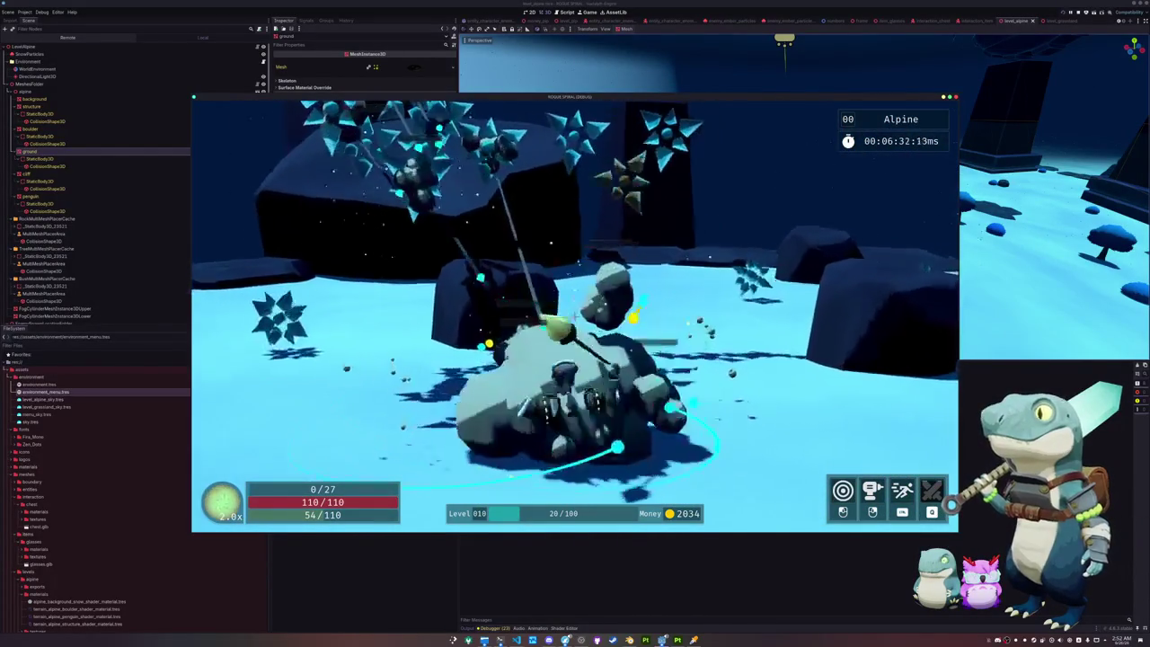
{"action": "key", "text": "w"}
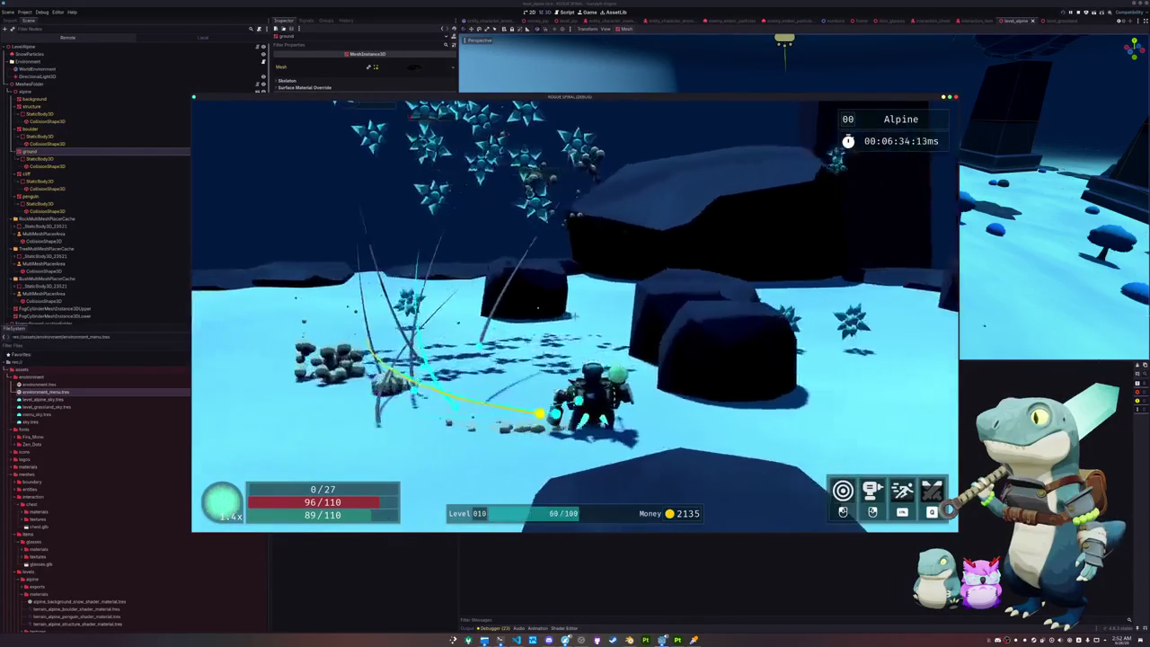
Step: Finish off the rock golem among the rocks, then exit to the game's main menu
{"action": "key", "text": "w"}
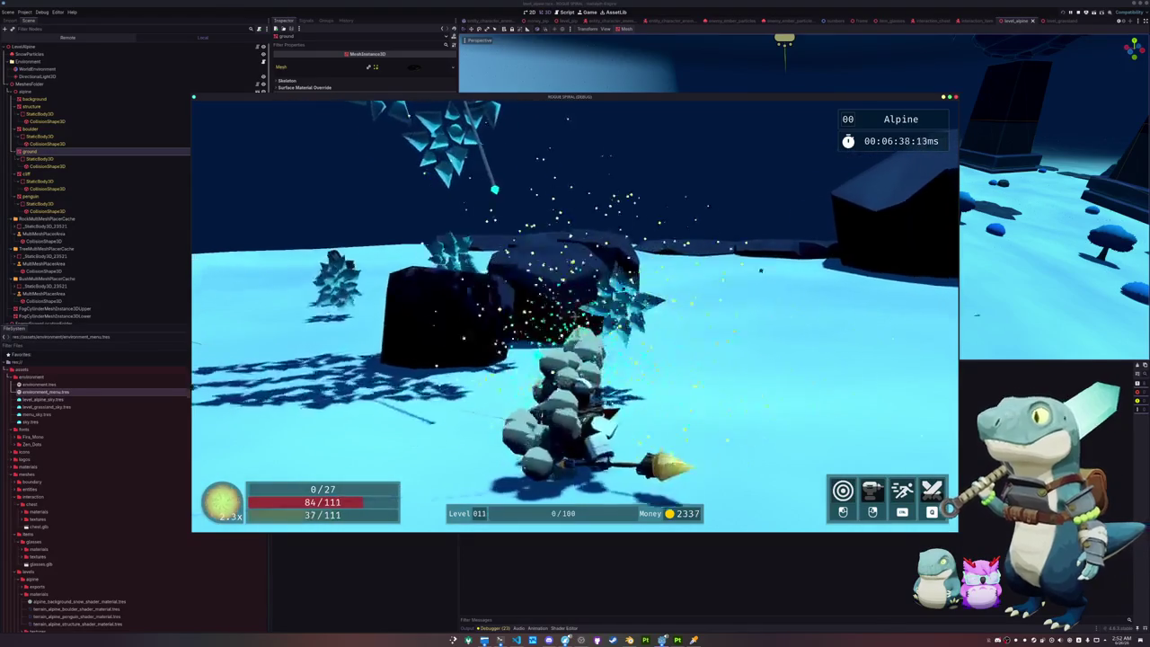
{"action": "key", "text": "w"}
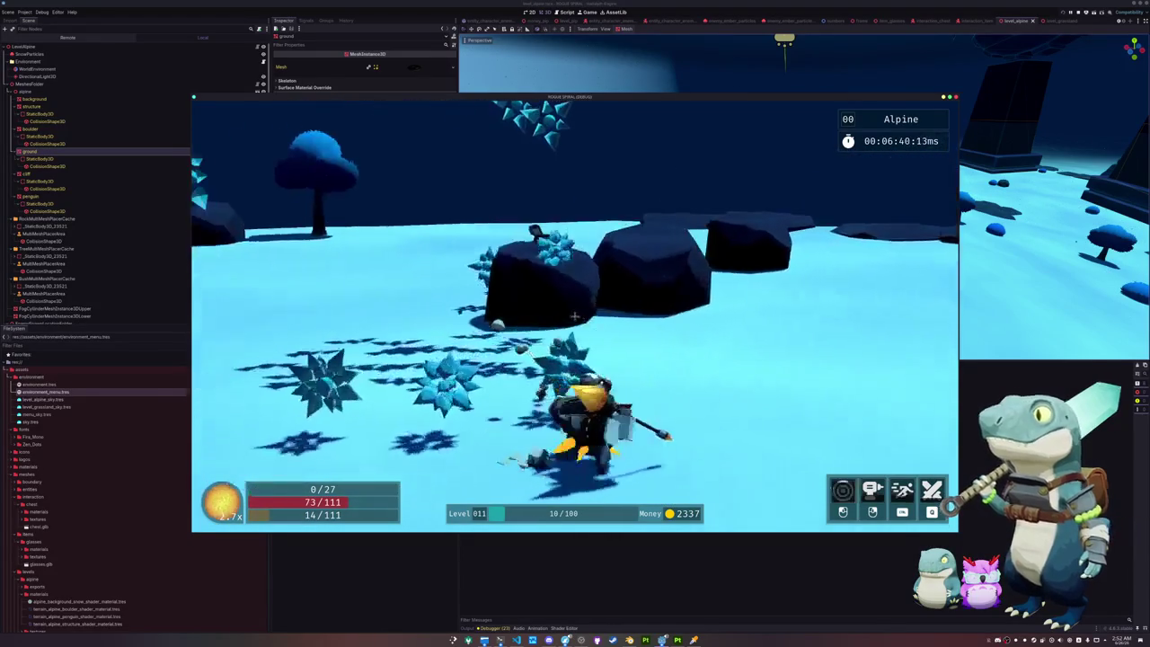
{"action": "key", "text": "w"}
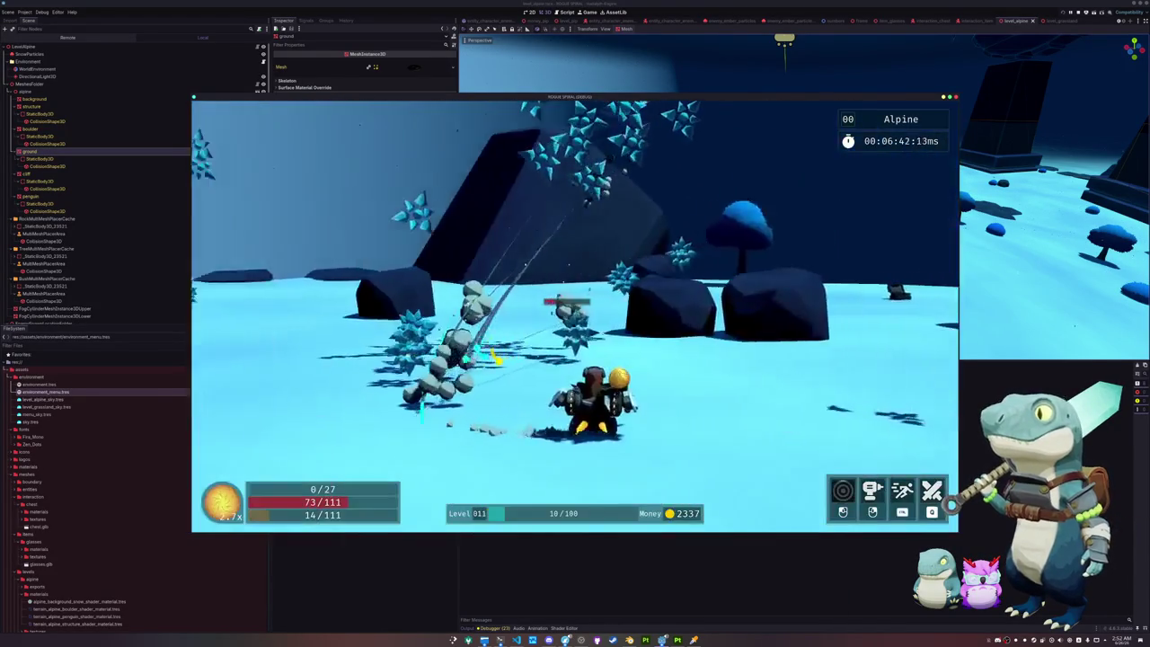
{"action": "key", "text": "w"}
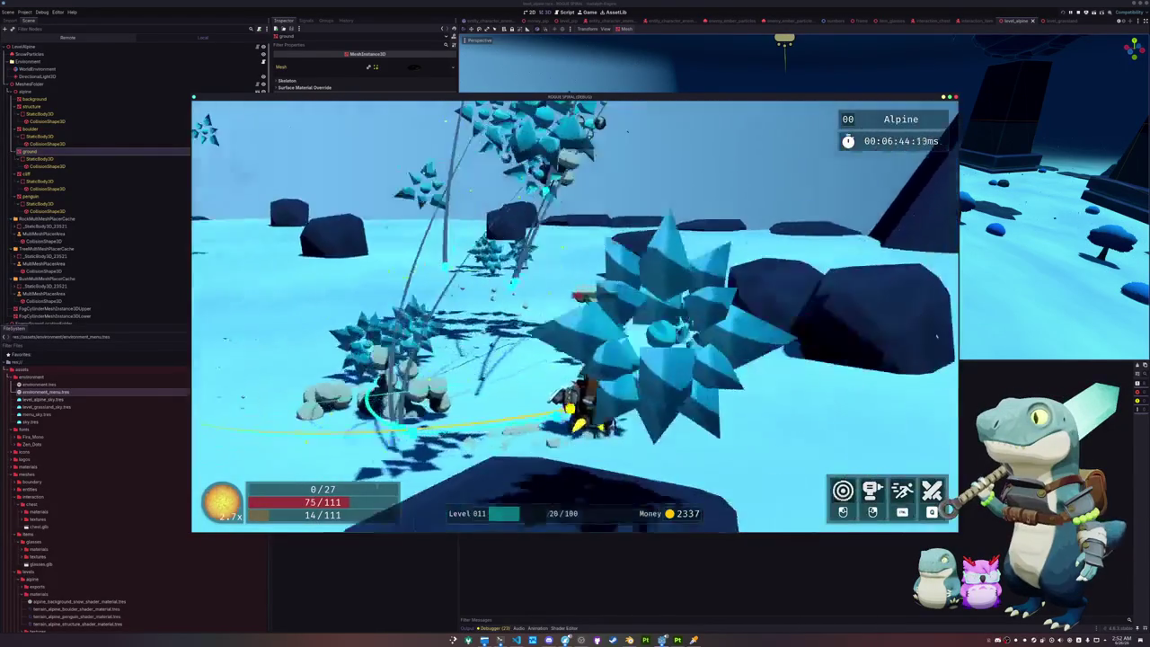
{"action": "key", "text": "w"}
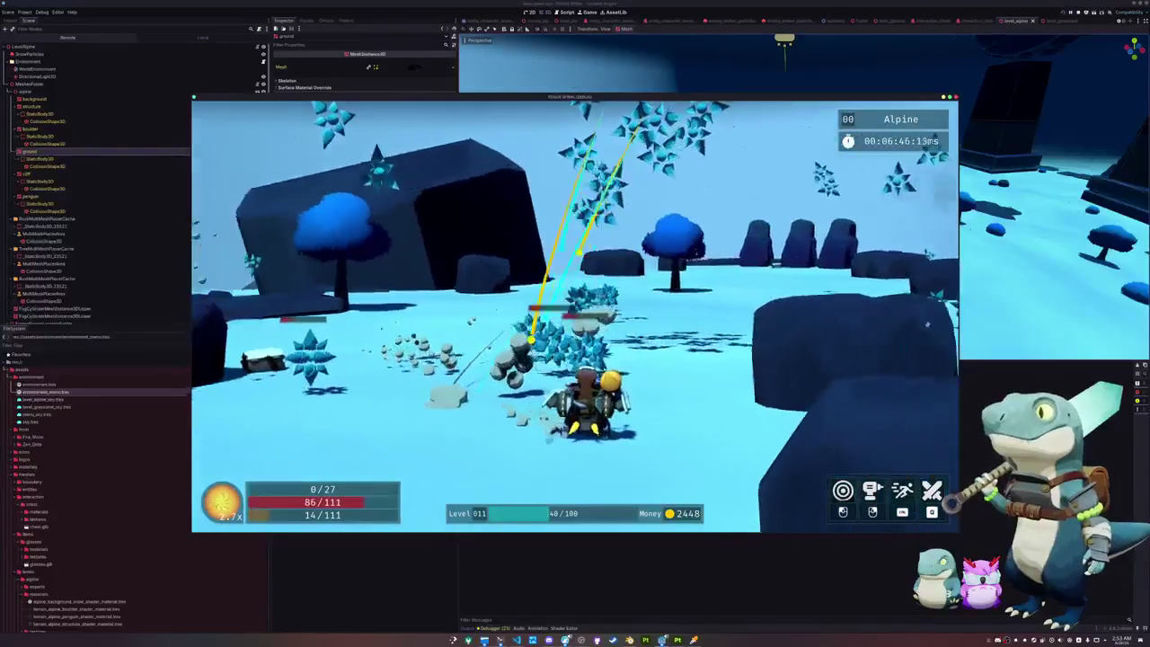
{"action": "key", "text": "w"}
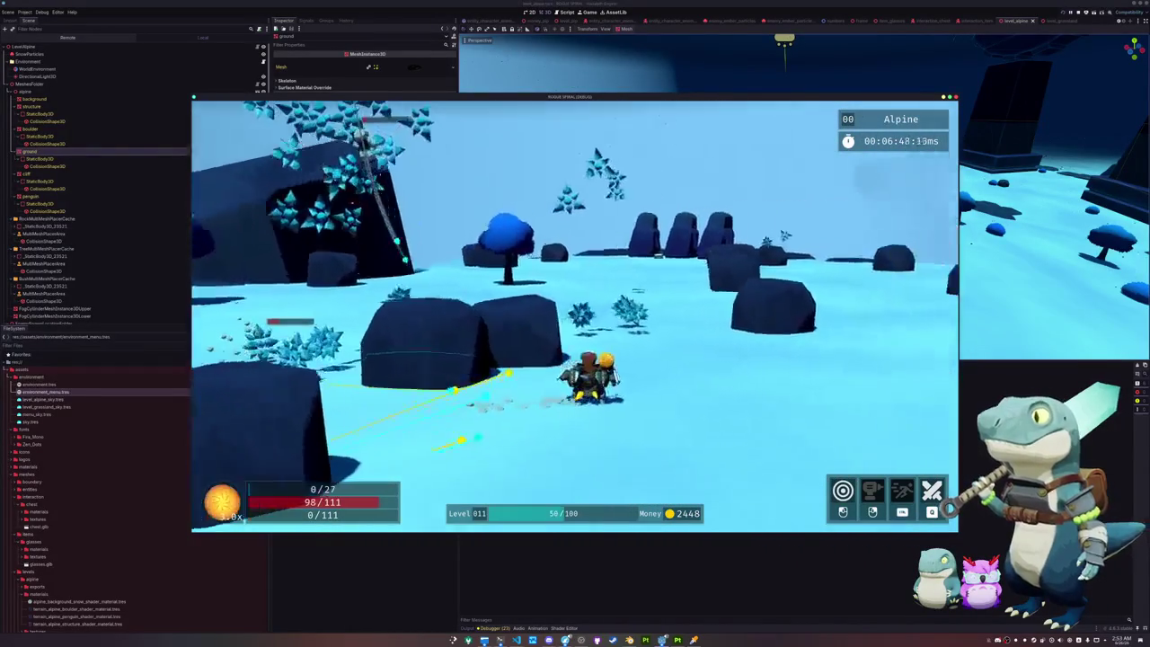
{"action": "key", "text": "w"}
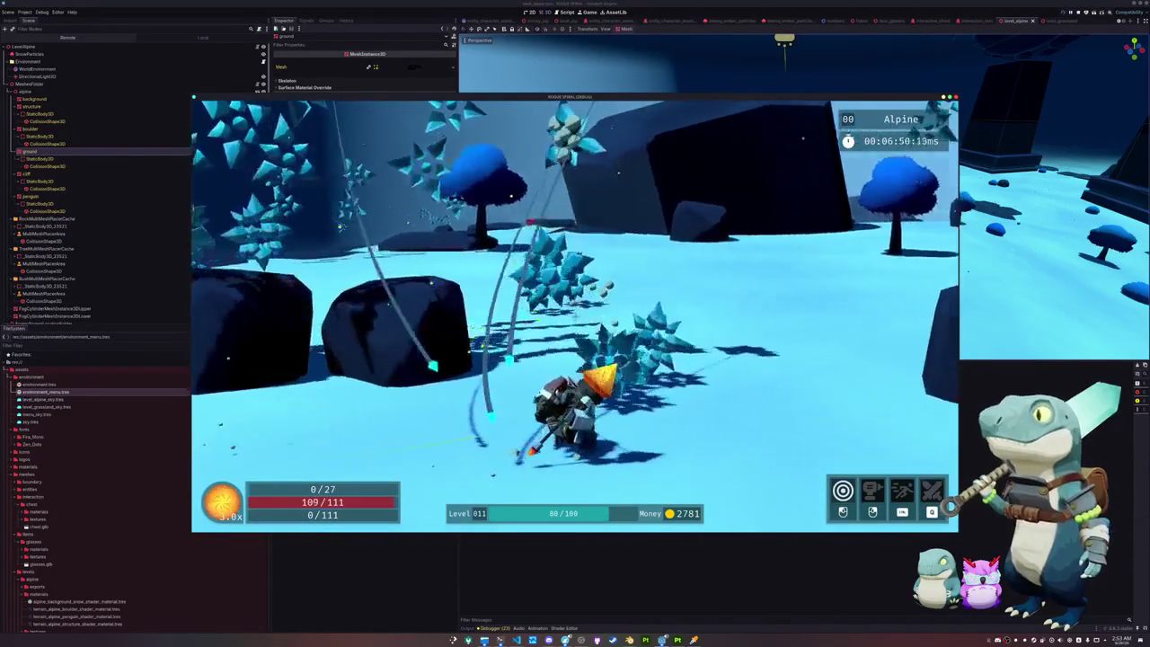
{"action": "key", "text": "w"}
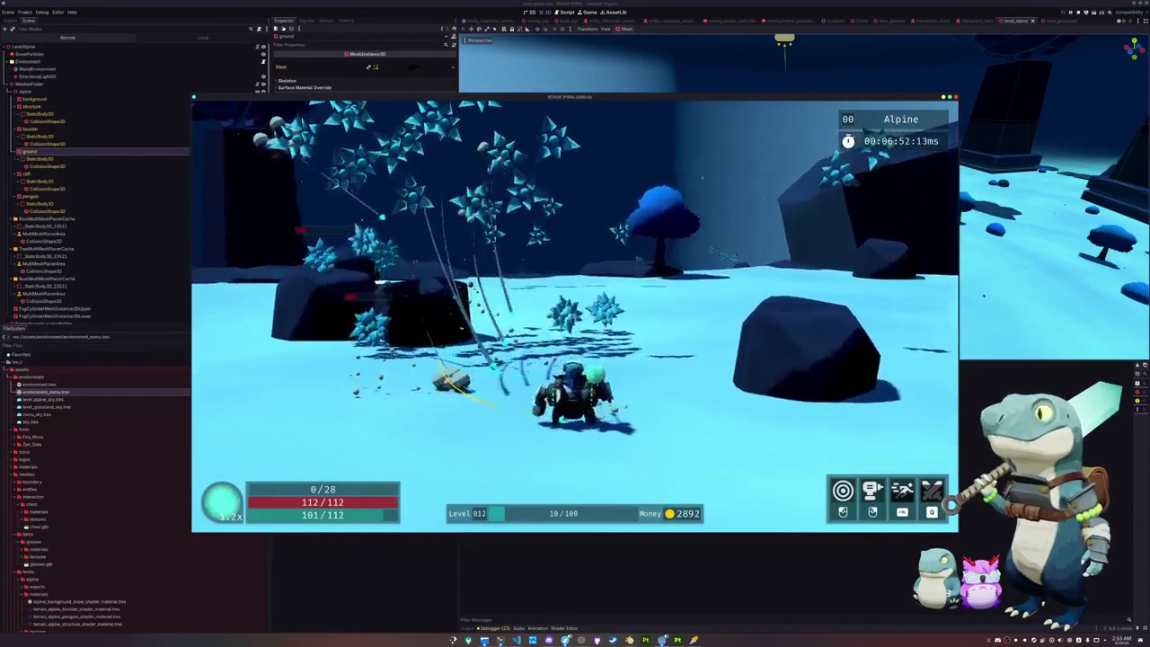
{"action": "key", "text": "Escape"}
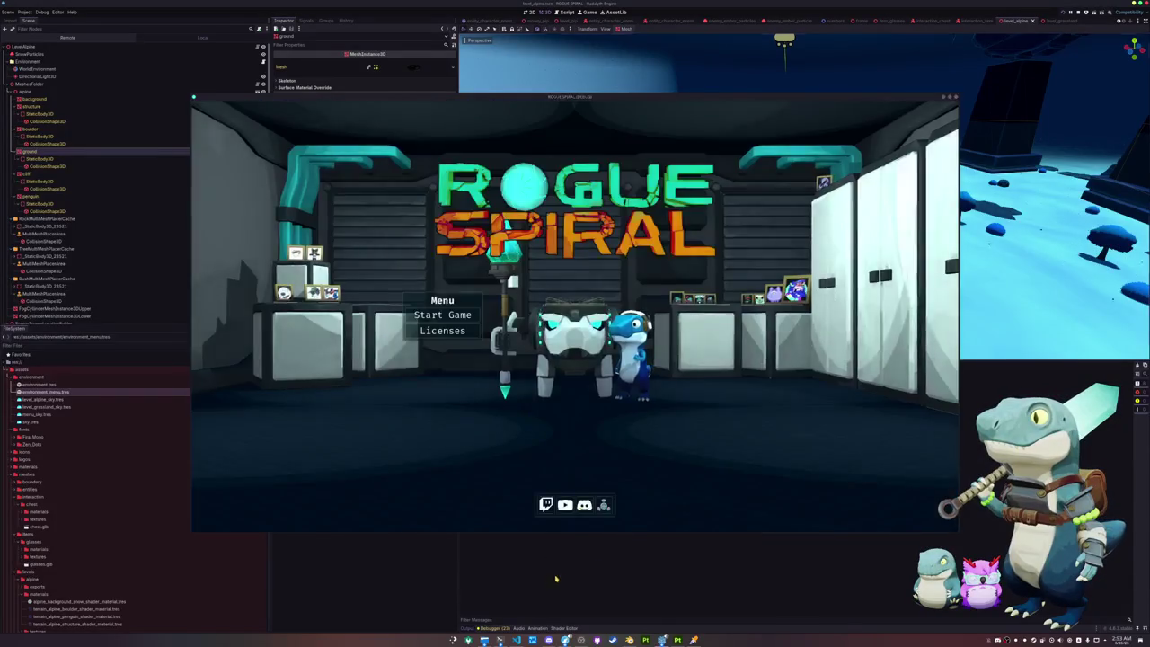
Step: Stop the debug run with F8 and switch over to the Blender window
{"action": "key", "text": "F8"}
{"action": "scroll", "coordinate": [627, 338], "scroll_direction": "down", "scroll_amount": 3}
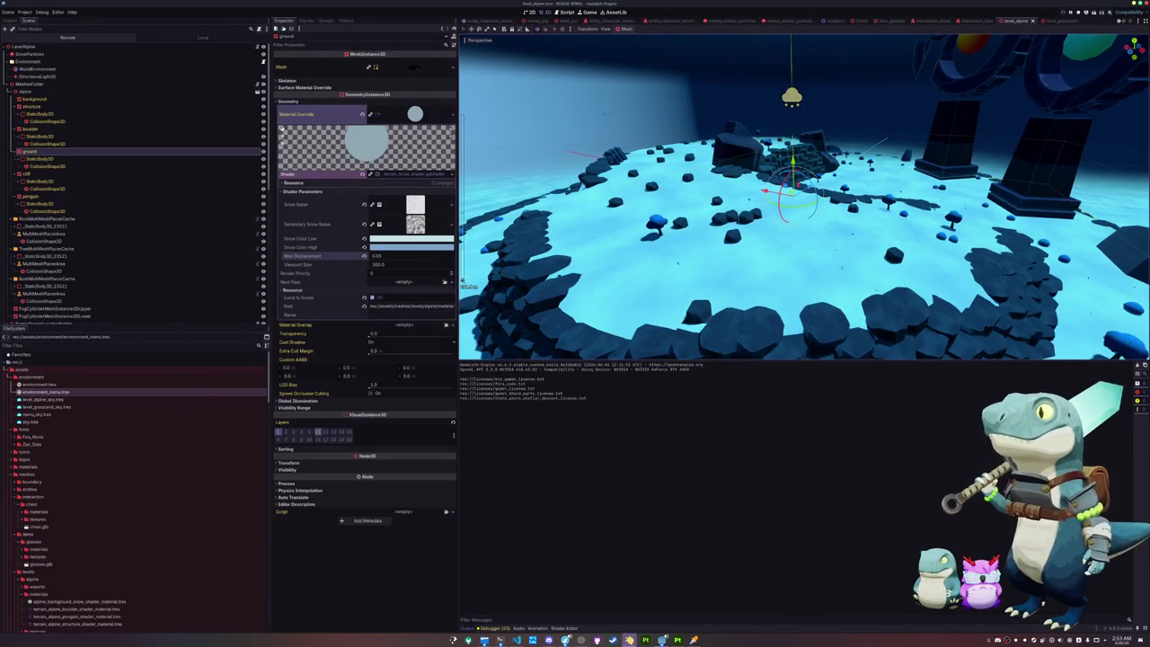
{"action": "key", "text": "alt+Tab"}
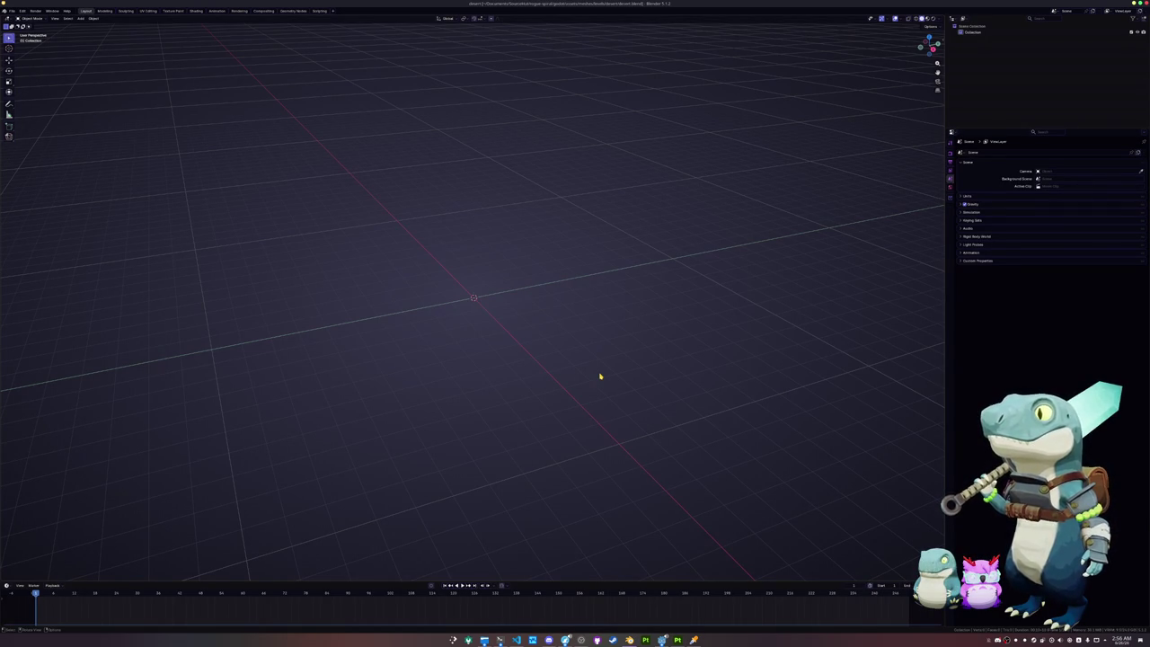
Step: Add a circle mesh at the origin and scale it to 125 into a wide ring
{"action": "key", "text": "shift+a"}
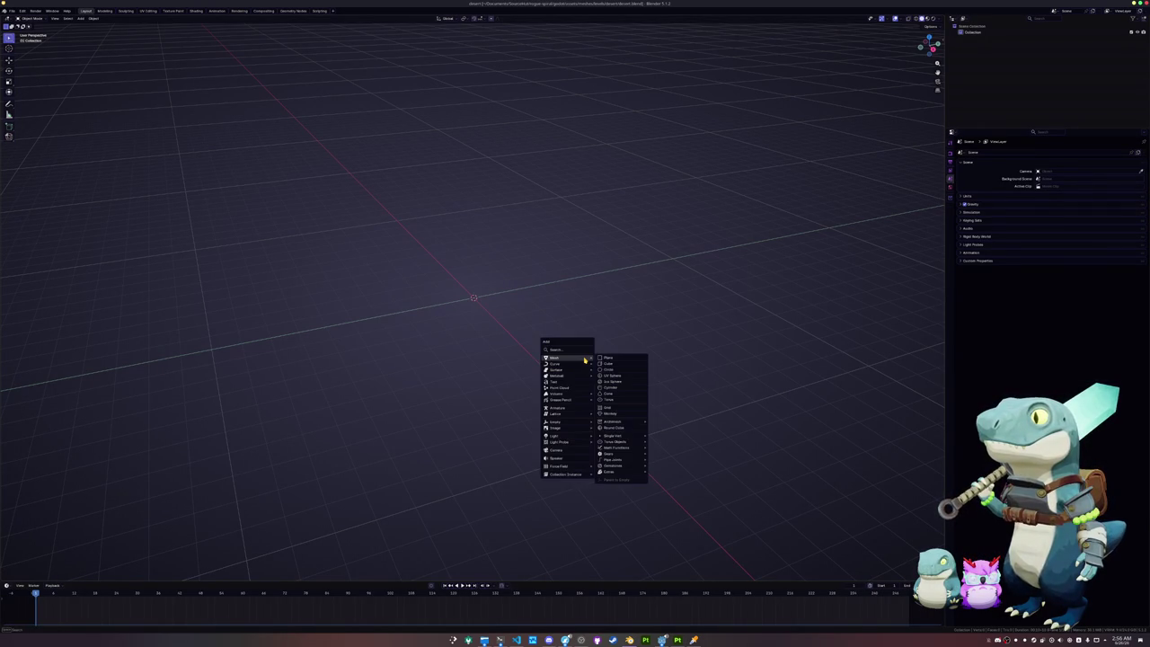
{"action": "left_click", "coordinate": [608, 369]}
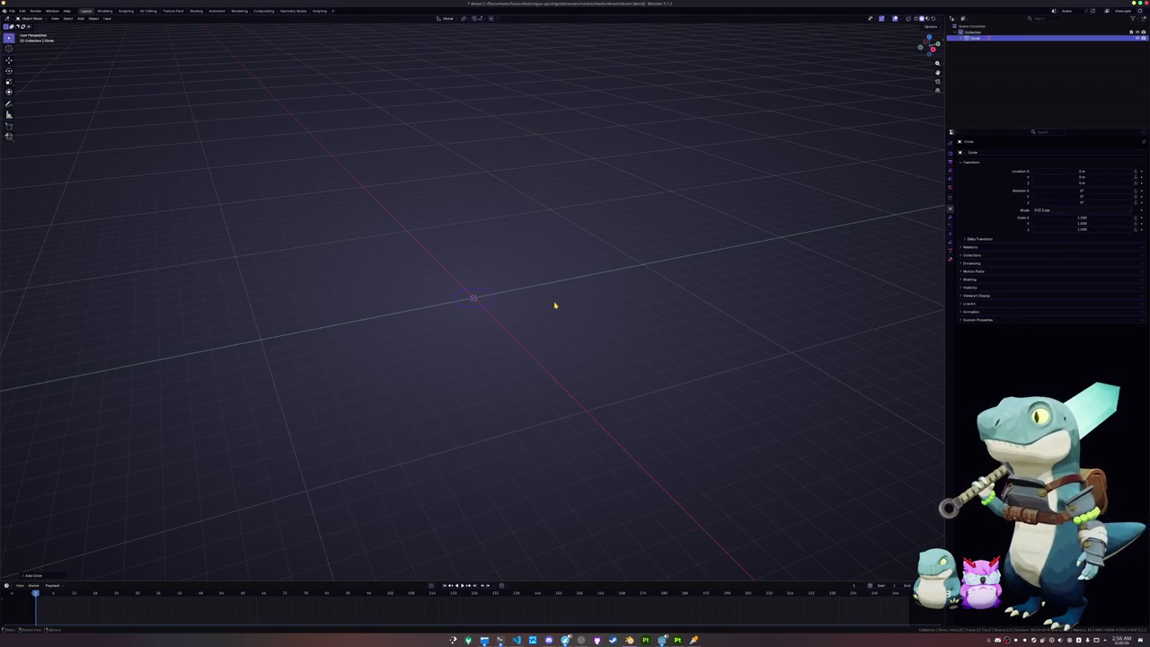
{"action": "type", "text": "ns.5"}
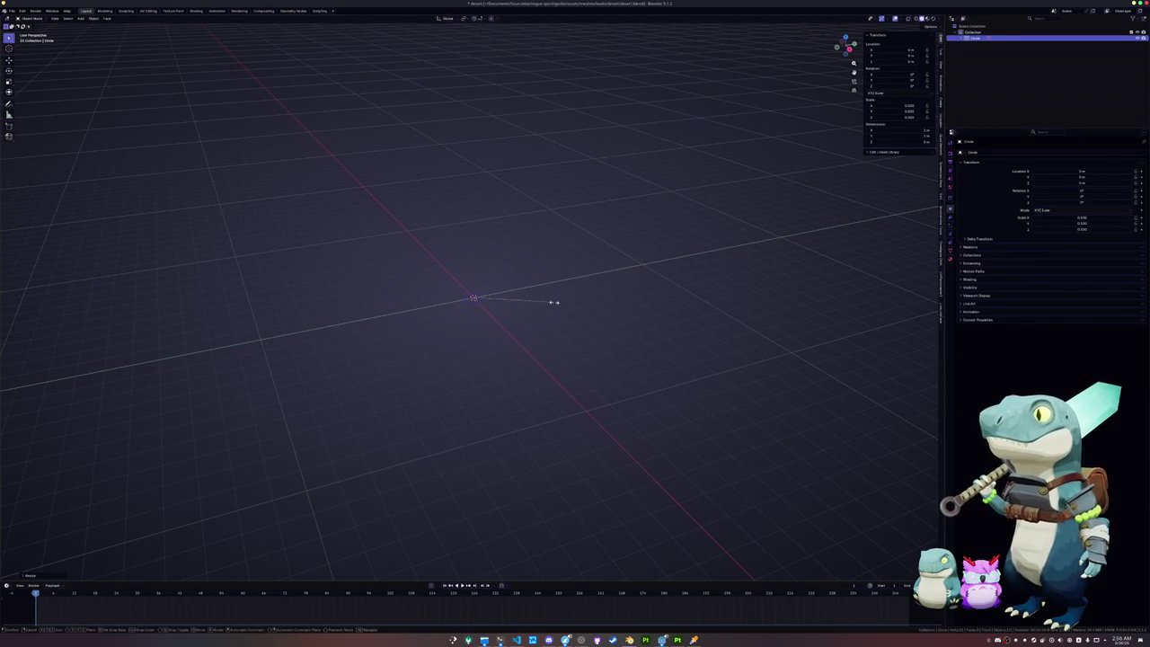
{"action": "type", "text": "250"}
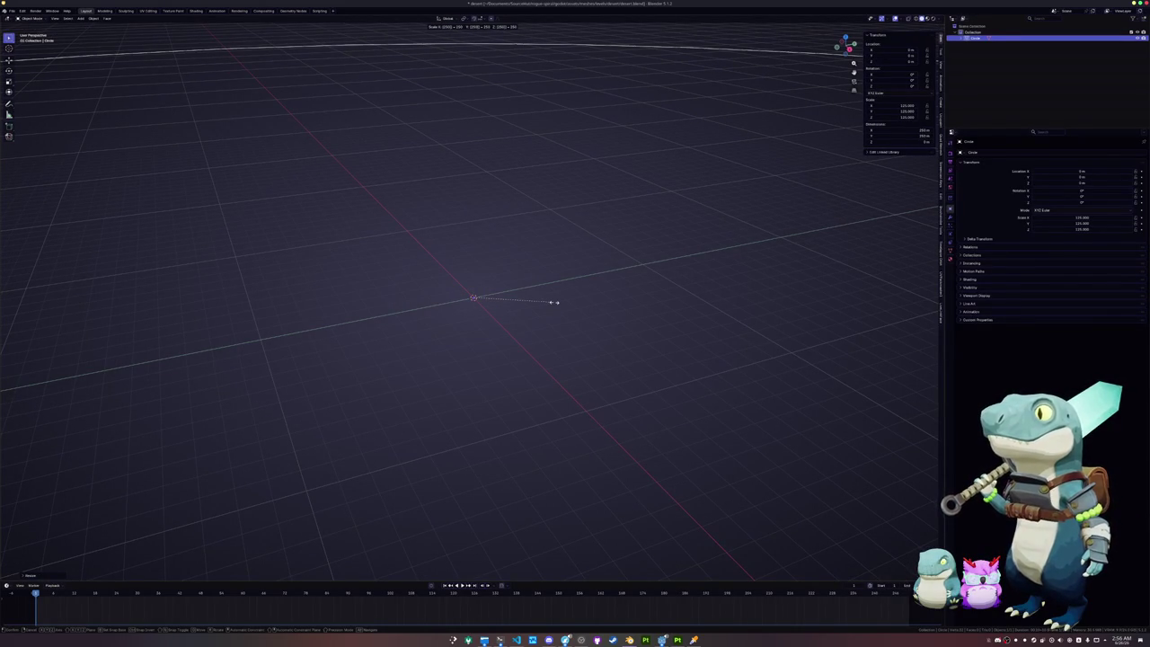
{"action": "key", "text": "Return"}
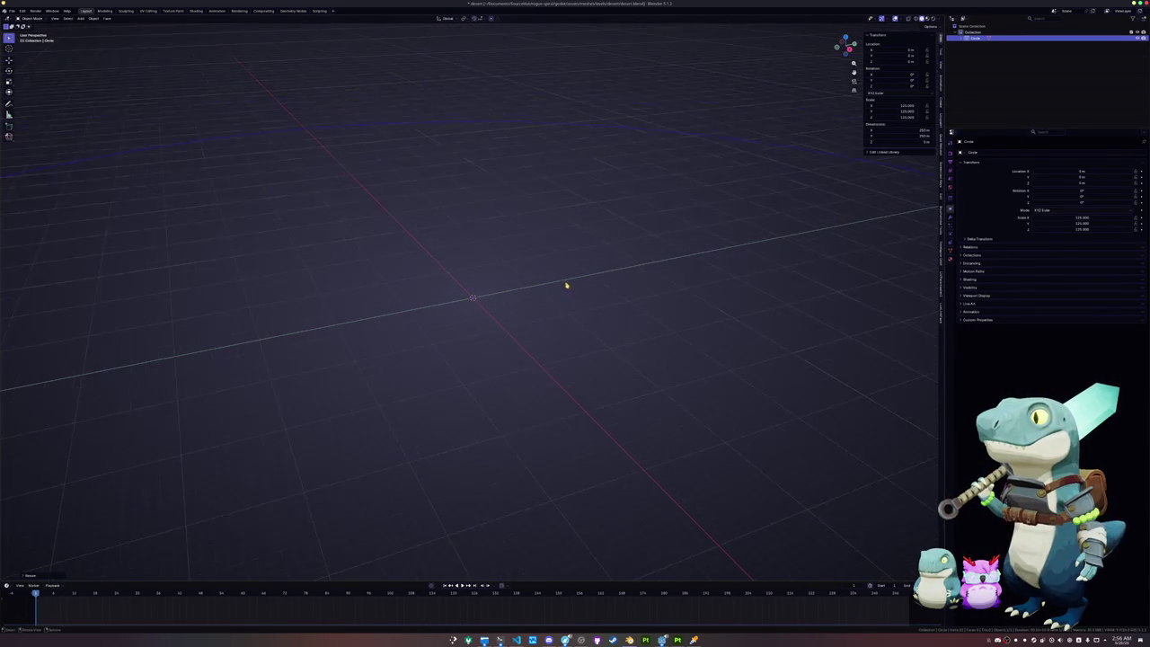
{"action": "scroll", "coordinate": [588, 310], "scroll_direction": "down", "scroll_amount": 5}
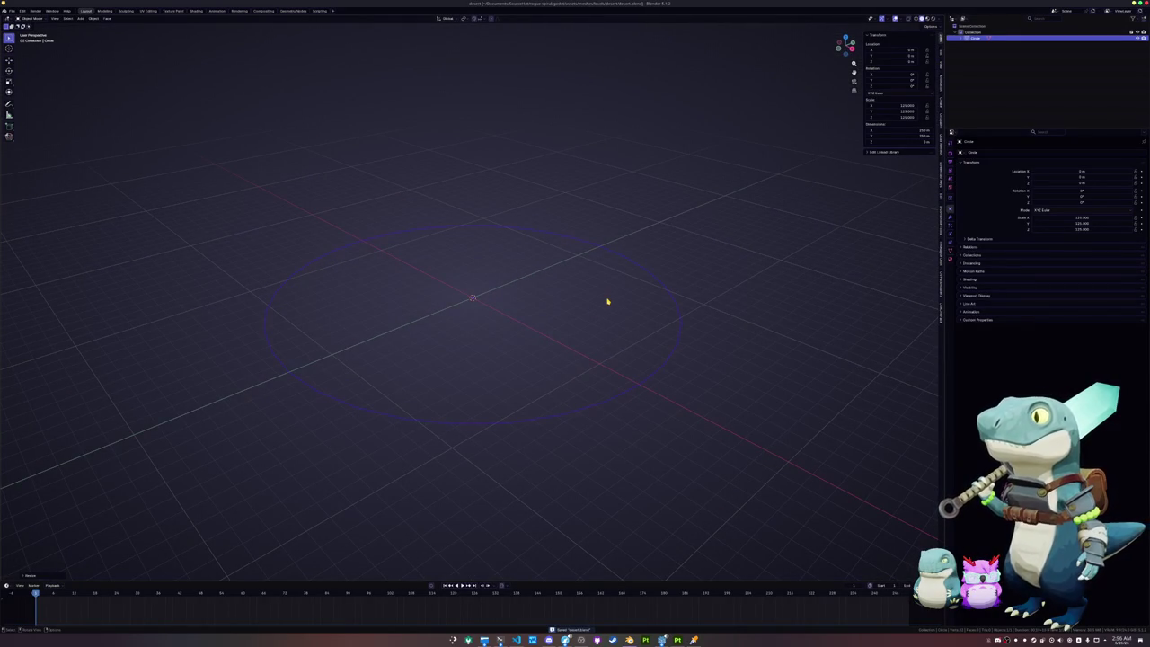
Step: Extrude the circle's edge loop straight up along Z into a tall wall, back in Object Mode
{"action": "key", "text": "Tab"}
{"action": "key", "text": "e"}
{"action": "key", "text": "z"}
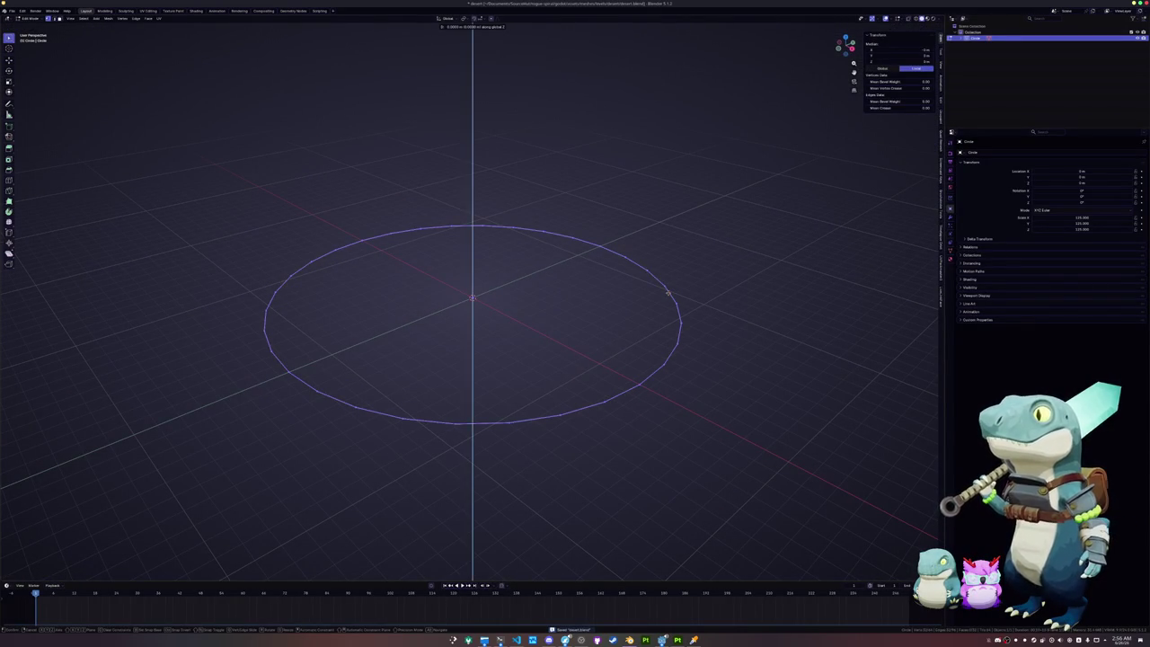
{"action": "left_click", "coordinate": [683, 266]}
{"action": "key", "text": "Tab"}
Step: Search the Add menu for 'wi' and dismiss it without adding anything
{"action": "key", "text": "shift+a"}
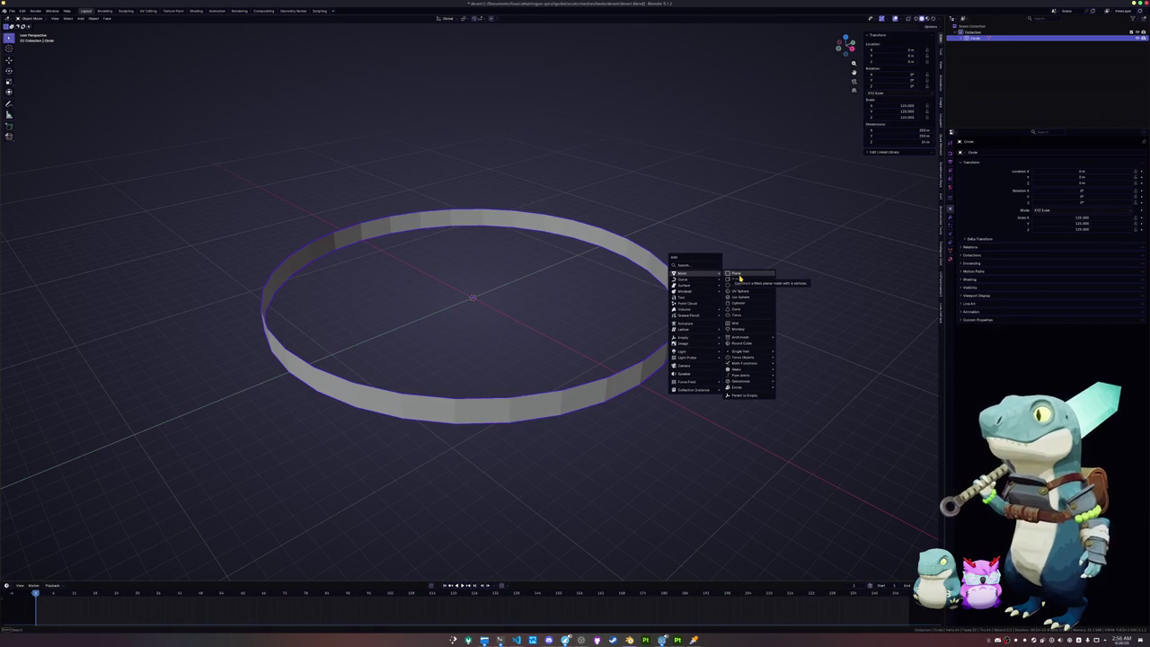
{"action": "type", "text": "wi"}
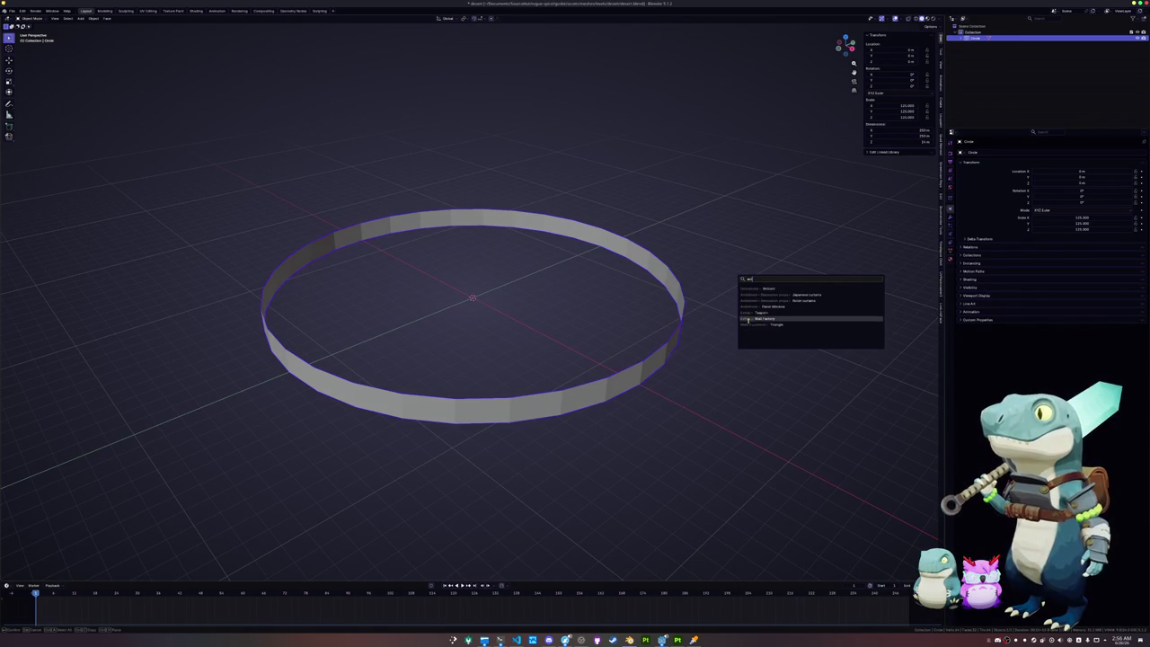
{"action": "key", "text": "Escape"}
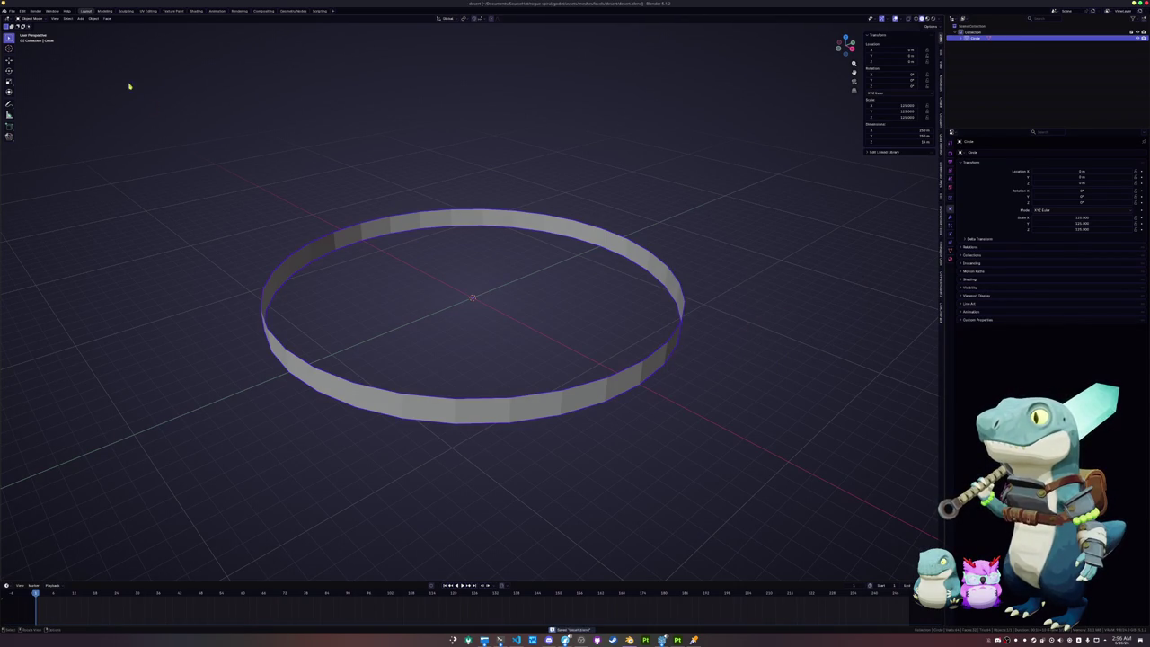
Step: Open Preferences and search the available extensions for 'wall'
{"action": "left_click", "coordinate": [23, 11]}
{"action": "left_click", "coordinate": [43, 89]}
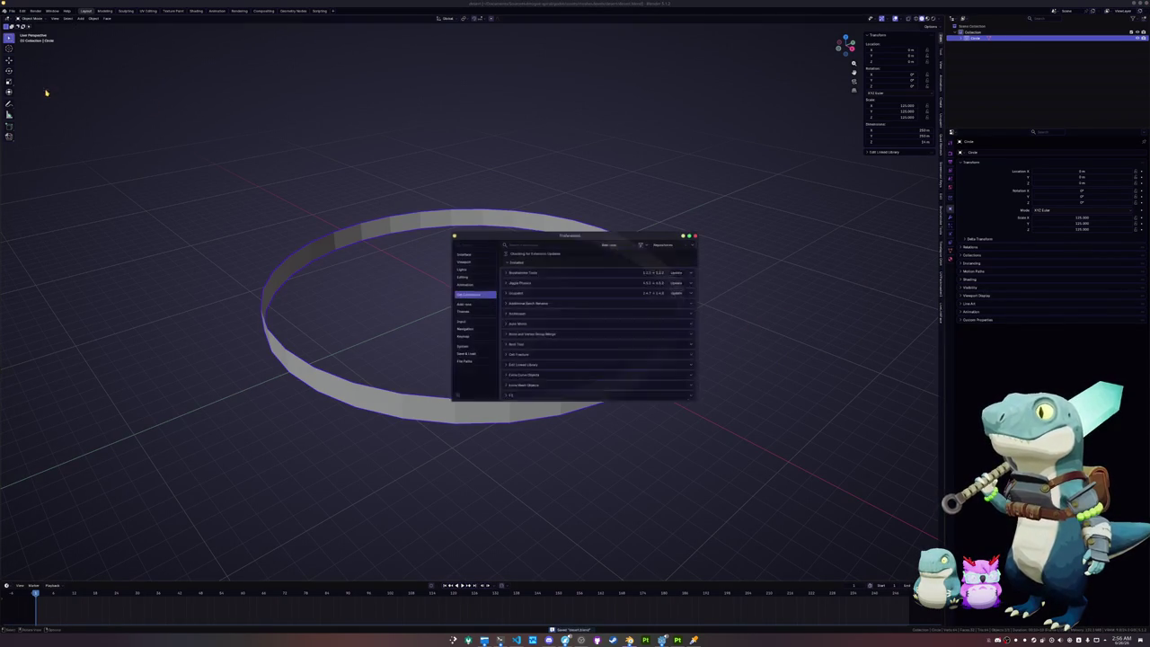
{"action": "left_click", "coordinate": [526, 245]}
{"action": "type", "text": "wall"}
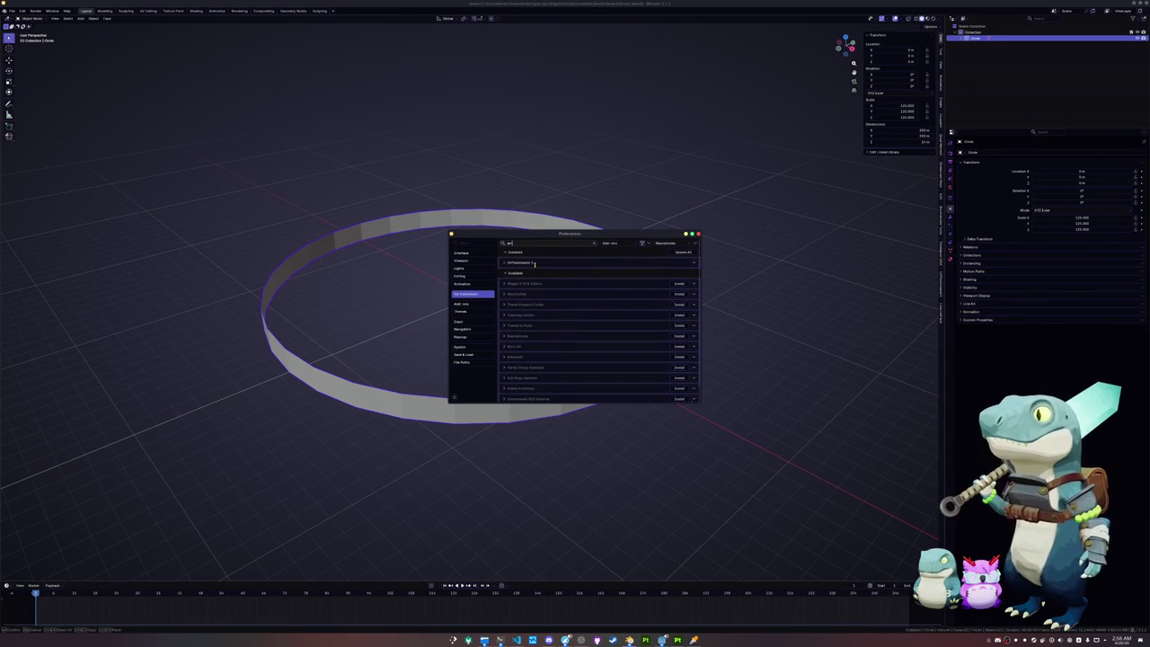
{"action": "key", "text": "Return"}
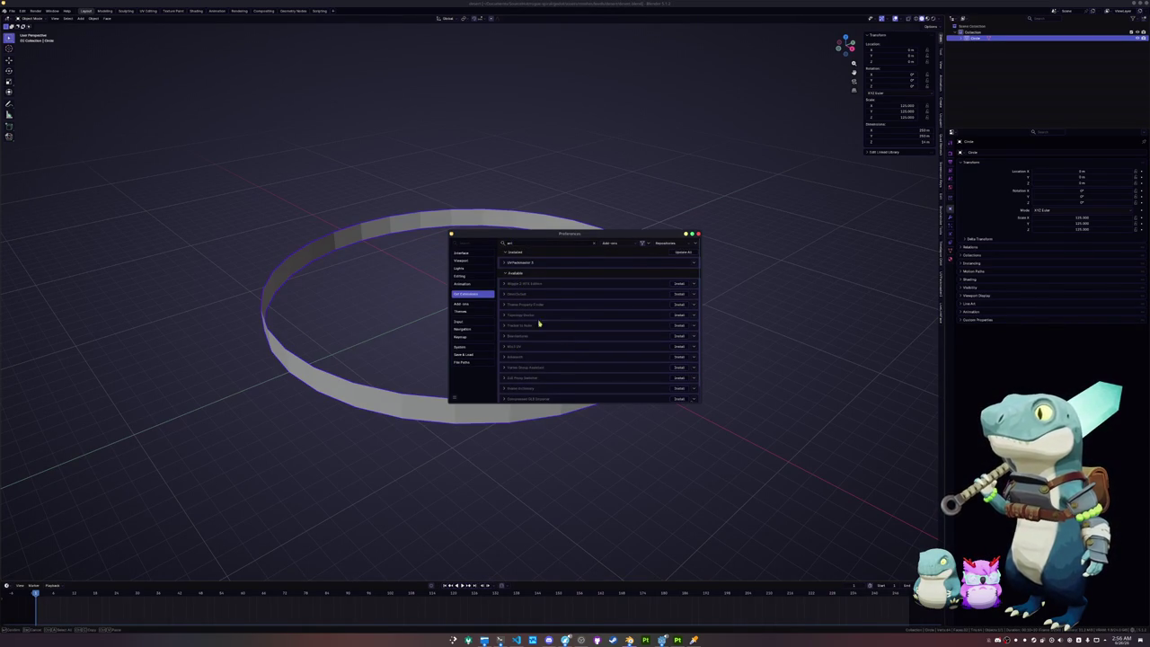
Step: Search the installed add-ons, replacing the search term with 'mesh'
{"action": "left_click", "coordinate": [464, 304]}
{"action": "left_click", "coordinate": [538, 243]}
{"action": "type", "text": "wa"}
{"action": "left_click", "coordinate": [528, 243]}
{"action": "type", "text": "r"}
{"action": "key", "text": "ctrl+a"}
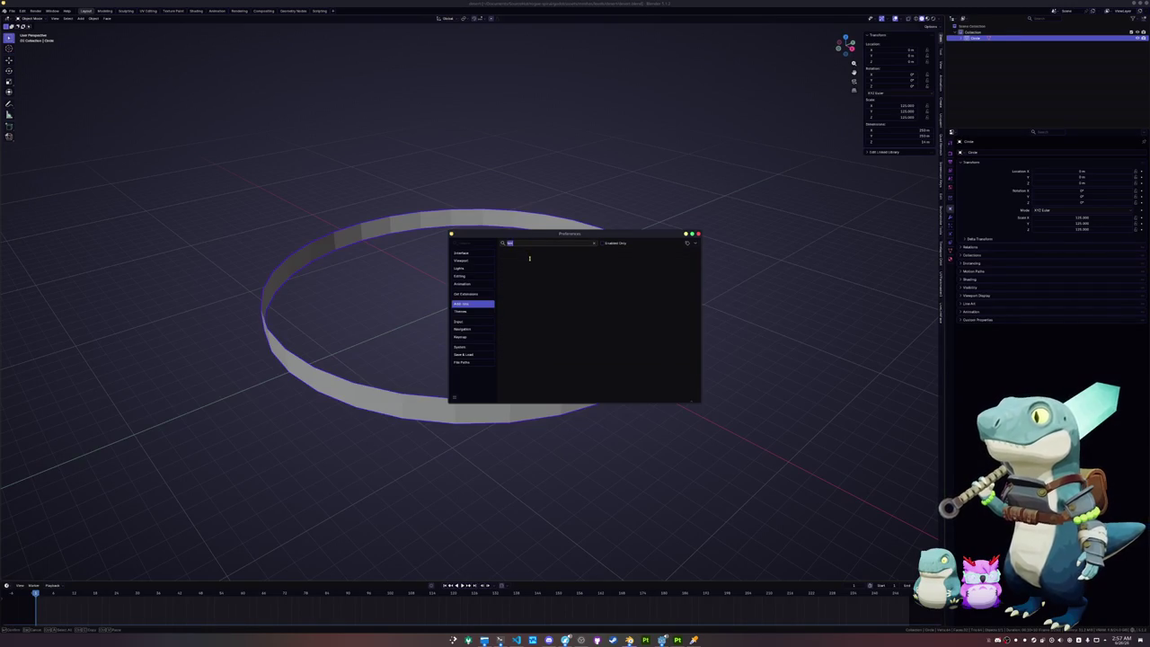
{"action": "type", "text": "mesh"}
Step: Browse online extensions for 'tree', scroll through the results, and close Preferences
{"action": "key", "text": "ctrl+shift+Tab"}
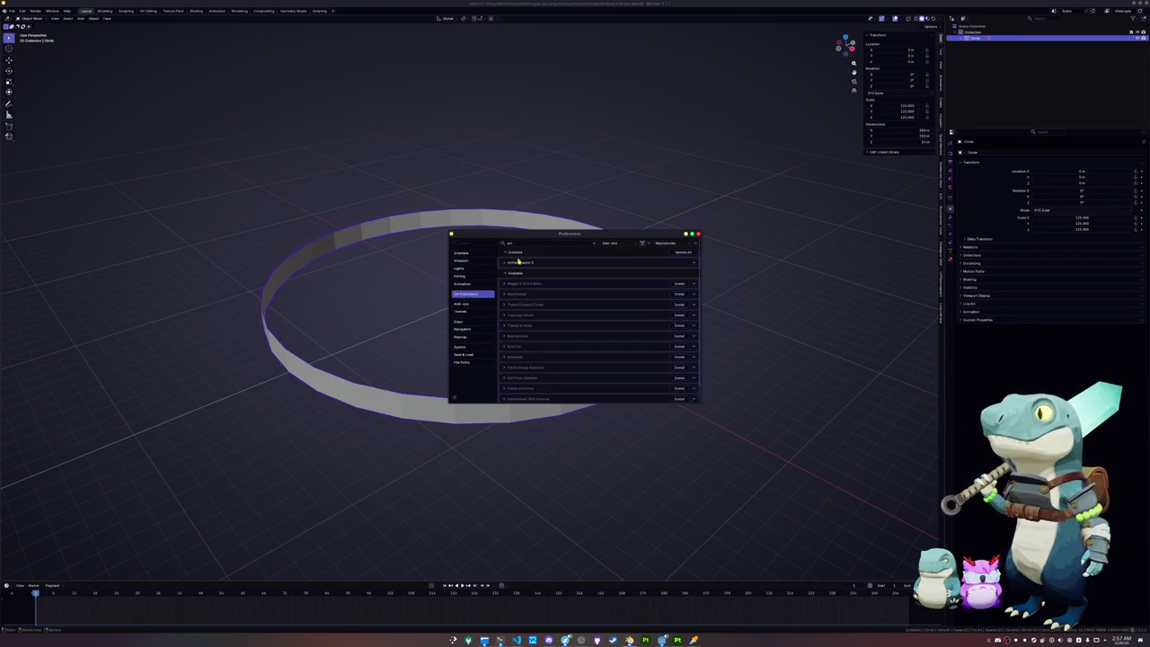
{"action": "type", "text": "tree"}
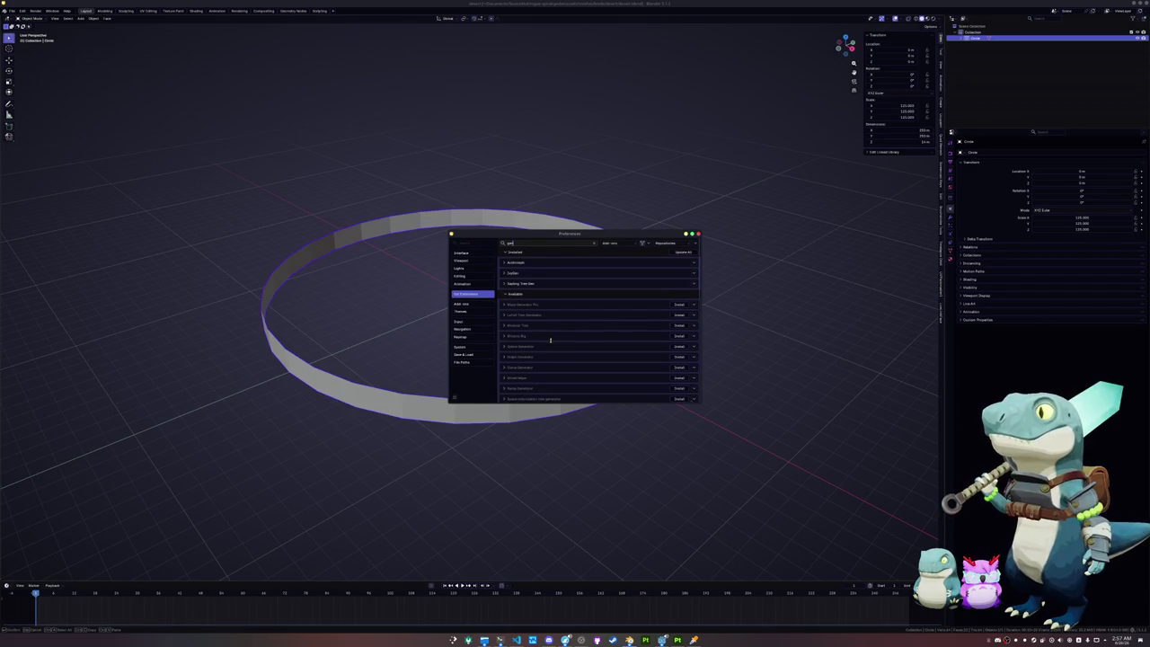
{"action": "scroll", "coordinate": [557, 380], "scroll_direction": "down", "scroll_amount": 2}
{"action": "scroll", "coordinate": [557, 380], "scroll_direction": "down", "scroll_amount": 3}
{"action": "scroll", "coordinate": [557, 380], "scroll_direction": "down", "scroll_amount": 2}
{"action": "scroll", "coordinate": [559, 382], "scroll_direction": "down", "scroll_amount": 2}
{"action": "scroll", "coordinate": [560, 383], "scroll_direction": "down", "scroll_amount": 1}
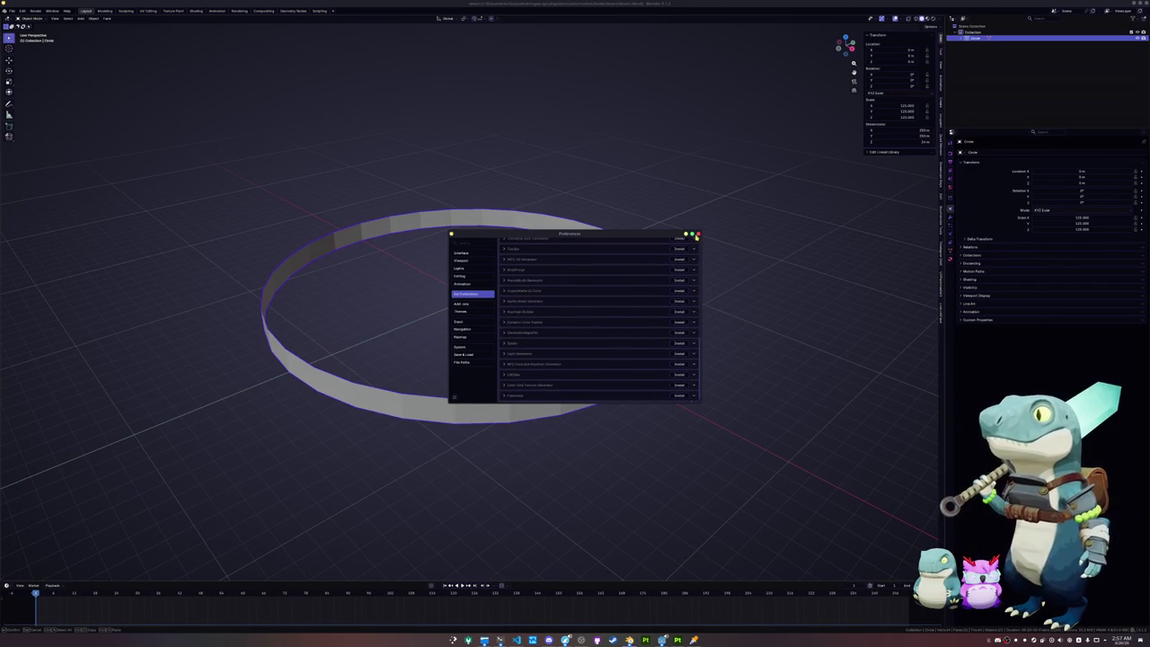
{"action": "left_click", "coordinate": [698, 234]}
{"action": "key", "text": "shift+a"}
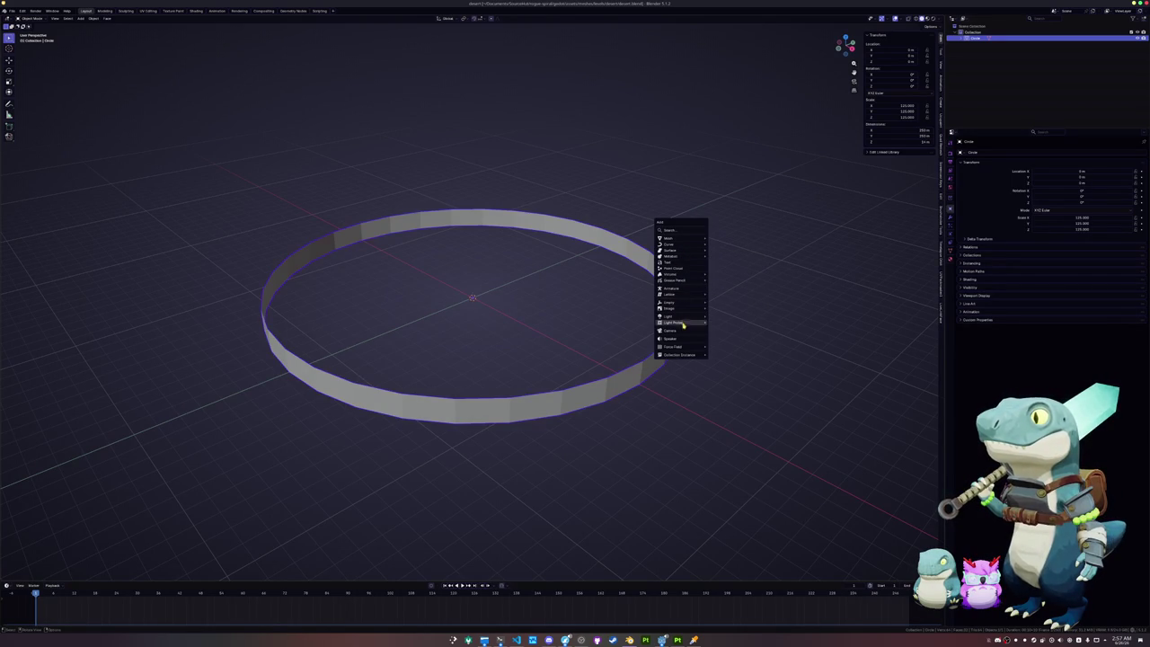
Step: Add a plane beneath the ring and scale it by 250
{"action": "key", "text": "Escape"}
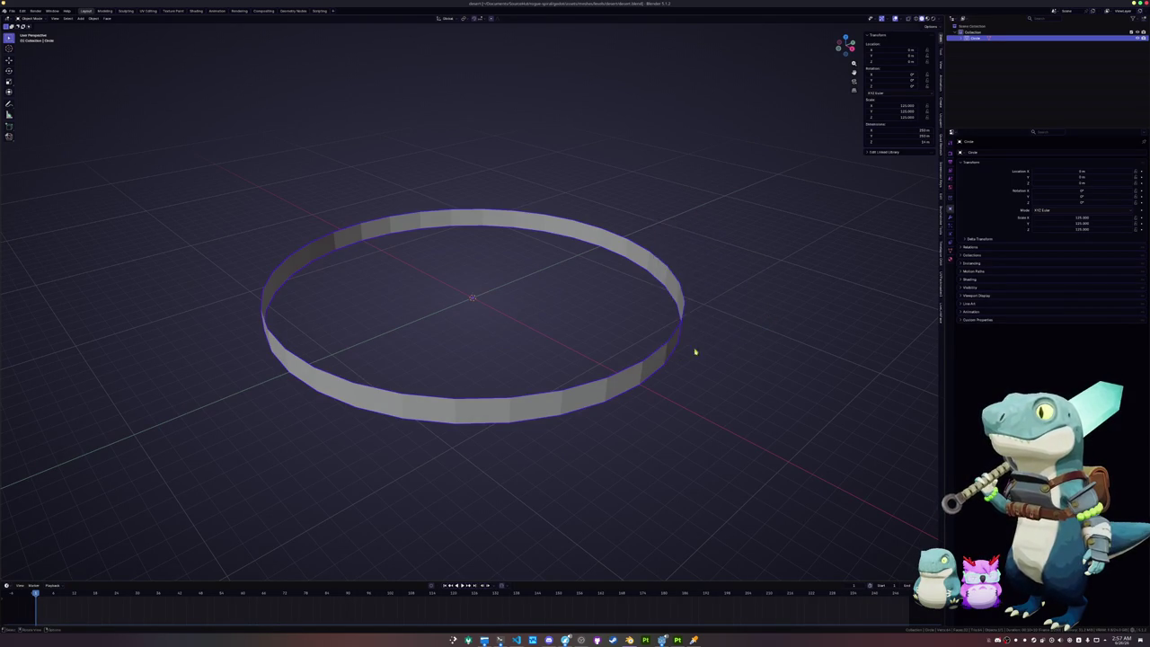
{"action": "scroll", "coordinate": [652, 357], "scroll_direction": "up", "scroll_amount": 3}
{"action": "key", "text": "shift+a"}
{"action": "left_click", "coordinate": [682, 358]}
{"action": "scroll", "coordinate": [682, 358], "scroll_direction": "down", "scroll_amount": 3}
{"action": "key", "text": "s"}
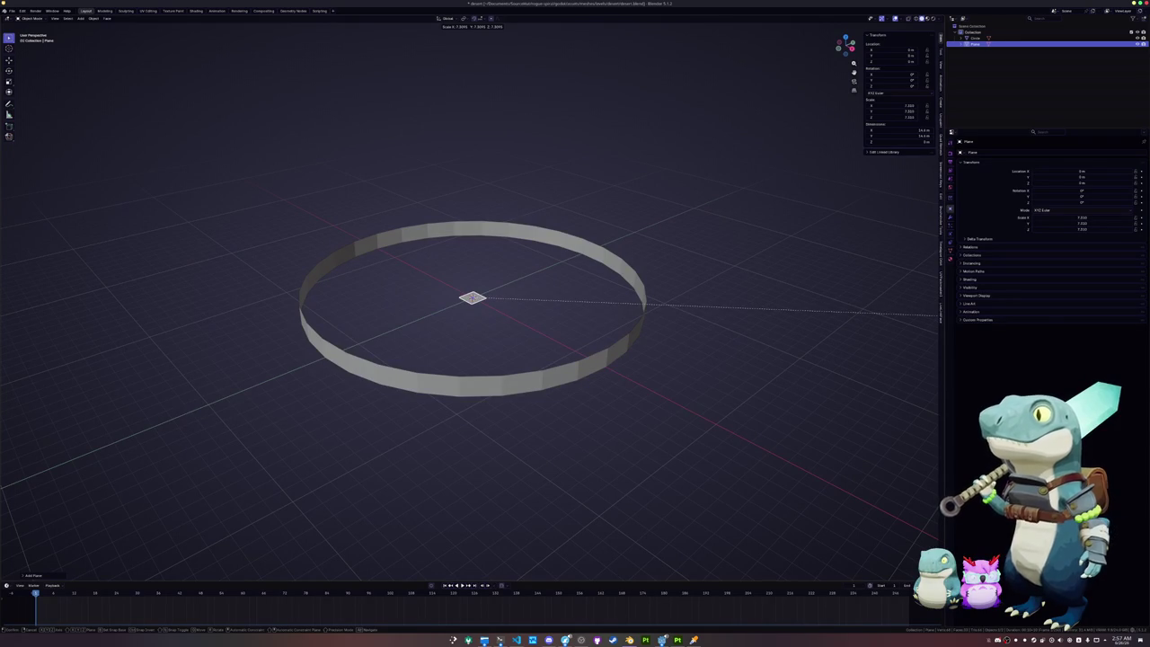
{"action": "type", "text": "250"}
{"action": "key", "text": "Return"}
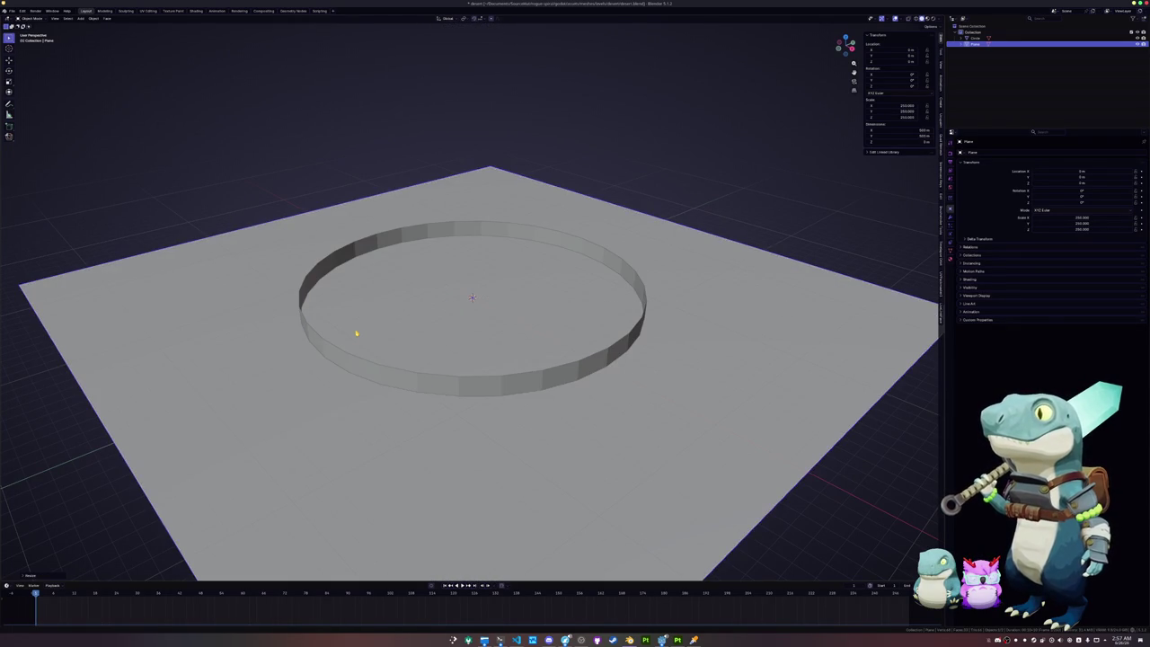
Step: Try a Simple Subdivision Surface modifier on the plane, then undo it
{"action": "key", "text": "Tab"}
{"action": "key", "text": "Tab"}
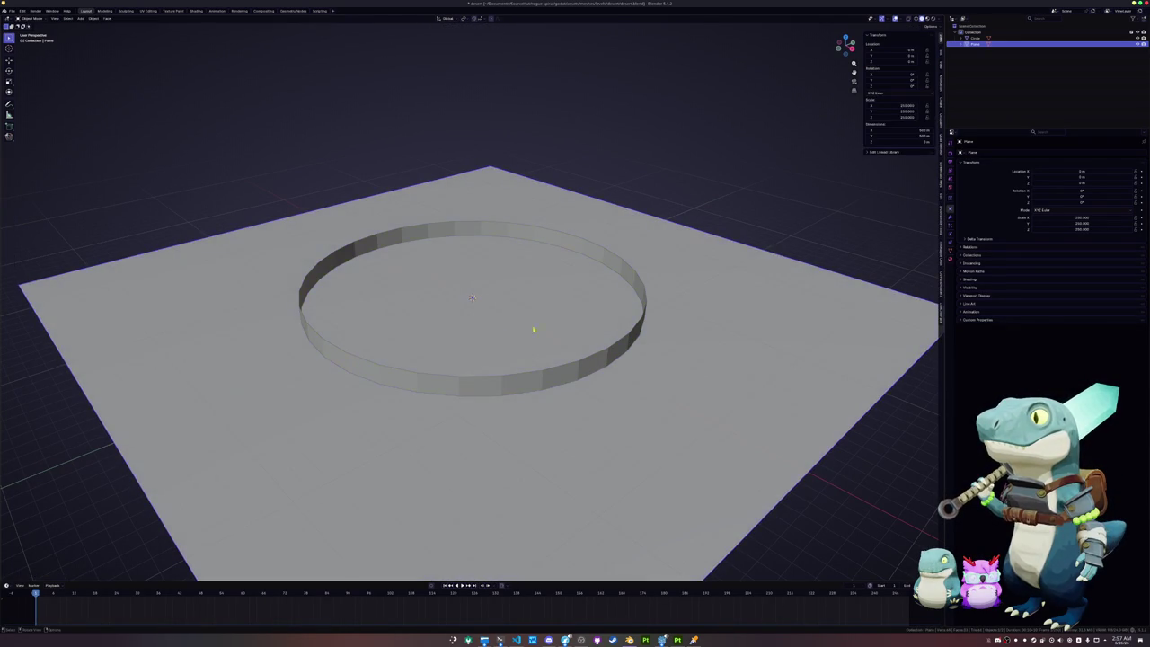
{"action": "left_click", "coordinate": [950, 218]}
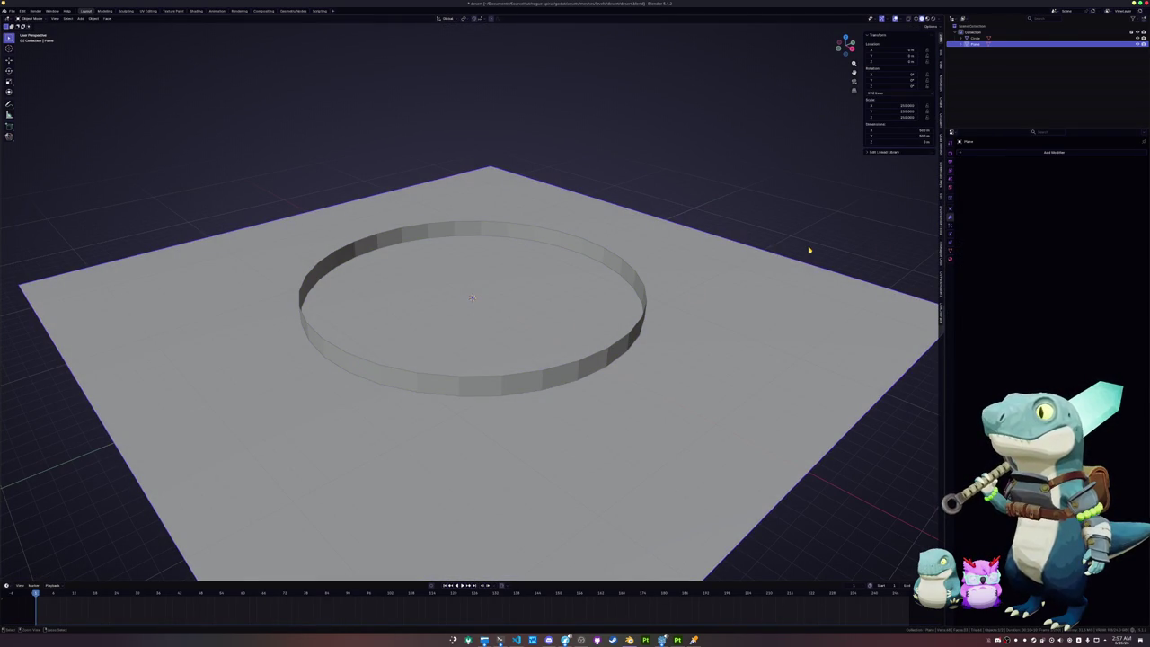
{"action": "key", "text": "ctrl+2"}
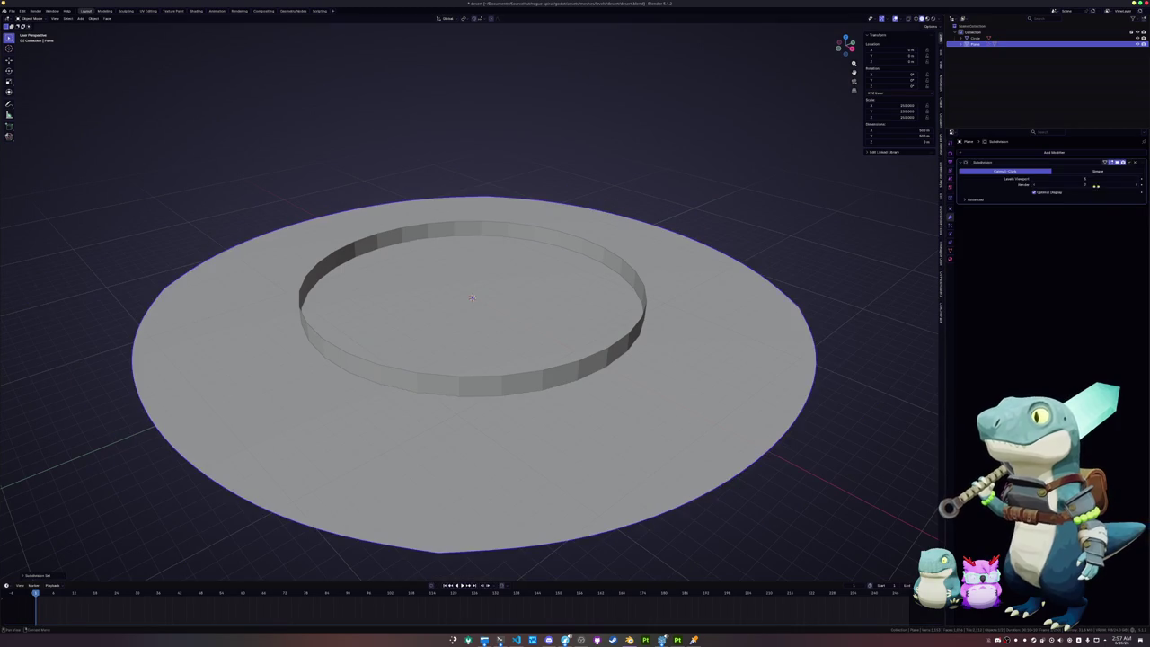
{"action": "left_click", "coordinate": [1113, 171]}
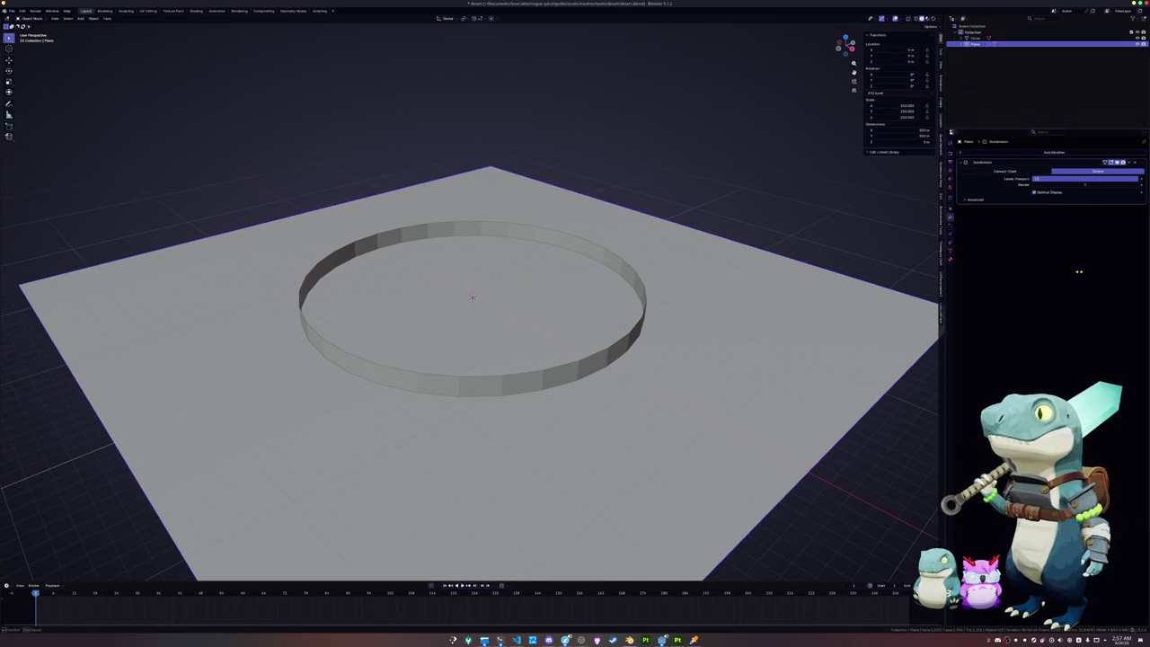
{"action": "key", "text": "Return"}
{"action": "middle_click_drag", "start_coordinate": [885, 295], "coordinate": [745, 316]}
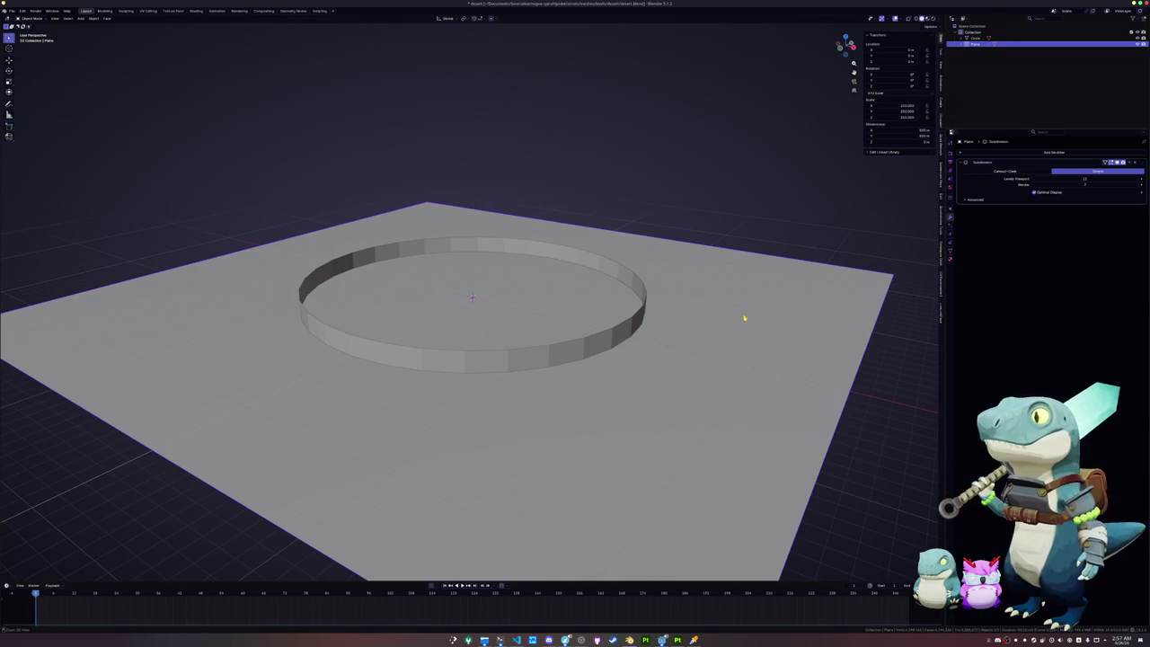
{"action": "key", "text": "ctrl+z"}
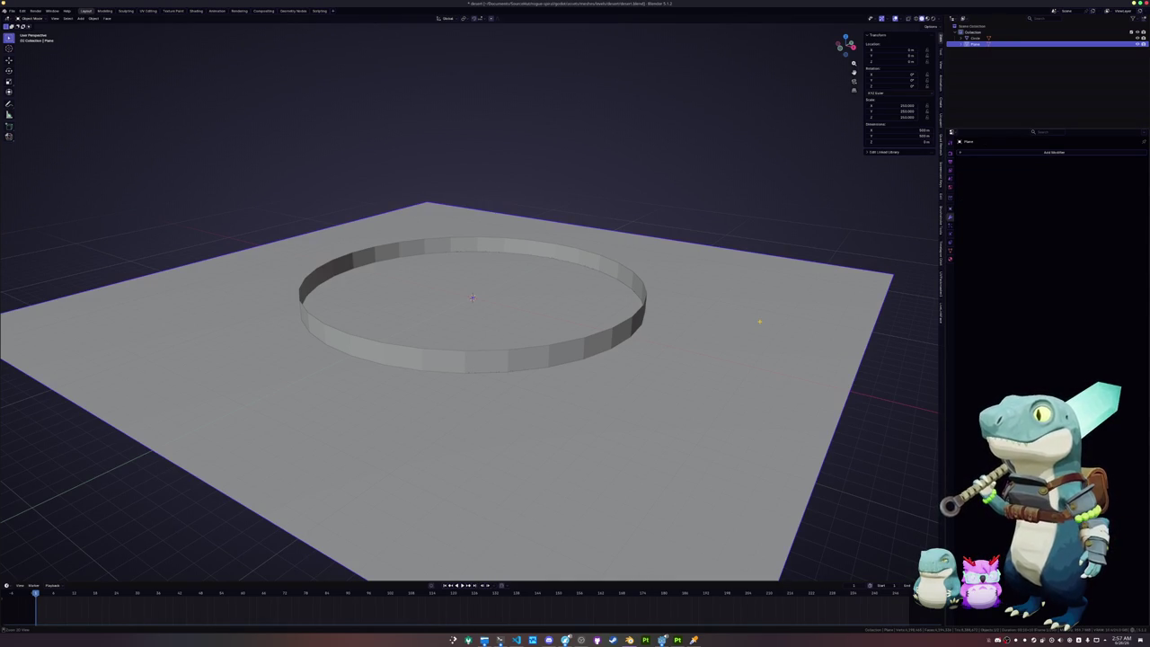
Step: Add a level-1 Subdivision modifier again and apply it to subdivide the plane's grid
{"action": "key", "text": "Tab"}
{"action": "key", "text": "Tab"}
{"action": "scroll", "coordinate": [758, 320], "scroll_direction": "up", "scroll_amount": 1}
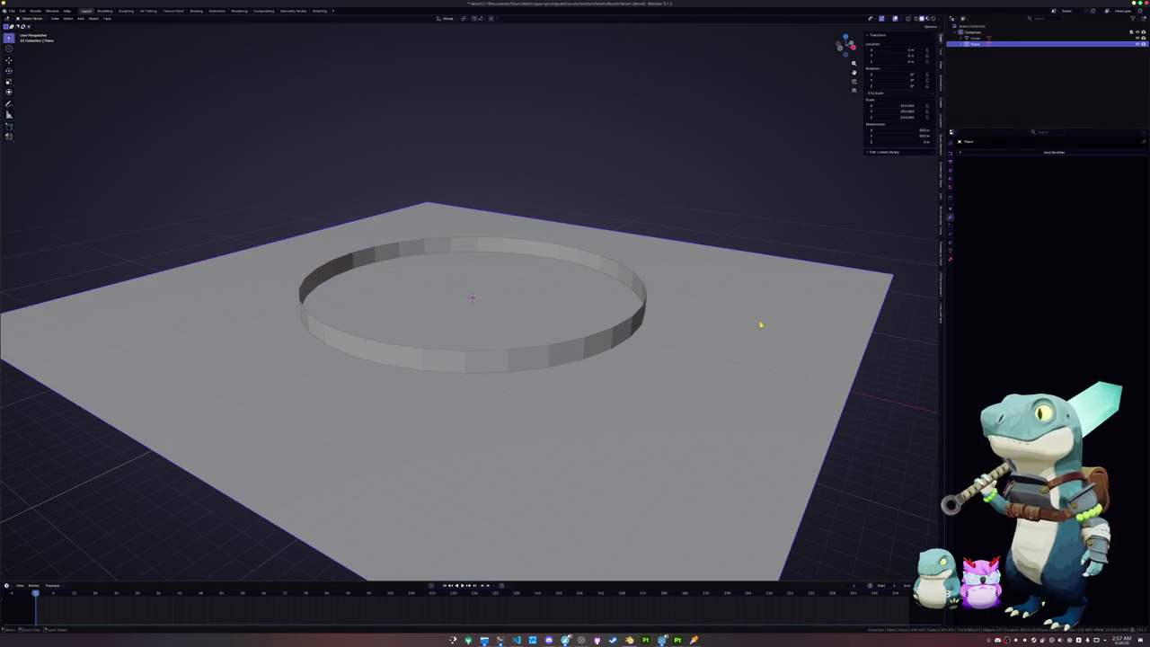
{"action": "key", "text": "ctrl+1"}
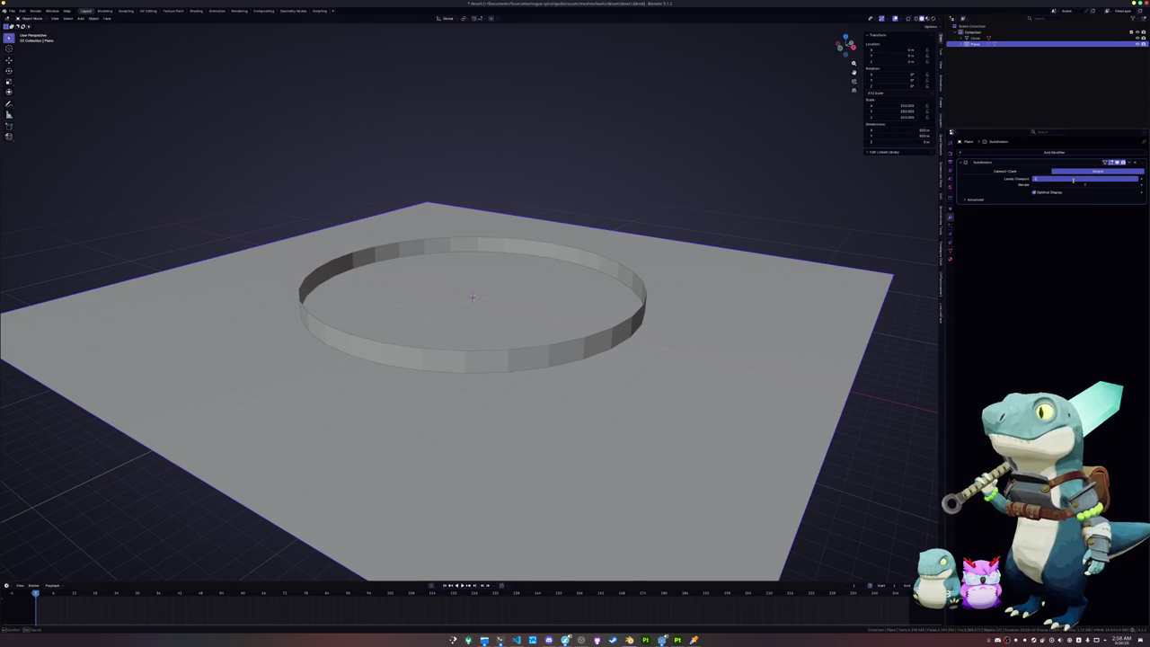
{"action": "key", "text": "ctrl+a"}
{"action": "key", "text": "Tab"}
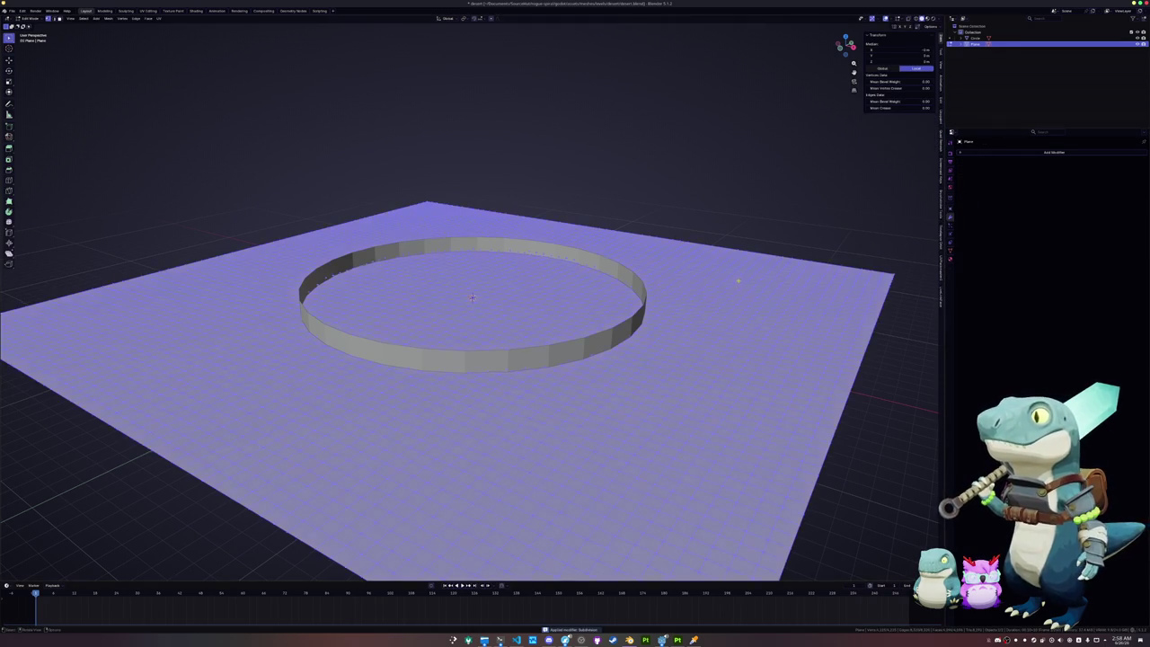
{"action": "middle_click_drag", "start_coordinate": [742, 280], "coordinate": [721, 296]}
{"action": "key", "text": "Tab"}
{"action": "scroll", "coordinate": [720, 297], "scroll_direction": "up", "scroll_amount": 3}
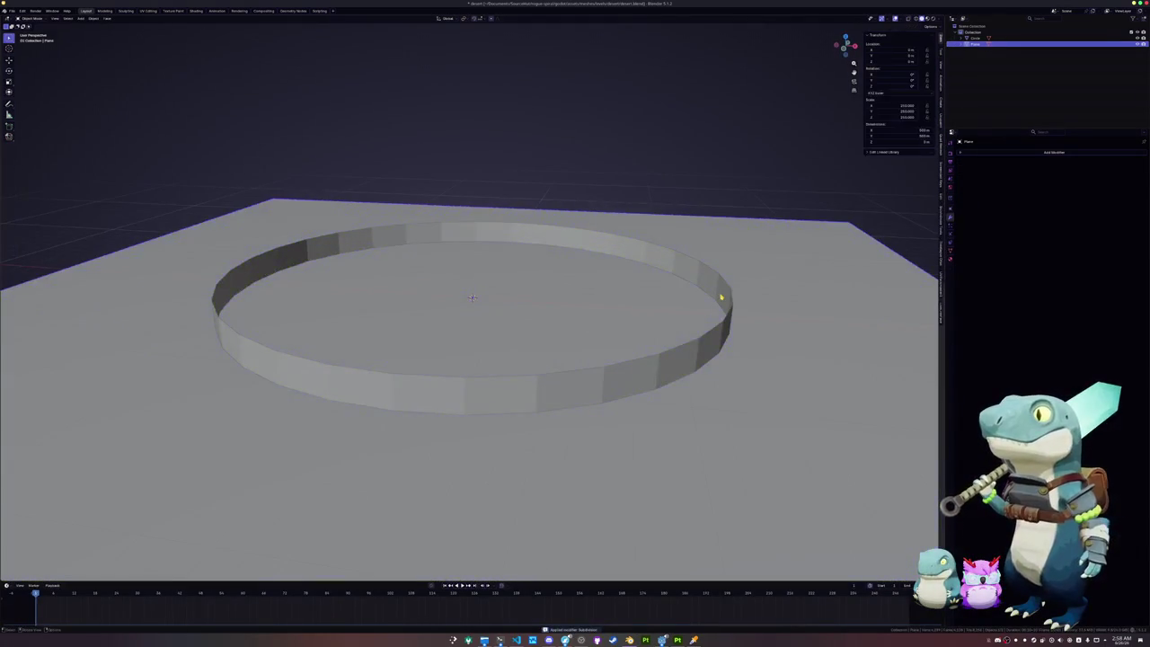
{"action": "left_click", "coordinate": [1033, 153]}
Step: Add a Decimate modifier to the plane, then remove it
{"action": "type", "text": "d"}
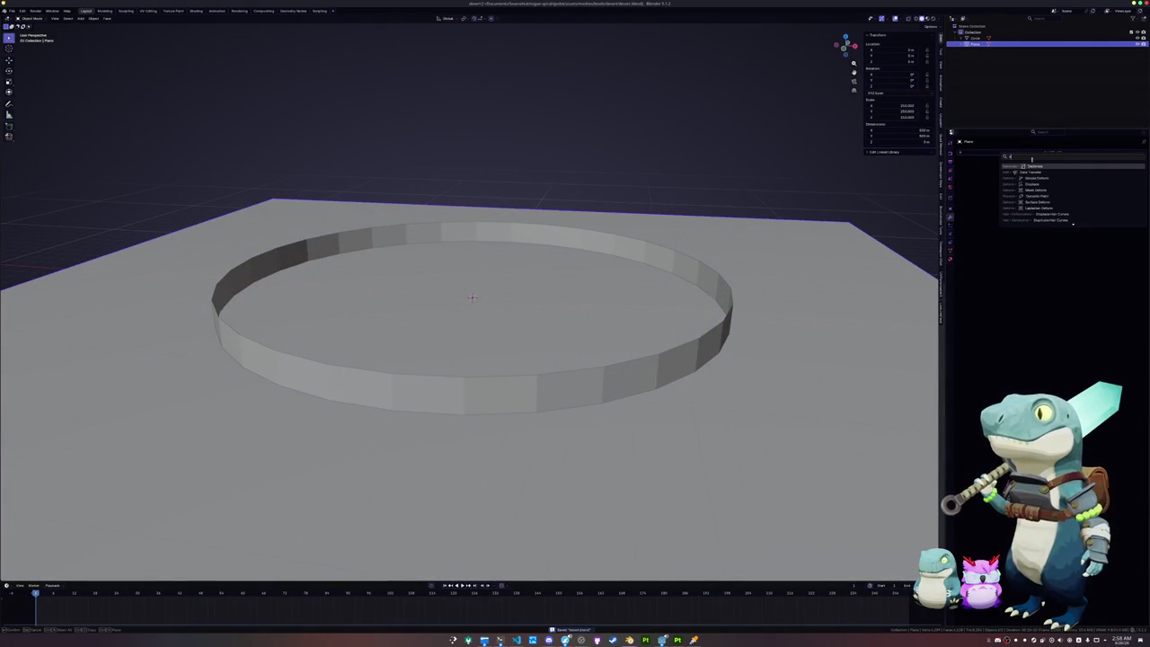
{"action": "left_click", "coordinate": [1033, 166]}
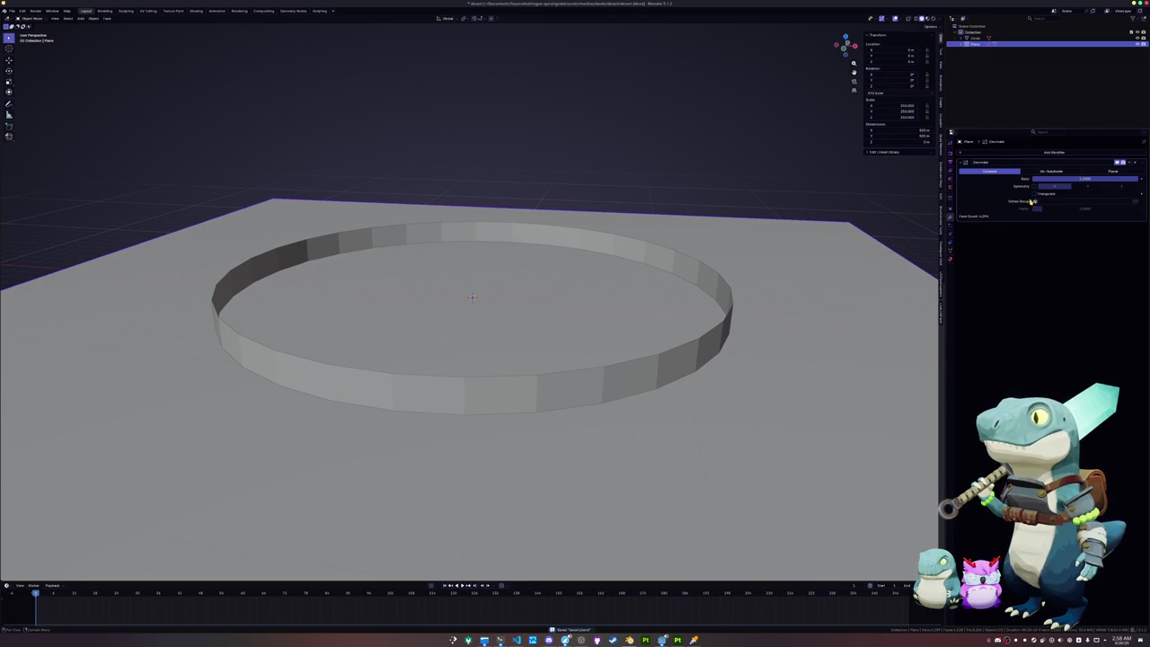
{"action": "key", "text": "ctrl+z"}
Step: Search the modifier list and add a Displace modifier to the plane
{"action": "left_click", "coordinate": [1074, 152]}
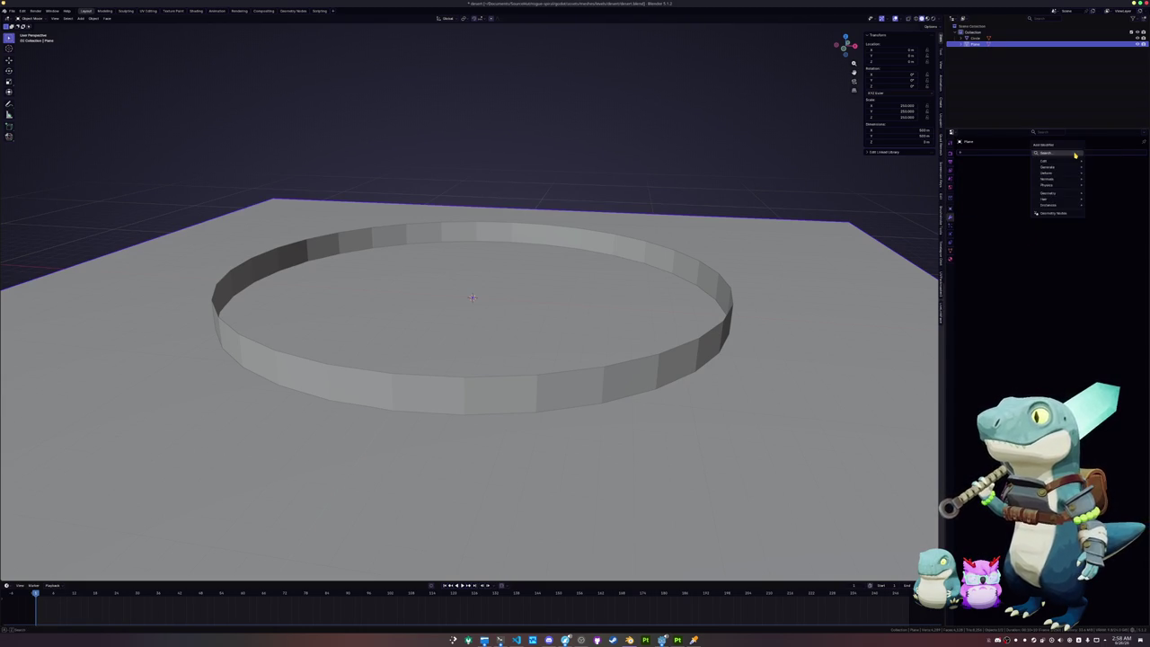
{"action": "left_click", "coordinate": [1074, 154]}
{"action": "type", "text": "ar"}
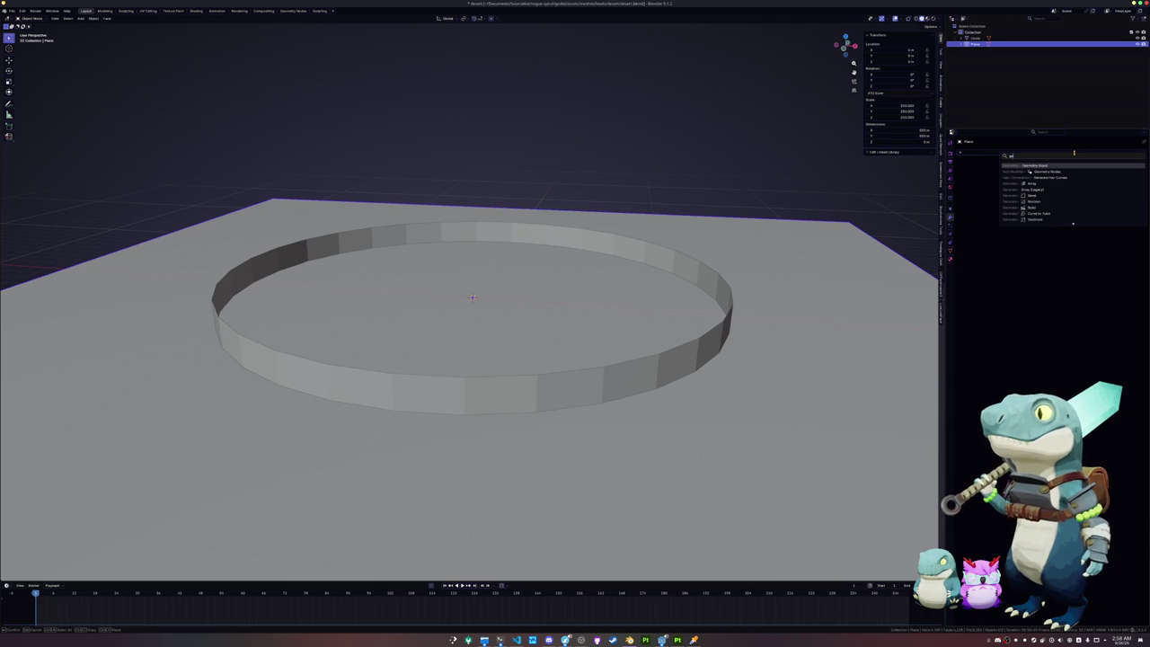
{"action": "key", "text": "BackSpace"}
{"action": "key", "text": "BackSpace"}
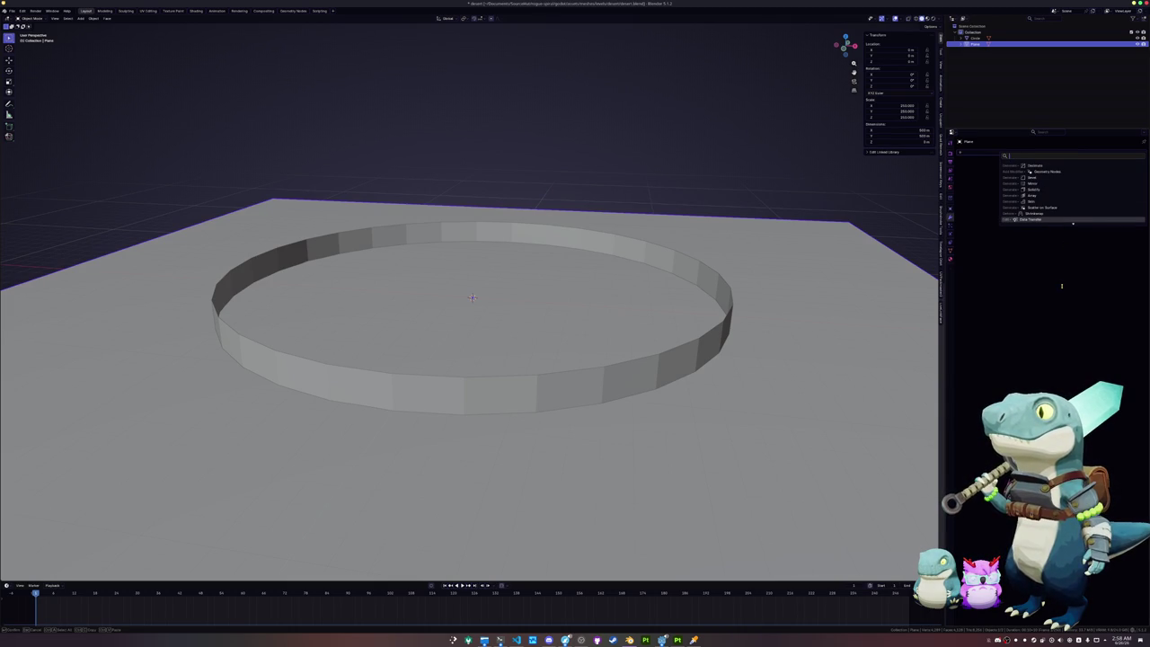
{"action": "key", "text": "Down"}
{"action": "key", "text": "Down"}
{"action": "key", "text": "Down"}
{"action": "key", "text": "Down"}
{"action": "key", "text": "Down"}
{"action": "key", "text": "Down"}
{"action": "key", "text": "Down"}
{"action": "key", "text": "Down"}
{"action": "key", "text": "Down"}
{"action": "key", "text": "Down"}
{"action": "key", "text": "Down"}
{"action": "key", "text": "Down"}
{"action": "key", "text": "Down"}
{"action": "key", "text": "Down"}
{"action": "key", "text": "Down"}
{"action": "key", "text": "Down"}
{"action": "key", "text": "Down"}
{"action": "key", "text": "Down"}
{"action": "key", "text": "Up"}
{"action": "key", "text": "Up"}
{"action": "key", "text": "Up"}
{"action": "key", "text": "Up"}
{"action": "key", "text": "Up"}
{"action": "key", "text": "Down"}
{"action": "key", "text": "Down"}
{"action": "key", "text": "Down"}
{"action": "key", "text": "Down"}
{"action": "key", "text": "Down"}
{"action": "key", "text": "Down"}
{"action": "key", "text": "Down"}
{"action": "key", "text": "Down"}
{"action": "key", "text": "Up"}
{"action": "key", "text": "Up"}
{"action": "key", "text": "Up"}
{"action": "key", "text": "Up"}
{"action": "key", "text": "Up"}
{"action": "key", "text": "Up"}
{"action": "key", "text": "Up"}
{"action": "key", "text": "Up"}
{"action": "key", "text": "Up"}
{"action": "key", "text": "Up"}
{"action": "key", "text": "Up"}
{"action": "key", "text": "Up"}
{"action": "key", "text": "Up"}
{"action": "key", "text": "Up"}
{"action": "key", "text": "Up"}
{"action": "key", "text": "Up"}
{"action": "key", "text": "Up"}
{"action": "key", "text": "Up"}
{"action": "key", "text": "Up"}
{"action": "key", "text": "Up"}
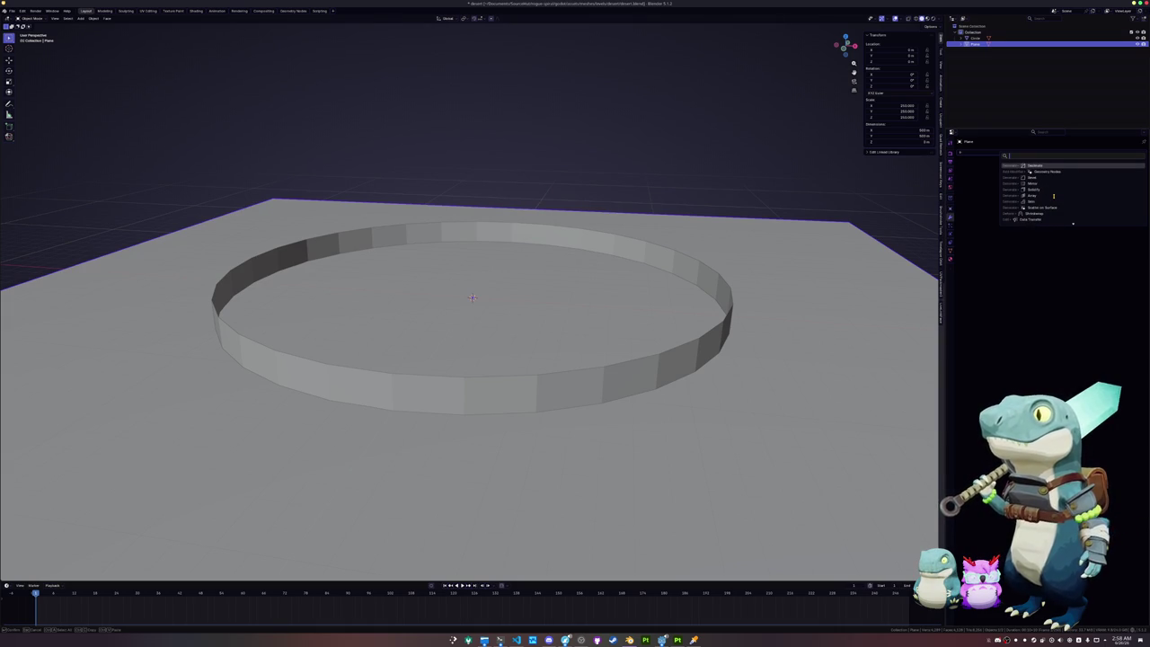
{"action": "key", "text": "Up"}
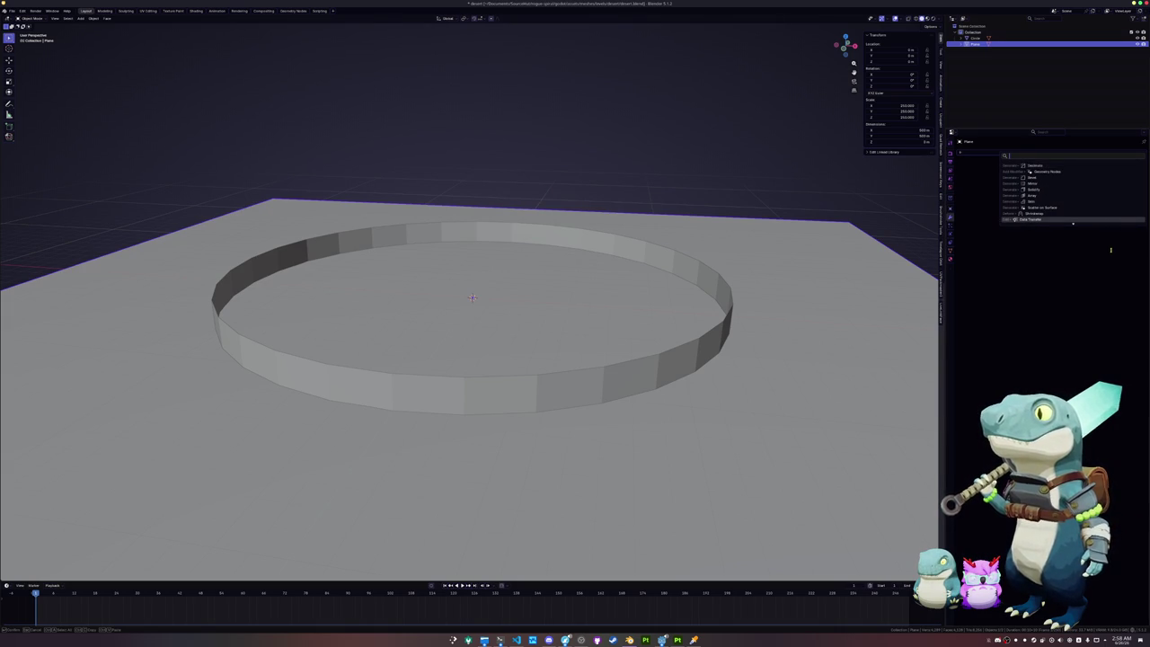
{"action": "type", "text": "ar"}
{"action": "left_click", "coordinate": [1074, 185]}
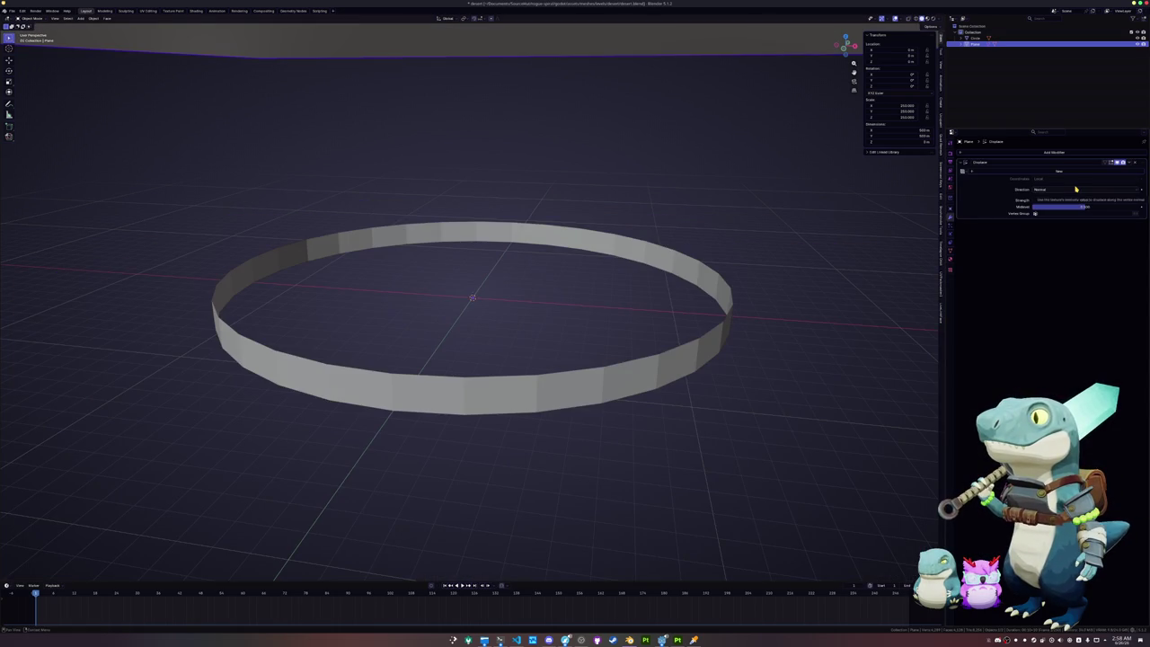
Step: Create a new displacement texture and apply the plane's scale so it reads 1.000
{"action": "left_click", "coordinate": [1057, 170]}
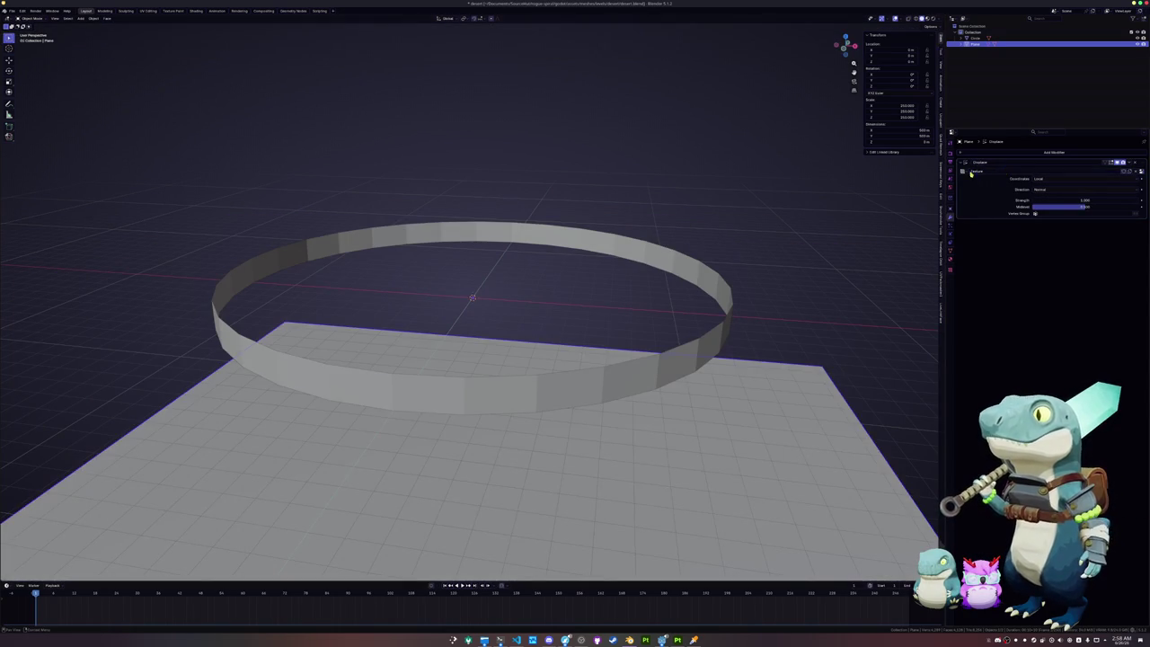
{"action": "left_click", "coordinate": [963, 171]}
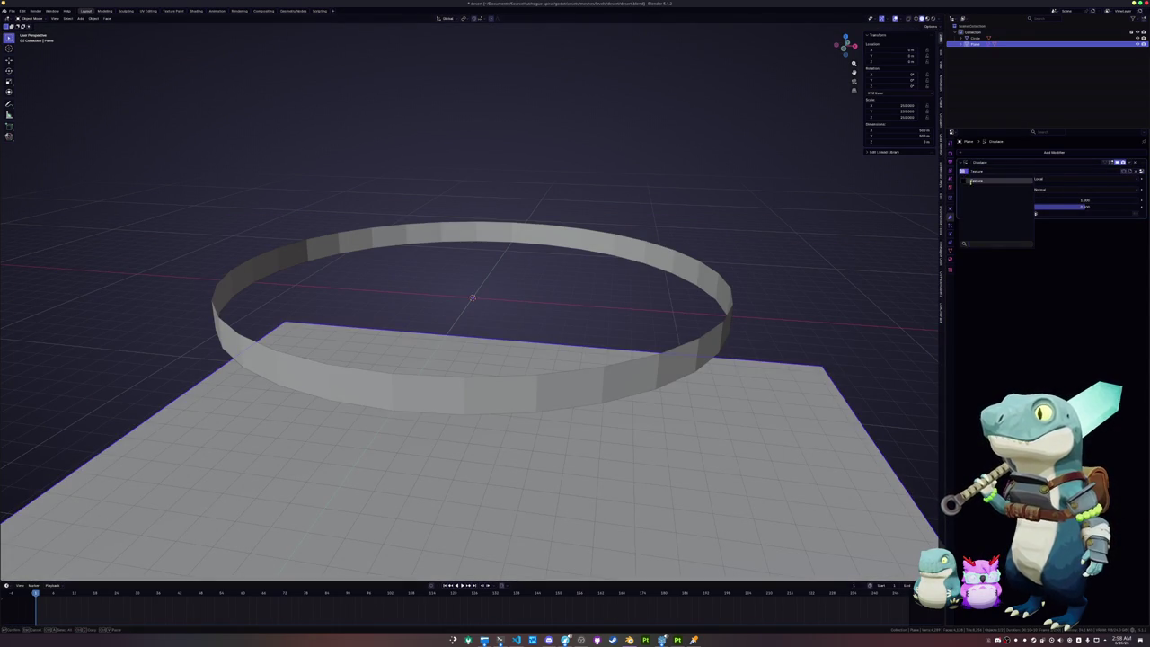
{"action": "key", "text": "ctrl+a"}
{"action": "left_click", "coordinate": [831, 243]}
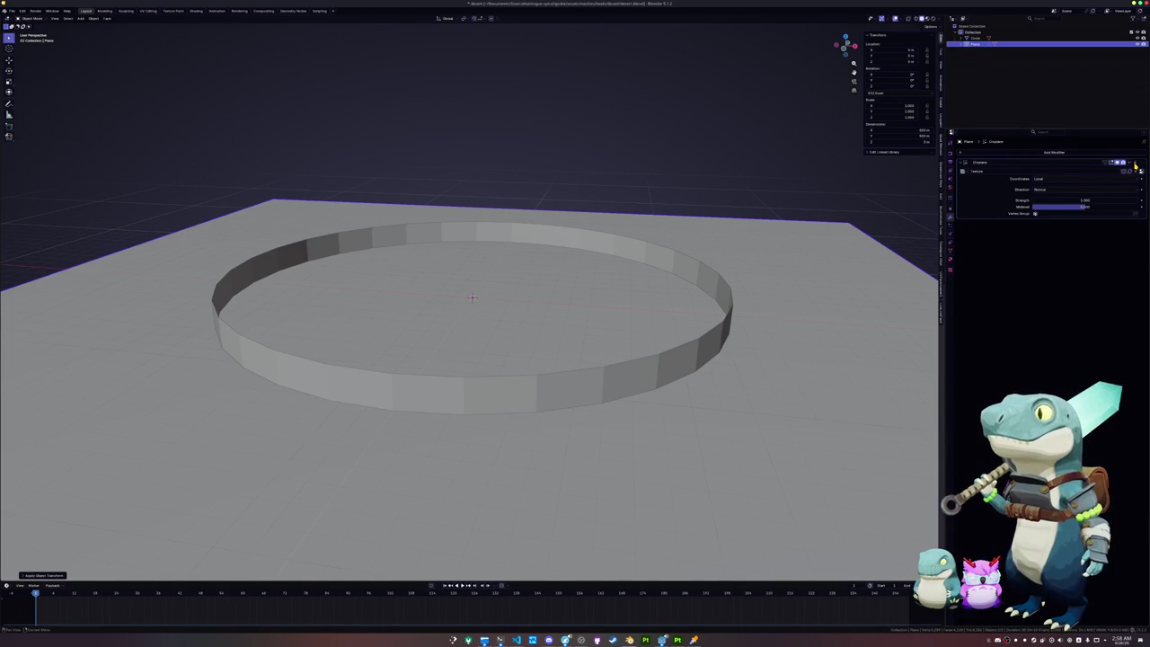
{"action": "middle_click_drag", "start_coordinate": [863, 220], "coordinate": [789, 234]}
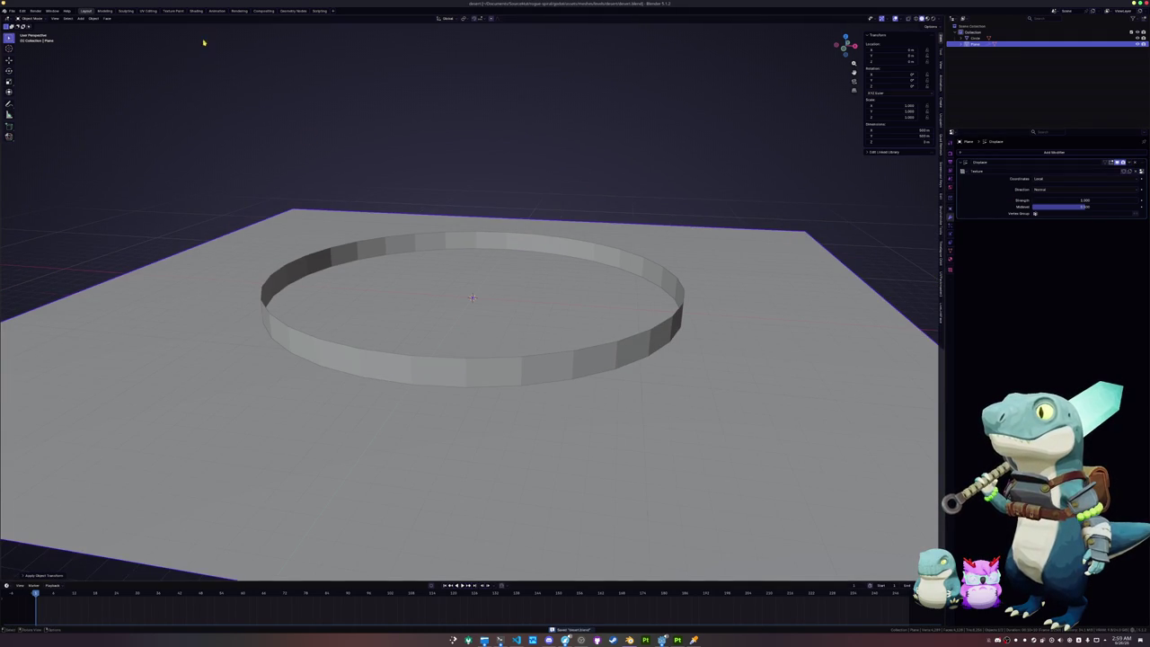
{"action": "left_click", "coordinate": [196, 9]}
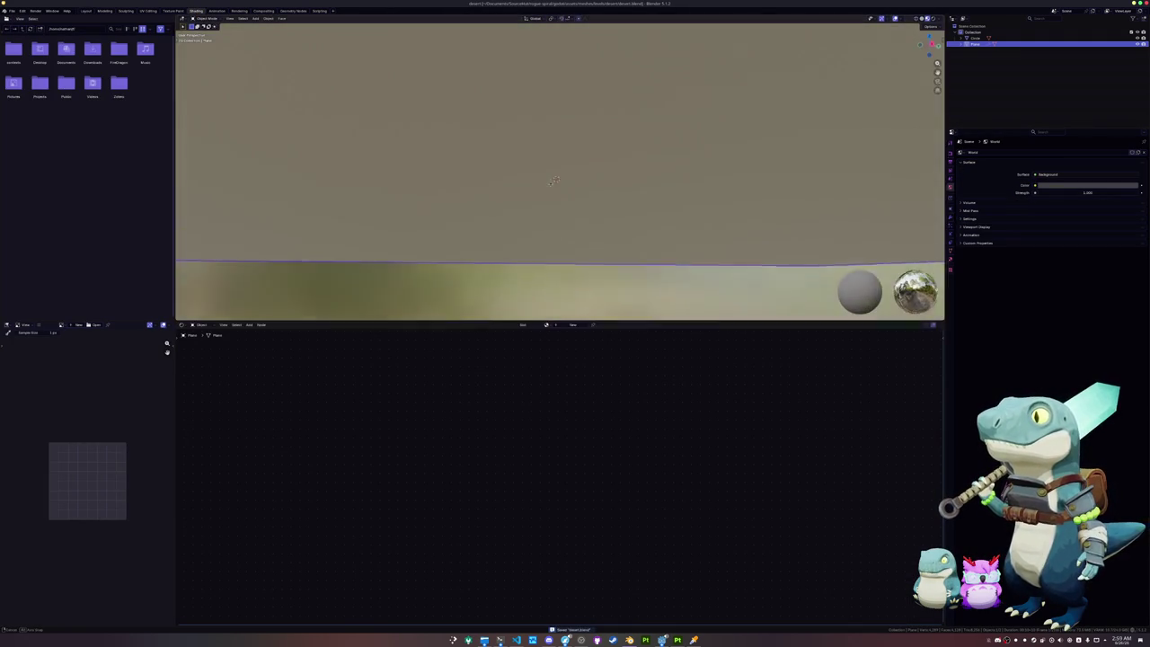
Step: Delete the ring object so only the plane remains
{"action": "middle_click_drag", "start_coordinate": [551, 186], "coordinate": [838, 59]}
{"action": "scroll", "coordinate": [838, 59], "scroll_direction": "down", "scroll_amount": 2}
{"action": "left_click", "coordinate": [696, 176]}
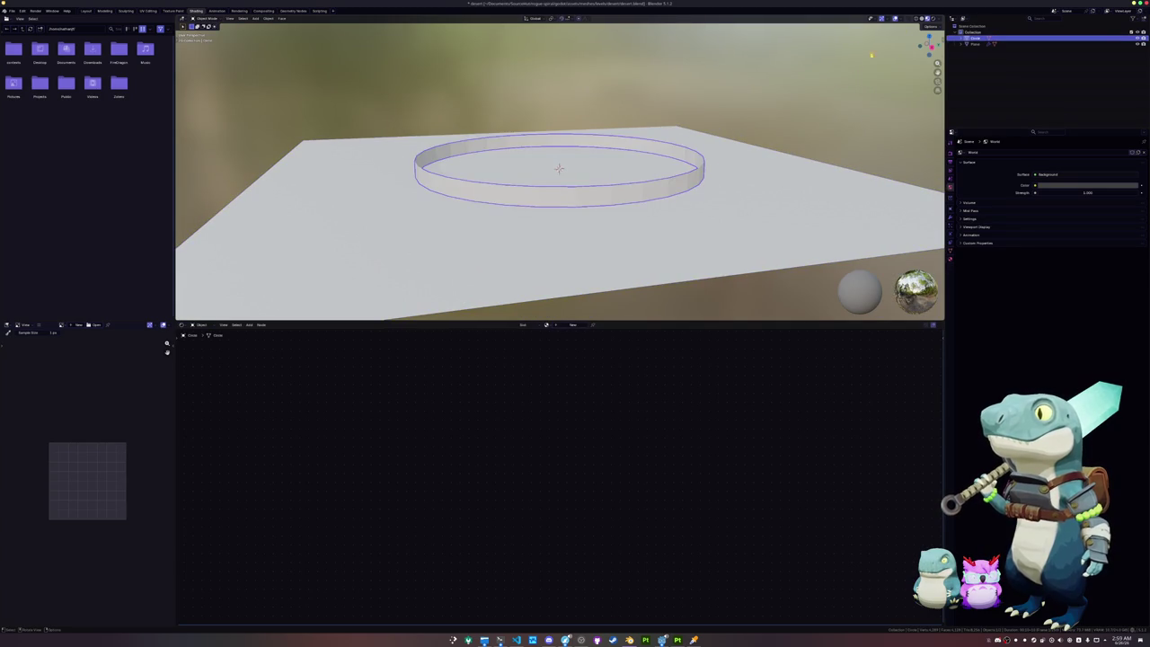
{"action": "left_click", "coordinate": [930, 19]}
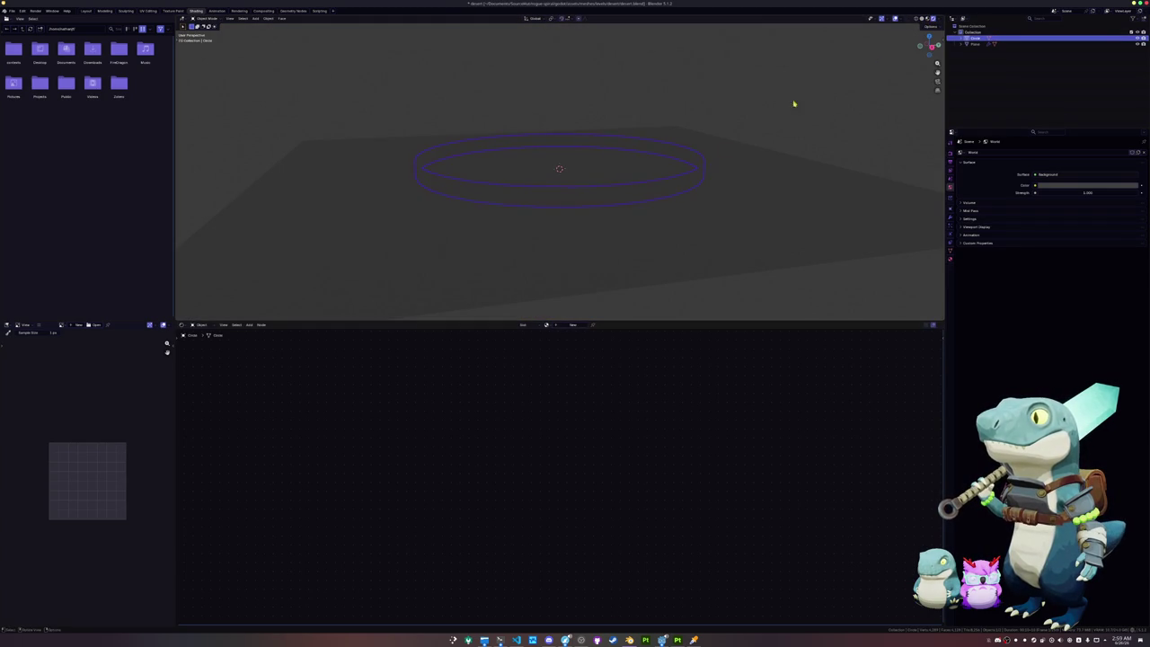
{"action": "key", "text": "x"}
{"action": "key", "text": "Return"}
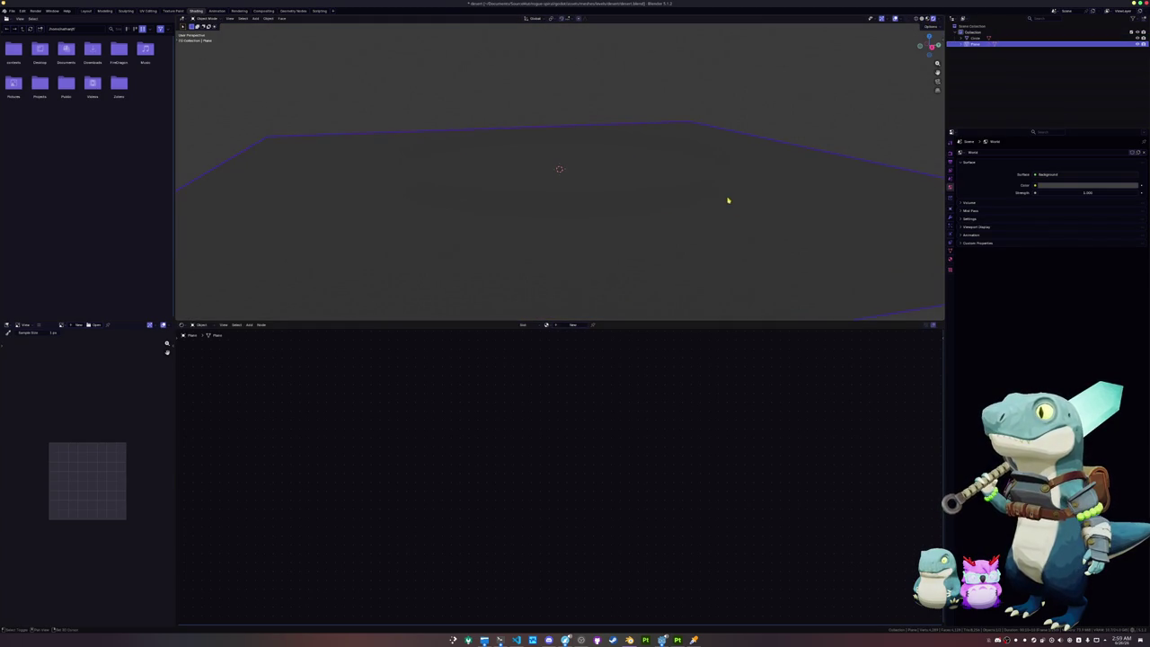
Step: Create a new material for the plane and delete its Principled BSDF node
{"action": "left_click", "coordinate": [572, 324]}
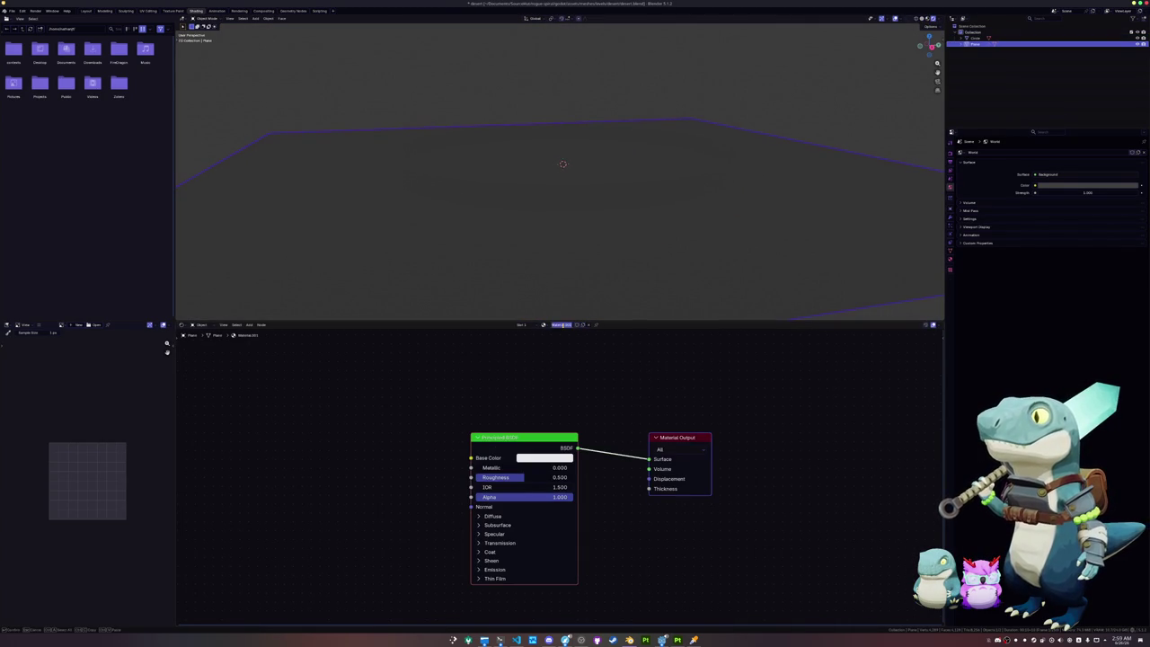
{"action": "left_click", "coordinate": [547, 434]}
{"action": "left_click", "coordinate": [521, 437]}
{"action": "key", "text": "x"}
{"action": "middle_click_drag", "start_coordinate": [367, 418], "coordinate": [500, 421]}
Step: Add a Texture Coordinate node through the node search 'texture co'
{"action": "key", "text": "shift+a"}
{"action": "type", "text": "rad"}
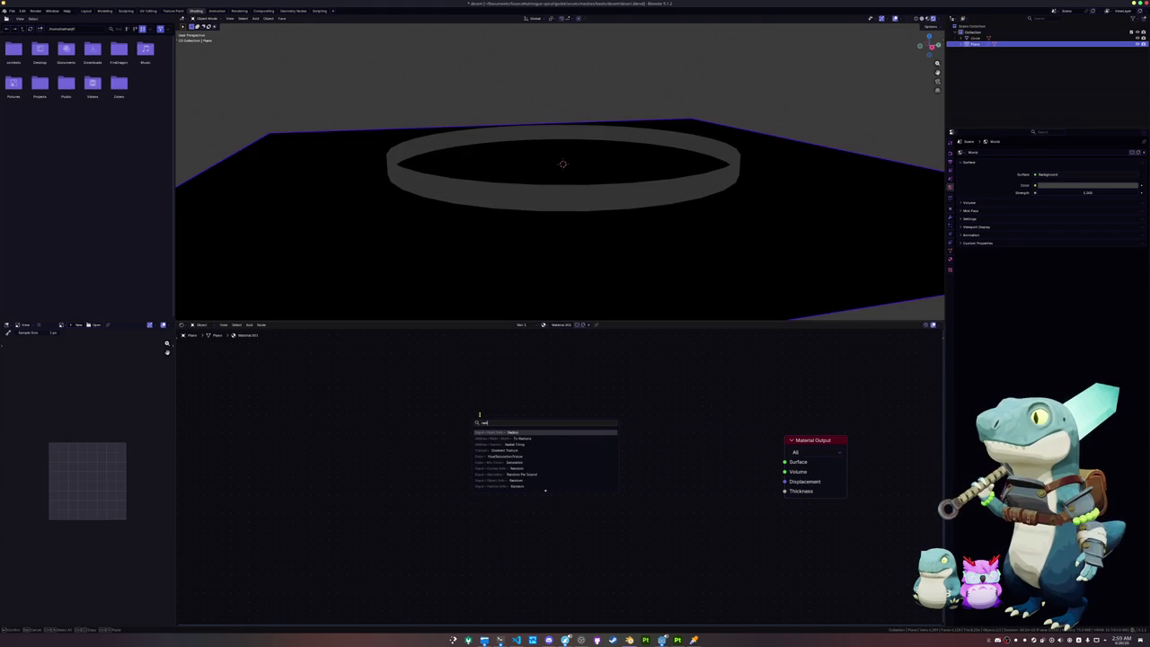
{"action": "key", "text": "BackSpace"}
{"action": "key", "text": "BackSpace"}
{"action": "key", "text": "BackSpace"}
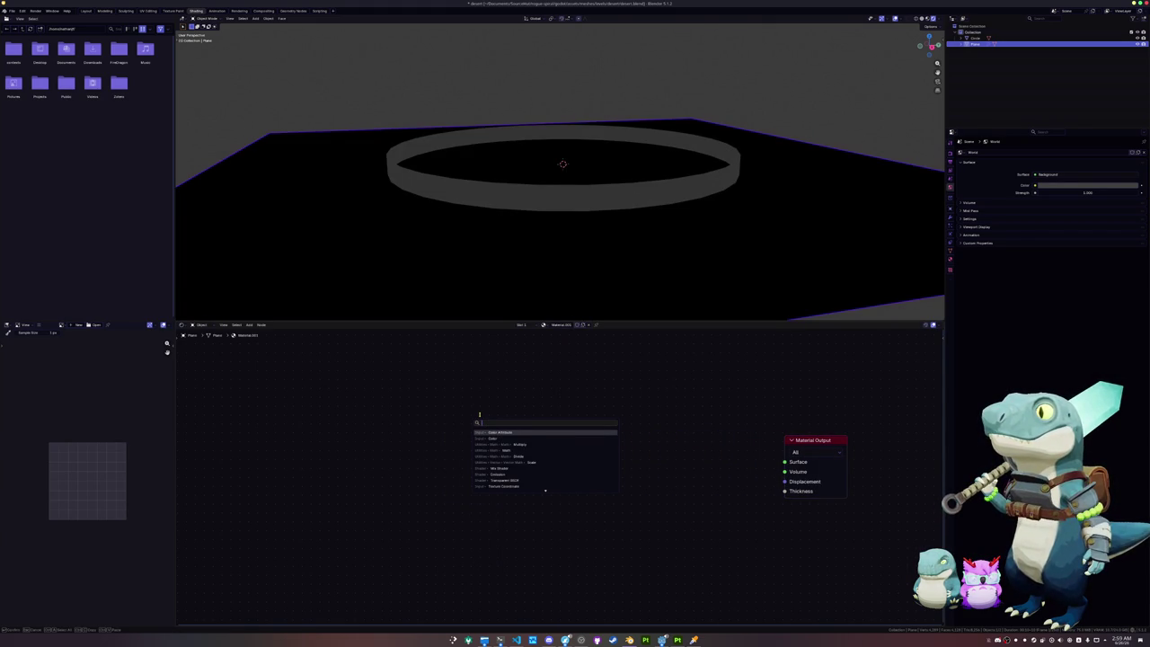
{"action": "type", "text": "texture co"}
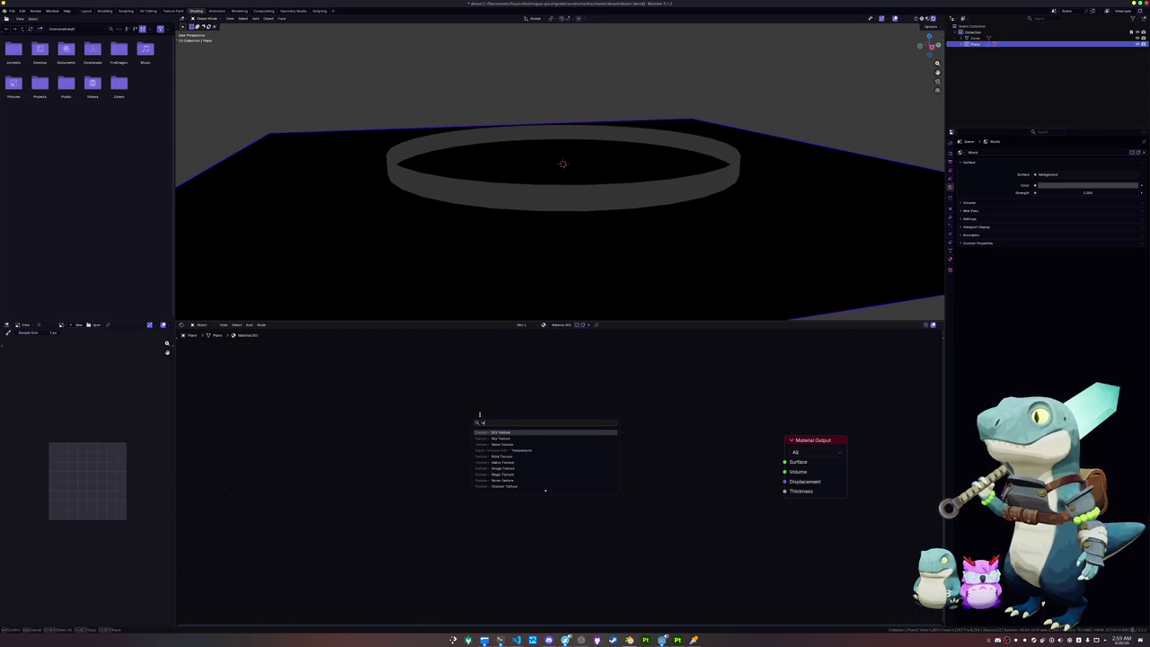
{"action": "key", "text": "Return"}
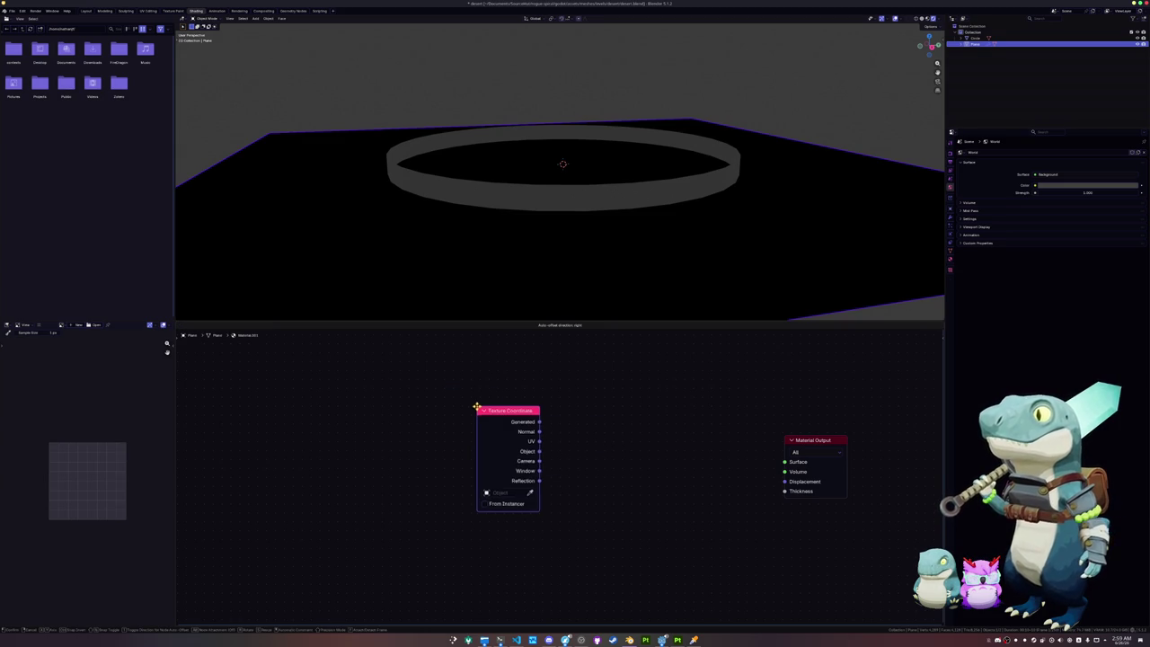
Step: Link Texture Coordinate UV to the Material Output through a Subtract vector math node
{"action": "left_click", "coordinate": [391, 379]}
{"action": "mouse_move", "coordinate": [391, 379]}
{"action": "left_mouse_down"}
{"action": "mouse_move", "coordinate": [342, 393]}
{"action": "mouse_move", "coordinate": [484, 398]}
{"action": "left_mouse_up"}
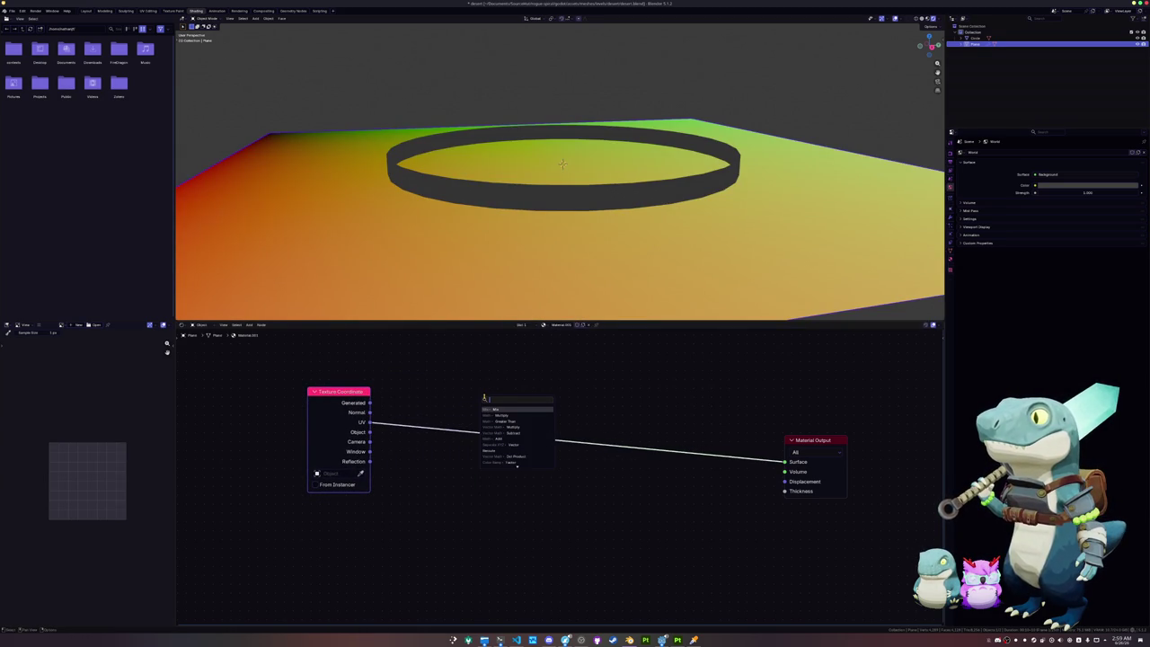
{"action": "type", "text": "sub"}
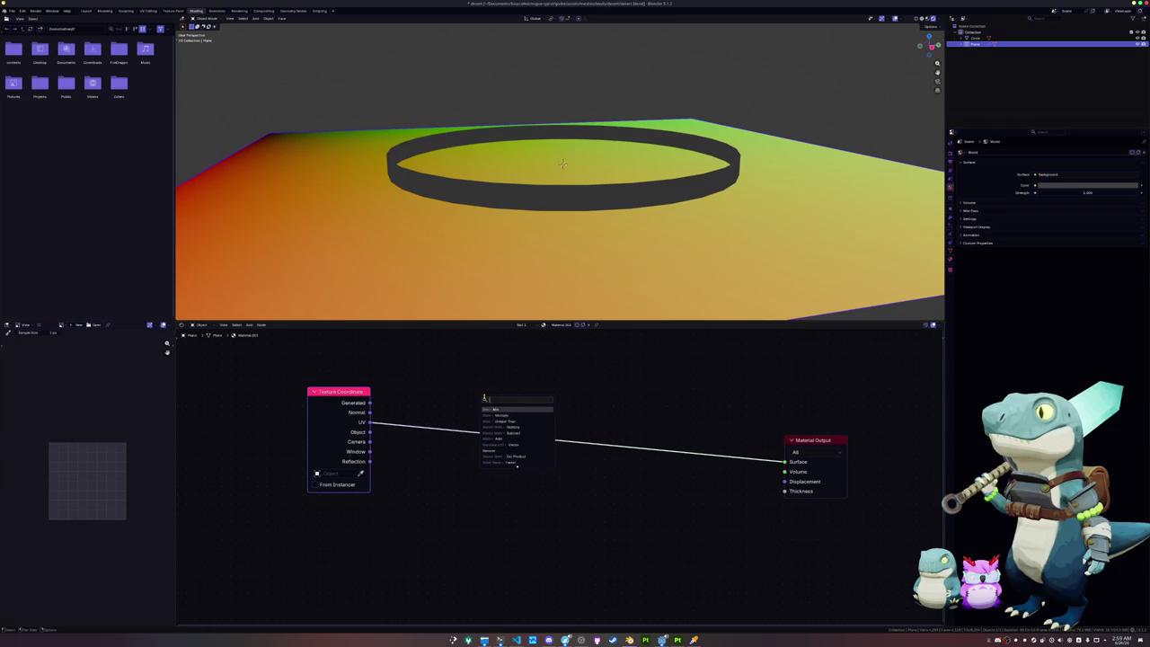
{"action": "type", "text": "t"}
{"action": "key", "text": "Return"}
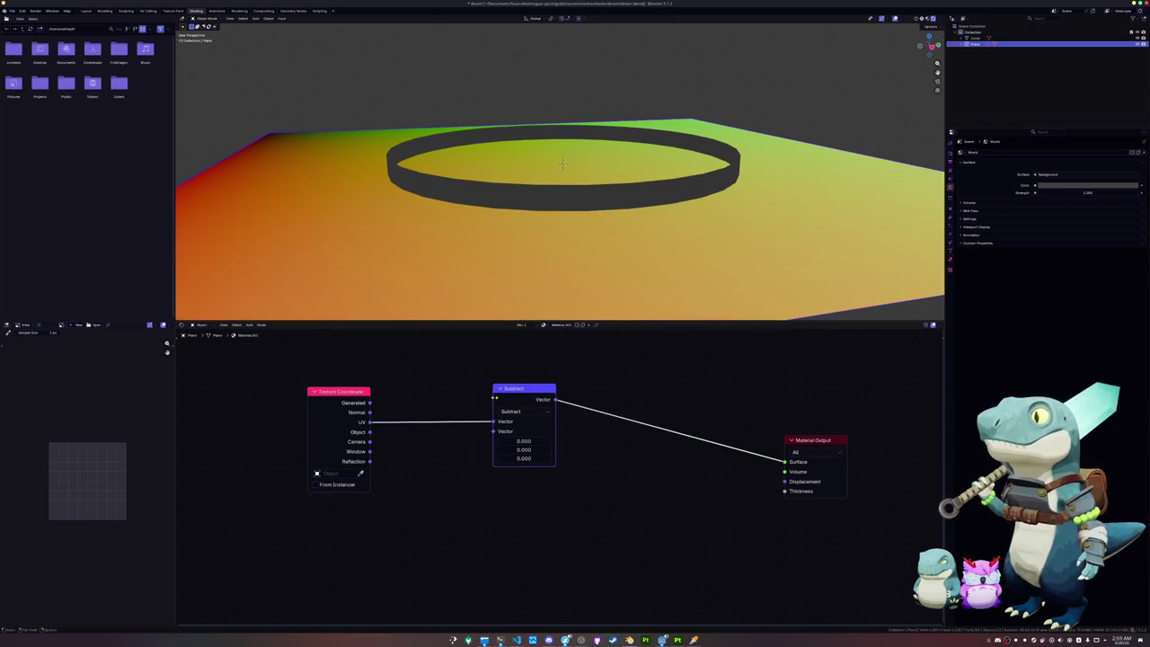
Step: Feed a Value node set to 0.5 into Subtract's second vector and tidy the nodes
{"action": "left_click_drag", "start_coordinate": [491, 442], "coordinate": [473, 510]}
{"action": "type", "text": "val"}
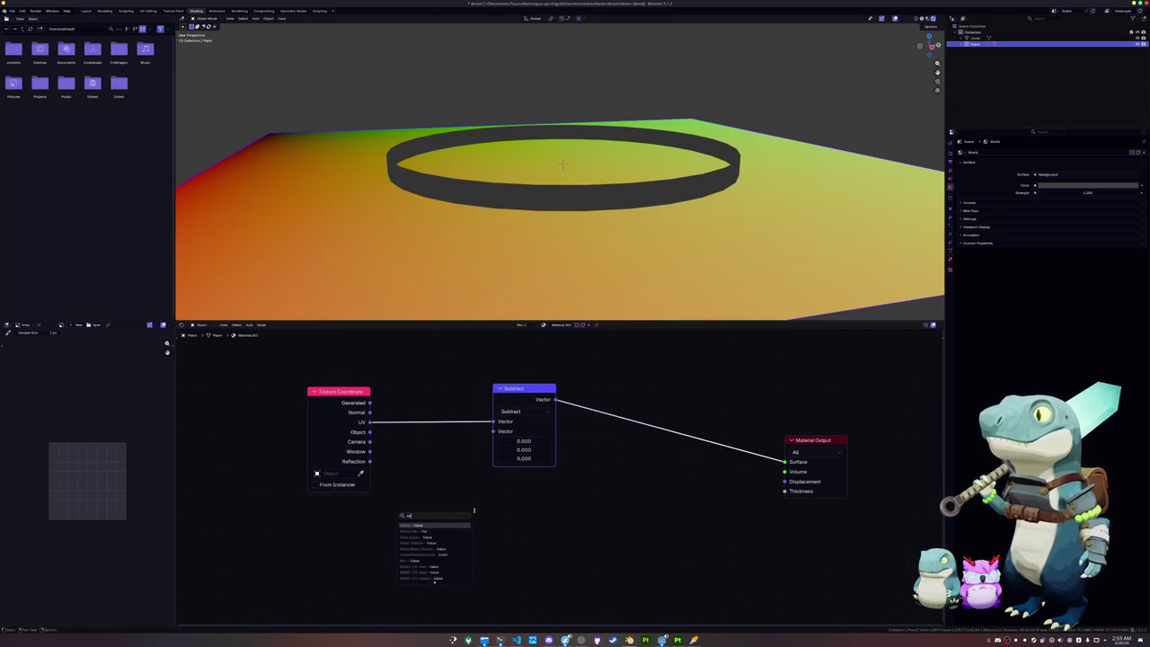
{"action": "key", "text": "Return"}
{"action": "left_click", "coordinate": [466, 504]}
{"action": "double_click", "coordinate": [429, 513]}
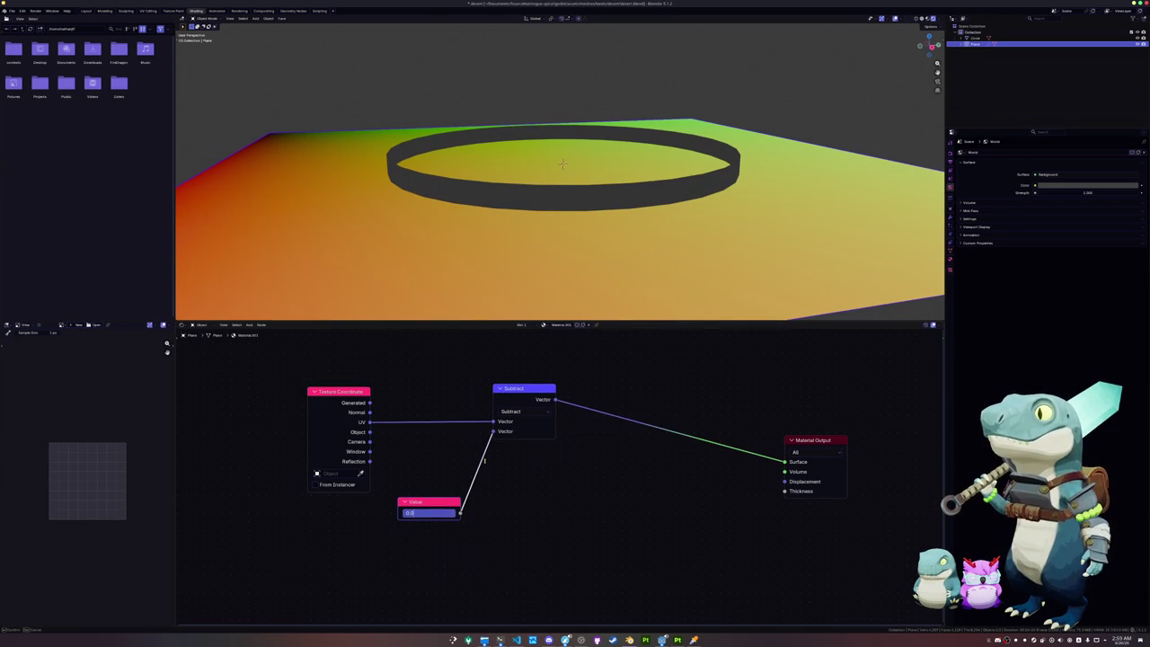
{"action": "type", "text": "0.5"}
{"action": "key", "text": "Return"}
{"action": "left_click_drag", "start_coordinate": [524, 388], "coordinate": [480, 385]}
{"action": "left_click_drag", "start_coordinate": [418, 501], "coordinate": [328, 507]}
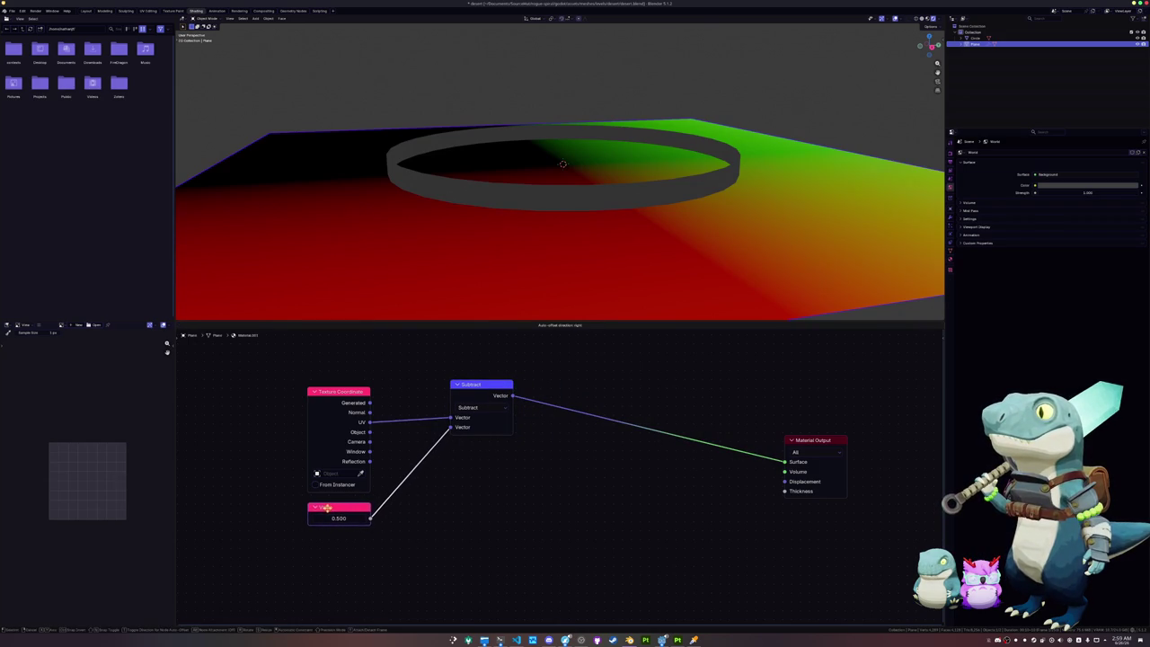
Step: Search for a smoothstep or mix node to follow the Subtract output
{"action": "left_click_drag", "start_coordinate": [512, 395], "coordinate": [582, 386]}
{"action": "type", "text": "mooth"}
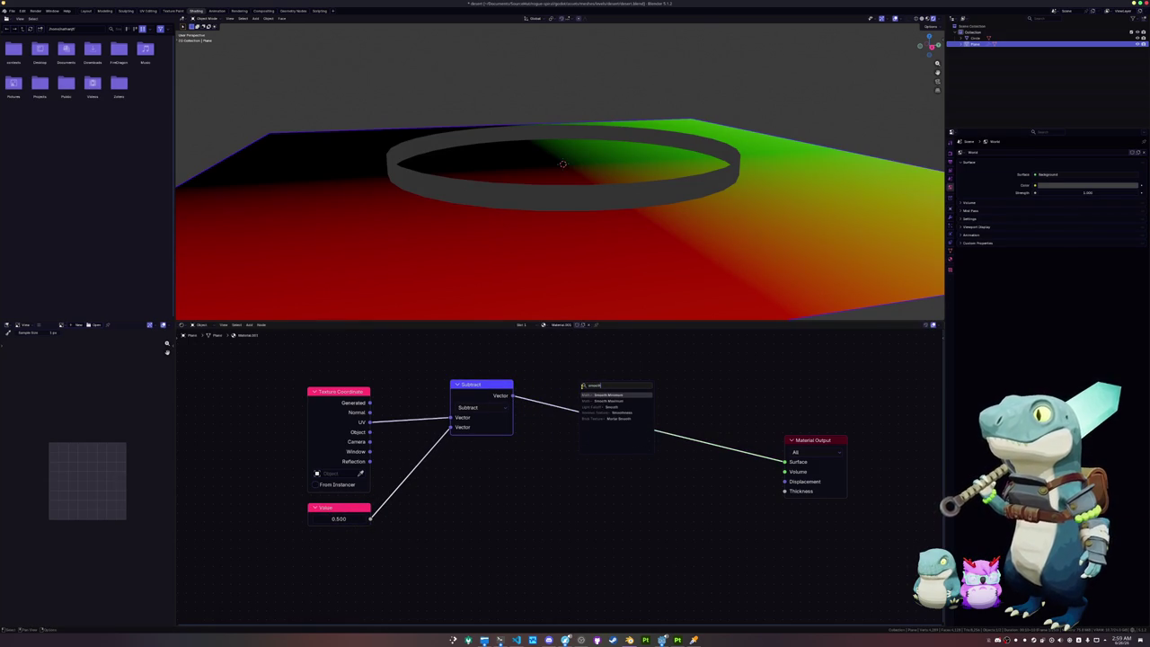
{"action": "key", "text": "BackSpace"}
{"action": "key", "text": "BackSpace"}
{"action": "key", "text": "BackSpace"}
{"action": "type", "text": "mix"}
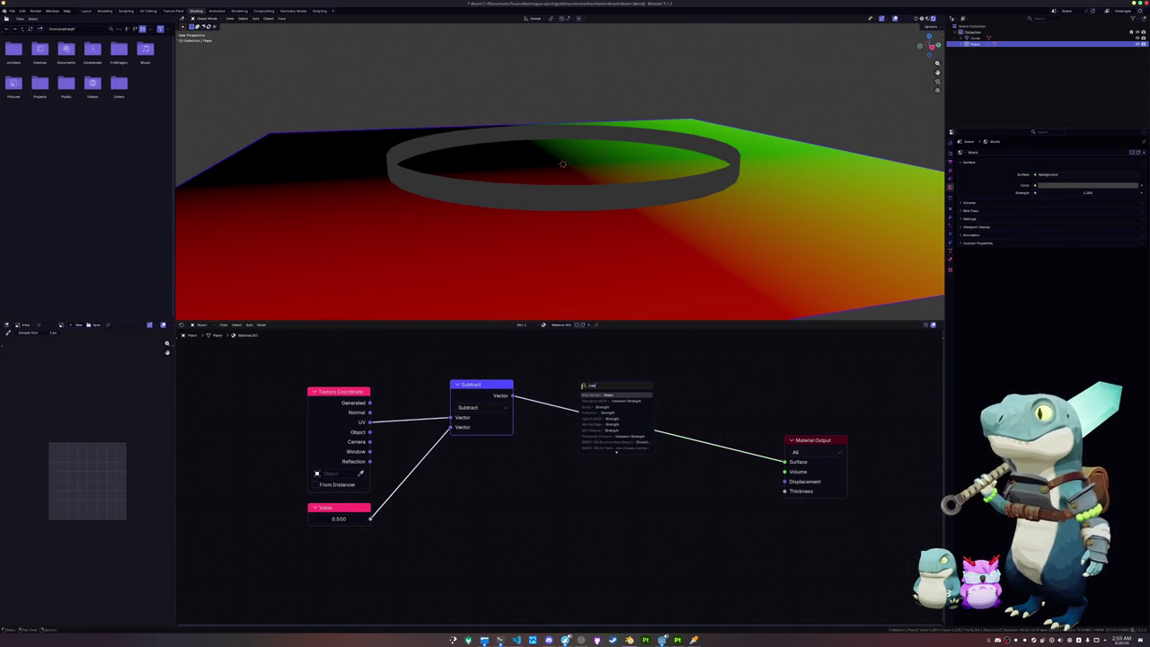
{"action": "key", "text": "BackSpace"}
{"action": "key", "text": "BackSpace"}
{"action": "key", "text": "BackSpace"}
{"action": "type", "text": "s"}
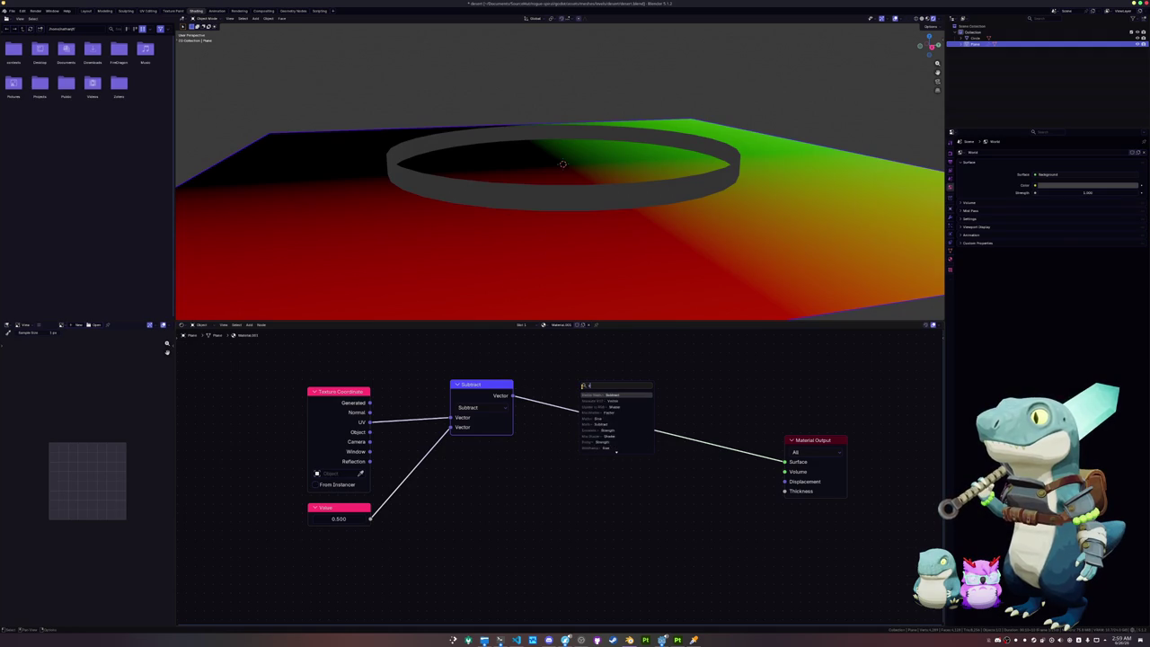
{"action": "type", "text": "moot"}
{"action": "type", "text": "smoothstep"}
Step: Browse the smooth node results, cancel without adding a node, and save the .blend file
{"action": "key", "text": "BackSpace"}
{"action": "key", "text": "BackSpace"}
{"action": "key", "text": "BackSpace"}
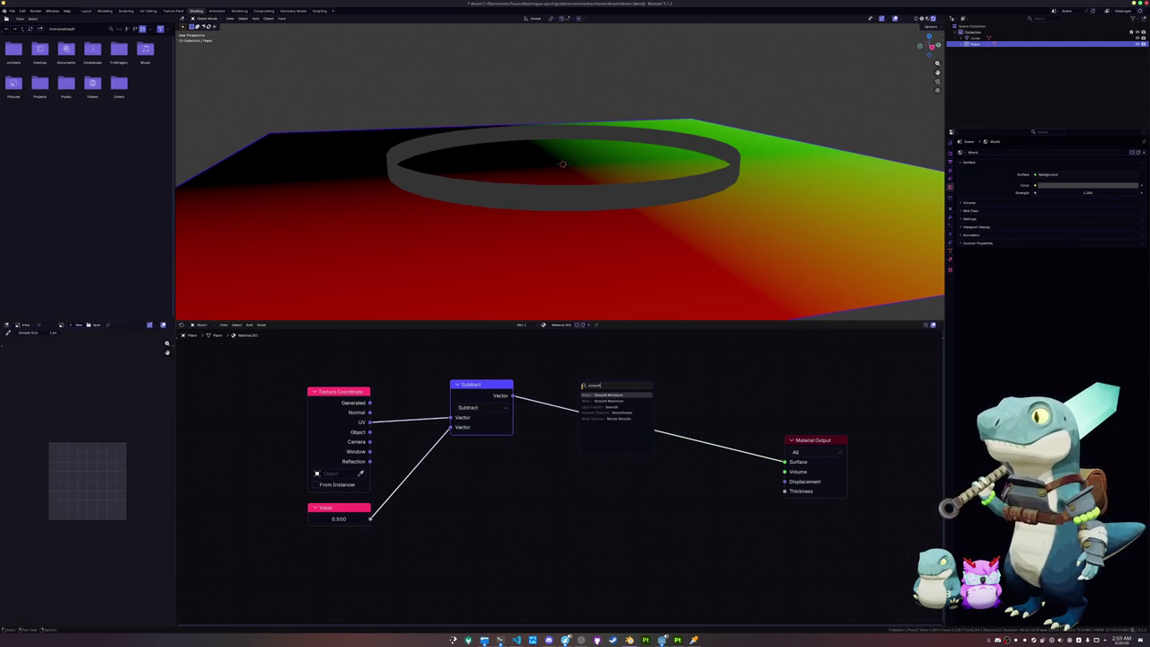
{"action": "key", "text": "Down"}
{"action": "key", "text": "Down"}
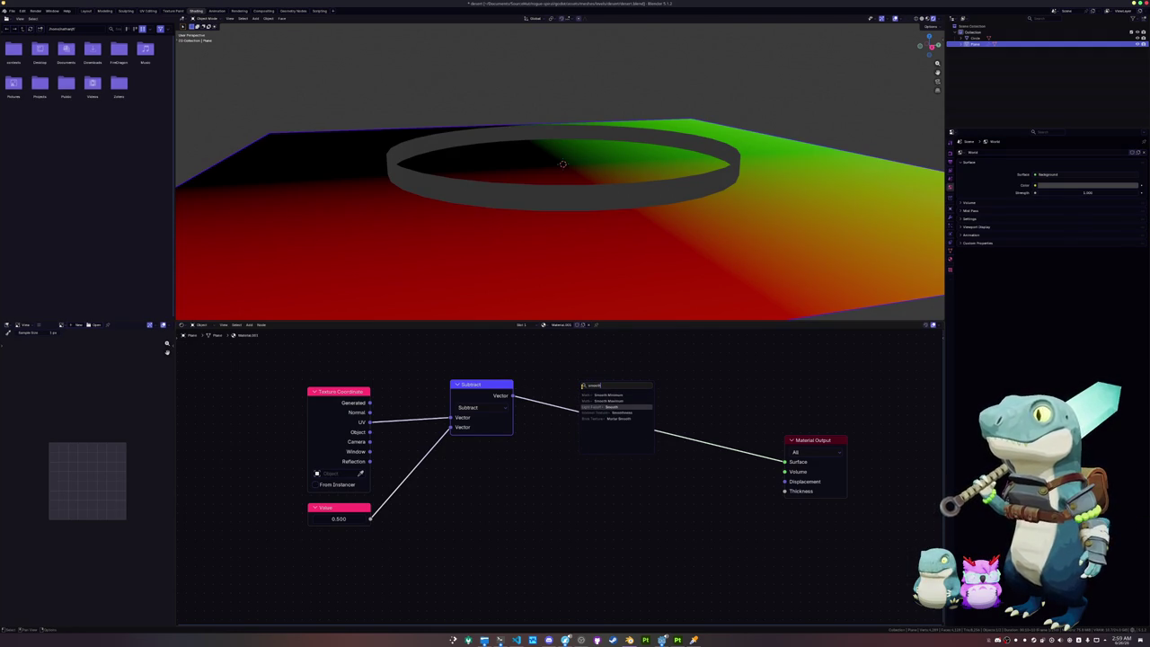
{"action": "key", "text": "Down"}
{"action": "key", "text": "Down"}
{"action": "key", "text": "Up"}
{"action": "key", "text": "Up"}
{"action": "key", "text": "Up"}
{"action": "key", "text": "Up"}
{"action": "key", "text": "BackSpace"}
{"action": "key", "text": "BackSpace"}
{"action": "key", "text": "BackSpace"}
{"action": "type", "text": "str"}
{"action": "key", "text": "Down"}
{"action": "key", "text": "Down"}
{"action": "key", "text": "Down"}
{"action": "key", "text": "Down"}
{"action": "key", "text": "Down"}
{"action": "key", "text": "Down"}
{"action": "key", "text": "Down"}
{"action": "key", "text": "Down"}
{"action": "key", "text": "Down"}
{"action": "key", "text": "Down"}
{"action": "key", "text": "Down"}
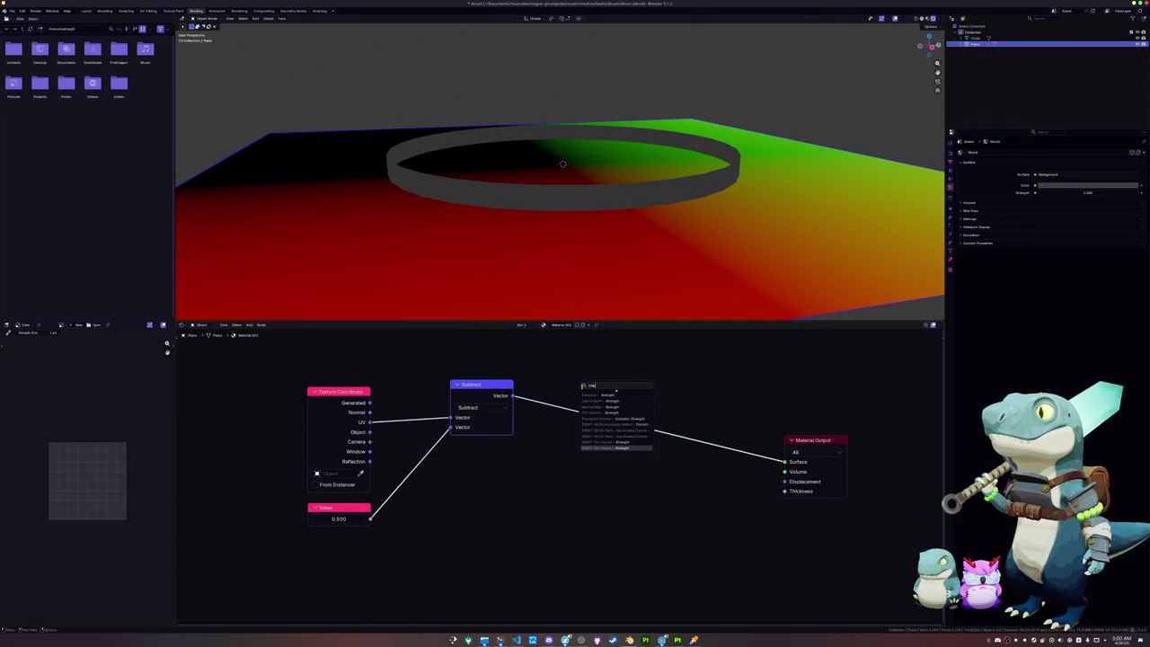
{"action": "key", "text": "Up"}
{"action": "key", "text": "Up"}
{"action": "key", "text": "Up"}
{"action": "key", "text": "Up"}
{"action": "key", "text": "Up"}
{"action": "key", "text": "Up"}
{"action": "key", "text": "Up"}
{"action": "key", "text": "Up"}
{"action": "key", "text": "Up"}
{"action": "key", "text": "Up"}
{"action": "key", "text": "Up"}
{"action": "key", "text": "Escape"}
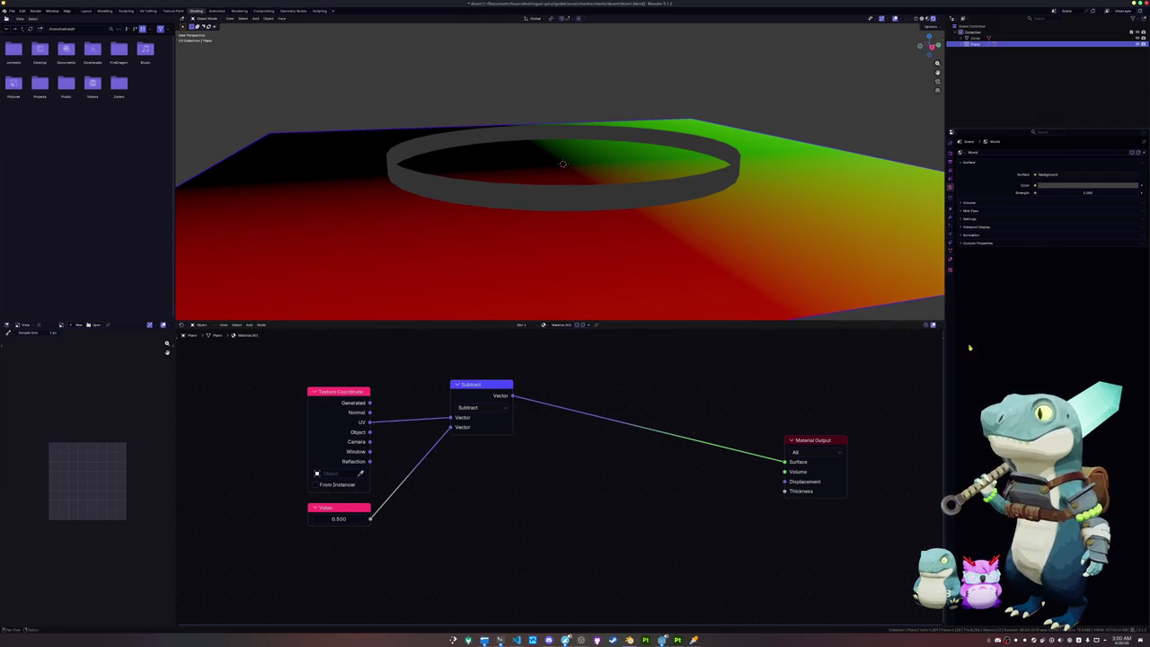
{"action": "key", "text": "ctrl+s"}
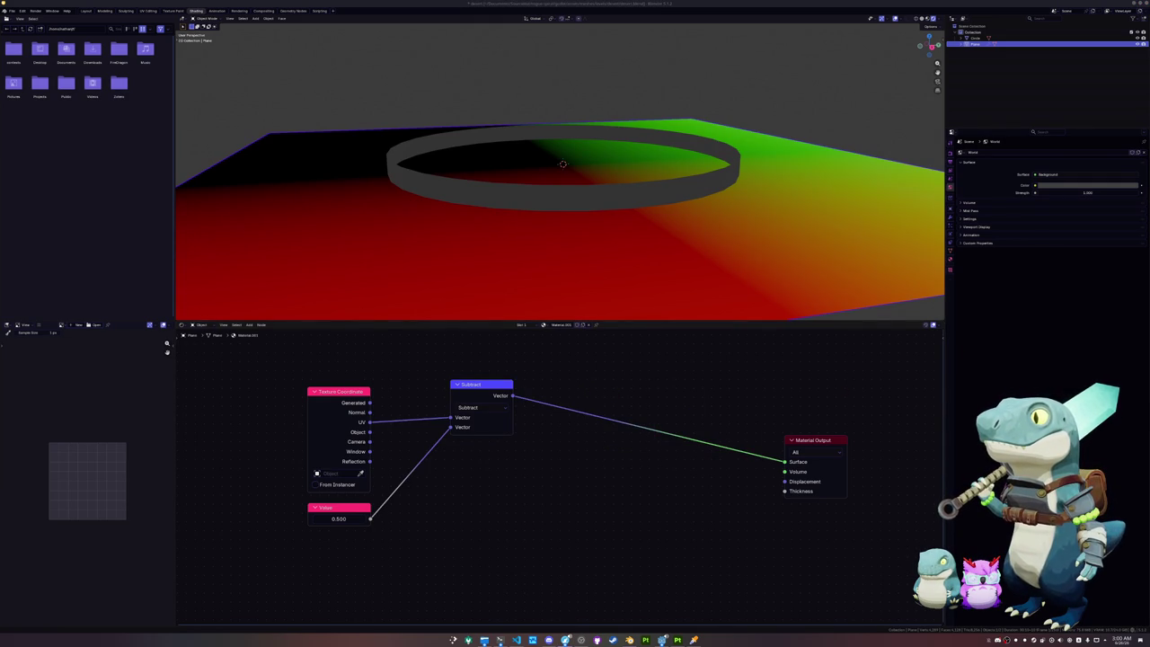
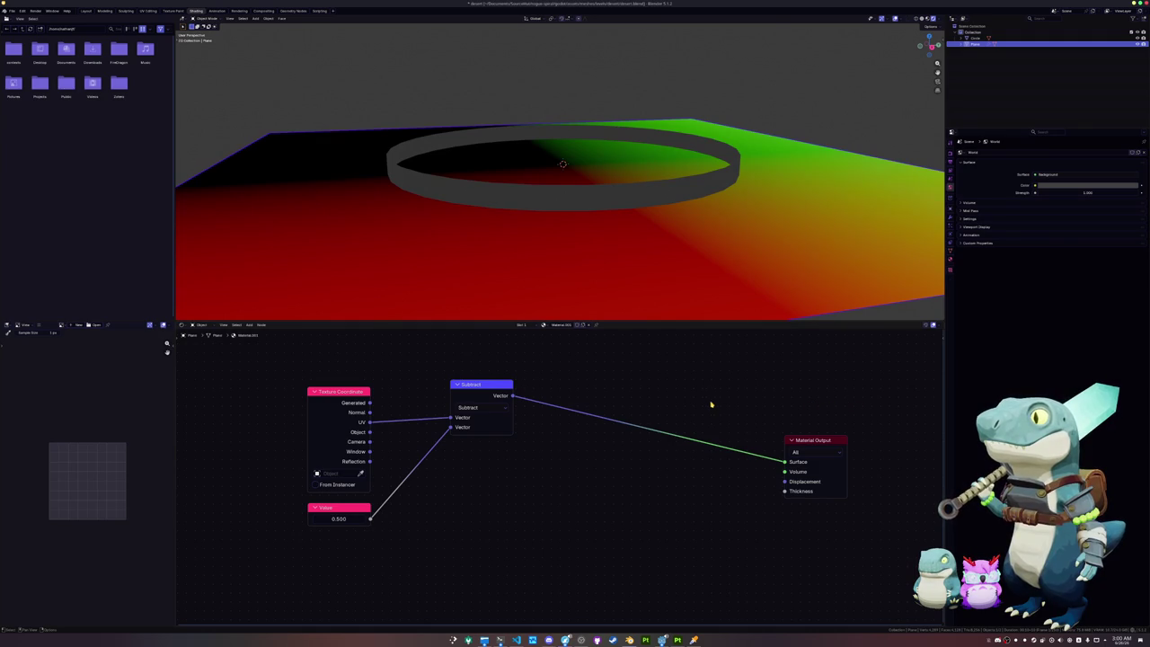
Step: Add a Map Range node with Smooth Step interpolation
{"action": "key", "text": "shift+a"}
{"action": "type", "text": "ma"}
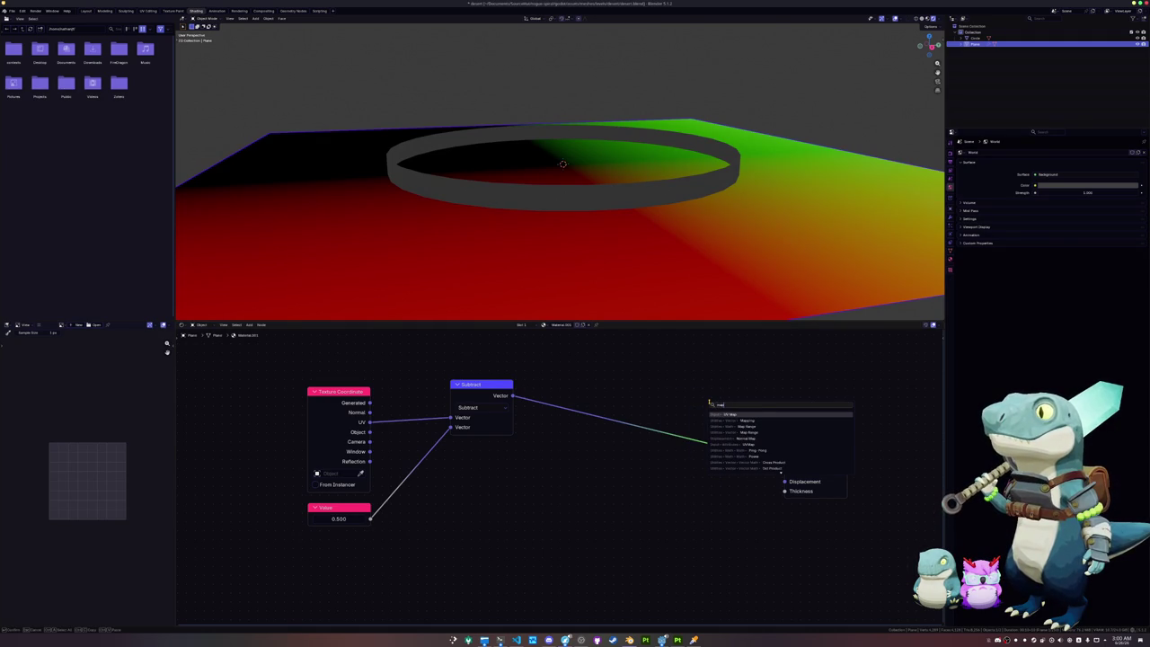
{"action": "type", "text": "p r"}
{"action": "key", "text": "Return"}
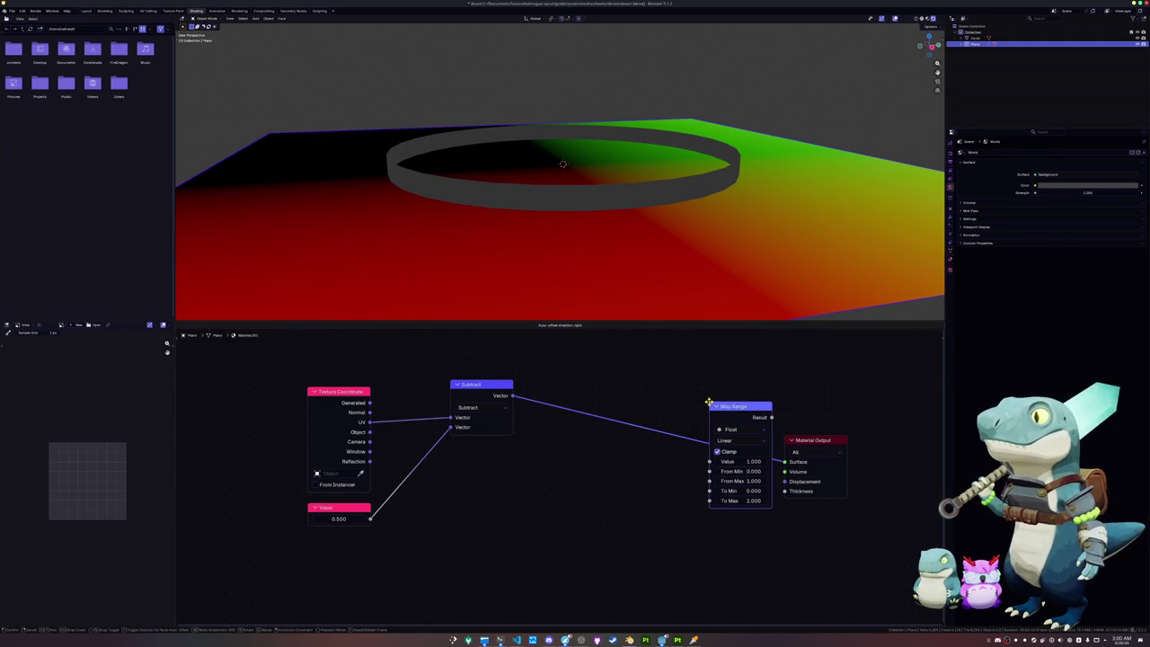
{"action": "left_click", "coordinate": [517, 436]}
{"action": "left_click", "coordinate": [548, 474]}
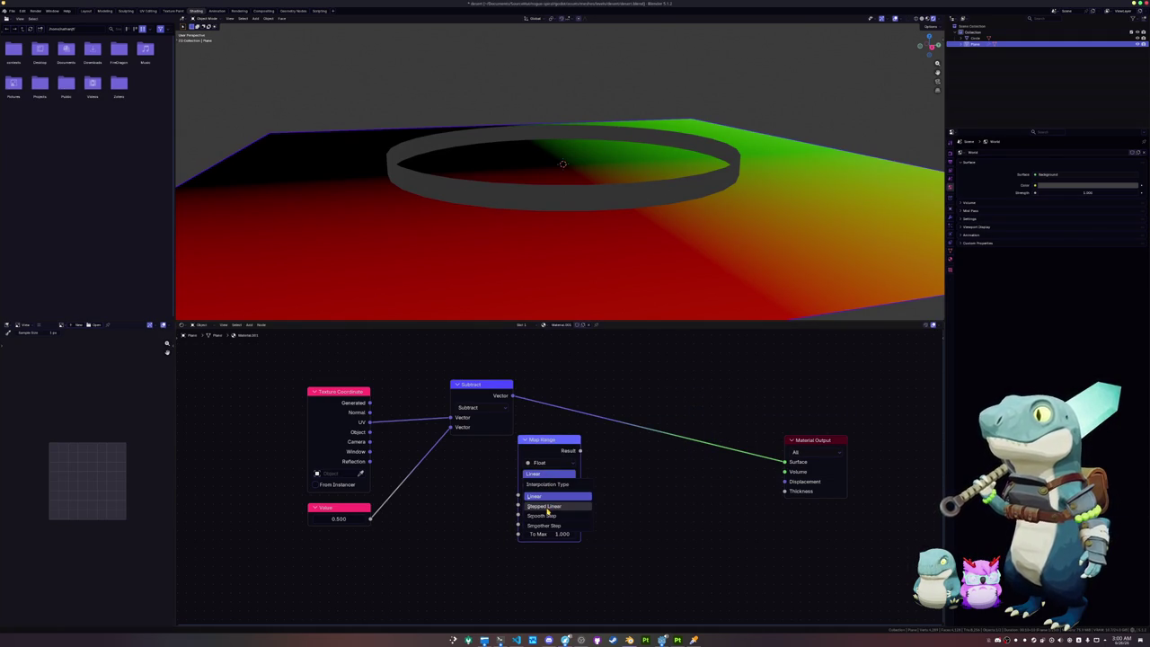
{"action": "left_click", "coordinate": [556, 517]}
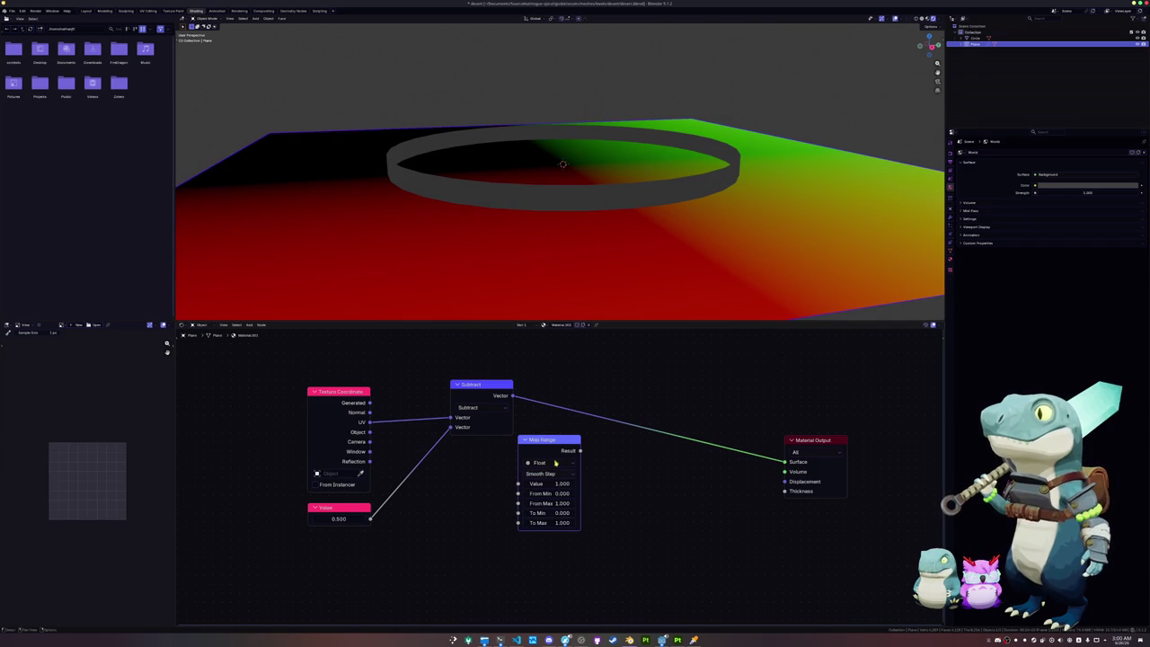
Step: Insert Map Range between Subtract and the output and lower From Max toward 0.7
{"action": "left_click_drag", "start_coordinate": [553, 450], "coordinate": [597, 386]}
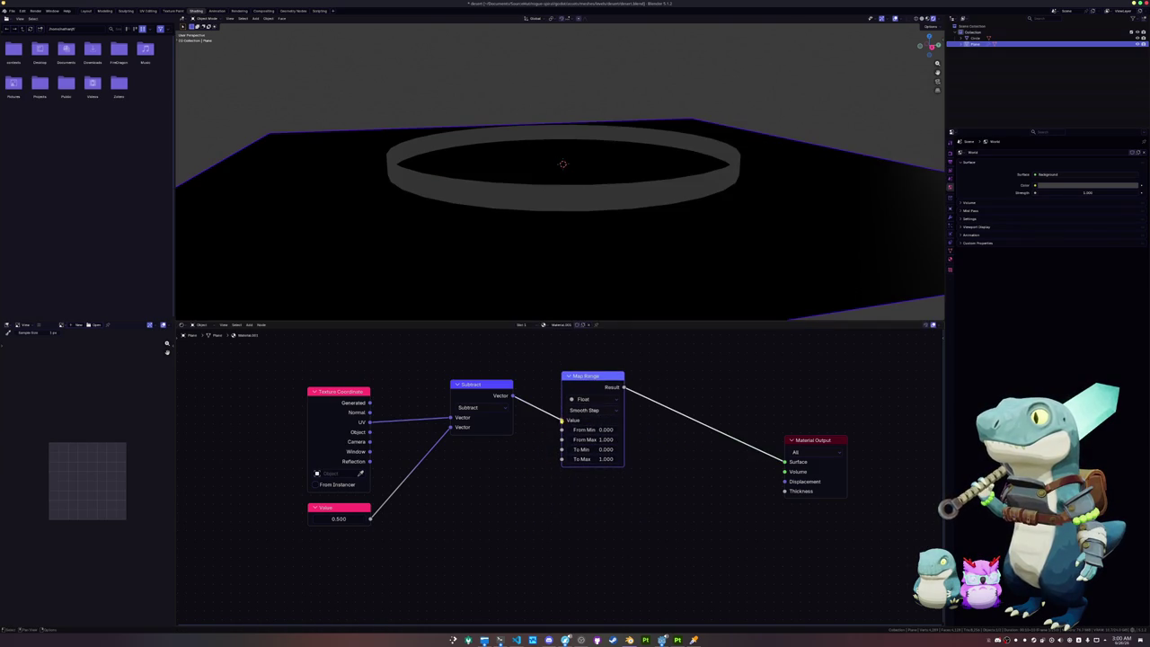
{"action": "key", "text": "Home"}
{"action": "left_click_drag", "start_coordinate": [598, 400], "coordinate": [589, 409]}
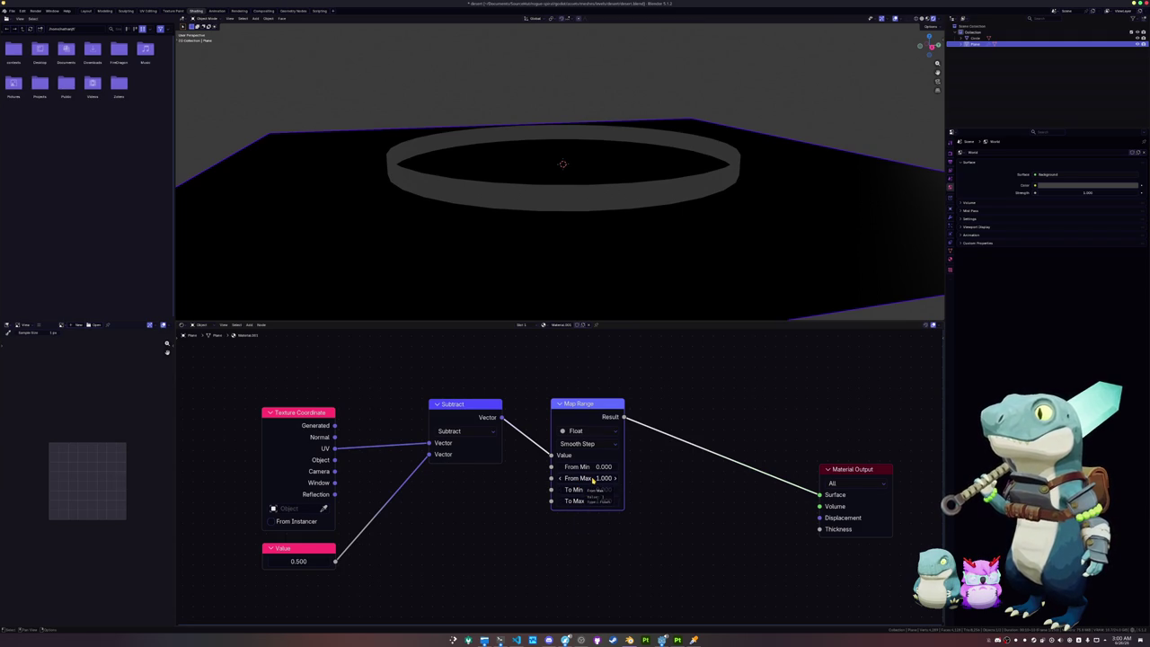
{"action": "left_click_drag", "start_coordinate": [591, 481], "coordinate": [566, 478]}
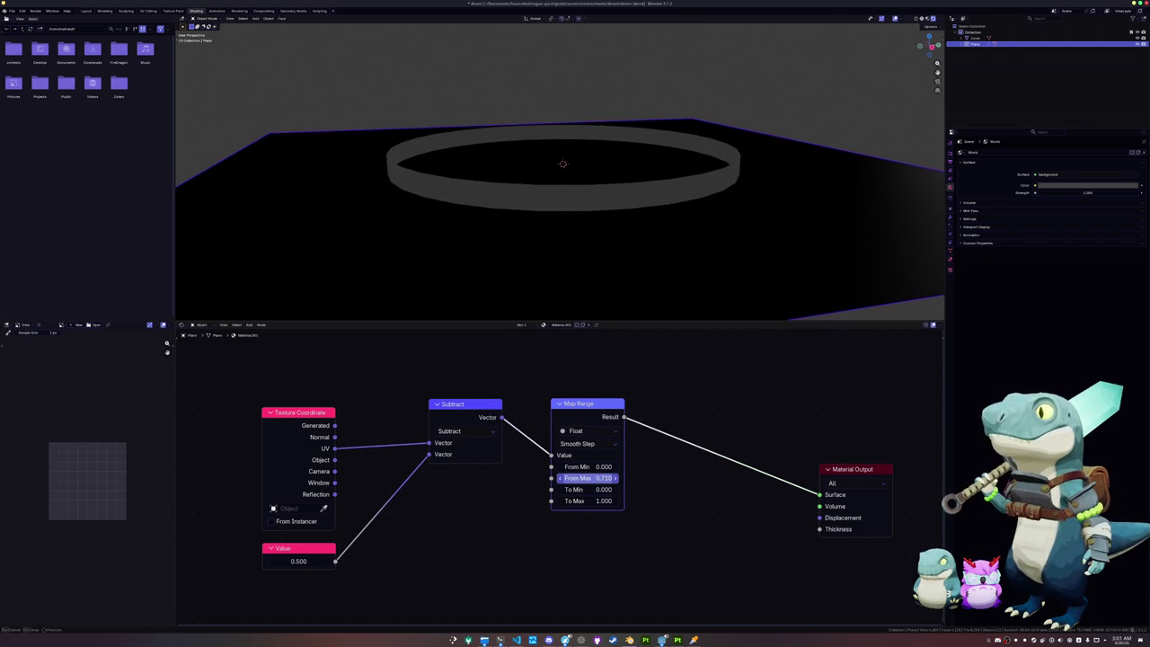
Step: Add a Length node between Subtract and Map Range
{"action": "mouse_move", "coordinate": [458, 404]}
{"action": "left_mouse_down"}
{"action": "mouse_move", "coordinate": [422, 411]}
{"action": "mouse_move", "coordinate": [503, 391]}
{"action": "left_mouse_up"}
{"action": "type", "text": "length"}
{"action": "key", "text": "Return"}
{"action": "left_click", "coordinate": [478, 366]}
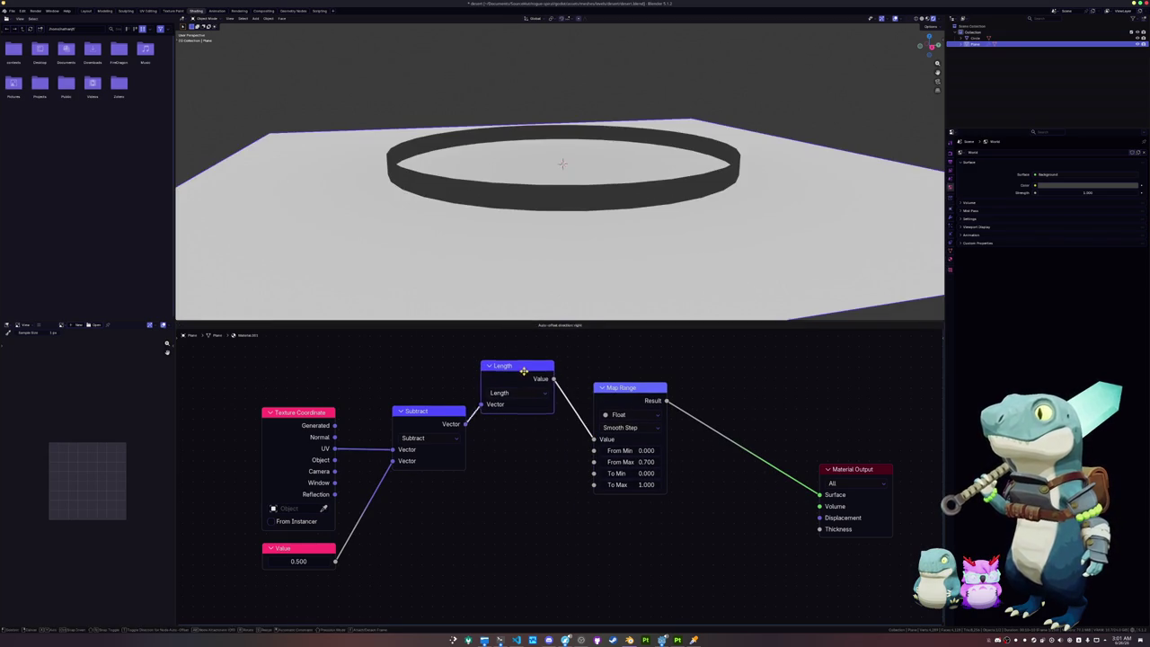
Step: Reposition the Length node and set Map Range From Max to 0.5
{"action": "left_click_drag", "start_coordinate": [544, 393], "coordinate": [566, 426]}
{"action": "mouse_move", "coordinate": [644, 462]}
{"action": "left_mouse_down"}
{"action": "mouse_move", "coordinate": [660, 462]}
{"action": "mouse_move", "coordinate": [638, 462]}
{"action": "left_mouse_up"}
{"action": "left_click", "coordinate": [643, 462]}
{"action": "type", "text": "0.500"}
{"action": "key", "text": "Return"}
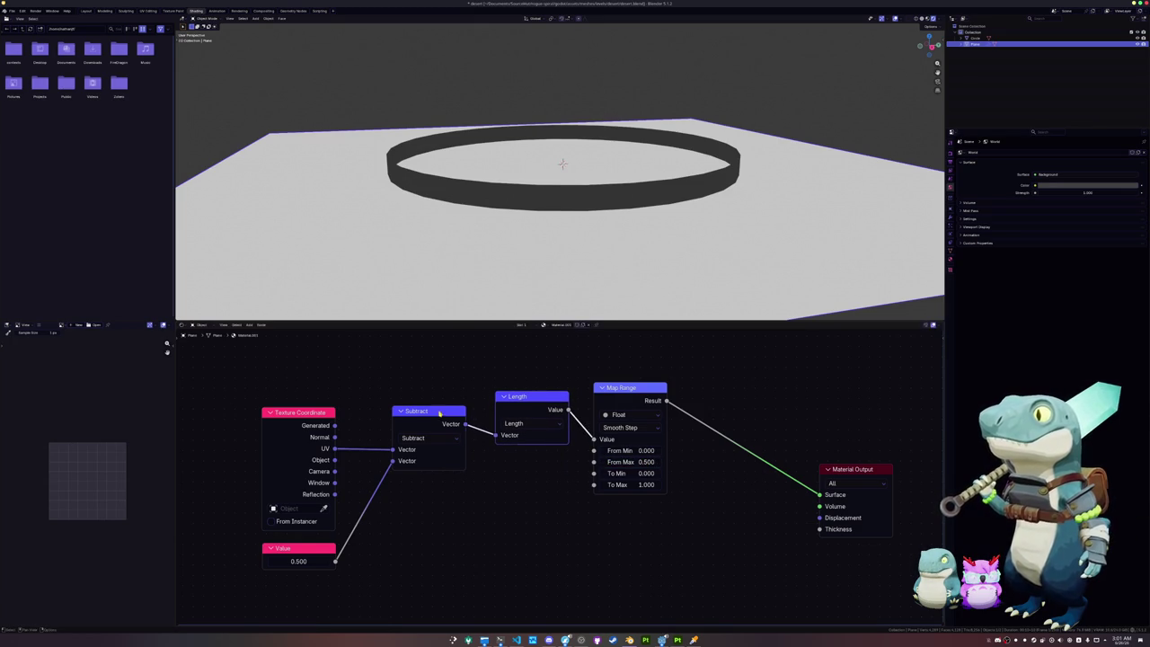
Step: Tidy the Subtract, Length and Map Range nodes and preview the Length output on the plane
{"action": "left_click_drag", "start_coordinate": [438, 409], "coordinate": [446, 394]}
{"action": "left_click_drag", "start_coordinate": [541, 402], "coordinate": [609, 395]}
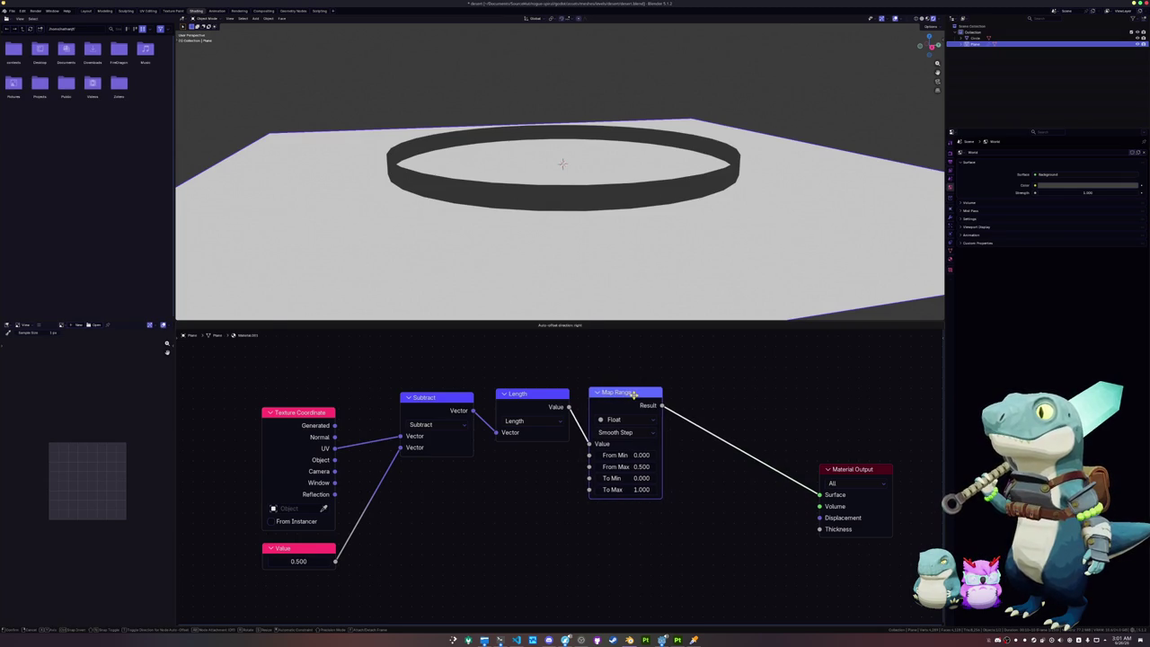
{"action": "left_click_drag", "start_coordinate": [610, 396], "coordinate": [608, 396]}
{"action": "scroll", "coordinate": [528, 413], "scroll_direction": "down", "scroll_amount": 1}
{"action": "middle_click_drag", "start_coordinate": [503, 269], "coordinate": [517, 254]}
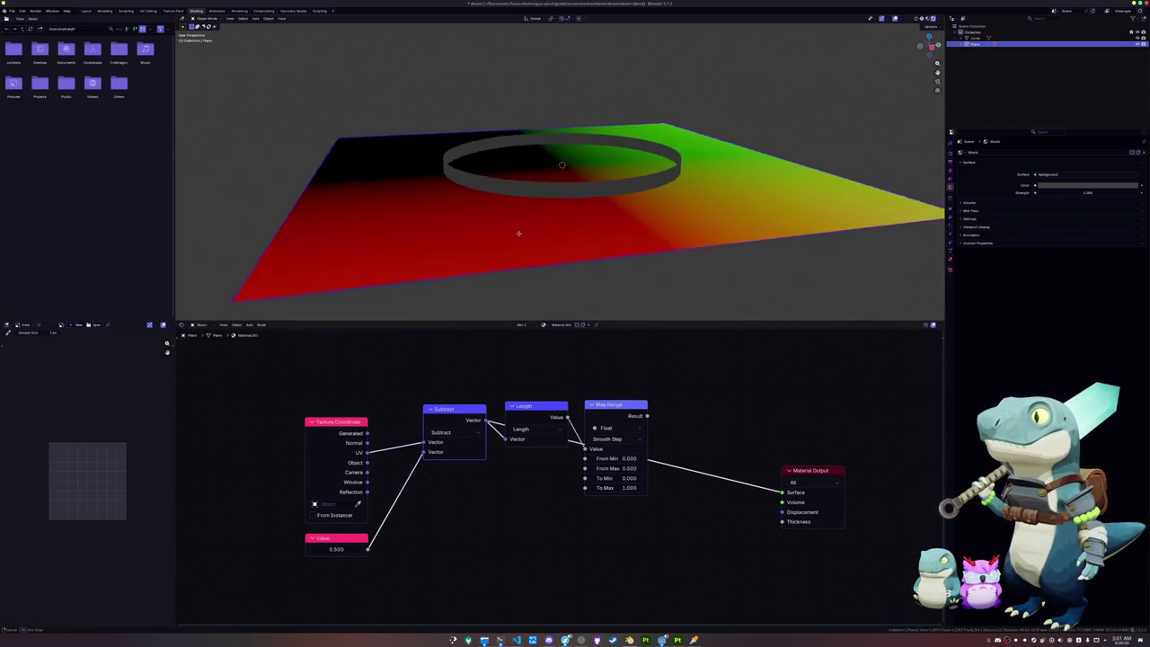
{"action": "left_click", "coordinate": [529, 407], "text": "ctrl+shift"}
{"action": "mouse_move", "coordinate": [608, 406]}
{"action": "left_mouse_down"}
{"action": "mouse_move", "coordinate": [622, 455]}
{"action": "mouse_move", "coordinate": [627, 422]}
{"action": "left_mouse_up"}
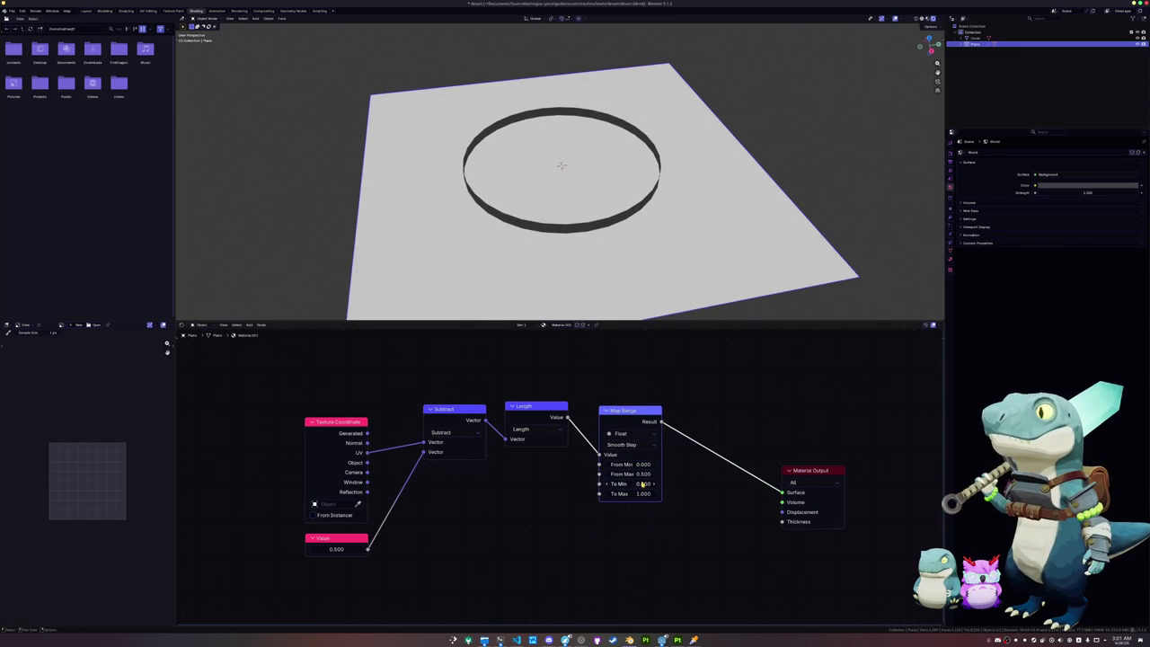
Step: Set Map Range From Min to 0.6 to produce a glowing disc
{"action": "mouse_move", "coordinate": [633, 463]}
{"action": "left_mouse_down"}
{"action": "mouse_move", "coordinate": [645, 464]}
{"action": "mouse_move", "coordinate": [632, 464]}
{"action": "left_mouse_up"}
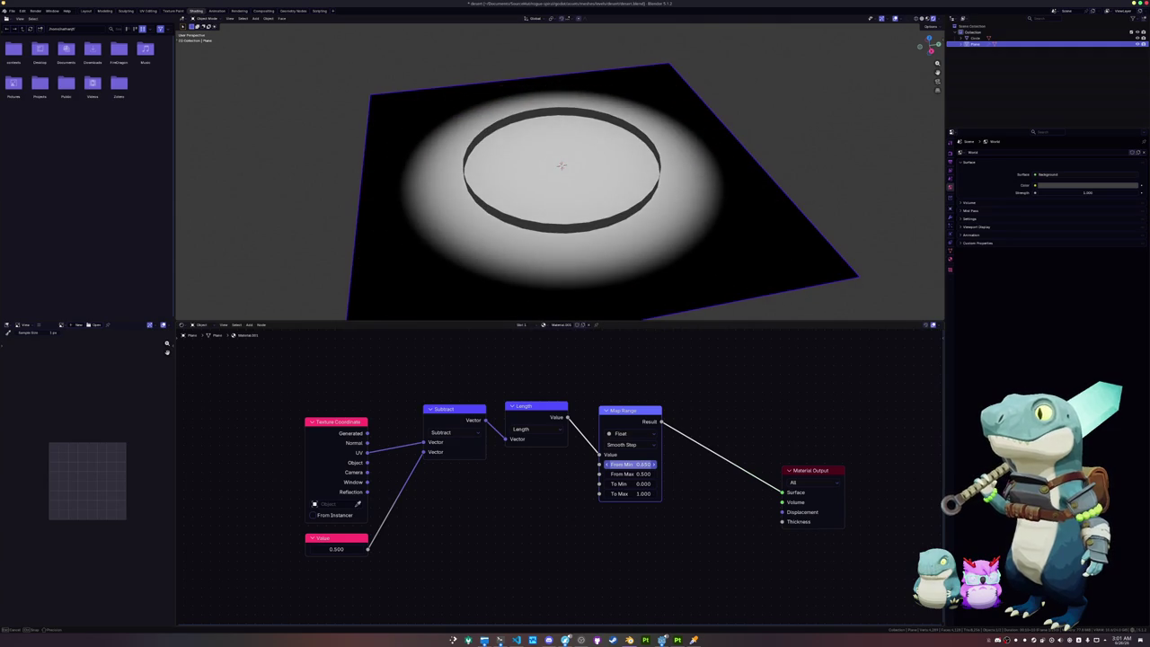
{"action": "left_click", "coordinate": [632, 464]}
{"action": "type", "text": ".5"}
{"action": "key", "text": "Return"}
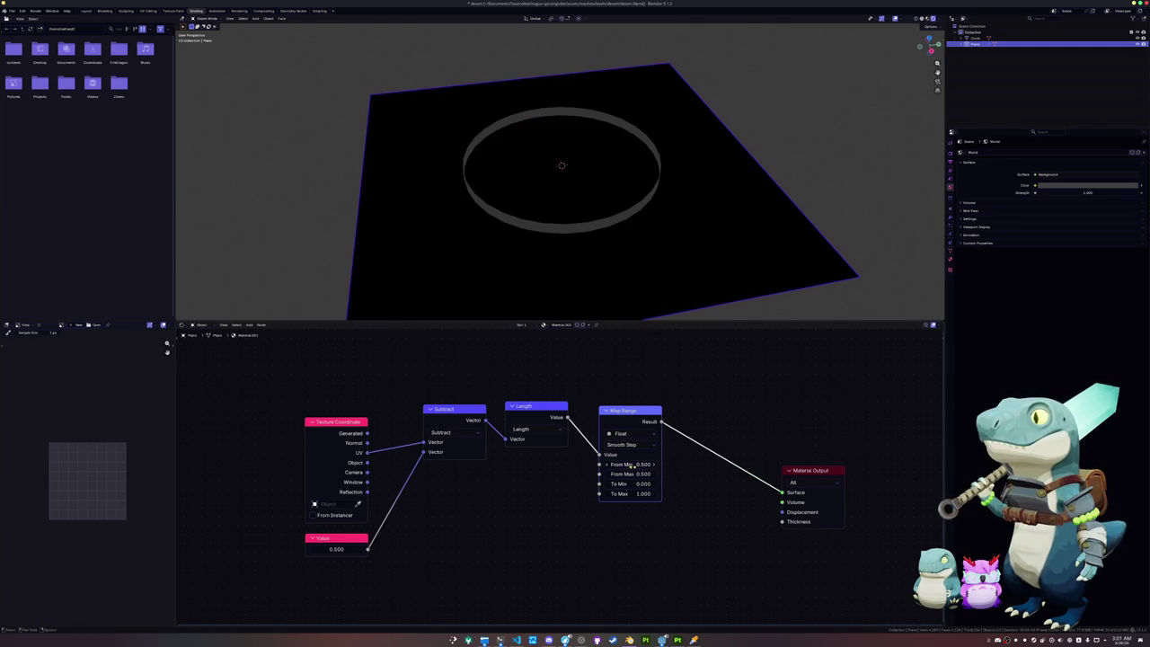
{"action": "left_click_drag", "start_coordinate": [632, 465], "coordinate": [635, 463]}
{"action": "left_click", "coordinate": [635, 464]}
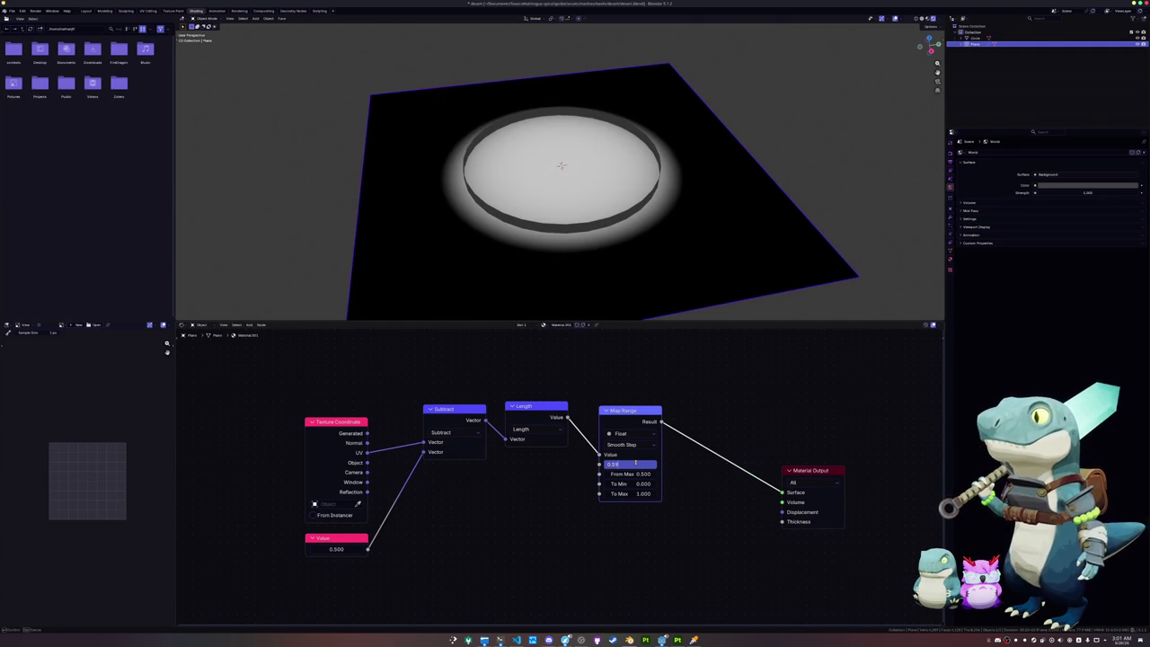
{"action": "key", "text": "Return"}
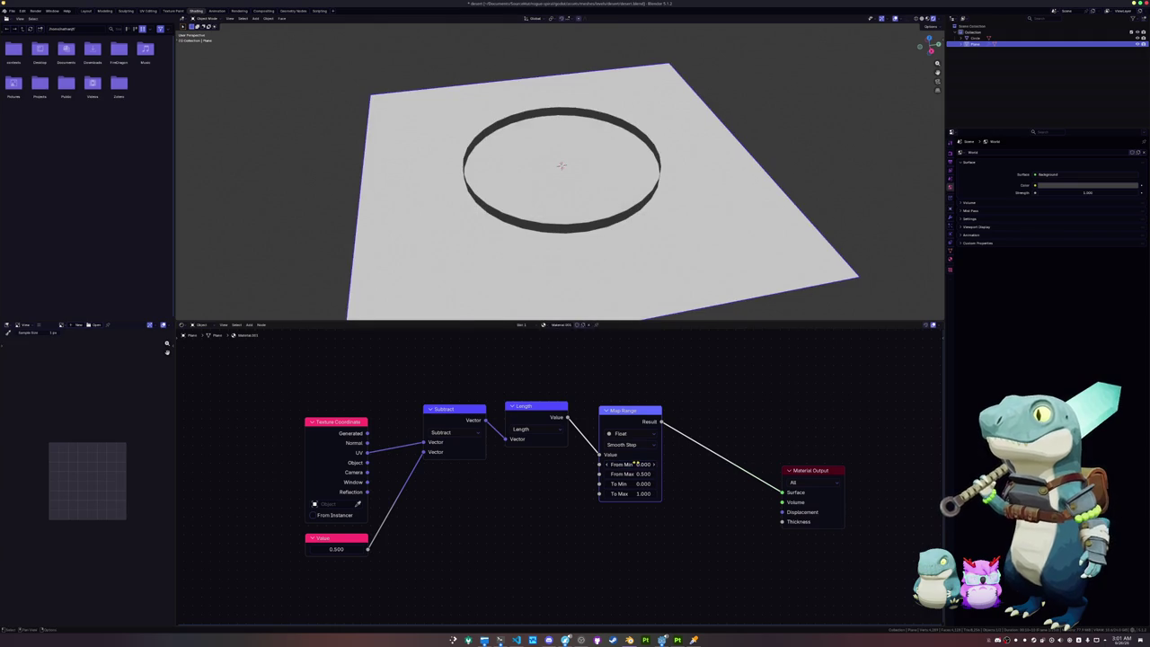
{"action": "left_click", "coordinate": [635, 463]}
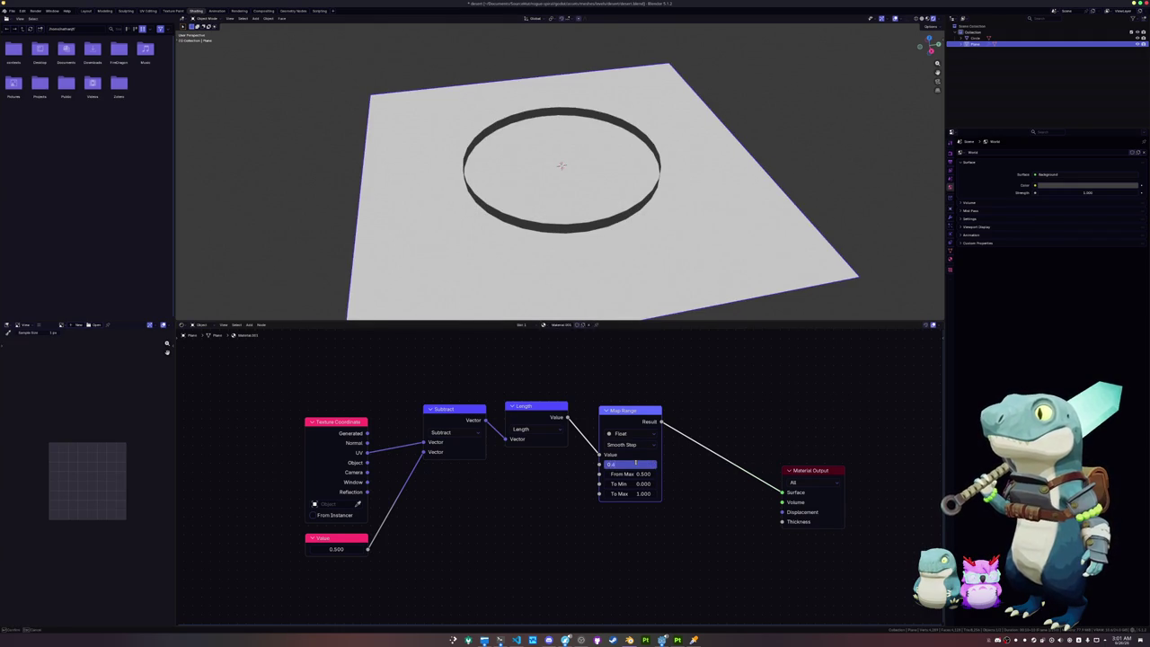
{"action": "type", "text": ".6"}
{"action": "key", "text": "Return"}
Step: Orbit the viewport to inspect the disc and save the file
{"action": "middle_click_drag", "start_coordinate": [569, 248], "coordinate": [608, 272]}
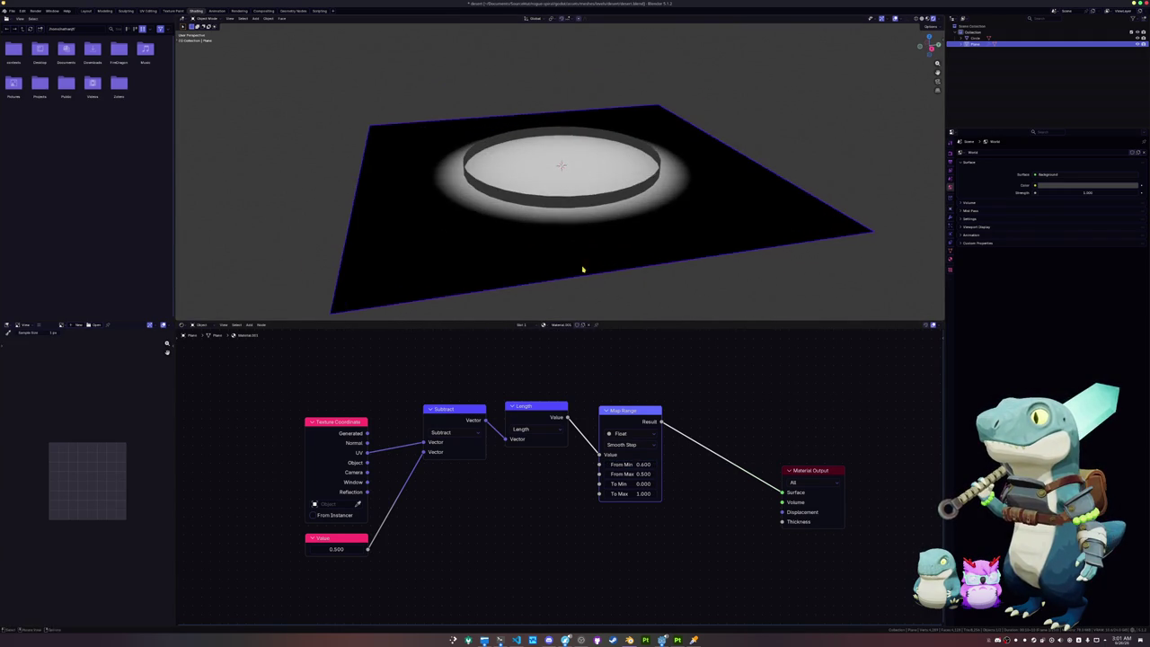
{"action": "key", "text": "ctrl+s"}
{"action": "middle_click_drag", "start_coordinate": [561, 373], "coordinate": [590, 312]}
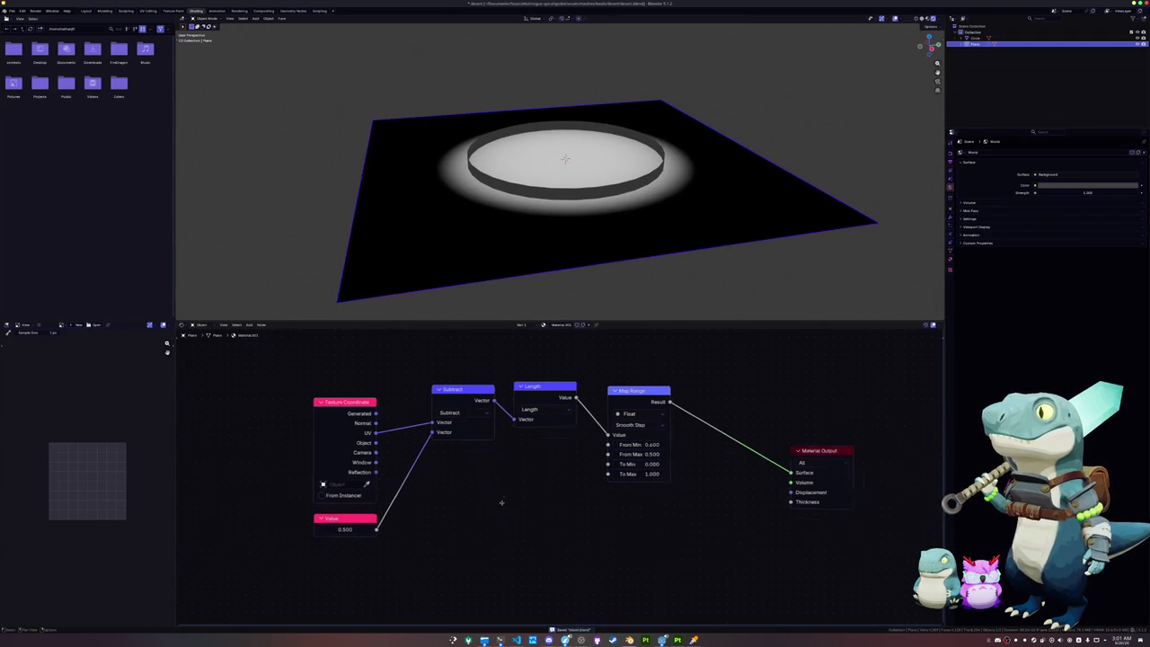
{"action": "key", "text": "shift+a"}
Step: Add a Noise Texture and preview its cloudy noise on the plane
{"action": "type", "text": "noise"}
{"action": "key", "text": "Return"}
{"action": "left_click", "coordinate": [600, 572]}
{"action": "left_click", "coordinate": [640, 480], "text": "ctrl+shift"}
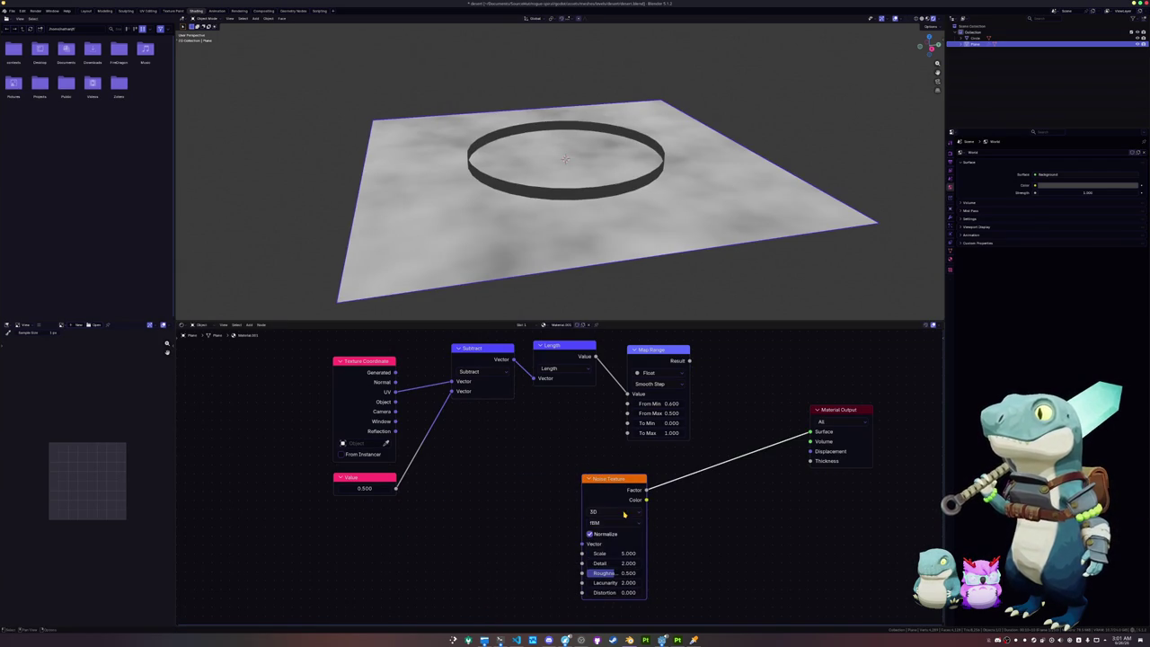
{"action": "left_click", "coordinate": [620, 522]}
{"action": "middle_click_drag", "start_coordinate": [620, 525], "coordinate": [654, 488]}
Step: Add an unconnected White Noise Texture node beside the Noise Texture
{"action": "left_click_drag", "start_coordinate": [615, 506], "coordinate": [512, 499]}
{"action": "key", "text": "Escape"}
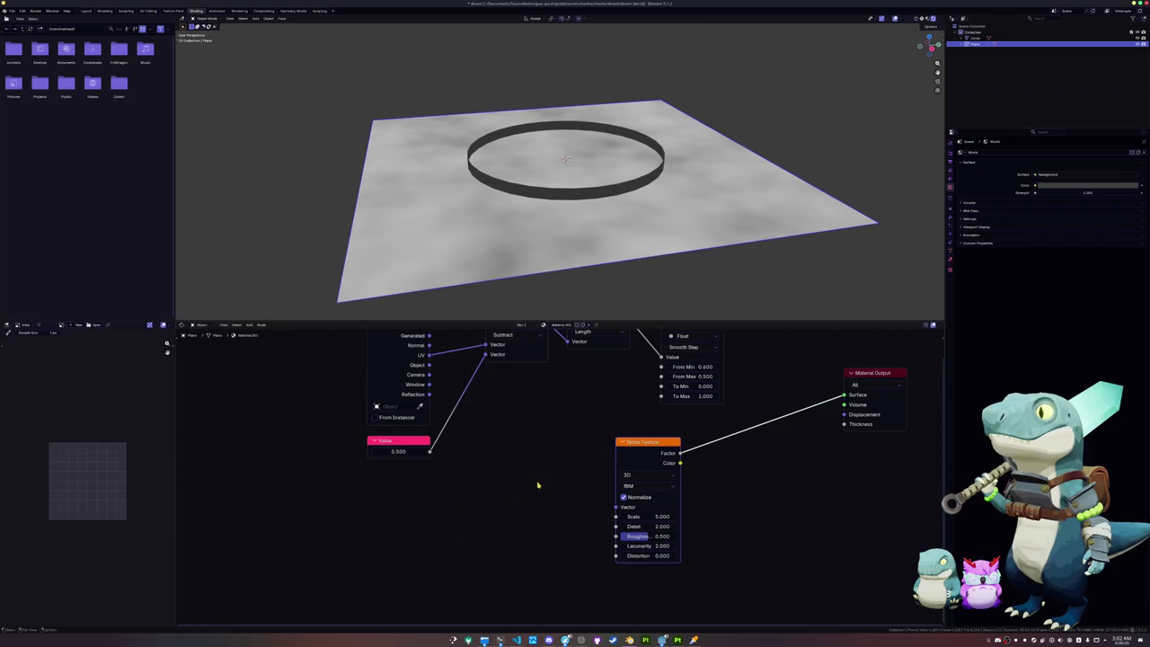
{"action": "left_click_drag", "start_coordinate": [615, 507], "coordinate": [496, 485]}
{"action": "type", "text": "noise"}
{"action": "key", "text": "Down"}
{"action": "key", "text": "Return"}
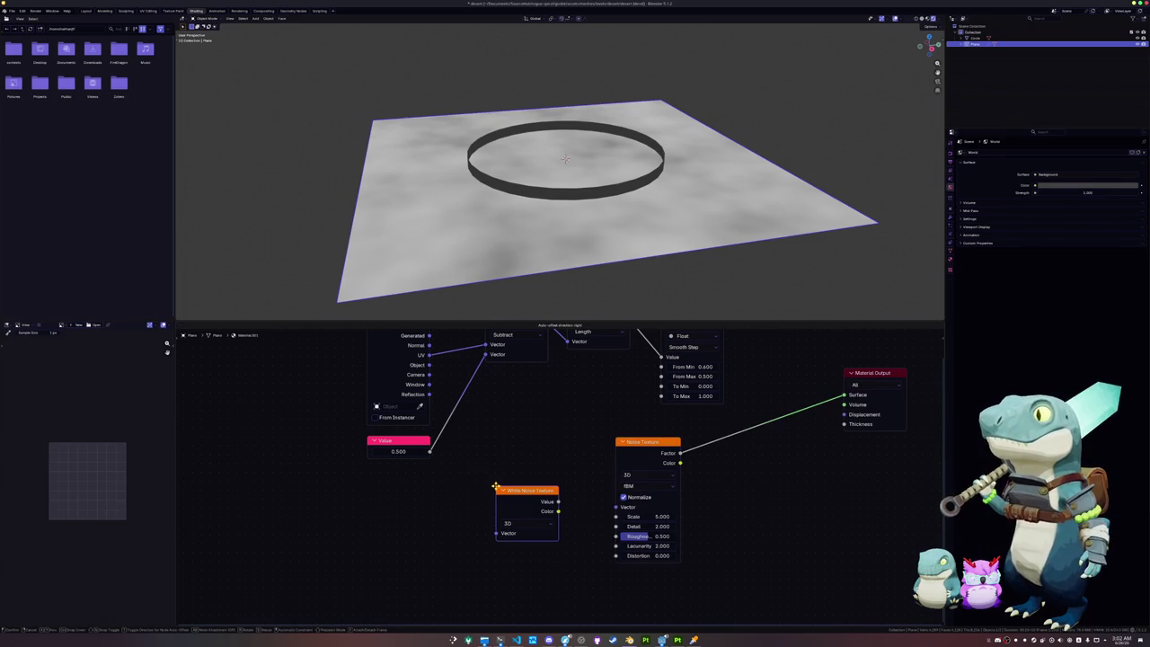
{"action": "left_click", "coordinate": [478, 489]}
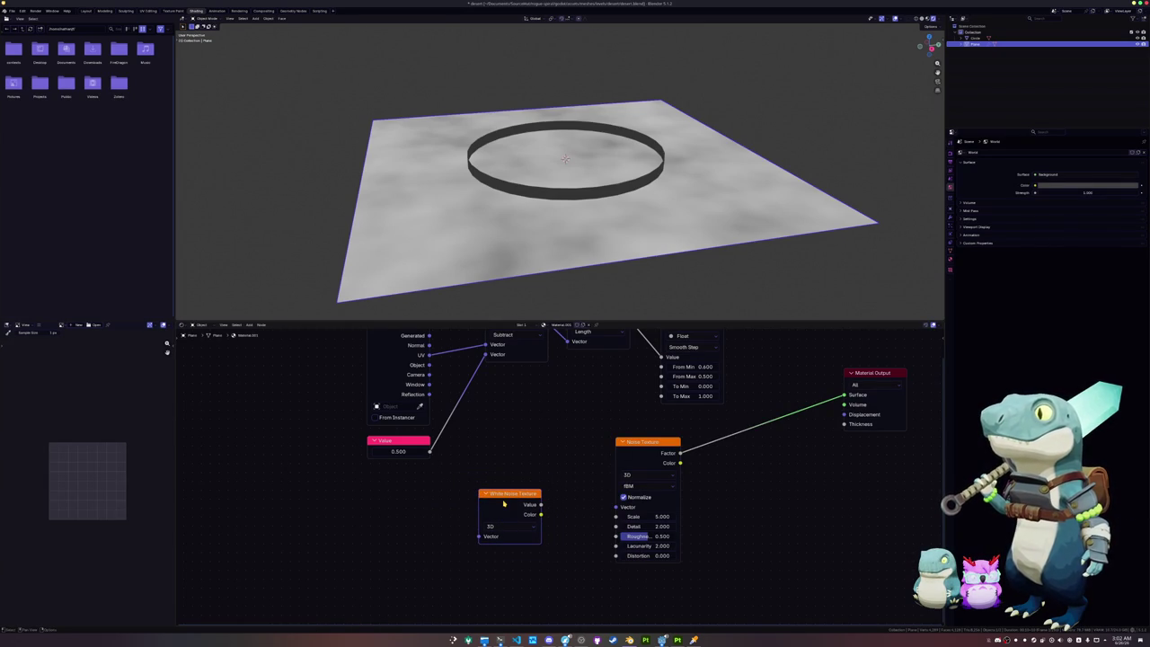
{"action": "left_click", "coordinate": [637, 485]}
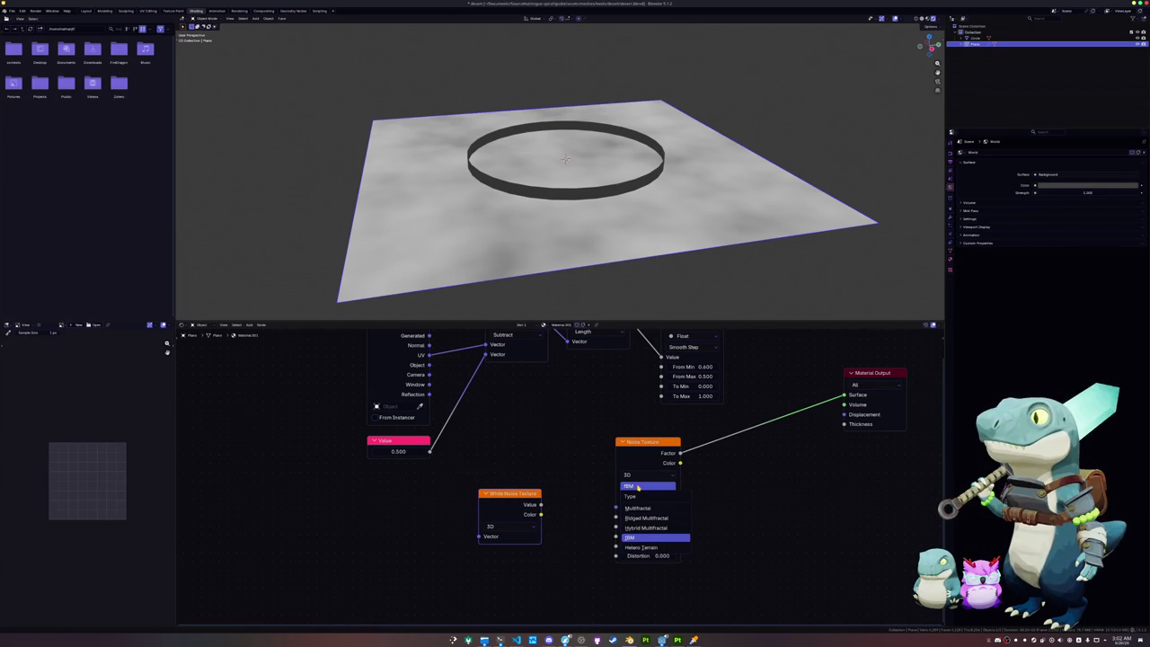
{"action": "left_click", "coordinate": [637, 486]}
{"action": "left_click_drag", "start_coordinate": [616, 508], "coordinate": [572, 500]}
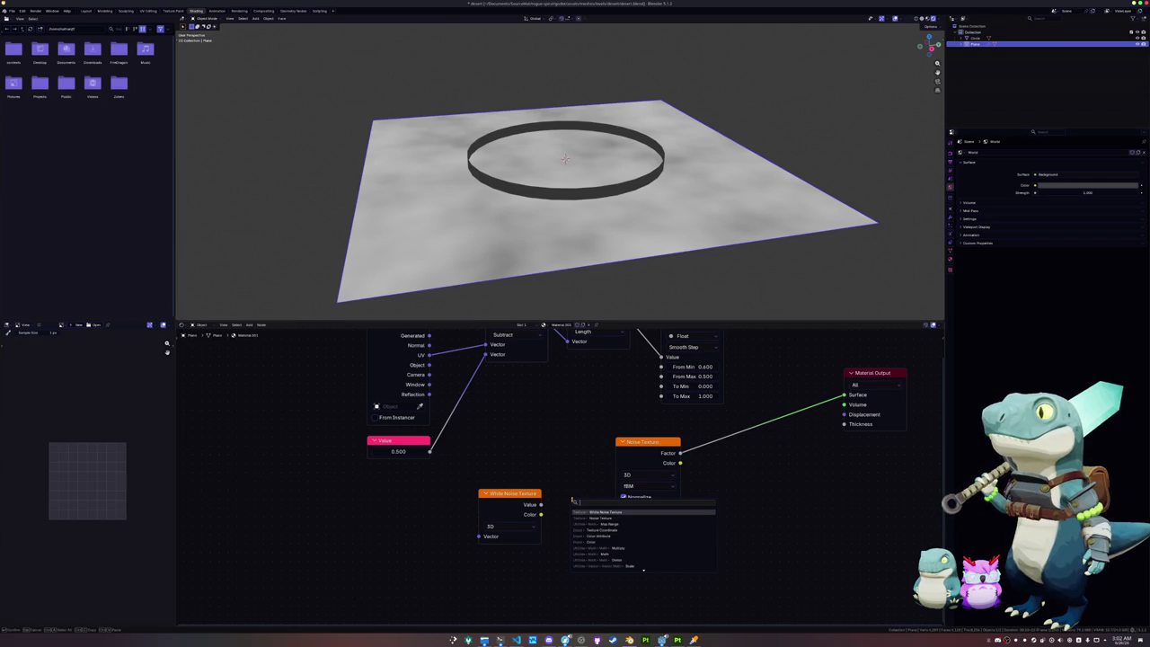
{"action": "key", "text": "Escape"}
{"action": "key", "text": "shift+a"}
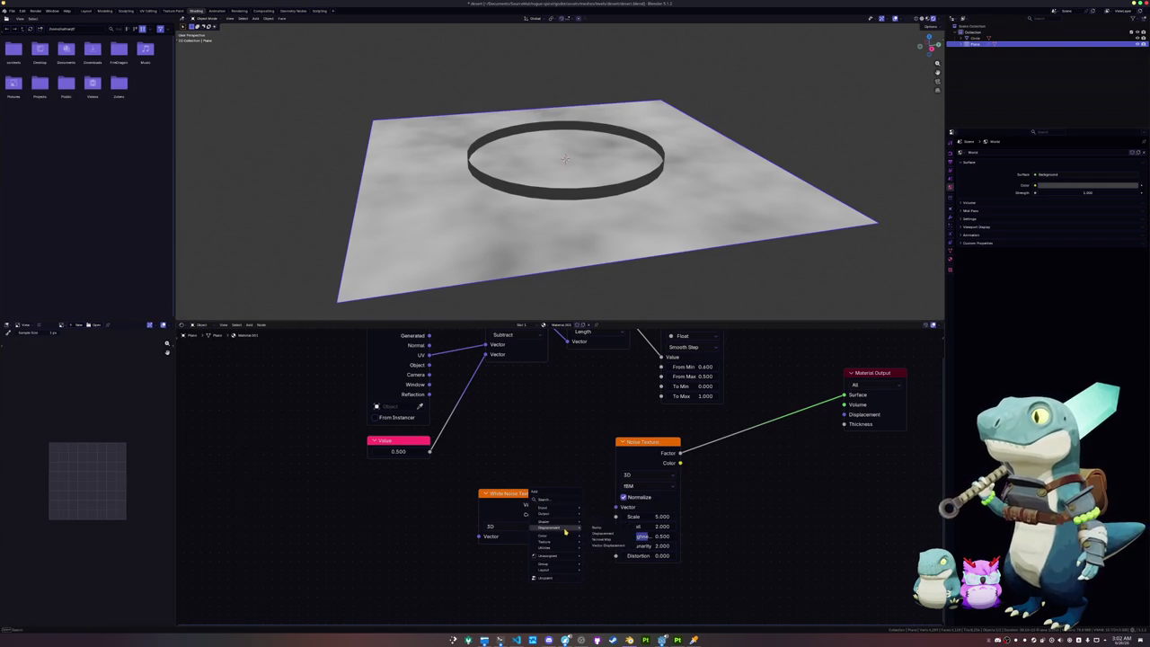
{"action": "mouse_move", "coordinate": [544, 540]}
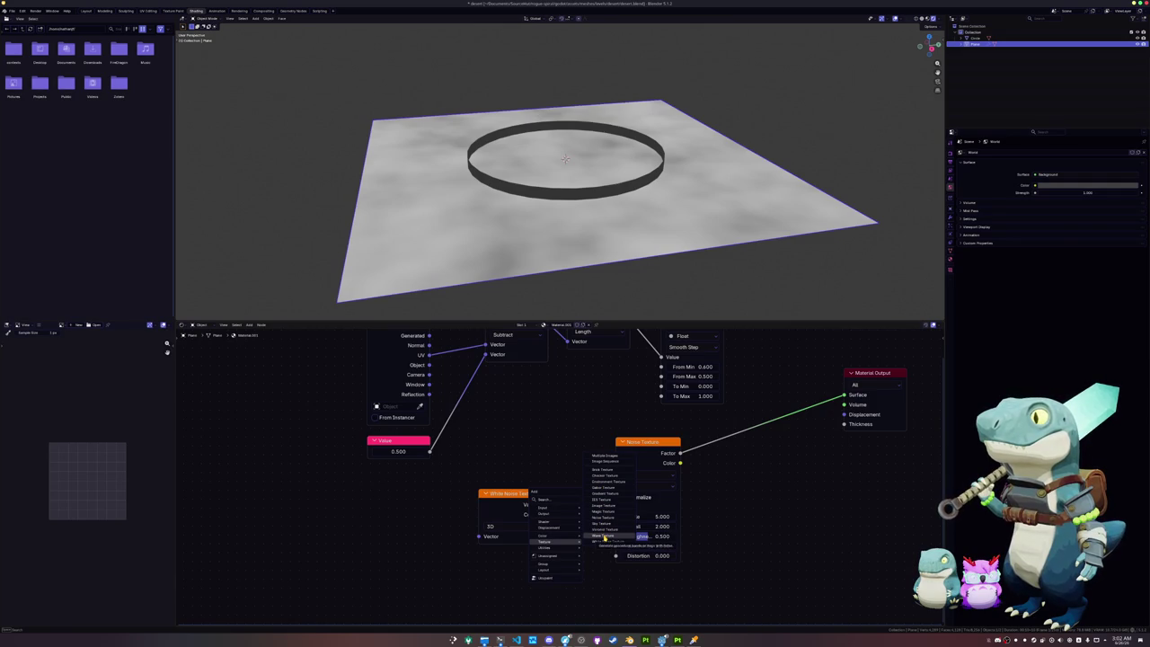
Step: Add a Wave Texture and chain Noise Texture into Wave Texture into the output
{"action": "left_click", "coordinate": [603, 537]}
{"action": "left_click", "coordinate": [737, 459]}
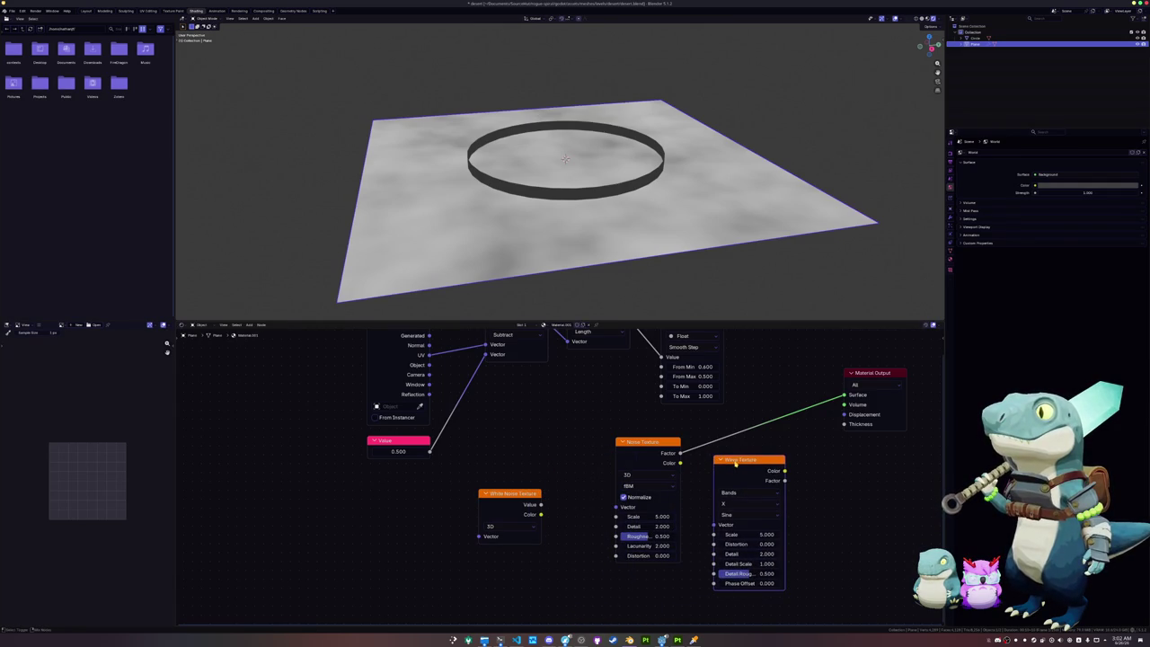
{"action": "middle_click_drag", "start_coordinate": [737, 459], "coordinate": [728, 448]}
{"action": "left_click_drag", "start_coordinate": [642, 431], "coordinate": [583, 437]}
{"action": "left_click_drag", "start_coordinate": [719, 448], "coordinate": [581, 458]}
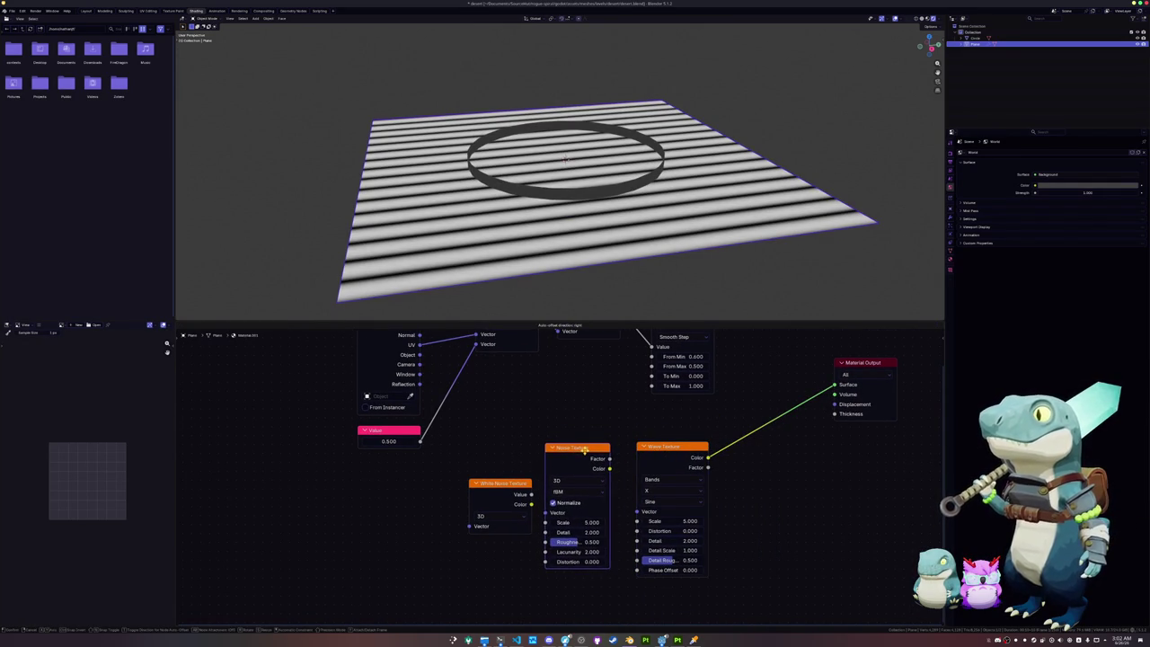
{"action": "left_click_drag", "start_coordinate": [499, 484], "coordinate": [426, 487]}
{"action": "mouse_move", "coordinate": [575, 449]}
{"action": "left_mouse_down"}
{"action": "mouse_move", "coordinate": [550, 455]}
{"action": "mouse_move", "coordinate": [636, 512]}
{"action": "left_mouse_up"}
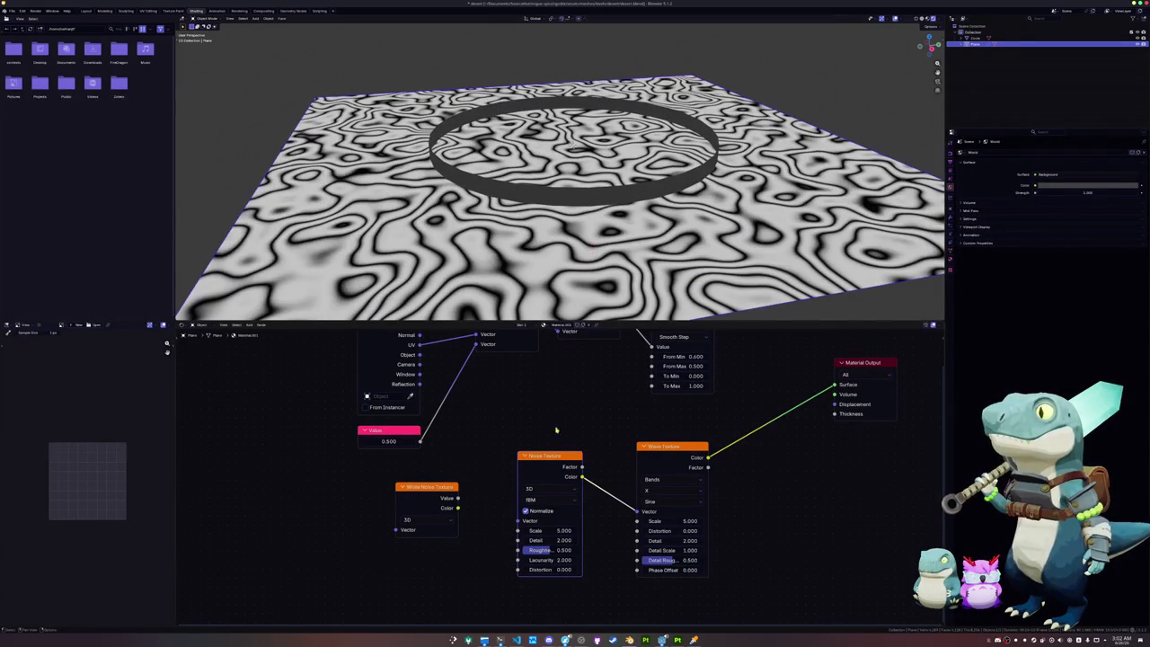
{"action": "left_click_drag", "start_coordinate": [556, 464], "coordinate": [533, 464]}
{"action": "left_click_drag", "start_coordinate": [443, 505], "coordinate": [427, 514]}
{"action": "left_click_drag", "start_coordinate": [635, 511], "coordinate": [611, 489]}
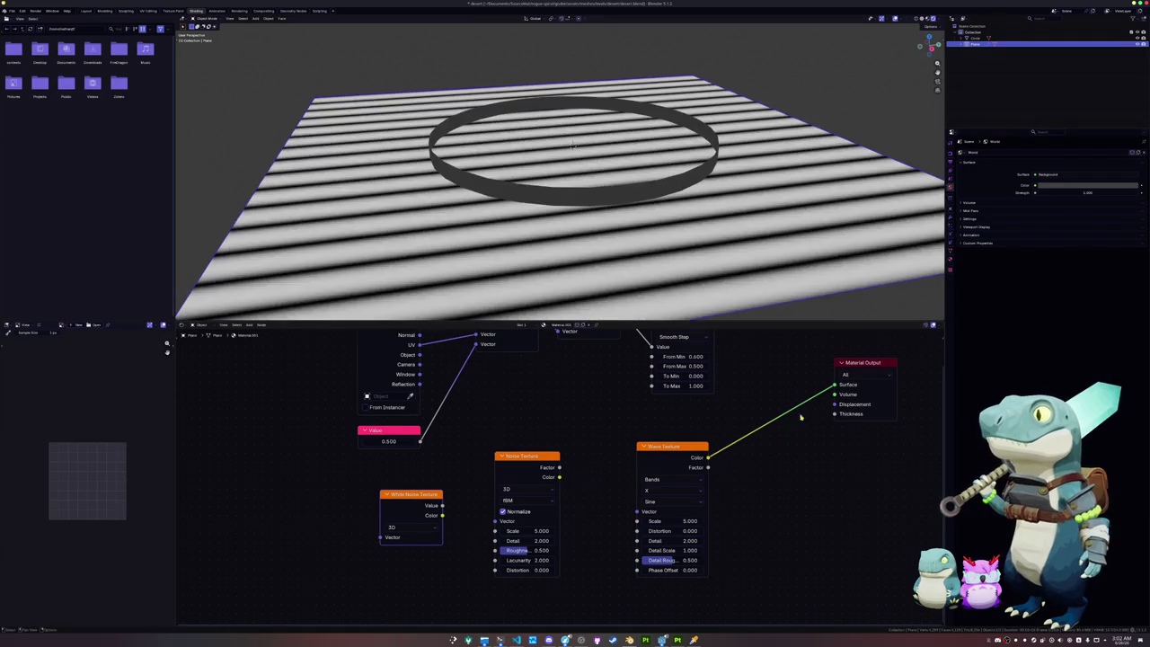
{"action": "left_click_drag", "start_coordinate": [834, 385], "coordinate": [781, 417]}
{"action": "left_click_drag", "start_coordinate": [532, 458], "coordinate": [673, 447]}
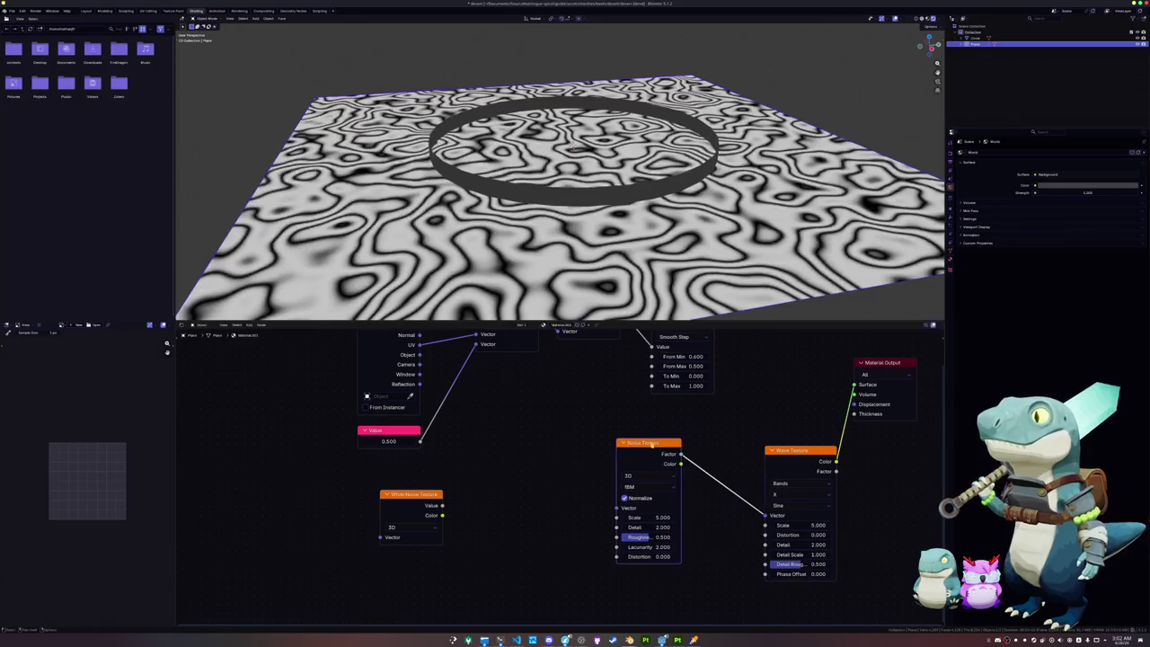
{"action": "left_click_drag", "start_coordinate": [782, 441], "coordinate": [717, 440]}
Step: Connect the Texture Coordinate UV output to the Noise Texture Vector input
{"action": "scroll", "coordinate": [571, 480], "scroll_direction": "up", "scroll_amount": 1}
{"action": "middle_click_drag", "start_coordinate": [574, 225], "coordinate": [618, 263]}
{"action": "scroll", "coordinate": [618, 263], "scroll_direction": "up", "scroll_amount": 2}
{"action": "scroll", "coordinate": [618, 263], "scroll_direction": "up", "scroll_amount": 2}
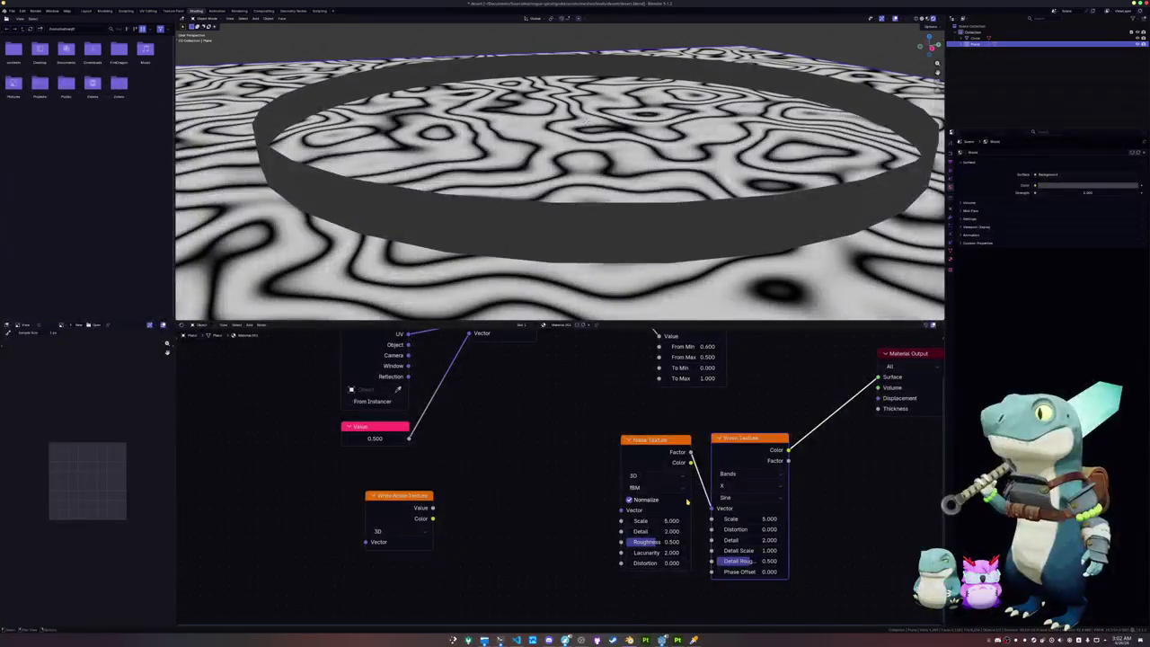
{"action": "middle_click_drag", "start_coordinate": [430, 412], "coordinate": [420, 442]}
{"action": "mouse_move", "coordinate": [401, 364]}
{"action": "left_mouse_down"}
{"action": "mouse_move", "coordinate": [612, 539]}
{"action": "mouse_move", "coordinate": [614, 530]}
{"action": "left_mouse_up"}
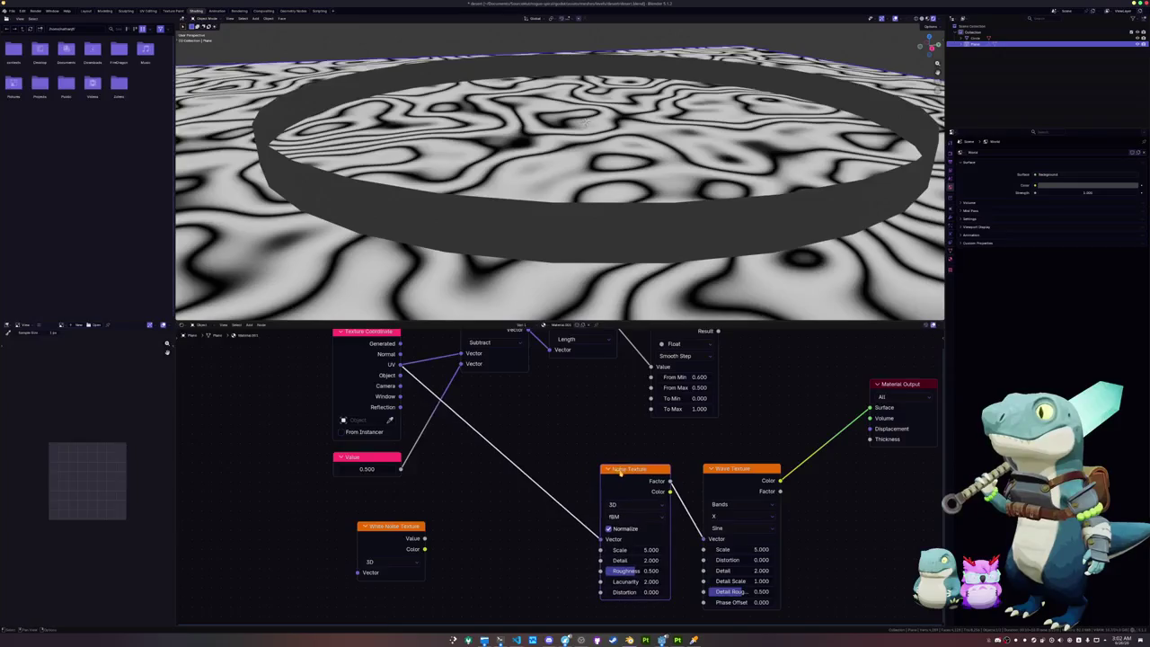
{"action": "scroll", "coordinate": [461, 497], "scroll_direction": "down", "scroll_amount": 1}
Step: Insert a Mapping node on the link between UV and the Noise Texture
{"action": "key", "text": "shift+a"}
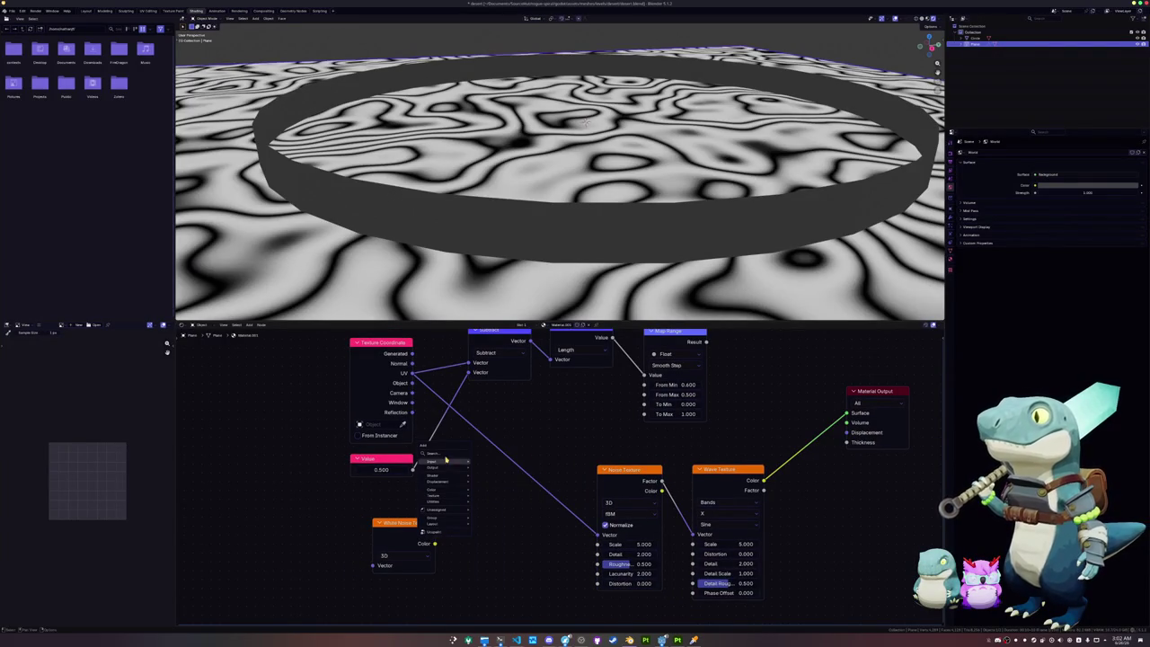
{"action": "left_click", "coordinate": [446, 458]}
{"action": "type", "text": "mapping"}
{"action": "key", "text": "Return"}
{"action": "left_click", "coordinate": [498, 447]}
{"action": "left_click_drag", "start_coordinate": [498, 447], "coordinate": [521, 482]}
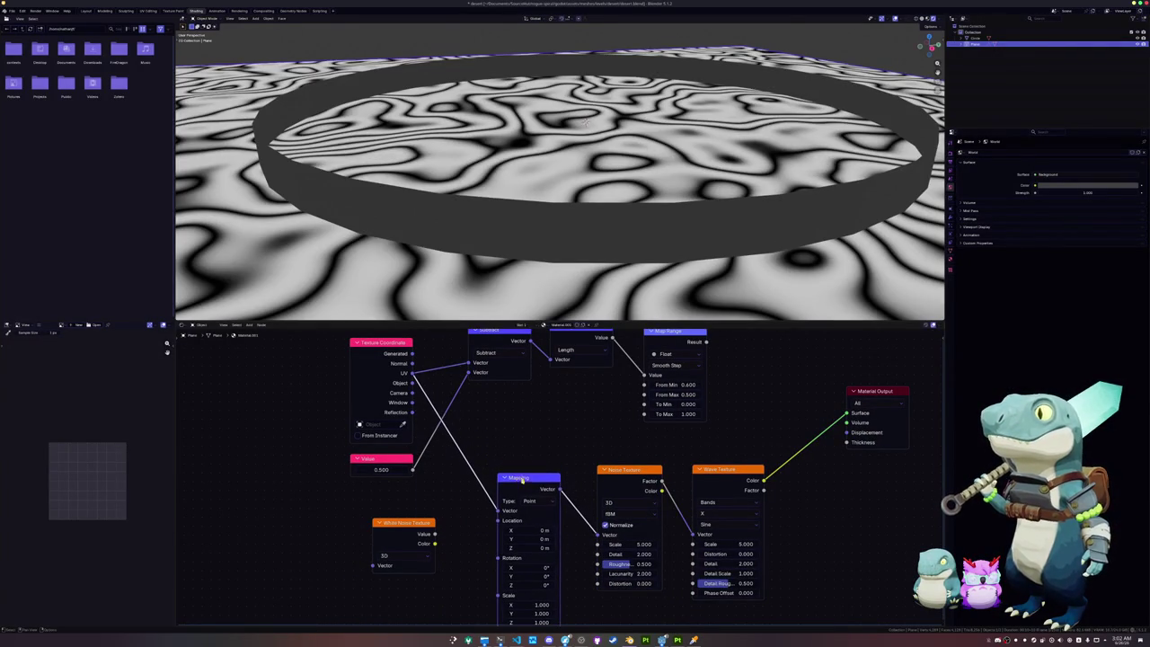
{"action": "mouse_move", "coordinate": [564, 269]}
{"action": "middle_mouse_down"}
{"action": "mouse_move", "coordinate": [558, 255]}
{"action": "mouse_move", "coordinate": [535, 301]}
{"action": "middle_mouse_up"}
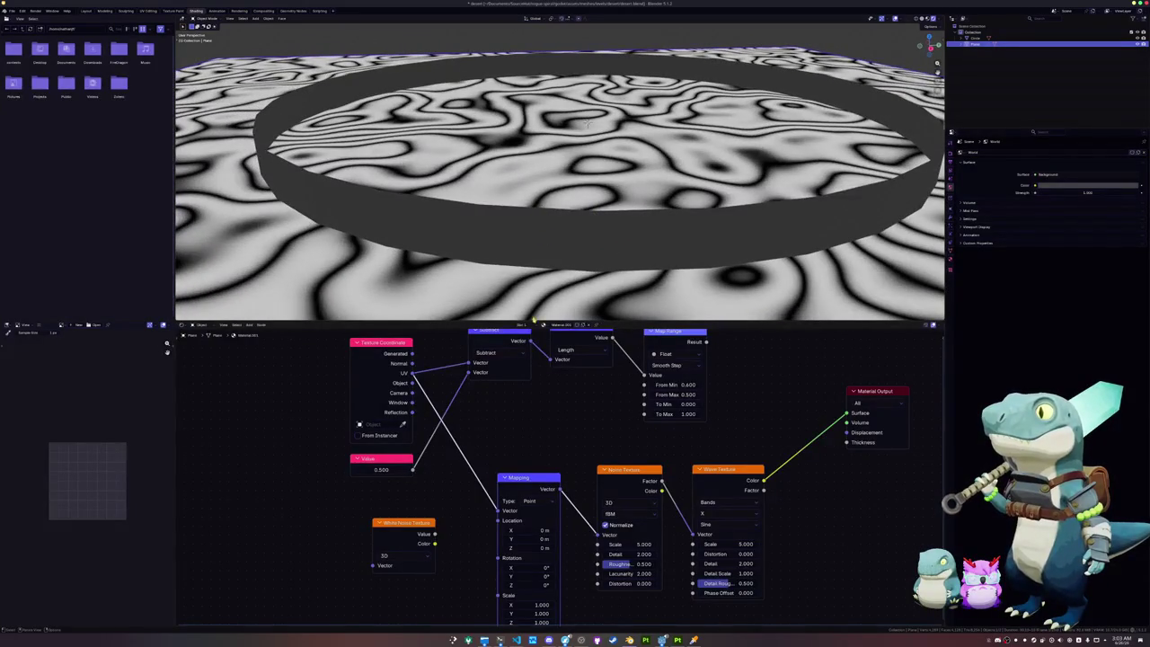
{"action": "left_click_drag", "start_coordinate": [516, 478], "coordinate": [519, 472]}
{"action": "scroll", "coordinate": [578, 244], "scroll_direction": "down", "scroll_amount": 2}
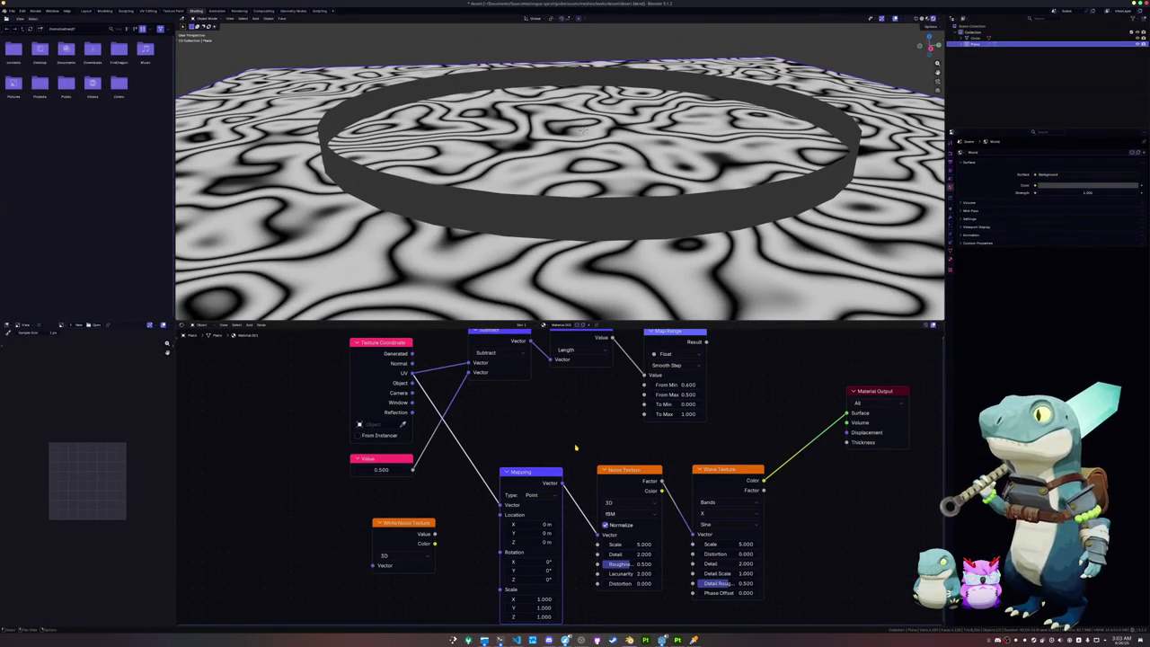
{"action": "mouse_move", "coordinate": [709, 467]}
{"action": "left_mouse_down"}
{"action": "mouse_move", "coordinate": [697, 467]}
{"action": "mouse_move", "coordinate": [784, 499]}
{"action": "left_mouse_up"}
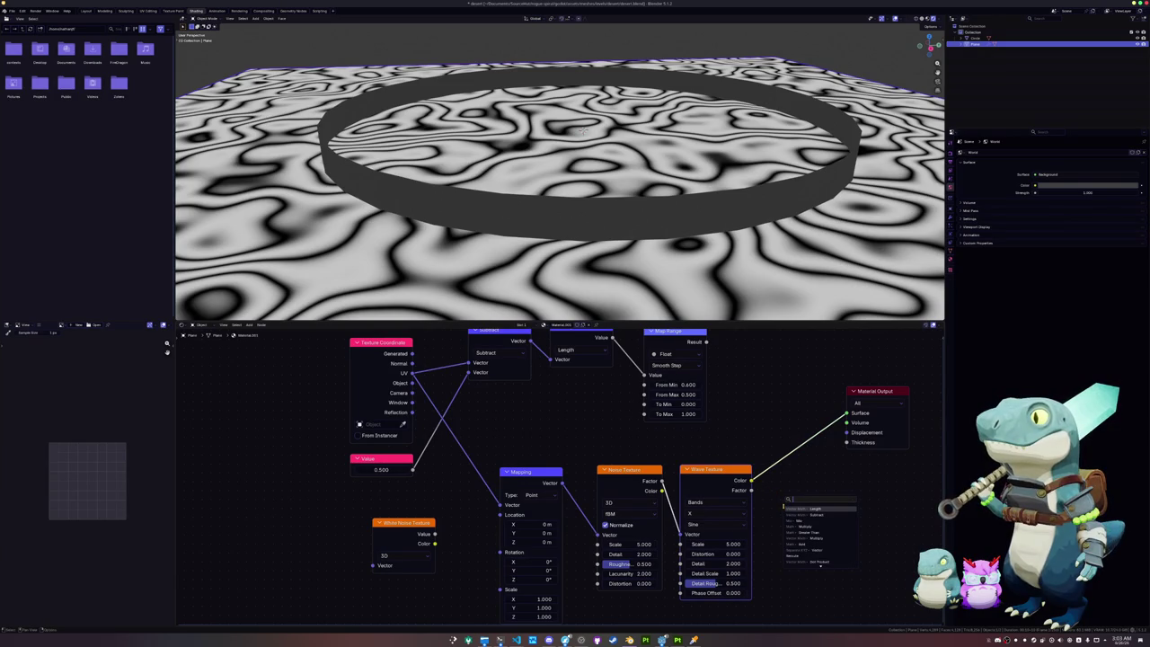
Step: Add a Subtract node after the wave factor, fed by a Value node set to 1
{"action": "type", "text": "mi"}
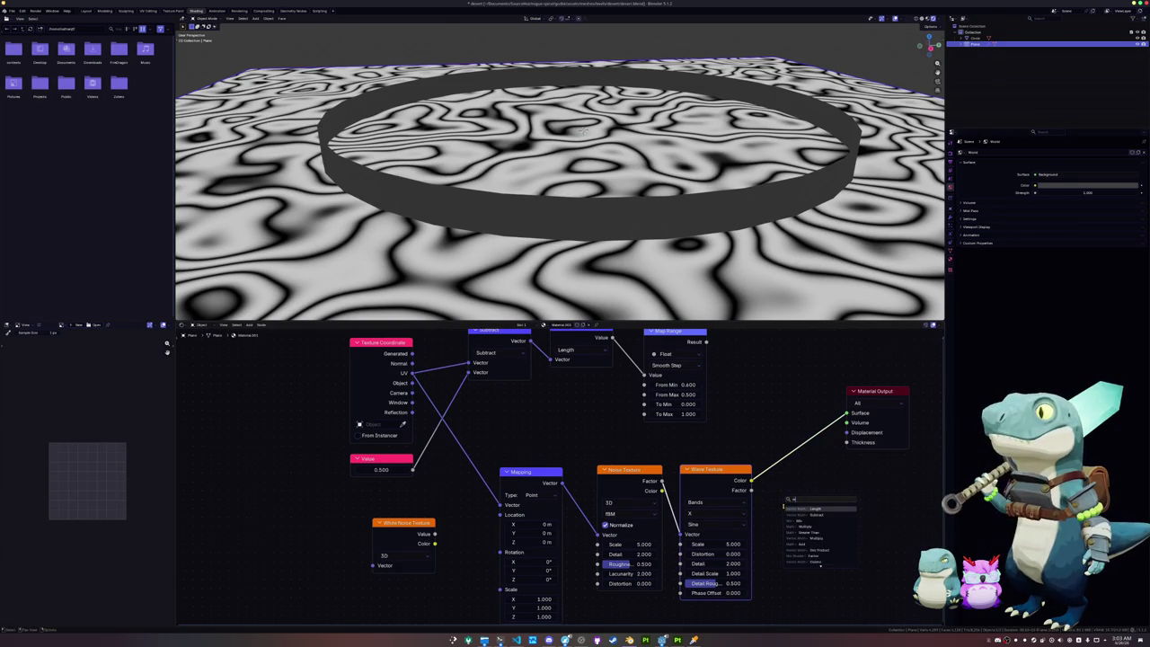
{"action": "key", "text": "BackSpace"}
{"action": "type", "text": "subtr"}
{"action": "key", "text": "Return"}
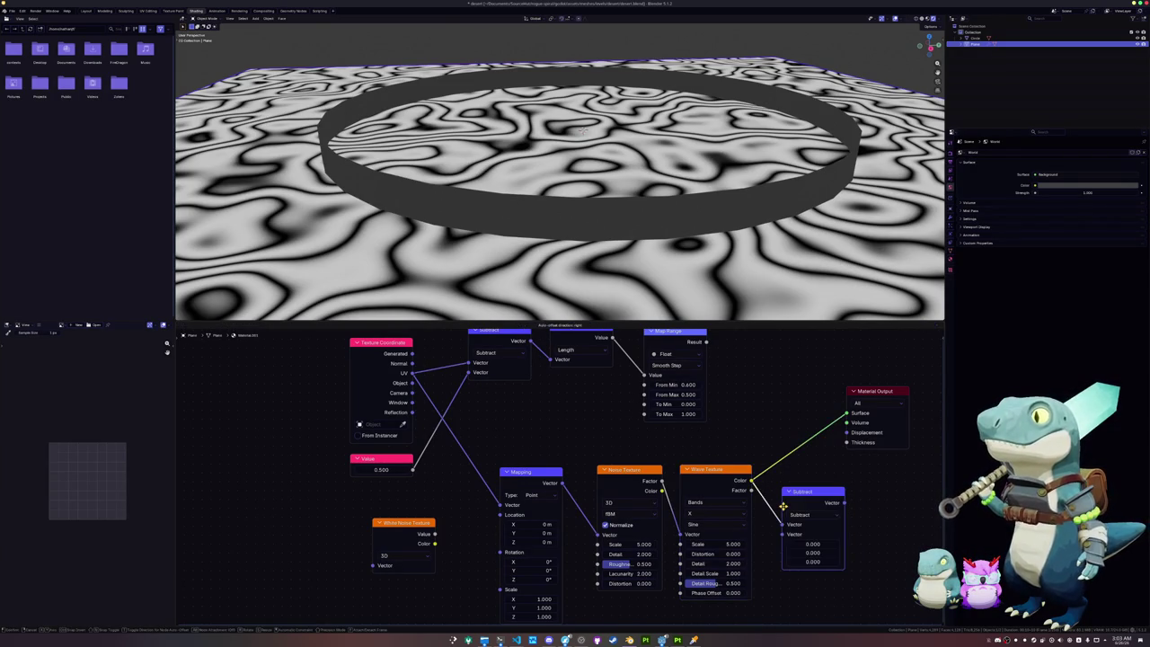
{"action": "left_click", "coordinate": [772, 449]}
{"action": "left_click_drag", "start_coordinate": [771, 478], "coordinate": [770, 506]}
{"action": "mouse_move", "coordinate": [787, 443]}
{"action": "left_mouse_down"}
{"action": "mouse_move", "coordinate": [794, 434]}
{"action": "mouse_move", "coordinate": [744, 447]}
{"action": "left_mouse_up"}
{"action": "type", "text": "value"}
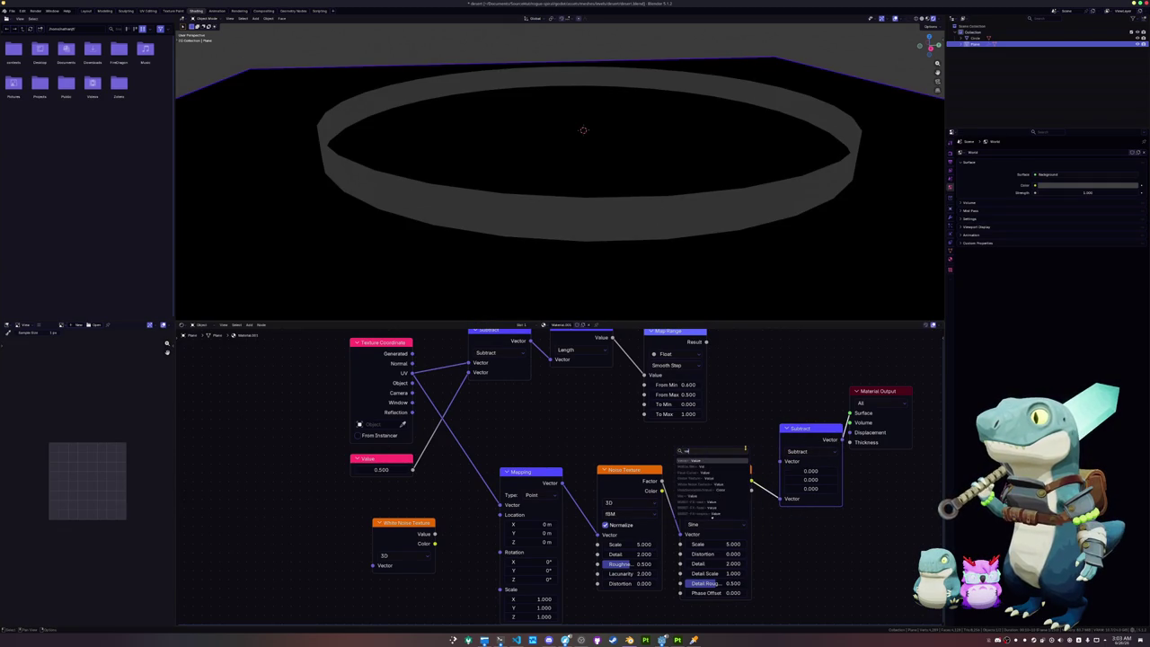
{"action": "key", "text": "Return"}
{"action": "left_click", "coordinate": [743, 446]}
{"action": "left_click", "coordinate": [711, 453]}
{"action": "type", "text": "1"}
{"action": "key", "text": "Return"}
Step: Rearrange the texture nodes and delete the extra Subtract and Value nodes
{"action": "scroll", "coordinate": [627, 229], "scroll_direction": "up", "scroll_amount": 5}
{"action": "middle_click_drag", "start_coordinate": [628, 230], "coordinate": [622, 232]}
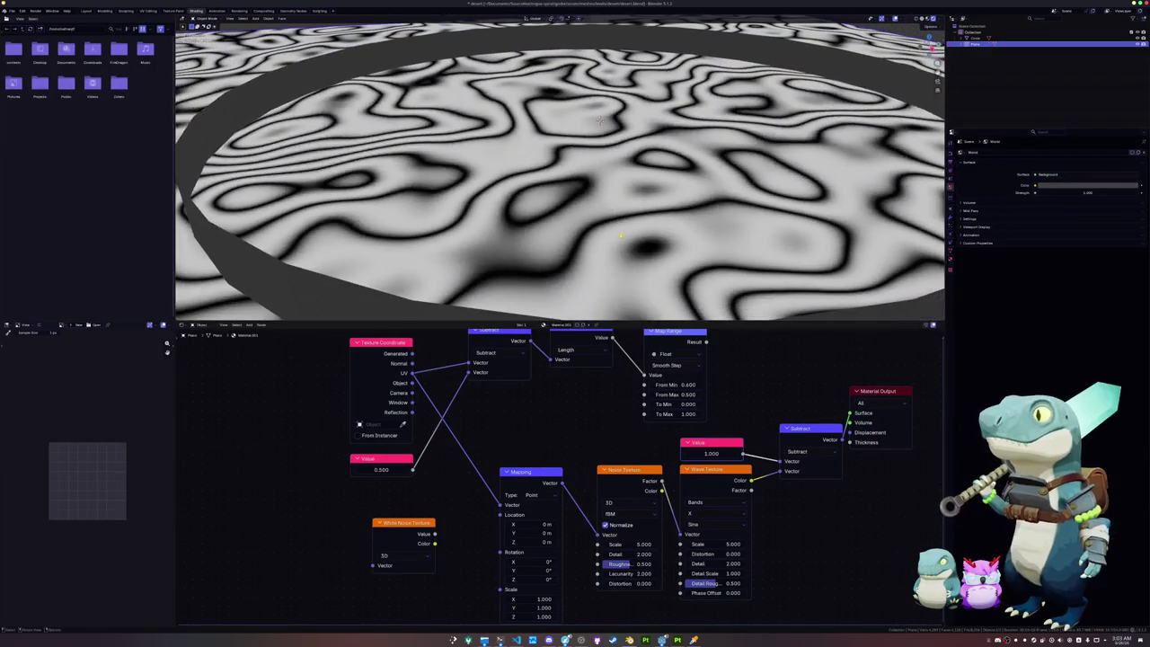
{"action": "left_click_drag", "start_coordinate": [622, 470], "coordinate": [598, 468]}
{"action": "mouse_move", "coordinate": [714, 469]}
{"action": "left_mouse_down"}
{"action": "mouse_move", "coordinate": [675, 470]}
{"action": "mouse_move", "coordinate": [755, 484]}
{"action": "left_mouse_up"}
{"action": "left_click", "coordinate": [711, 443]}
{"action": "key", "text": "x"}
{"action": "key", "text": "x"}
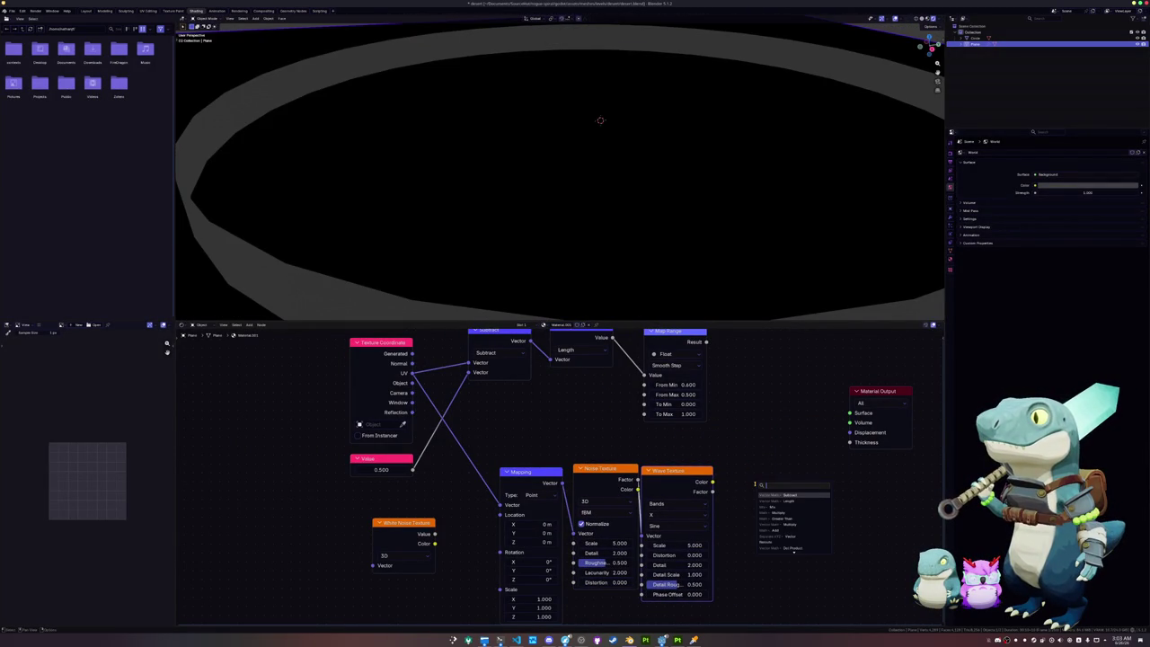
Step: Add a Color Ramp from Wave Texture into Material Output Surface with Ease interpolation
{"action": "type", "text": "color ramp"}
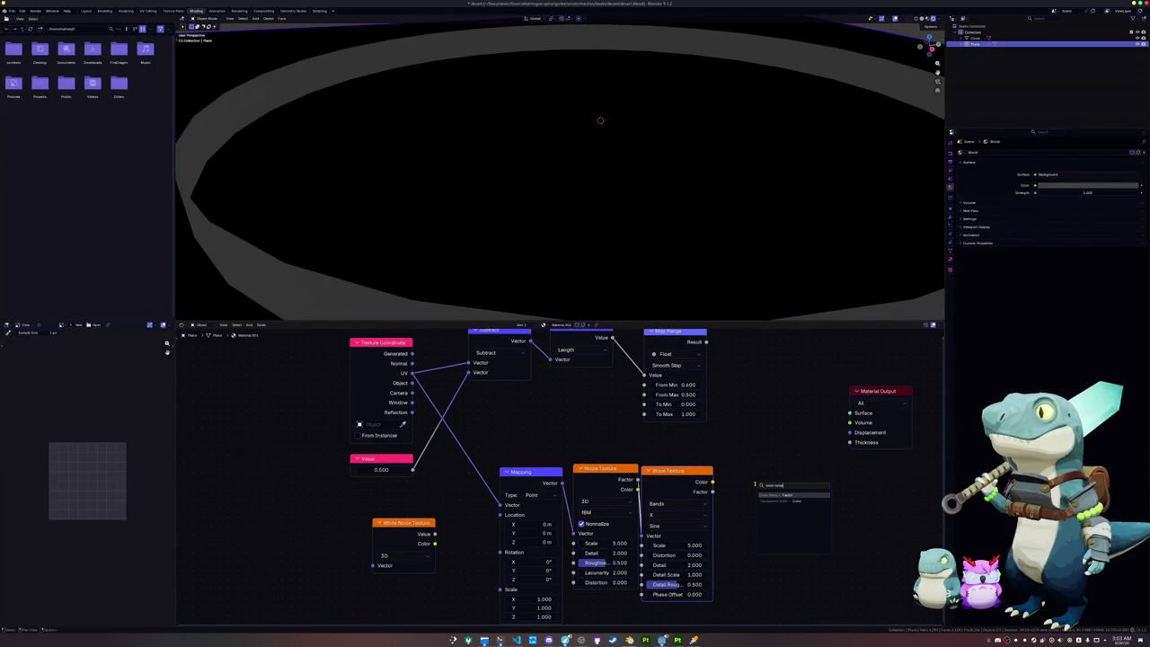
{"action": "key", "text": "Return"}
{"action": "left_click", "coordinate": [731, 484]}
{"action": "left_click", "coordinate": [772, 539], "text": "ctrl+shift"}
{"action": "middle_click_drag", "start_coordinate": [815, 435], "coordinate": [784, 431]}
{"action": "mouse_move", "coordinate": [706, 519]}
{"action": "left_mouse_down"}
{"action": "mouse_move", "coordinate": [716, 519]}
{"action": "mouse_move", "coordinate": [700, 523]}
{"action": "left_mouse_up"}
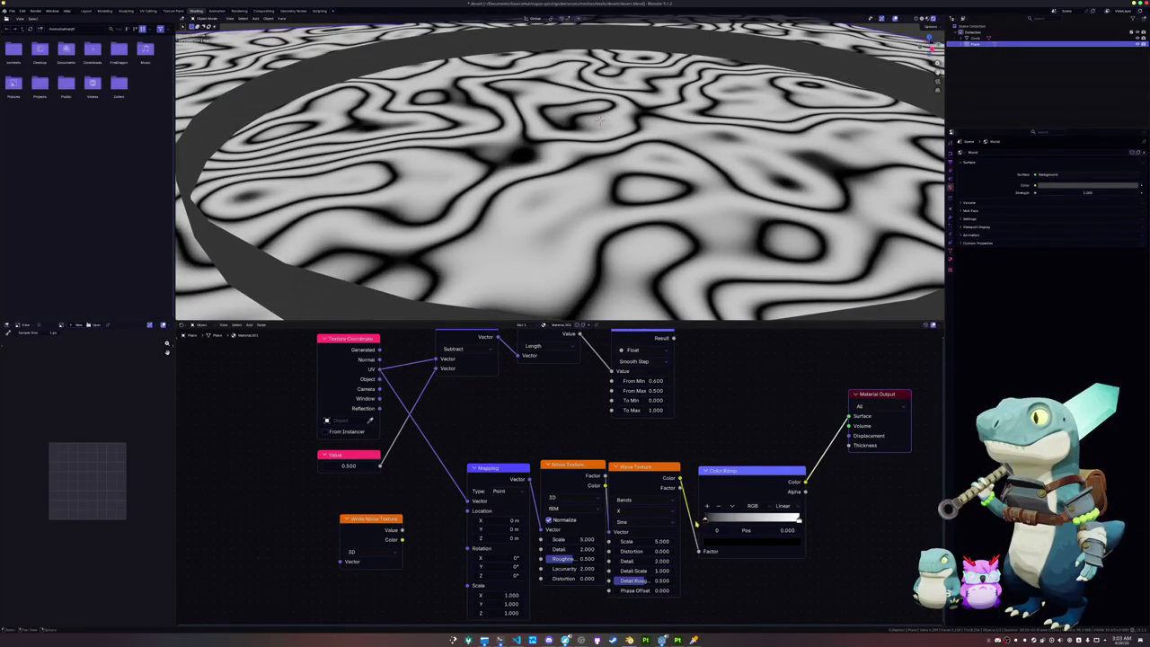
{"action": "left_click", "coordinate": [784, 506]}
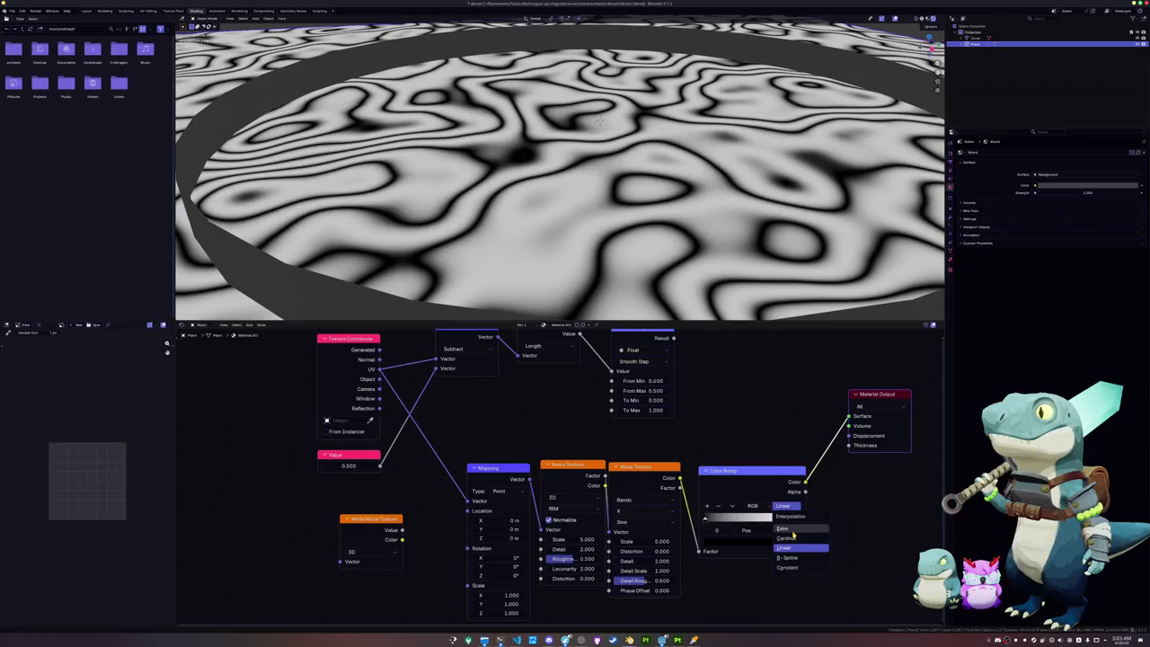
{"action": "left_click", "coordinate": [787, 528]}
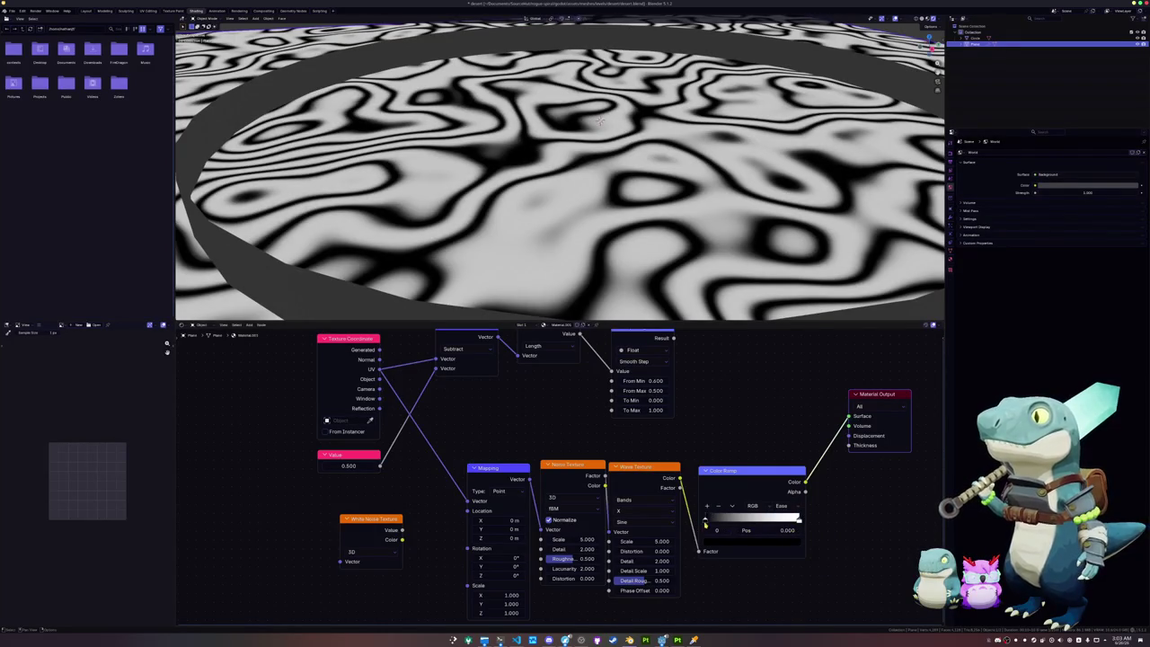
{"action": "left_click_drag", "start_coordinate": [705, 522], "coordinate": [710, 524]}
{"action": "key", "text": "ctrl+z"}
{"action": "left_click", "coordinate": [797, 521]}
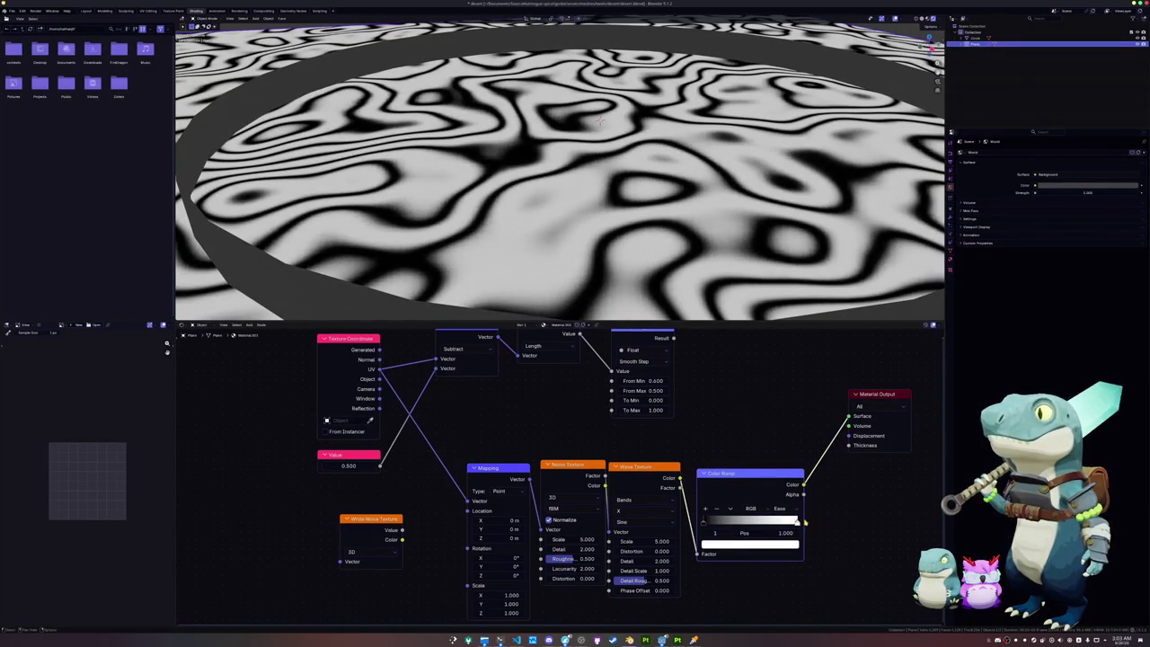
Step: Recentre the node graph, orbit the view, and show the Render properties
{"action": "scroll", "coordinate": [672, 410], "scroll_direction": "down", "scroll_amount": 2}
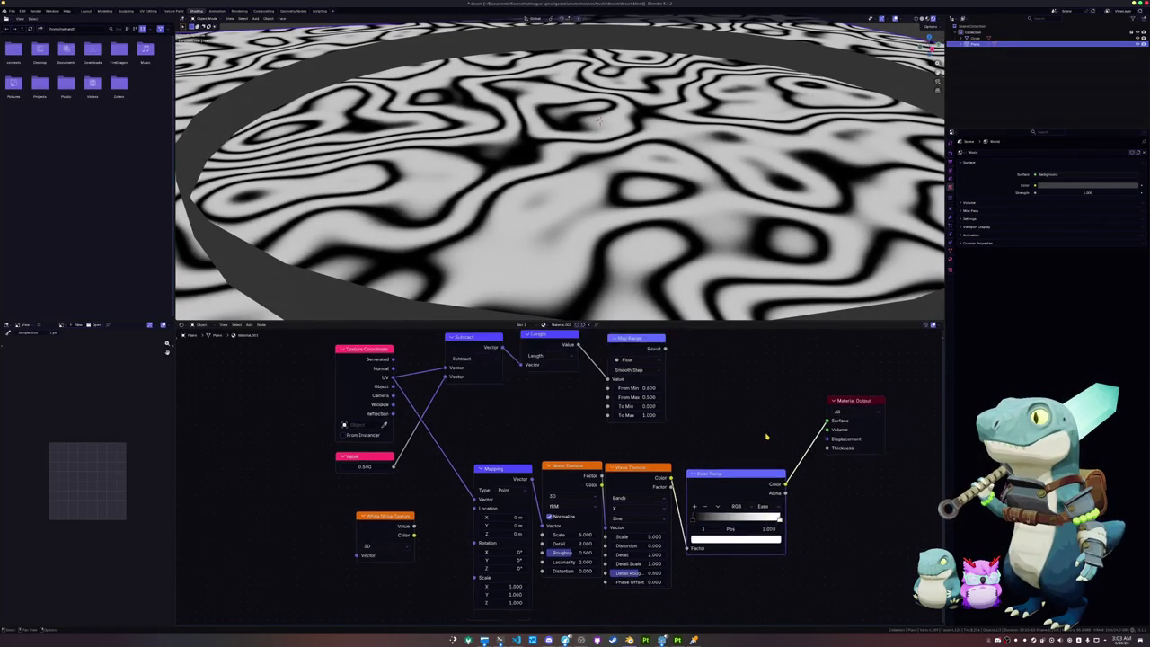
{"action": "middle_click_drag", "start_coordinate": [673, 410], "coordinate": [712, 438]}
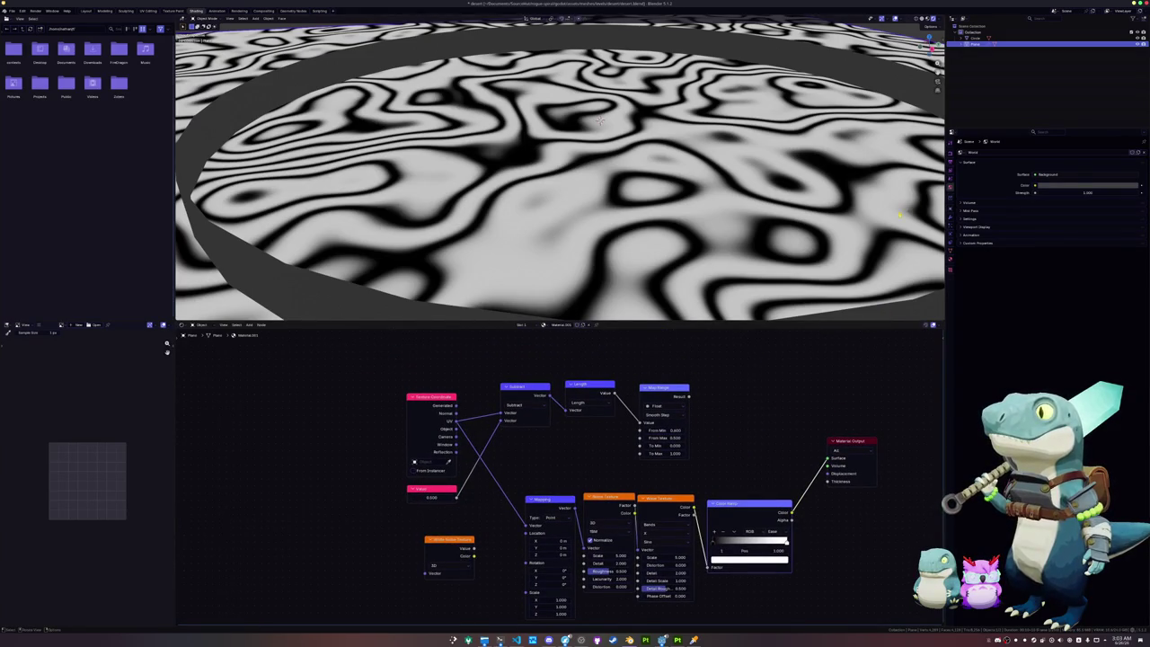
{"action": "scroll", "coordinate": [600, 120], "scroll_direction": "down", "scroll_amount": 5}
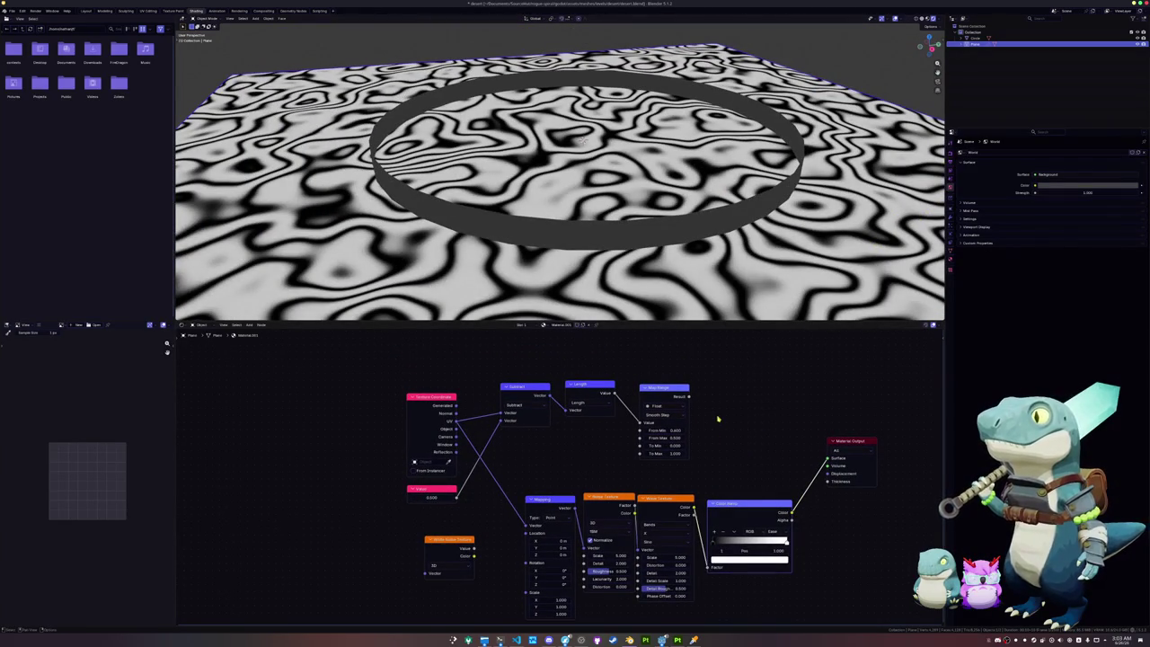
{"action": "scroll", "coordinate": [607, 478], "scroll_direction": "up", "scroll_amount": 1}
{"action": "middle_click_drag", "start_coordinate": [607, 269], "coordinate": [586, 133]}
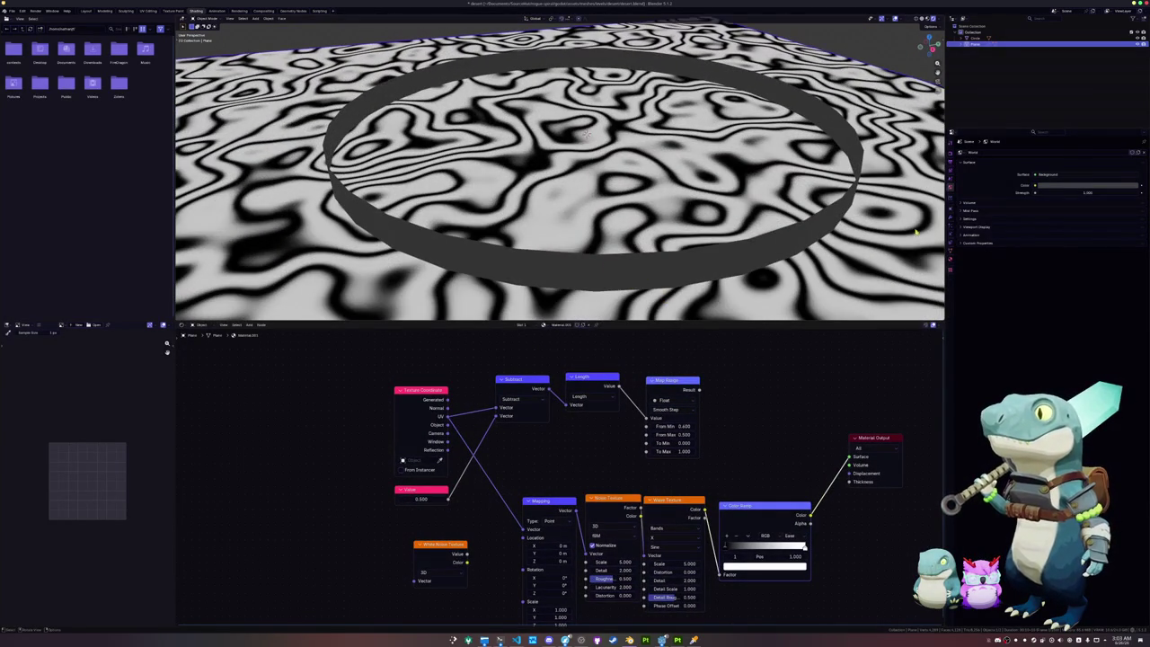
{"action": "left_click", "coordinate": [950, 219]}
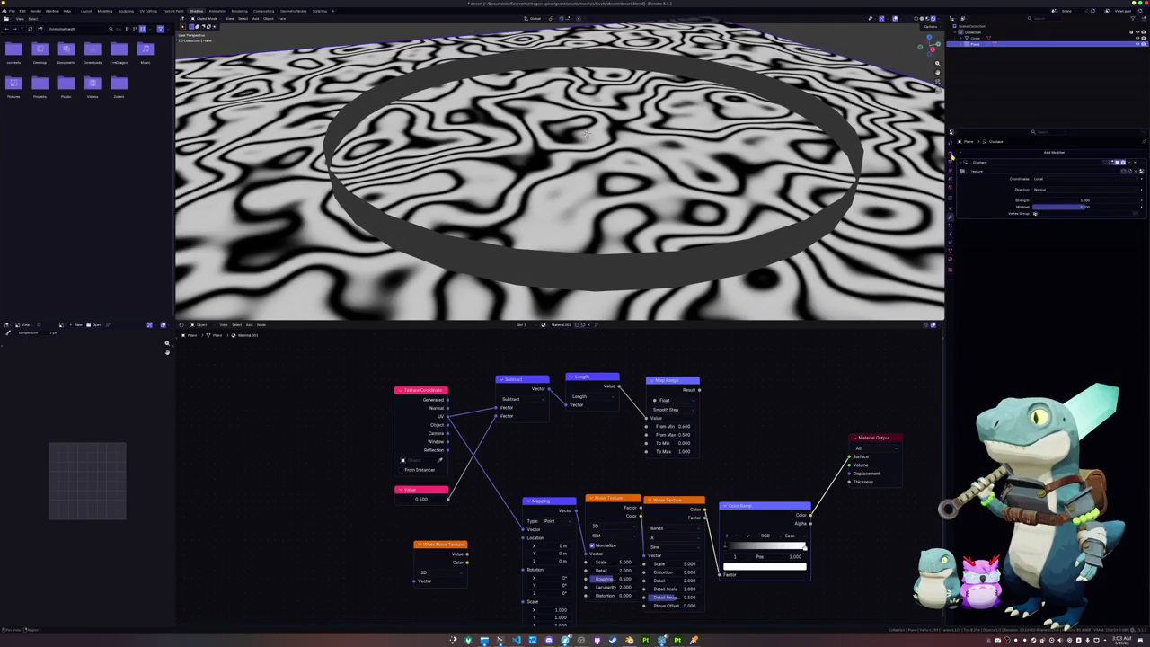
{"action": "left_click", "coordinate": [951, 156]}
{"action": "key", "text": "shift+a"}
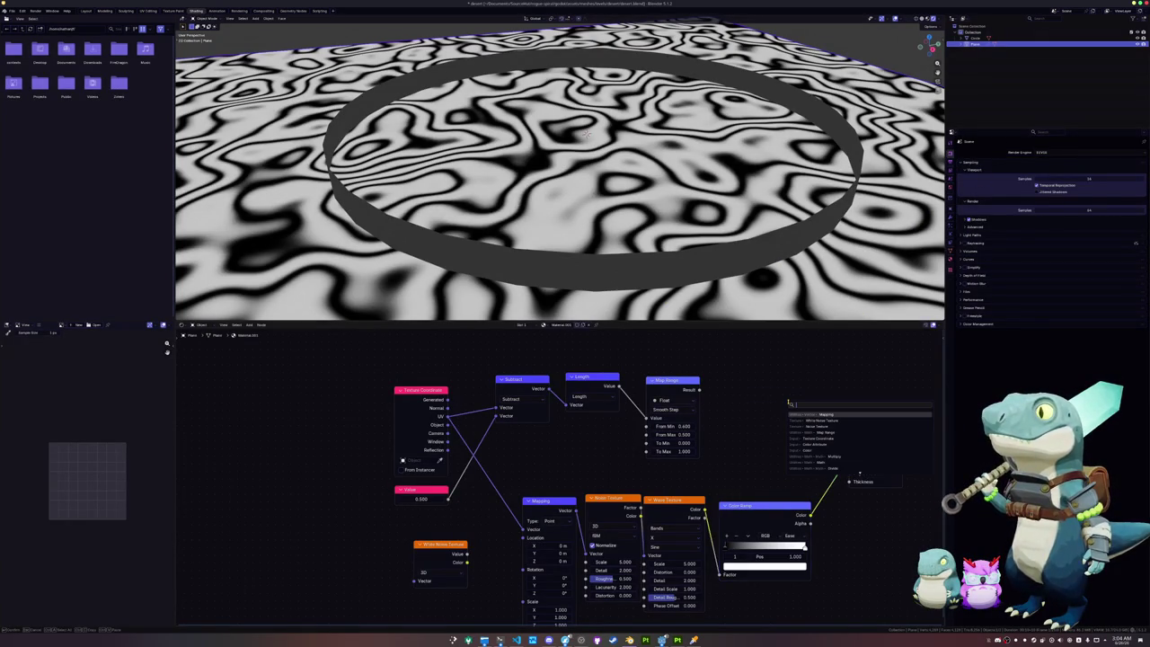
Step: Add an Image Texture node holding a new image named Displacement
{"action": "type", "text": "texture"}
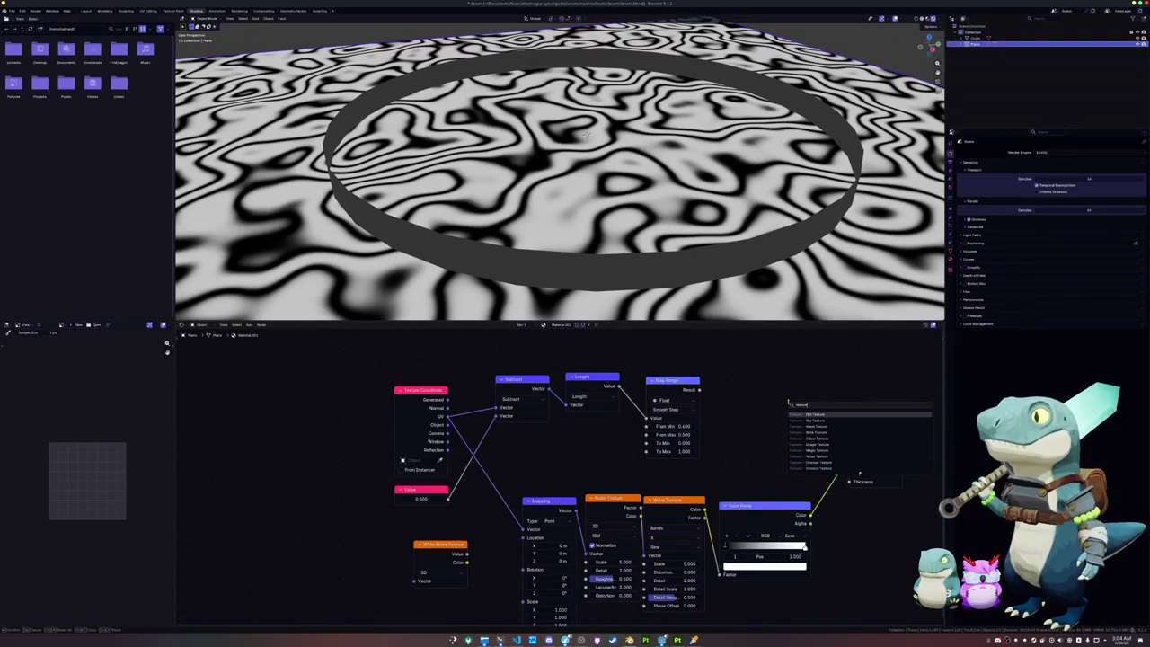
{"action": "key", "text": "BackSpace"}
{"action": "key", "text": "BackSpace"}
{"action": "key", "text": "BackSpace"}
{"action": "key", "text": "BackSpace"}
{"action": "key", "text": "BackSpace"}
{"action": "key", "text": "BackSpace"}
{"action": "type", "text": " ima"}
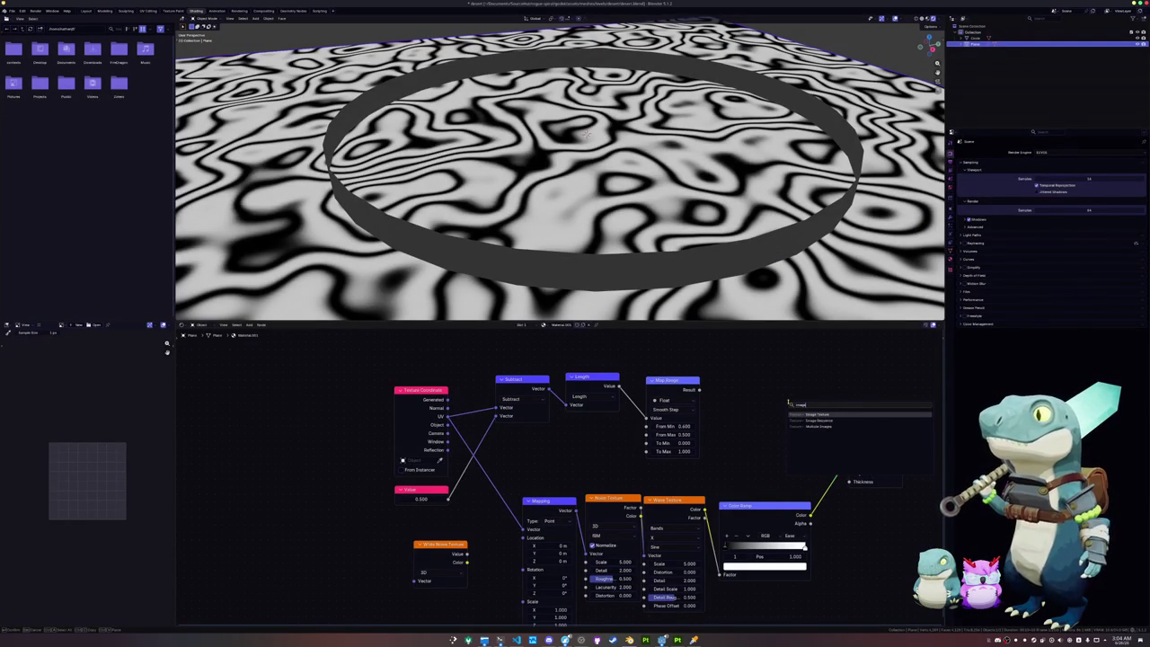
{"action": "key", "text": "Return"}
{"action": "left_click", "coordinate": [731, 371]}
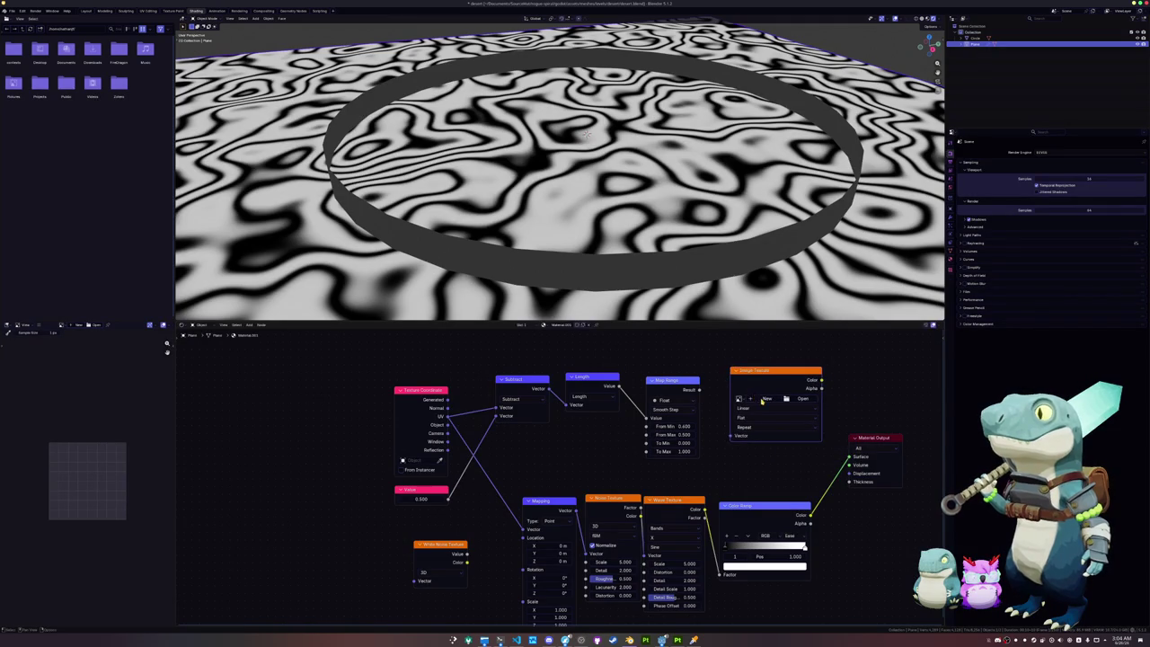
{"action": "left_click", "coordinate": [768, 398]}
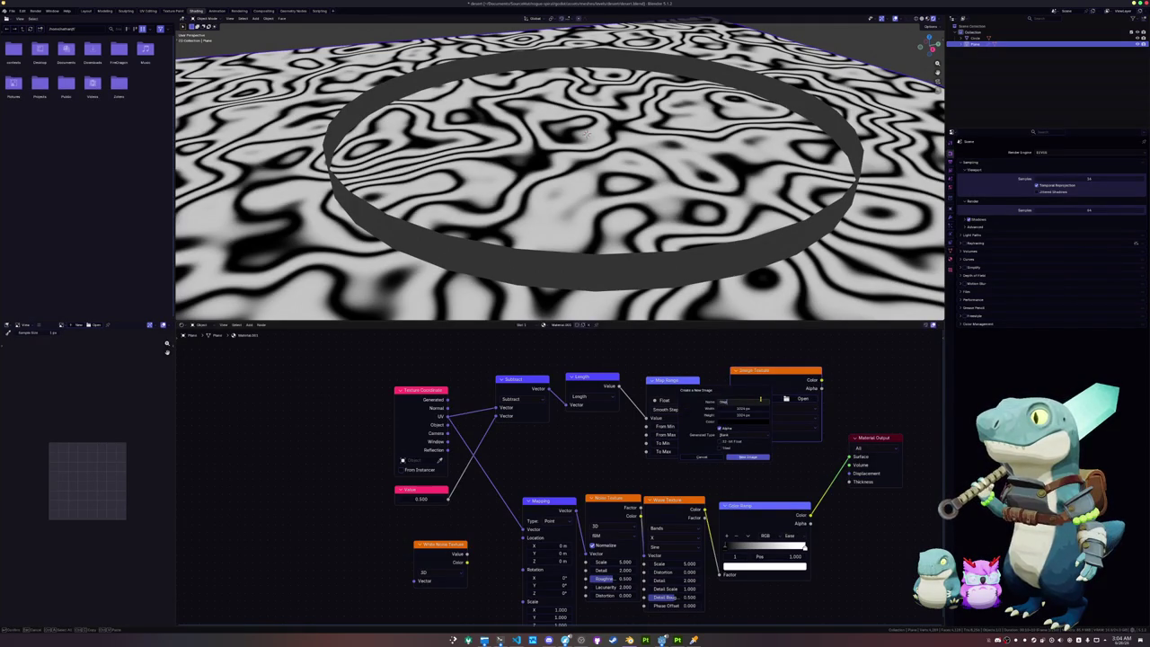
{"action": "key", "text": "Return"}
{"action": "key", "text": "Return"}
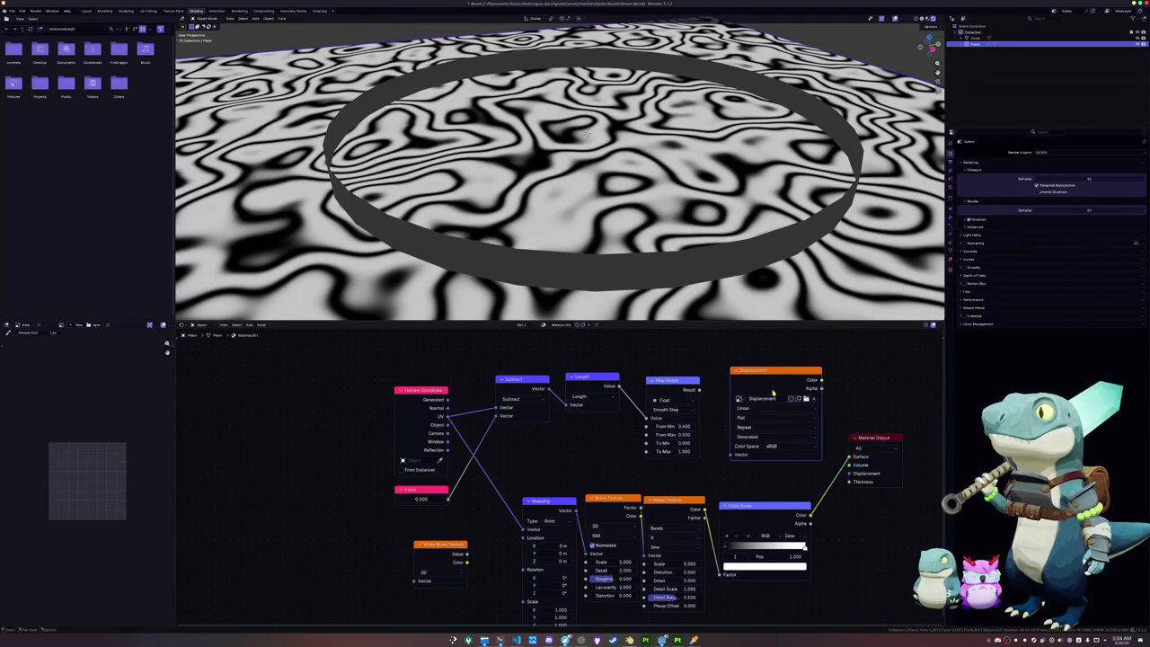
{"action": "left_click_drag", "start_coordinate": [776, 376], "coordinate": [763, 372]}
{"action": "left_click", "coordinate": [764, 377]}
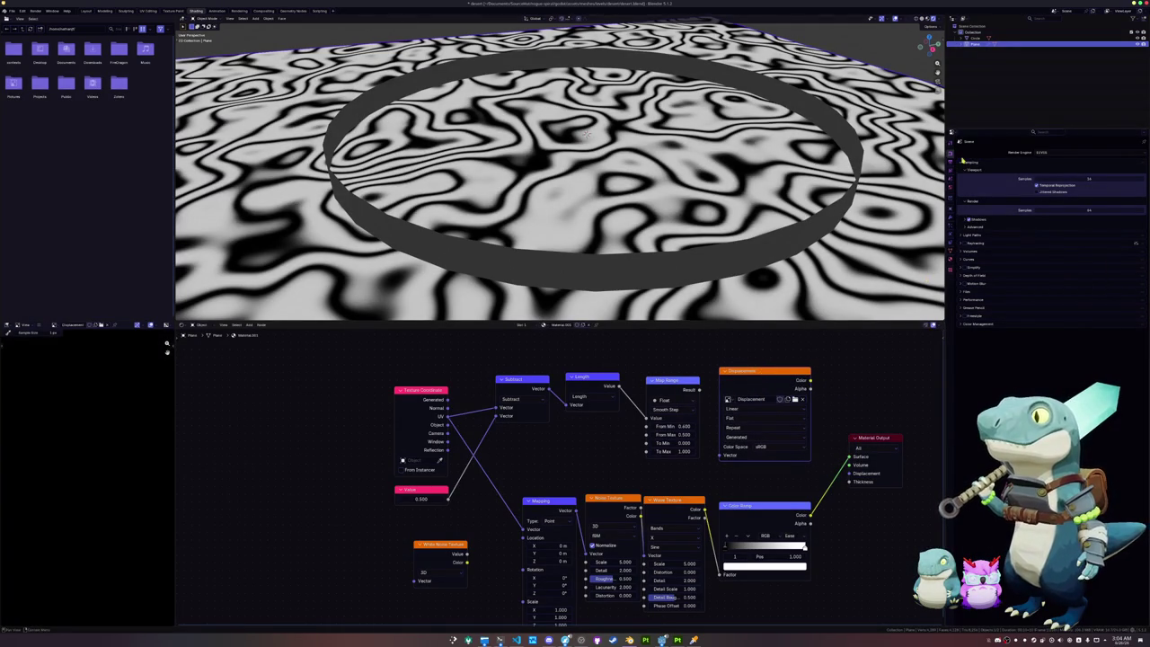
Step: Switch the render engine to Cycles
{"action": "left_click", "coordinate": [950, 160]}
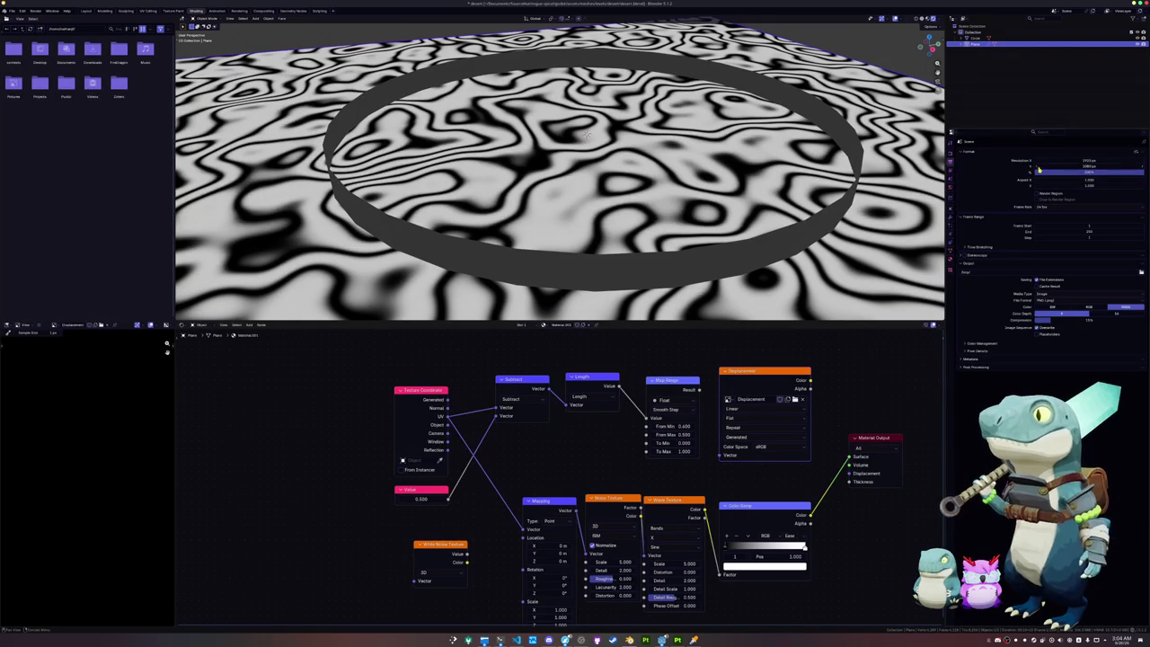
{"action": "left_click", "coordinate": [950, 153]}
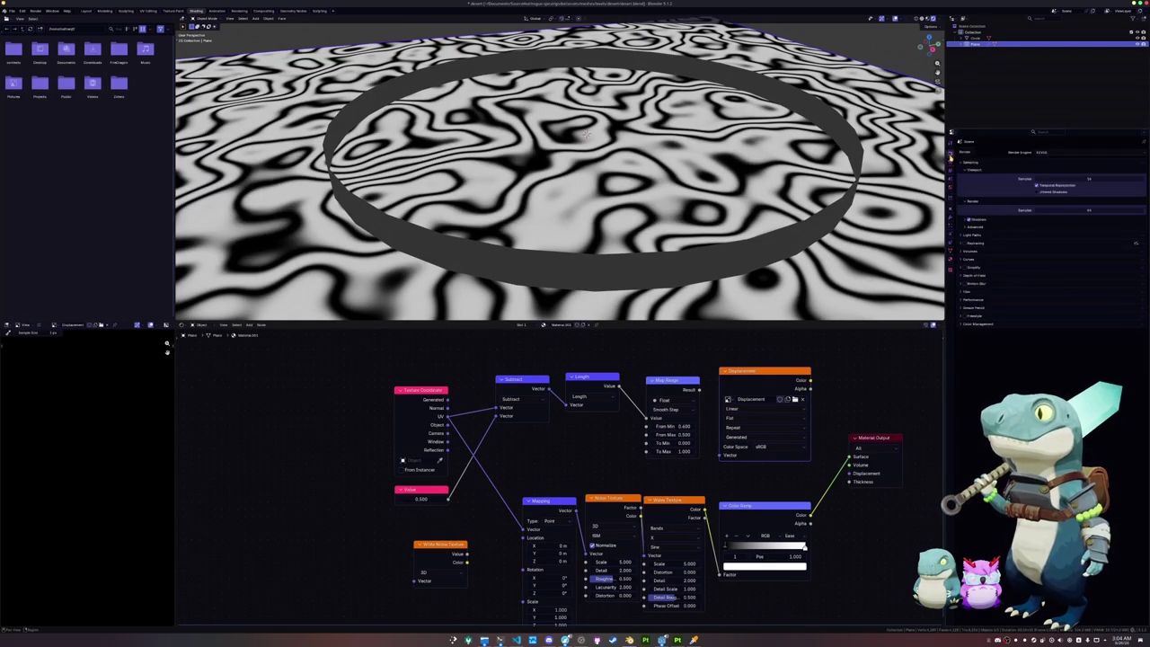
{"action": "left_click", "coordinate": [1044, 153]}
{"action": "left_click", "coordinate": [1051, 177]}
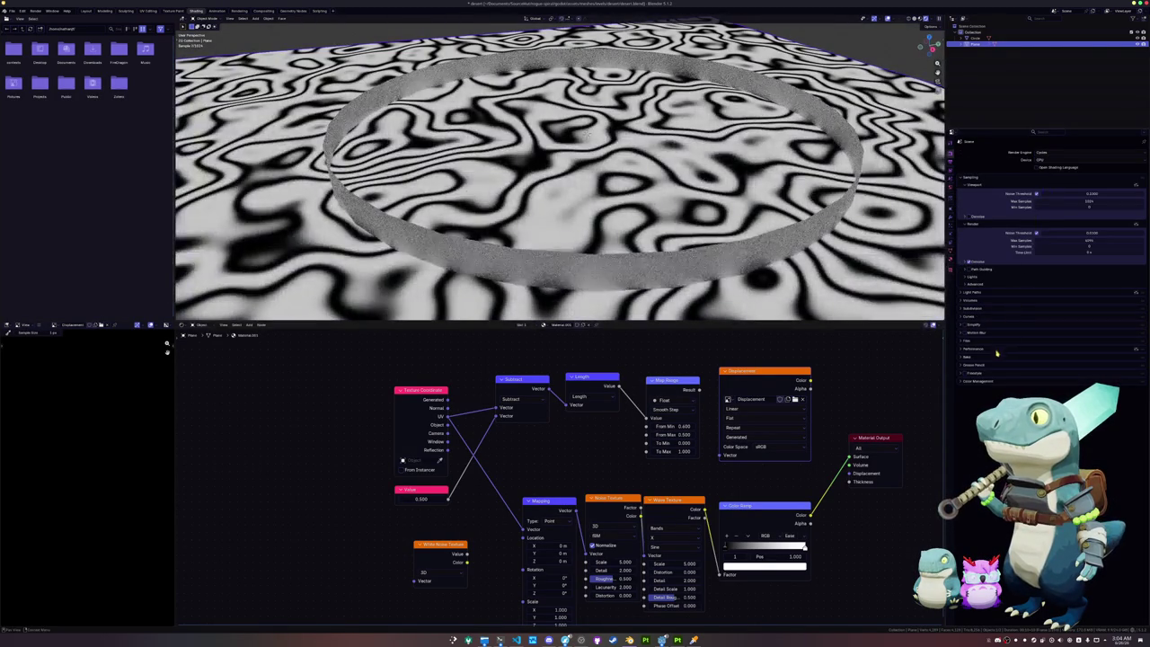
Step: Bake the swirl pattern into the Displacement image and show the plane's Displace modifier
{"action": "left_click", "coordinate": [968, 358]}
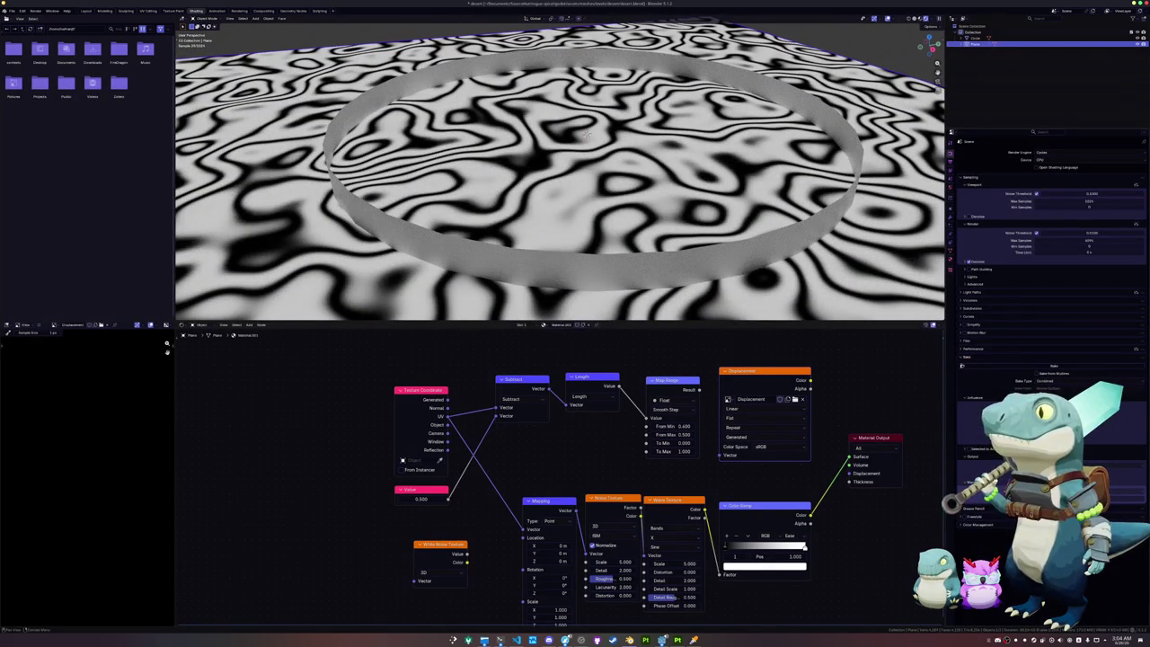
{"action": "left_click", "coordinate": [1040, 368]}
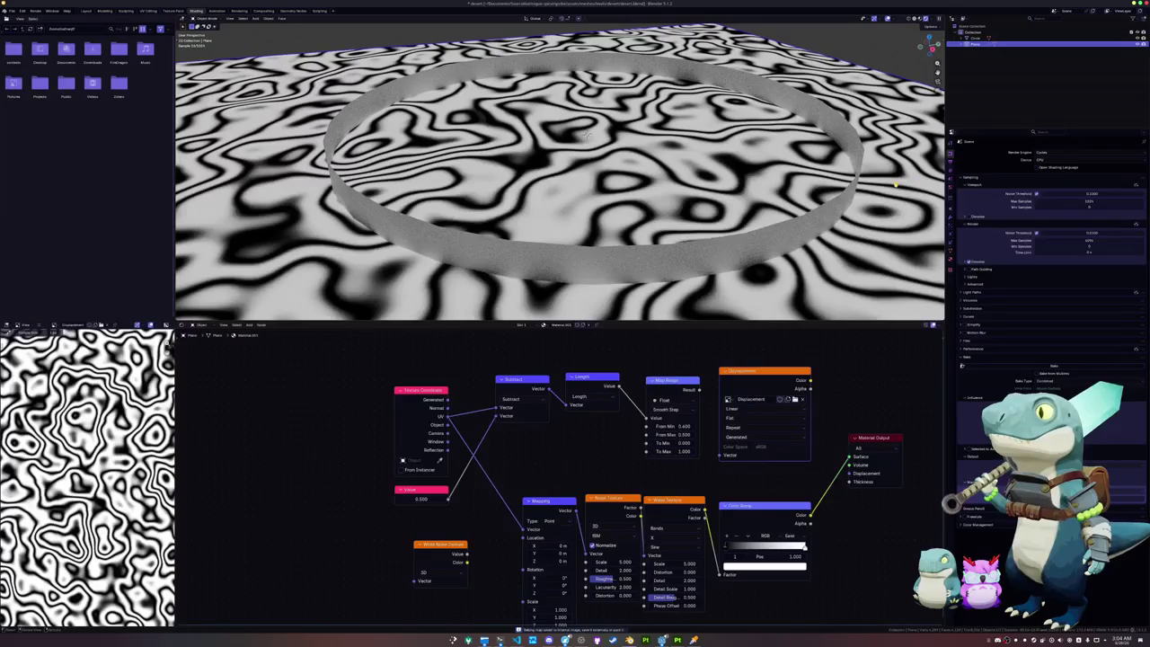
{"action": "left_click", "coordinate": [951, 217]}
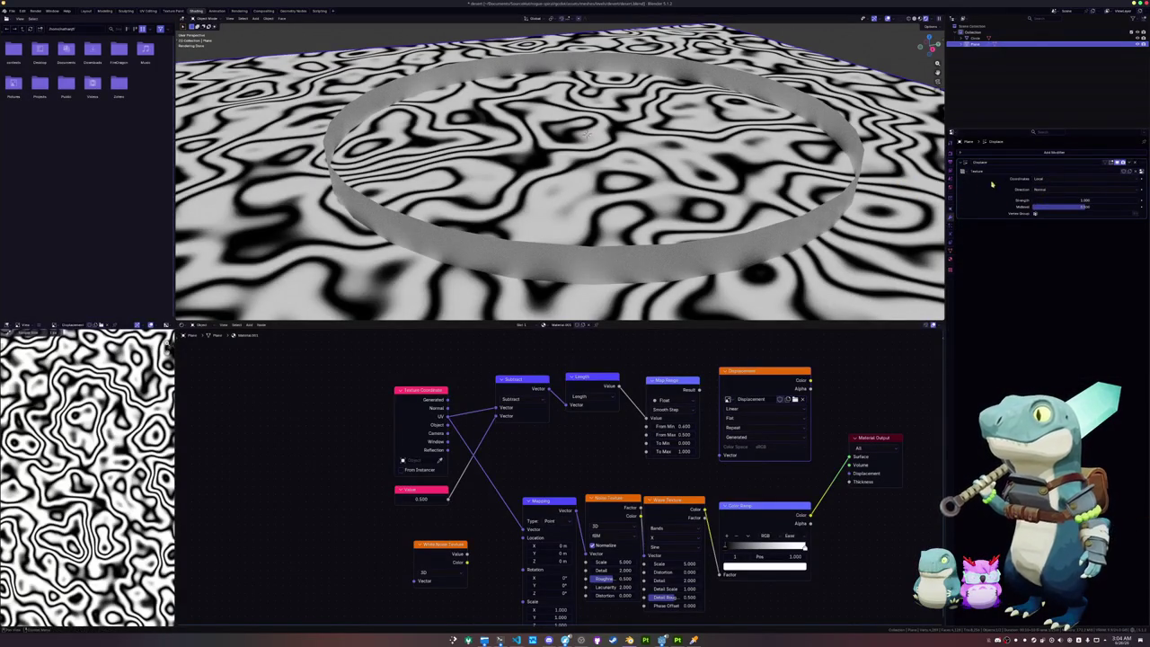
Step: Set the Displace texture type to Image or Movie and load the baked Displacement image
{"action": "left_click", "coordinate": [951, 271]}
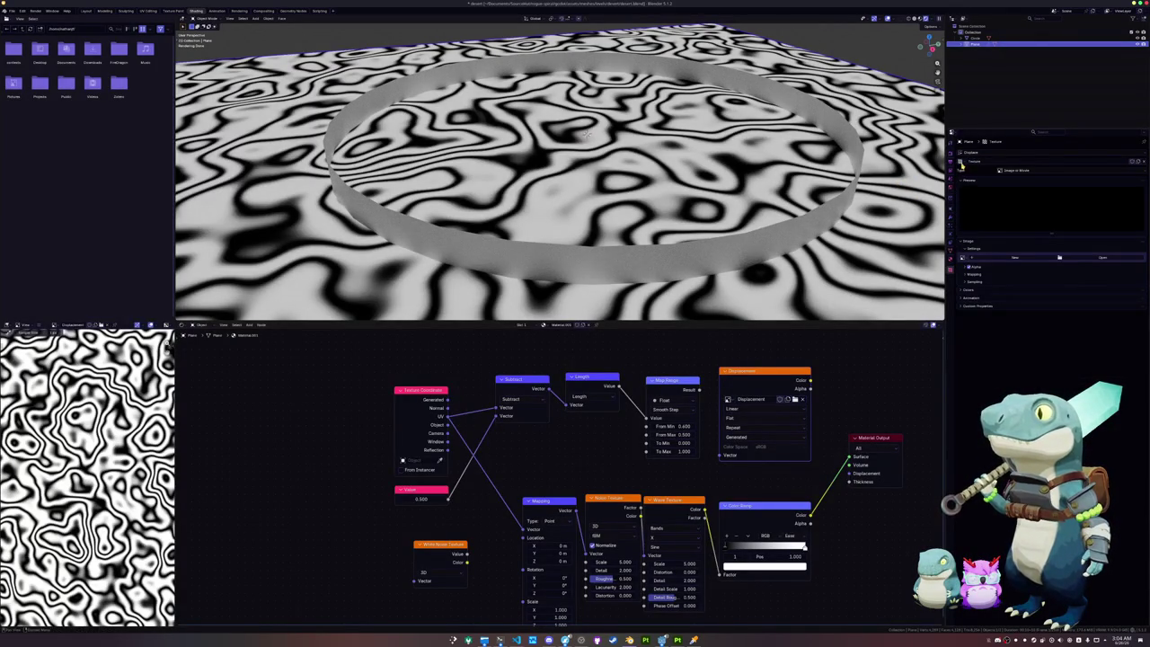
{"action": "left_click", "coordinate": [1015, 170]}
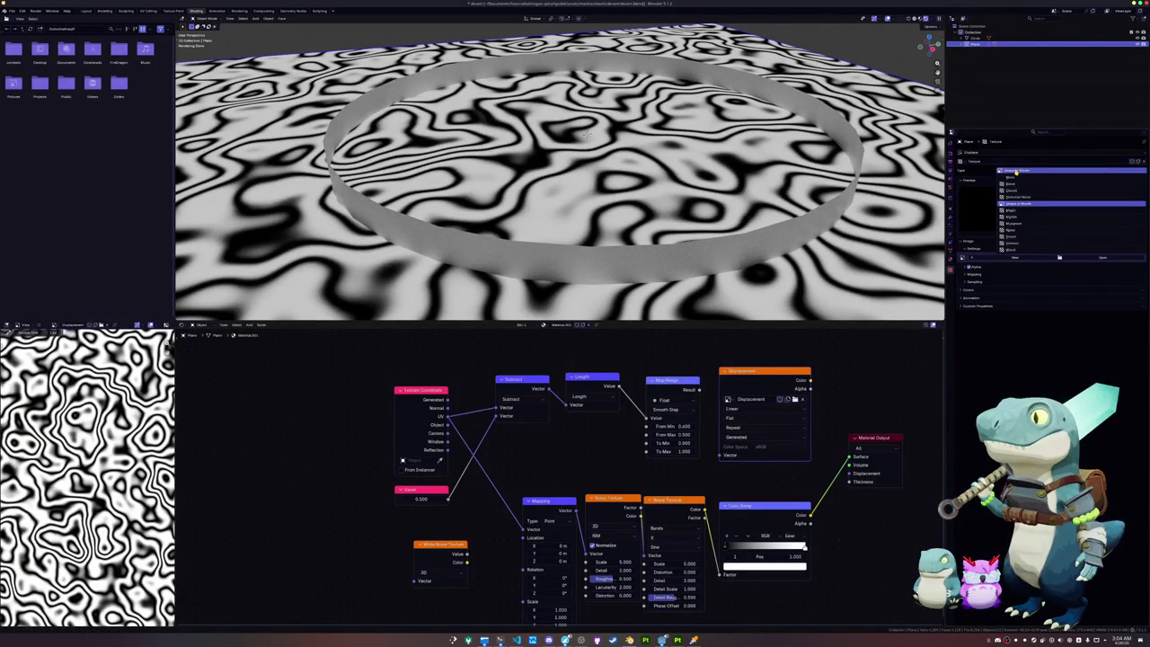
{"action": "left_click", "coordinate": [1015, 230]}
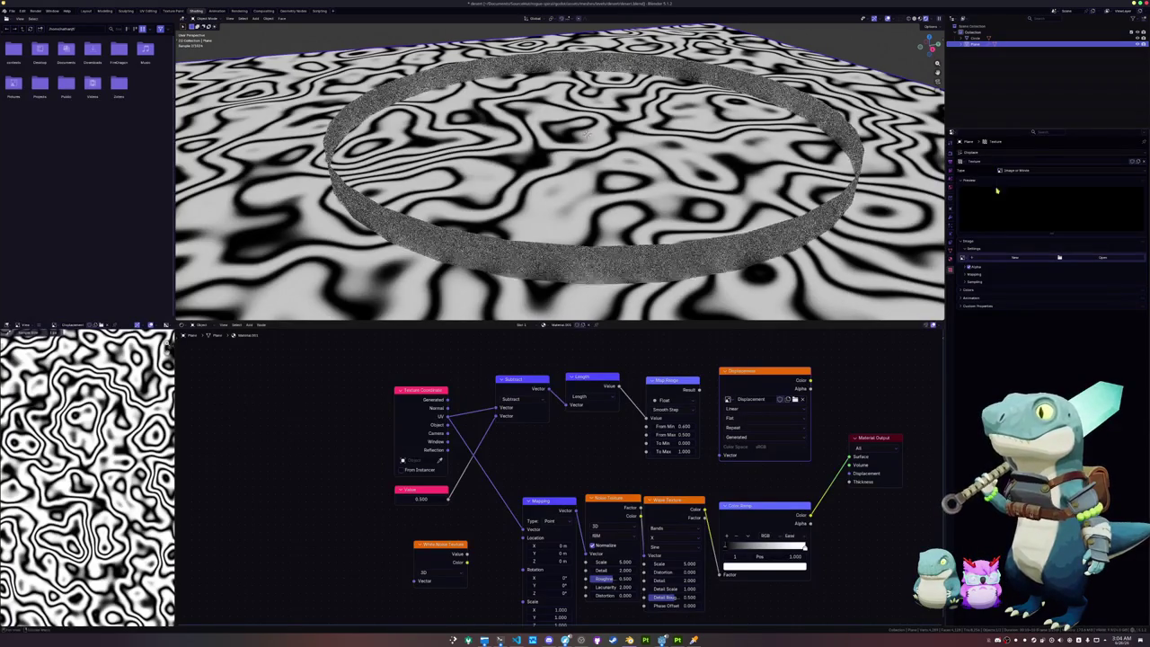
{"action": "left_click", "coordinate": [960, 162]}
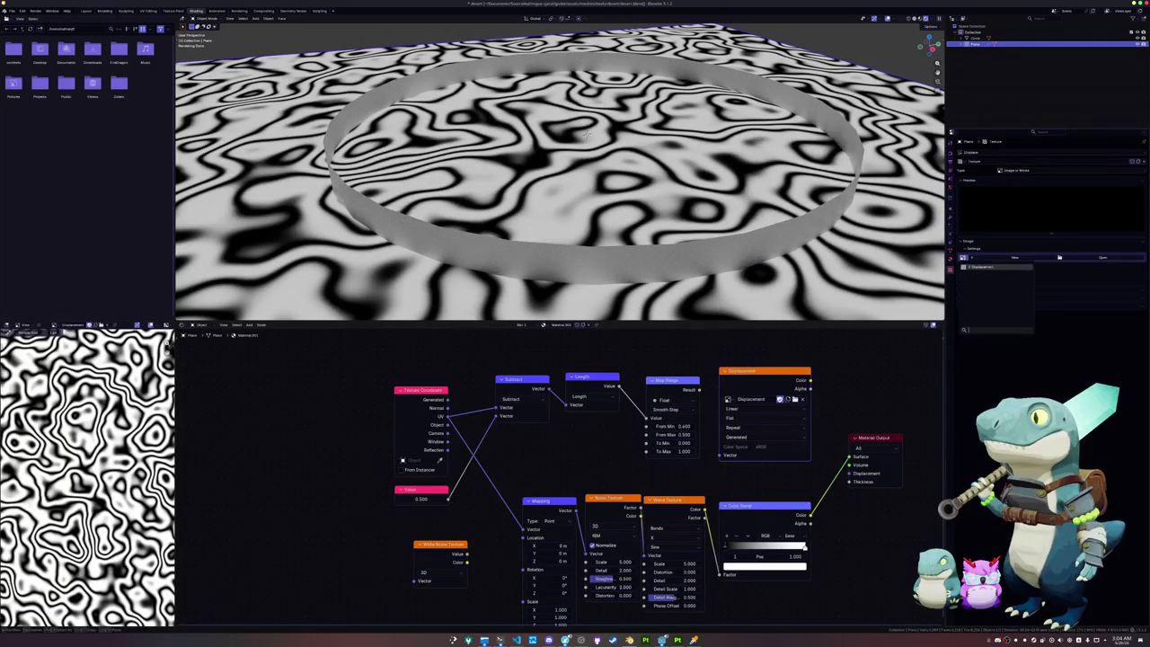
{"action": "left_click", "coordinate": [997, 259]}
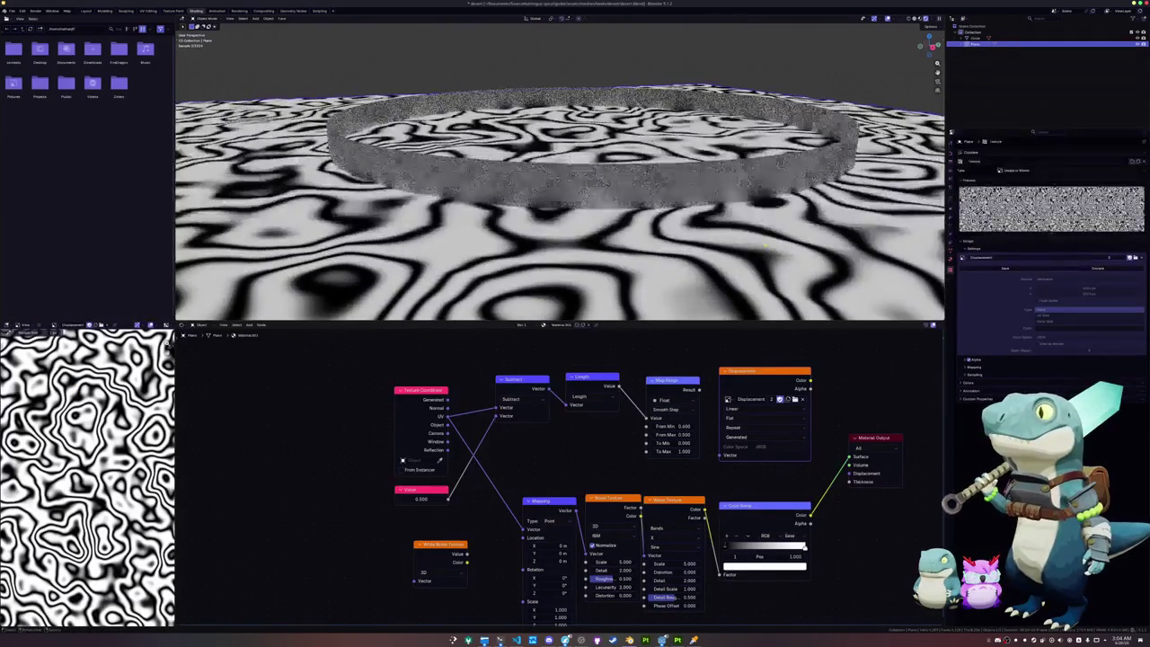
Step: Disconnect the Color Ramp from the Material Output surface and view the plane in solid shading
{"action": "left_click", "coordinate": [920, 18]}
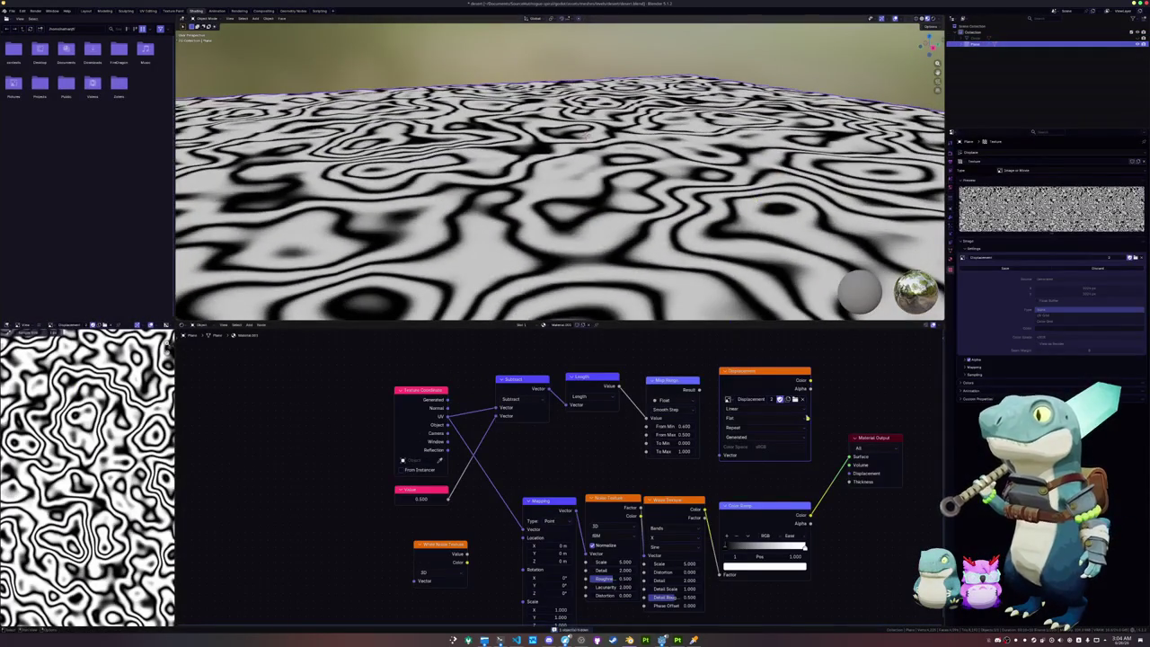
{"action": "left_click_drag", "start_coordinate": [848, 456], "coordinate": [833, 472]}
{"action": "left_click_drag", "start_coordinate": [772, 377], "coordinate": [769, 379]}
{"action": "left_click", "coordinate": [923, 19]}
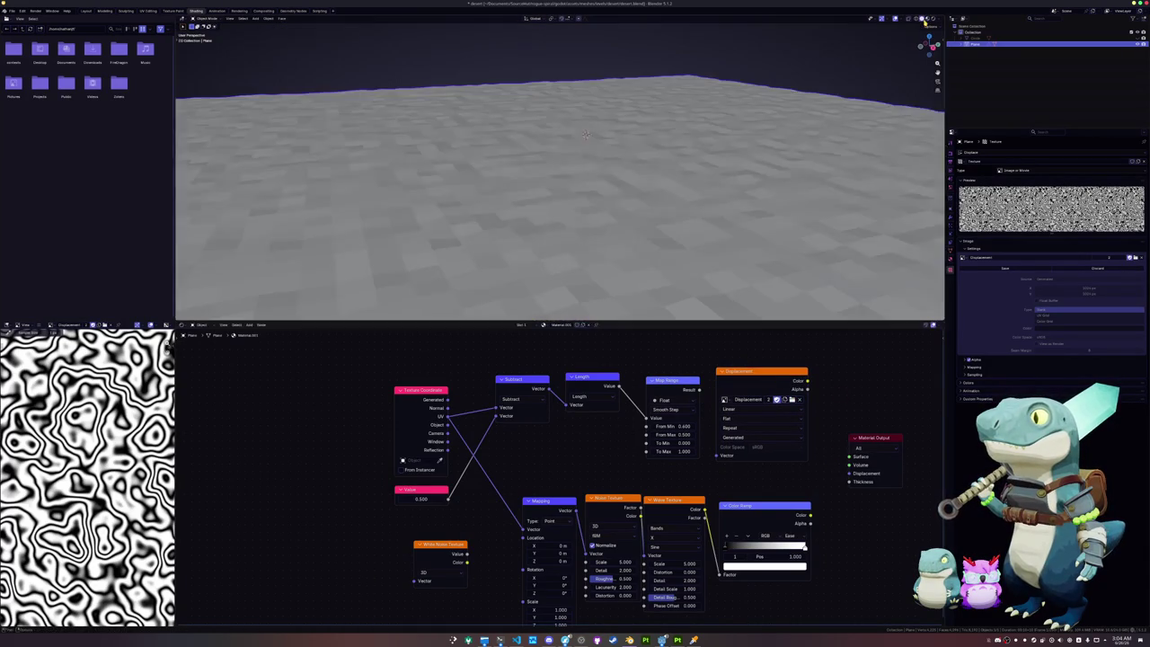
Step: Shade the terrain plane smooth and drag the Displace strength higher
{"action": "right_click", "coordinate": [682, 175]}
{"action": "left_click", "coordinate": [681, 162]}
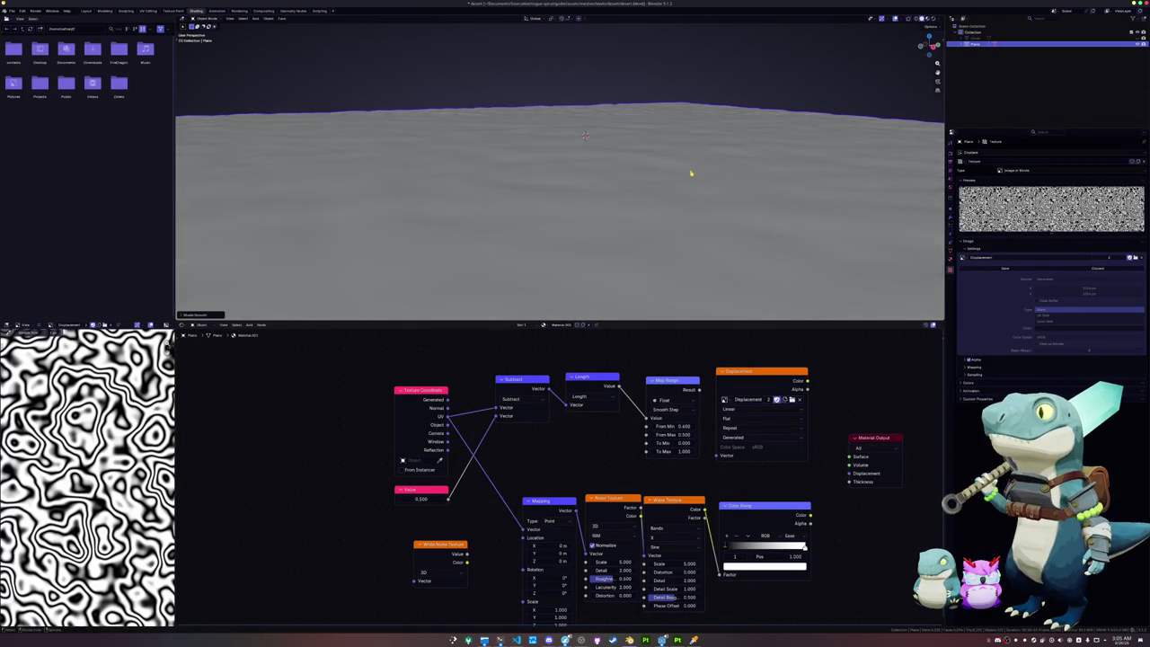
{"action": "left_click", "coordinate": [951, 217]}
{"action": "left_click_drag", "start_coordinate": [1055, 197], "coordinate": [1091, 198]}
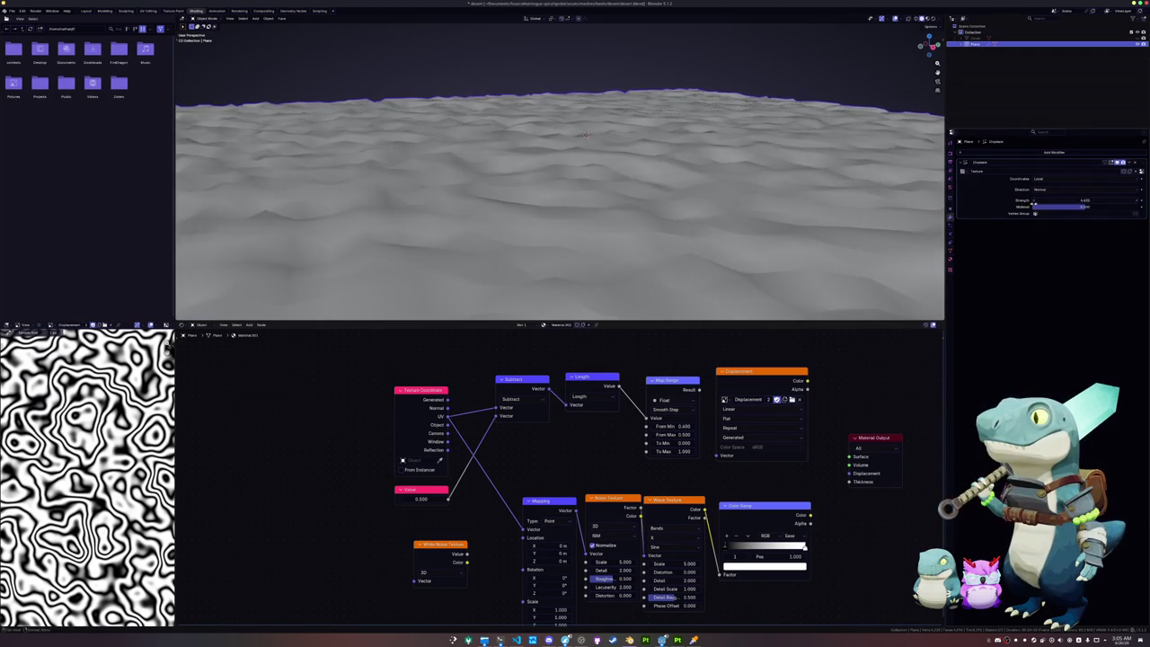
{"action": "middle_click_drag", "start_coordinate": [574, 224], "coordinate": [628, 180]}
{"action": "mouse_move", "coordinate": [692, 287]}
{"action": "middle_mouse_down"}
{"action": "mouse_move", "coordinate": [683, 216]}
{"action": "mouse_move", "coordinate": [692, 236]}
{"action": "mouse_move", "coordinate": [653, 241]}
{"action": "middle_mouse_up"}
Step: Apply the plane's scale transform with Ctrl+A
{"action": "right_click", "coordinate": [653, 242]}
{"action": "middle_click_drag", "start_coordinate": [744, 236], "coordinate": [715, 241]}
{"action": "right_click", "coordinate": [742, 233]}
{"action": "key", "text": "ctrl+a"}
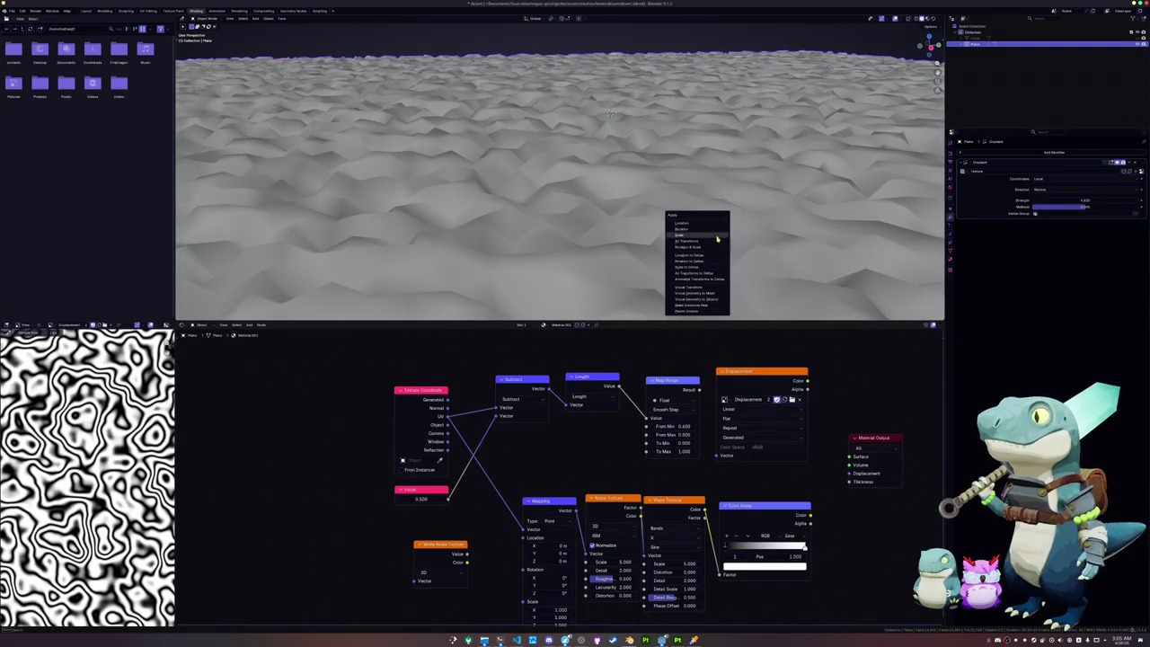
{"action": "left_click", "coordinate": [718, 239]}
Step: Enter a Displace strength of 1 for gentler dunes
{"action": "left_click", "coordinate": [1083, 199]}
{"action": "type", "text": "1"}
{"action": "key", "text": "Return"}
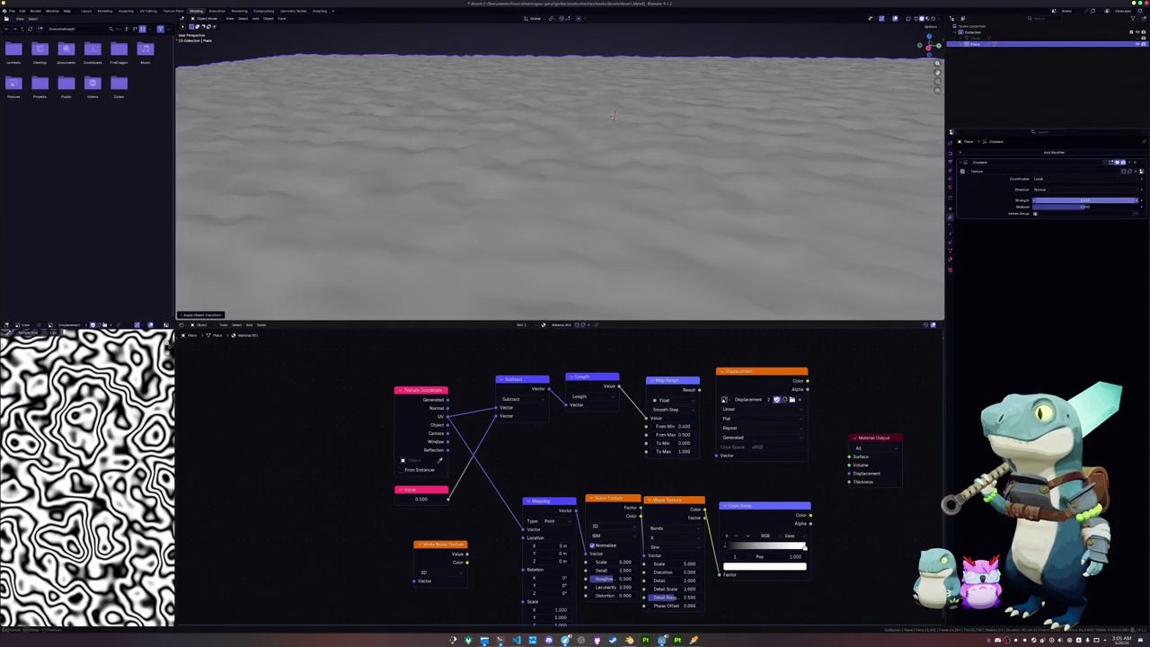
{"action": "key", "text": "Return"}
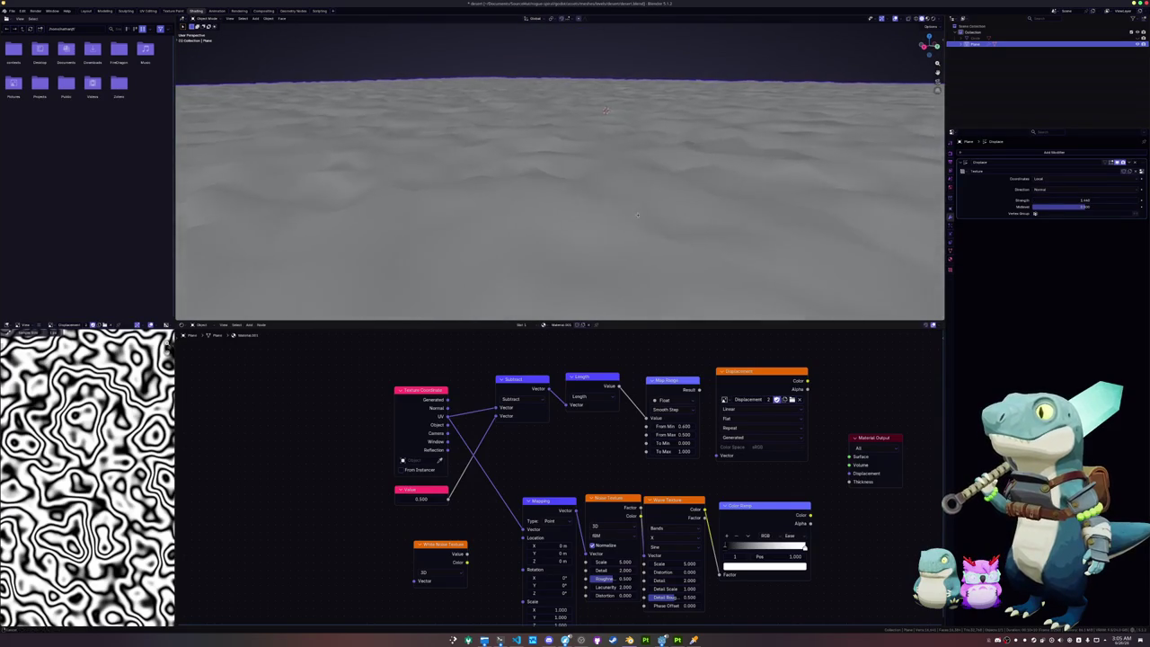
Step: Reconnect the Color Ramp to the Material Output surface
{"action": "middle_click_drag", "start_coordinate": [655, 211], "coordinate": [576, 222]}
{"action": "scroll", "coordinate": [577, 222], "scroll_direction": "down", "scroll_amount": 3}
{"action": "scroll", "coordinate": [610, 221], "scroll_direction": "down", "scroll_amount": 3}
{"action": "scroll", "coordinate": [623, 218], "scroll_direction": "down", "scroll_amount": 3}
{"action": "scroll", "coordinate": [623, 212], "scroll_direction": "down", "scroll_amount": 1}
{"action": "scroll", "coordinate": [622, 211], "scroll_direction": "up", "scroll_amount": 3}
{"action": "scroll", "coordinate": [628, 226], "scroll_direction": "up", "scroll_amount": 2}
{"action": "left_click", "coordinate": [762, 507], "text": "ctrl+shift"}
{"action": "left_click_drag", "start_coordinate": [762, 512], "coordinate": [762, 506]}
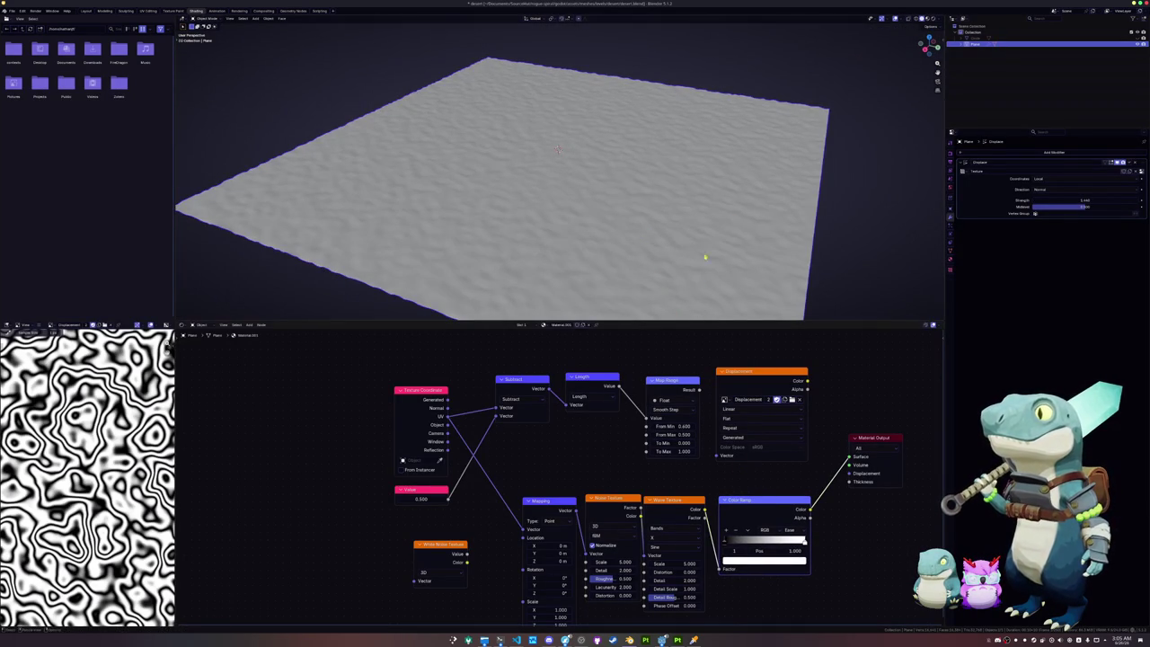
Step: Switch to Material Preview and zoom in across the displaced terrain
{"action": "left_click", "coordinate": [927, 19]}
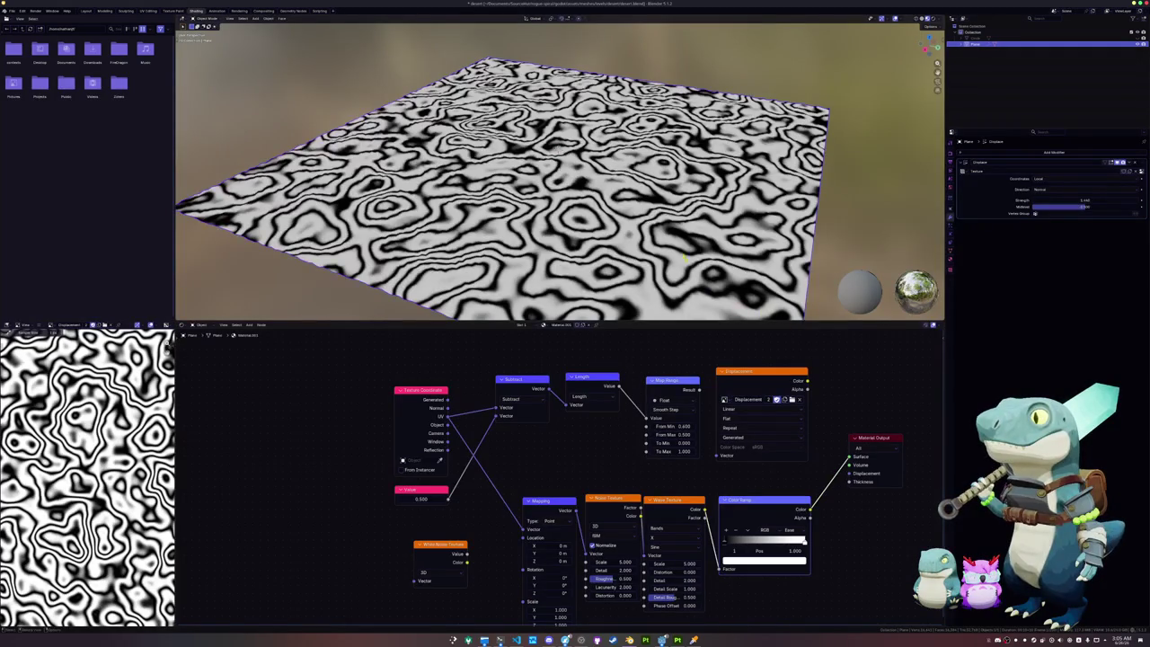
{"action": "scroll", "coordinate": [685, 260], "scroll_direction": "up", "scroll_amount": 3}
{"action": "scroll", "coordinate": [646, 267], "scroll_direction": "up", "scroll_amount": 2}
{"action": "scroll", "coordinate": [646, 267], "scroll_direction": "up", "scroll_amount": 2}
{"action": "scroll", "coordinate": [648, 256], "scroll_direction": "up", "scroll_amount": 2}
{"action": "scroll", "coordinate": [646, 254], "scroll_direction": "up", "scroll_amount": 2}
{"action": "scroll", "coordinate": [637, 249], "scroll_direction": "up", "scroll_amount": 2}
{"action": "scroll", "coordinate": [628, 244], "scroll_direction": "up", "scroll_amount": 1}
{"action": "scroll", "coordinate": [622, 240], "scroll_direction": "up", "scroll_amount": 2}
{"action": "mouse_move", "coordinate": [622, 241]}
{"action": "middle_mouse_down"}
{"action": "mouse_move", "coordinate": [589, 189]}
{"action": "mouse_move", "coordinate": [508, 179]}
{"action": "mouse_move", "coordinate": [523, 187]}
{"action": "middle_mouse_up"}
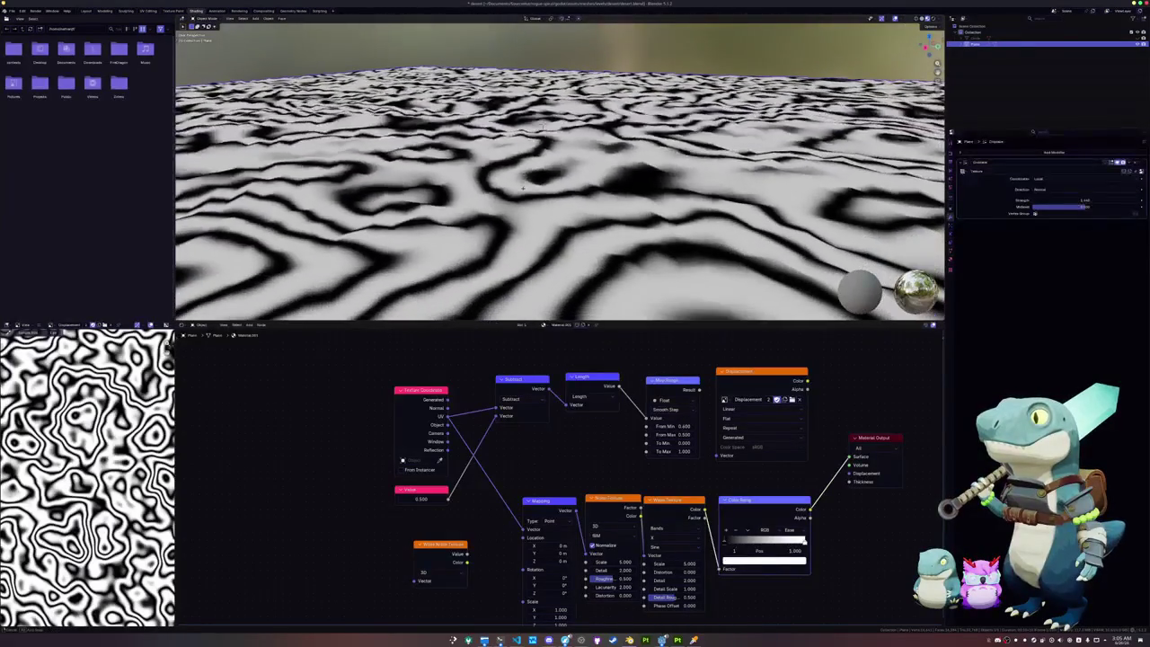
Step: Set the Displace coordinates to UV and return the viewport to solid shading
{"action": "left_click", "coordinate": [1045, 180]}
{"action": "left_click", "coordinate": [1041, 204]}
{"action": "middle_click_drag", "start_coordinate": [736, 217], "coordinate": [728, 228]}
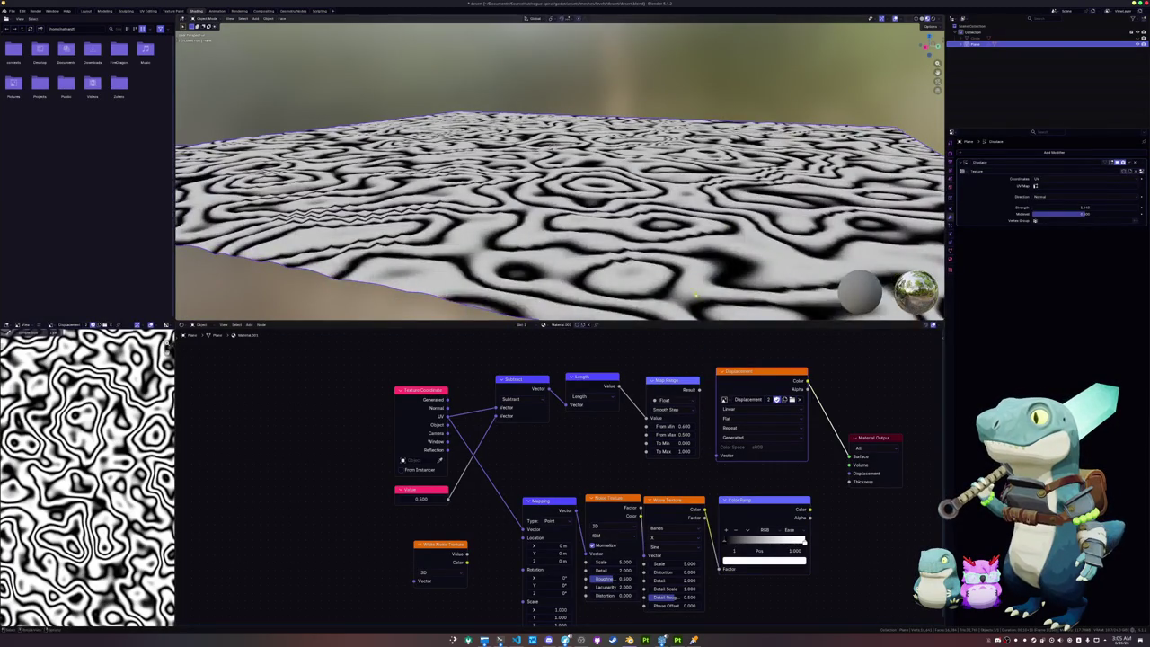
{"action": "middle_click_drag", "start_coordinate": [723, 262], "coordinate": [719, 258]}
{"action": "left_click", "coordinate": [918, 19]}
{"action": "mouse_move", "coordinate": [673, 197]}
{"action": "middle_mouse_down"}
{"action": "mouse_move", "coordinate": [667, 236]}
{"action": "mouse_move", "coordinate": [672, 185]}
{"action": "middle_mouse_up"}
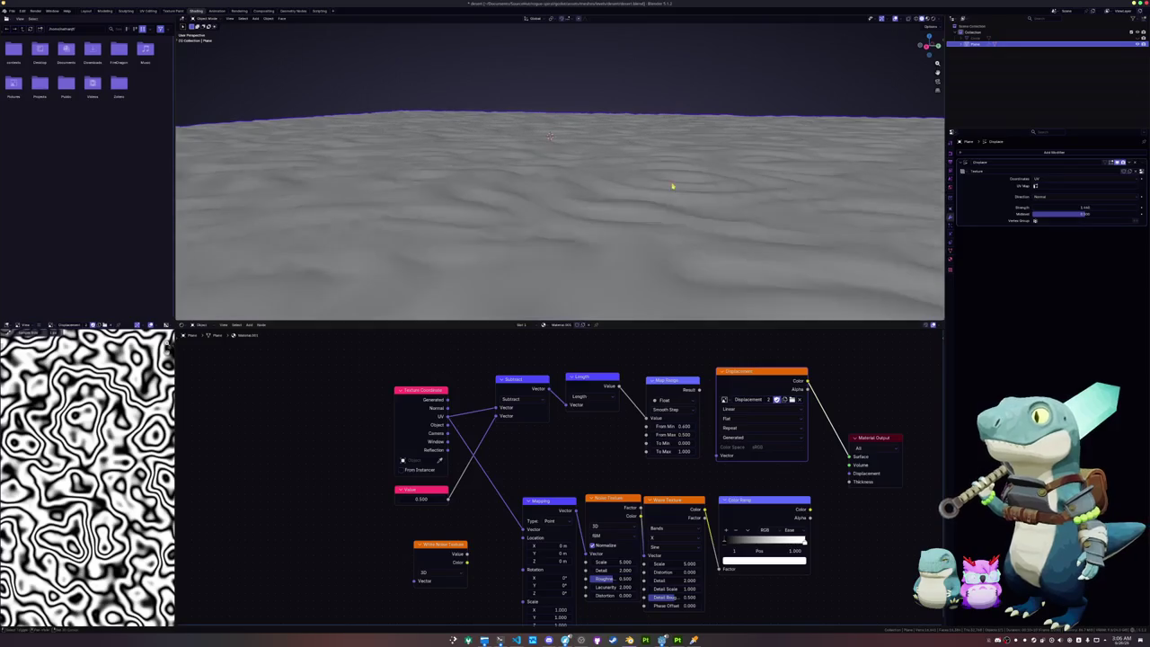
{"action": "key", "text": "shift+a"}
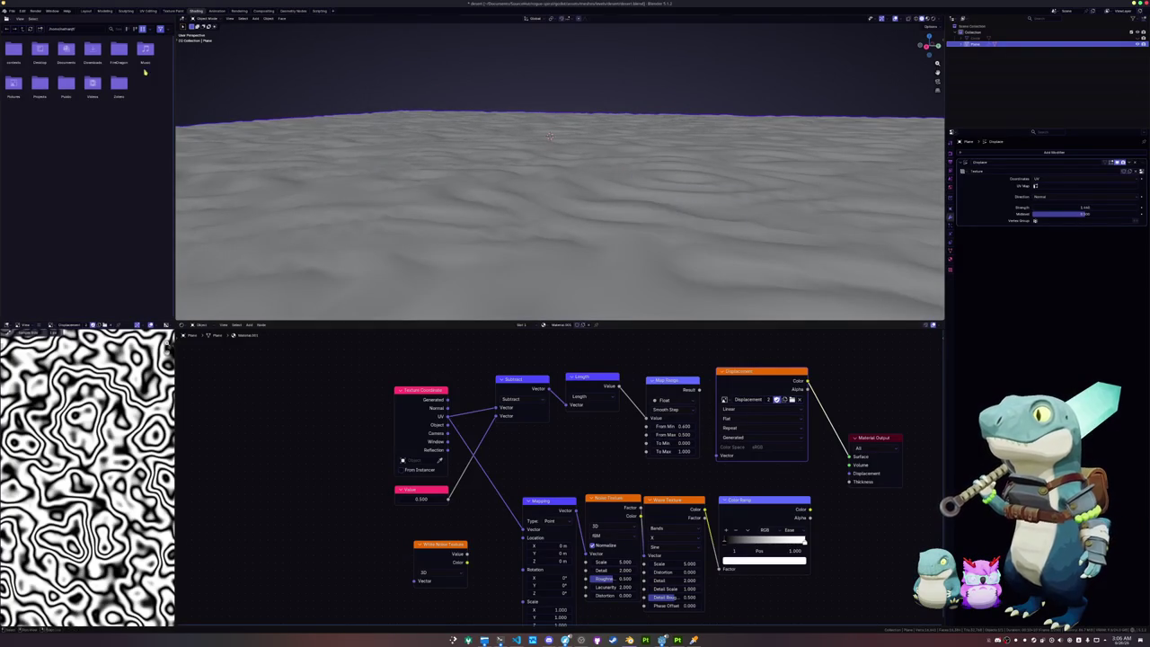
Step: Append the cliff ring object from another .blend file into the scene
{"action": "left_click", "coordinate": [12, 11]}
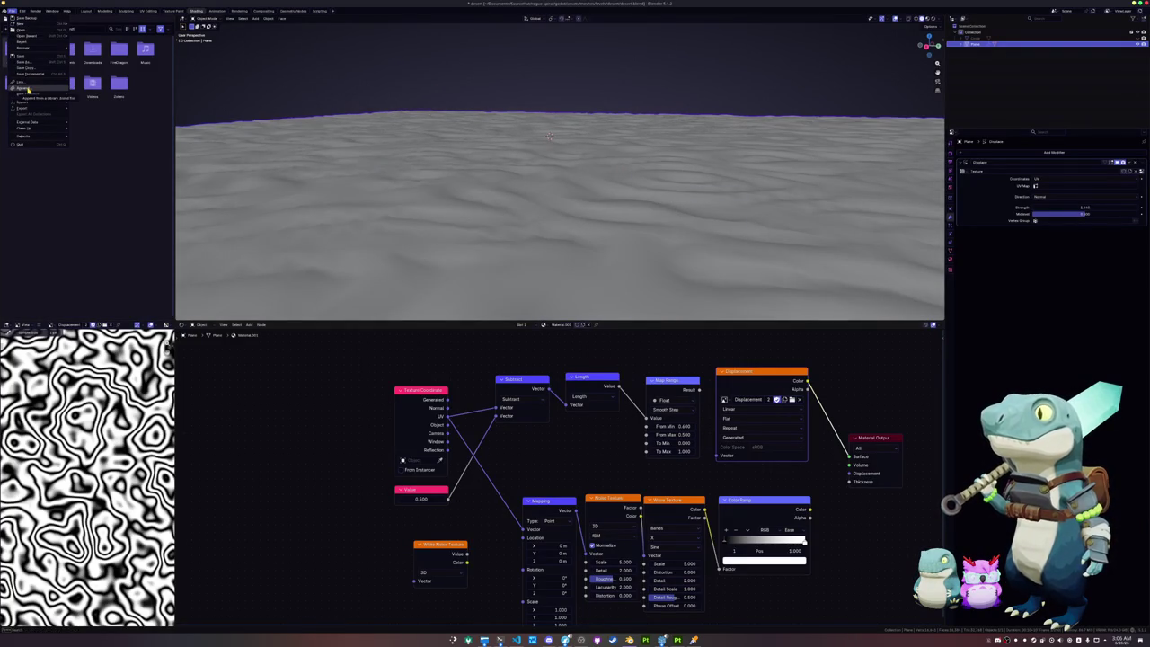
{"action": "left_click", "coordinate": [28, 89]}
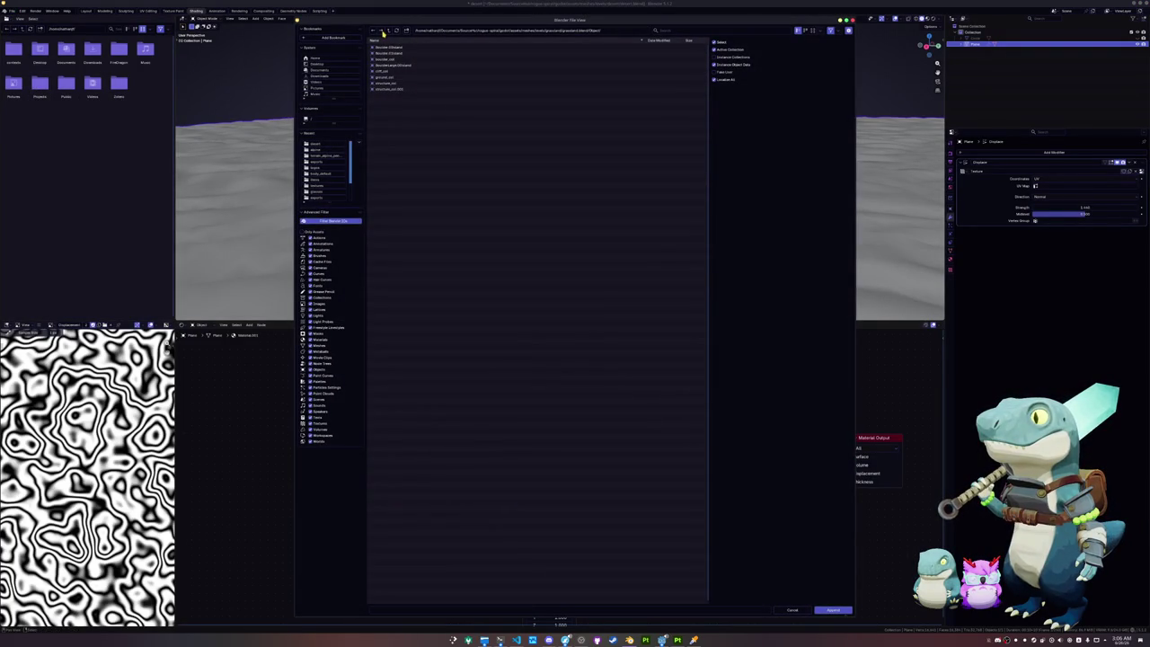
{"action": "double_click", "coordinate": [386, 72]}
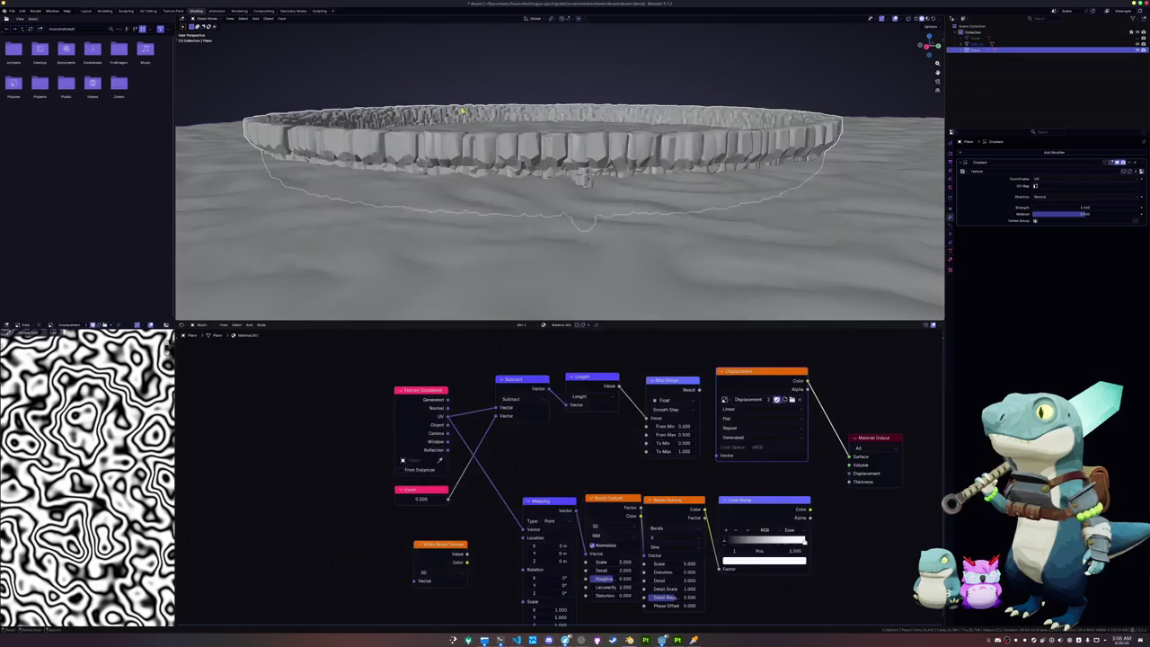
{"action": "scroll", "coordinate": [531, 148], "scroll_direction": "up", "scroll_amount": 5}
{"action": "middle_click_drag", "start_coordinate": [543, 121], "coordinate": [536, 120]}
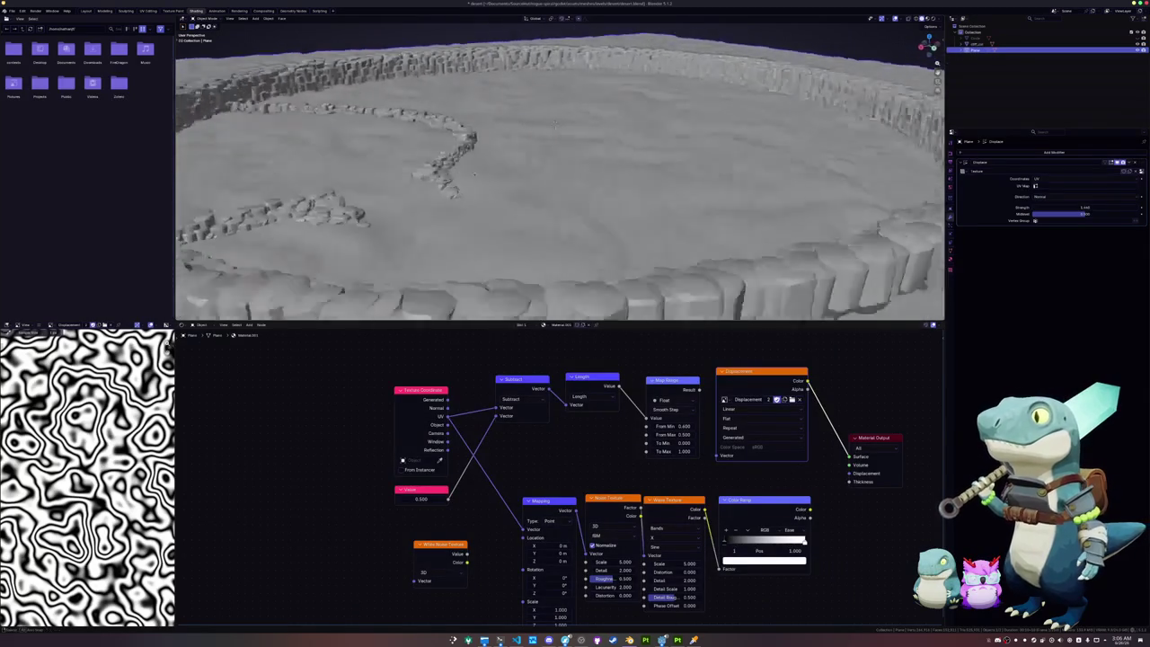
{"action": "middle_click_drag", "start_coordinate": [522, 159], "coordinate": [603, 159]}
{"action": "scroll", "coordinate": [560, 156], "scroll_direction": "down", "scroll_amount": 4}
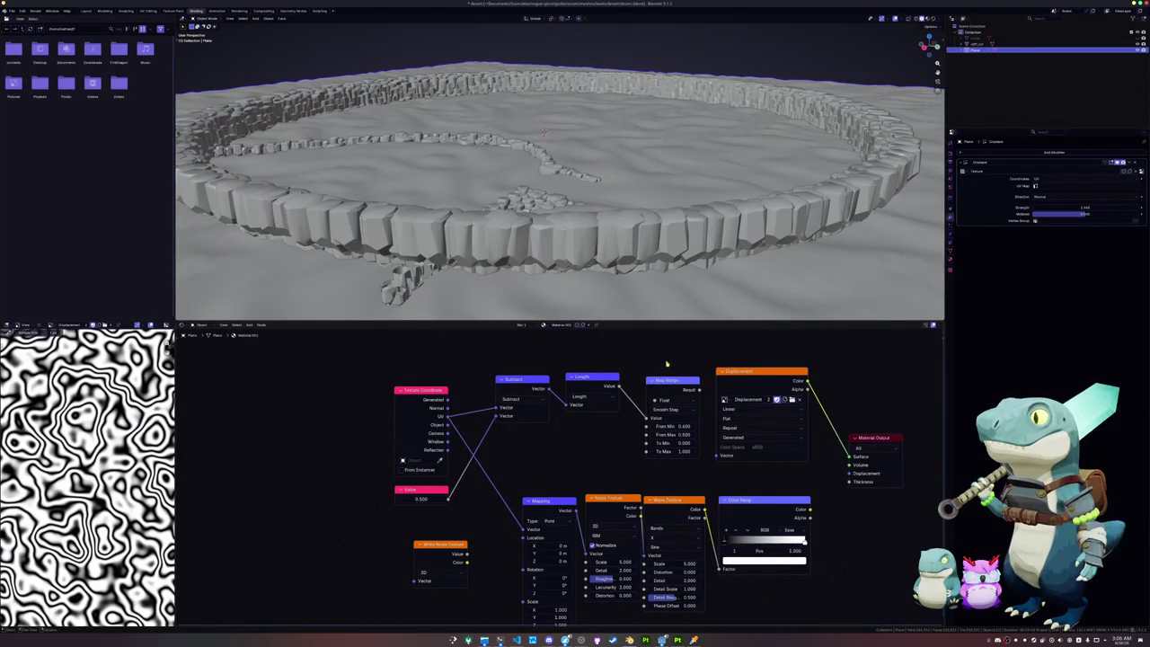
Step: In Material Preview, preview the Color Ramp, Displacement, Map Range and Wave Texture outputs
{"action": "middle_click_drag", "start_coordinate": [683, 402], "coordinate": [669, 401]}
{"action": "left_click", "coordinate": [927, 18]}
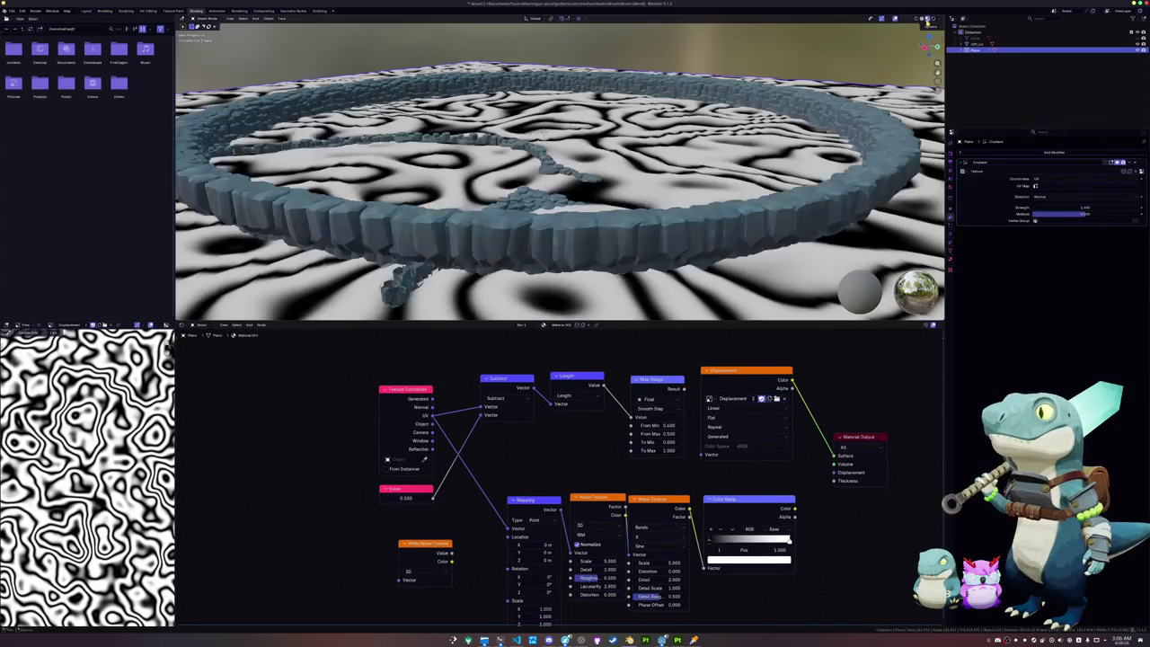
{"action": "left_click", "coordinate": [741, 501], "text": "ctrl+shift"}
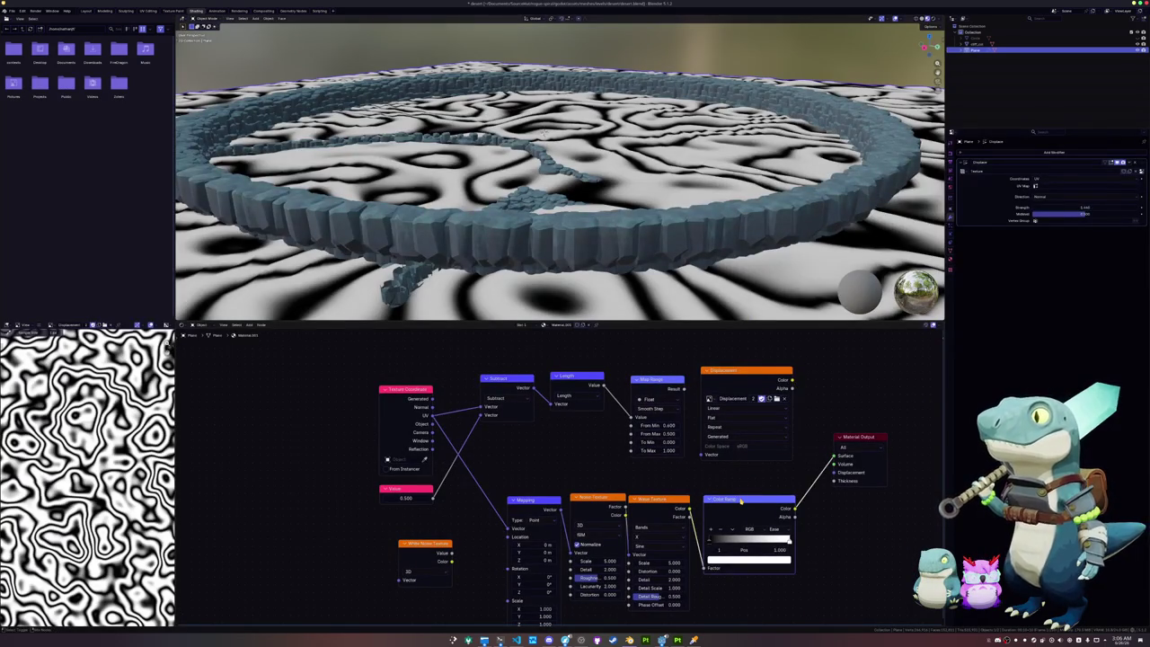
{"action": "scroll", "coordinate": [922, 243], "scroll_direction": "down", "scroll_amount": 5}
{"action": "scroll", "coordinate": [922, 243], "scroll_direction": "up", "scroll_amount": 3}
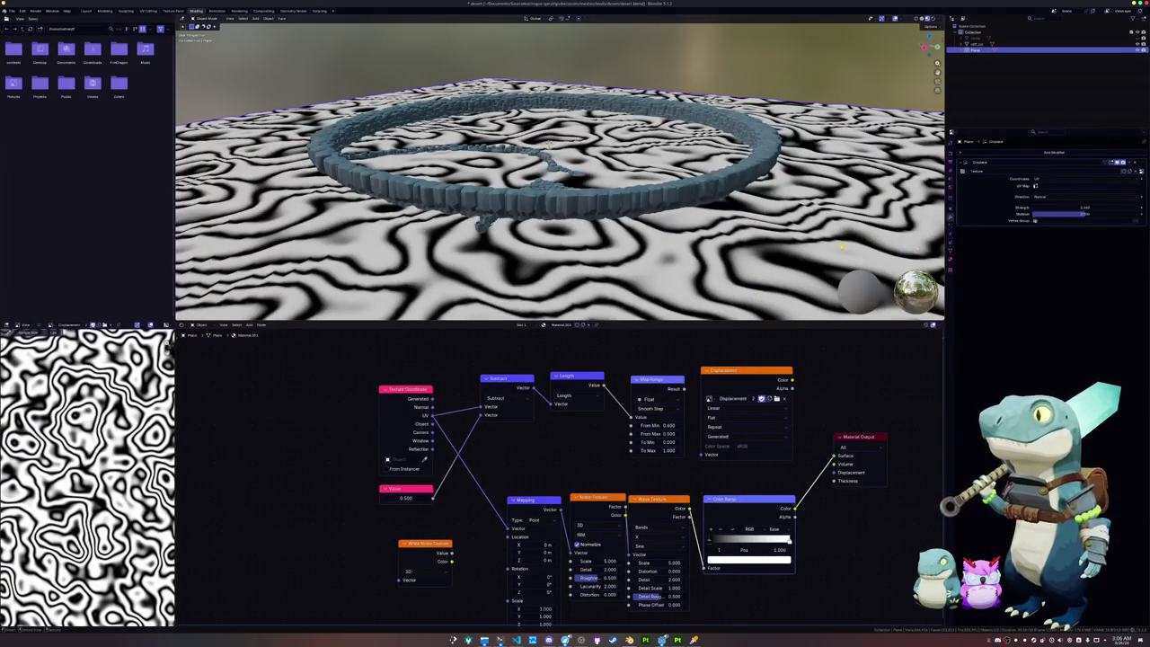
{"action": "left_click", "coordinate": [754, 378], "text": "ctrl+shift"}
{"action": "left_click", "coordinate": [669, 382], "text": "ctrl+shift"}
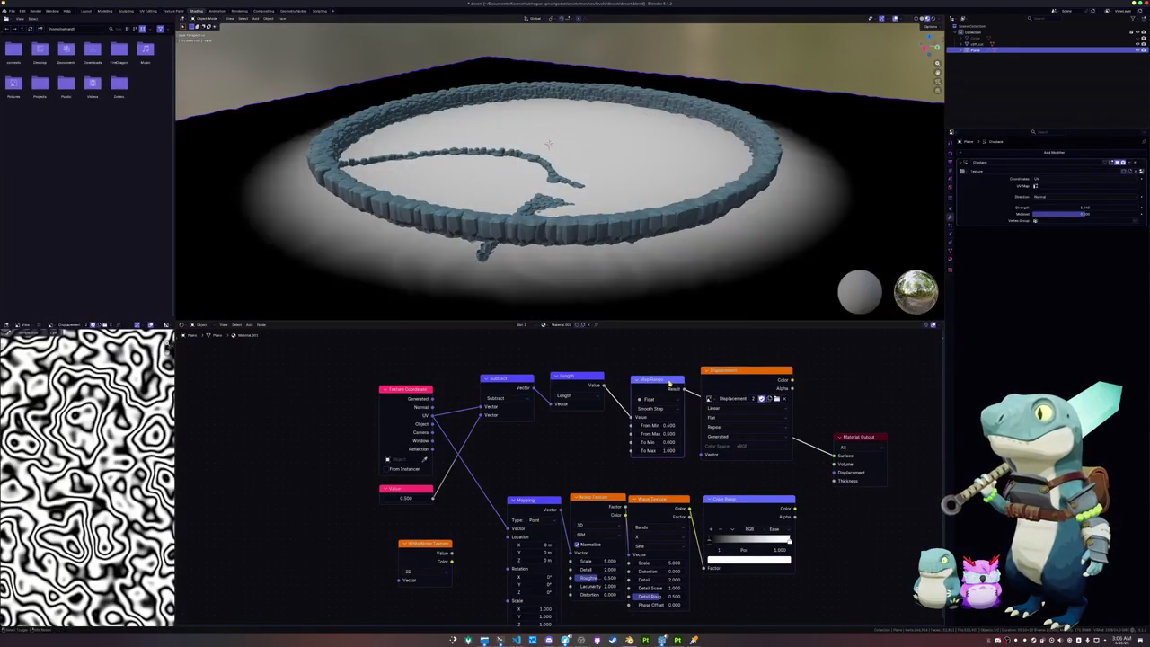
{"action": "left_click", "coordinate": [642, 520], "text": "ctrl+shift"}
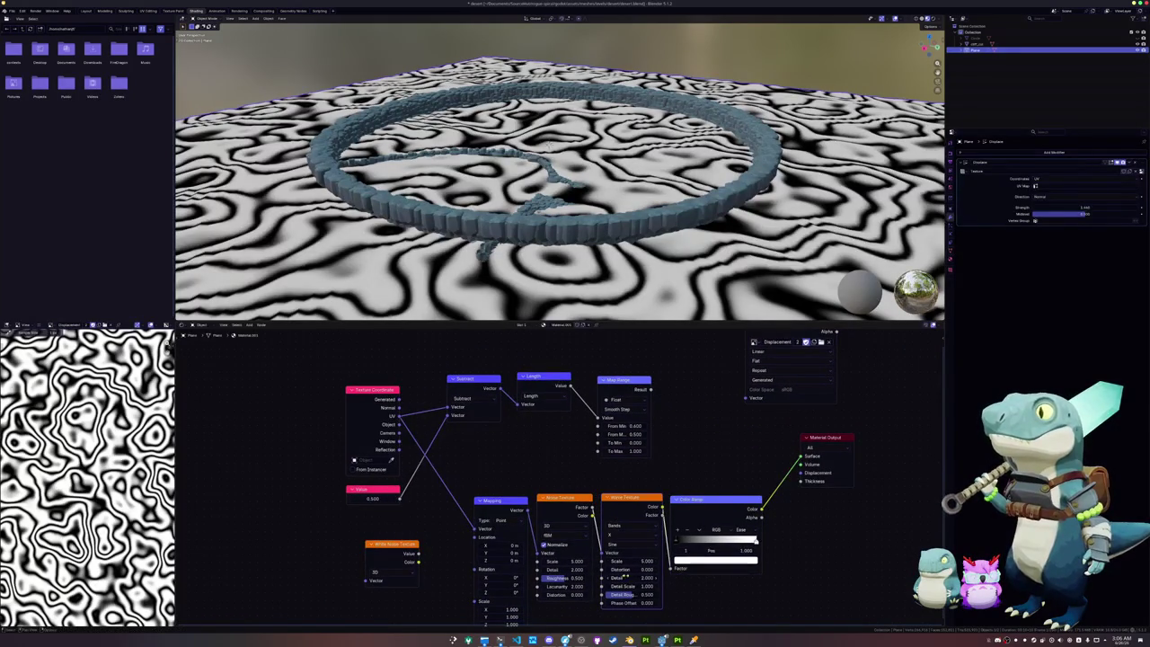
Step: Adjust the Wave Texture scale and bring the Noise Texture scale down to 1.000
{"action": "left_click_drag", "start_coordinate": [635, 562], "coordinate": [665, 561]}
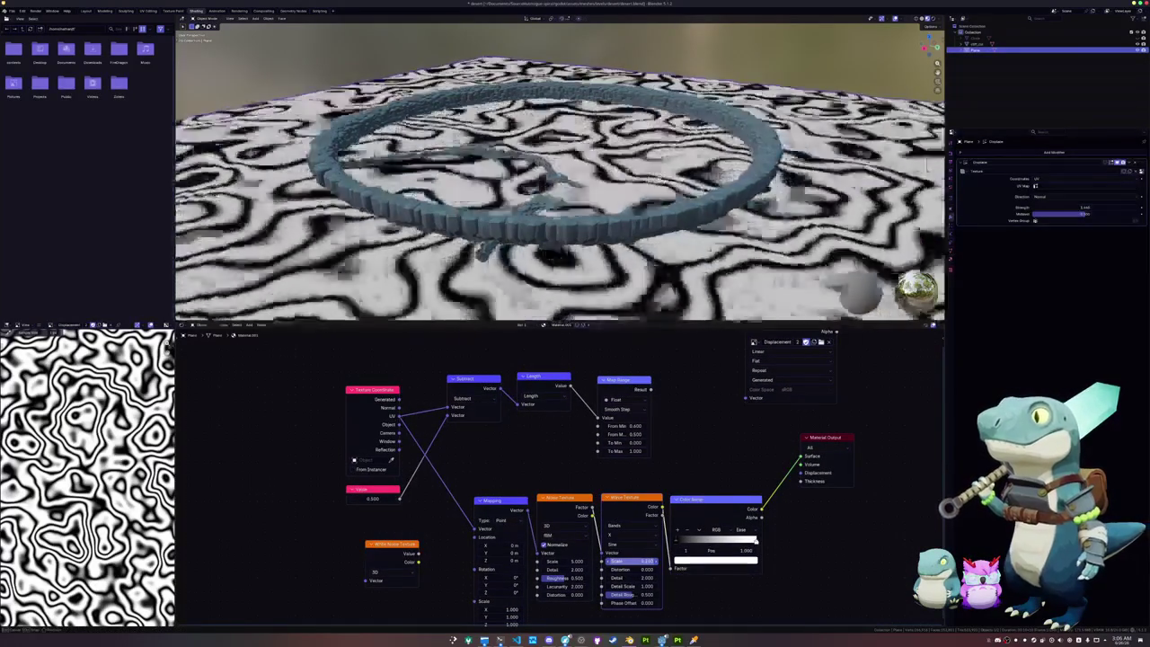
{"action": "left_click_drag", "start_coordinate": [664, 561], "coordinate": [683, 561]}
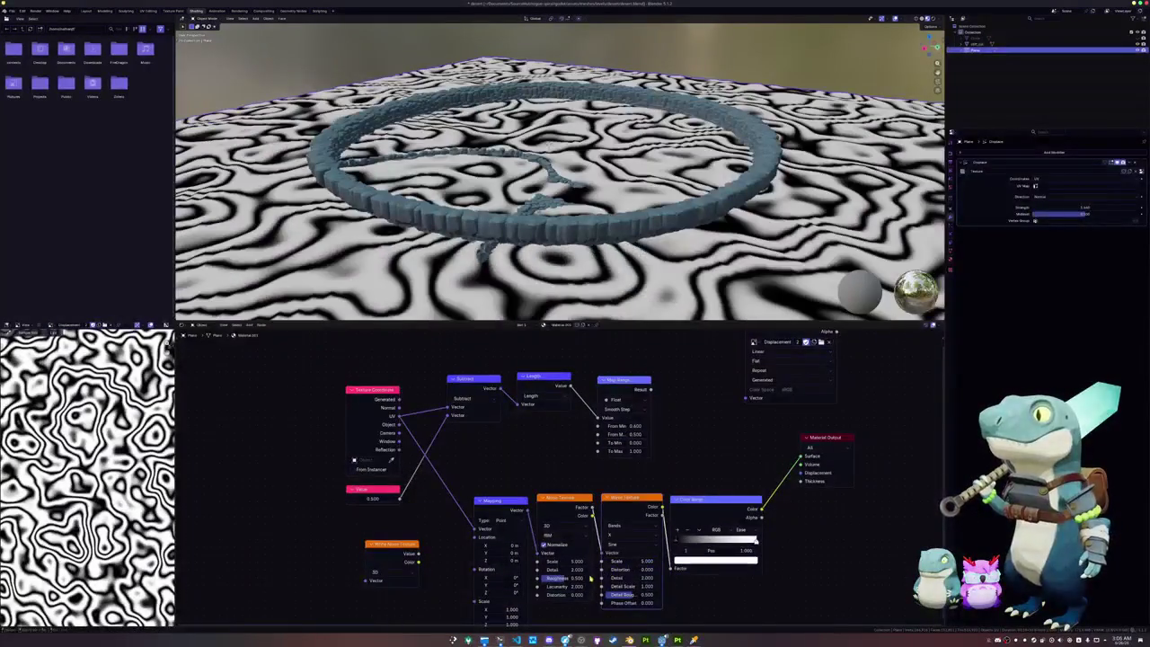
{"action": "mouse_move", "coordinate": [575, 560]}
{"action": "left_mouse_down"}
{"action": "mouse_move", "coordinate": [585, 561]}
{"action": "mouse_move", "coordinate": [572, 562]}
{"action": "left_mouse_up"}
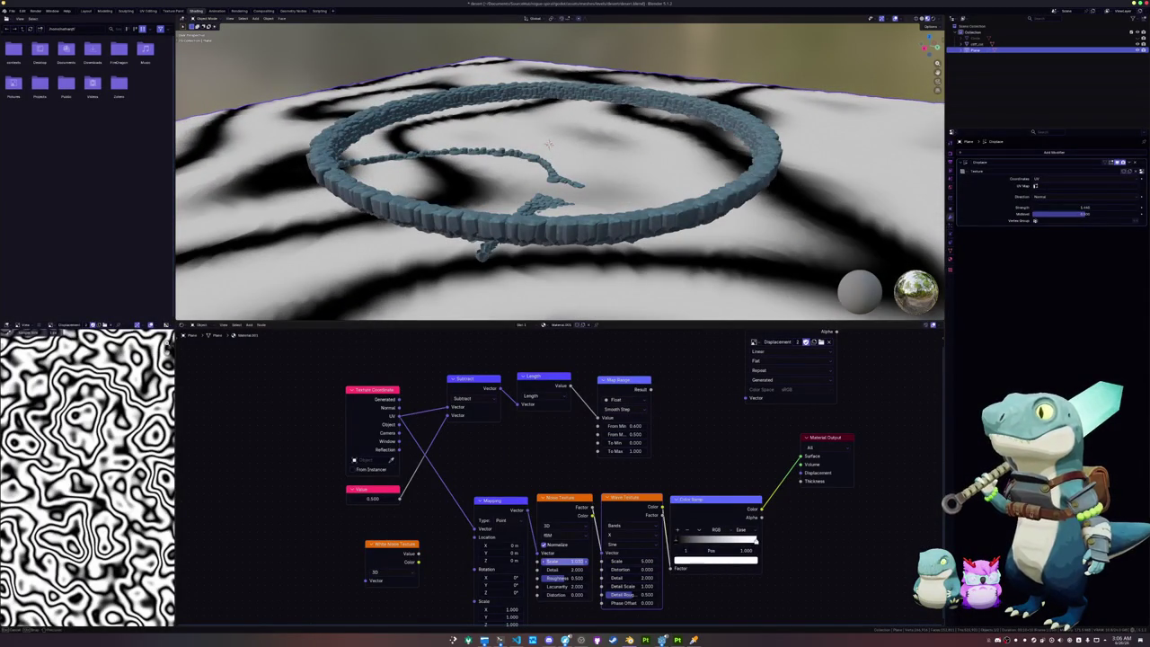
{"action": "left_click_drag", "start_coordinate": [649, 389], "coordinate": [737, 446]}
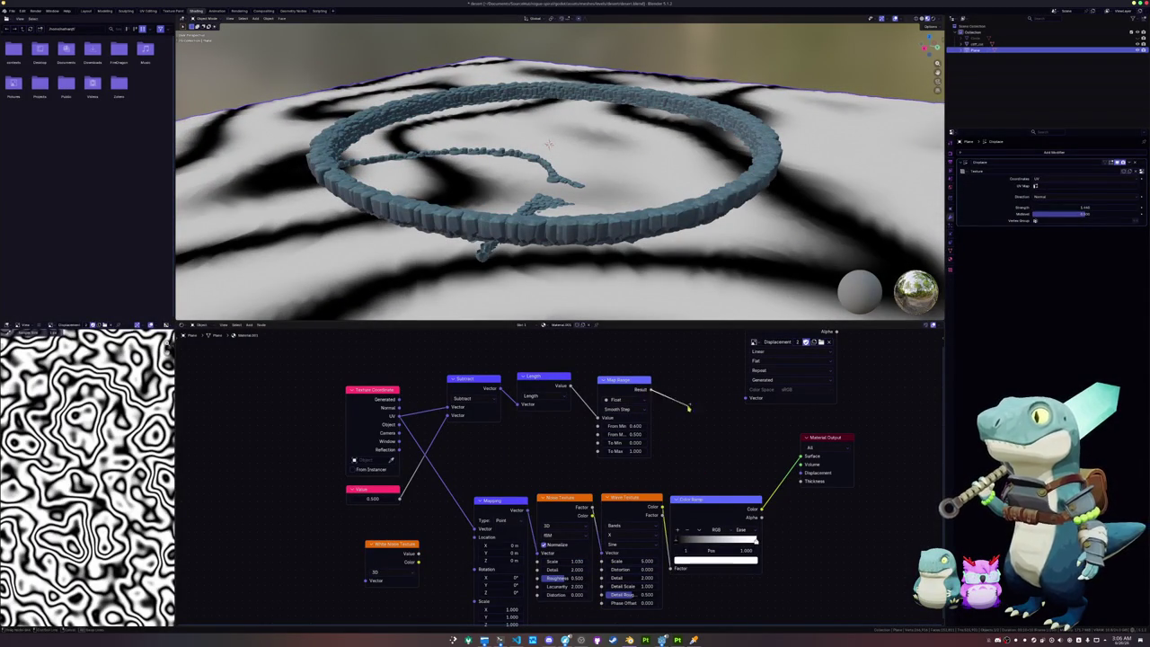
Step: Insert a Multiply math node between the Color Ramp and Material Output, moving the Displacement node aside
{"action": "left_click", "coordinate": [755, 480]}
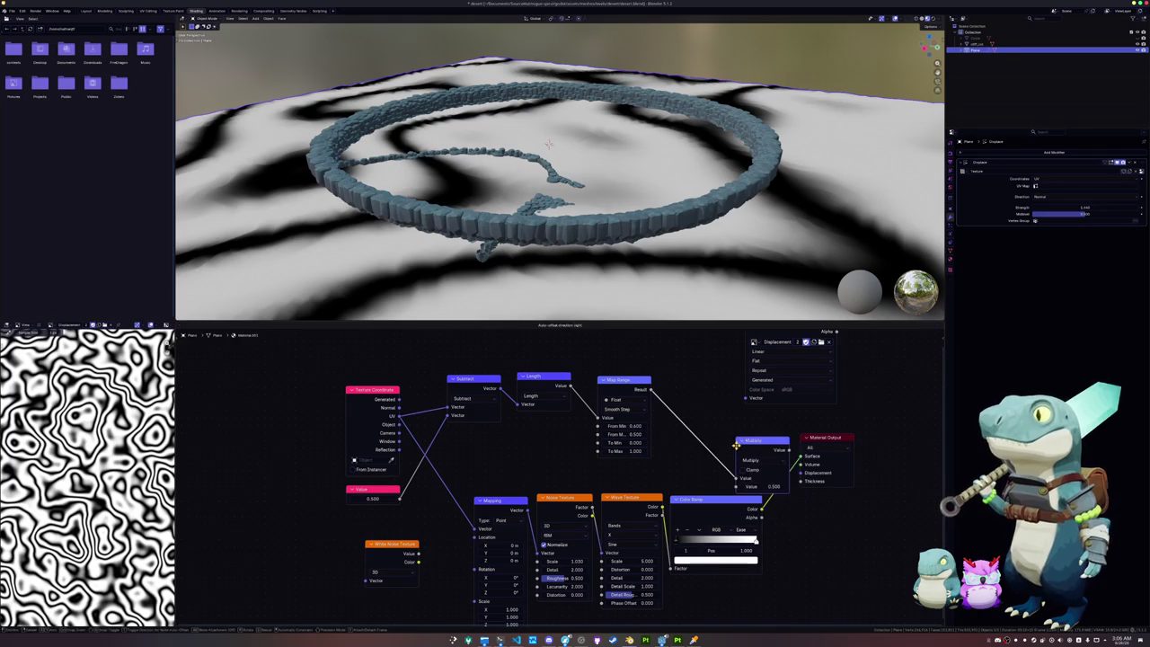
{"action": "left_click", "coordinate": [827, 436]}
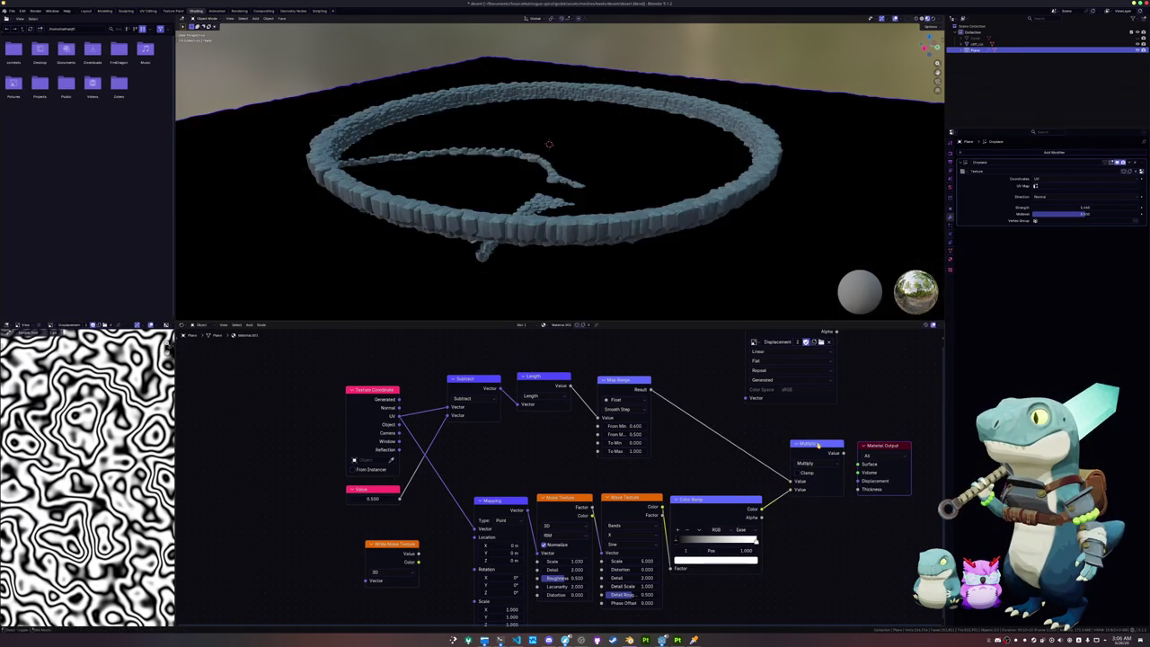
{"action": "mouse_move", "coordinate": [620, 269]}
{"action": "middle_mouse_down"}
{"action": "mouse_move", "coordinate": [611, 234]}
{"action": "mouse_move", "coordinate": [635, 246]}
{"action": "middle_mouse_up"}
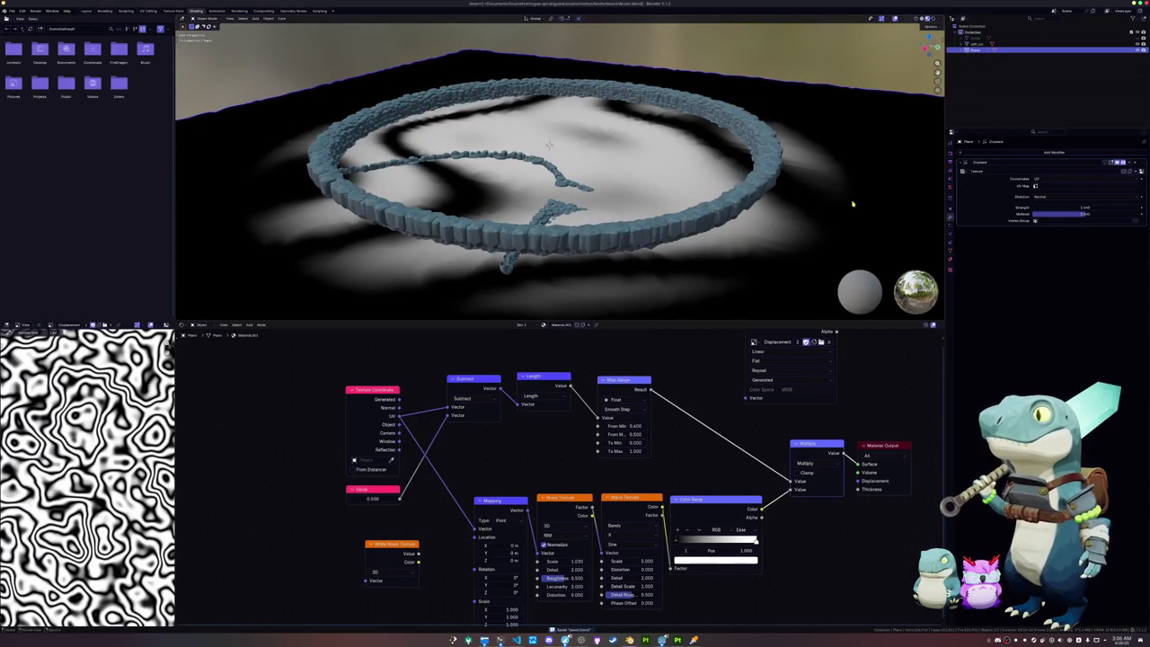
{"action": "middle_click_drag", "start_coordinate": [695, 403], "coordinate": [638, 525]}
{"action": "left_click_drag", "start_coordinate": [733, 438], "coordinate": [713, 410]}
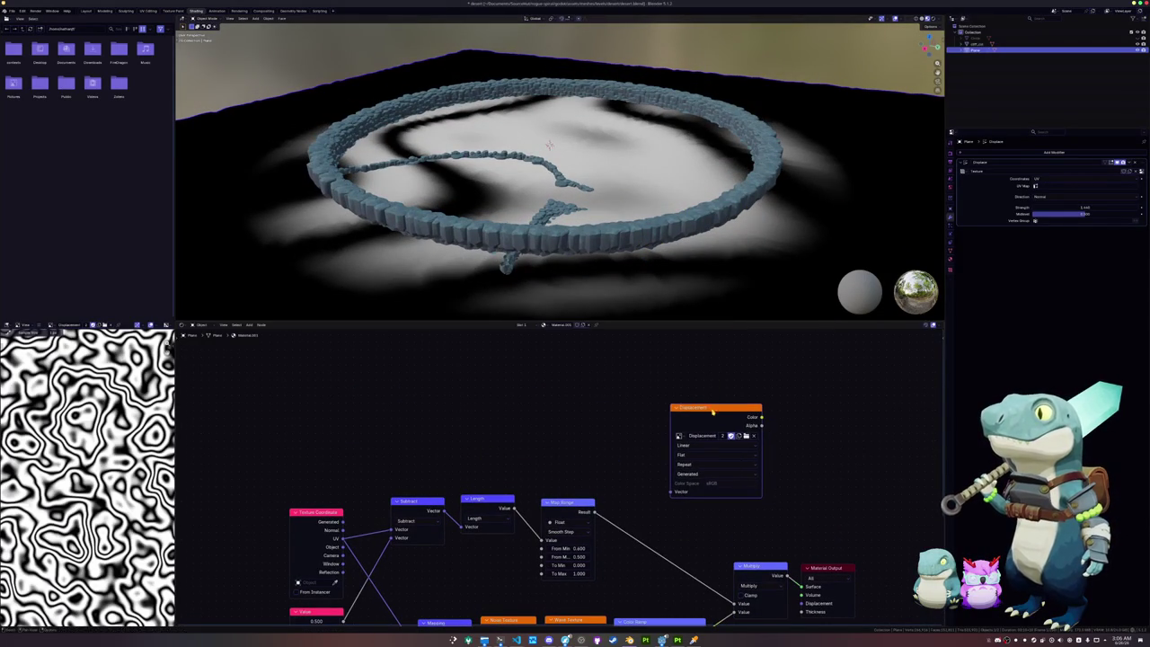
Step: Raise the Displace modifier strength by dragging, then confirm an exact value
{"action": "left_click", "coordinate": [949, 155]}
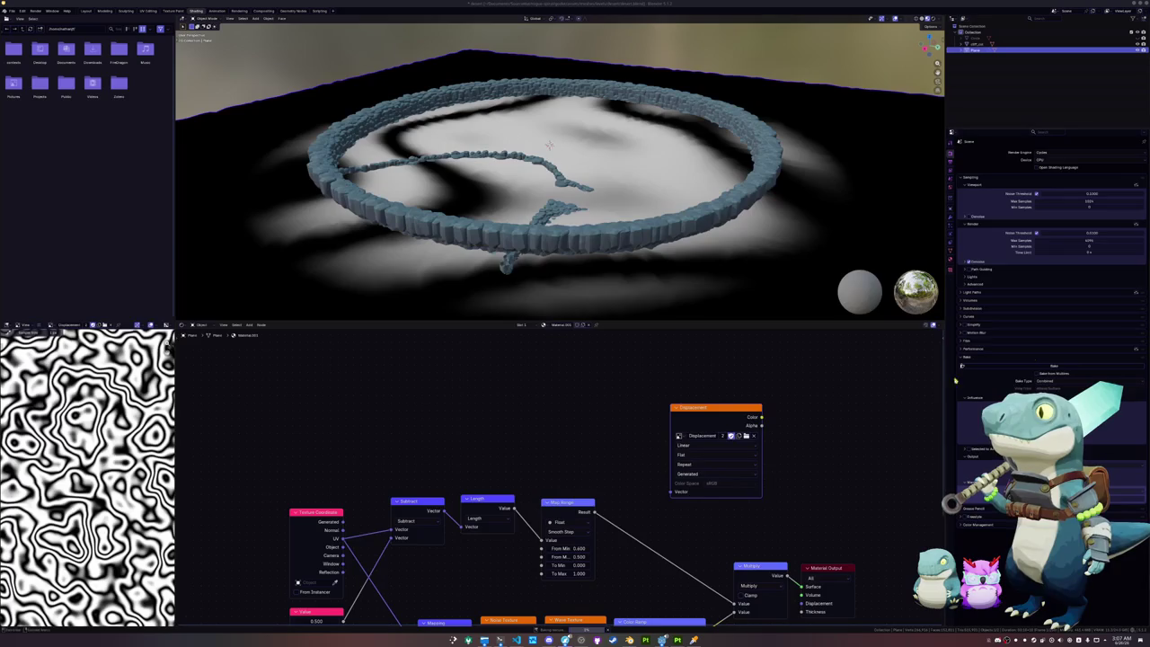
{"action": "scroll", "coordinate": [781, 414], "scroll_direction": "down", "scroll_amount": 1}
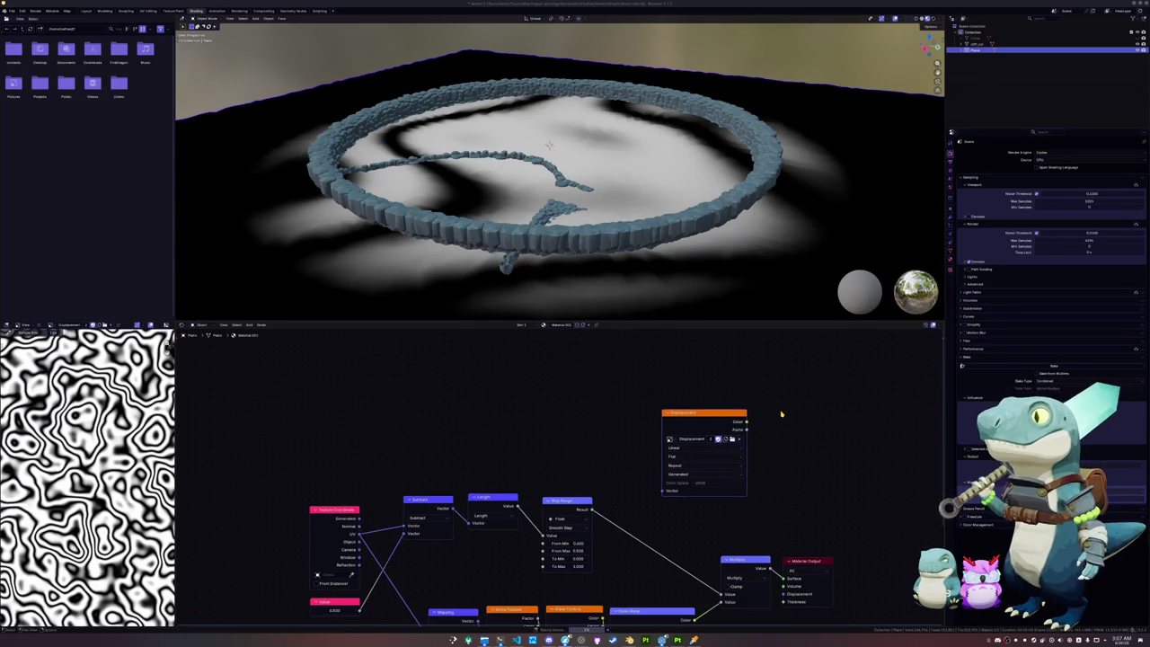
{"action": "mouse_move", "coordinate": [682, 269]}
{"action": "middle_mouse_down"}
{"action": "mouse_move", "coordinate": [668, 205]}
{"action": "mouse_move", "coordinate": [692, 227]}
{"action": "middle_mouse_up"}
{"action": "scroll", "coordinate": [707, 241], "scroll_direction": "up", "scroll_amount": 2}
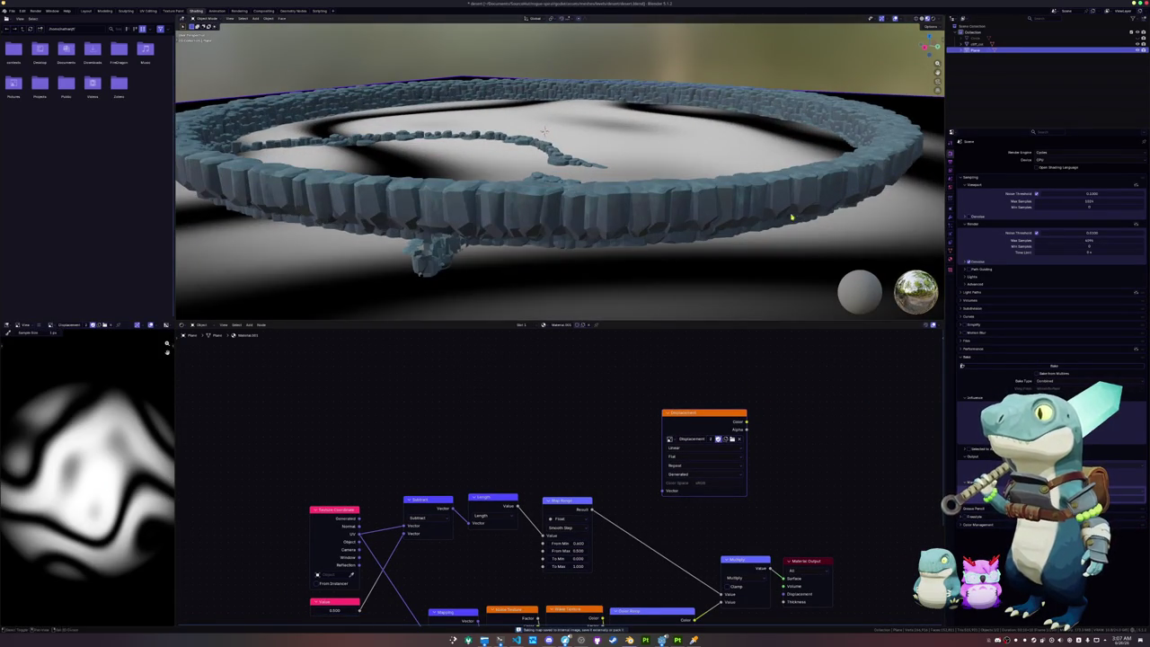
{"action": "middle_click_drag", "start_coordinate": [791, 217], "coordinate": [946, 232]}
{"action": "left_click", "coordinate": [950, 216]}
{"action": "mouse_move", "coordinate": [1063, 208]}
{"action": "left_mouse_down"}
{"action": "mouse_move", "coordinate": [1105, 208]}
{"action": "mouse_move", "coordinate": [1082, 208]}
{"action": "left_mouse_up"}
{"action": "left_click", "coordinate": [1067, 208]}
{"action": "key", "text": "Return"}
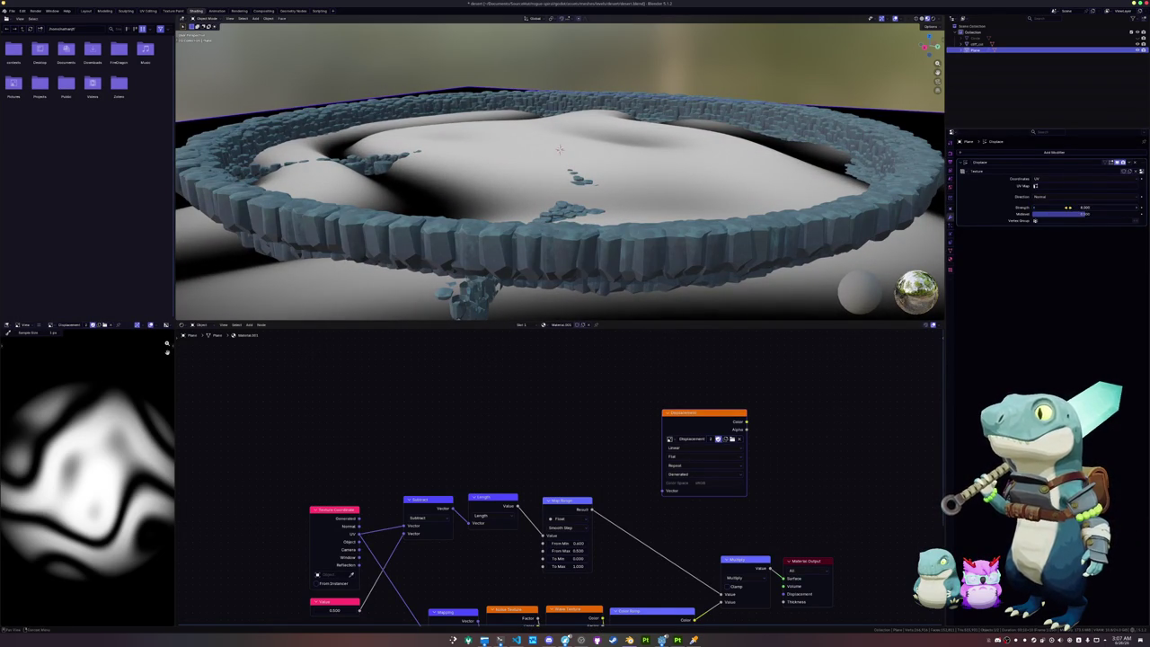
Step: Move the Multiply node up to make room in the node graph
{"action": "middle_click_drag", "start_coordinate": [557, 180], "coordinate": [541, 144]}
{"action": "mouse_move", "coordinate": [741, 175]}
{"action": "middle_mouse_down"}
{"action": "mouse_move", "coordinate": [620, 309]}
{"action": "mouse_move", "coordinate": [660, 270]}
{"action": "middle_mouse_up"}
{"action": "middle_click_drag", "start_coordinate": [747, 513], "coordinate": [754, 443]}
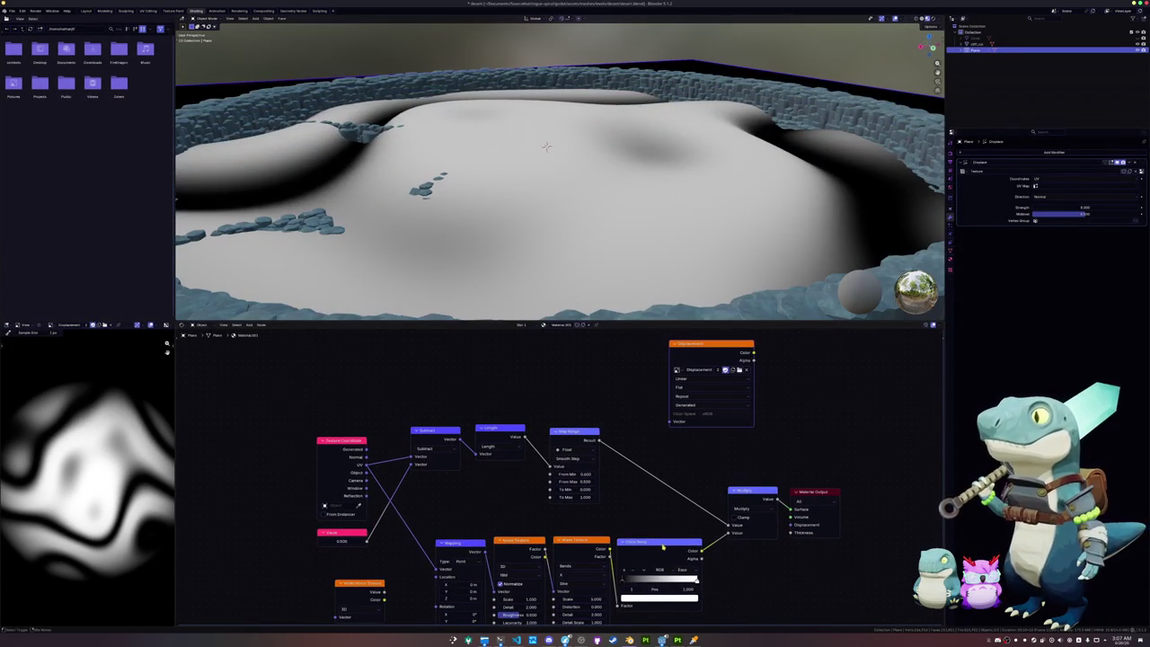
{"action": "scroll", "coordinate": [662, 547], "scroll_direction": "up", "scroll_amount": 2}
{"action": "scroll", "coordinate": [692, 546], "scroll_direction": "up", "scroll_amount": 2}
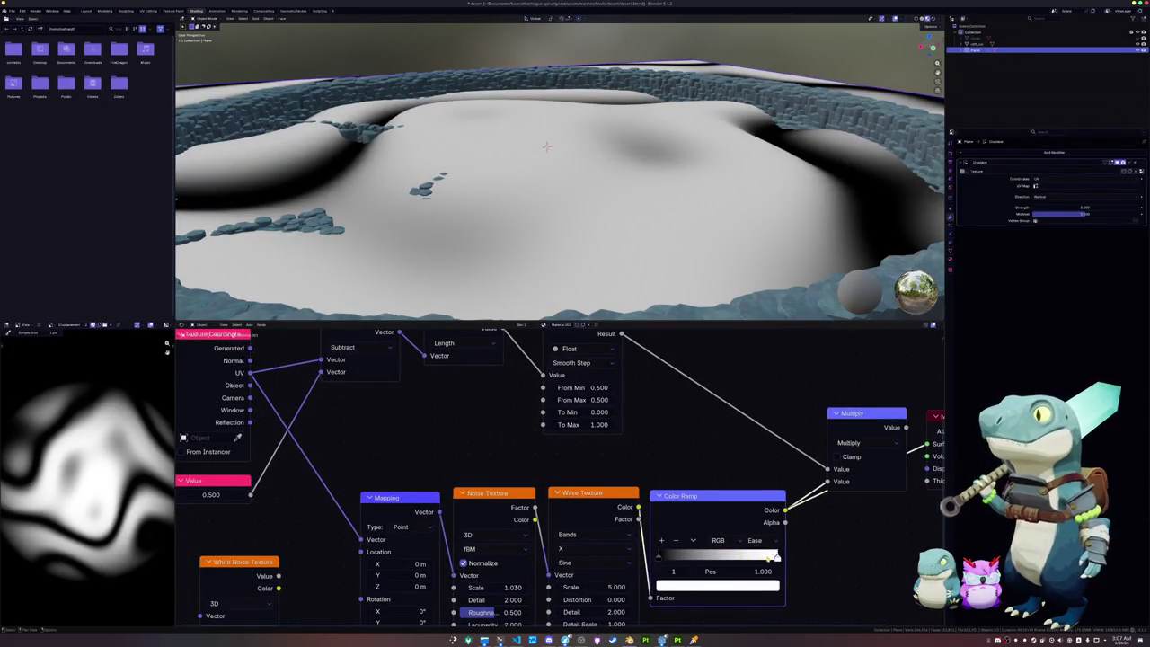
{"action": "middle_click_drag", "start_coordinate": [804, 555], "coordinate": [718, 549]}
{"action": "left_click_drag", "start_coordinate": [763, 423], "coordinate": [764, 364]}
{"action": "middle_click_drag", "start_coordinate": [764, 364], "coordinate": [701, 357]}
Step: Add a Math Power node from the Color Ramp colour, with a Value node feeding its exponent
{"action": "left_click_drag", "start_coordinate": [635, 504], "coordinate": [687, 519]}
{"action": "type", "text": "muuarm"}
{"action": "key", "text": "Return"}
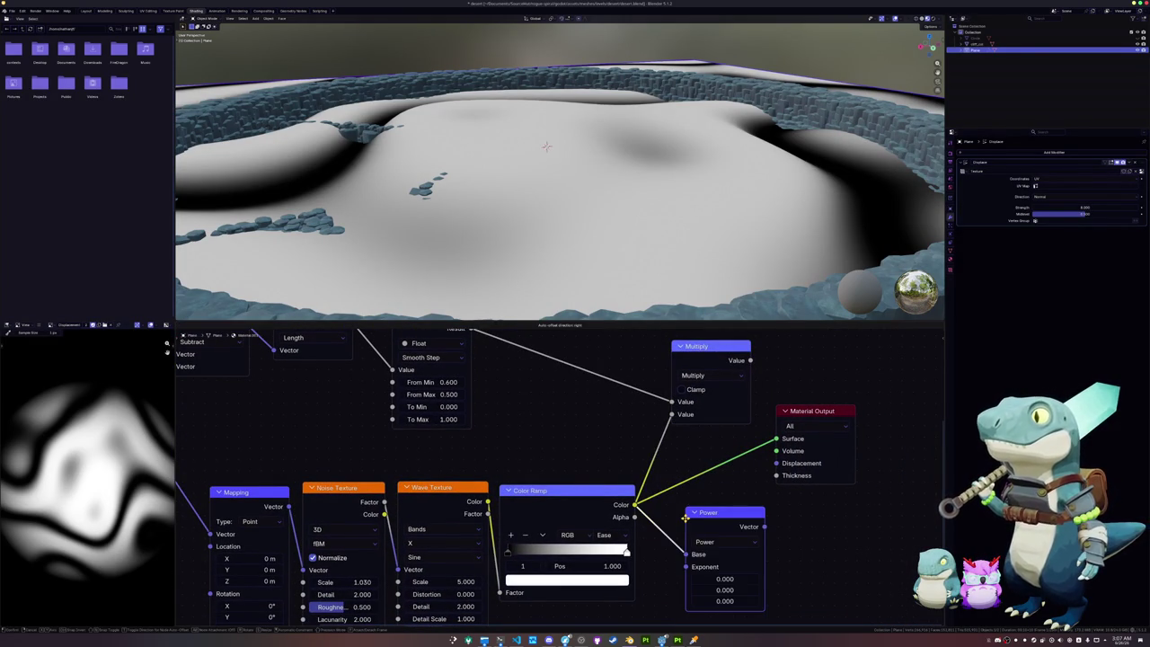
{"action": "middle_click_drag", "start_coordinate": [682, 566], "coordinate": [710, 472]}
{"action": "left_click_drag", "start_coordinate": [711, 467], "coordinate": [651, 577]}
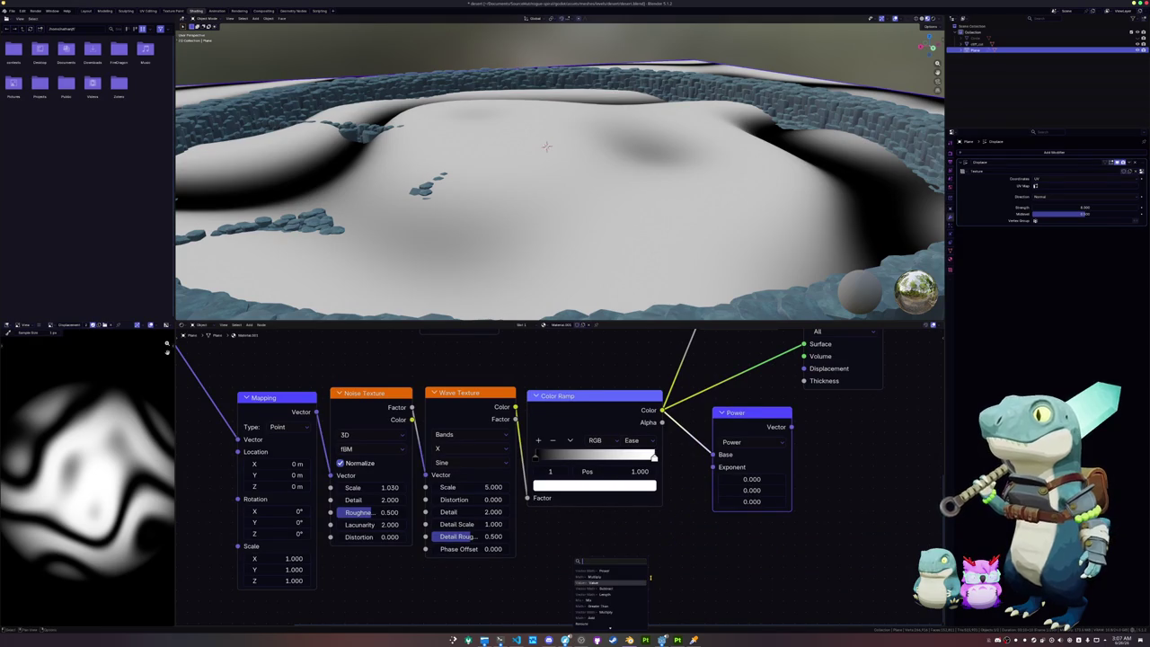
{"action": "left_click", "coordinate": [593, 582]}
{"action": "left_click", "coordinate": [610, 569]}
Step: Connect the Power output into the Multiply node and tidy the node layout
{"action": "middle_click_drag", "start_coordinate": [799, 430], "coordinate": [708, 511]}
{"action": "left_click_drag", "start_coordinate": [754, 397], "coordinate": [872, 420]}
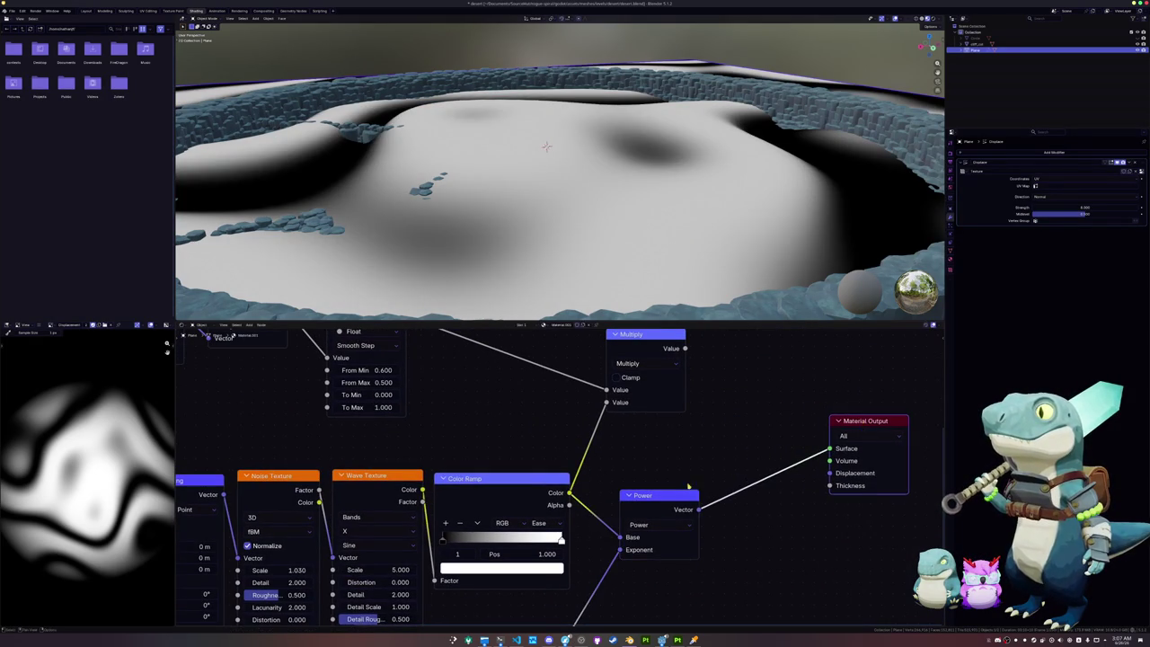
{"action": "left_click_drag", "start_coordinate": [691, 499], "coordinate": [606, 401]}
{"action": "left_click", "coordinate": [651, 339], "text": "ctrl+shift"}
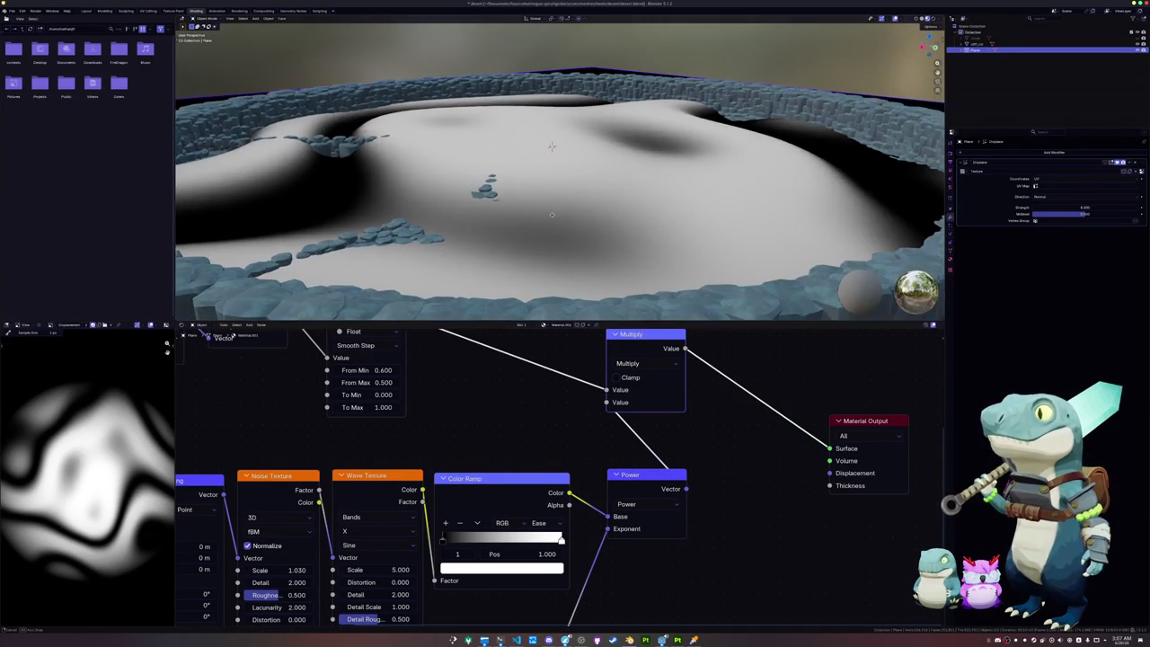
{"action": "left_click_drag", "start_coordinate": [628, 474], "coordinate": [614, 461]}
{"action": "middle_click_drag", "start_coordinate": [615, 461], "coordinate": [647, 329]}
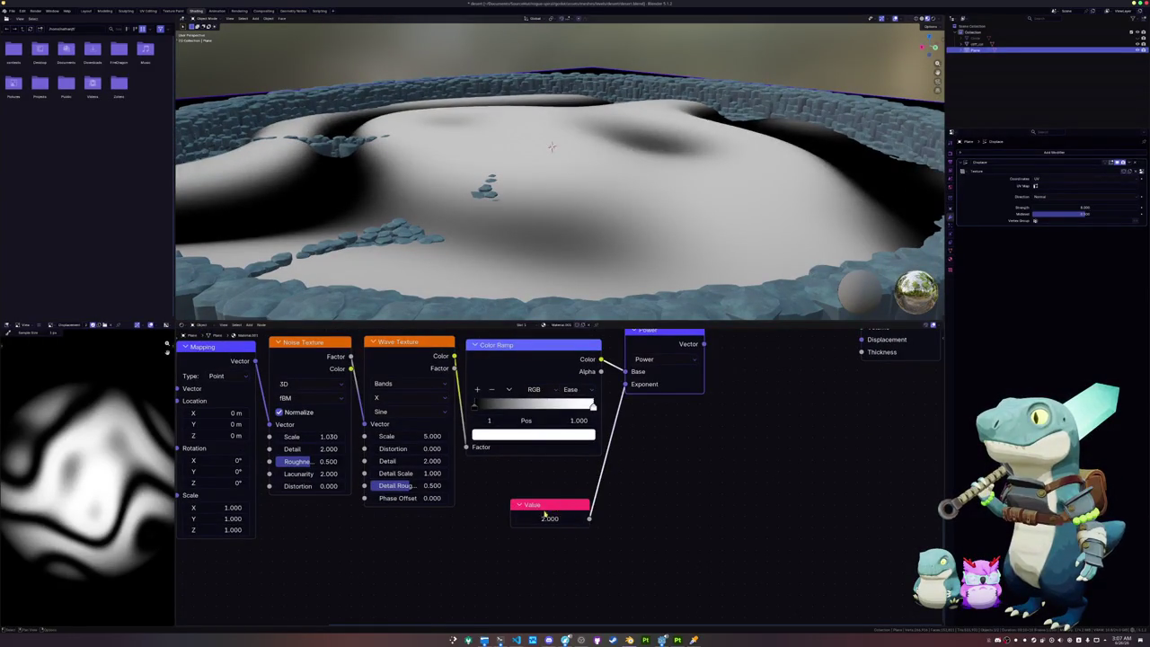
Step: Try other exponent values on the Value node, then cancel to keep 2.000
{"action": "left_click_drag", "start_coordinate": [548, 519], "coordinate": [620, 518]}
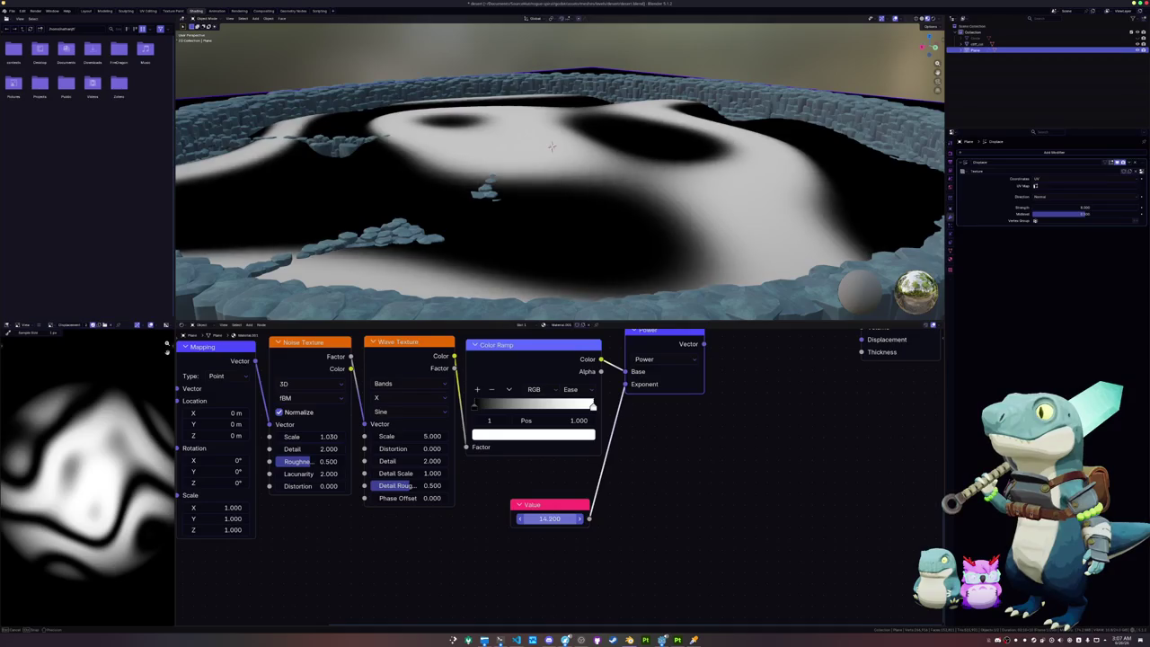
{"action": "left_click_drag", "start_coordinate": [549, 518], "coordinate": [513, 518]}
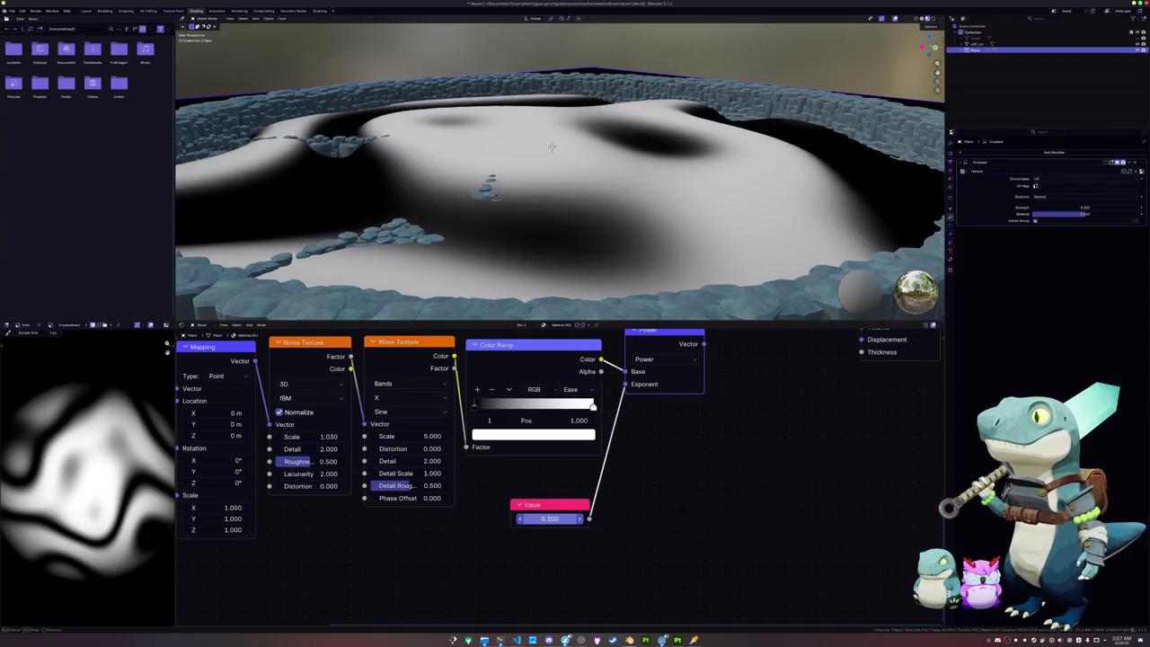
{"action": "key", "text": "Escape"}
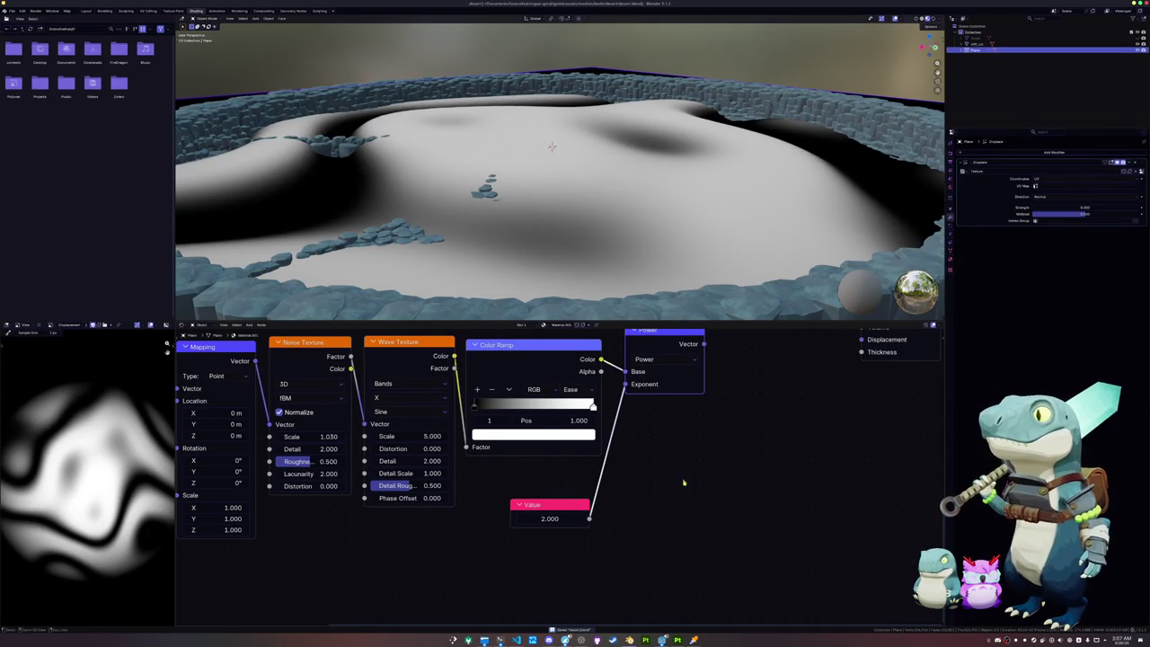
Step: Bake the terrain material into the Displacement image from Render Properties
{"action": "left_click", "coordinate": [952, 167]}
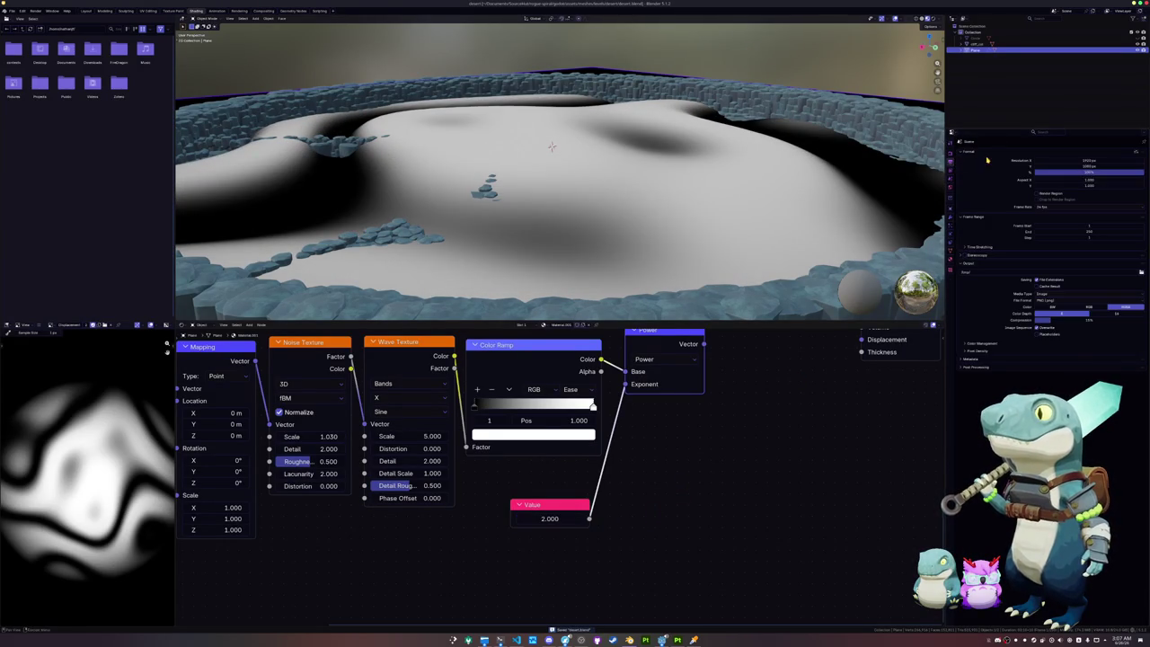
{"action": "left_click", "coordinate": [951, 156]}
{"action": "left_click", "coordinate": [1020, 367]}
{"action": "scroll", "coordinate": [735, 391], "scroll_direction": "down", "scroll_amount": 4}
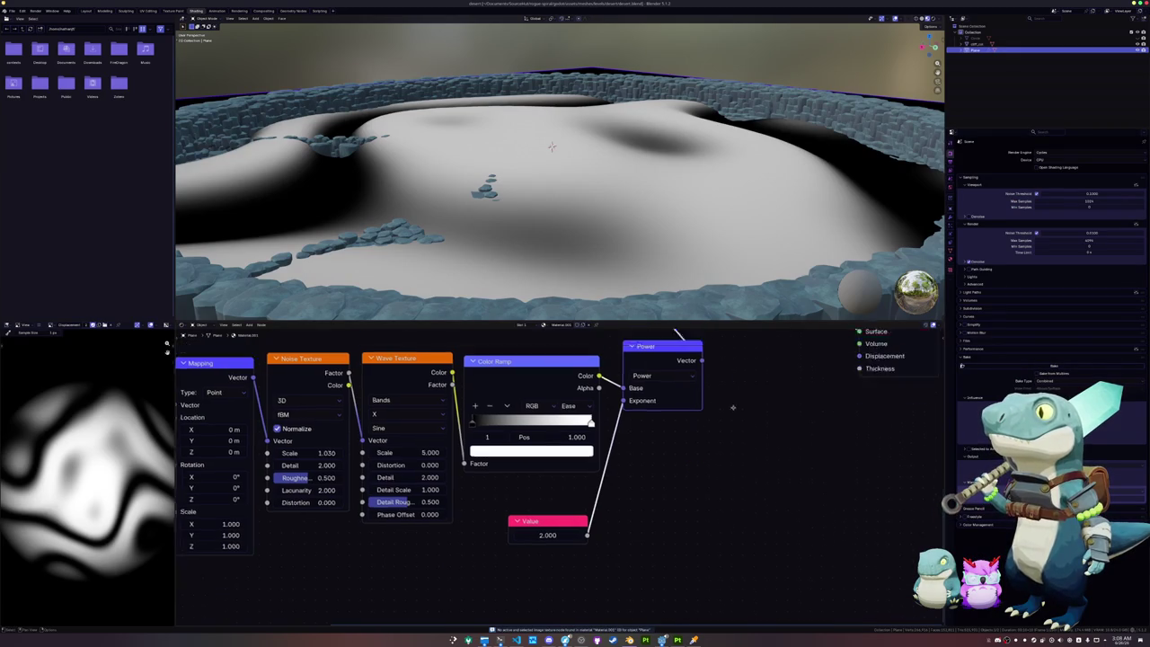
{"action": "middle_click_drag", "start_coordinate": [734, 391], "coordinate": [684, 469]}
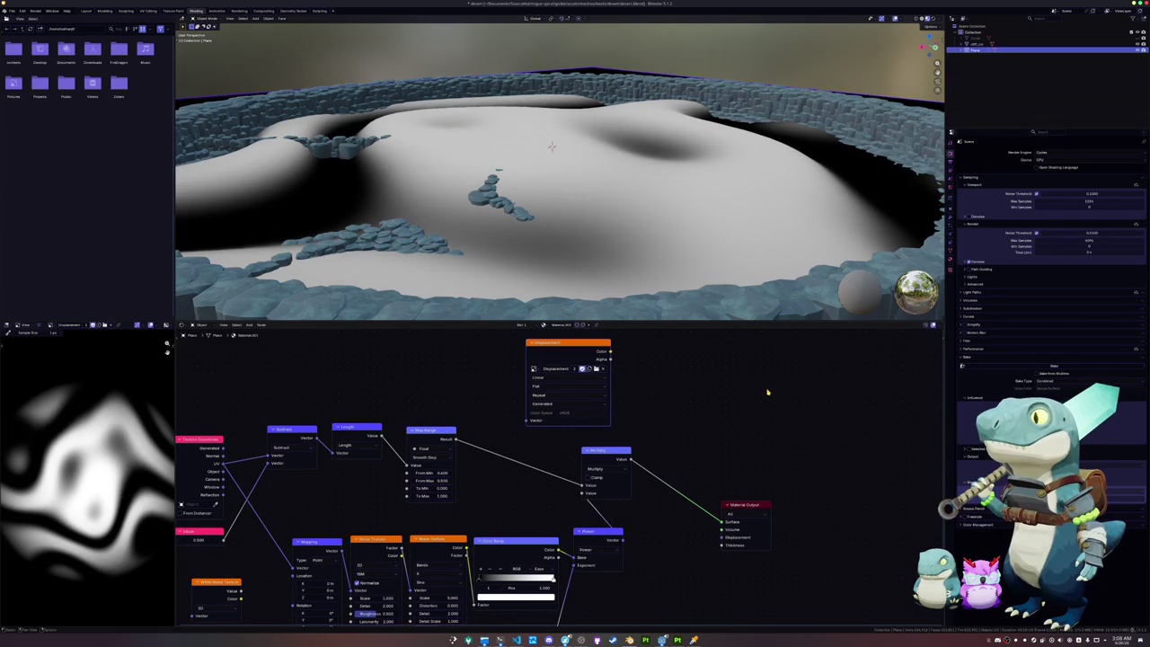
{"action": "mouse_move", "coordinate": [596, 459]}
{"action": "middle_mouse_down"}
{"action": "mouse_move", "coordinate": [624, 399]}
{"action": "mouse_move", "coordinate": [624, 447]}
{"action": "middle_mouse_up"}
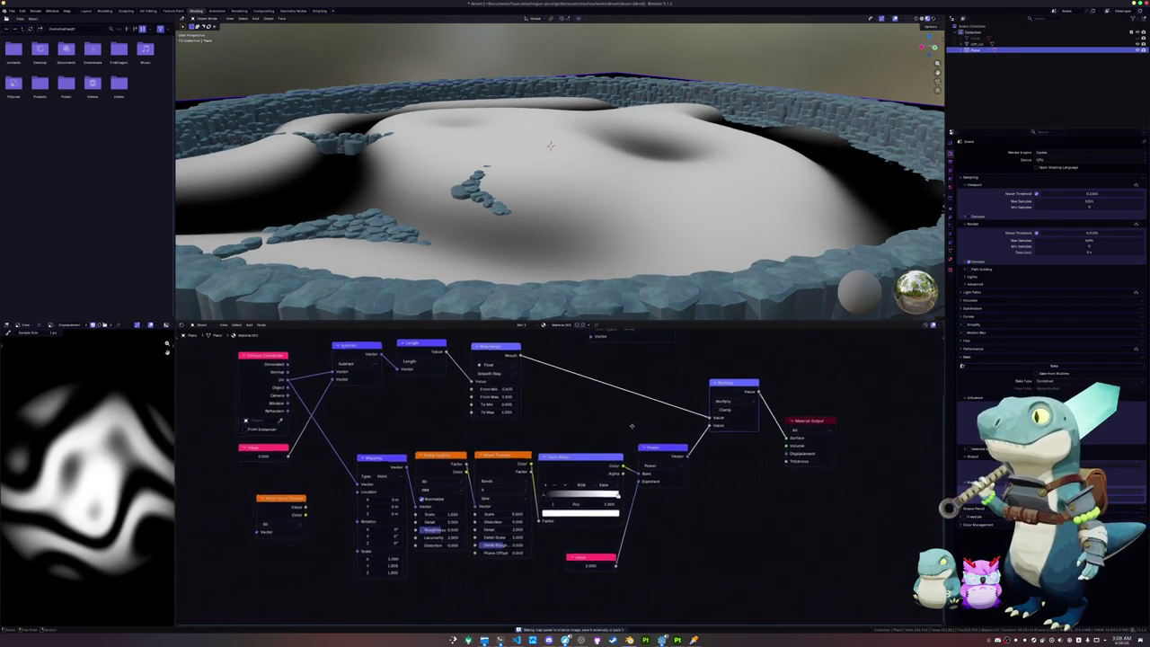
Step: Add a grey stop to the Color Ramp at position 0.700
{"action": "scroll", "coordinate": [624, 447], "scroll_direction": "up", "scroll_amount": 2}
{"action": "left_click", "coordinate": [639, 504]}
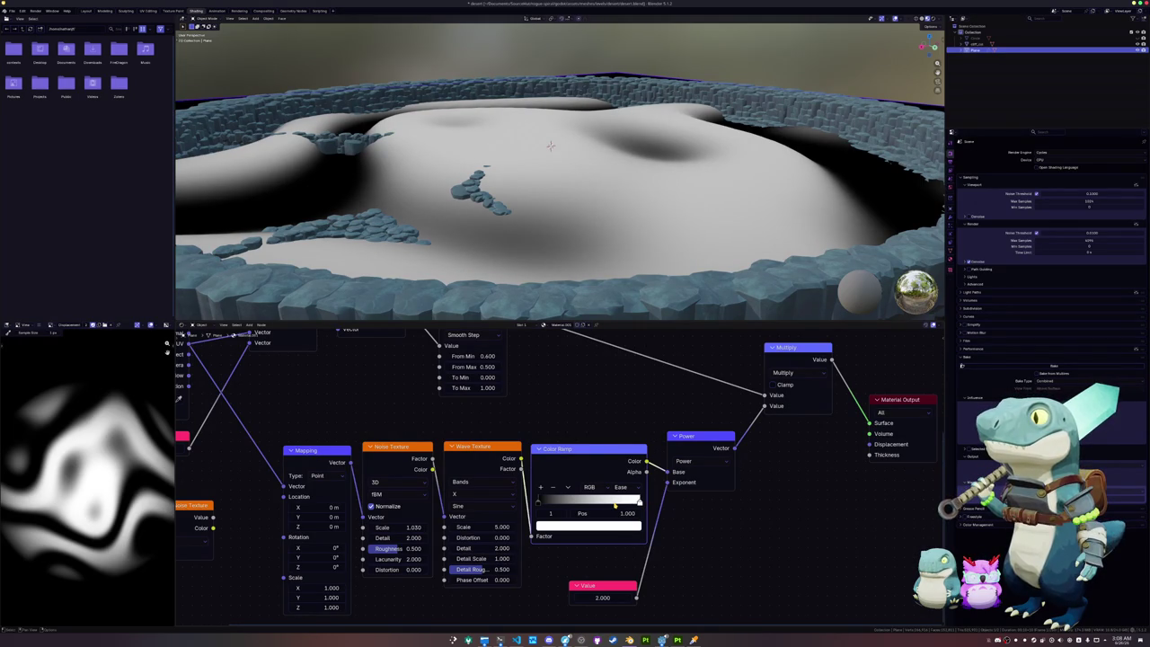
{"action": "left_click", "coordinate": [540, 487]}
{"action": "left_click", "coordinate": [593, 526]}
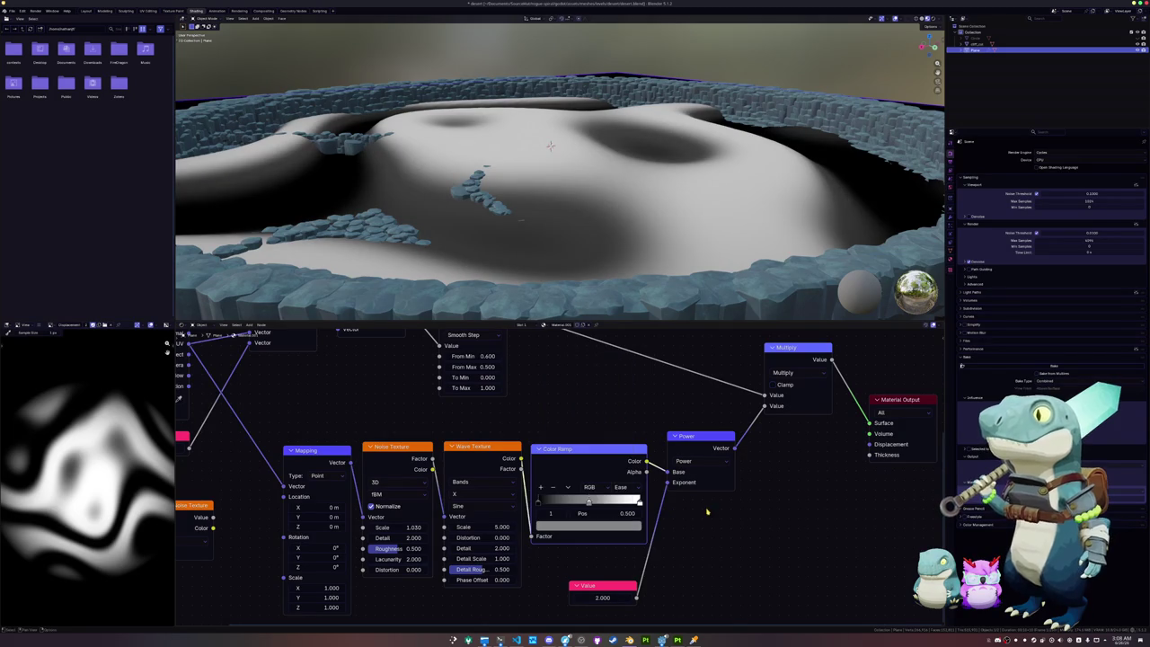
{"action": "mouse_move", "coordinate": [589, 503]}
{"action": "left_mouse_down"}
{"action": "mouse_move", "coordinate": [637, 504]}
{"action": "mouse_move", "coordinate": [611, 504]}
{"action": "left_mouse_up"}
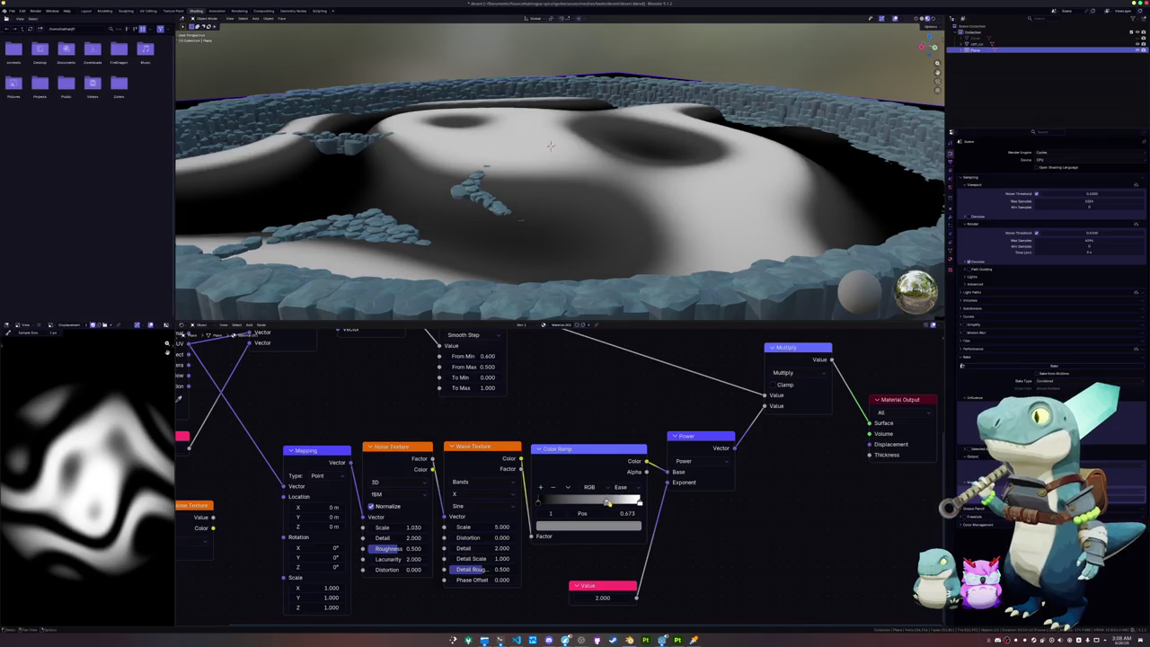
Step: Orbit and zoom in to inspect the dunes inside the cliff ring
{"action": "middle_click_drag", "start_coordinate": [620, 282], "coordinate": [645, 292]}
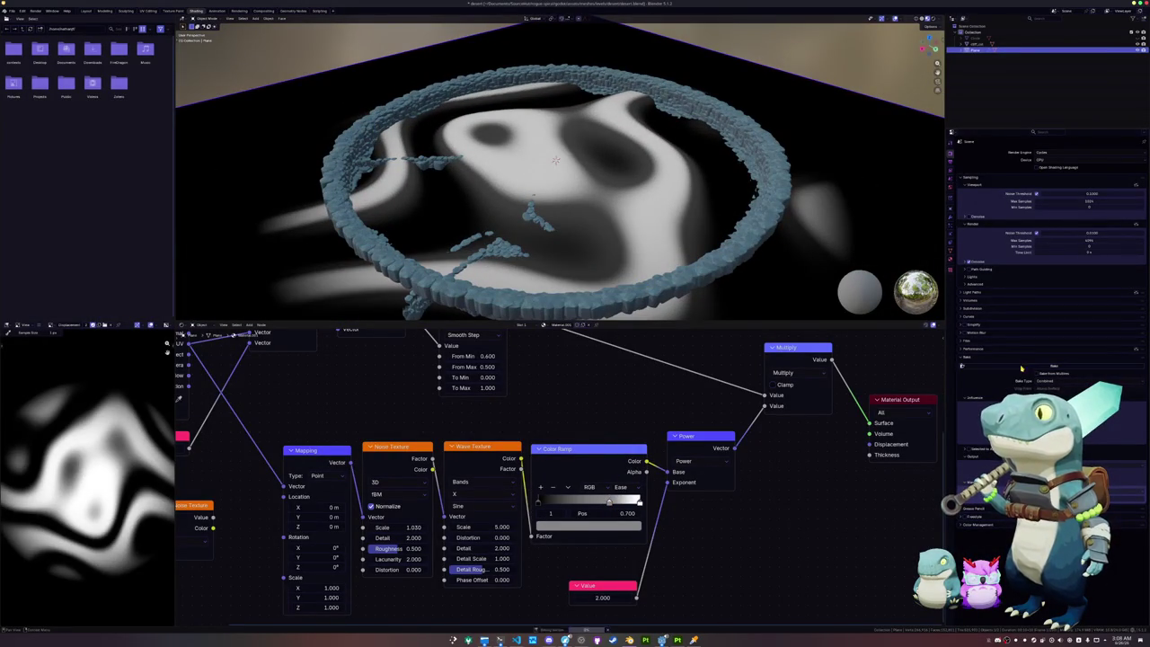
{"action": "middle_click_drag", "start_coordinate": [736, 431], "coordinate": [710, 489]}
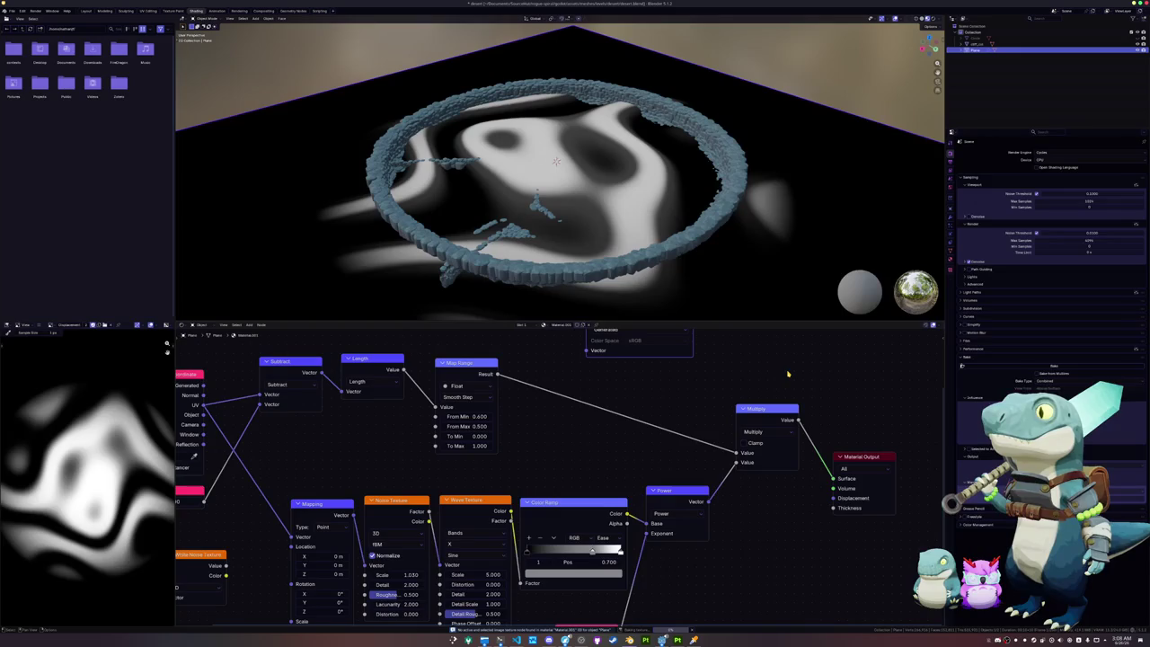
{"action": "mouse_move", "coordinate": [761, 234]}
{"action": "middle_mouse_down"}
{"action": "mouse_move", "coordinate": [603, 264]}
{"action": "mouse_move", "coordinate": [721, 221]}
{"action": "middle_mouse_up"}
{"action": "scroll", "coordinate": [697, 230], "scroll_direction": "up", "scroll_amount": 5}
{"action": "scroll", "coordinate": [636, 236], "scroll_direction": "up", "scroll_amount": 4}
{"action": "mouse_move", "coordinate": [597, 230]}
{"action": "middle_mouse_down"}
{"action": "mouse_move", "coordinate": [587, 236]}
{"action": "mouse_move", "coordinate": [607, 255]}
{"action": "middle_mouse_up"}
{"action": "scroll", "coordinate": [597, 244], "scroll_direction": "up", "scroll_amount": 3}
{"action": "scroll", "coordinate": [603, 249], "scroll_direction": "up", "scroll_amount": 3}
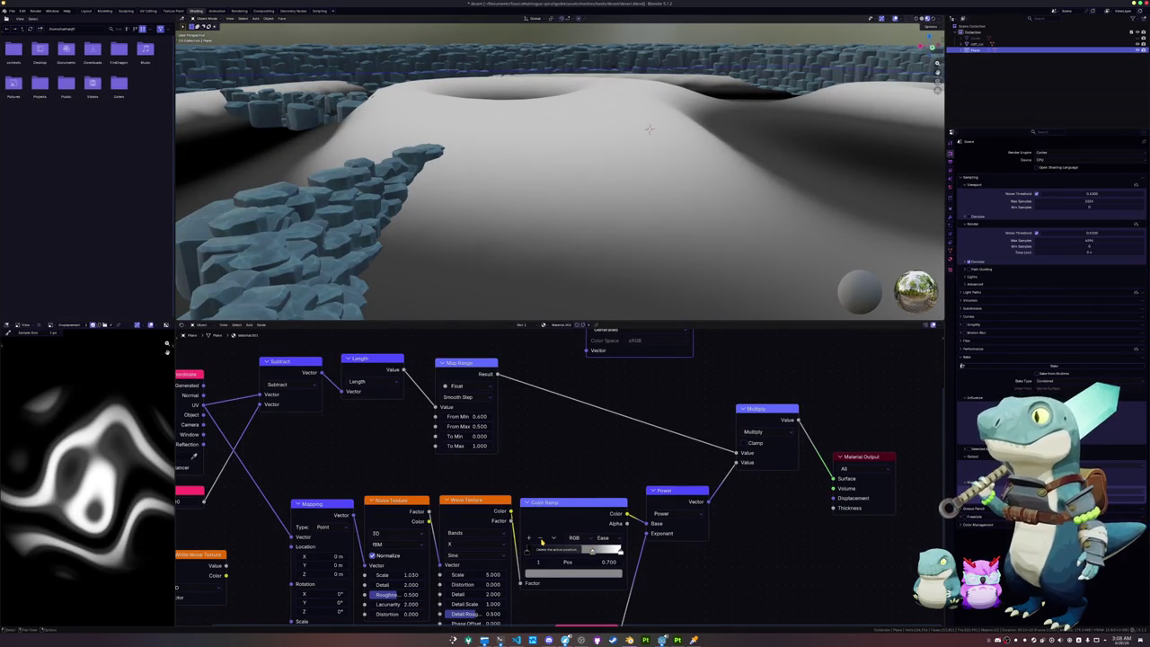
Step: Remove a stop from the terrain Color Ramp and check its interpolation options
{"action": "left_click", "coordinate": [540, 539]}
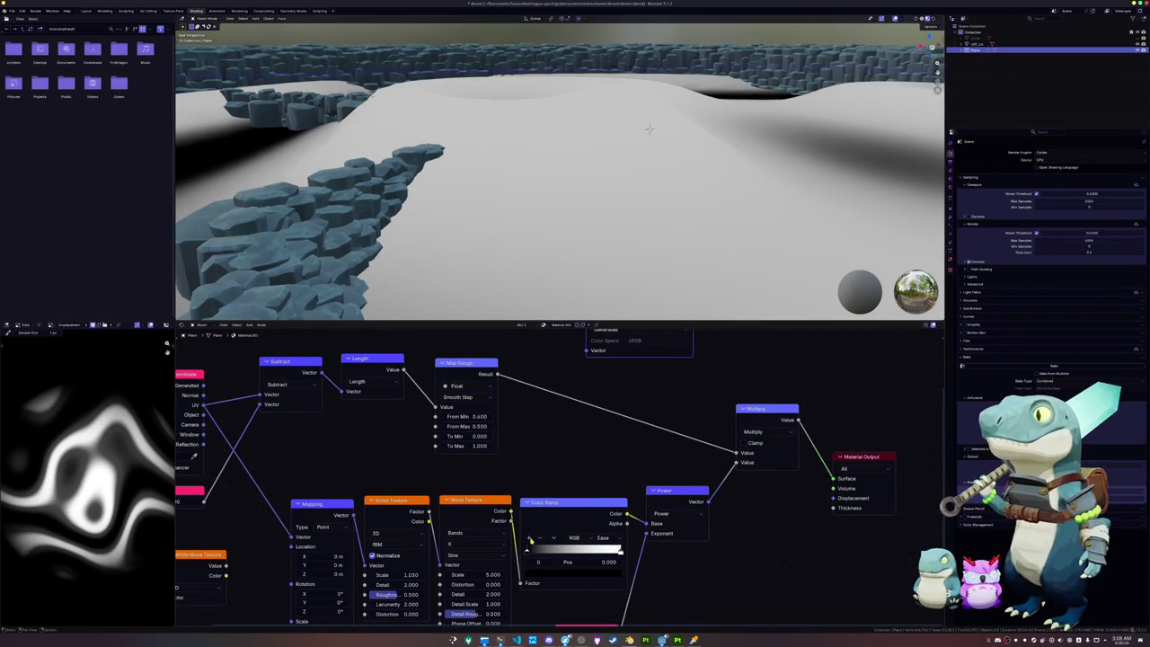
{"action": "left_click", "coordinate": [529, 538]}
{"action": "left_click", "coordinate": [540, 539]}
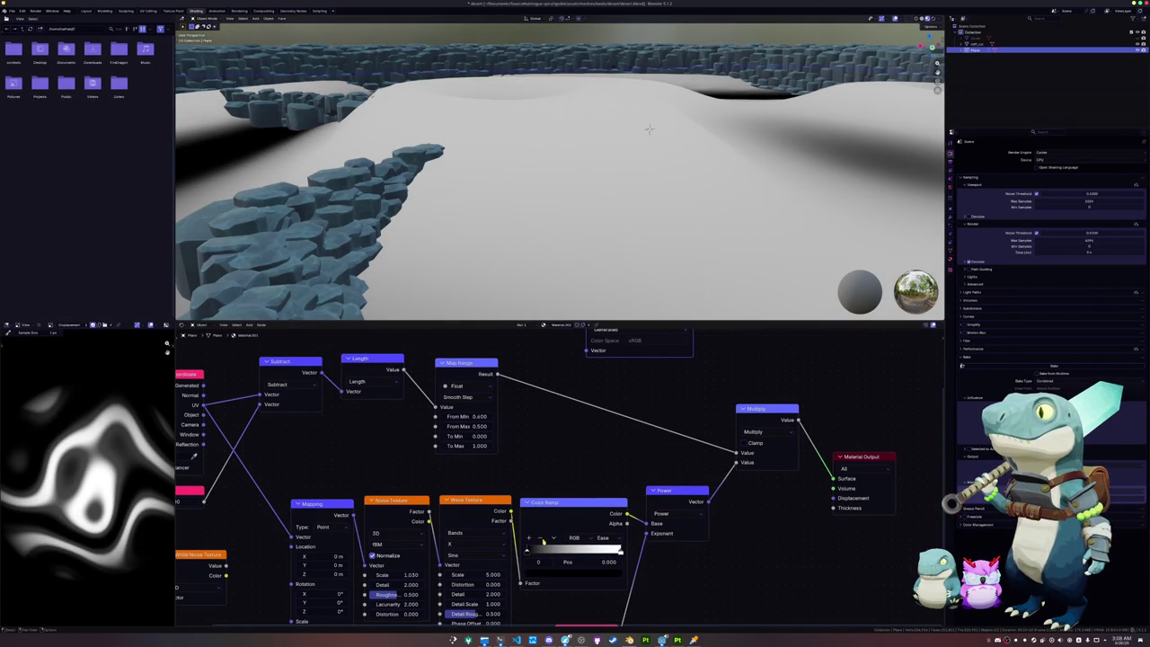
{"action": "left_click", "coordinate": [603, 538]}
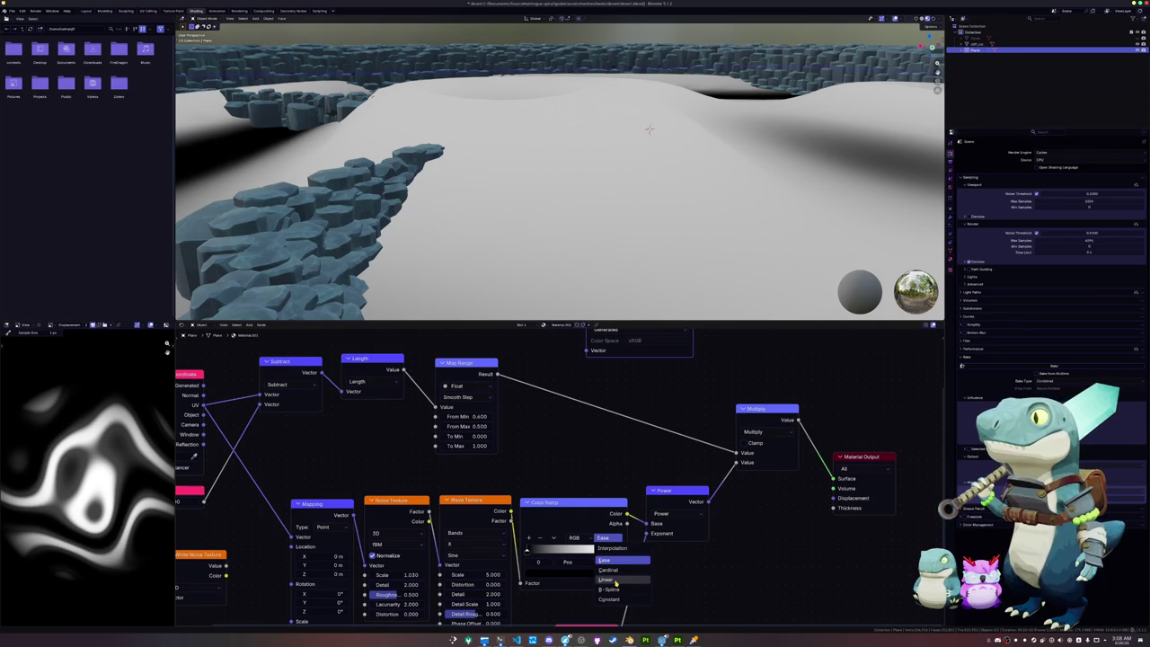
Step: Shift the Power node slightly down-left in the node network
{"action": "scroll", "coordinate": [690, 563], "scroll_direction": "down", "scroll_amount": 1}
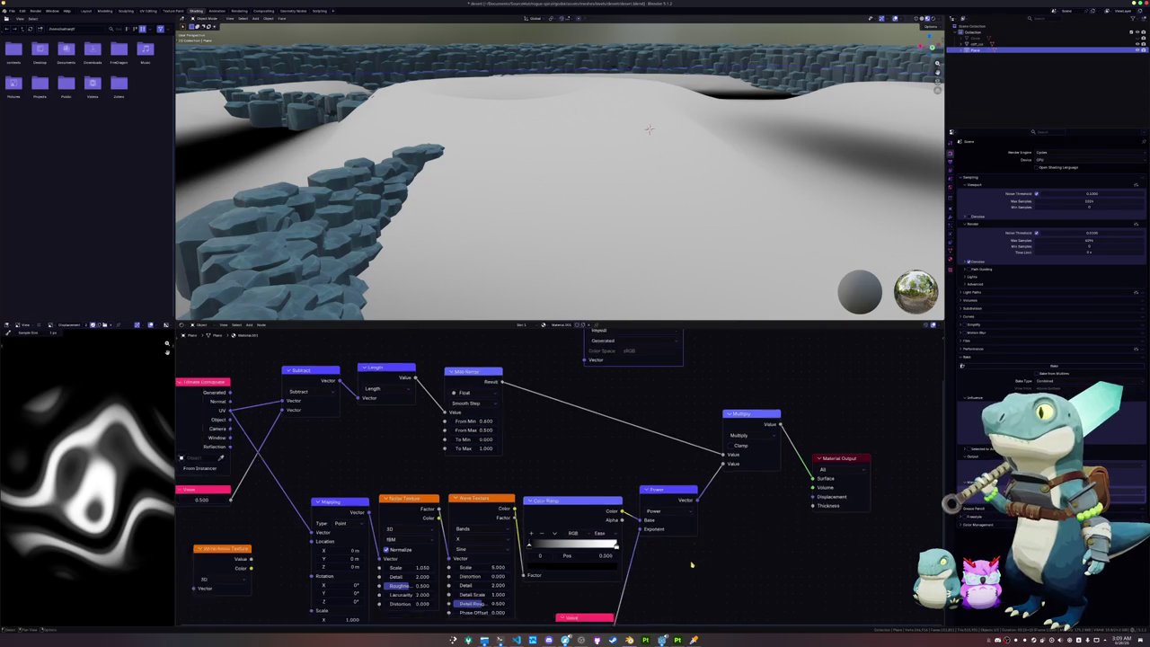
{"action": "scroll", "coordinate": [690, 563], "scroll_direction": "down", "scroll_amount": 2}
{"action": "middle_click_drag", "start_coordinate": [575, 270], "coordinate": [526, 185]}
{"action": "scroll", "coordinate": [526, 465], "scroll_direction": "up", "scroll_amount": 1}
{"action": "scroll", "coordinate": [533, 473], "scroll_direction": "up", "scroll_amount": 1}
{"action": "scroll", "coordinate": [536, 470], "scroll_direction": "up", "scroll_amount": 1}
{"action": "left_click_drag", "start_coordinate": [671, 437], "coordinate": [669, 449]}
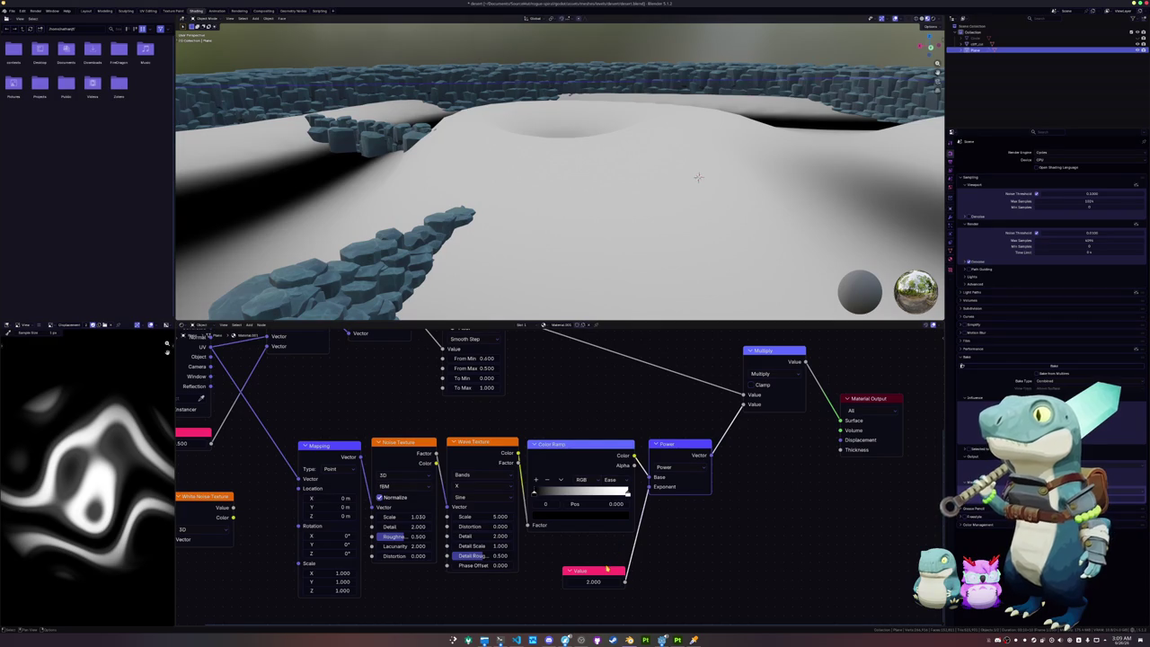
Step: Test higher and lower values, then set the Power exponent Value to 6
{"action": "left_click_drag", "start_coordinate": [594, 582], "coordinate": [647, 582]}
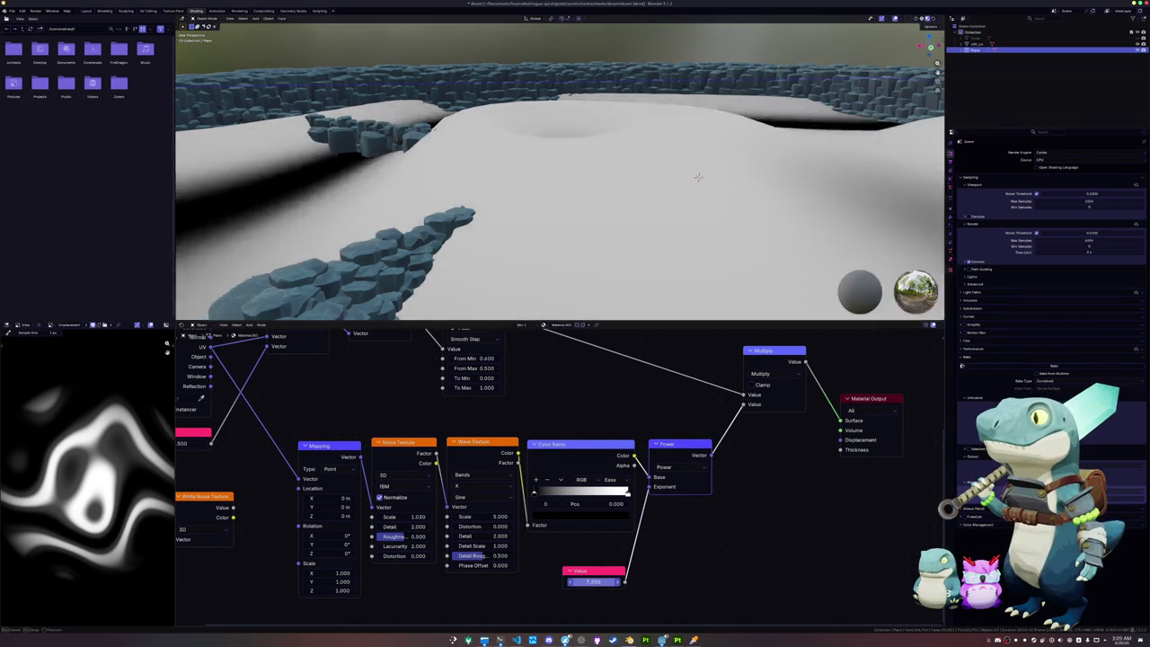
{"action": "left_click_drag", "start_coordinate": [647, 582], "coordinate": [586, 582]}
{"action": "scroll", "coordinate": [585, 566], "scroll_direction": "down", "scroll_amount": 1}
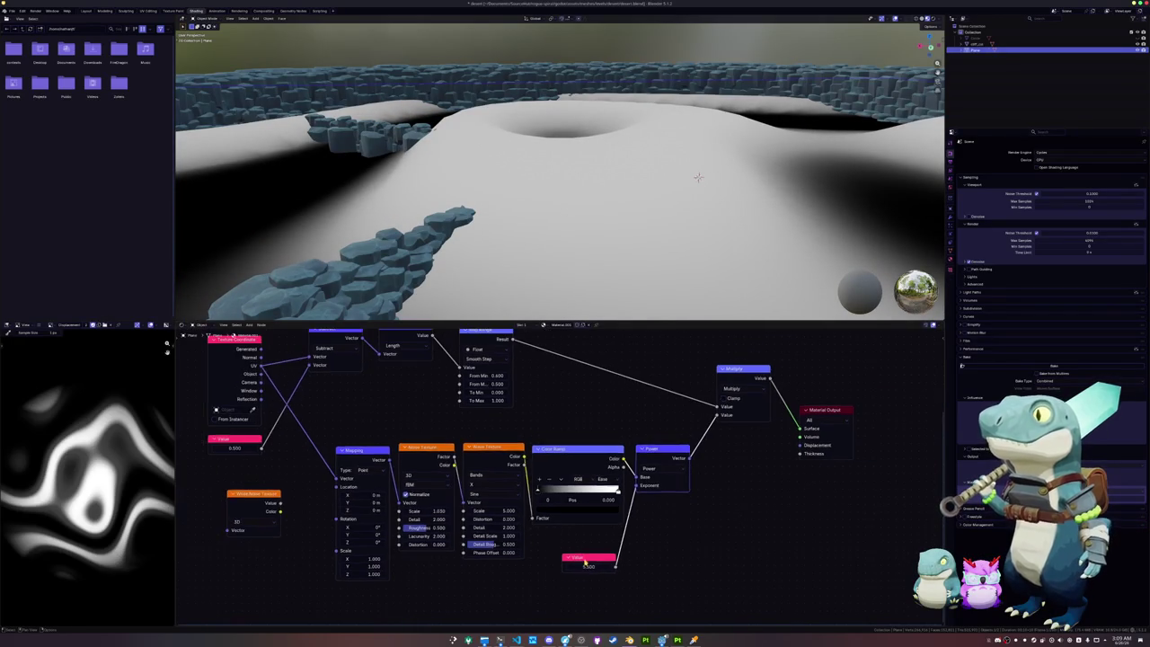
{"action": "left_click", "coordinate": [588, 567]}
{"action": "type", "text": "6.000"}
{"action": "key", "text": "Return"}
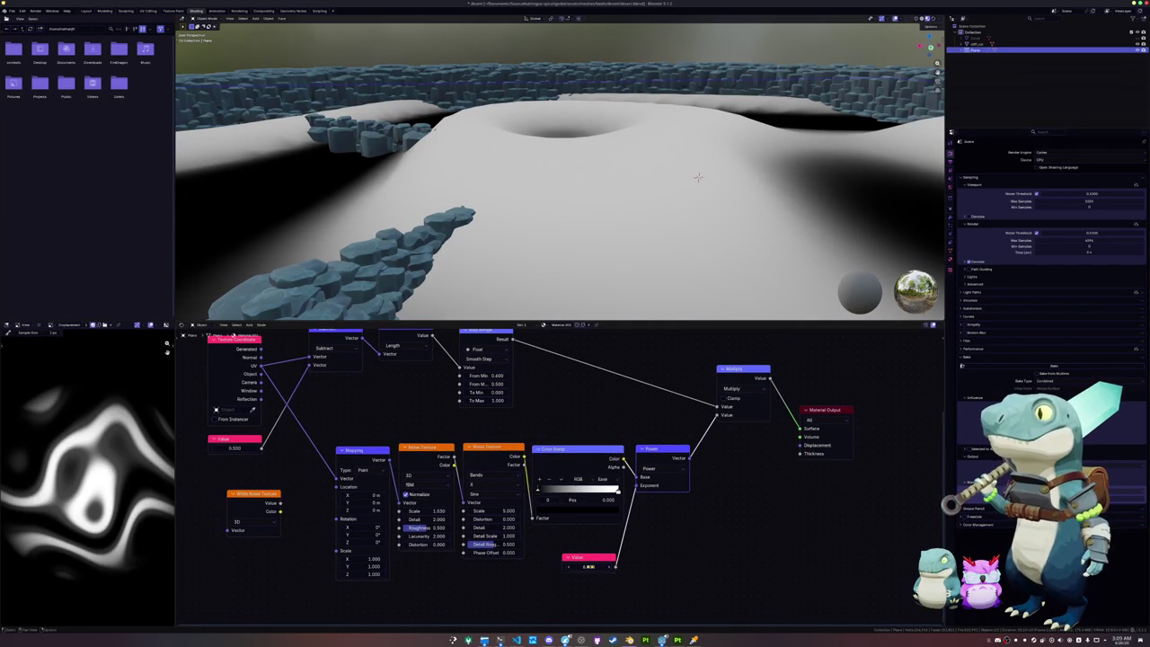
{"action": "middle_click_drag", "start_coordinate": [936, 366], "coordinate": [927, 477]}
{"action": "key", "text": "ctrl+v"}
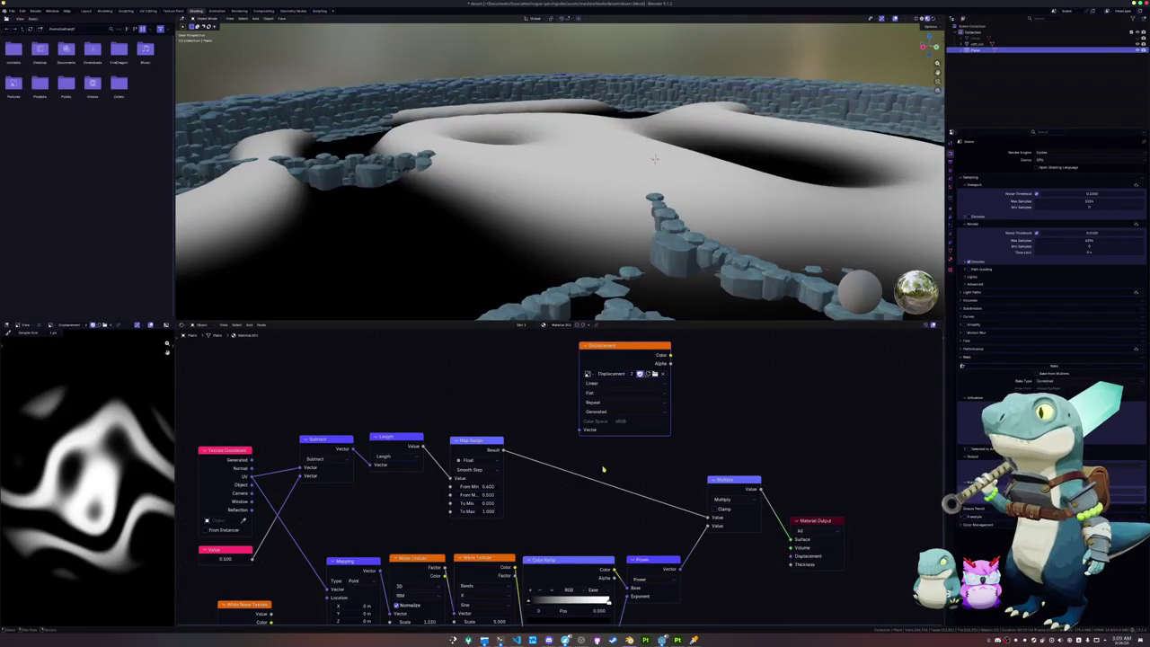
Step: Change the Power exponent Value from 6 to 4, then settle on 2
{"action": "scroll", "coordinate": [598, 570], "scroll_direction": "down", "scroll_amount": 5, "text": "shift"}
{"action": "double_click", "coordinate": [592, 568]}
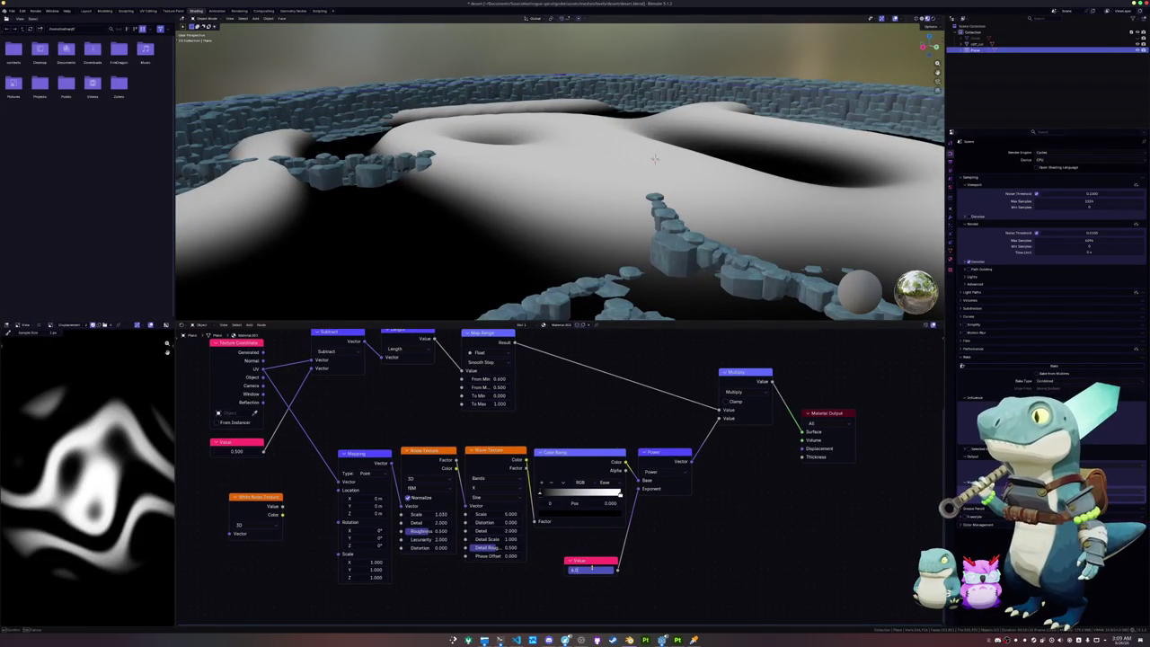
{"action": "key", "text": "Return"}
{"action": "double_click", "coordinate": [592, 568]}
{"action": "type", "text": "2"}
{"action": "key", "text": "Return"}
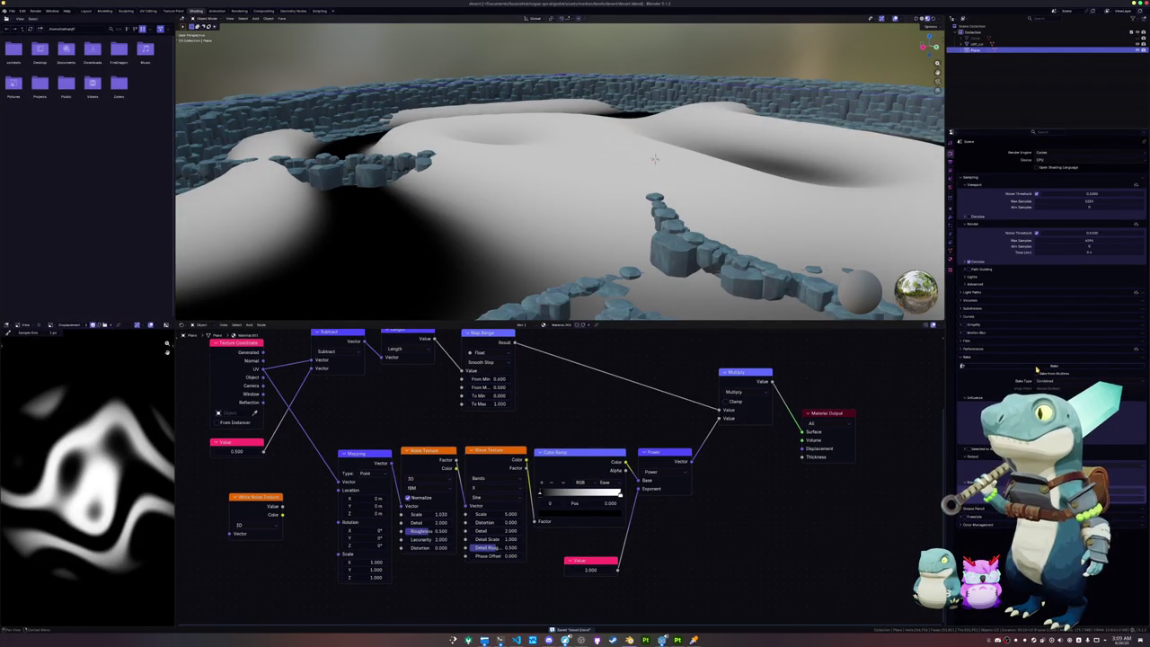
{"action": "scroll", "coordinate": [609, 539], "scroll_direction": "down", "scroll_amount": 1}
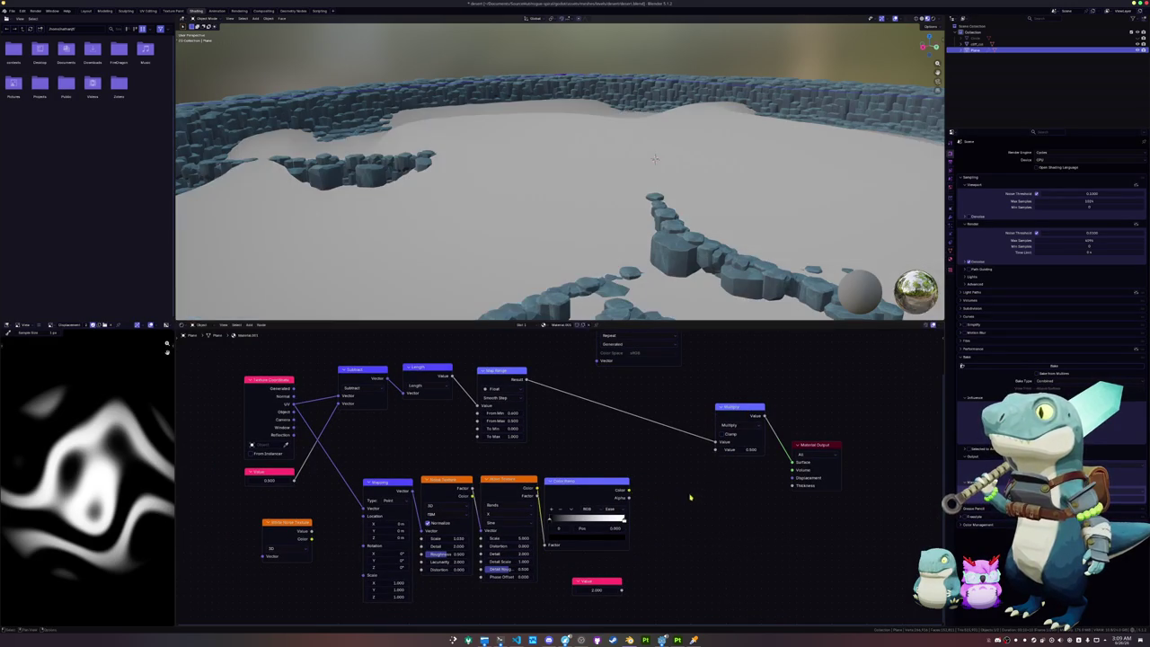
{"action": "scroll", "coordinate": [676, 361], "scroll_direction": "up", "scroll_amount": 3, "text": "shift"}
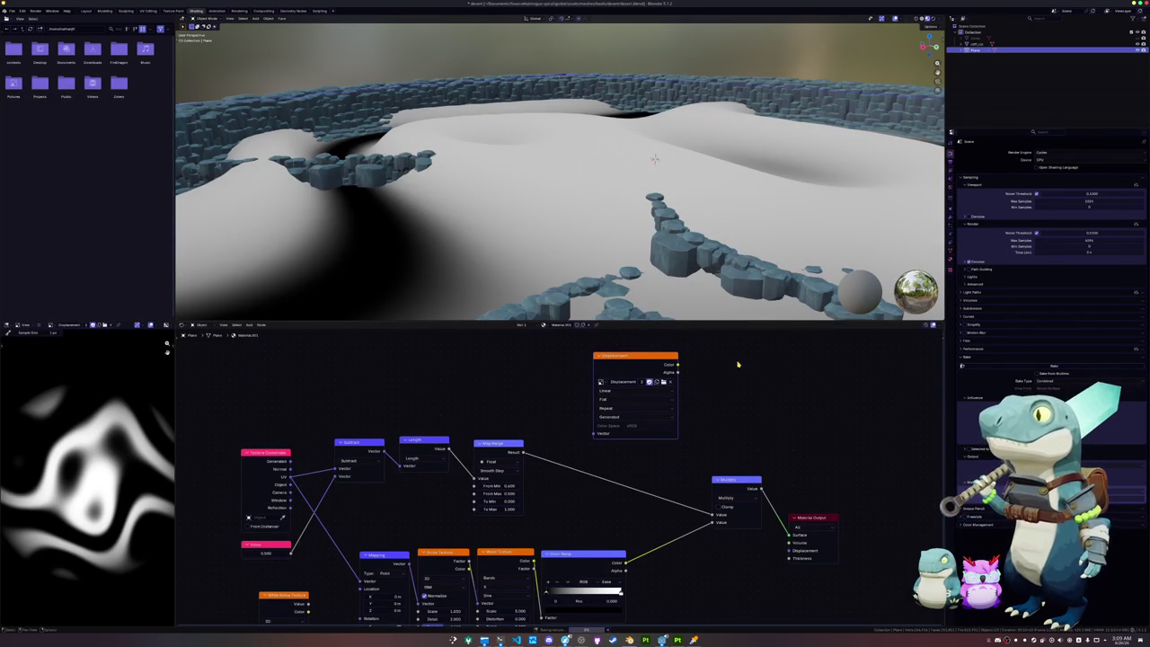
{"action": "scroll", "coordinate": [712, 405], "scroll_direction": "down", "scroll_amount": 1}
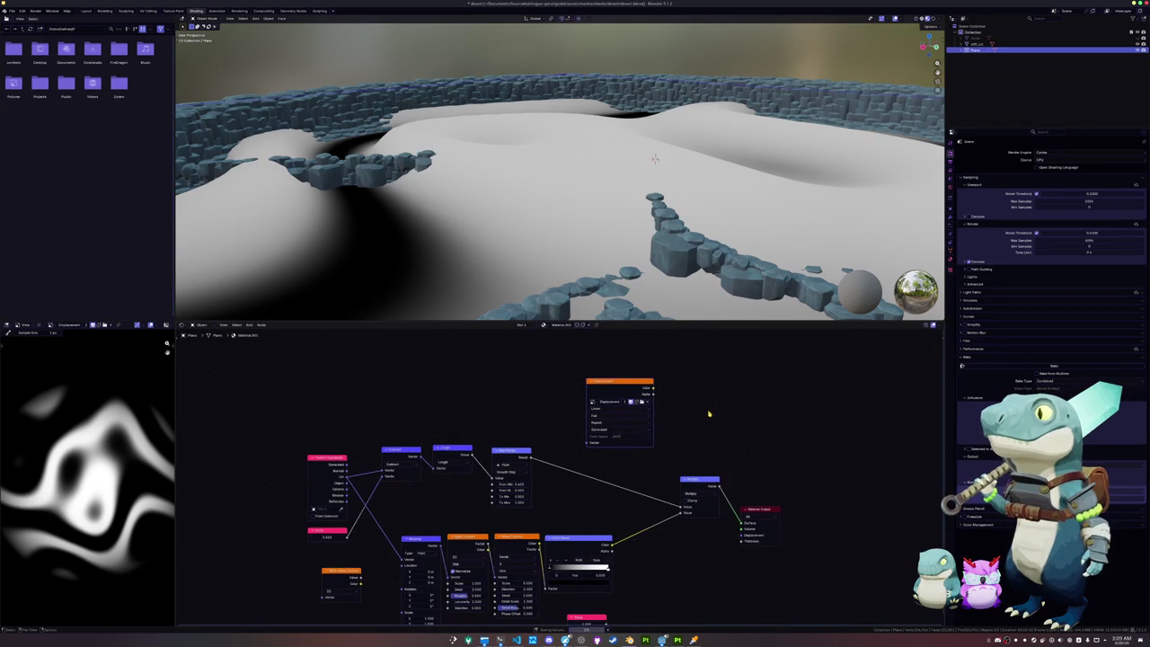
{"action": "mouse_move", "coordinate": [641, 230]}
{"action": "middle_mouse_down"}
{"action": "mouse_move", "coordinate": [628, 228]}
{"action": "mouse_move", "coordinate": [638, 256]}
{"action": "middle_mouse_up"}
Step: Raise the stone wall ring along Z above the terrain
{"action": "scroll", "coordinate": [643, 273], "scroll_direction": "down", "scroll_amount": 2}
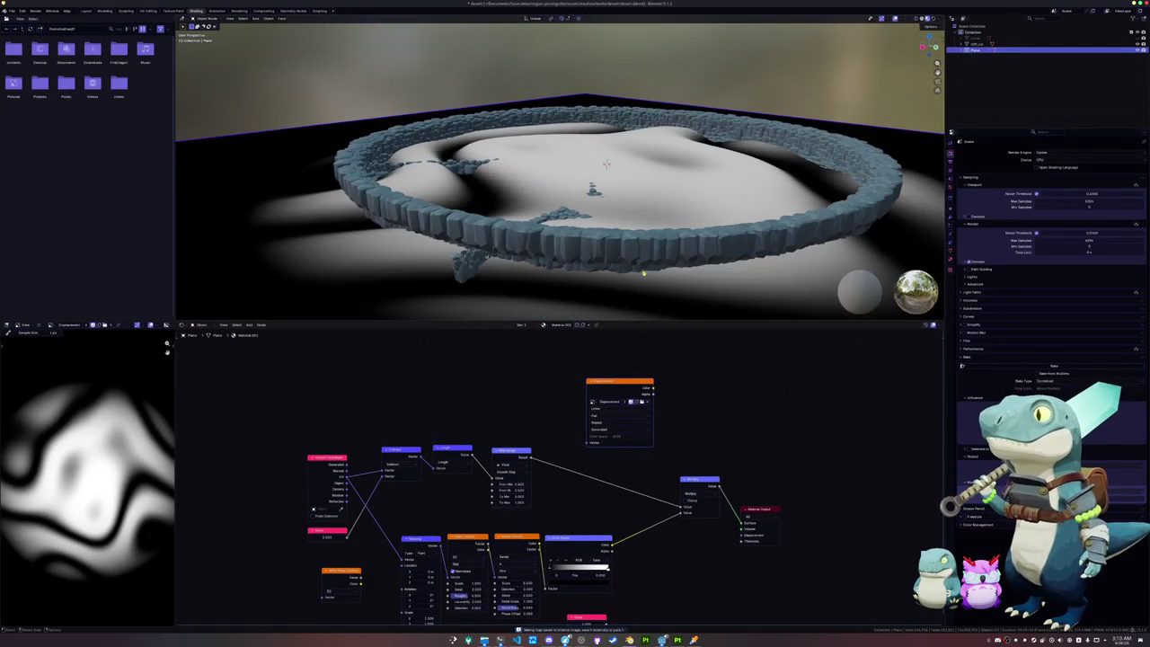
{"action": "left_click", "coordinate": [569, 258]}
{"action": "middle_click_drag", "start_coordinate": [571, 252], "coordinate": [575, 234]}
{"action": "scroll", "coordinate": [574, 233], "scroll_direction": "down", "scroll_amount": 2}
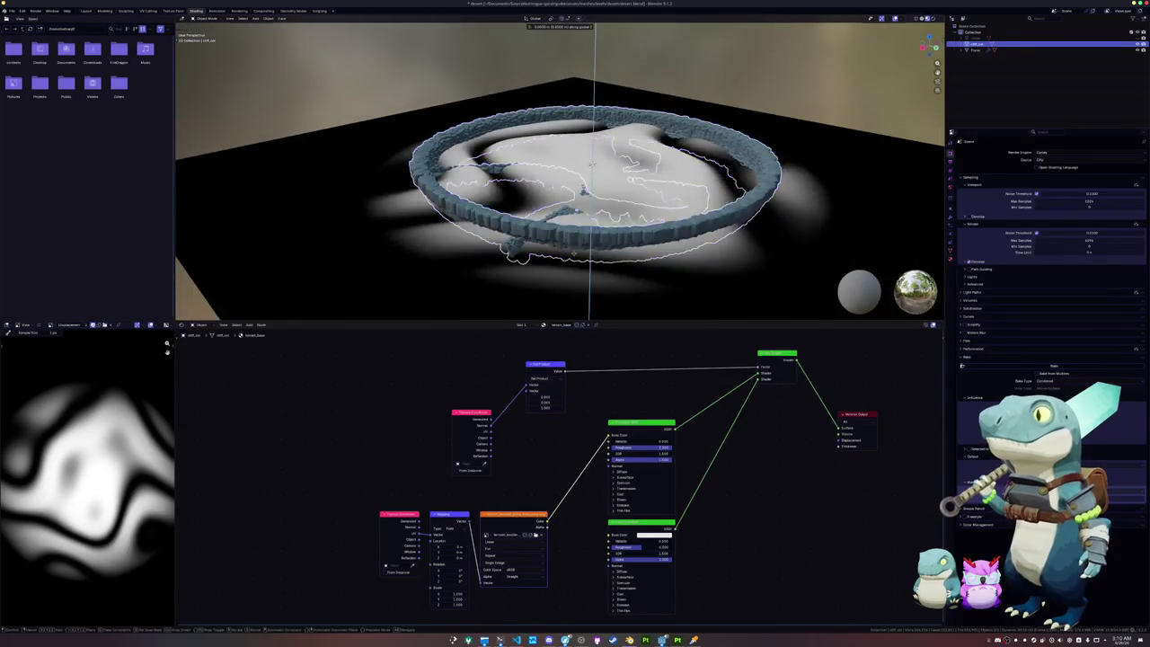
{"action": "key", "text": "g"}
{"action": "key", "text": "z"}
{"action": "middle_click_drag", "start_coordinate": [563, 176], "coordinate": [575, 184]}
Step: Select the terrain plane and set its Displace modifier strength to 13
{"action": "left_click", "coordinate": [575, 184]}
{"action": "scroll", "coordinate": [585, 184], "scroll_direction": "up", "scroll_amount": 3}
{"action": "scroll", "coordinate": [582, 188], "scroll_direction": "down", "scroll_amount": 1}
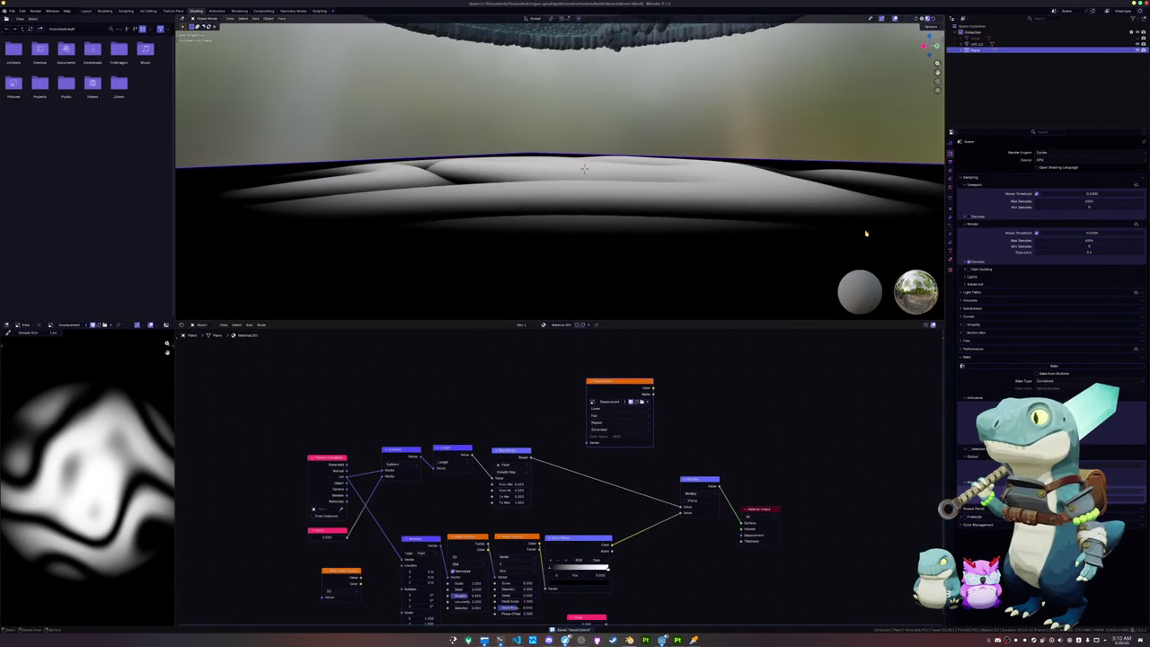
{"action": "left_click", "coordinate": [951, 221]}
{"action": "left_click_drag", "start_coordinate": [1059, 207], "coordinate": [1105, 207]}
{"action": "left_click", "coordinate": [1060, 207]}
{"action": "key", "text": "Return"}
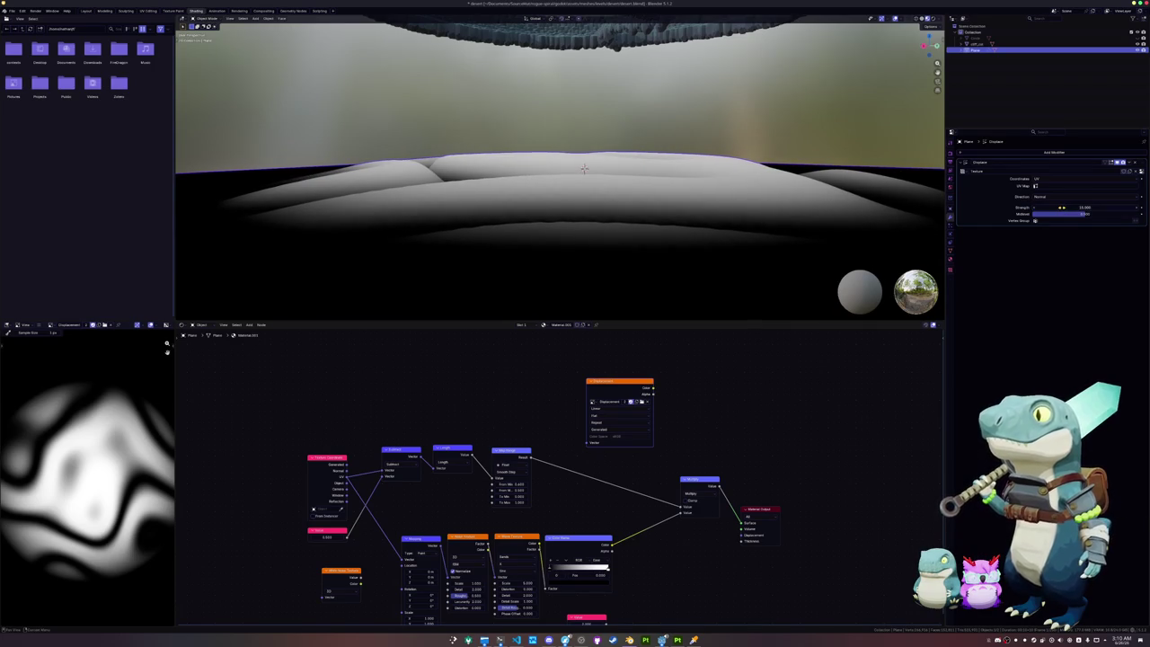
{"action": "middle_click_drag", "start_coordinate": [575, 198], "coordinate": [599, 205]}
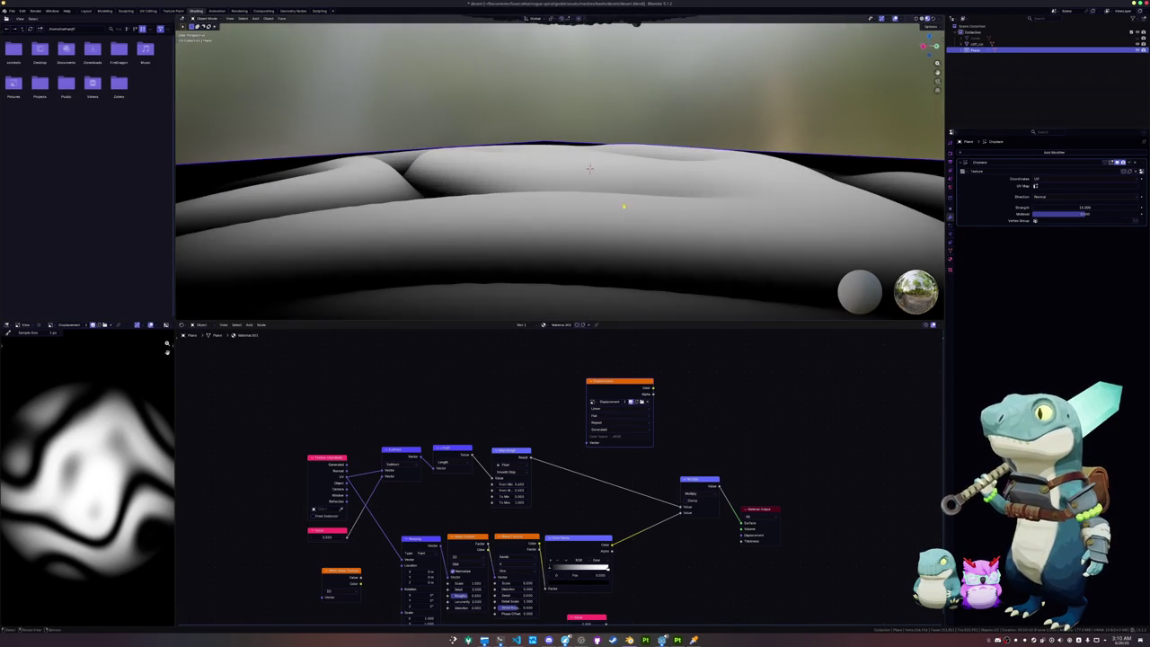
Step: Apply all transforms to the plane, adjust the Displace midlevel, and enter Edit Mode
{"action": "key", "text": "ctrl+a"}
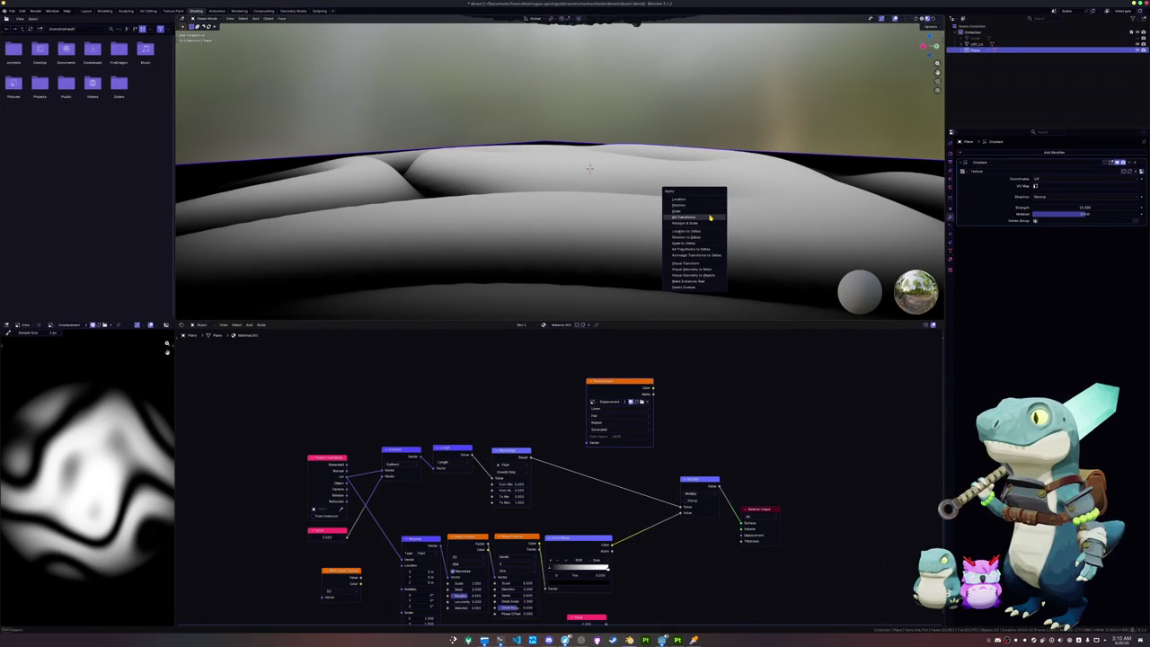
{"action": "left_click", "coordinate": [709, 218]}
{"action": "left_click_drag", "start_coordinate": [1088, 219], "coordinate": [1060, 219]}
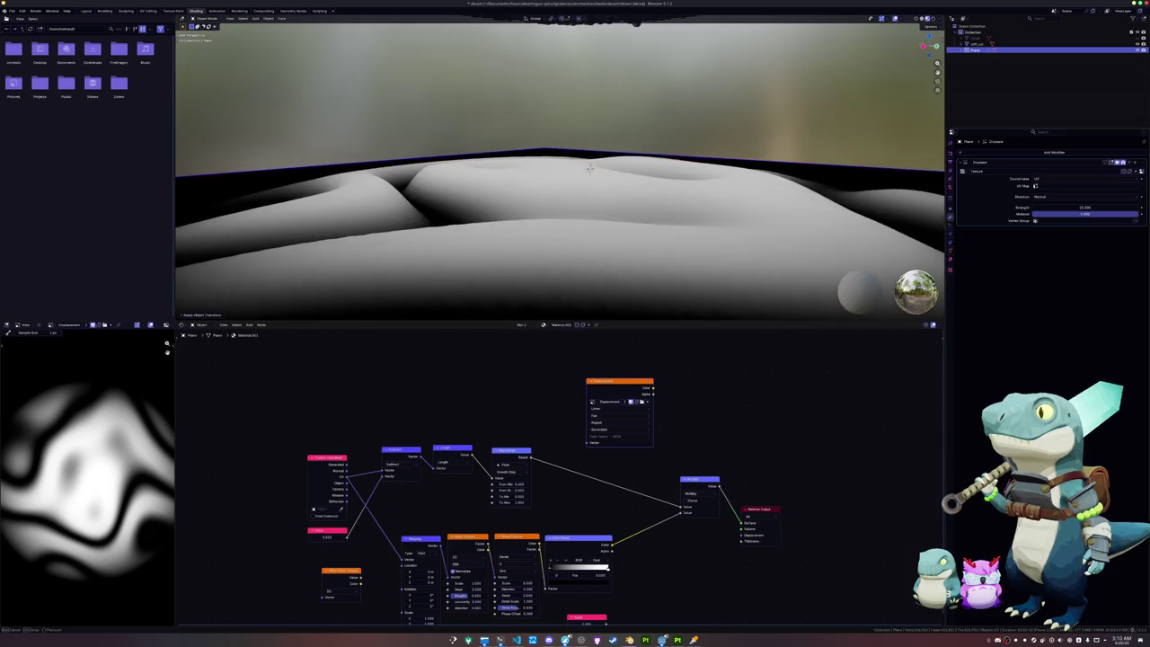
{"action": "scroll", "coordinate": [661, 177], "scroll_direction": "up", "scroll_amount": 2}
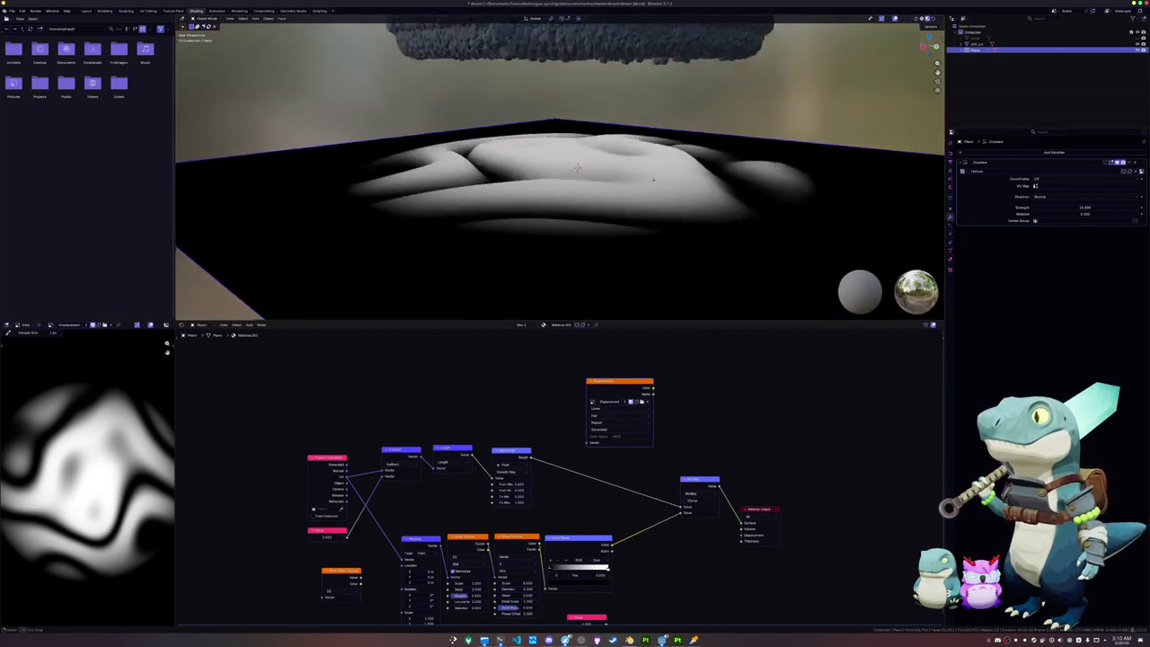
{"action": "scroll", "coordinate": [629, 173], "scroll_direction": "up", "scroll_amount": 3}
{"action": "scroll", "coordinate": [607, 169], "scroll_direction": "up", "scroll_amount": 3}
{"action": "scroll", "coordinate": [608, 169], "scroll_direction": "down", "scroll_amount": 3}
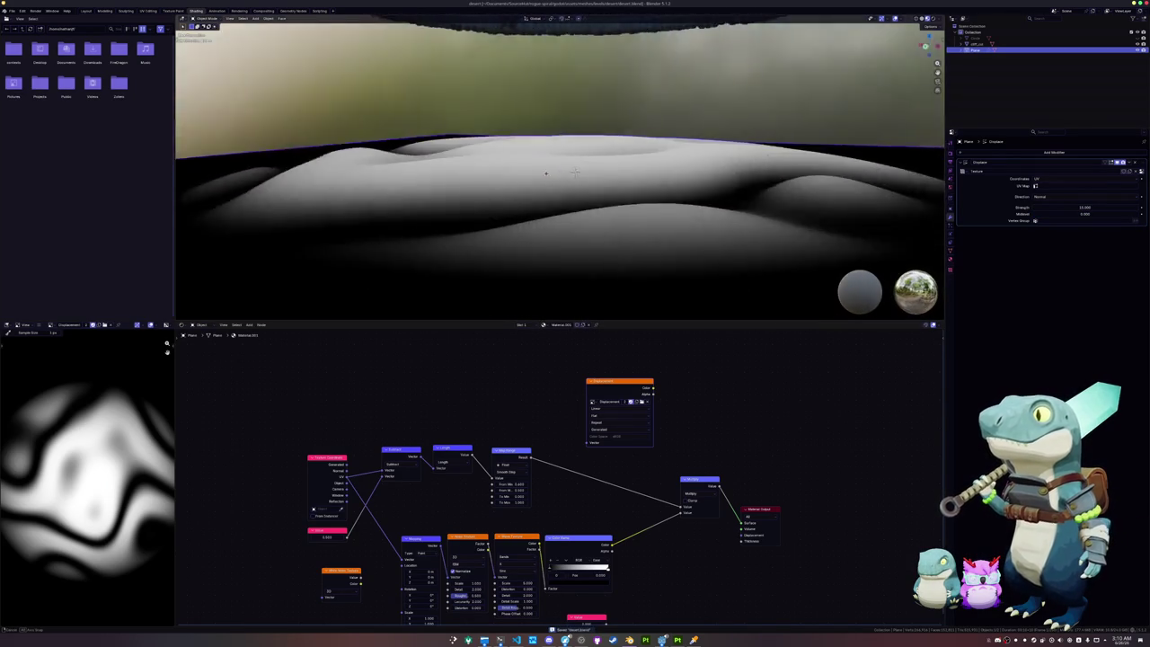
{"action": "middle_click_drag", "start_coordinate": [597, 175], "coordinate": [576, 185]}
{"action": "key", "text": "Tab"}
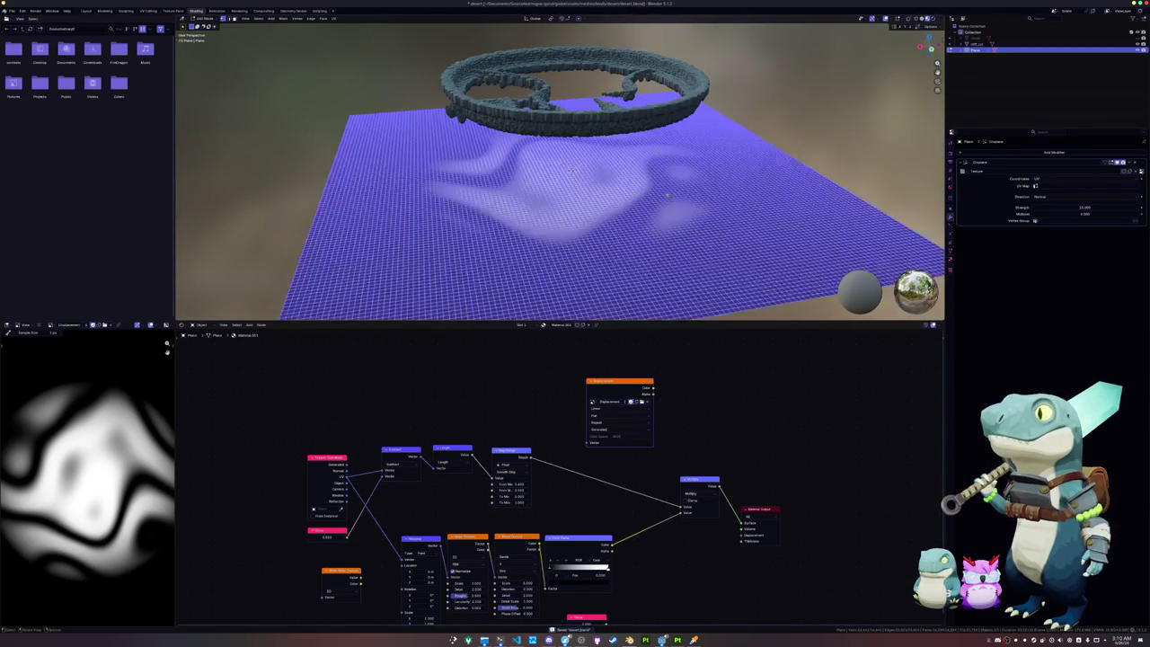
Step: Select the plane's border edge loop, scale it, and return to Object Mode
{"action": "scroll", "coordinate": [632, 189], "scroll_direction": "up", "scroll_amount": 2}
{"action": "middle_click_drag", "start_coordinate": [571, 168], "coordinate": [584, 180]}
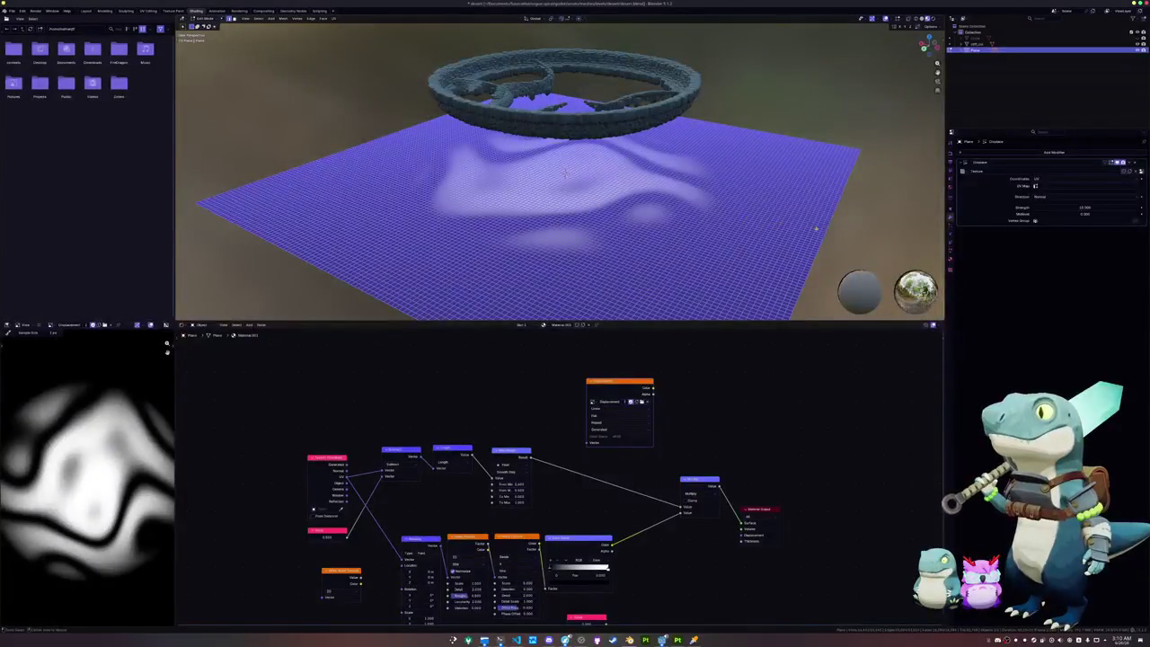
{"action": "key", "text": "alt+a"}
{"action": "middle_click_drag", "start_coordinate": [564, 172], "coordinate": [569, 170]}
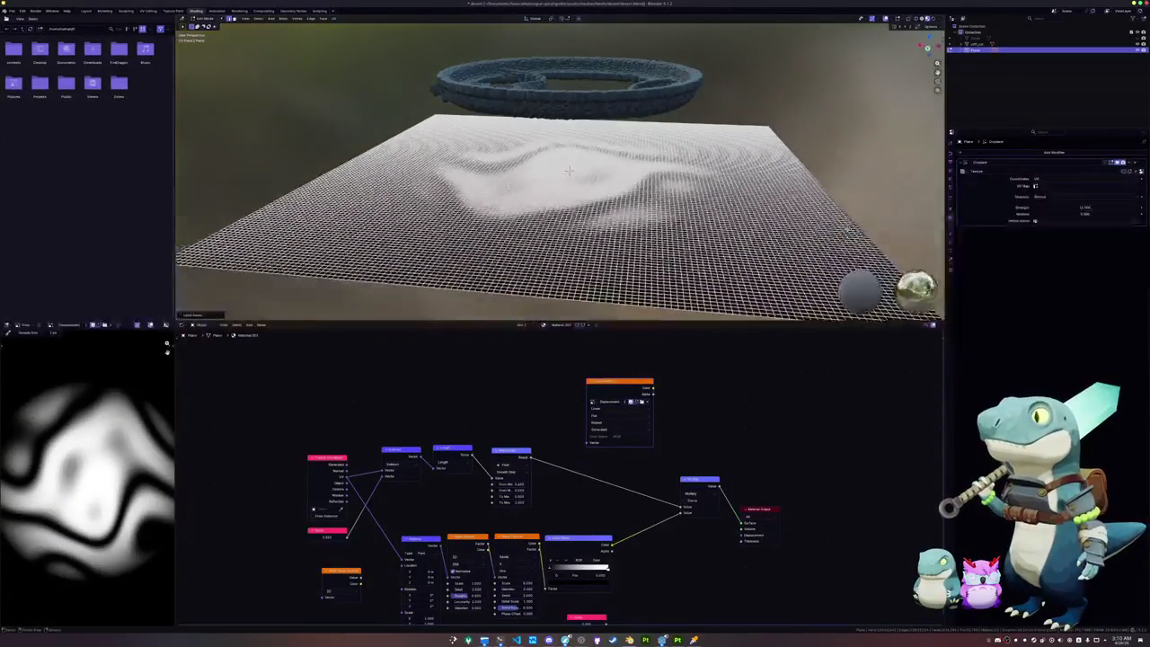
{"action": "left_click", "coordinate": [568, 169]}
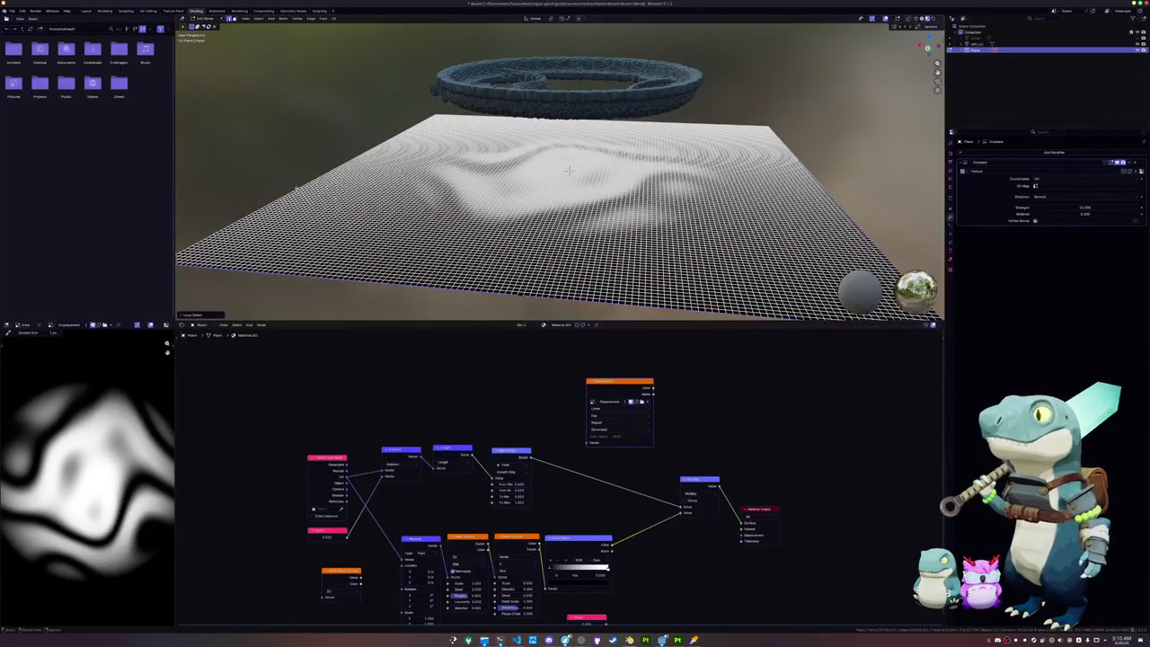
{"action": "middle_click_drag", "start_coordinate": [569, 169], "coordinate": [688, 109]}
{"action": "scroll", "coordinate": [688, 109], "scroll_direction": "up", "scroll_amount": 3}
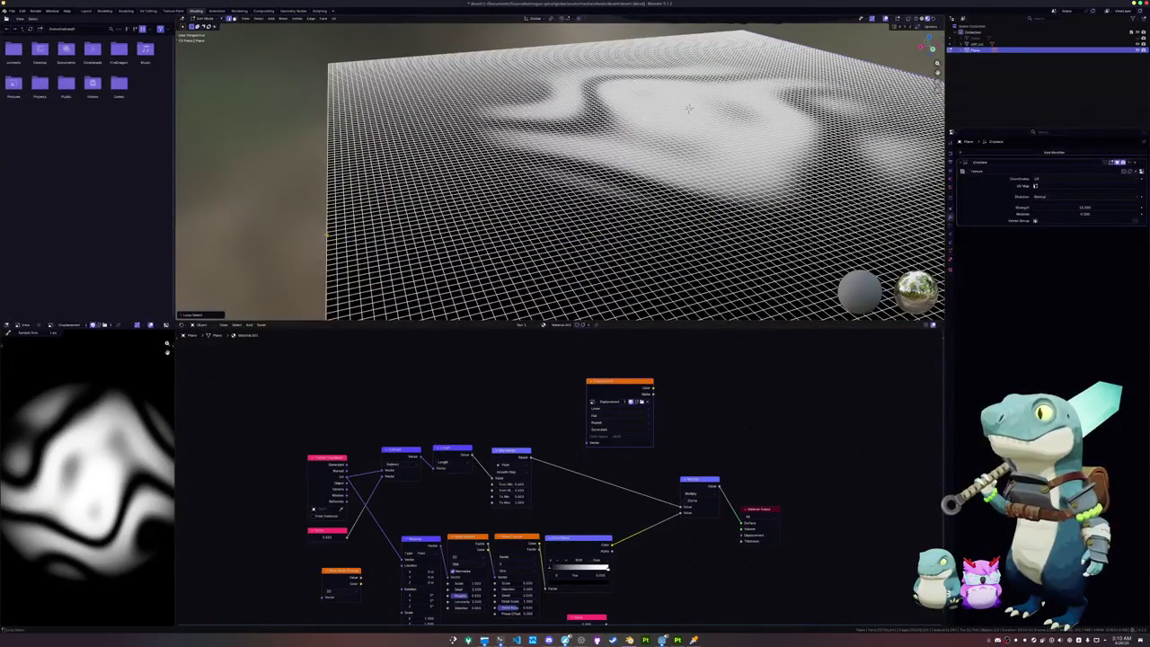
{"action": "scroll", "coordinate": [688, 109], "scroll_direction": "down", "scroll_amount": 3}
{"action": "middle_click_drag", "start_coordinate": [688, 109], "coordinate": [699, 126]}
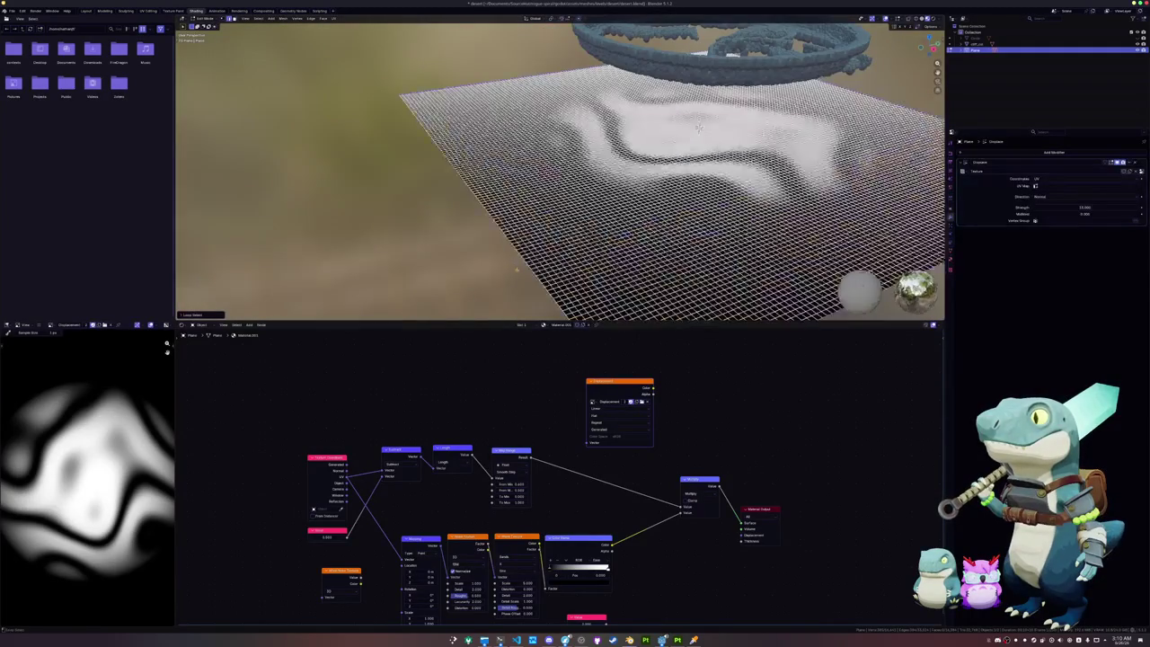
{"action": "scroll", "coordinate": [699, 127], "scroll_direction": "down", "scroll_amount": 3}
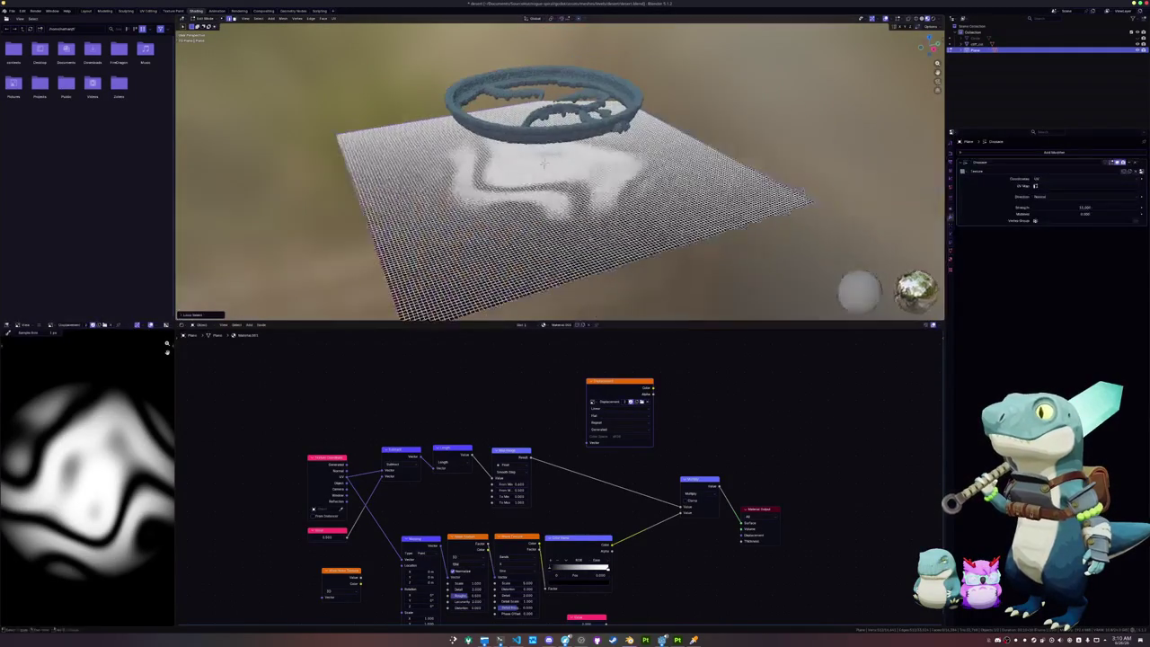
{"action": "key", "text": "s"}
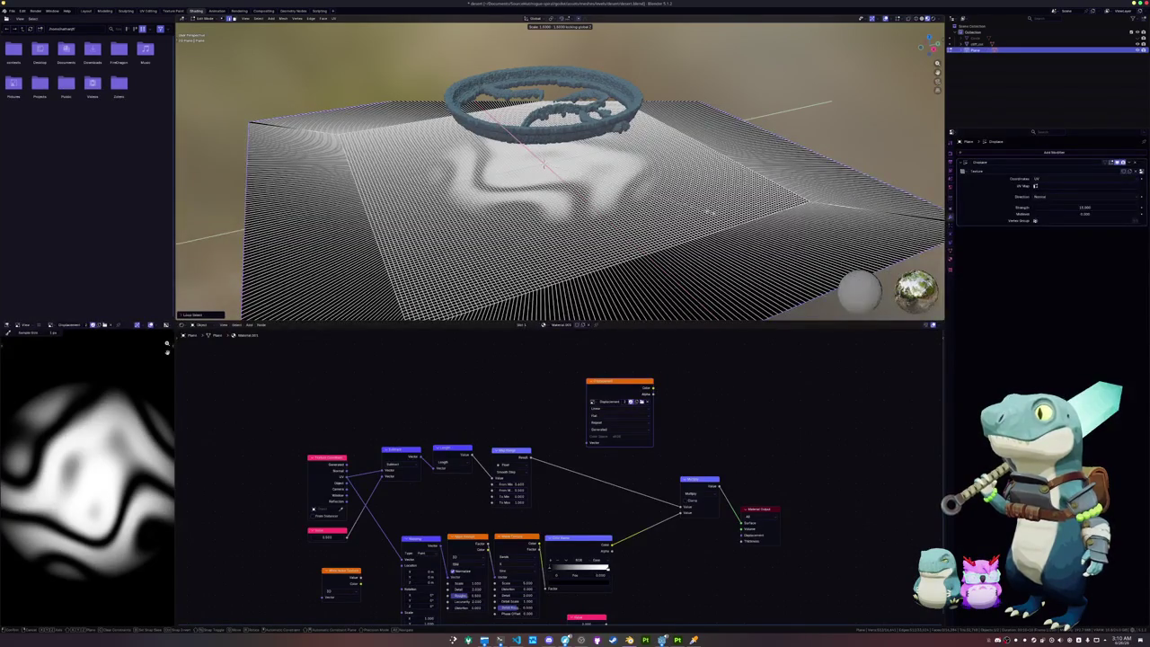
{"action": "left_click", "coordinate": [709, 212]}
{"action": "key", "text": "Tab"}
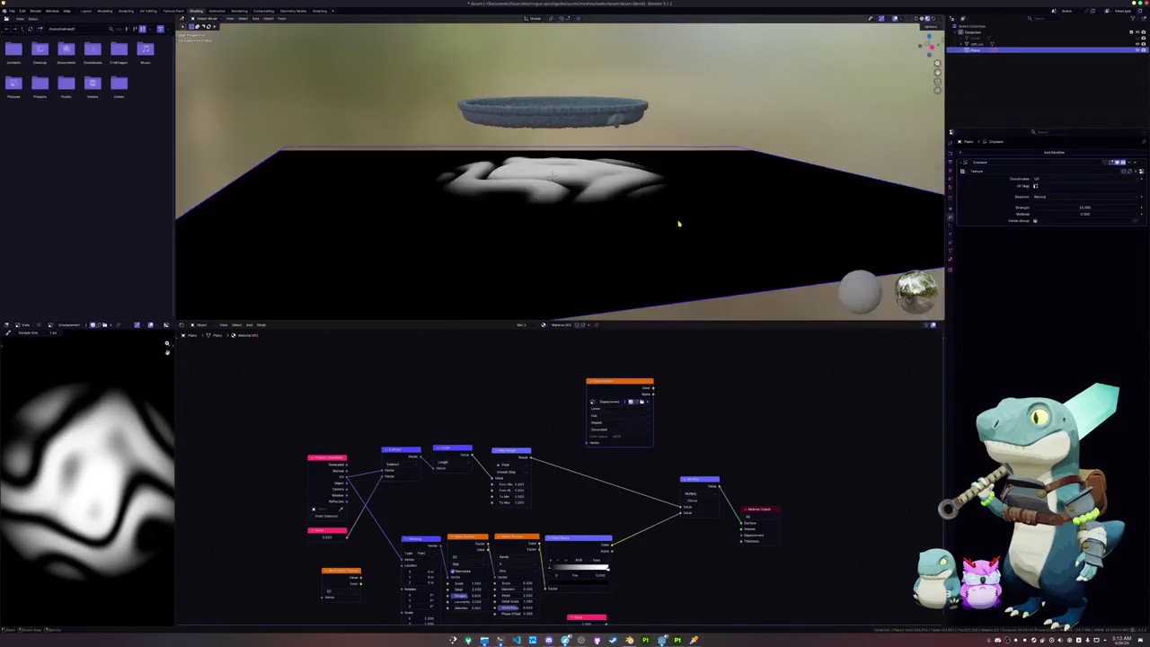
{"action": "scroll", "coordinate": [679, 223], "scroll_direction": "up", "scroll_amount": 3}
{"action": "scroll", "coordinate": [674, 226], "scroll_direction": "up", "scroll_amount": 3}
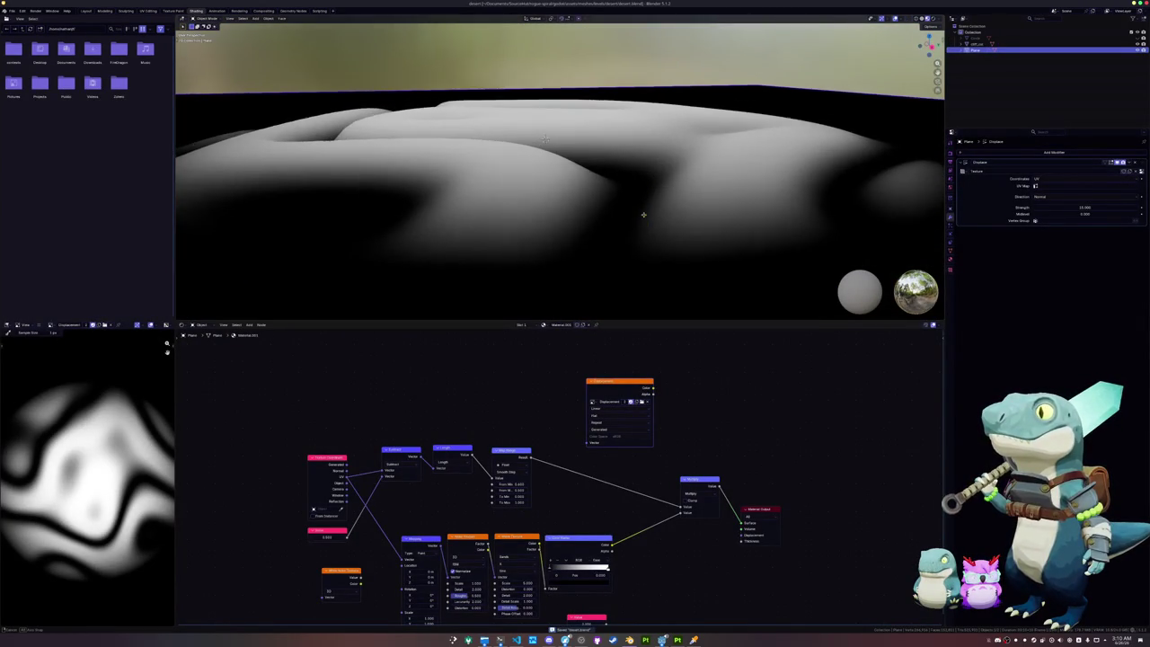
Step: Re-enter Edit Mode and zoom in on a corner of the displaced plane
{"action": "key", "text": "Tab"}
{"action": "scroll", "coordinate": [553, 153], "scroll_direction": "down", "scroll_amount": 3}
{"action": "scroll", "coordinate": [500, 145], "scroll_direction": "up", "scroll_amount": 4}
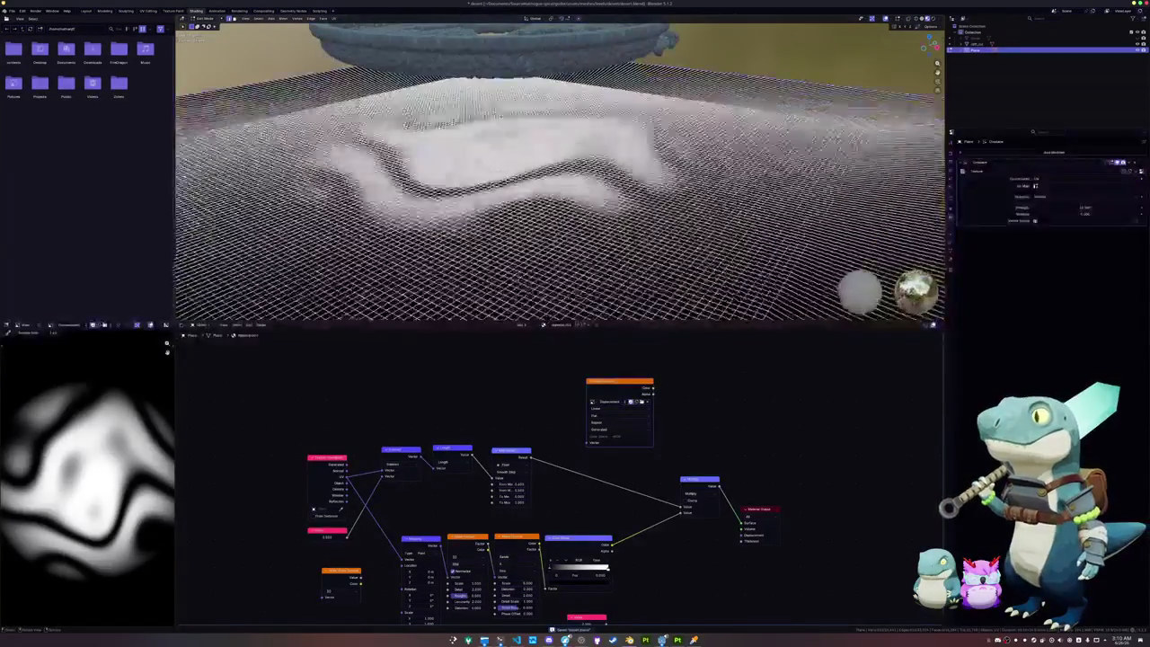
{"action": "scroll", "coordinate": [500, 145], "scroll_direction": "down", "scroll_amount": 2}
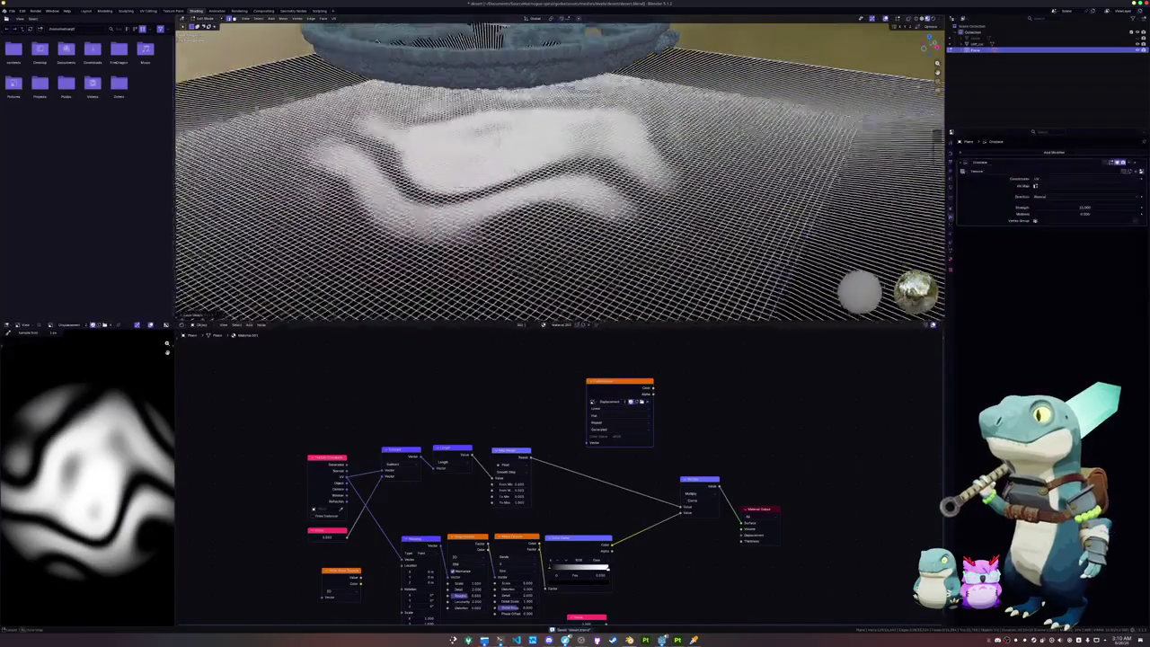
{"action": "scroll", "coordinate": [501, 145], "scroll_direction": "down", "scroll_amount": 3}
{"action": "mouse_move", "coordinate": [501, 145]}
{"action": "middle_mouse_down"}
{"action": "mouse_move", "coordinate": [530, 160]}
{"action": "mouse_move", "coordinate": [506, 162]}
{"action": "middle_mouse_up"}
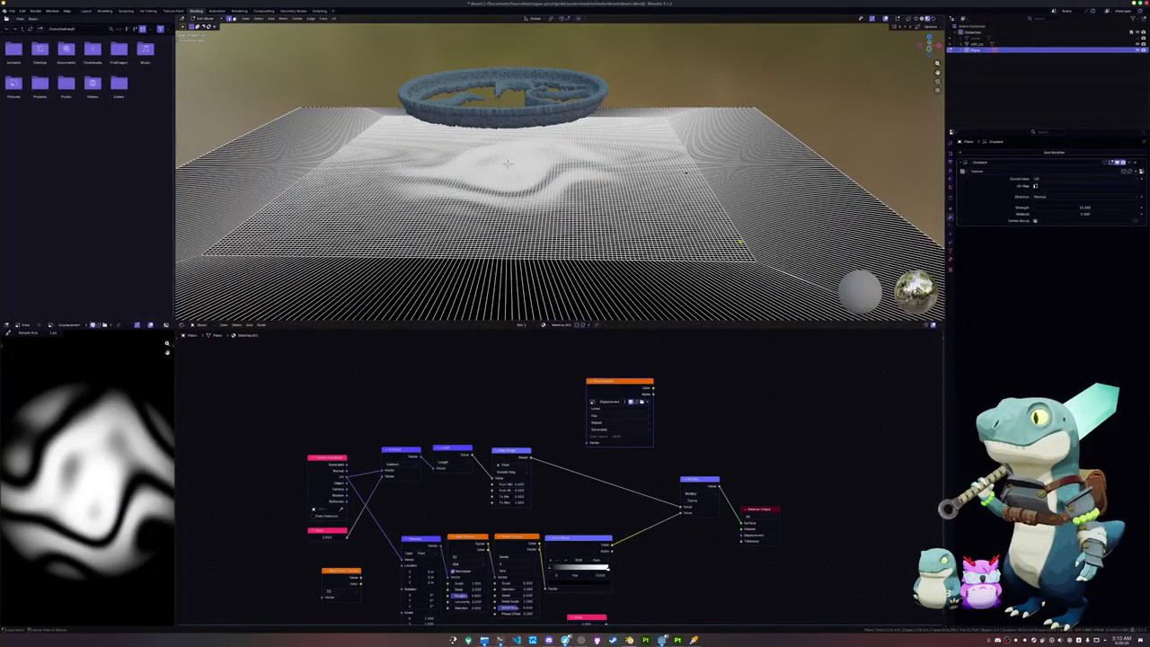
{"action": "middle_click_drag", "start_coordinate": [506, 163], "coordinate": [447, 176]}
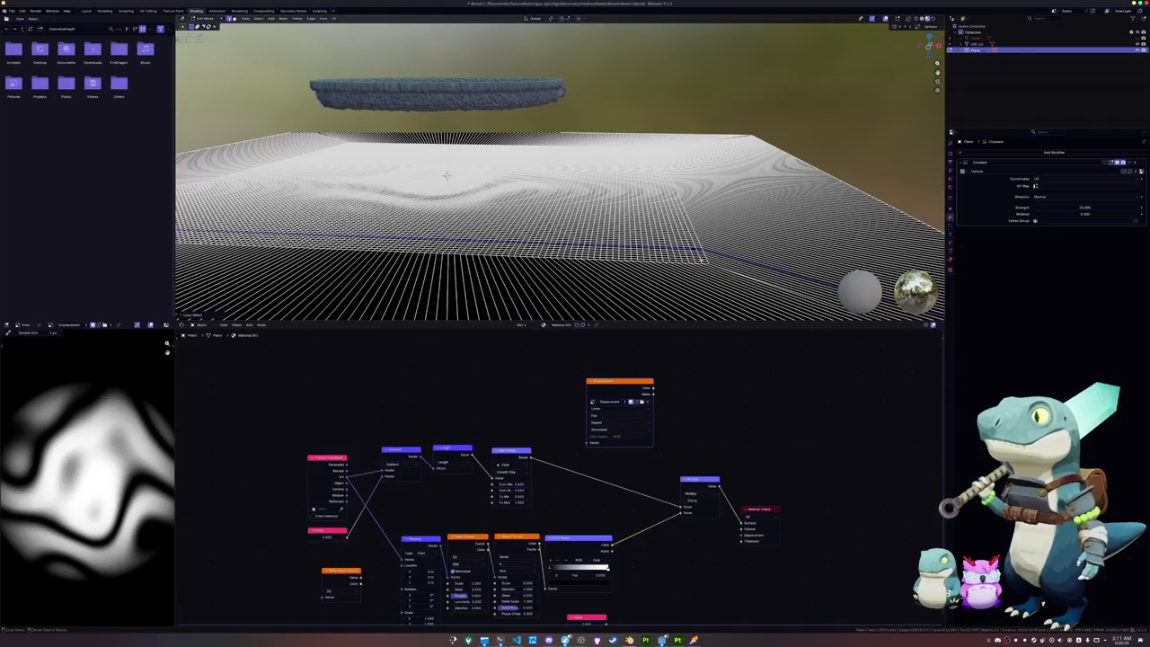
{"action": "key", "text": "Escape"}
{"action": "mouse_move", "coordinate": [447, 176]}
{"action": "middle_mouse_down"}
{"action": "mouse_move", "coordinate": [567, 215]}
{"action": "mouse_move", "coordinate": [557, 270]}
{"action": "middle_mouse_up"}
Step: Grow and shrink a face selection at the corner, cancelling a trial raise along Z
{"action": "key", "text": "ctrl+KP_Add"}
{"action": "key", "text": "ctrl+KP_Add"}
{"action": "key", "text": "ctrl+KP_Add"}
{"action": "key", "text": "ctrl+KP_Subtract"}
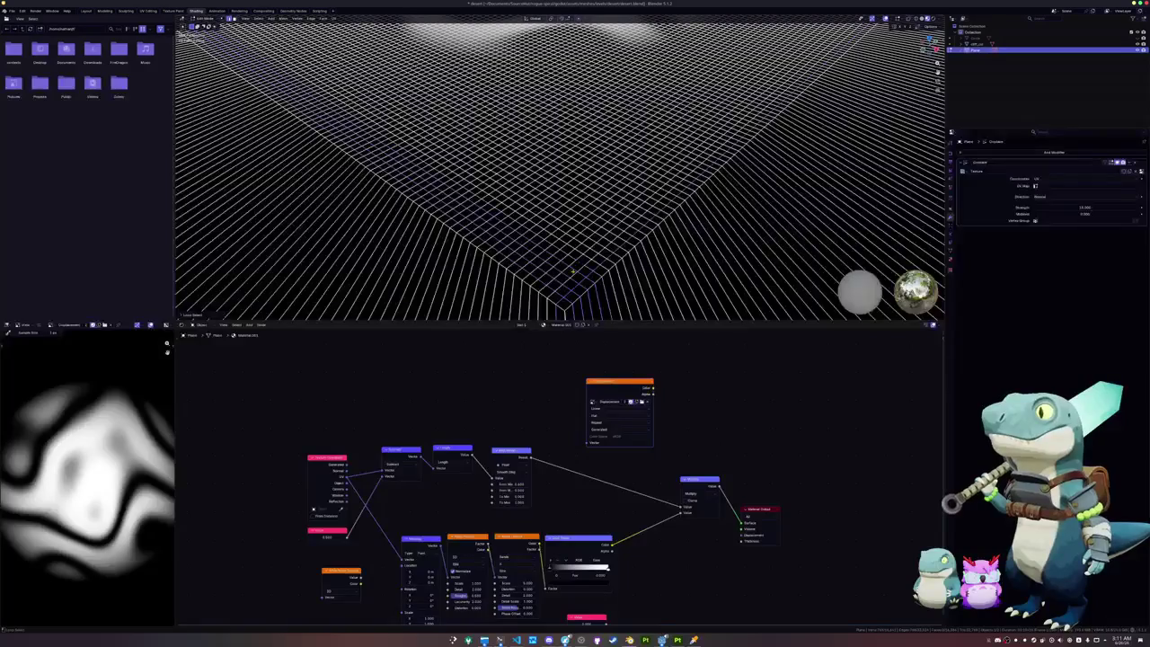
{"action": "key", "text": "ctrl+KP_Subtract"}
{"action": "key", "text": "ctrl+KP_Subtract"}
{"action": "key", "text": "ctrl+KP_Subtract"}
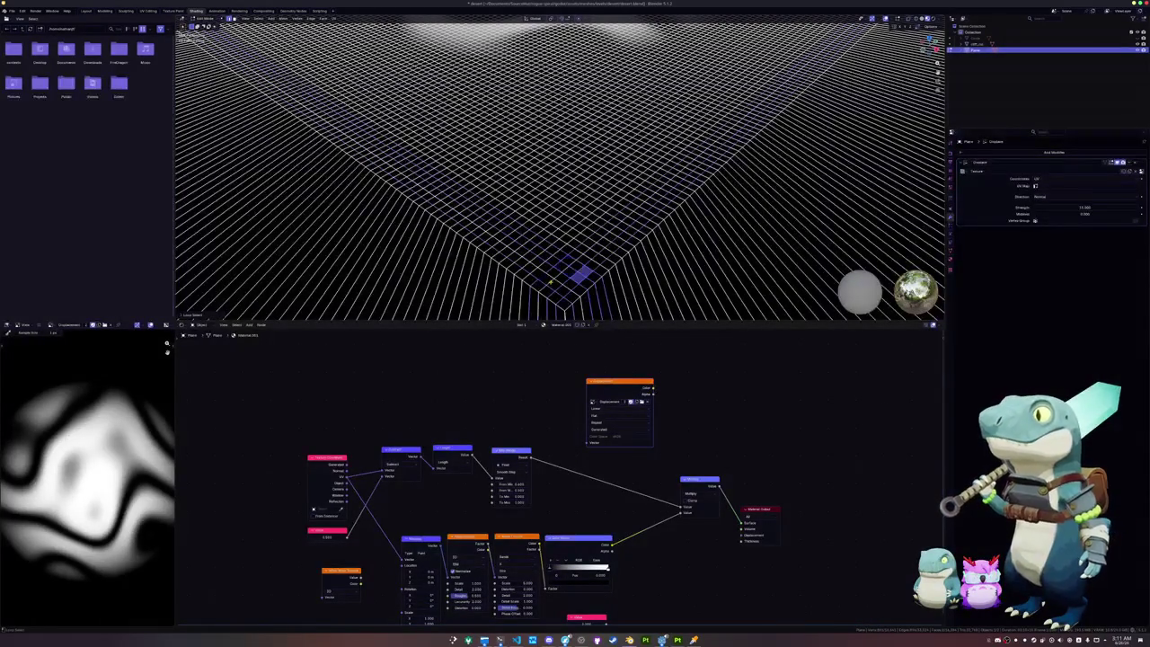
{"action": "key", "text": "g"}
{"action": "key", "text": "z"}
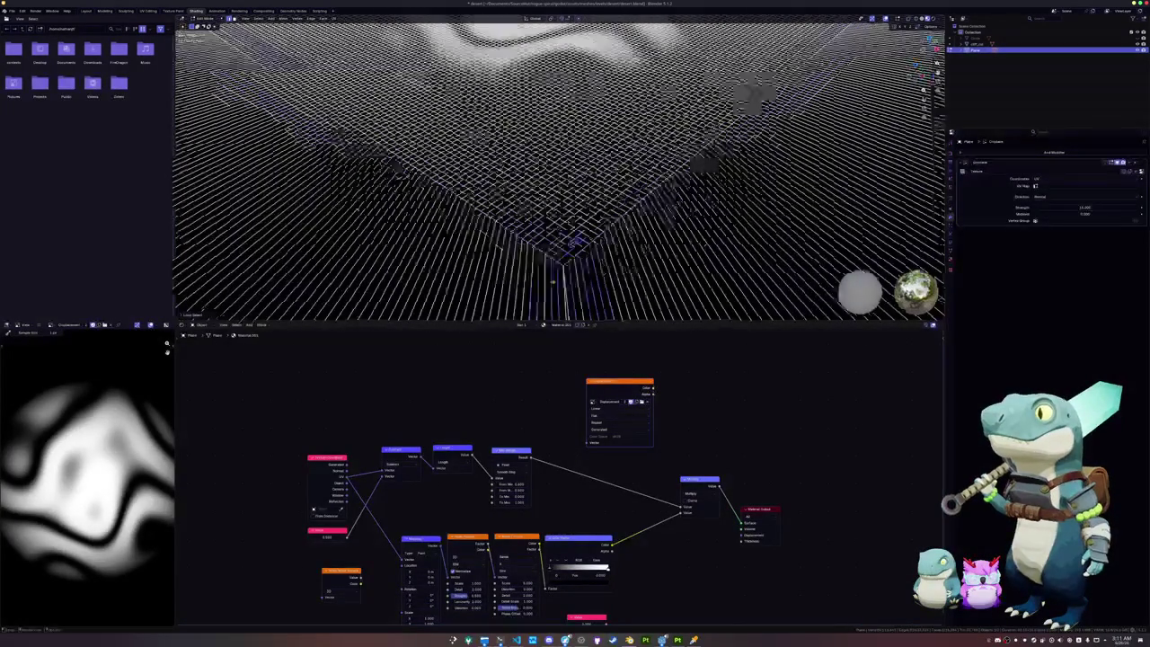
{"action": "key", "text": "Escape"}
{"action": "key", "text": "ctrl+KP_Add"}
{"action": "key", "text": "ctrl+KP_Add"}
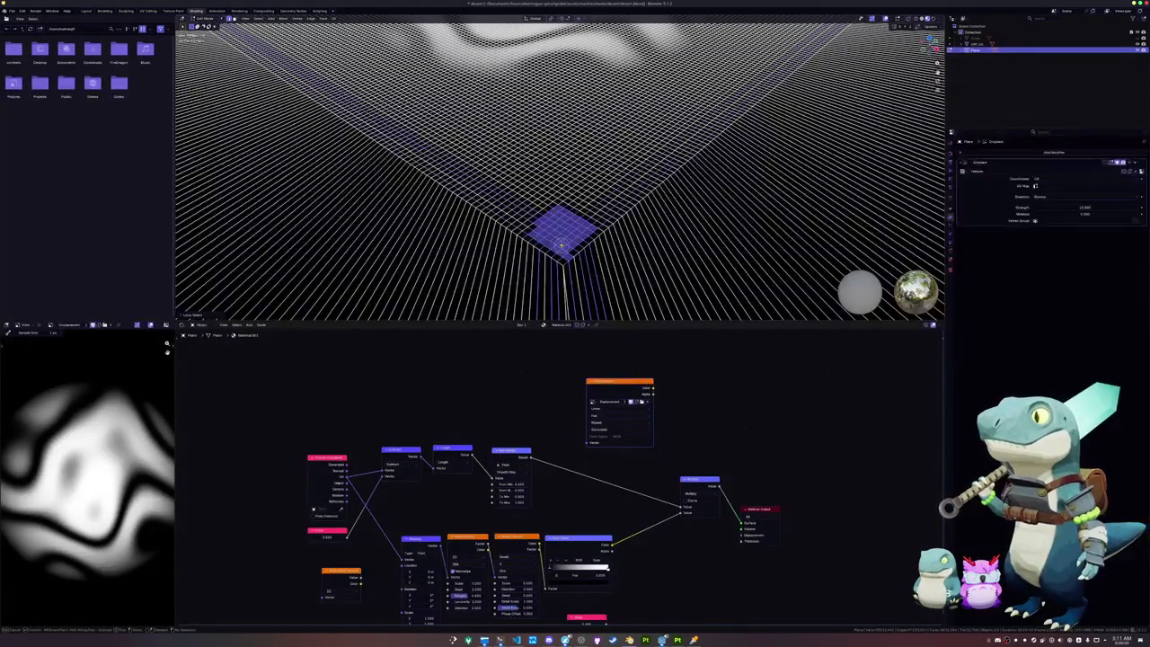
{"action": "key", "text": "Tab"}
Step: Return to Object Mode and save the project file with Ctrl+S
{"action": "middle_click_drag", "start_coordinate": [584, 235], "coordinate": [539, 167]}
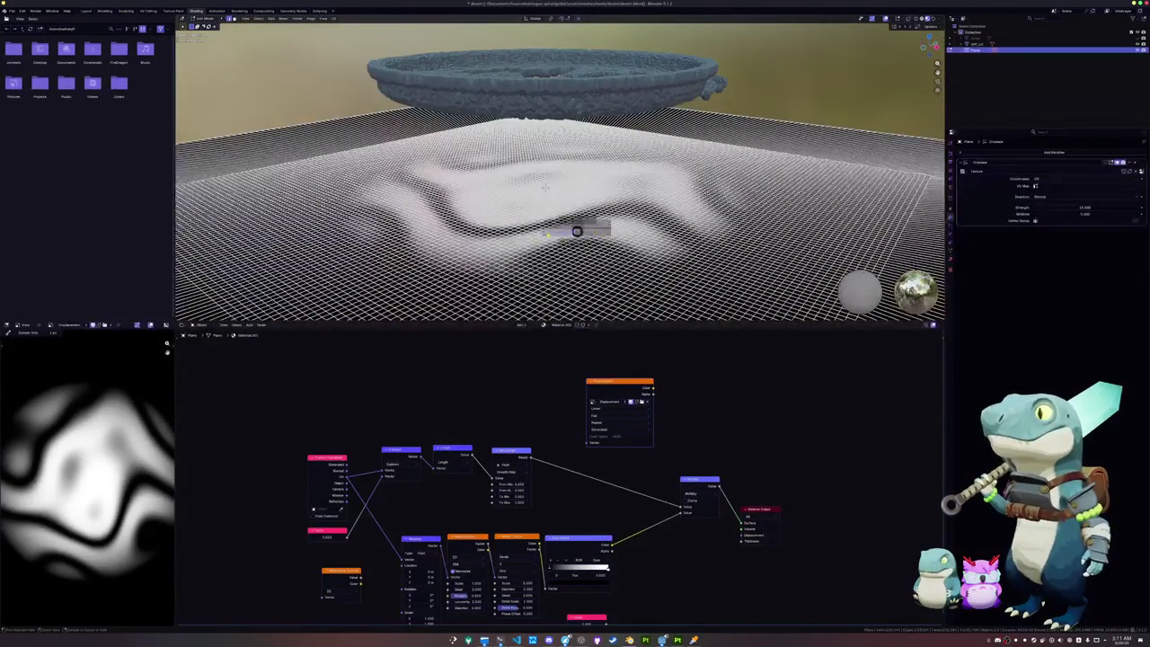
{"action": "key", "text": "Tab"}
{"action": "key", "text": "ctrl+s"}
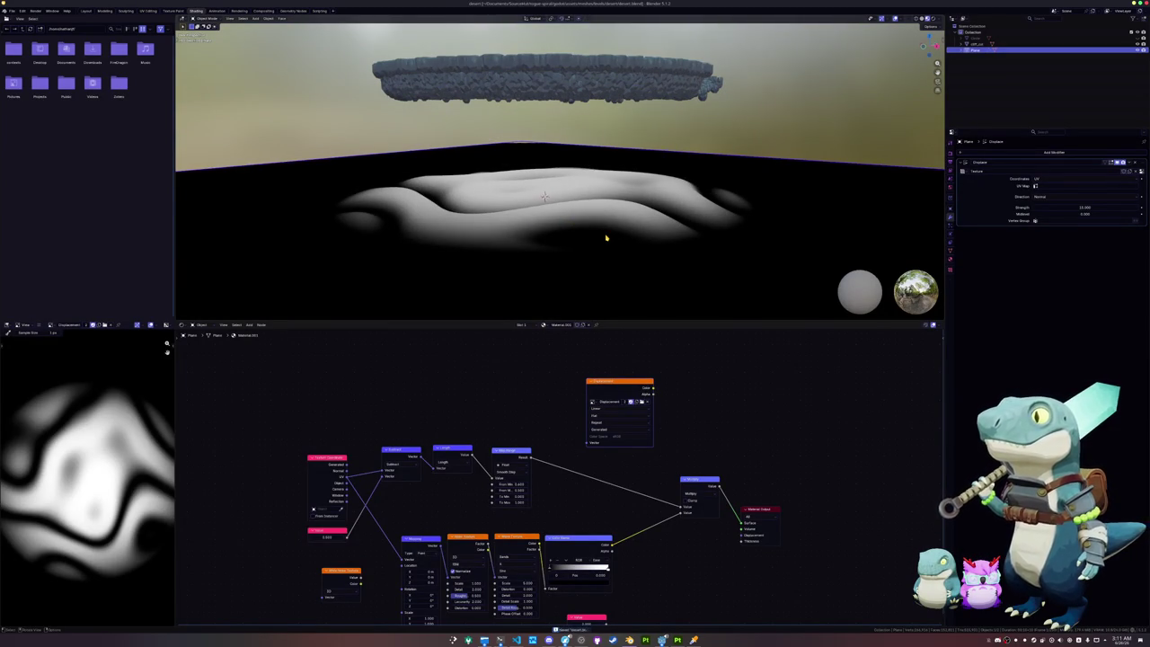
{"action": "scroll", "coordinate": [606, 238], "scroll_direction": "down", "scroll_amount": 2}
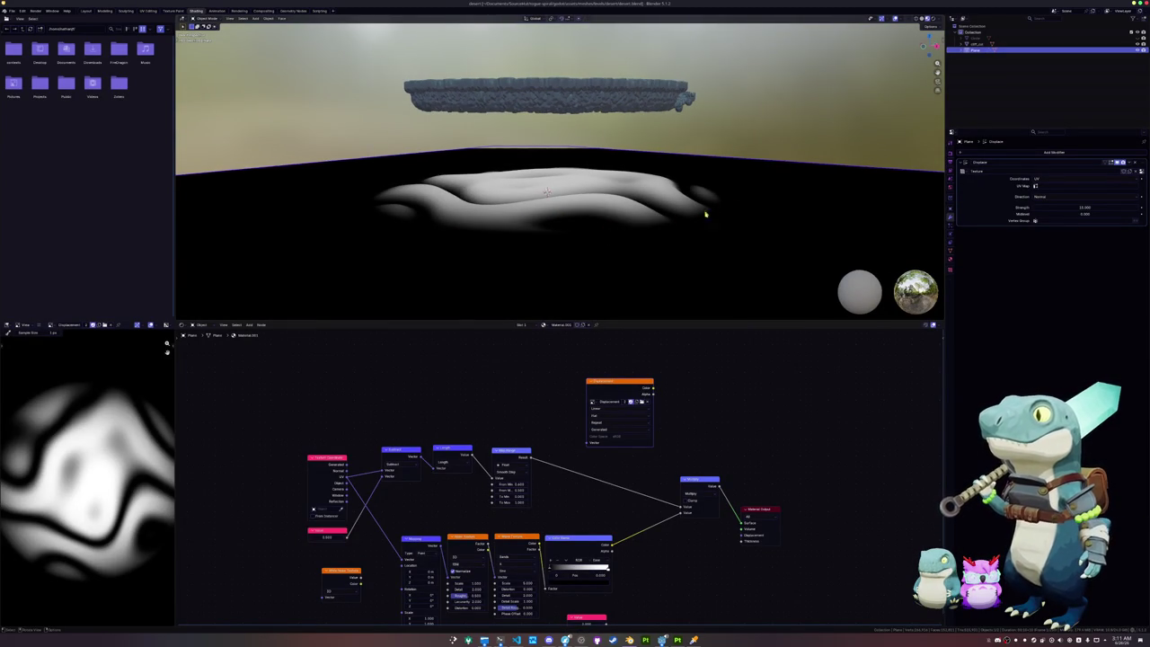
Step: Add a Decimate modifier below Displace, trying Planar before leaving it on Collapse
{"action": "left_click", "coordinate": [1003, 154]}
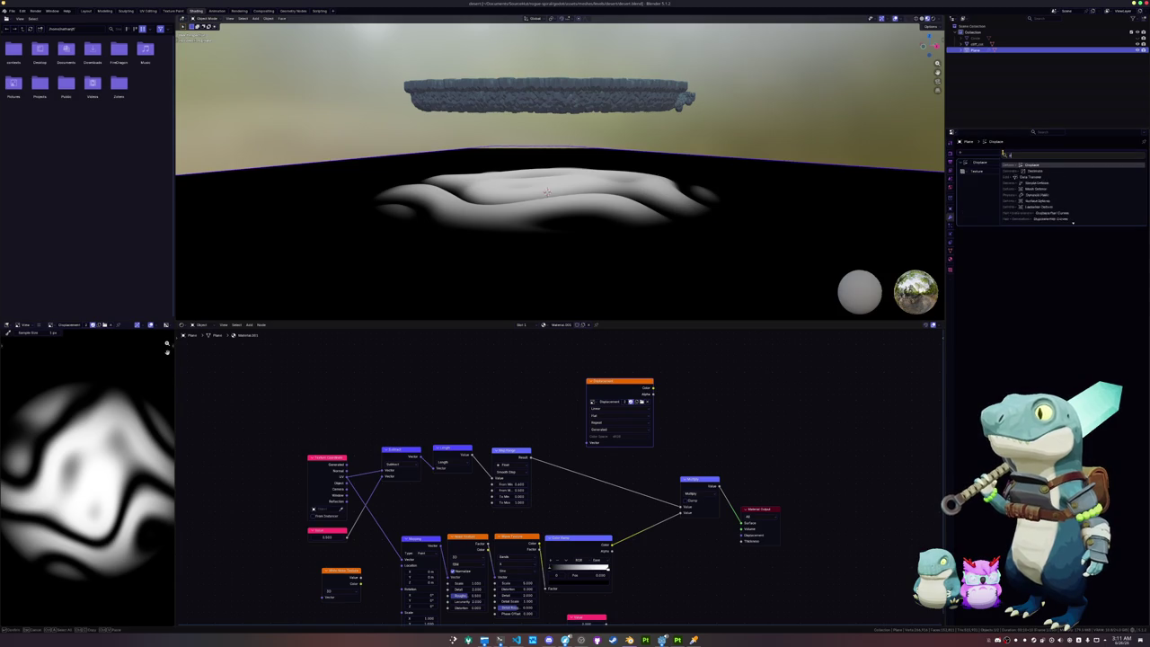
{"action": "left_click", "coordinate": [1034, 165]}
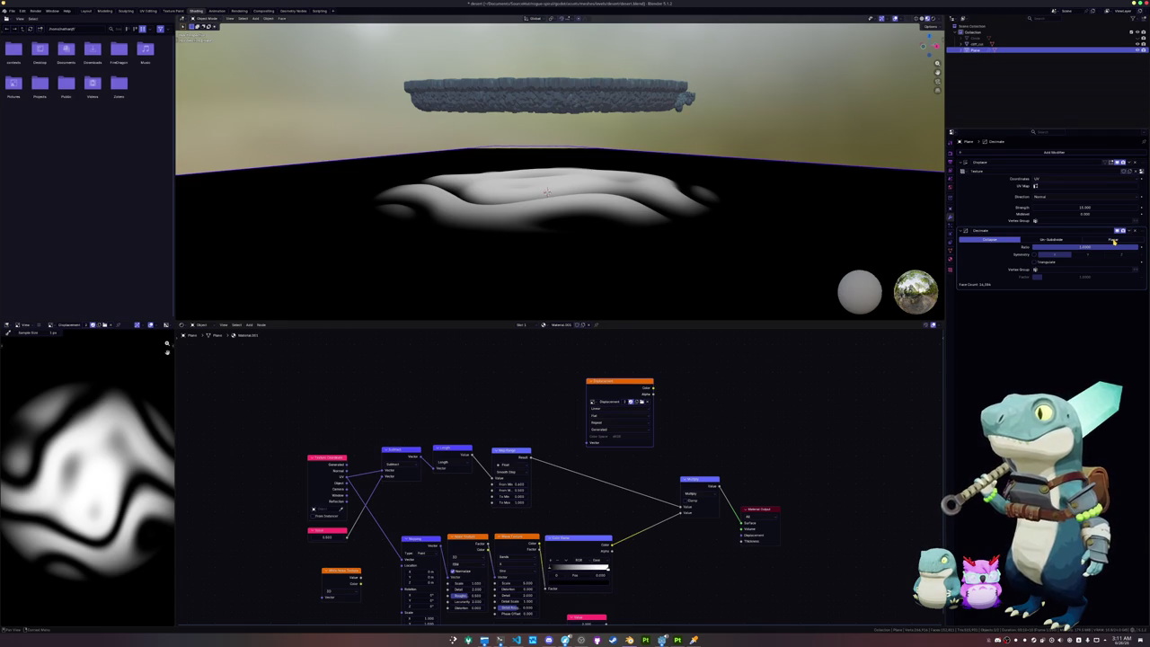
{"action": "left_click", "coordinate": [1114, 241]}
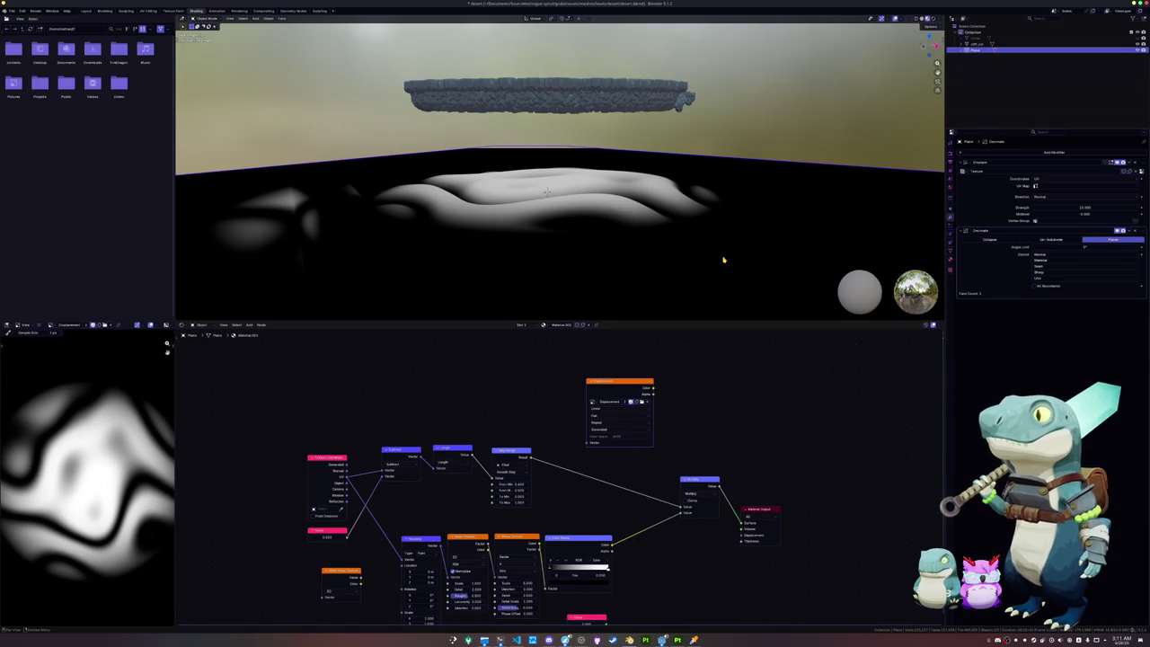
{"action": "left_click", "coordinate": [988, 240]}
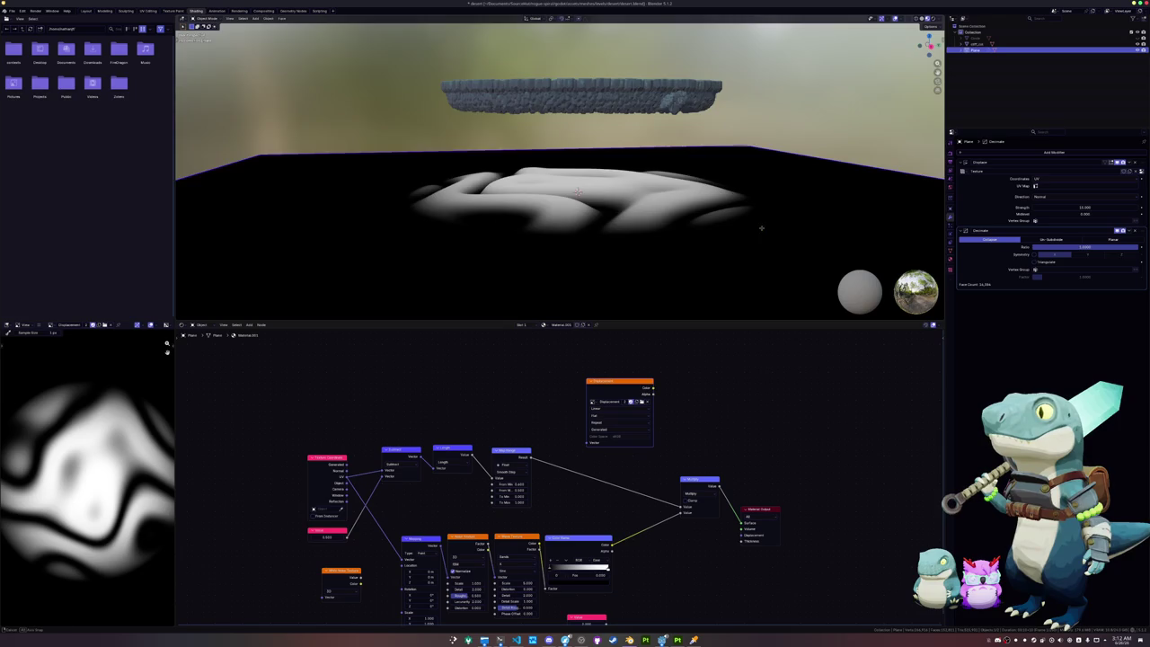
Step: Check the terrain mesh in Edit Mode, then switch the Decimate modifier to Planar
{"action": "middle_click_drag", "start_coordinate": [760, 228], "coordinate": [772, 224]}
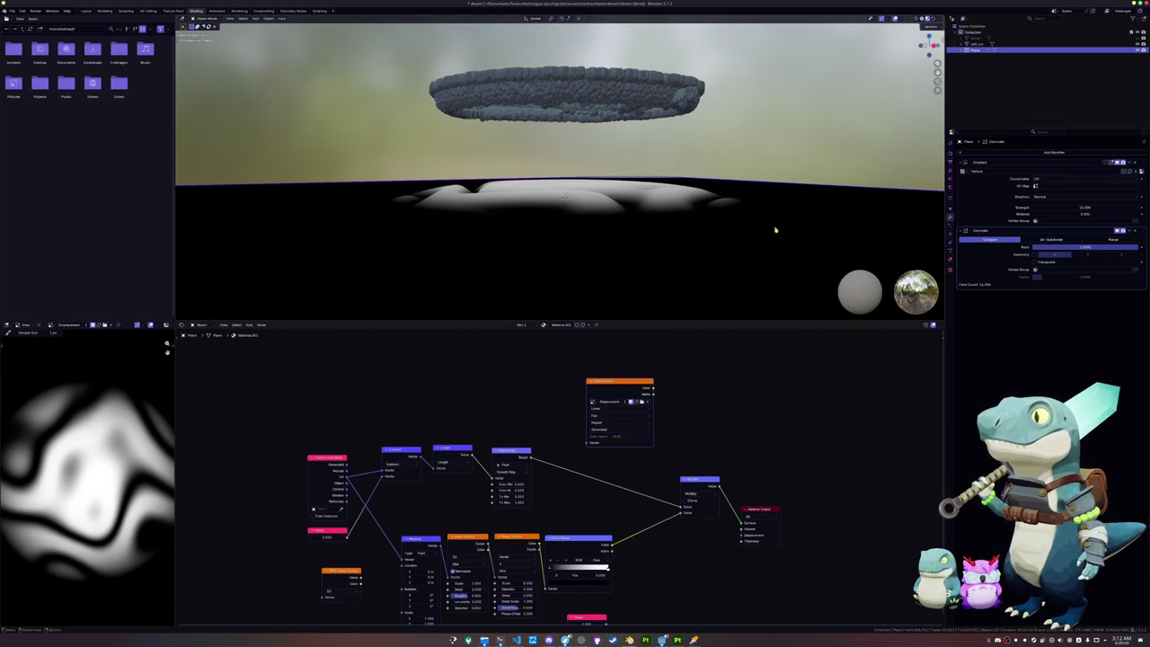
{"action": "key", "text": "Tab"}
{"action": "middle_click_drag", "start_coordinate": [564, 196], "coordinate": [573, 210]}
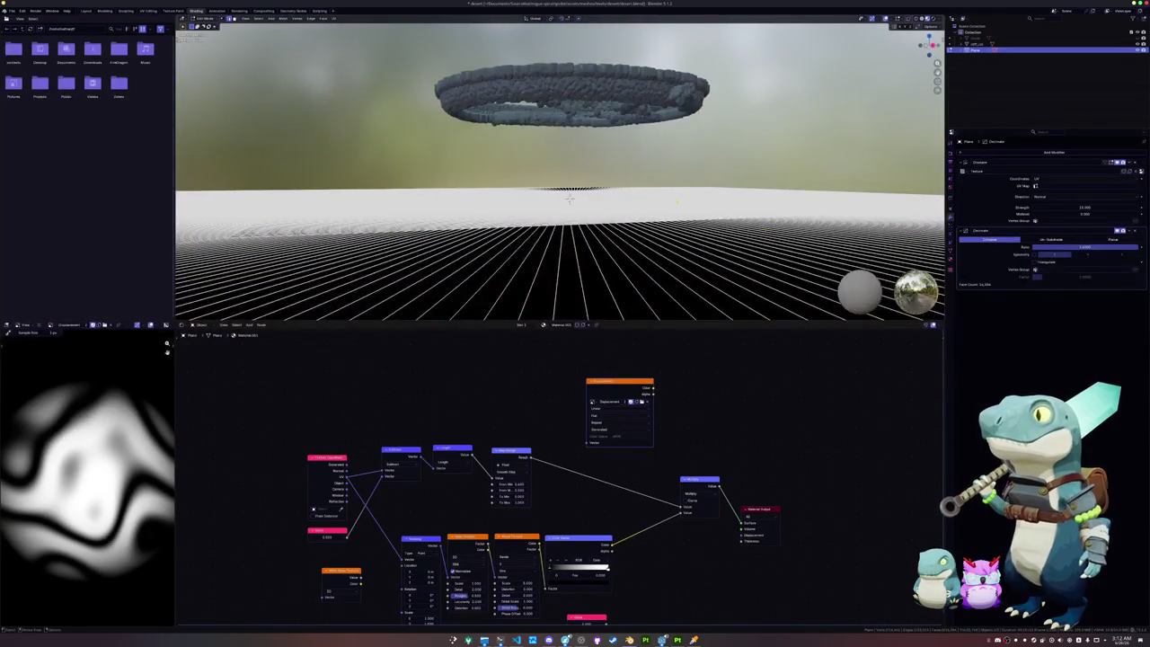
{"action": "scroll", "coordinate": [573, 210], "scroll_direction": "up", "scroll_amount": 2}
{"action": "key", "text": "Tab"}
{"action": "scroll", "coordinate": [573, 210], "scroll_direction": "up", "scroll_amount": 2}
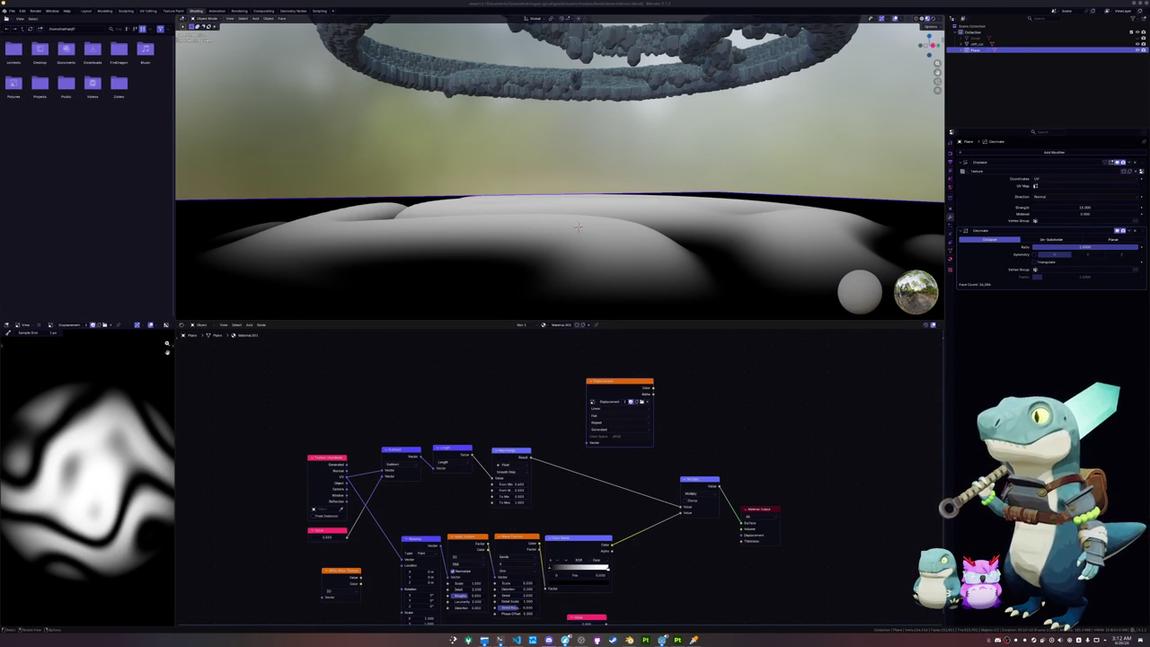
{"action": "left_click", "coordinate": [1112, 239]}
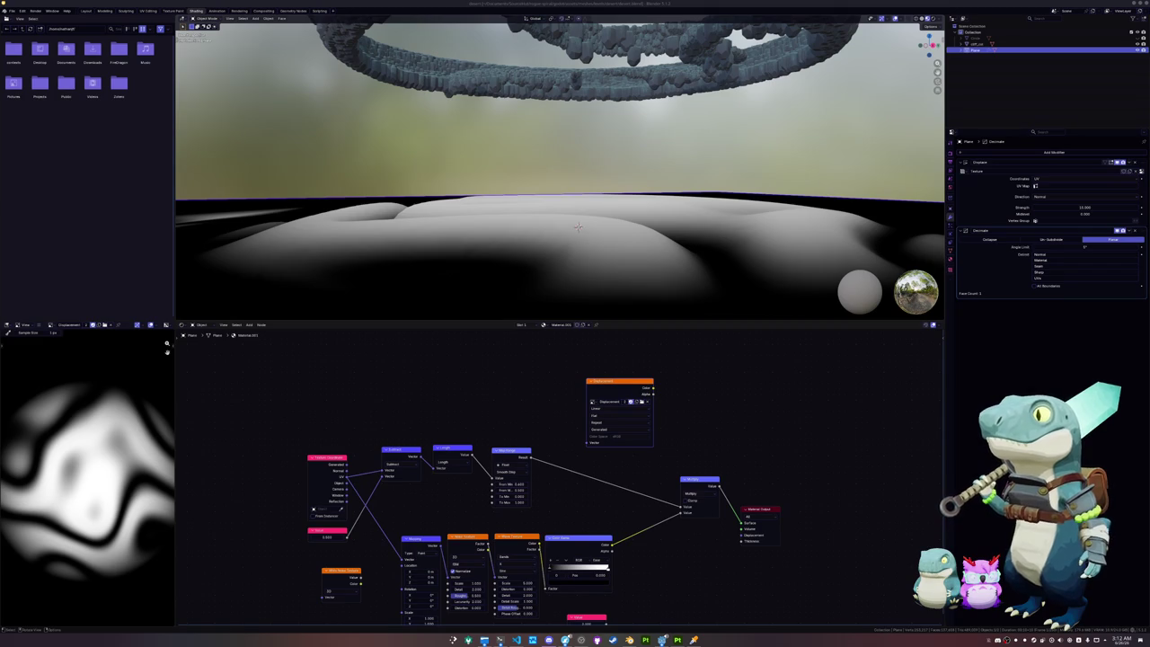
{"action": "middle_click_drag", "start_coordinate": [713, 269], "coordinate": [737, 218]}
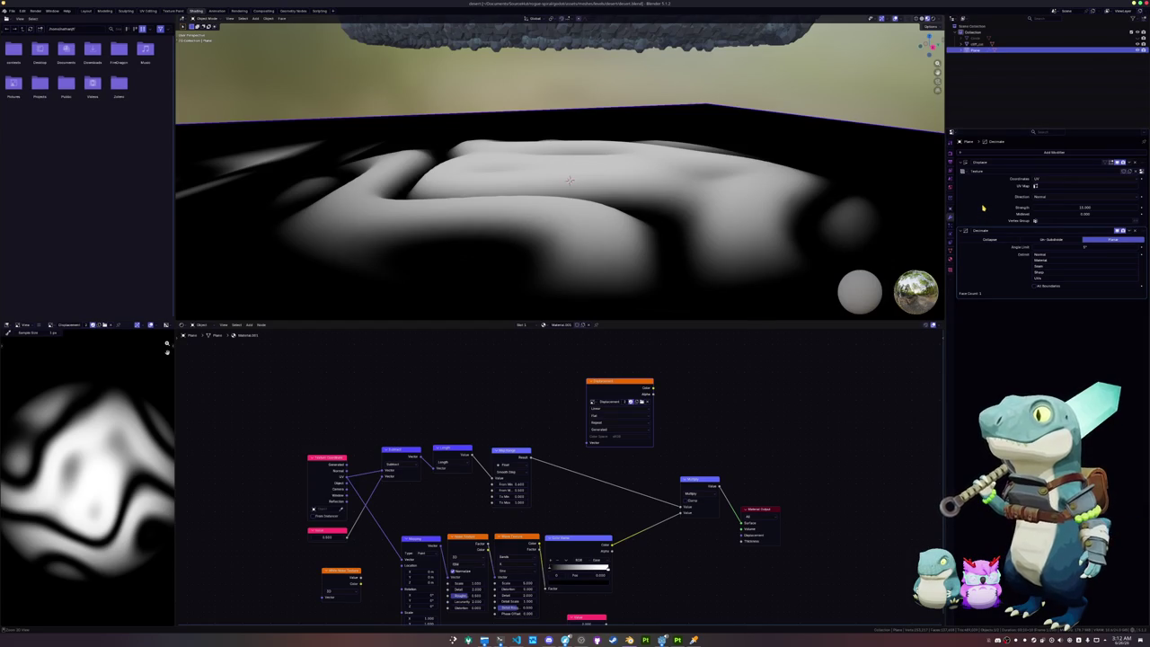
Step: Apply the Displace and Decimate modifiers to the terrain mesh
{"action": "key", "text": "ctrl+x"}
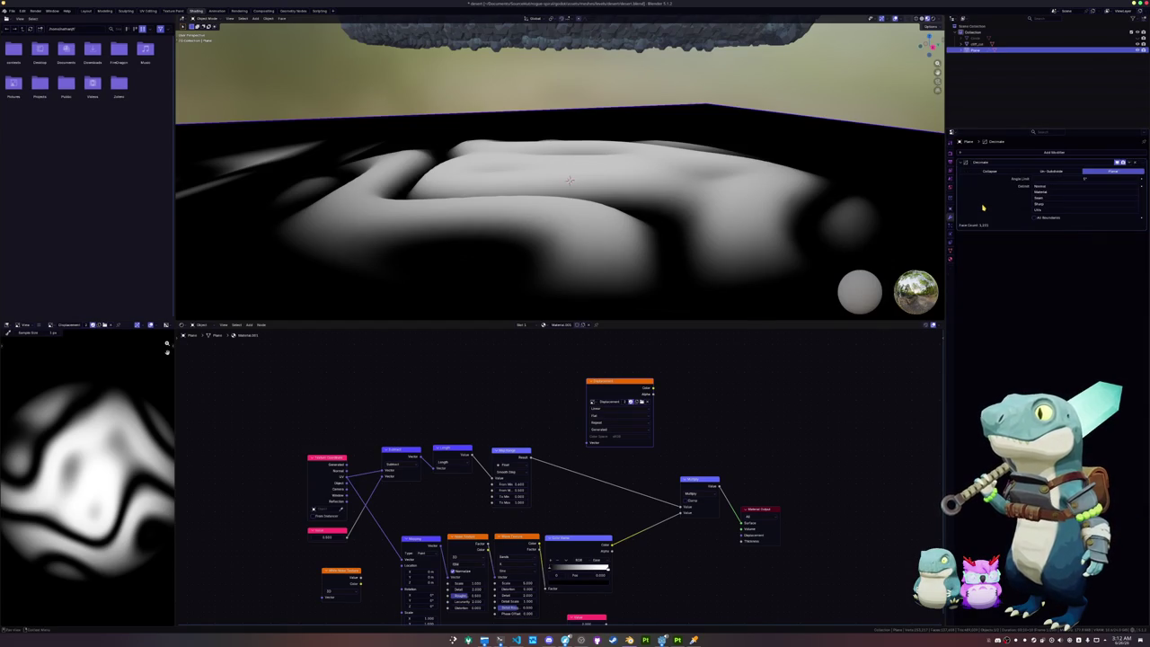
{"action": "mouse_move", "coordinate": [880, 242]}
{"action": "middle_mouse_down"}
{"action": "mouse_move", "coordinate": [785, 225]}
{"action": "mouse_move", "coordinate": [798, 231]}
{"action": "middle_mouse_up"}
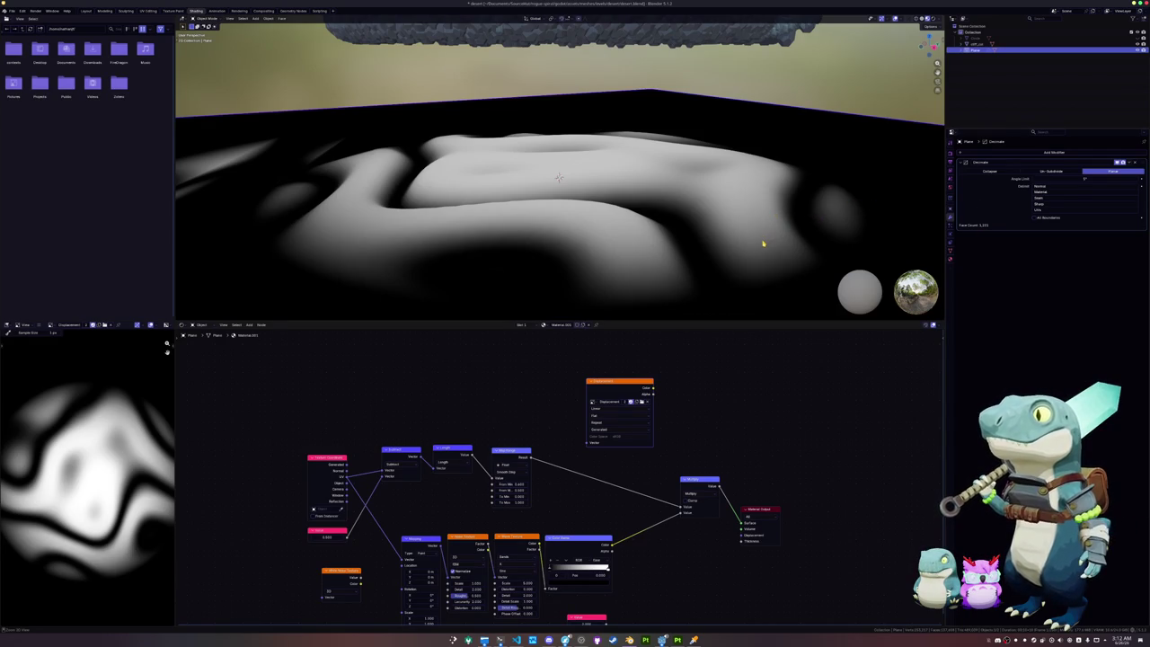
{"action": "key", "text": "ctrl+a"}
{"action": "scroll", "coordinate": [743, 242], "scroll_direction": "up", "scroll_amount": 2}
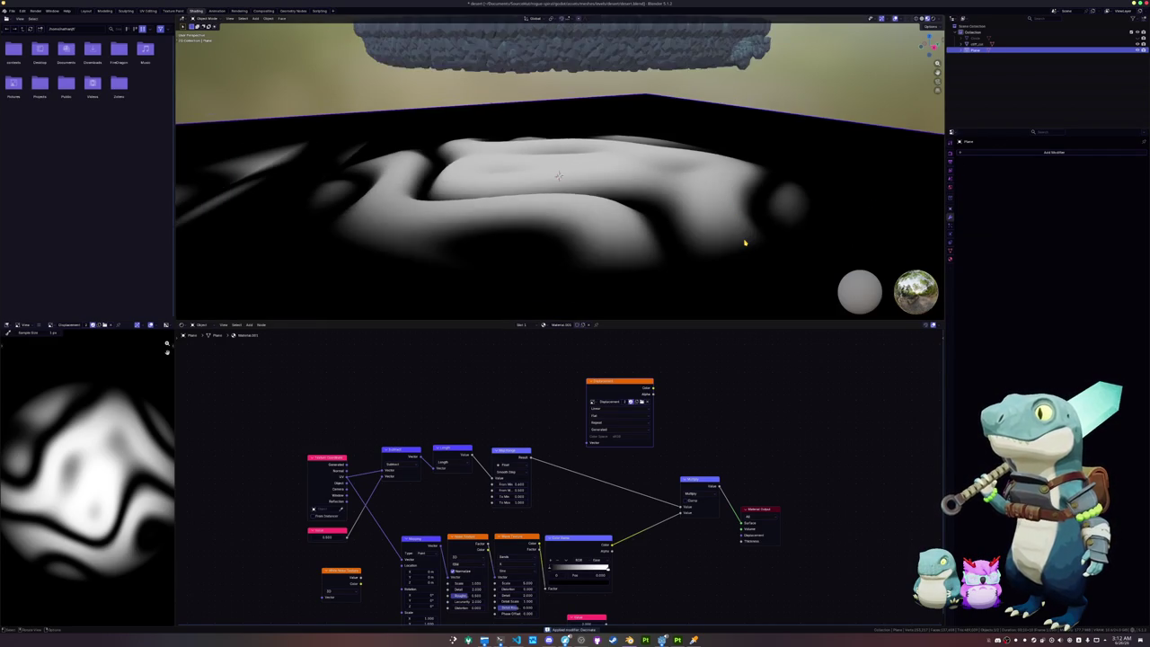
Step: Inspect the decimated dune mesh in Edit Mode with a linked selection, then return to Object Mode
{"action": "key", "text": "Tab"}
{"action": "middle_click_drag", "start_coordinate": [718, 239], "coordinate": [719, 287]}
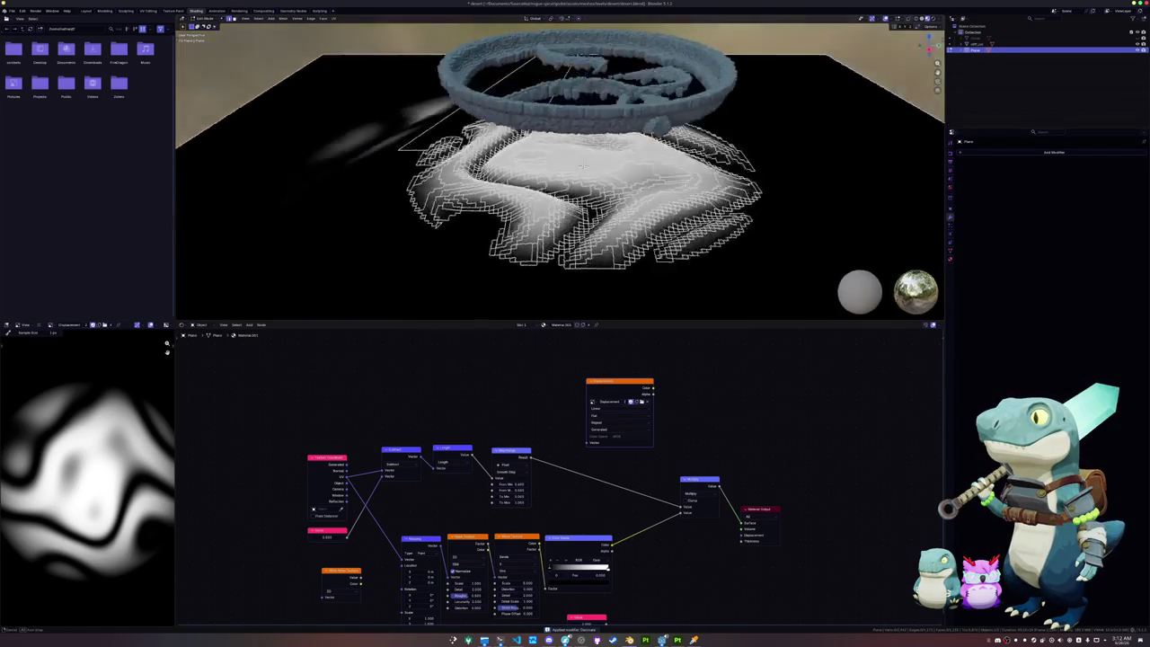
{"action": "scroll", "coordinate": [593, 151], "scroll_direction": "up", "scroll_amount": 2}
{"action": "scroll", "coordinate": [611, 154], "scroll_direction": "up", "scroll_amount": 1}
{"action": "scroll", "coordinate": [638, 158], "scroll_direction": "up", "scroll_amount": 2}
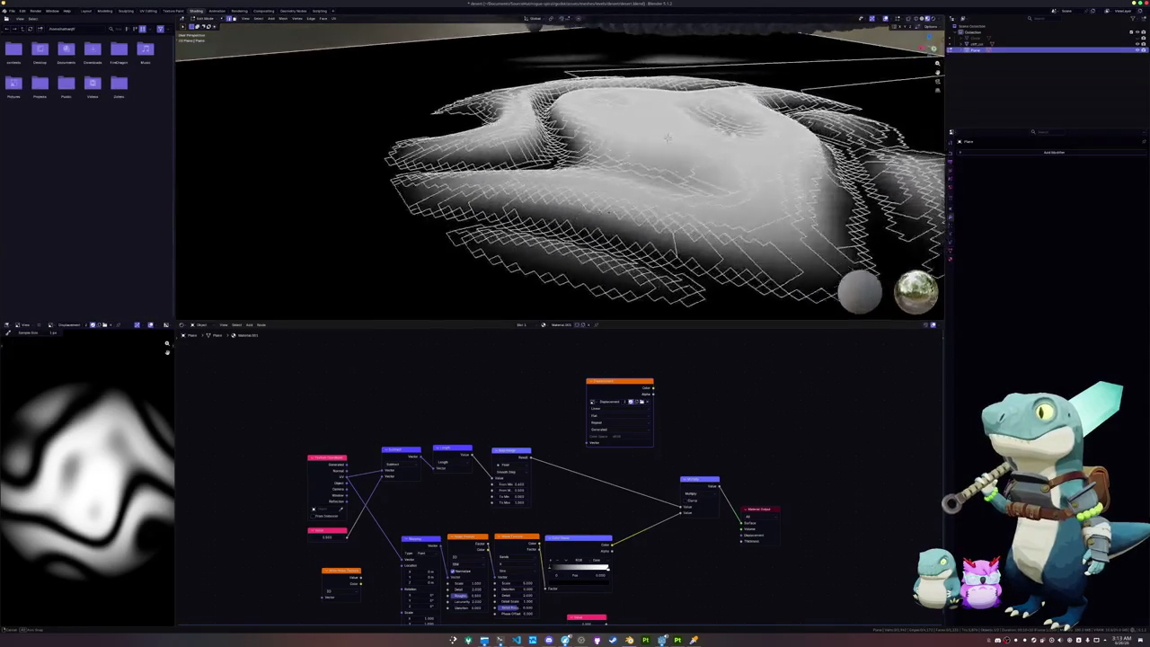
{"action": "scroll", "coordinate": [668, 163], "scroll_direction": "up", "scroll_amount": 2}
{"action": "scroll", "coordinate": [667, 162], "scroll_direction": "down", "scroll_amount": 2}
{"action": "key", "text": "l"}
{"action": "middle_click_drag", "start_coordinate": [667, 161], "coordinate": [663, 135]}
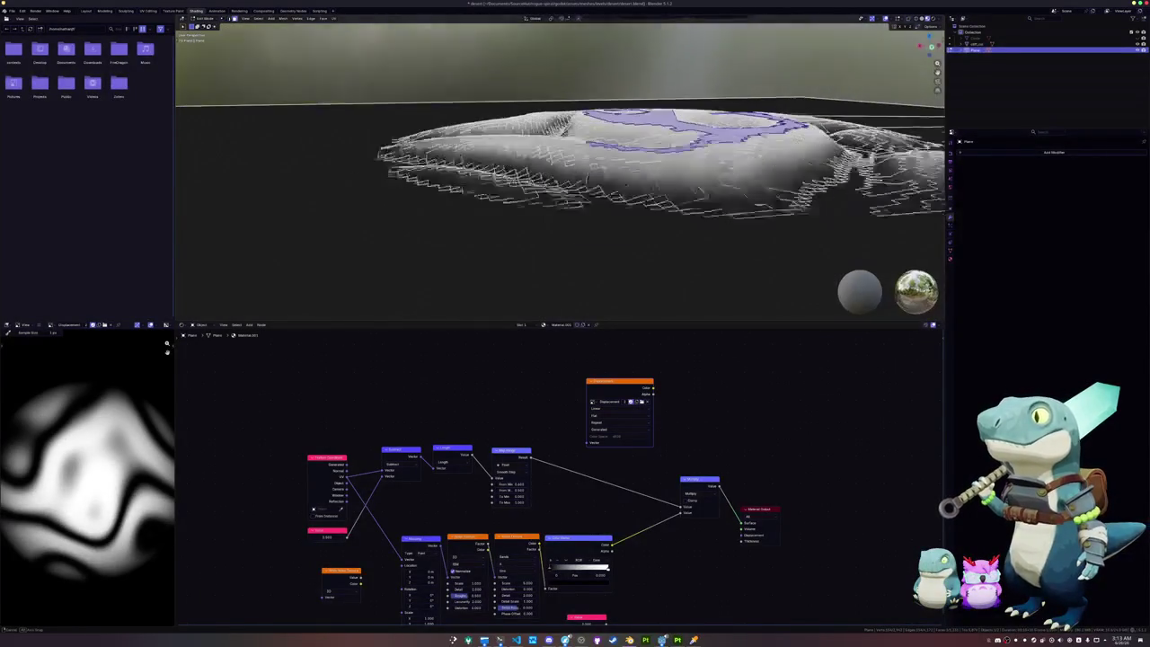
{"action": "key", "text": "alt+a"}
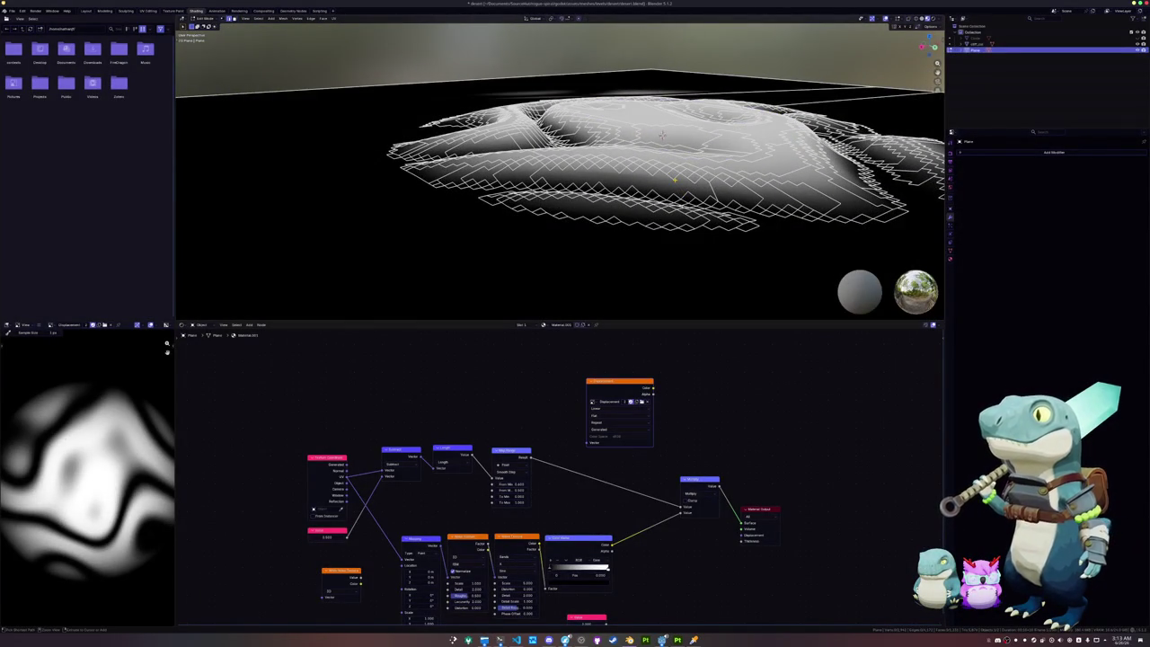
{"action": "key", "text": "Tab"}
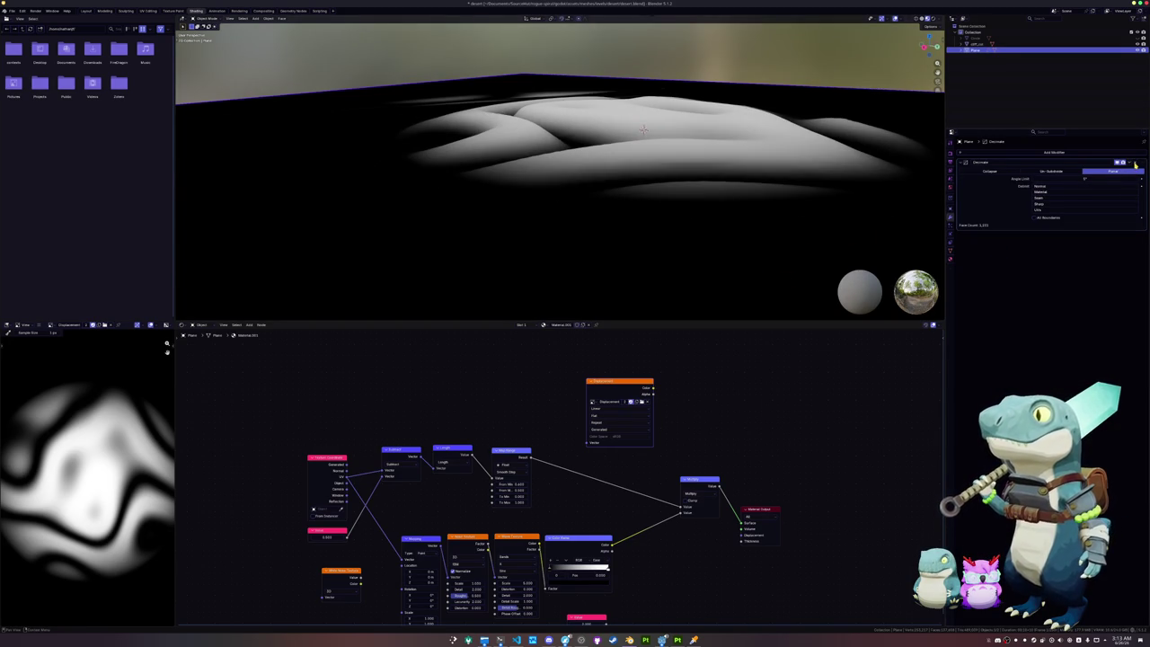
Step: Set the Decimate angle limit to 10, revise it, and apply the modifier
{"action": "left_click", "coordinate": [1069, 179]}
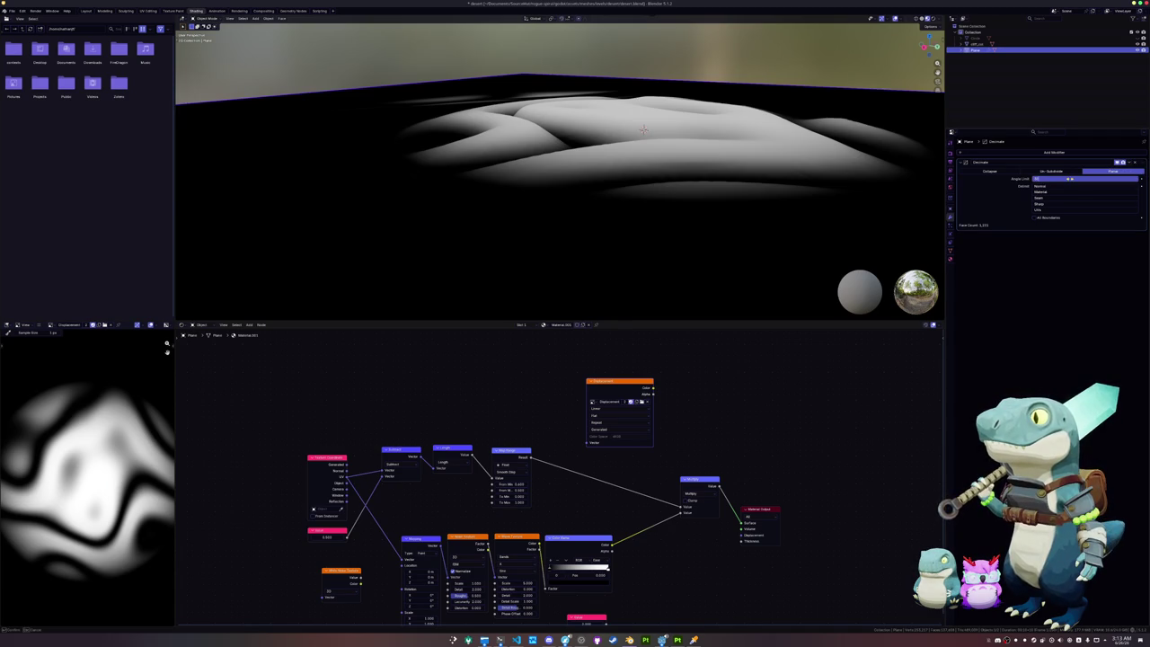
{"action": "type", "text": "10"}
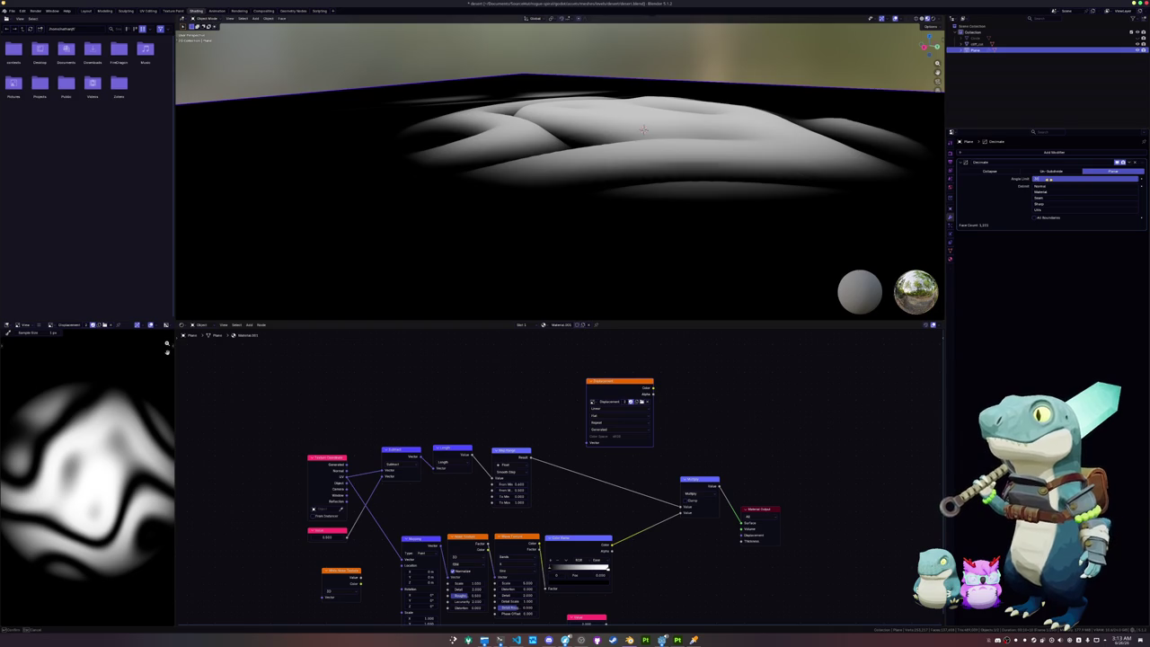
{"action": "key", "text": "Return"}
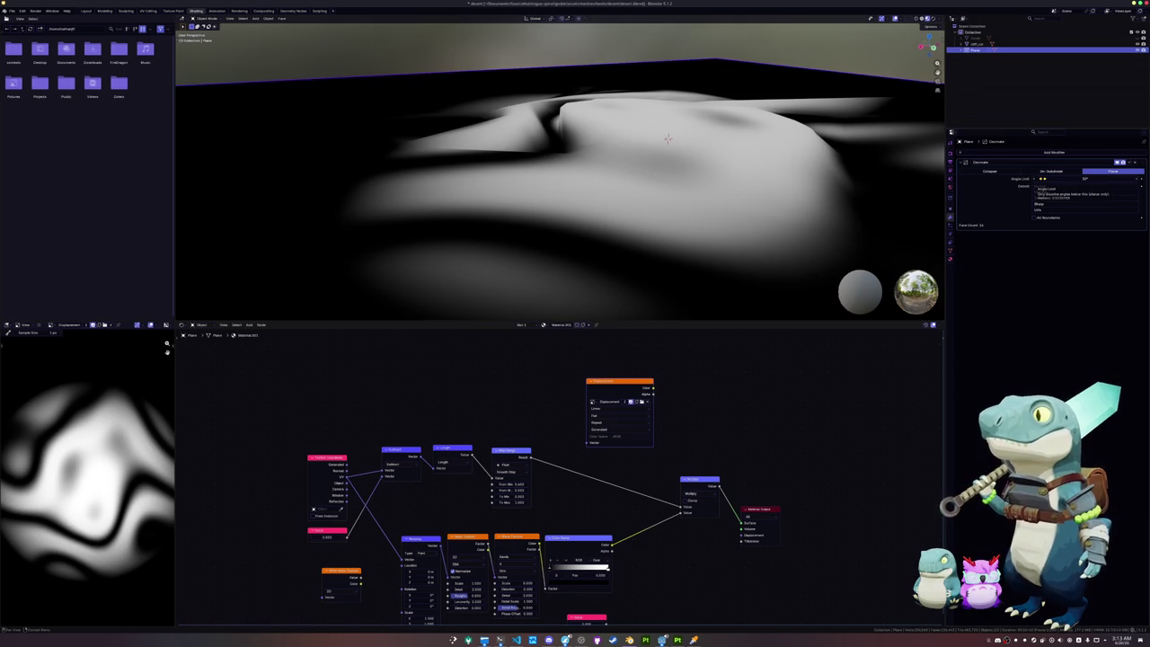
{"action": "left_click", "coordinate": [1040, 179]}
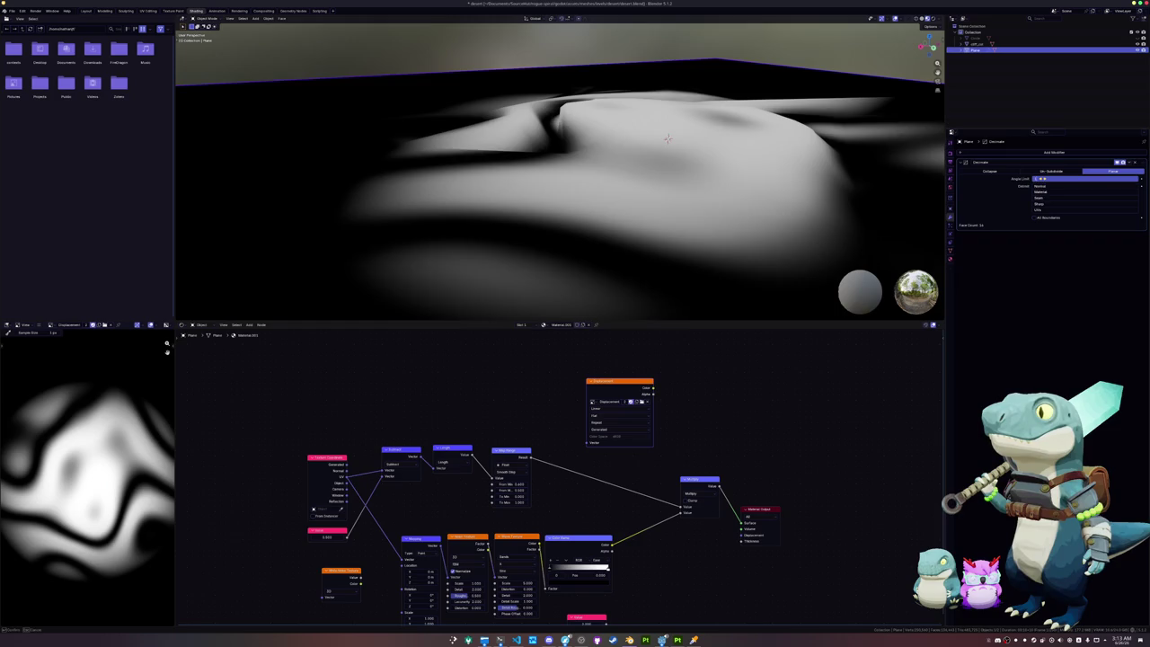
{"action": "key", "text": "Return"}
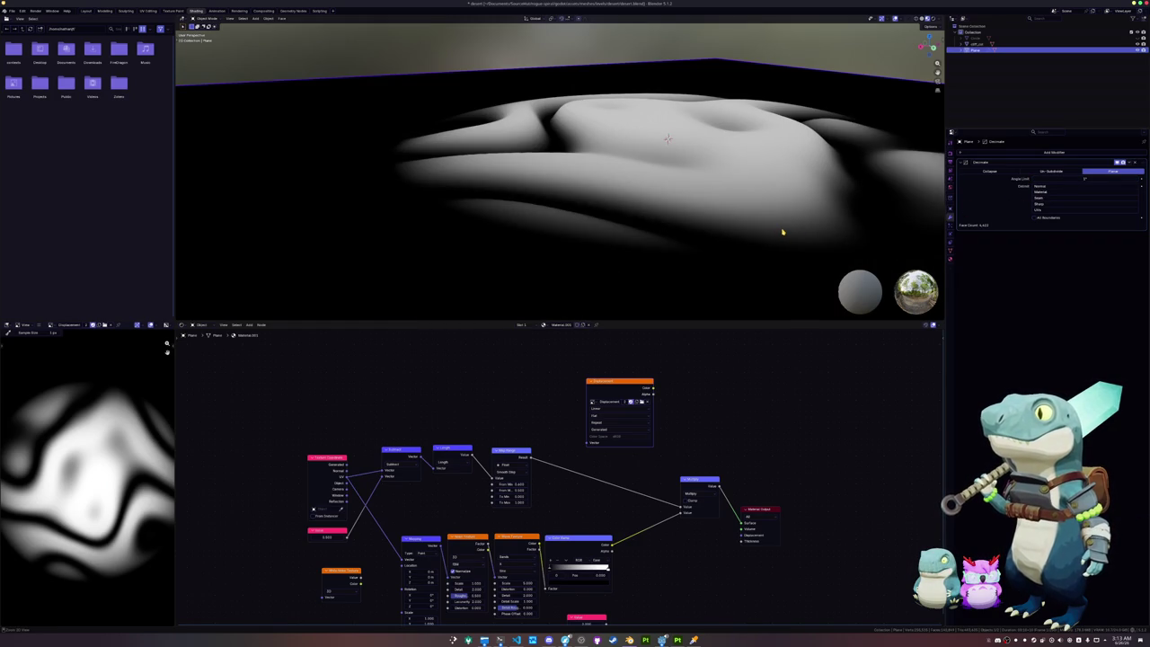
{"action": "key", "text": "ctrl+a"}
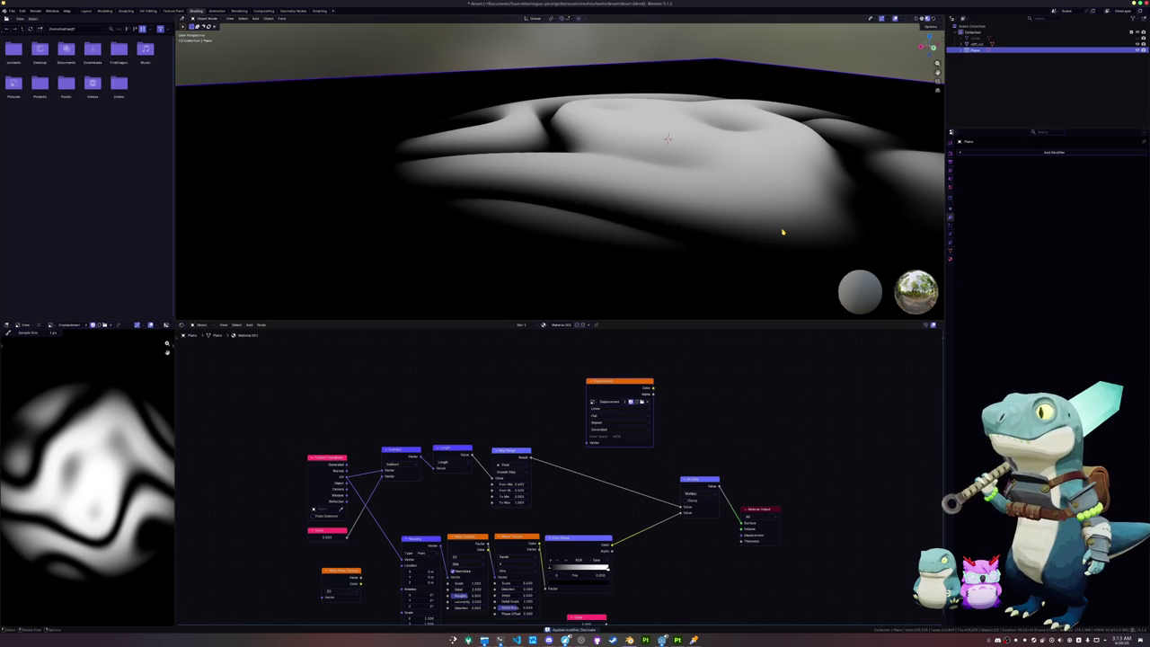
{"action": "key", "text": "Tab"}
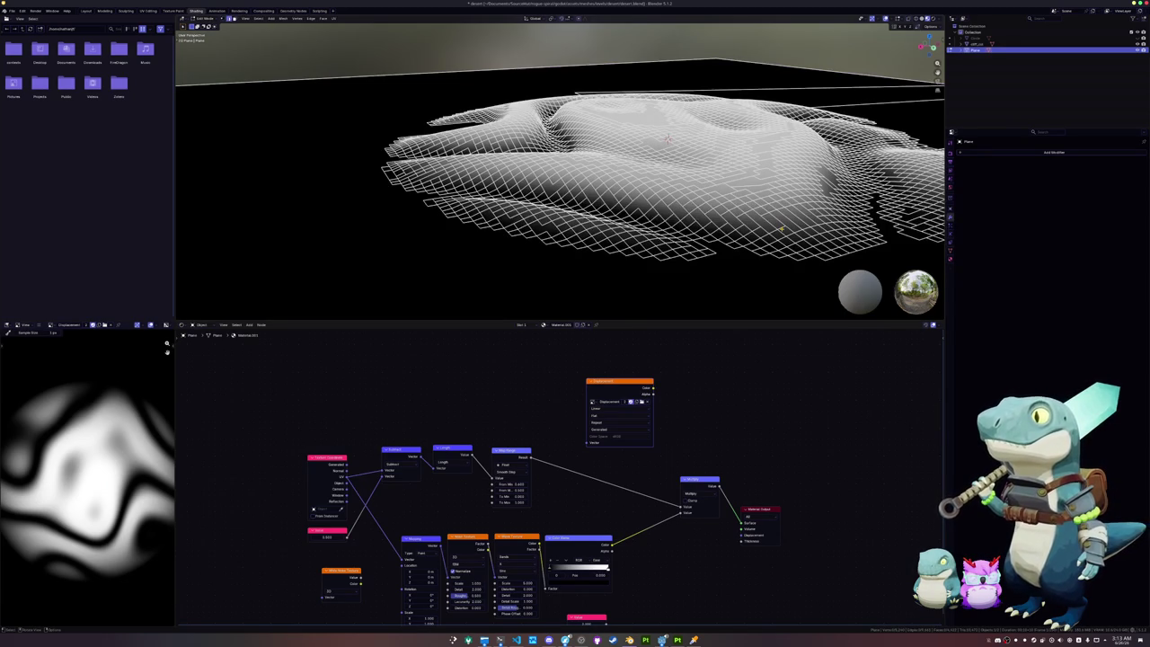
Step: Restore the unapplied Decimate modifier with undo, then remove it from the plane
{"action": "scroll", "coordinate": [781, 230], "scroll_direction": "down", "scroll_amount": 2}
{"action": "scroll", "coordinate": [777, 233], "scroll_direction": "down", "scroll_amount": 3}
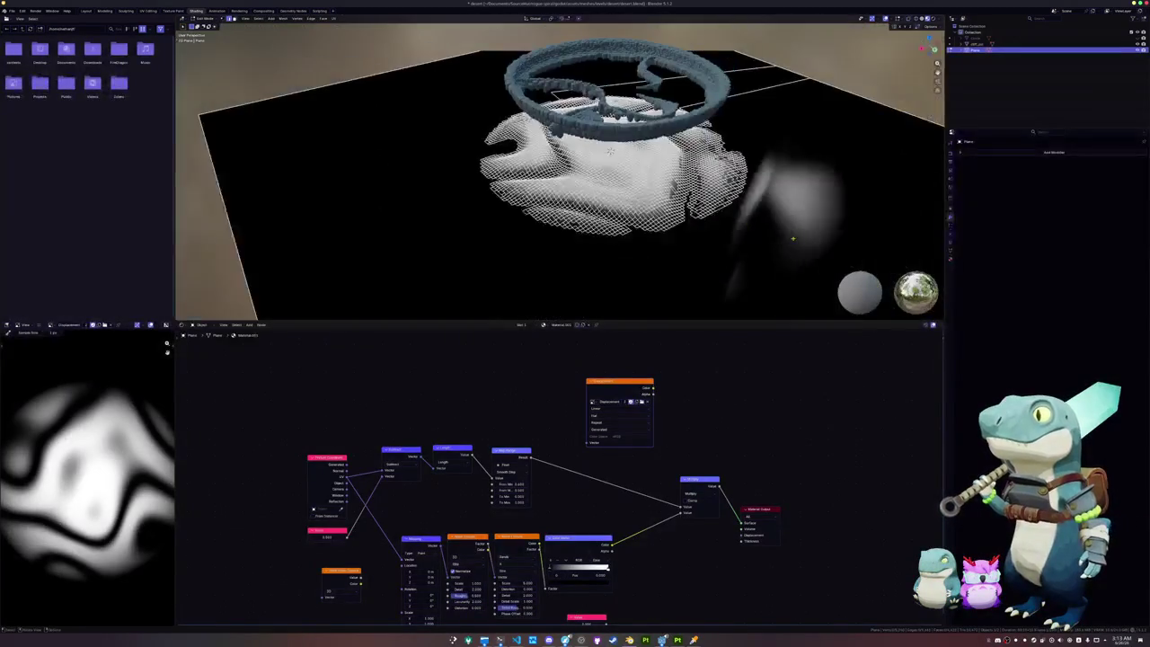
{"action": "scroll", "coordinate": [770, 240], "scroll_direction": "down", "scroll_amount": 2}
{"action": "middle_click_drag", "start_coordinate": [390, 137], "coordinate": [644, 241]}
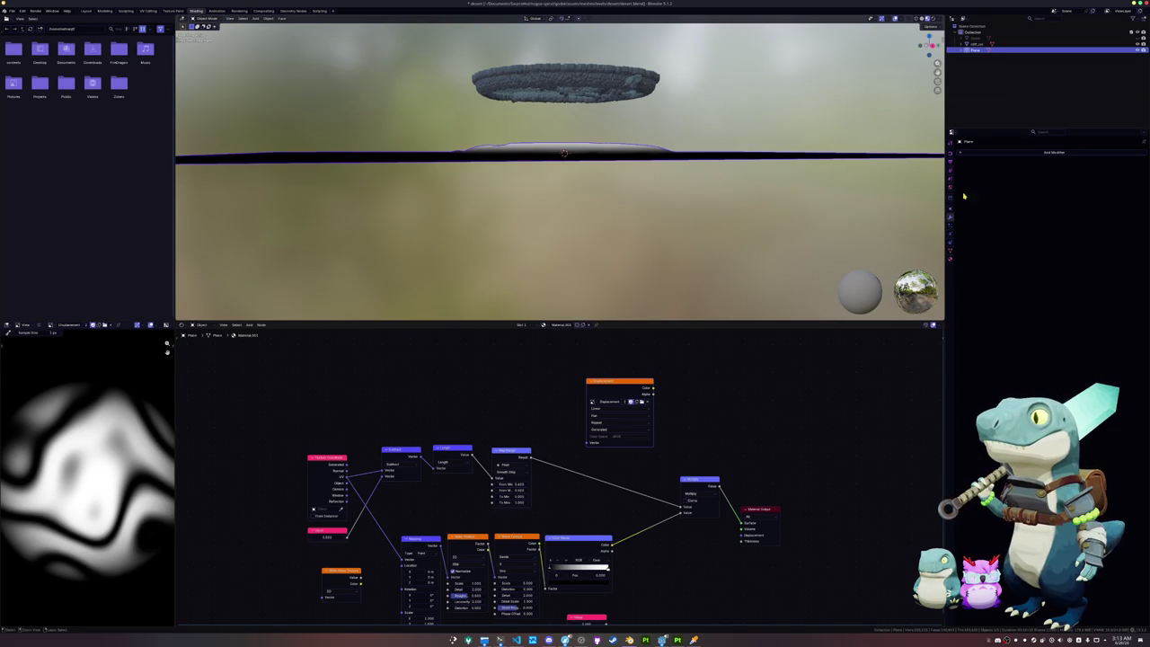
{"action": "key", "text": "ctrl+z"}
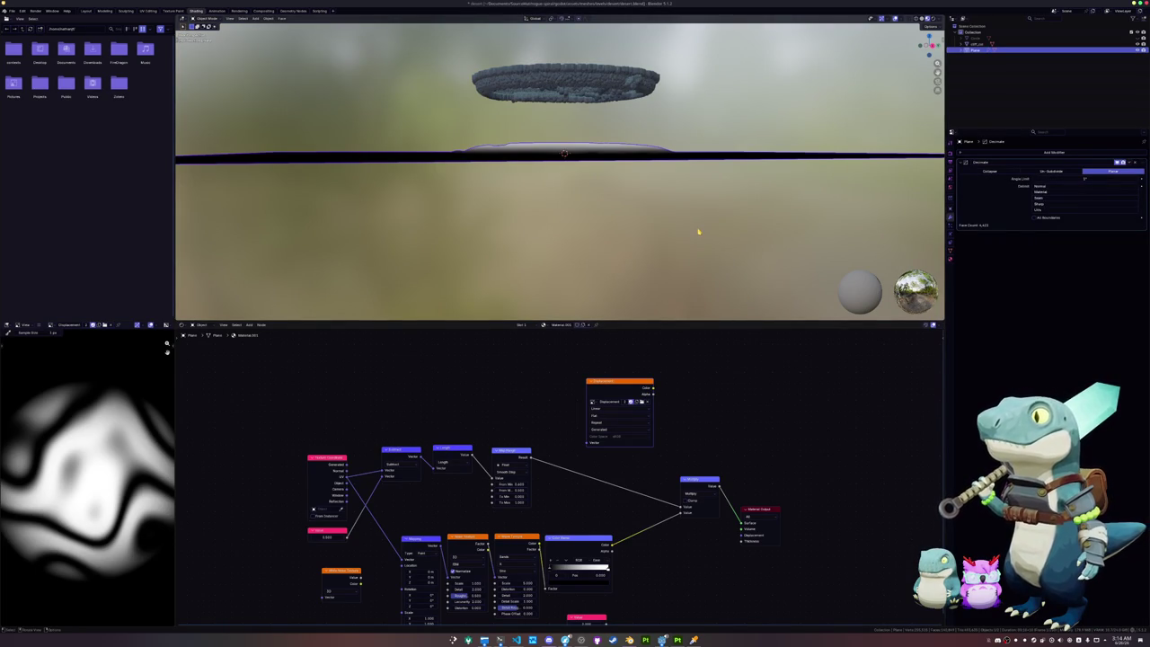
{"action": "middle_click_drag", "start_coordinate": [698, 231], "coordinate": [701, 296]}
{"action": "left_click", "coordinate": [1135, 165]}
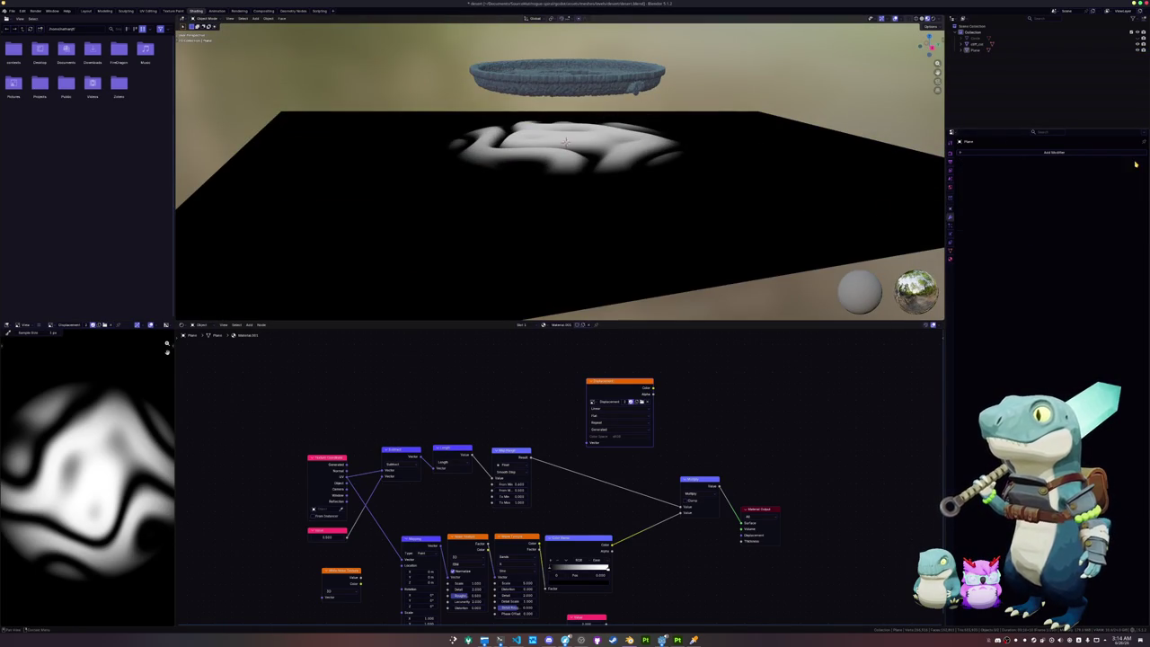
Step: Show the plane's dense grid in wireframe and inspect it from several angles
{"action": "key", "text": "shift+z"}
{"action": "middle_click_drag", "start_coordinate": [713, 215], "coordinate": [683, 269]}
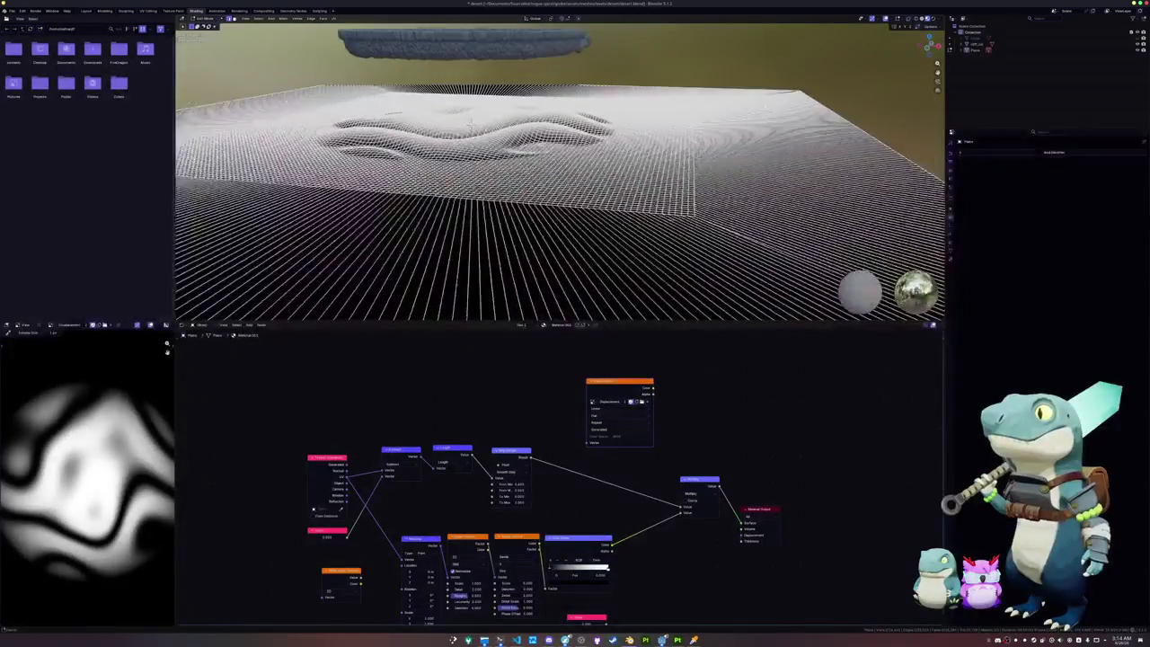
{"action": "scroll", "coordinate": [756, 233], "scroll_direction": "up", "scroll_amount": 3}
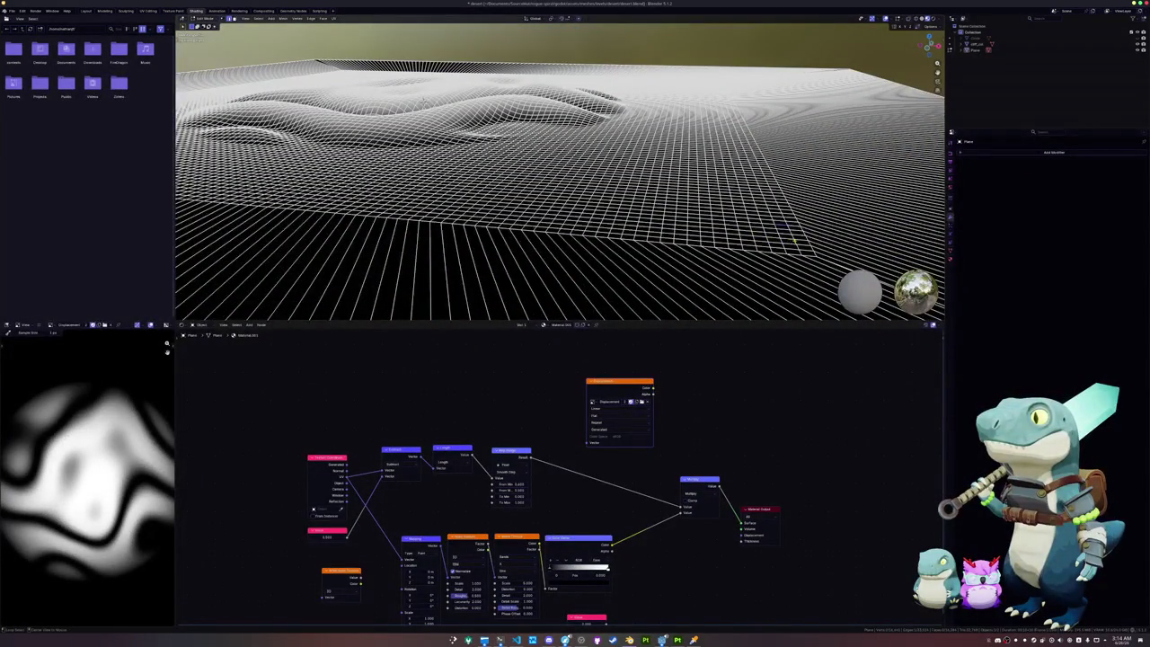
{"action": "scroll", "coordinate": [401, 137], "scroll_direction": "up", "scroll_amount": 5}
{"action": "middle_click_drag", "start_coordinate": [400, 137], "coordinate": [635, 108]}
{"action": "scroll", "coordinate": [638, 155], "scroll_direction": "down", "scroll_amount": 2}
{"action": "scroll", "coordinate": [620, 179], "scroll_direction": "down", "scroll_amount": 1}
{"action": "scroll", "coordinate": [596, 215], "scroll_direction": "up", "scroll_amount": 3}
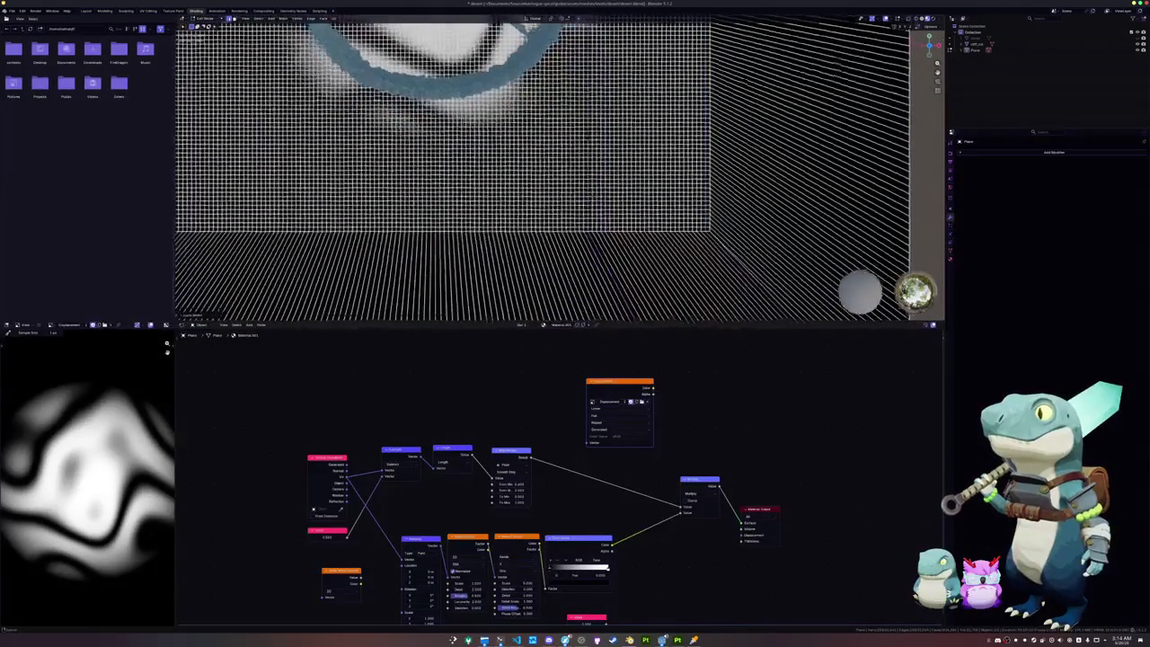
{"action": "middle_click_drag", "start_coordinate": [595, 185], "coordinate": [611, 267]}
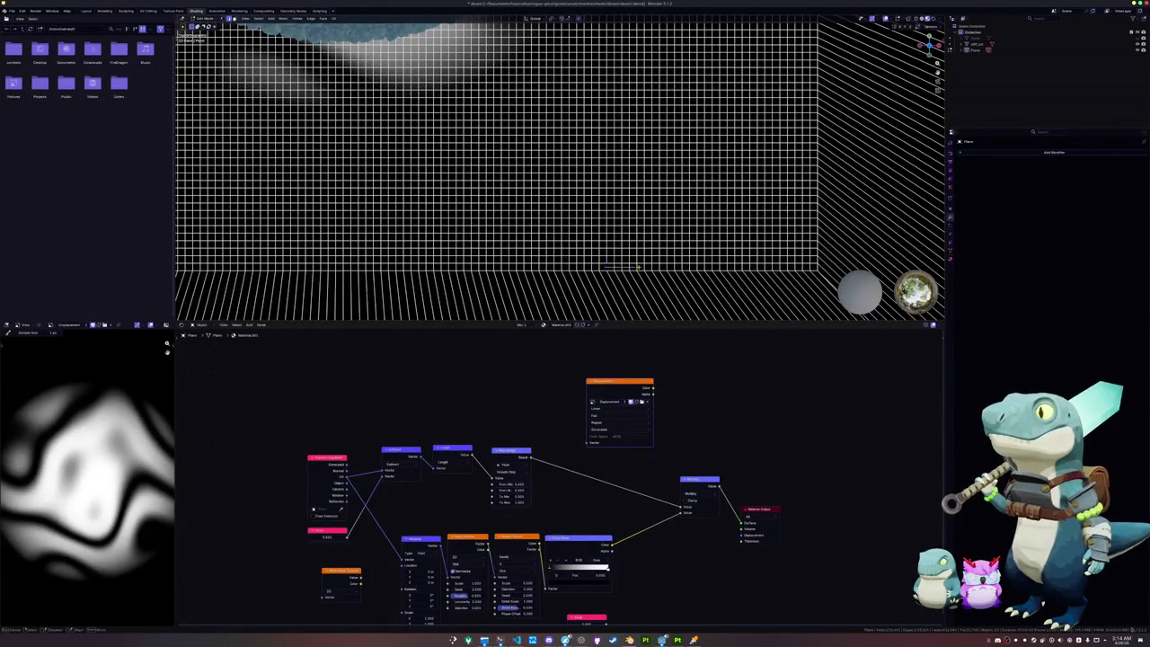
{"action": "left_click", "coordinate": [813, 267]}
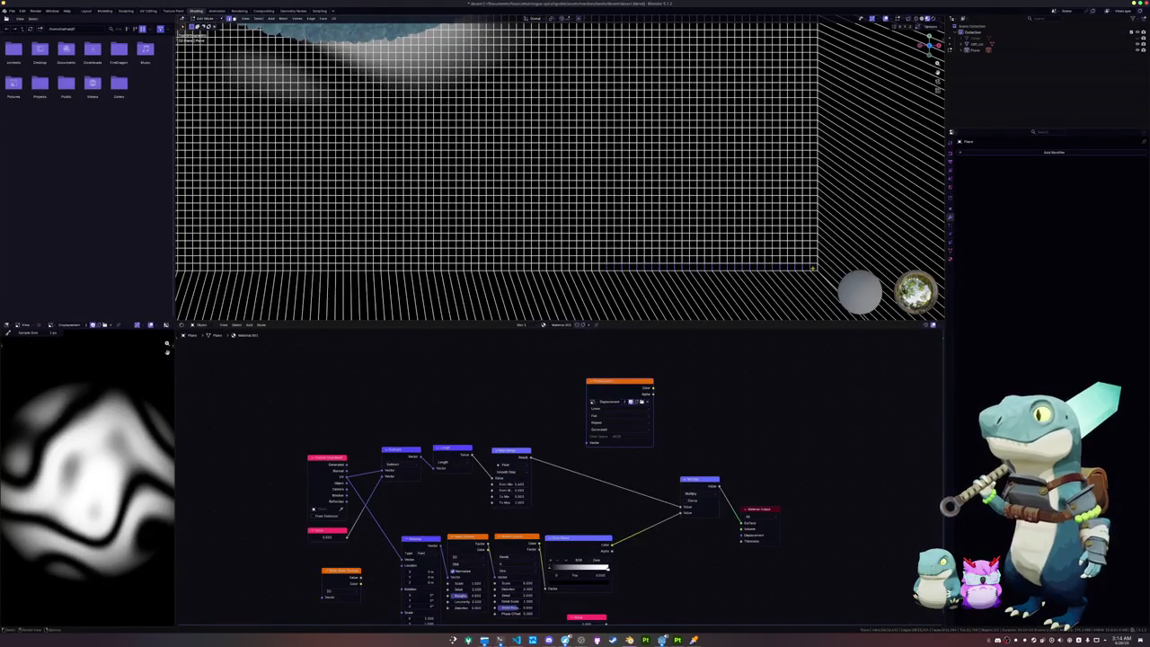
{"action": "middle_click_drag", "start_coordinate": [813, 267], "coordinate": [669, 297]}
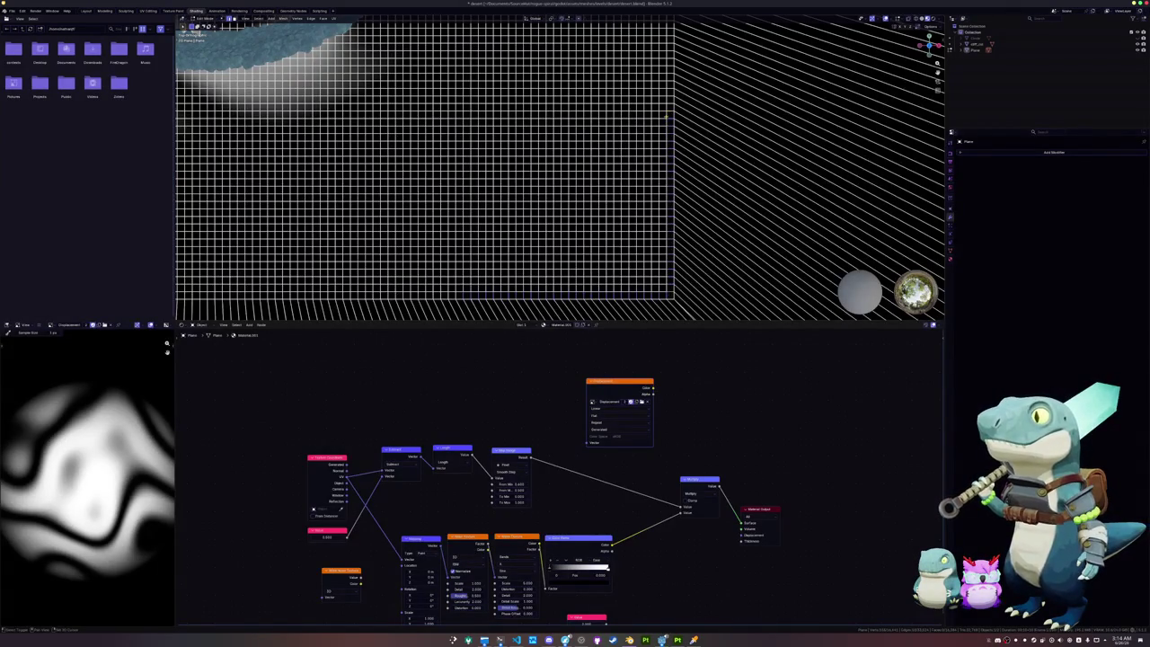
{"action": "middle_click_drag", "start_coordinate": [668, 111], "coordinate": [557, 208]}
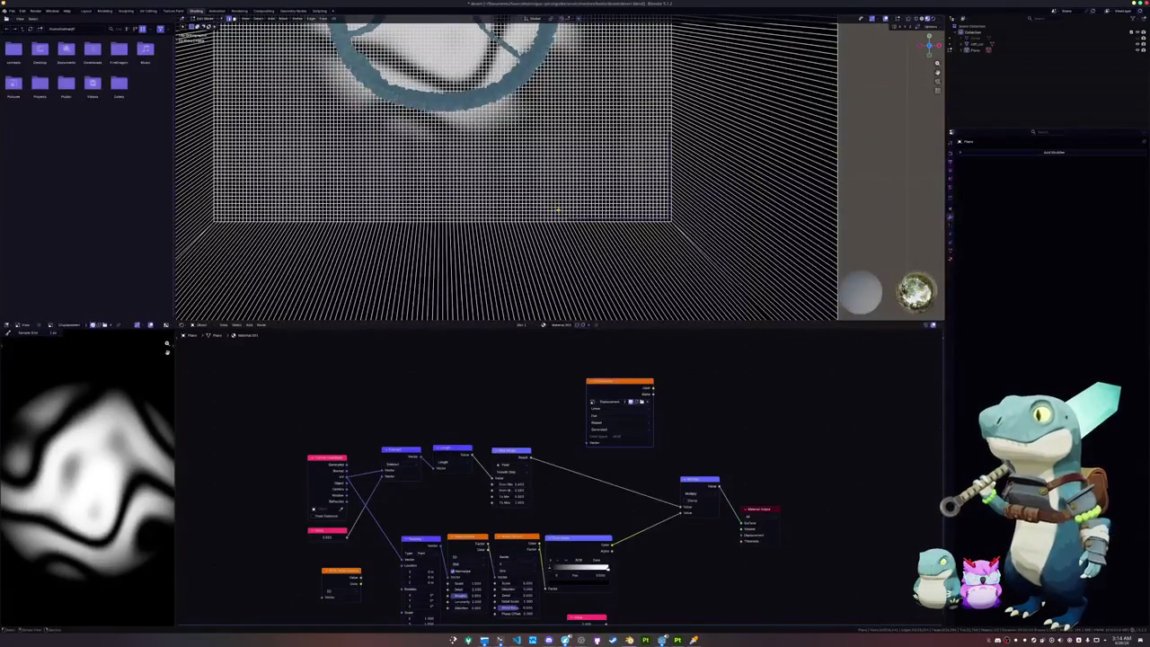
Step: Select the inner region of the marked loop and delete those faces
{"action": "type", "text": "sele"}
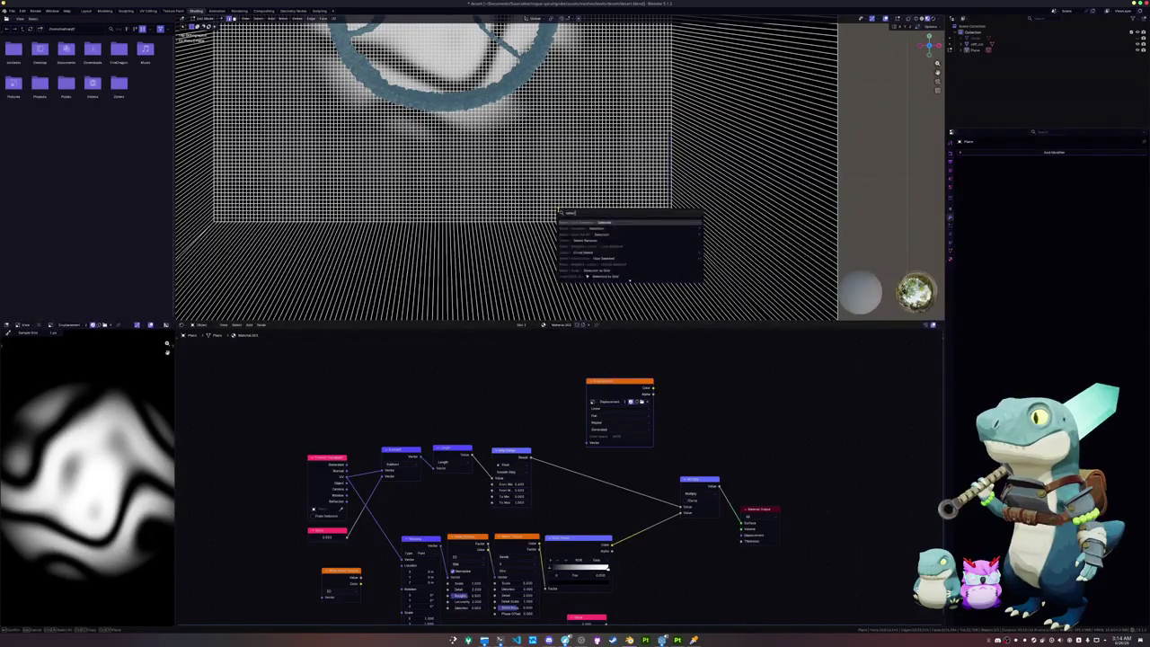
{"action": "type", "text": " rand"}
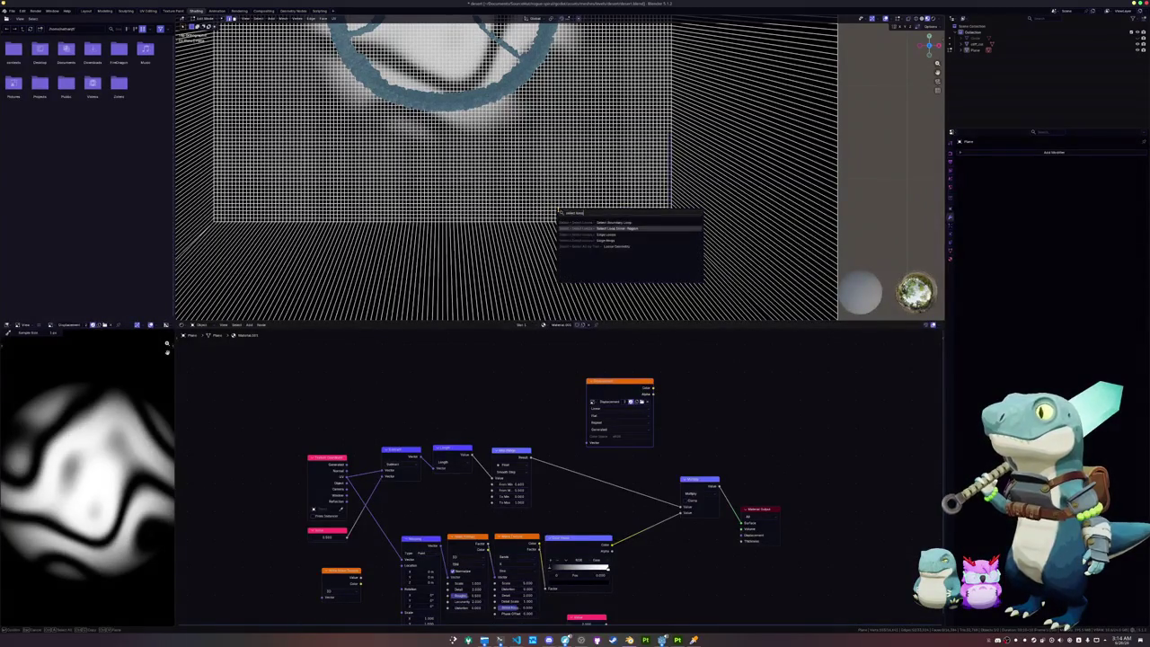
{"action": "key", "text": "Return"}
{"action": "key", "text": "x"}
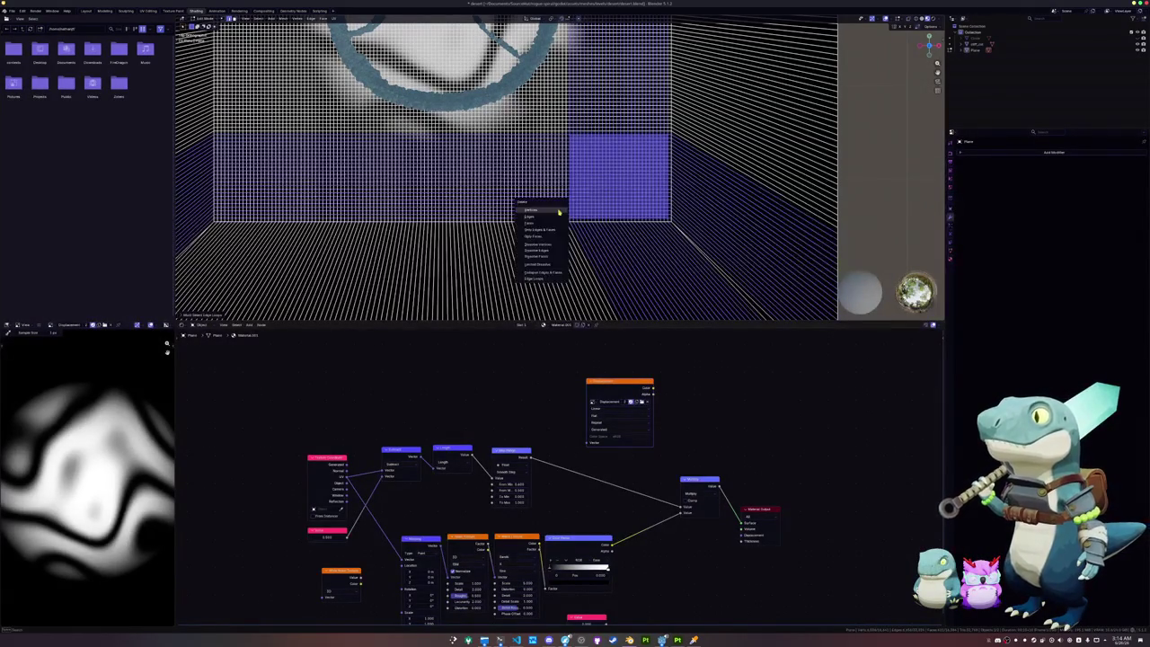
{"action": "key", "text": "Down"}
{"action": "key", "text": "Down"}
{"action": "key", "text": "Down"}
{"action": "key", "text": "Down"}
{"action": "key", "text": "Return"}
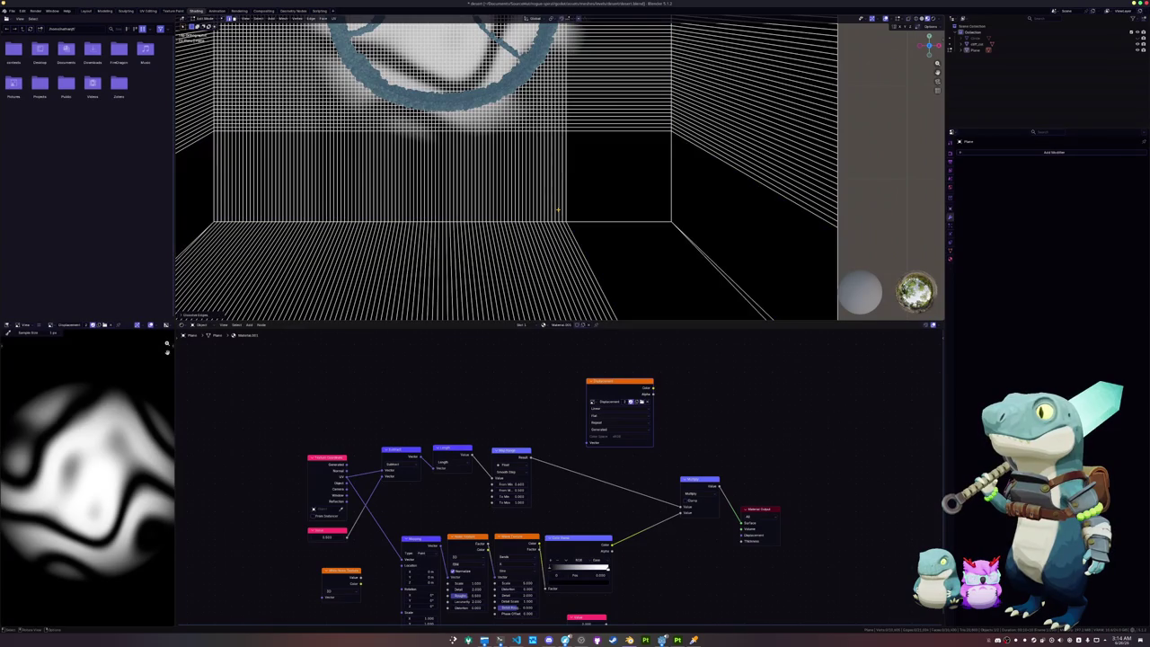
Step: In top orthographic view, box-select the edge loop along the grid's top edge
{"action": "key", "text": "KP_7"}
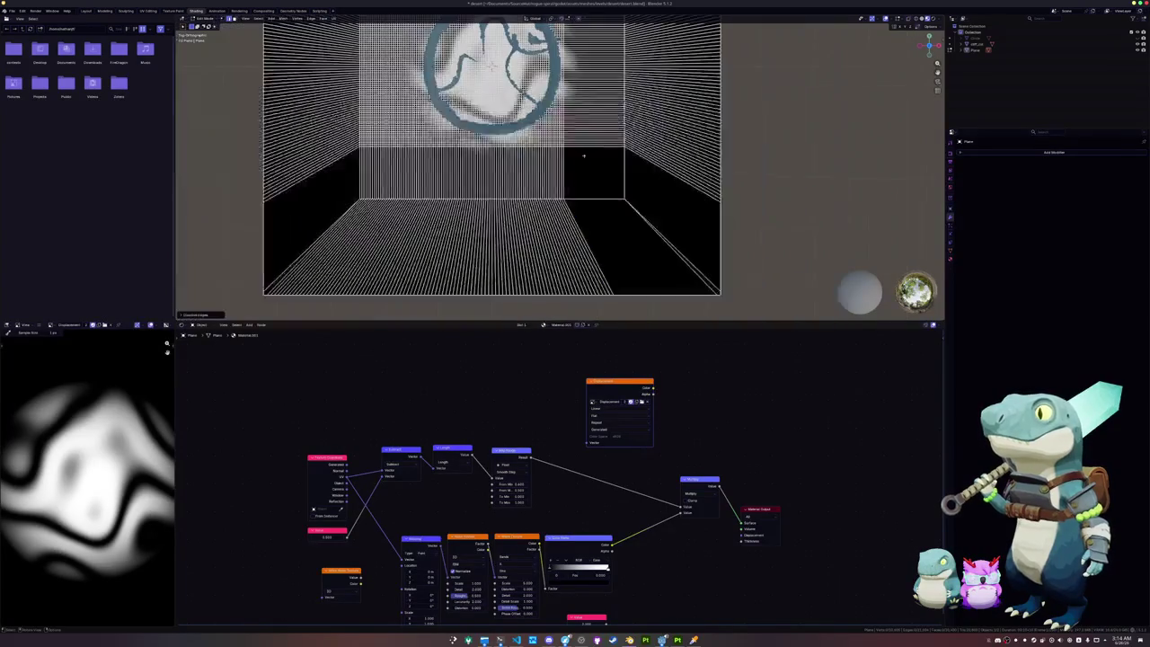
{"action": "scroll", "coordinate": [491, 158], "scroll_direction": "up", "scroll_amount": 3}
{"action": "scroll", "coordinate": [491, 158], "scroll_direction": "up", "scroll_amount": 2}
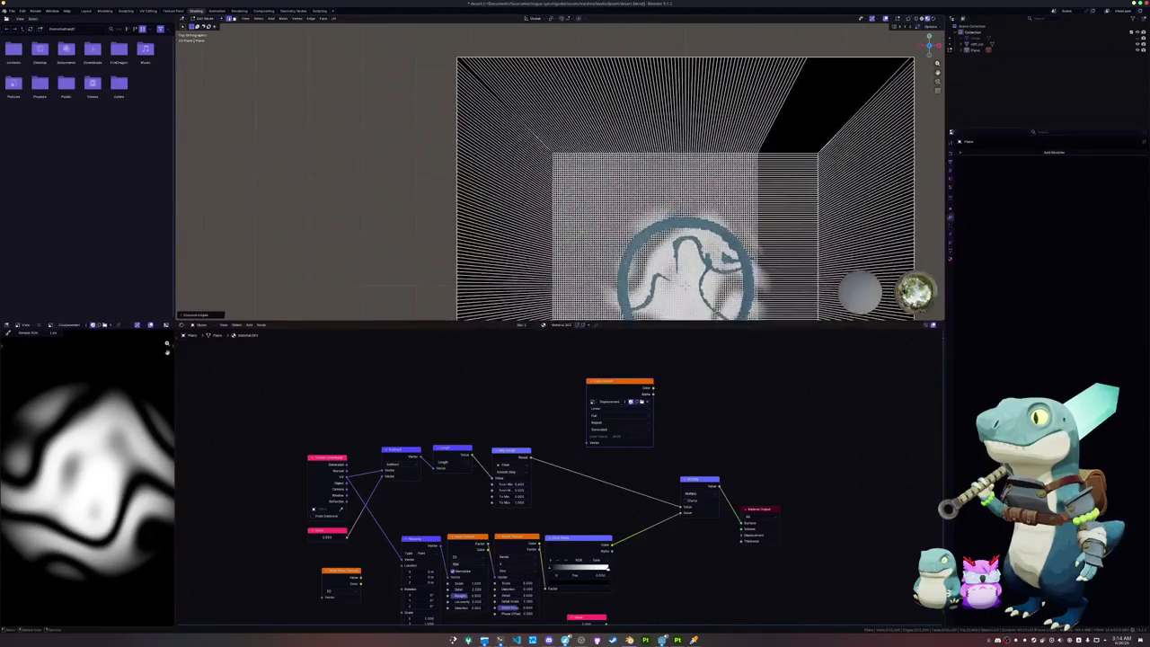
{"action": "scroll", "coordinate": [490, 159], "scroll_direction": "up", "scroll_amount": 2}
{"action": "scroll", "coordinate": [490, 158], "scroll_direction": "up", "scroll_amount": 2}
{"action": "scroll", "coordinate": [490, 158], "scroll_direction": "up", "scroll_amount": 2}
{"action": "scroll", "coordinate": [536, 130], "scroll_direction": "up", "scroll_amount": 1}
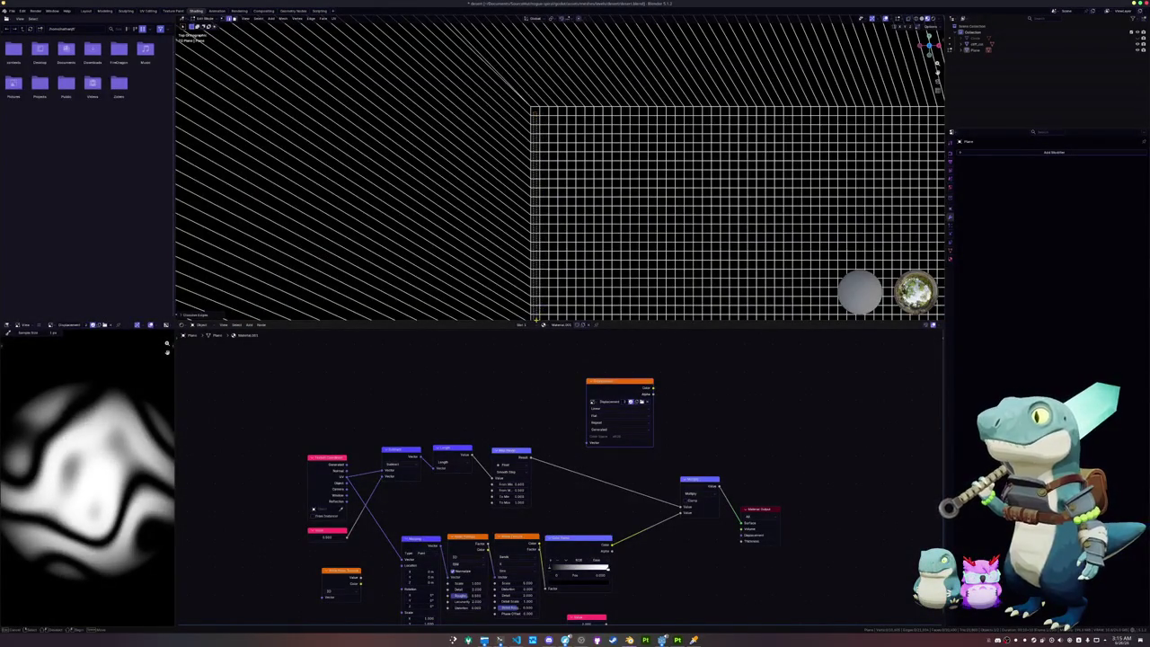
{"action": "middle_click_drag", "start_coordinate": [536, 319], "coordinate": [562, 235], "text": "shift"}
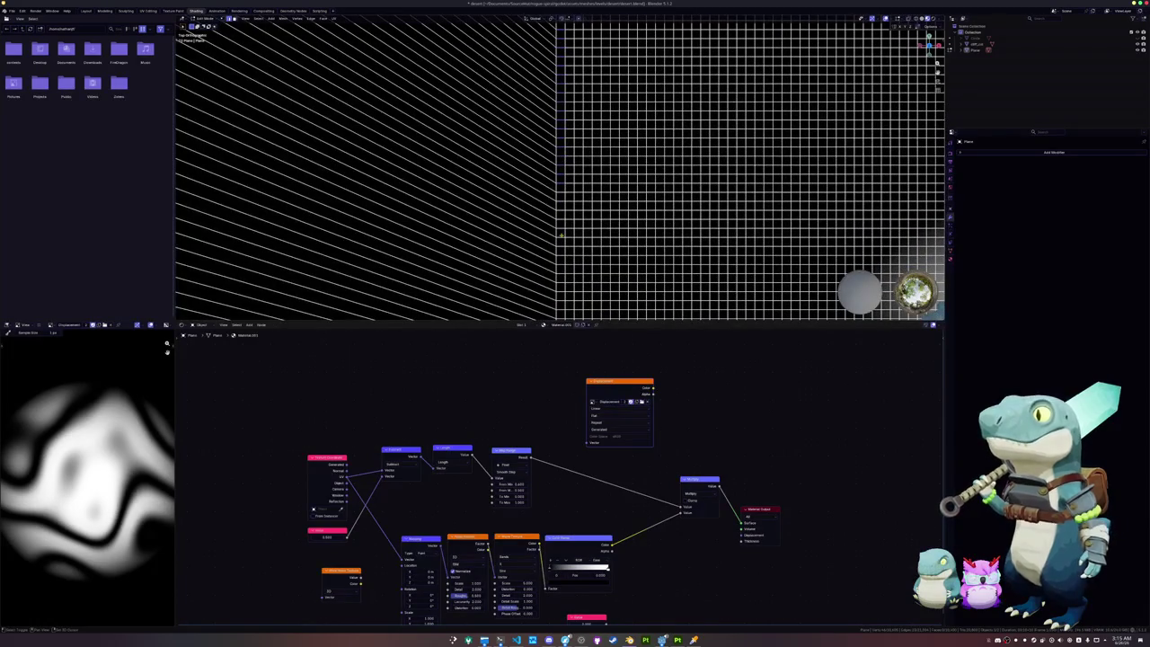
{"action": "left_click_drag", "start_coordinate": [558, 177], "coordinate": [561, 224]}
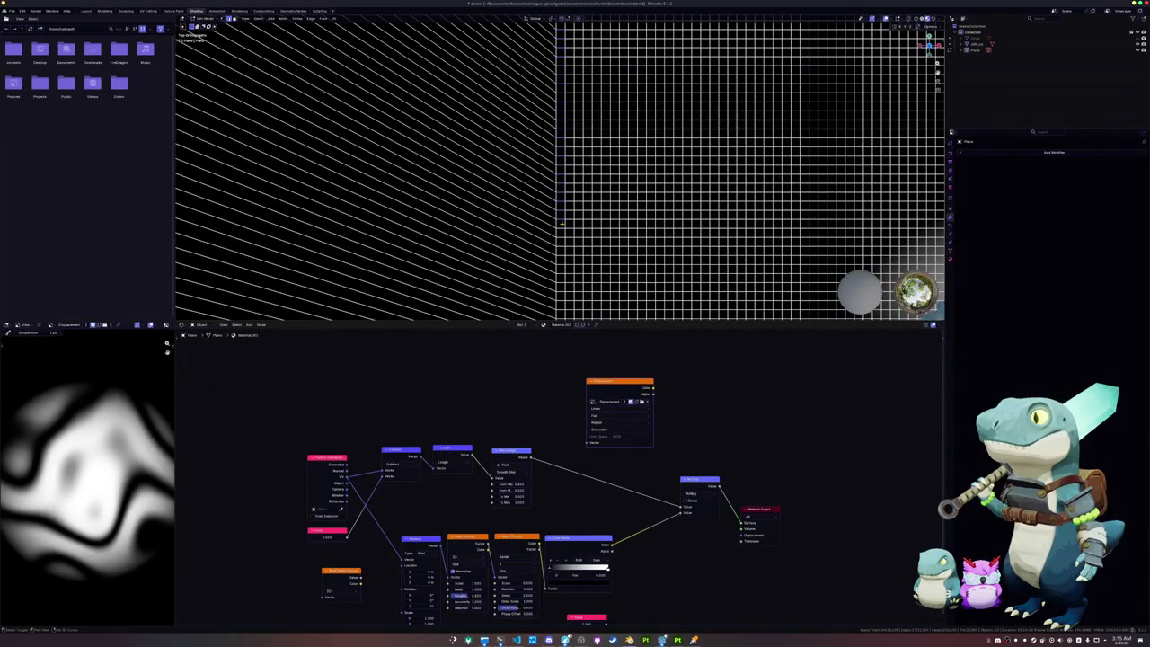
{"action": "middle_click_drag", "start_coordinate": [561, 231], "coordinate": [549, 137], "text": "shift"}
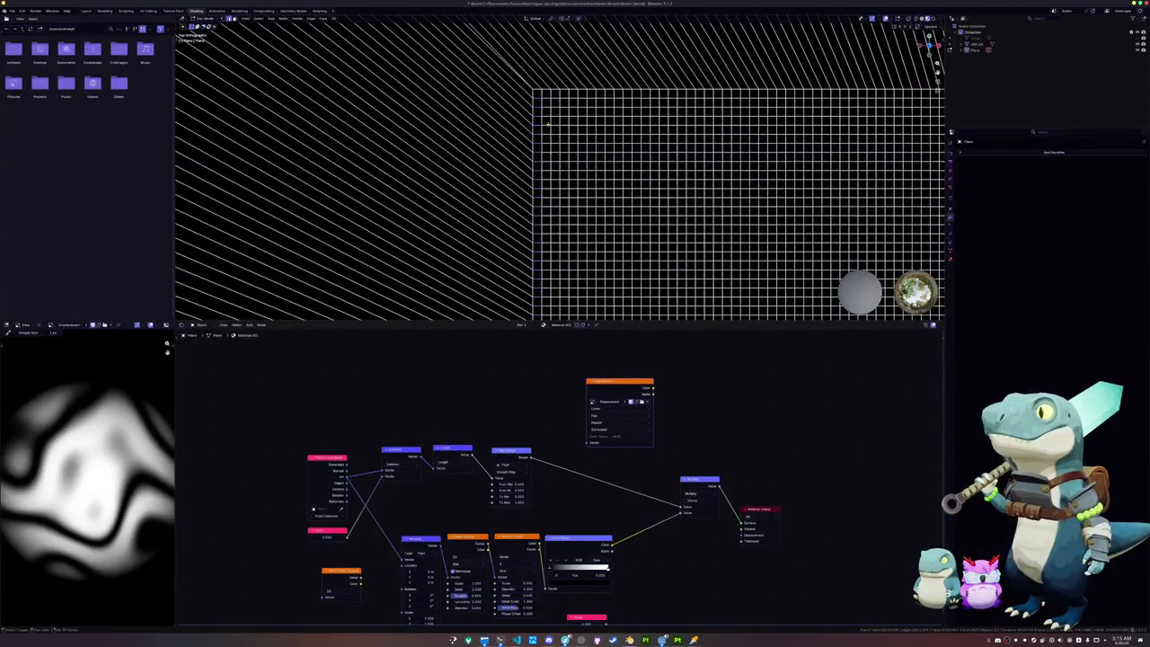
{"action": "left_click_drag", "start_coordinate": [537, 93], "coordinate": [636, 93]}
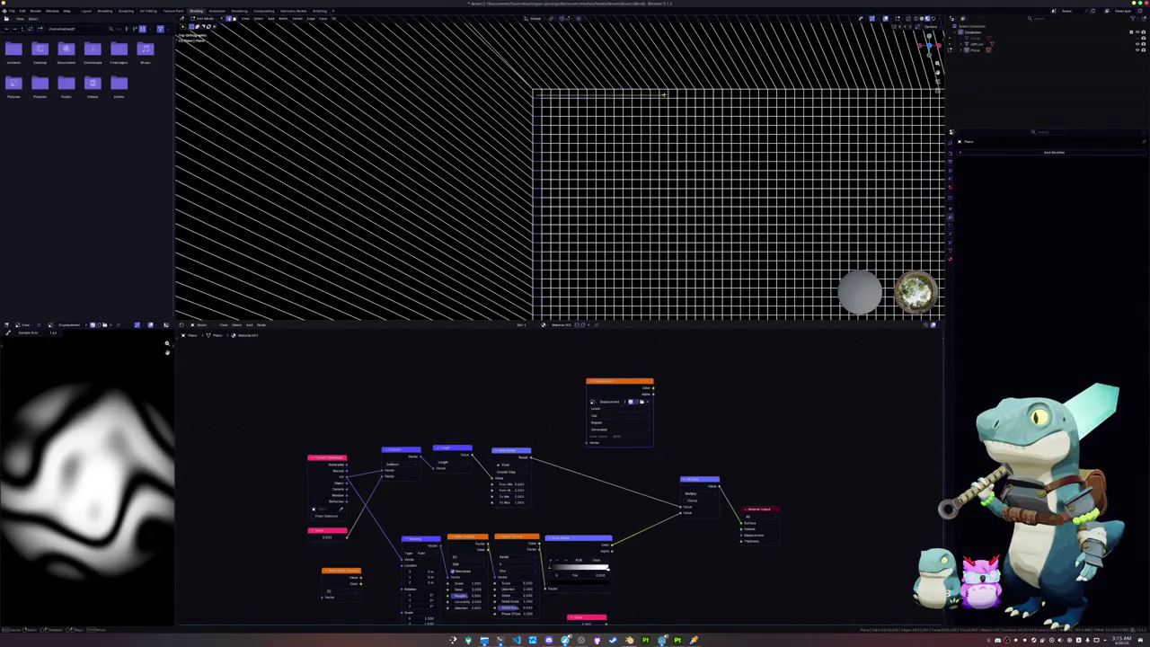
{"action": "left_click_drag", "start_coordinate": [688, 93], "coordinate": [757, 94]}
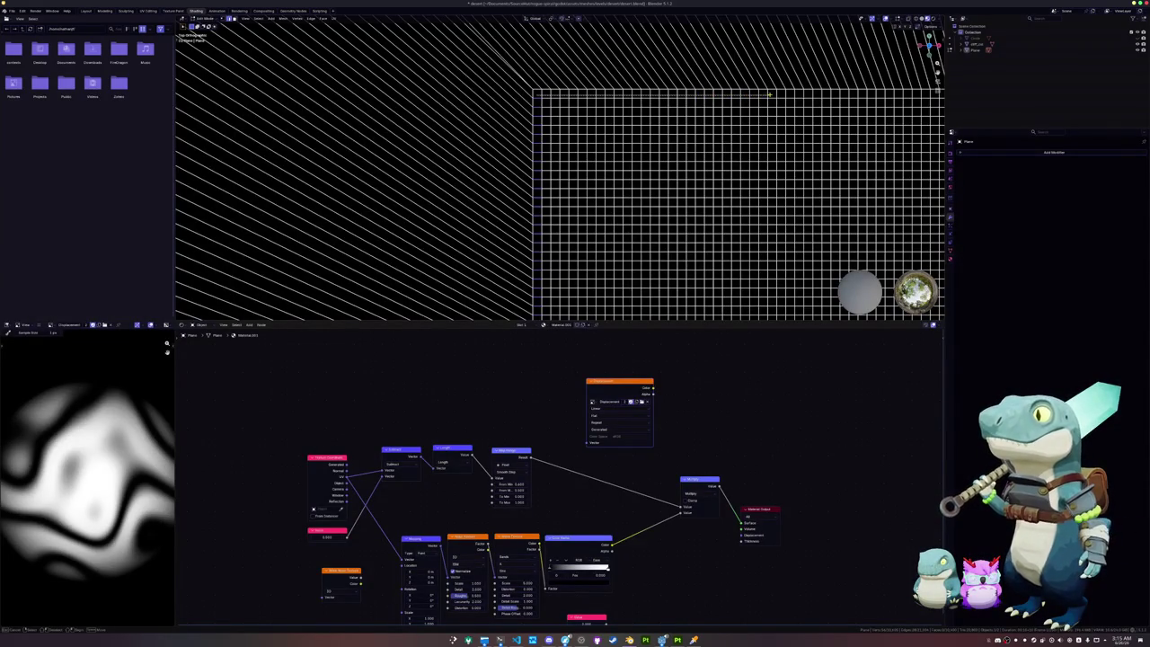
{"action": "left_click_drag", "start_coordinate": [787, 93], "coordinate": [791, 94]}
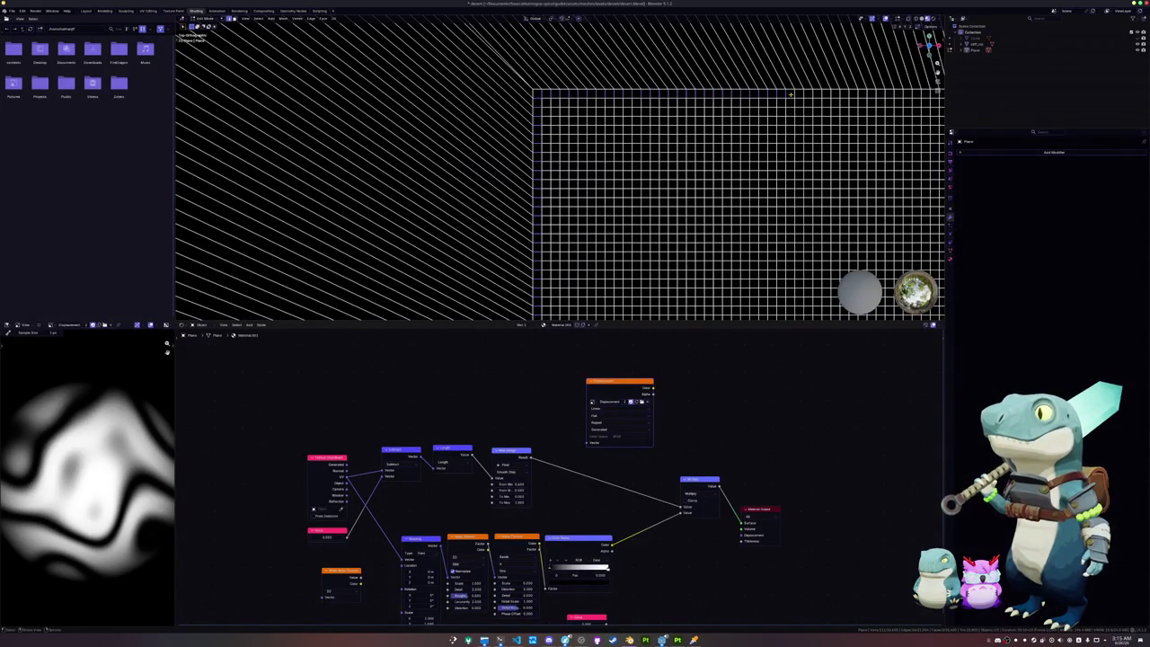
Step: Select the face region enclosed by that loop and delete its faces
{"action": "right_click", "coordinate": [790, 93]}
{"action": "left_click", "coordinate": [804, 107]}
{"action": "key", "text": "x"}
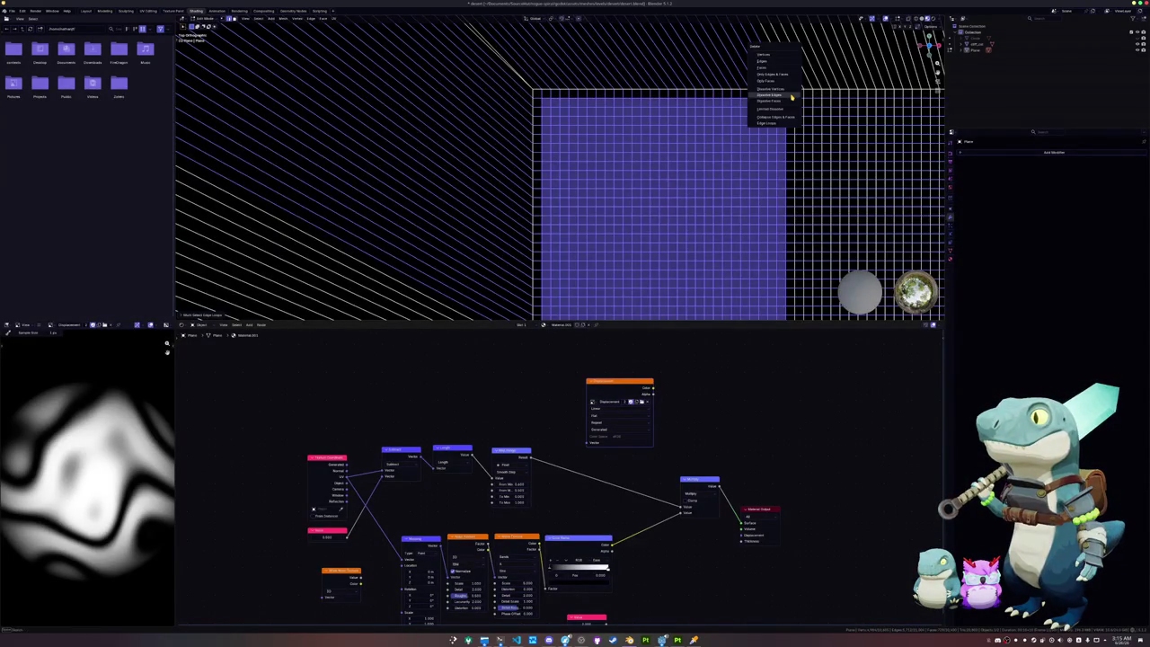
{"action": "left_click", "coordinate": [791, 95]}
{"action": "scroll", "coordinate": [791, 94], "scroll_direction": "down", "scroll_amount": 4}
{"action": "scroll", "coordinate": [719, 112], "scroll_direction": "down", "scroll_amount": 1}
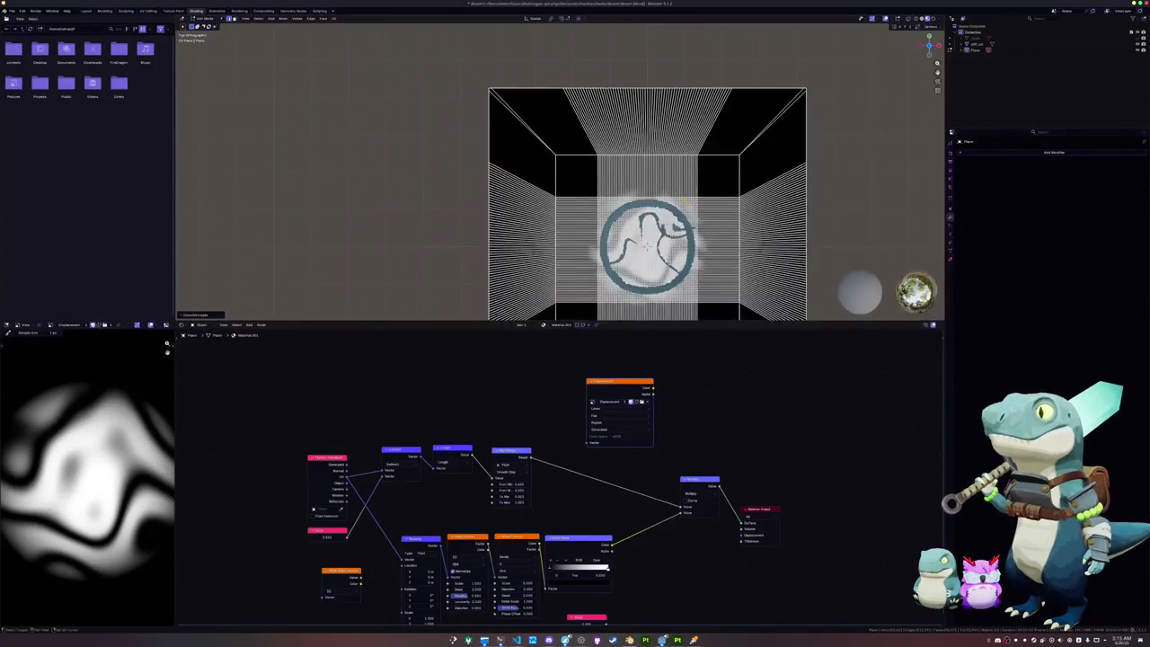
{"action": "mouse_move", "coordinate": [662, 249]}
{"action": "middle_mouse_down"}
{"action": "mouse_move", "coordinate": [603, 215]}
{"action": "mouse_move", "coordinate": [568, 171]}
{"action": "middle_mouse_up"}
Step: Box-select faces along the terrain's outer strips in Edit Mode, then return to Object Mode
{"action": "key", "text": "Tab"}
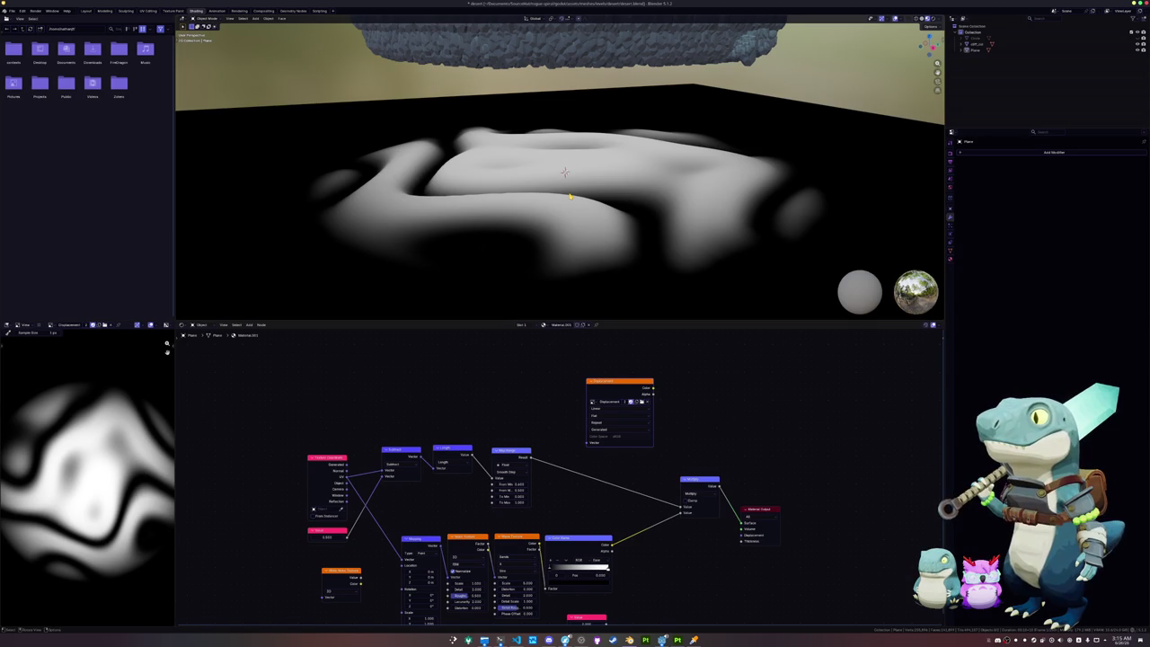
{"action": "key", "text": "Tab"}
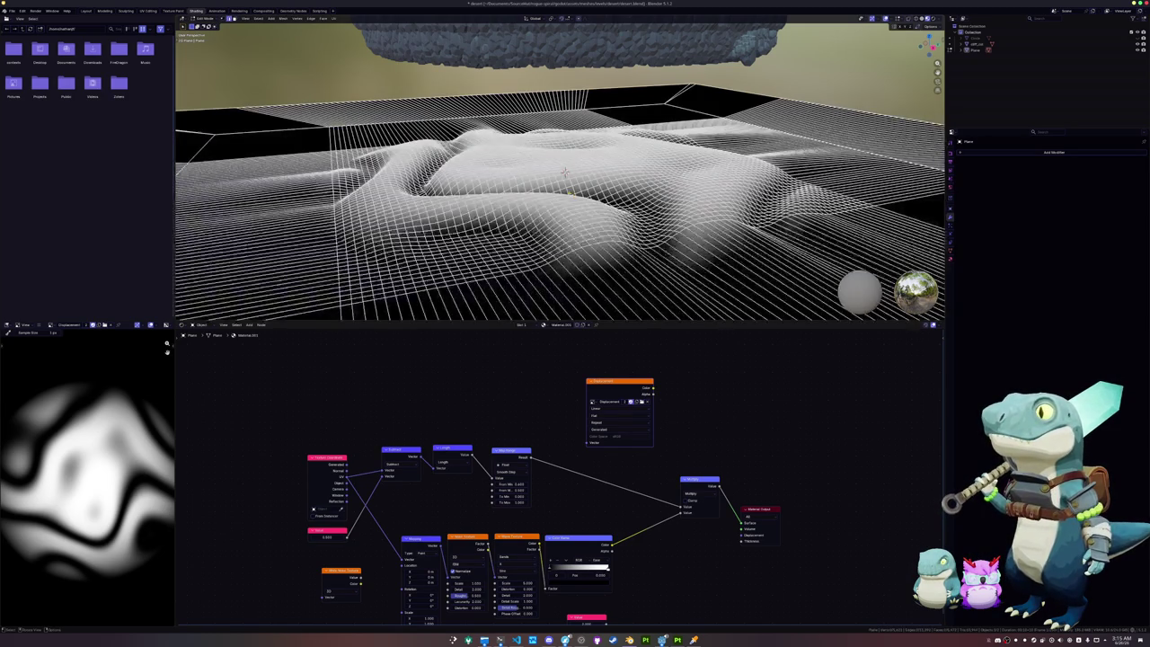
{"action": "mouse_move", "coordinate": [568, 195]}
{"action": "middle_mouse_down"}
{"action": "mouse_move", "coordinate": [655, 177]}
{"action": "mouse_move", "coordinate": [508, 286]}
{"action": "mouse_move", "coordinate": [509, 241]}
{"action": "mouse_move", "coordinate": [533, 258]}
{"action": "middle_mouse_up"}
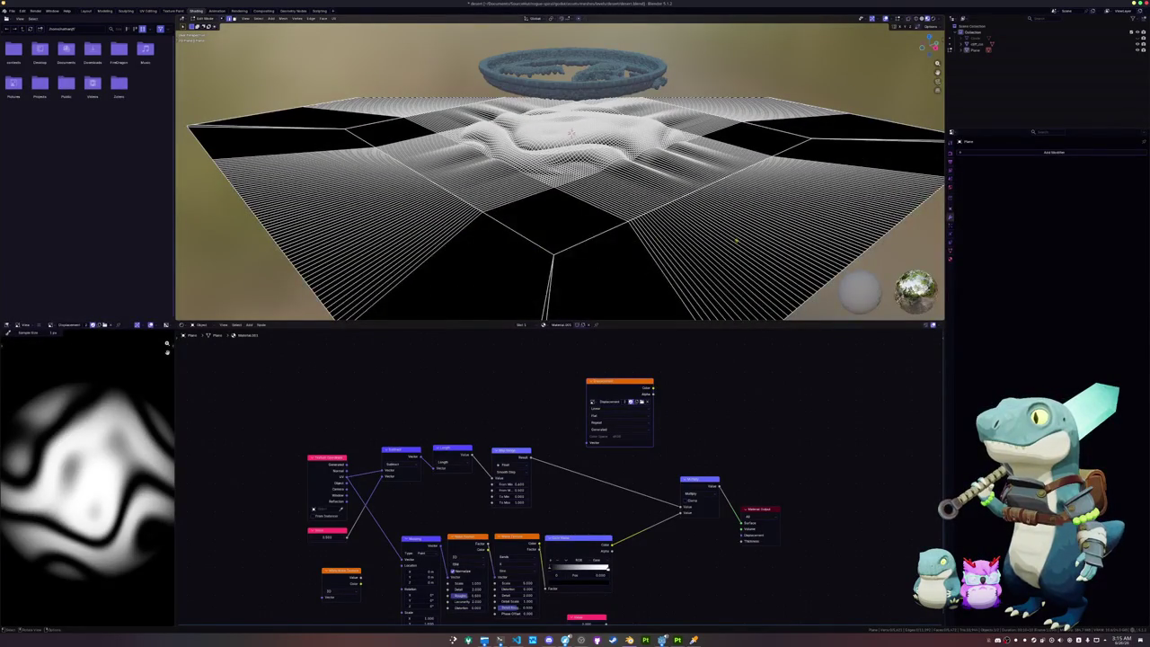
{"action": "left_click_drag", "start_coordinate": [653, 281], "coordinate": [823, 215]}
{"action": "left_click_drag", "start_coordinate": [933, 158], "coordinate": [718, 235], "text": "shift"}
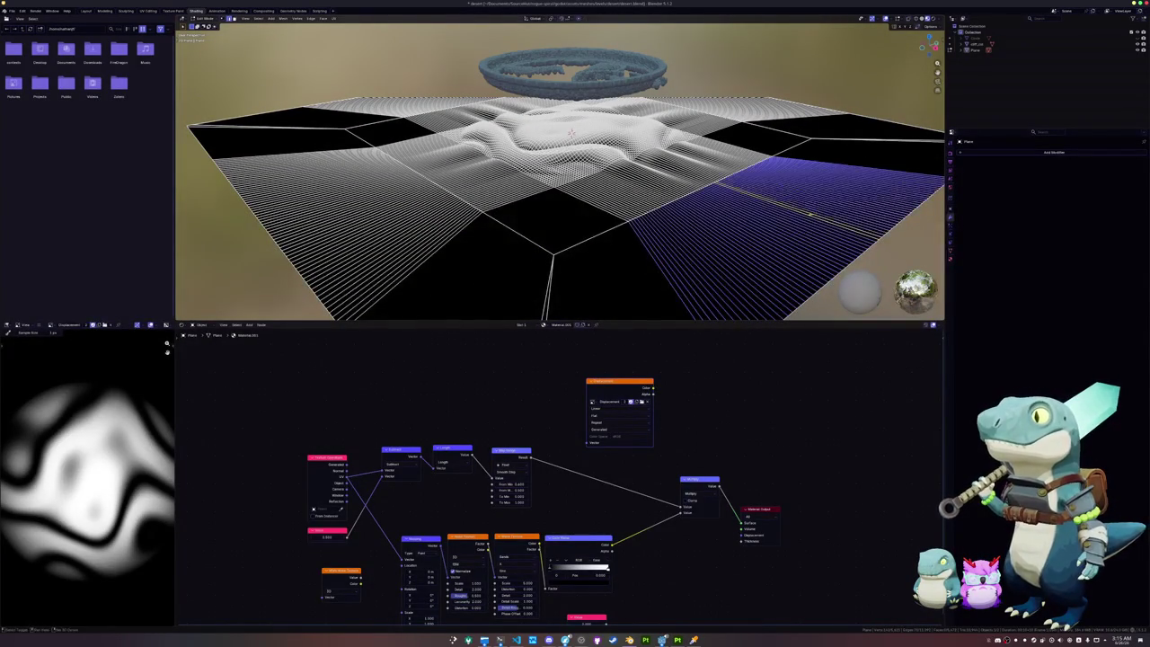
{"action": "key", "text": "Tab"}
Step: Select the floating stone ring object
{"action": "scroll", "coordinate": [705, 247], "scroll_direction": "up", "scroll_amount": 2}
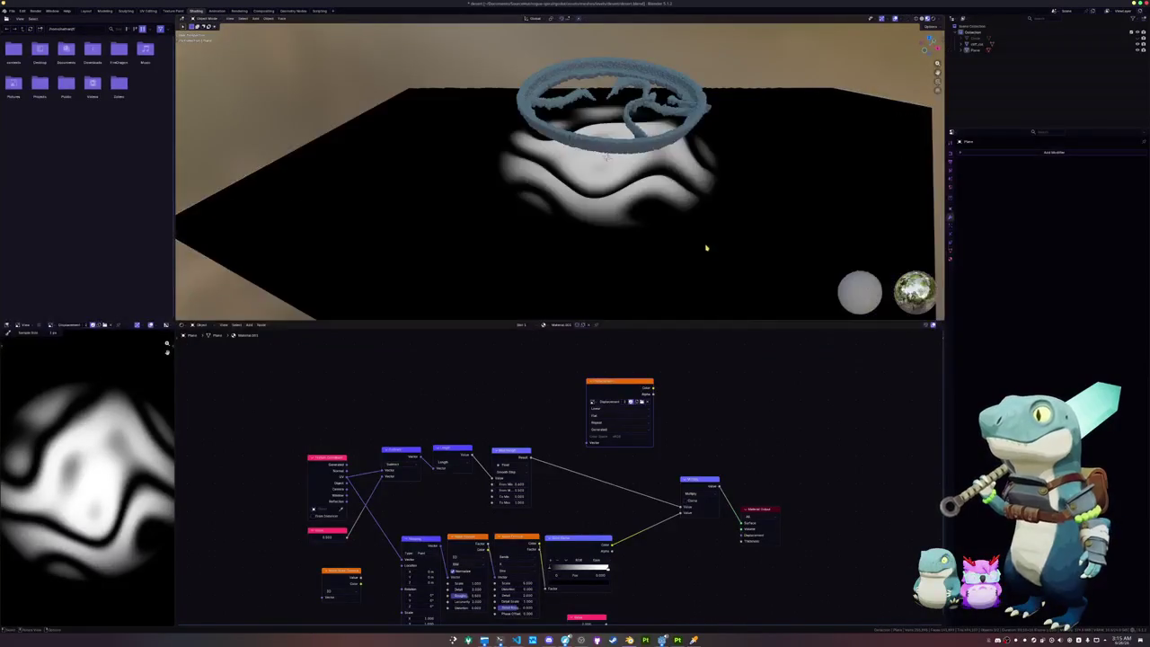
{"action": "scroll", "coordinate": [701, 245], "scroll_direction": "up", "scroll_amount": 2}
{"action": "scroll", "coordinate": [694, 233], "scroll_direction": "up", "scroll_amount": 2}
{"action": "scroll", "coordinate": [692, 218], "scroll_direction": "down", "scroll_amount": 1}
{"action": "left_click", "coordinate": [628, 40]}
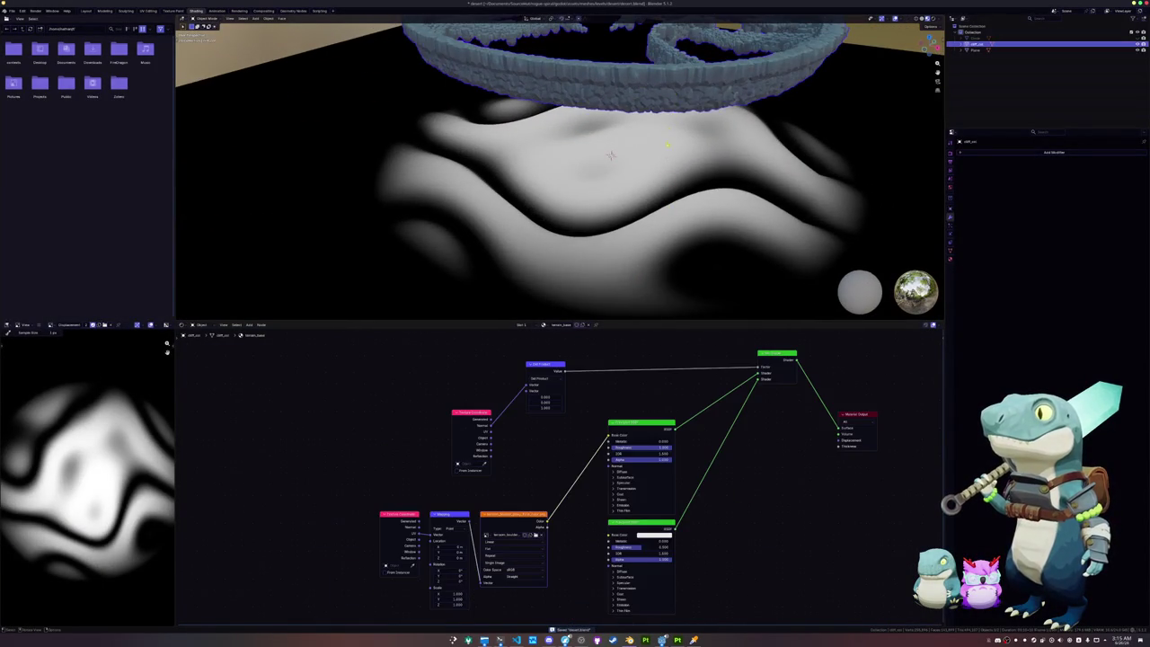
Step: Delete the stone ring and select the terrain plane
{"action": "scroll", "coordinate": [629, 54], "scroll_direction": "down", "scroll_amount": 1}
{"action": "key", "text": "x"}
{"action": "left_click", "coordinate": [633, 203]}
{"action": "scroll", "coordinate": [592, 162], "scroll_direction": "up", "scroll_amount": 2}
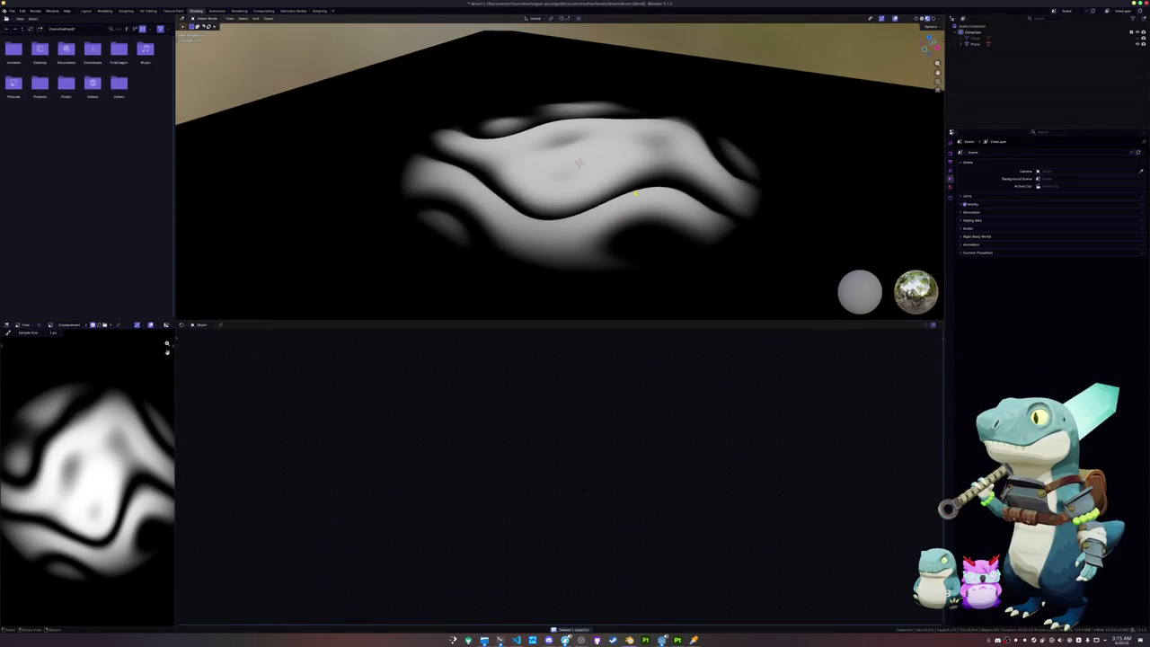
{"action": "scroll", "coordinate": [589, 155], "scroll_direction": "up", "scroll_amount": 2}
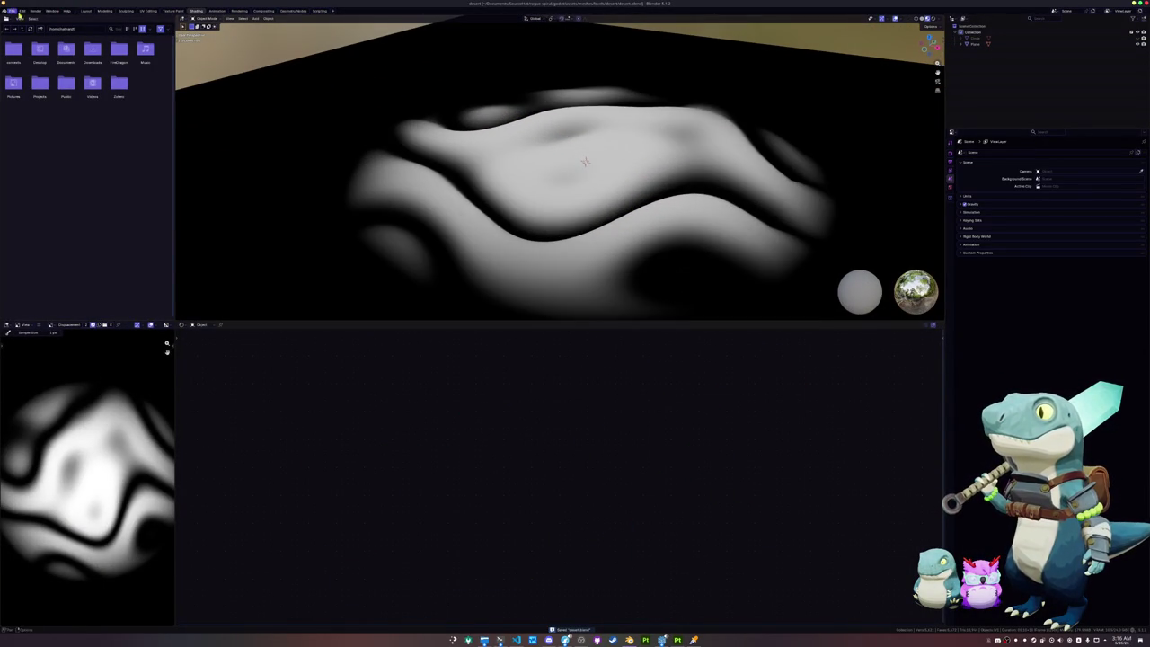
{"action": "left_click", "coordinate": [432, 175]}
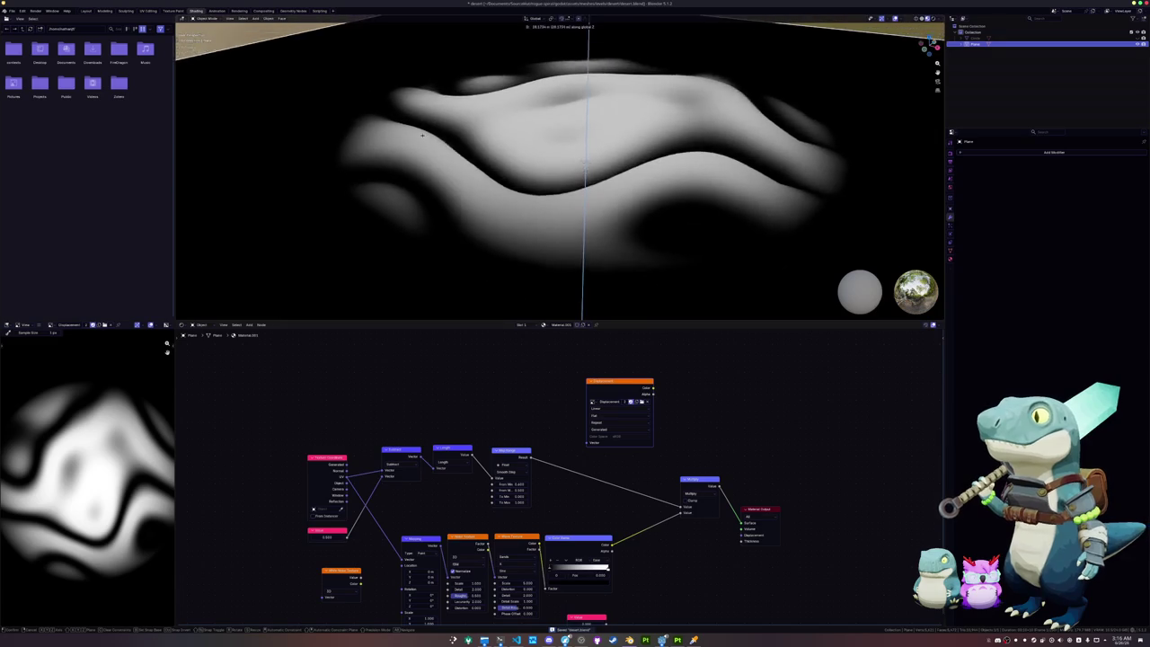
Step: Undo the deletion, reselect the ring and delete it again
{"action": "scroll", "coordinate": [463, 141], "scroll_direction": "down", "scroll_amount": 2}
{"action": "scroll", "coordinate": [485, 152], "scroll_direction": "down", "scroll_amount": 2}
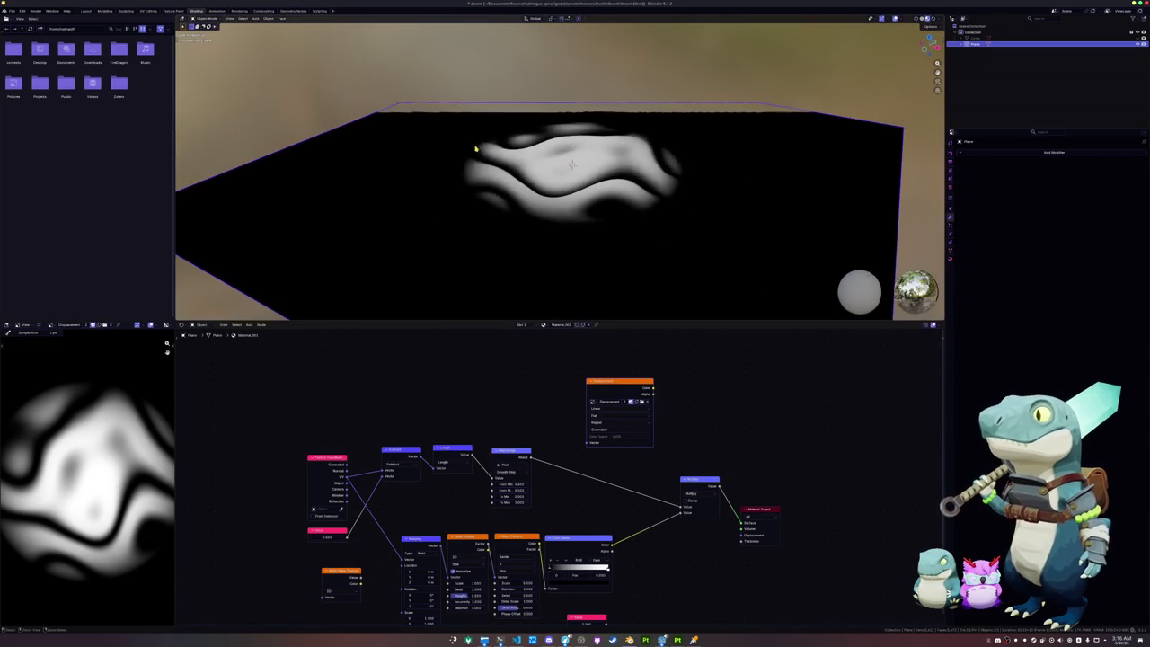
{"action": "key", "text": "ctrl+z"}
{"action": "key", "text": "ctrl+z"}
{"action": "left_click", "coordinate": [620, 203]}
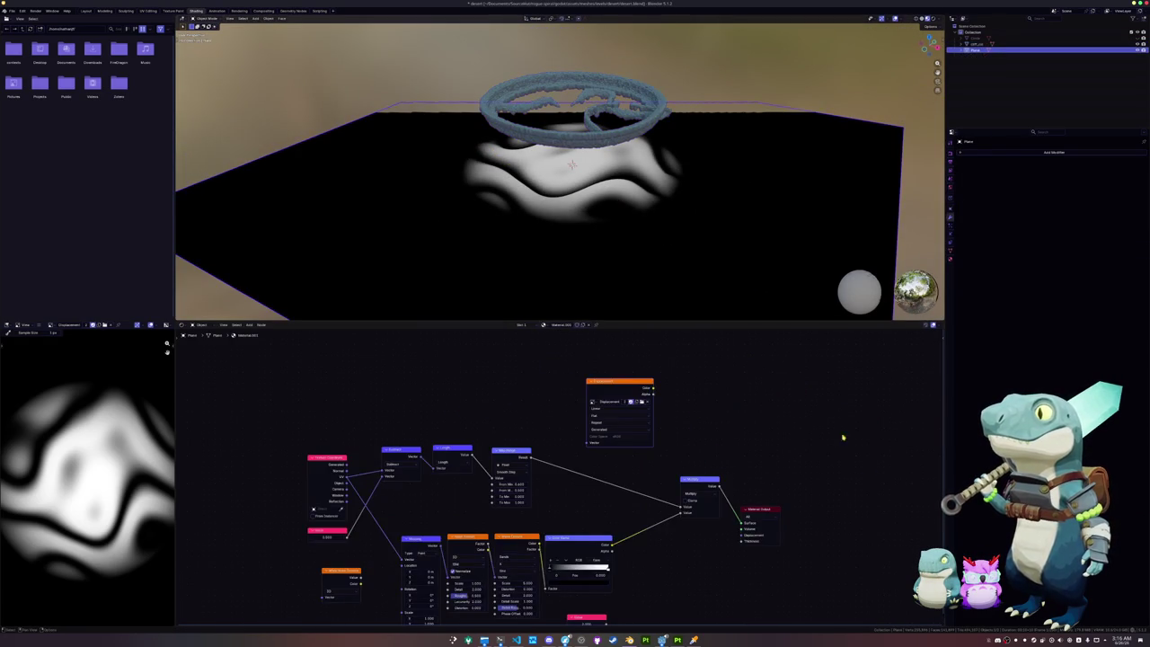
{"action": "left_click", "coordinate": [591, 132]}
{"action": "key", "text": "x"}
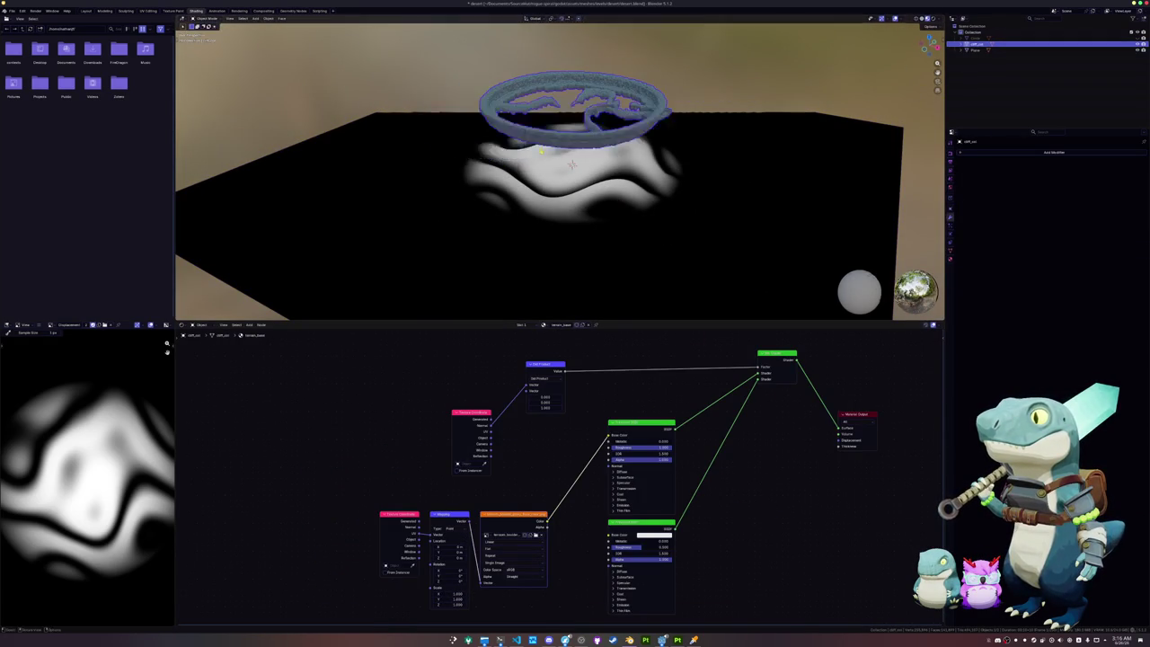
{"action": "left_click", "coordinate": [520, 149]}
{"action": "key", "text": "ctrl+z"}
{"action": "scroll", "coordinate": [449, 117], "scroll_direction": "up", "scroll_amount": 3}
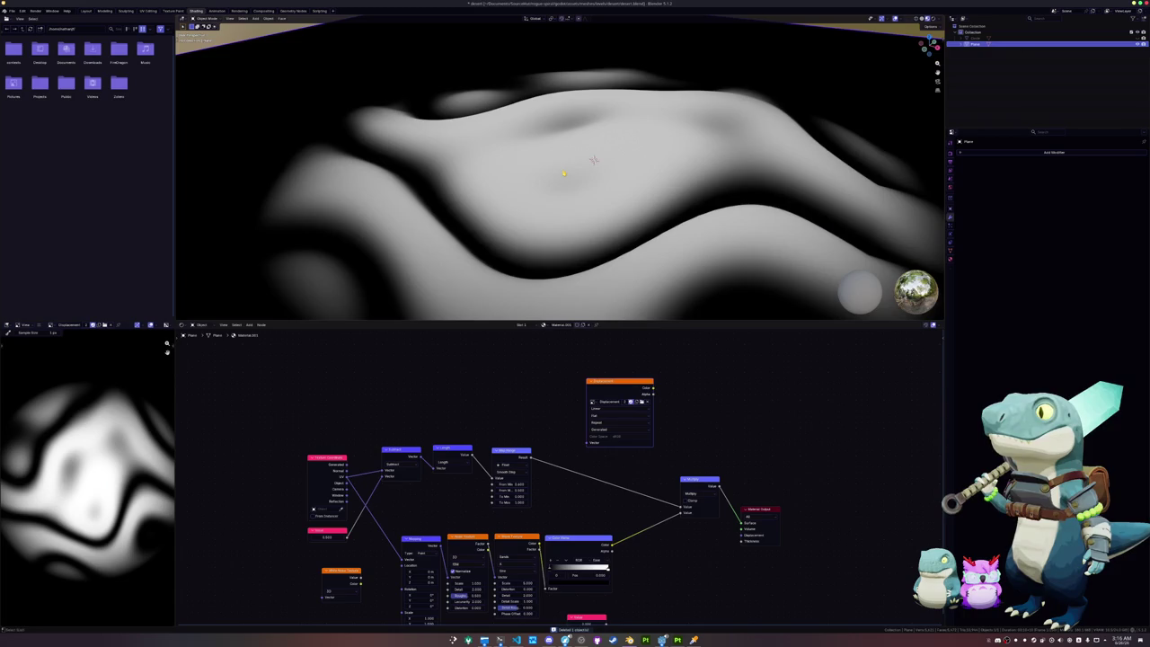
Step: Start File > Append and go up to the blend file's top-level data folders
{"action": "left_click", "coordinate": [12, 11]}
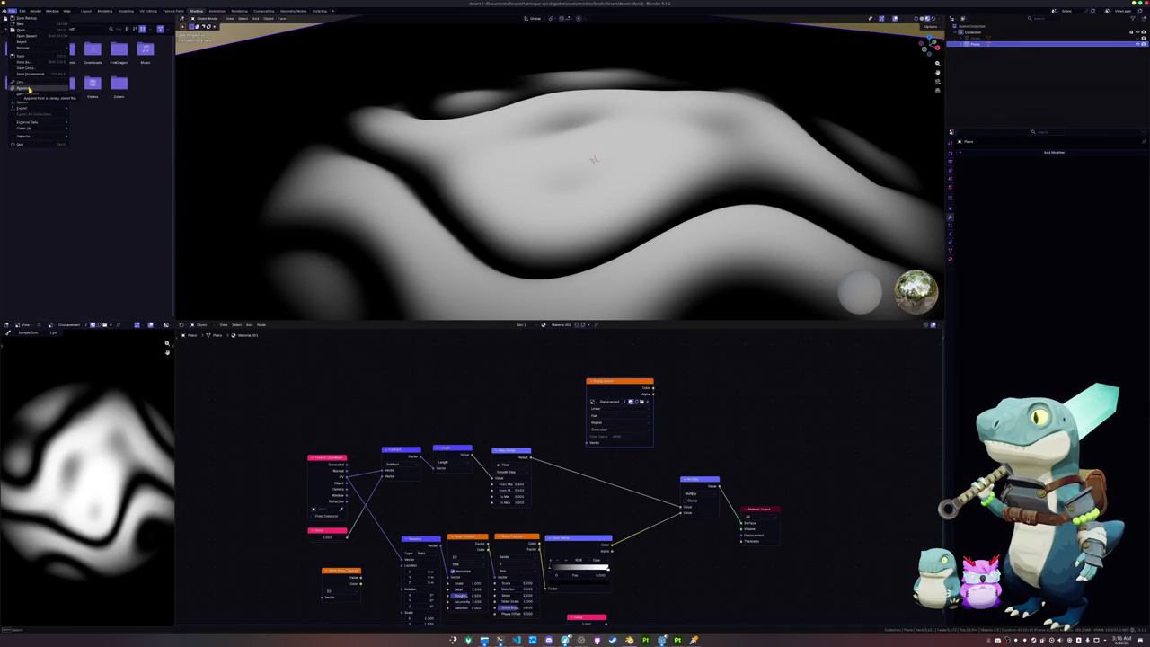
{"action": "left_click", "coordinate": [30, 88]}
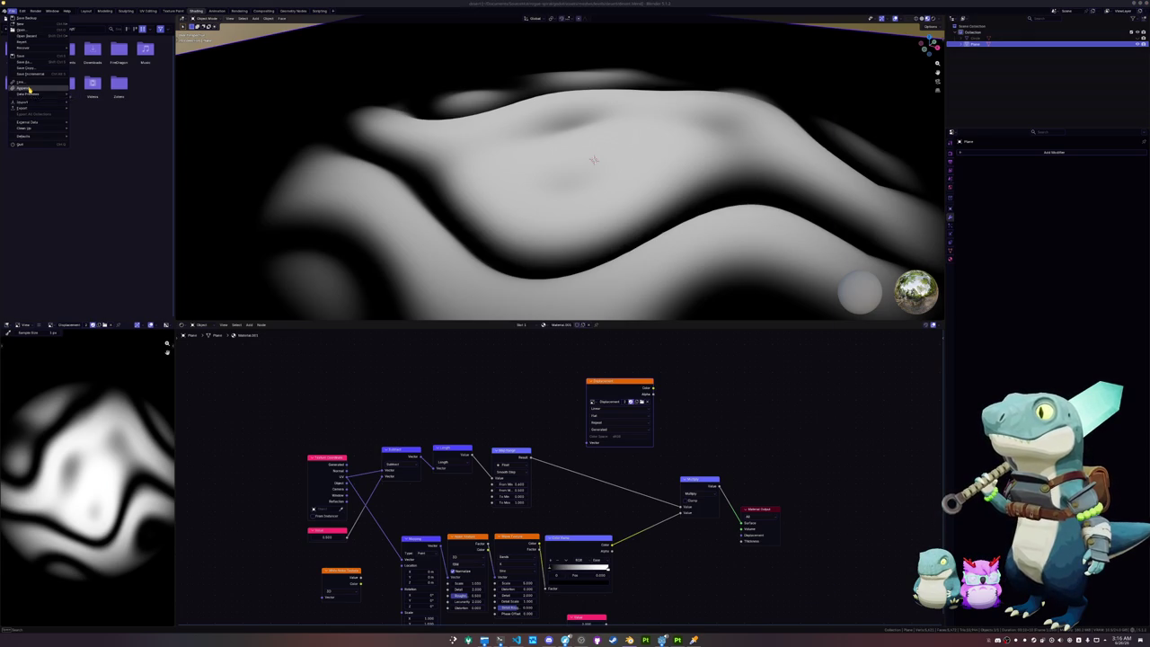
{"action": "left_click", "coordinate": [386, 30]}
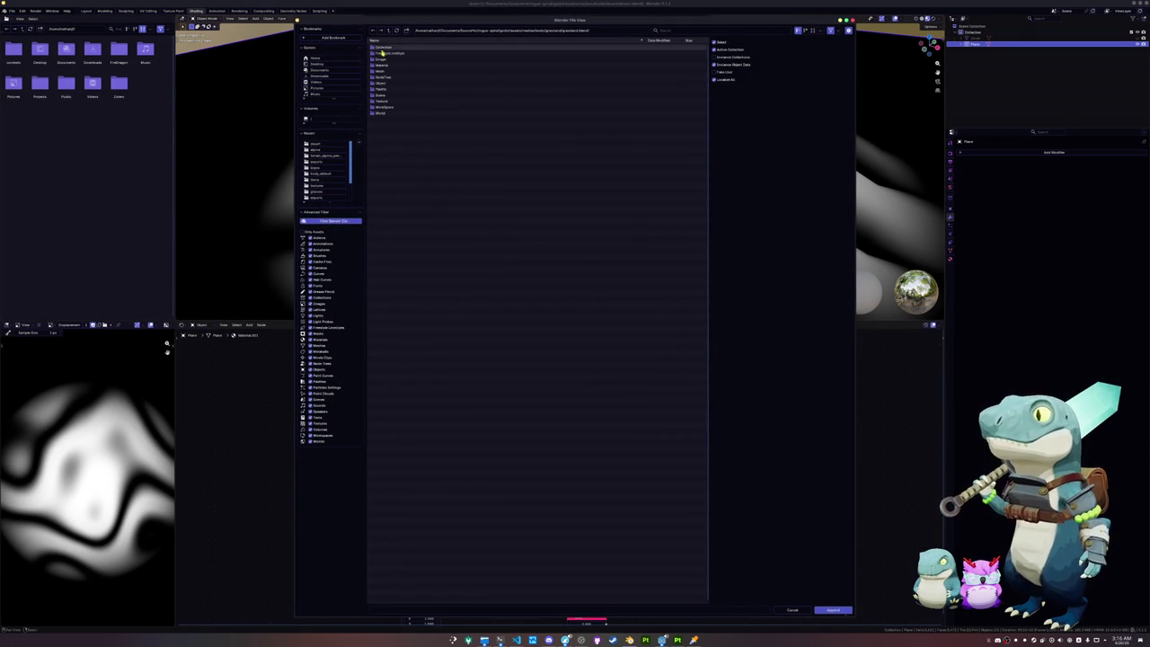
Step: Browse to alpine/alpine.blend/NodeTree and append the rock wall node group
{"action": "left_click", "coordinate": [388, 31]}
{"action": "left_click", "coordinate": [388, 32]}
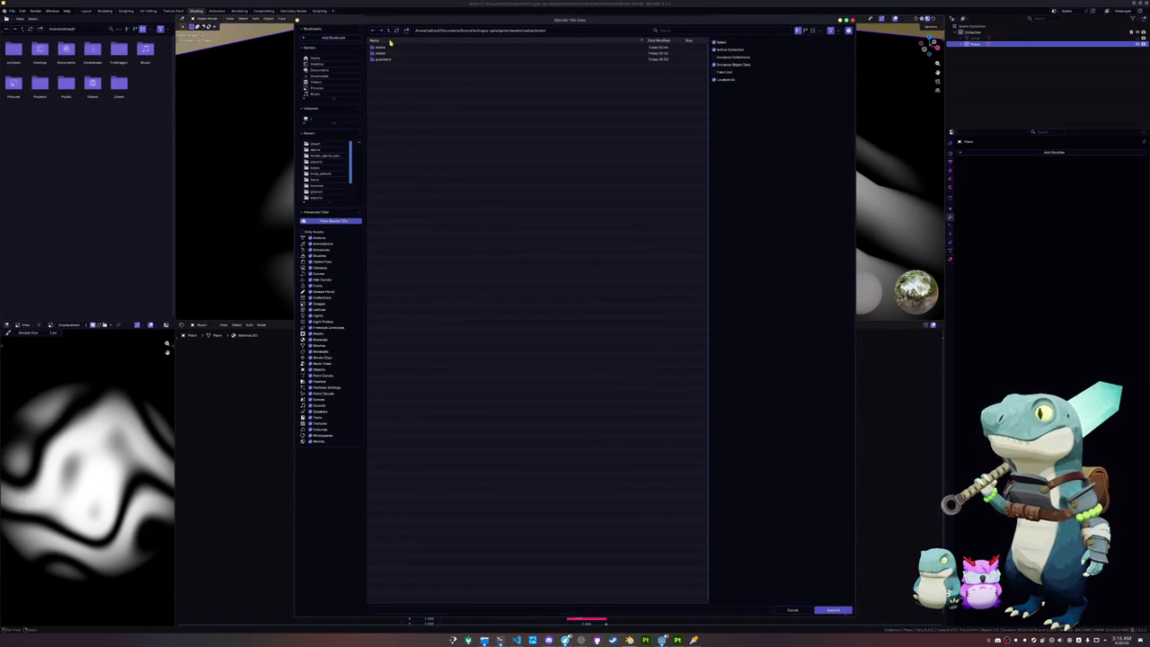
{"action": "double_click", "coordinate": [387, 53]}
{"action": "left_click", "coordinate": [388, 31]}
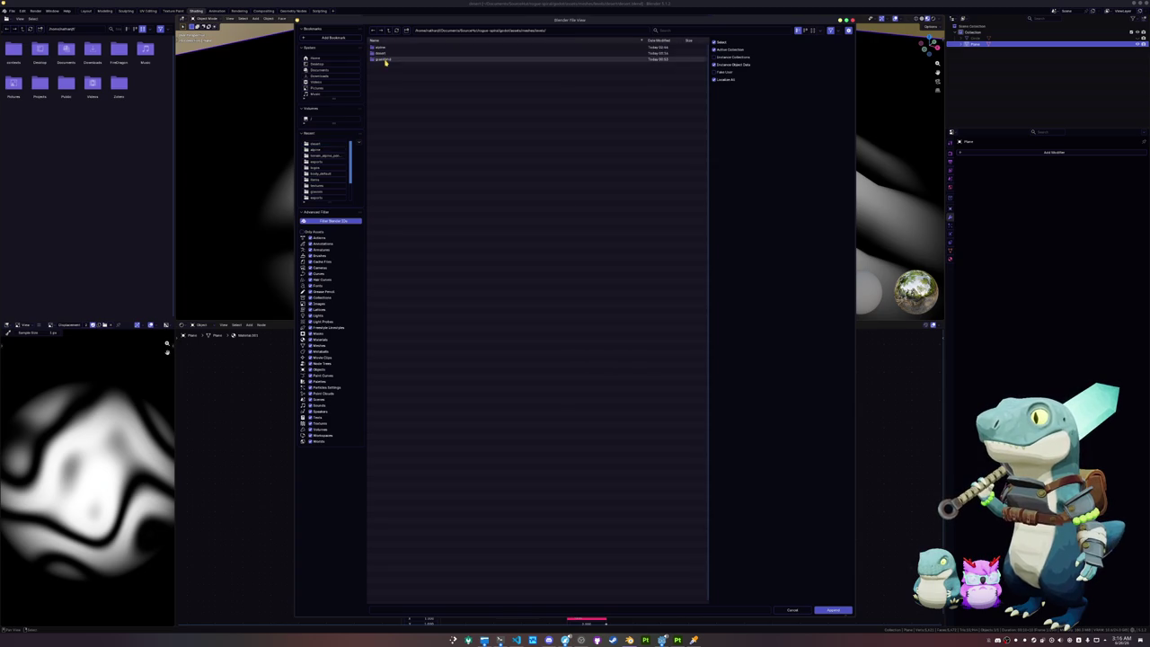
{"action": "double_click", "coordinate": [384, 47]}
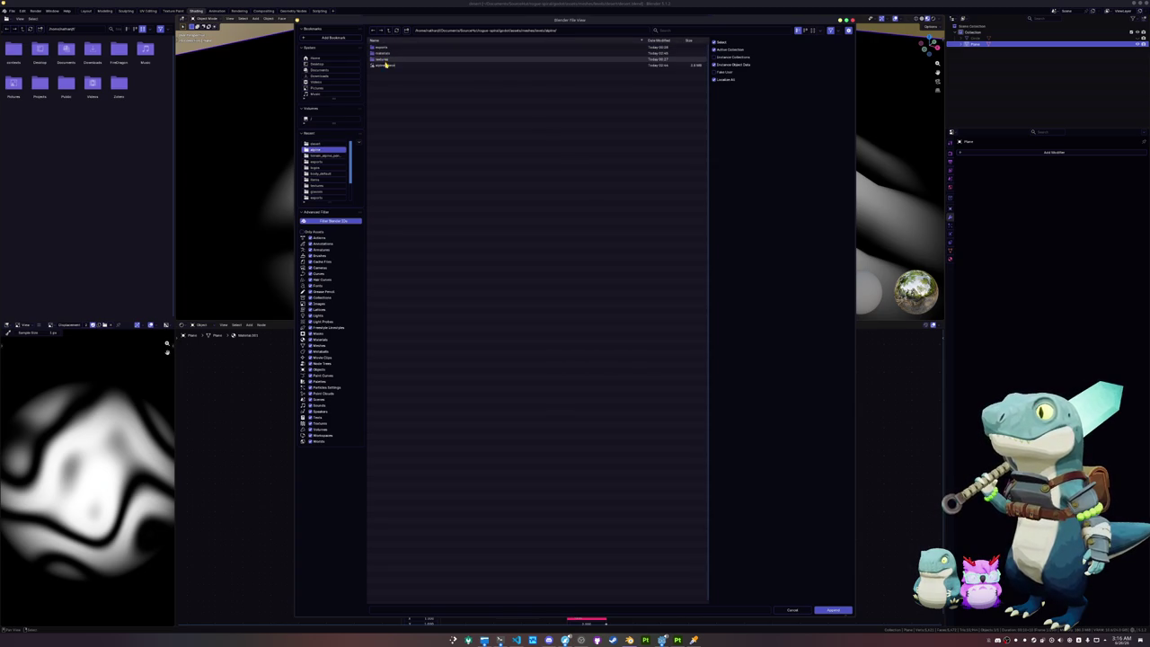
{"action": "double_click", "coordinate": [384, 65]}
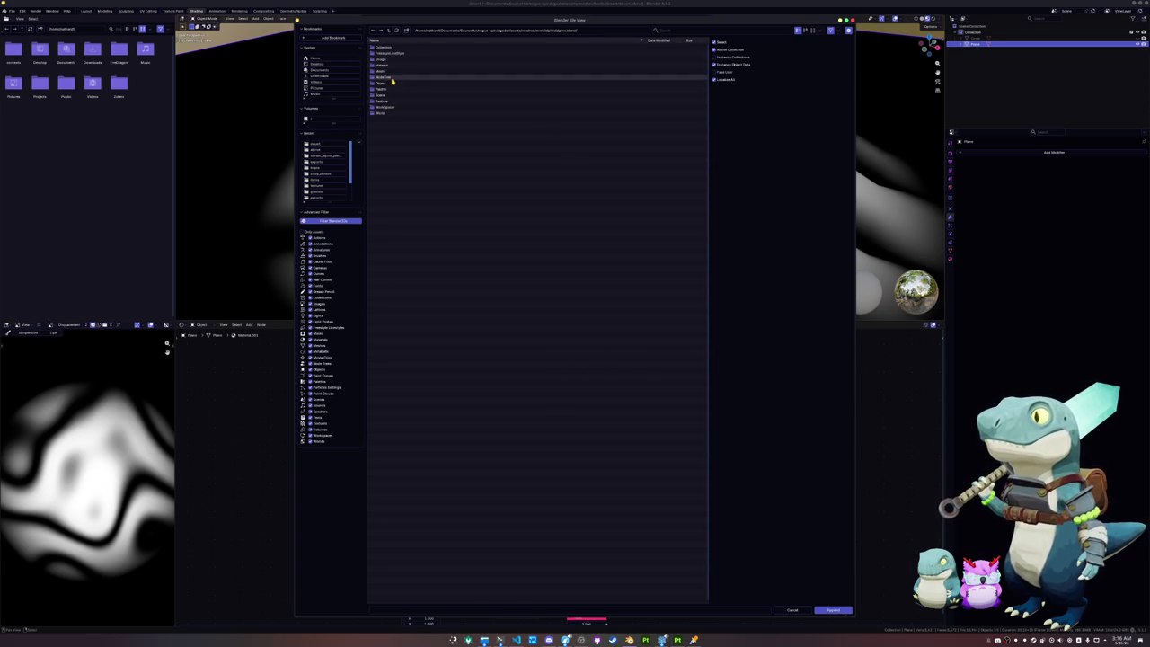
{"action": "double_click", "coordinate": [388, 77]}
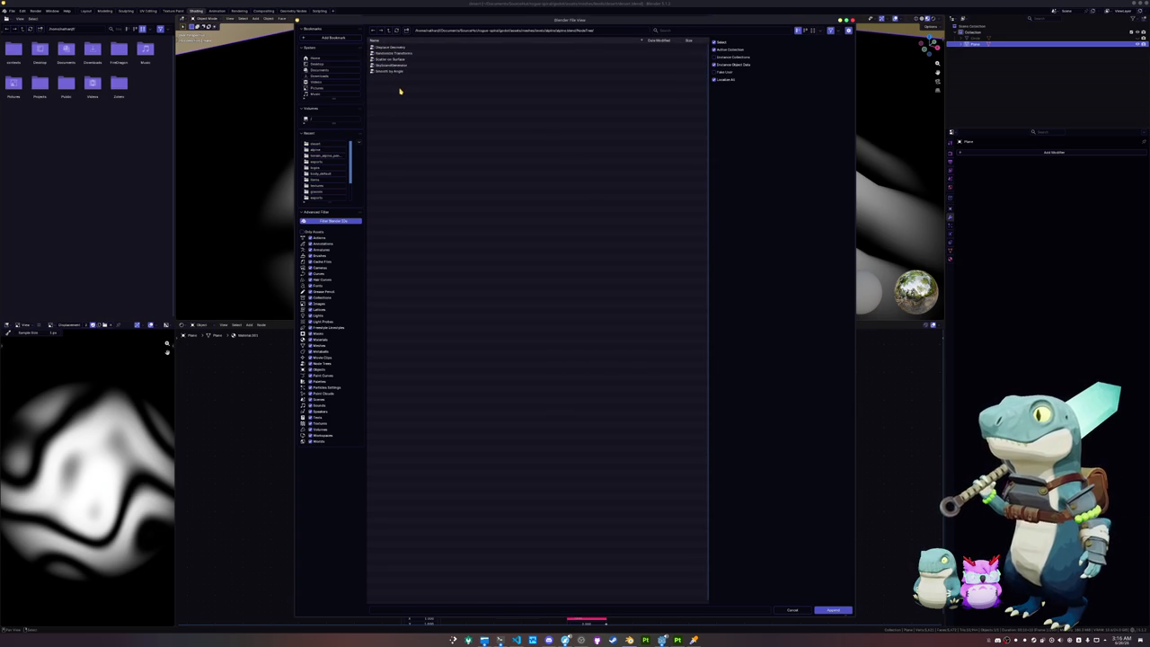
{"action": "double_click", "coordinate": [403, 71]}
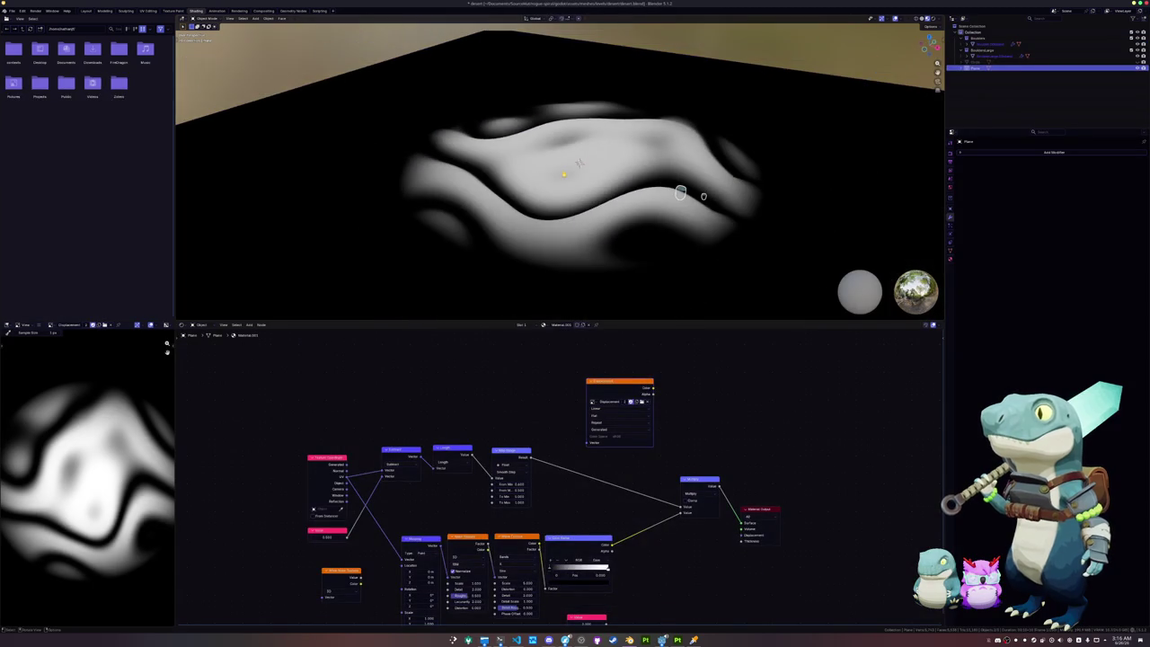
Step: Disconnect the terrain material's displacement, switch to Solid shading and raise the plane along Z
{"action": "left_click", "coordinate": [616, 252]}
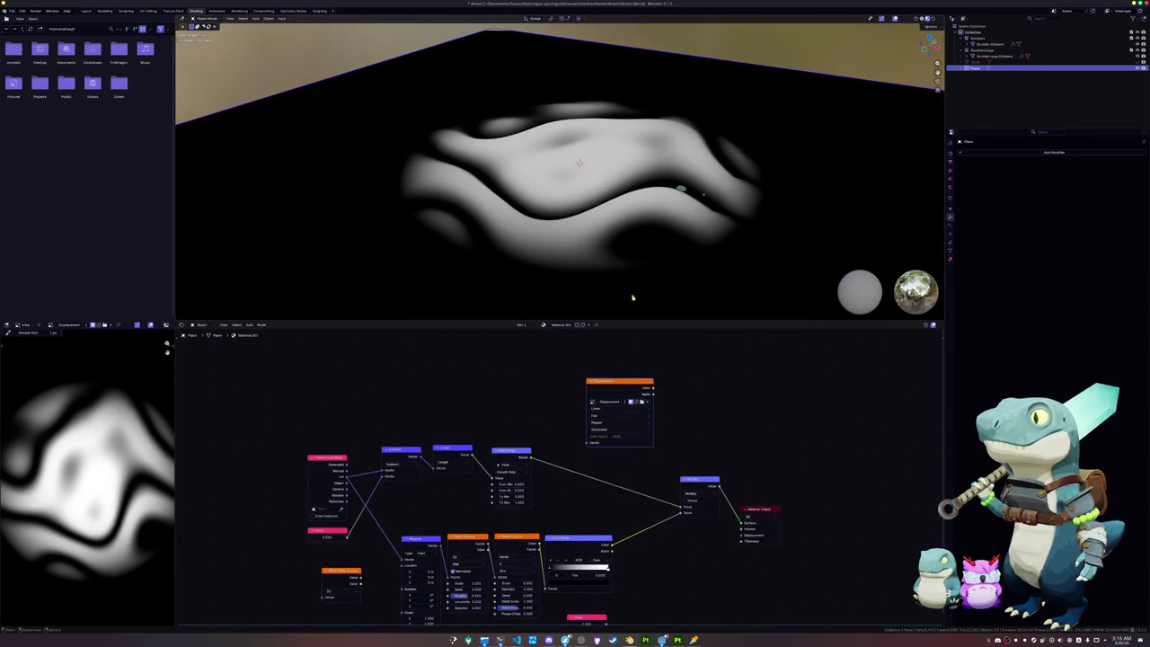
{"action": "left_click_drag", "start_coordinate": [741, 530], "coordinate": [734, 480]}
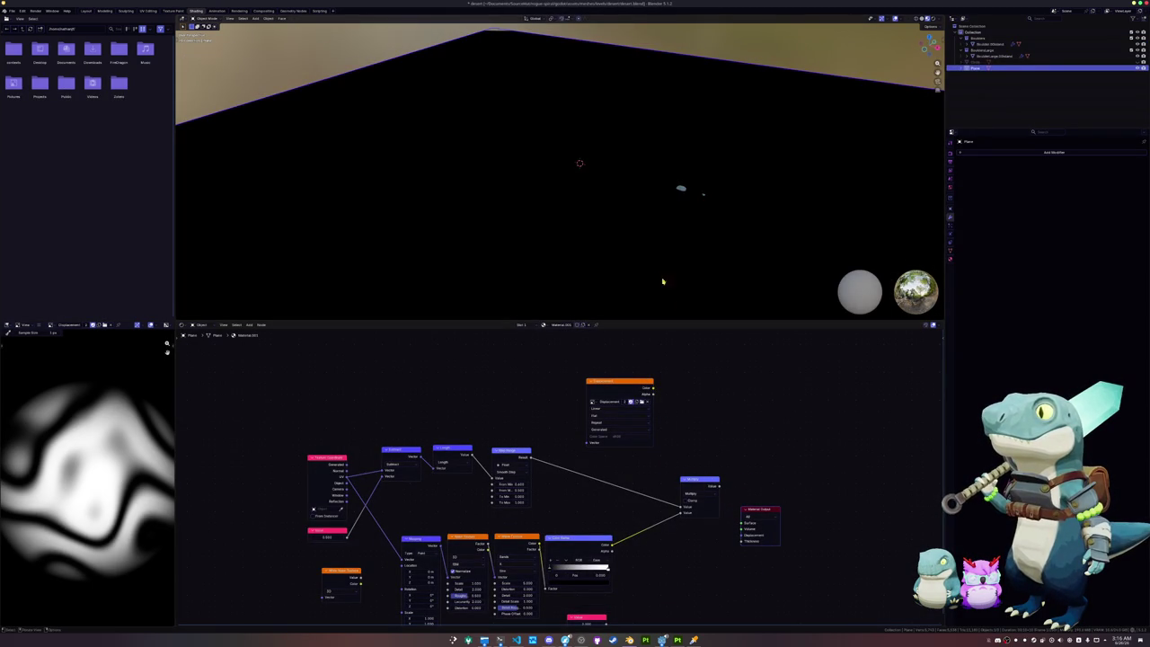
{"action": "key", "text": "z"}
{"action": "middle_click_drag", "start_coordinate": [703, 194], "coordinate": [709, 151]}
{"action": "key", "text": "g"}
{"action": "key", "text": "z"}
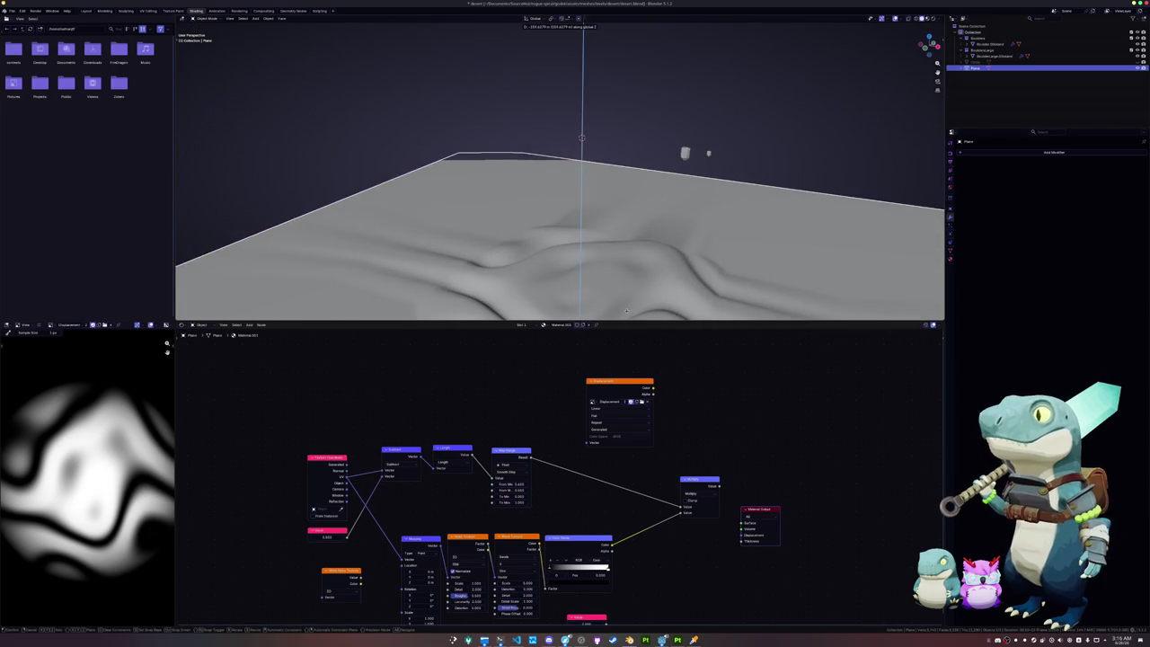
{"action": "left_click", "coordinate": [650, 113]}
Step: Add a cube and delete its faces in Edit Mode
{"action": "key", "text": "shift+a"}
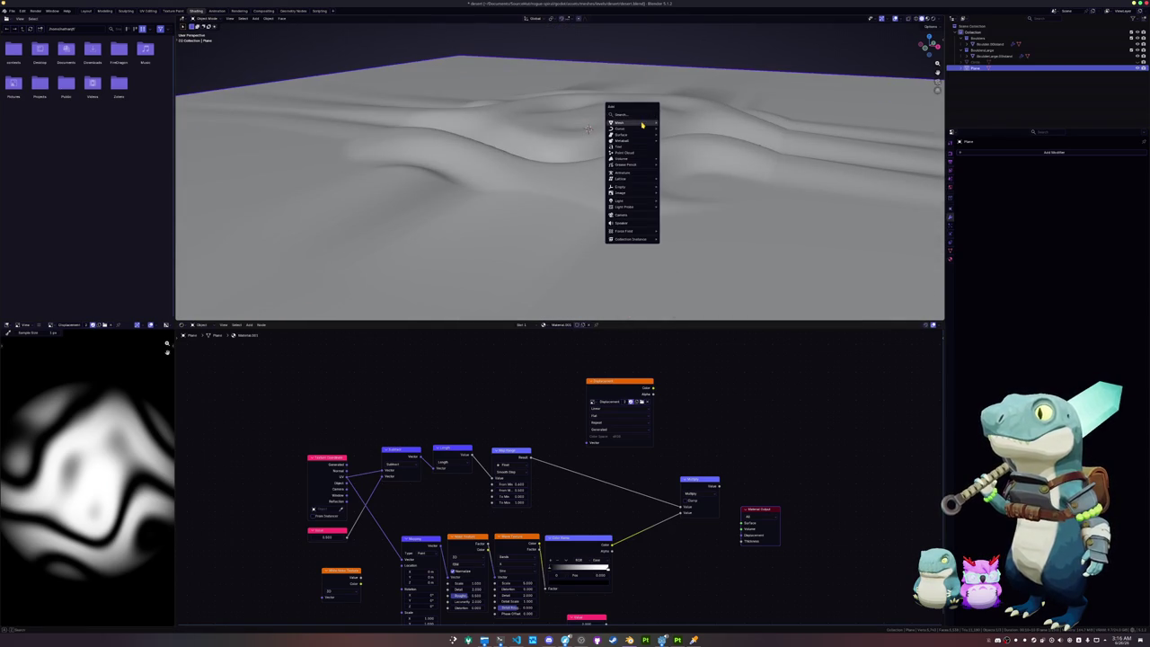
{"action": "left_click", "coordinate": [672, 129]}
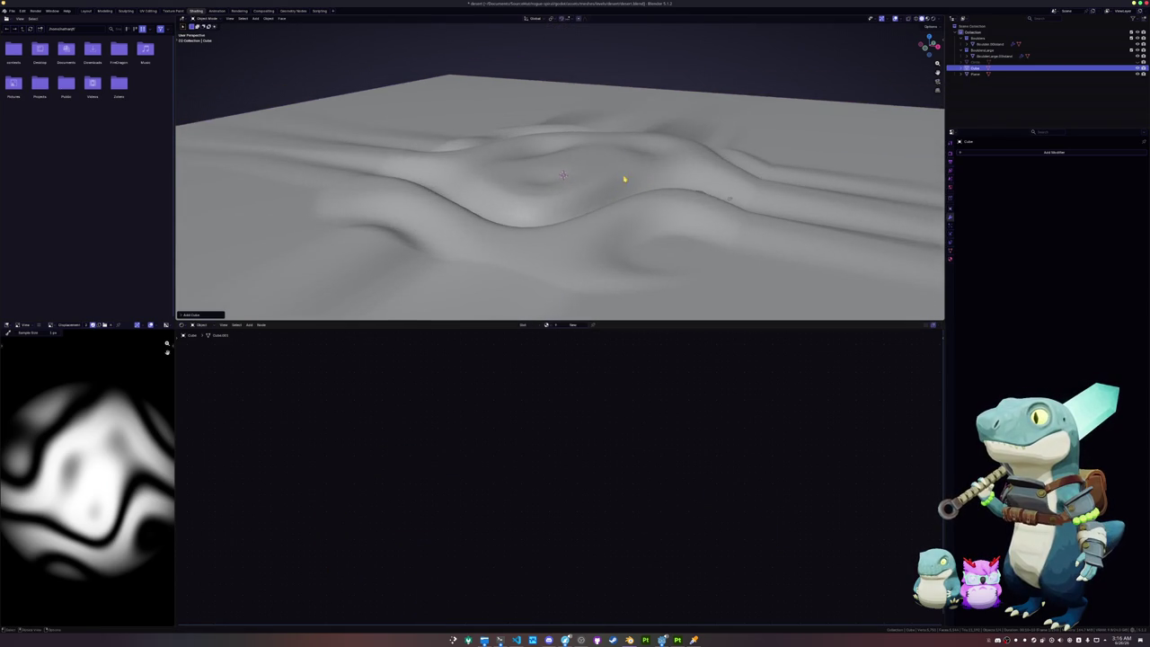
{"action": "key", "text": "Tab"}
{"action": "key", "text": "shift+grave"}
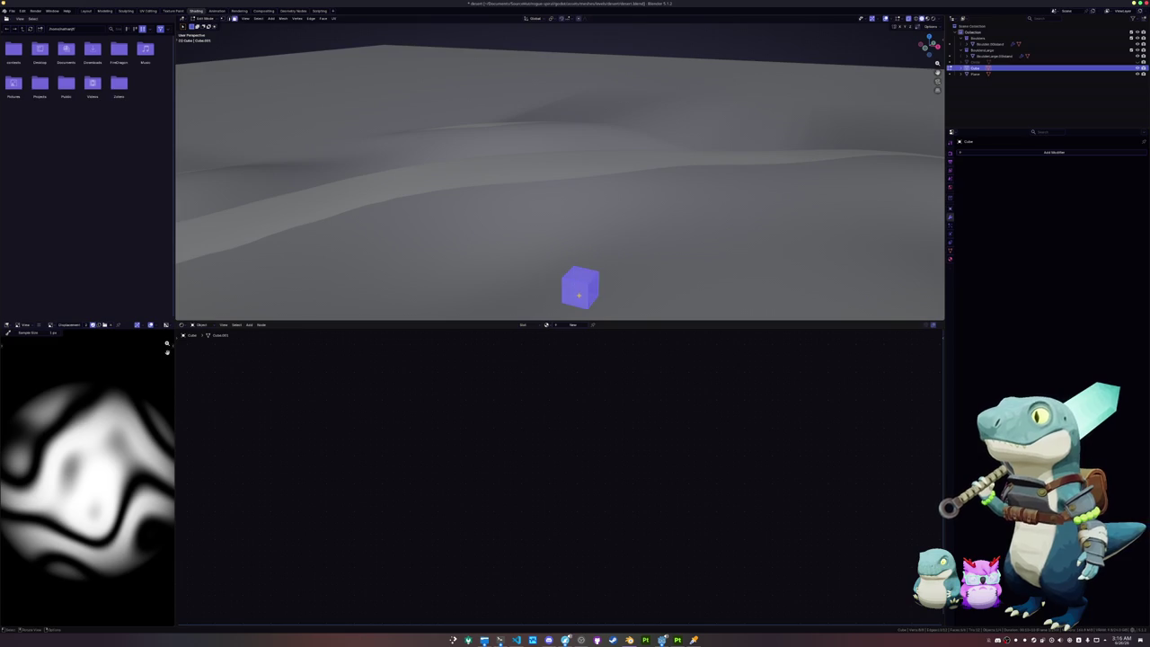
{"action": "key", "text": "x"}
{"action": "left_click", "coordinate": [566, 269]}
{"action": "key", "text": "Tab"}
Step: Add a level 2 Subdivision Surface modifier and crease the cube's edges
{"action": "left_click", "coordinate": [1031, 152]}
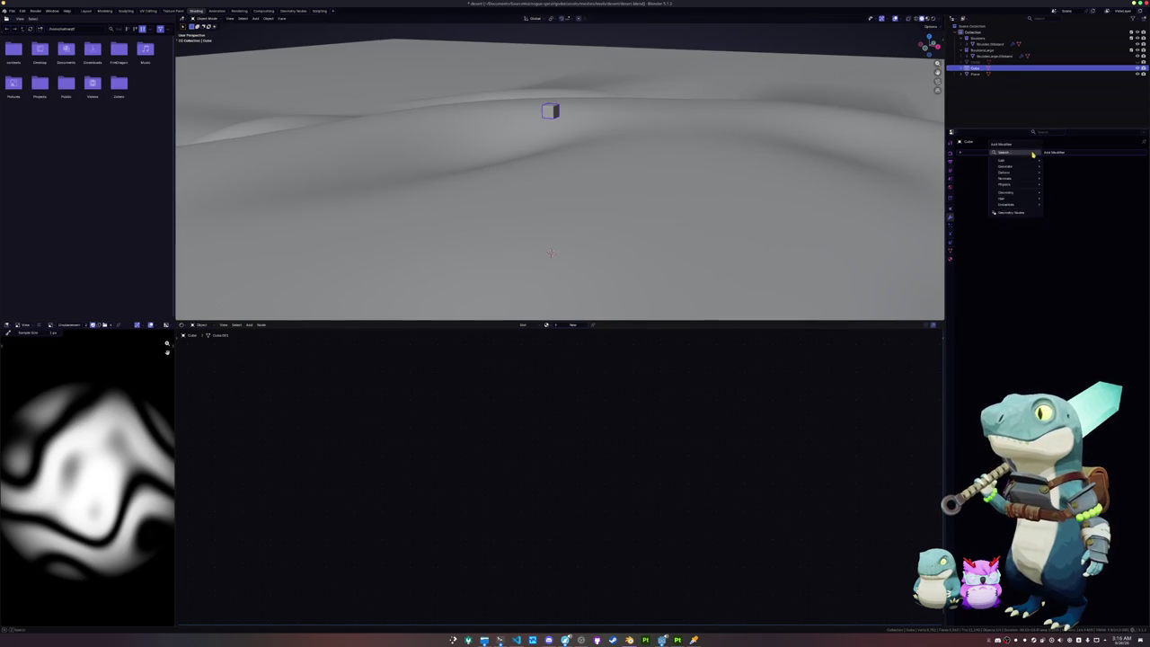
{"action": "type", "text": "ge"}
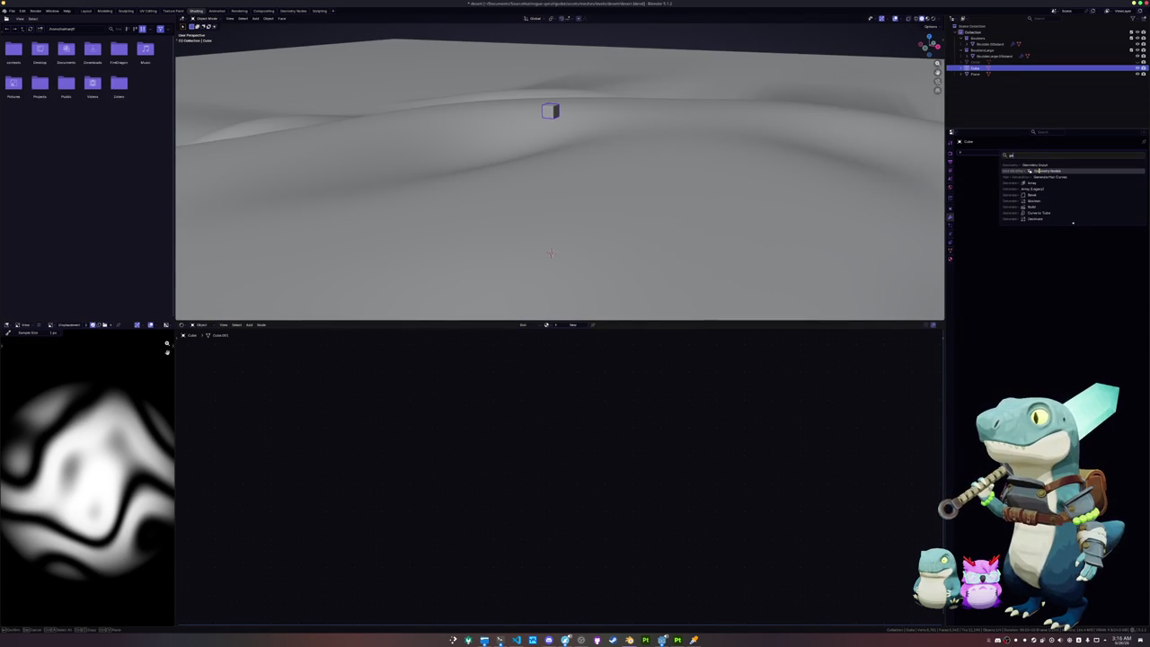
{"action": "key", "text": "ctrl+2"}
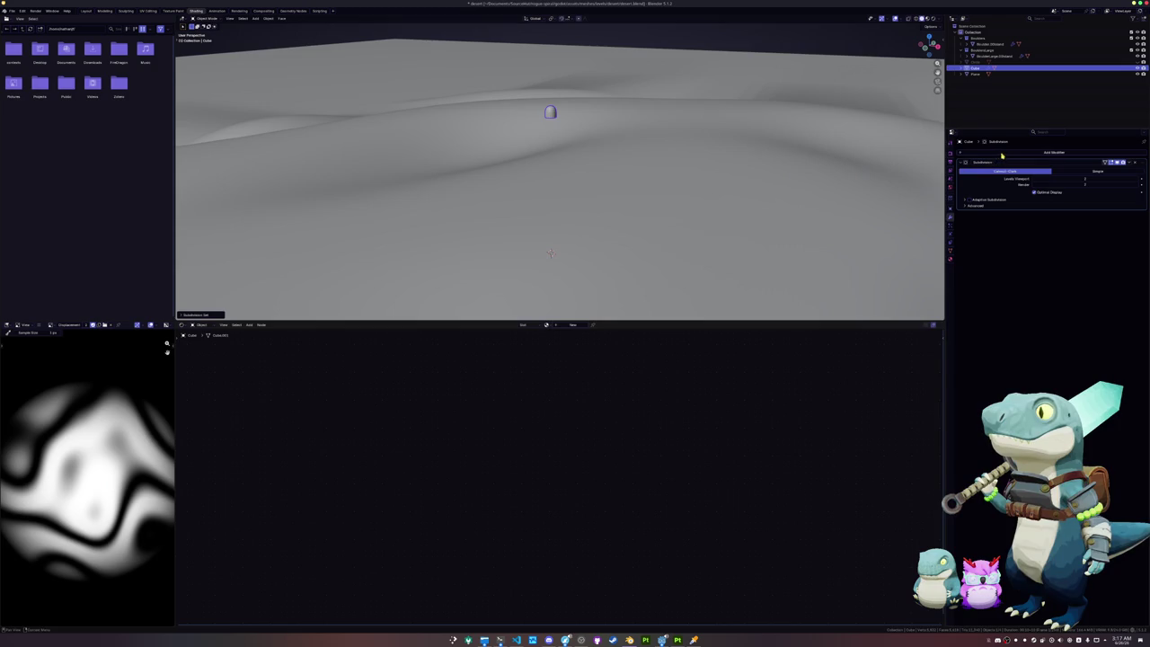
{"action": "middle_click_drag", "start_coordinate": [550, 254], "coordinate": [590, 296]}
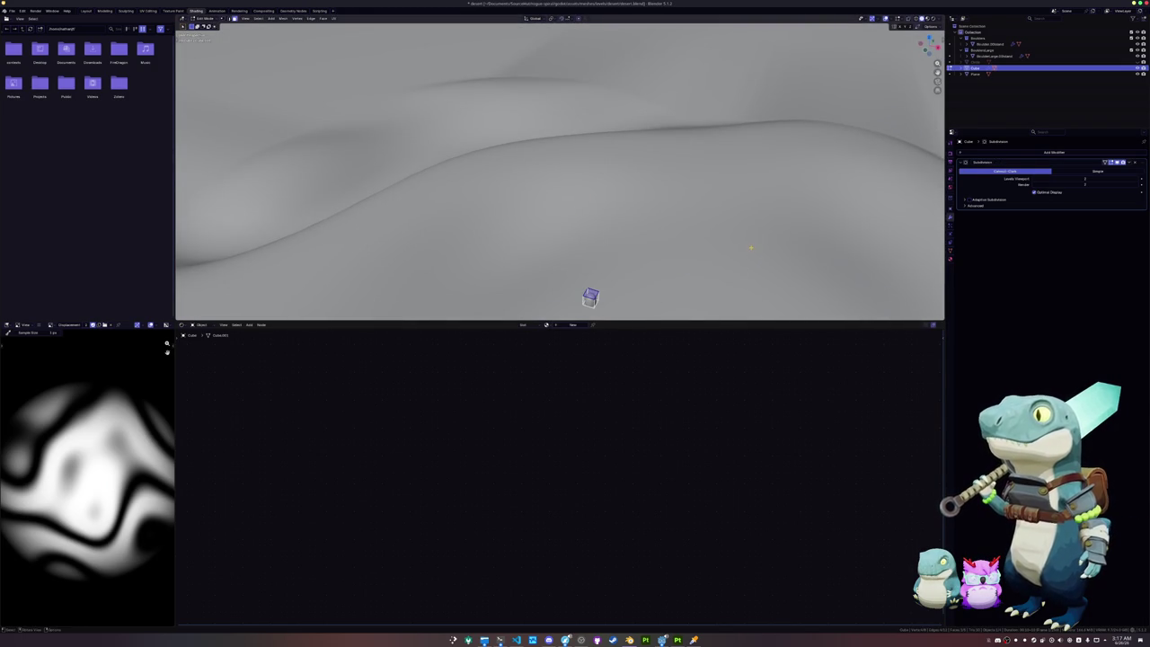
{"action": "right_click", "coordinate": [662, 251]}
{"action": "key", "text": "s"}
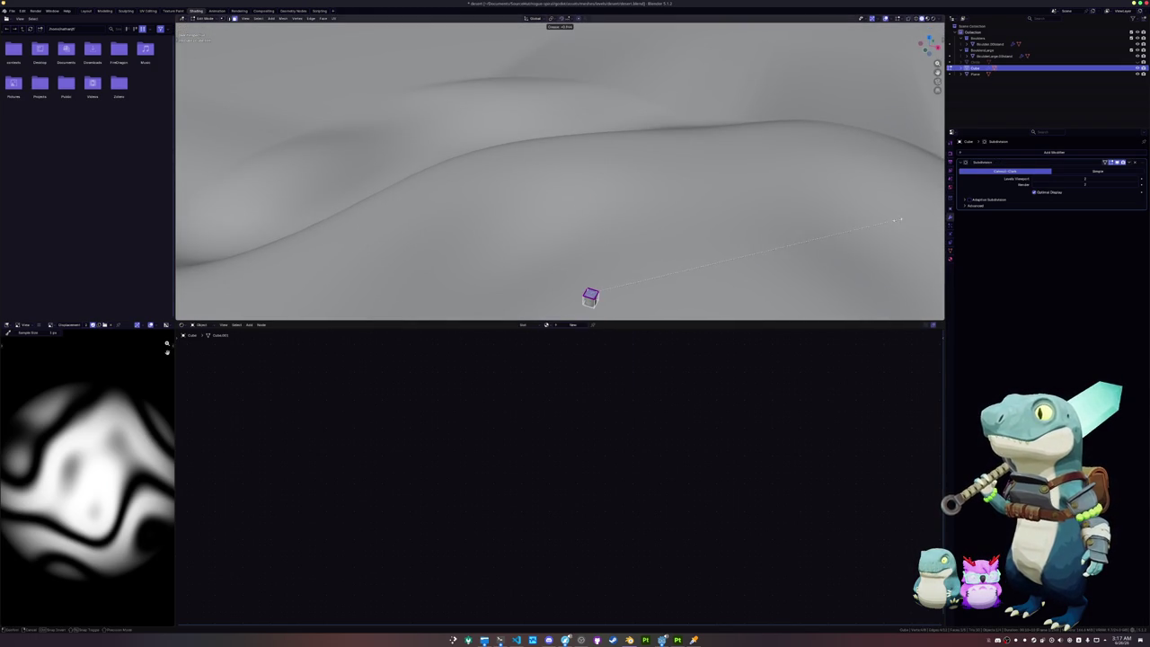
{"action": "left_click", "coordinate": [817, 233]}
Step: Return to Object Mode and apply Shade Auto Smooth to the rounded cylinder
{"action": "middle_click_drag", "start_coordinate": [817, 234], "coordinate": [566, 295]}
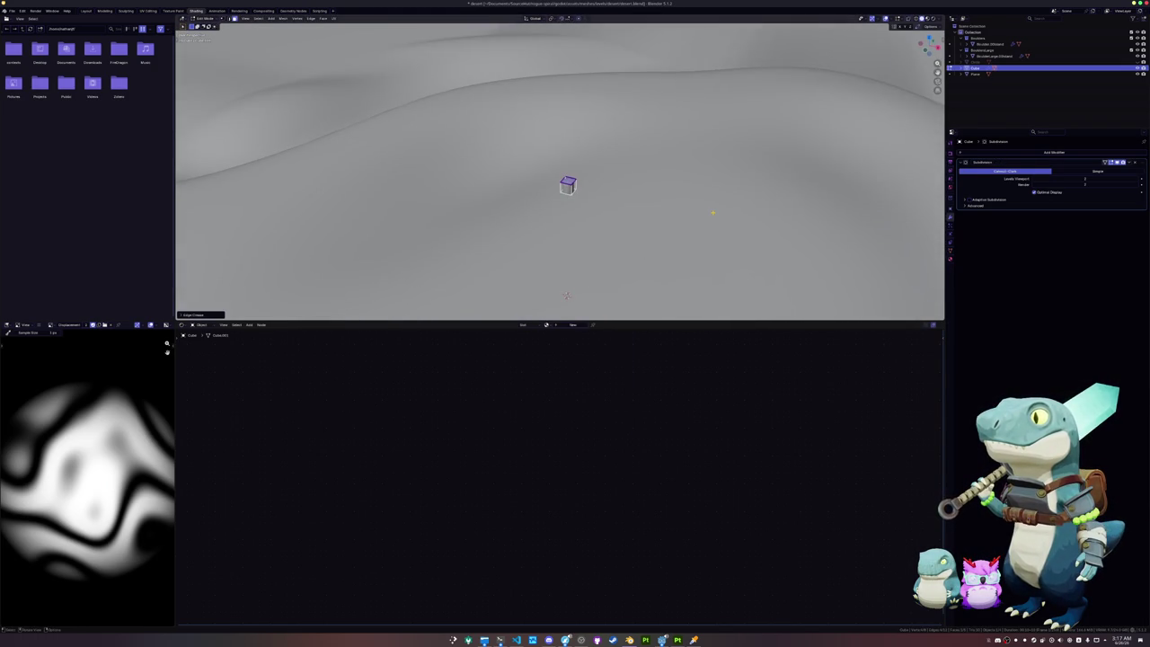
{"action": "key", "text": "KP_Decimal"}
{"action": "key", "text": "Tab"}
{"action": "key", "text": "KP_Decimal"}
{"action": "right_click", "coordinate": [557, 204]}
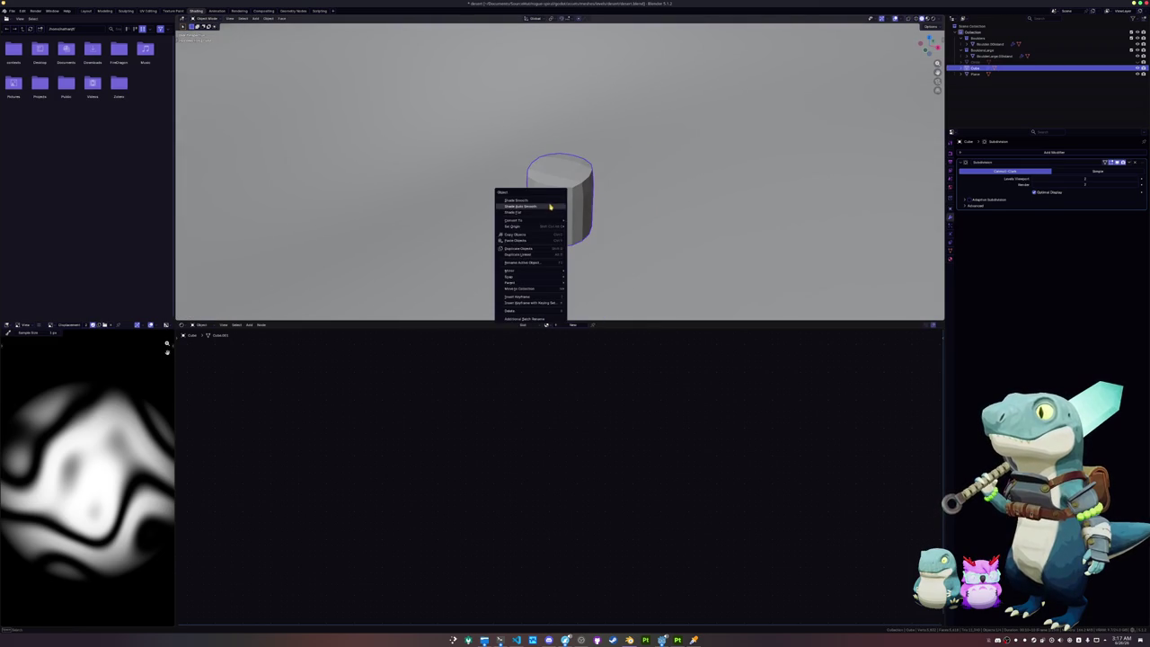
{"action": "left_click", "coordinate": [557, 204]}
{"action": "scroll", "coordinate": [557, 205], "scroll_direction": "down", "scroll_amount": 2}
{"action": "left_click", "coordinate": [995, 153]}
Step: Add a Geometry Nodes modifier using the appended rock wall node group
{"action": "type", "text": "s"}
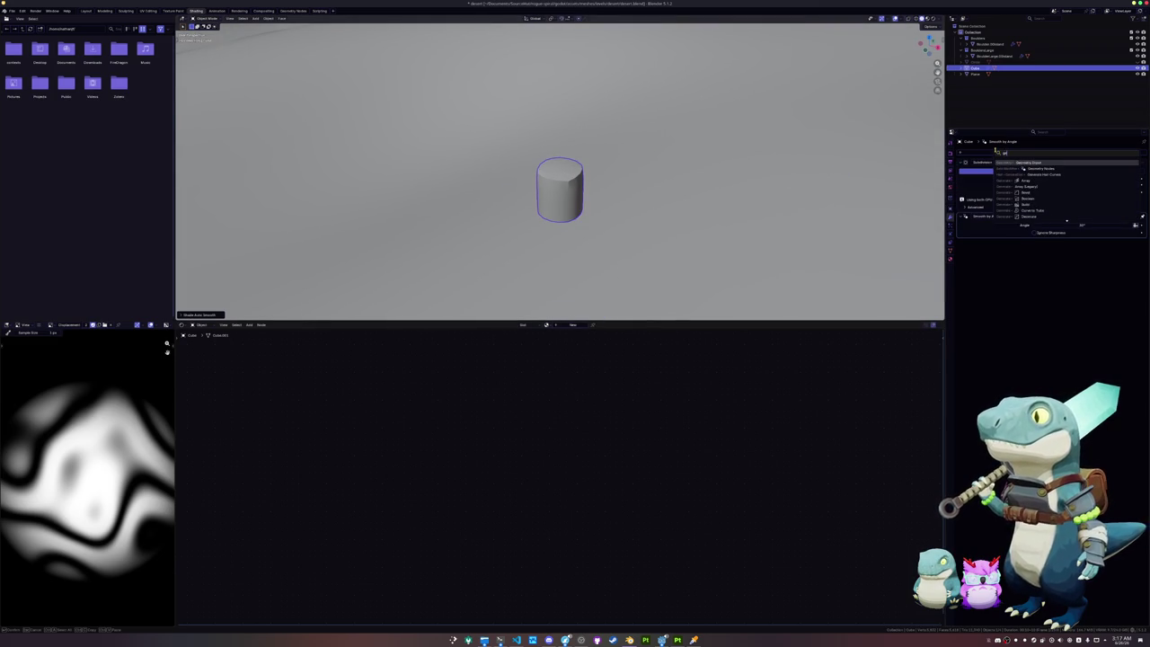
{"action": "left_click", "coordinate": [1032, 162]}
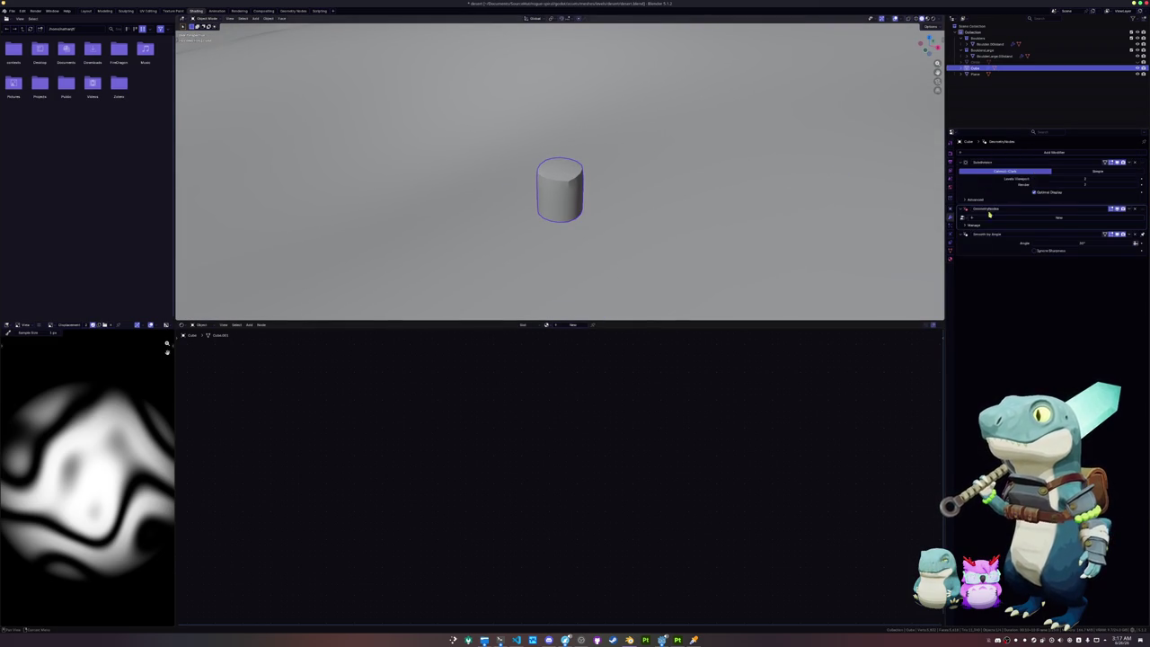
{"action": "left_click", "coordinate": [964, 217]}
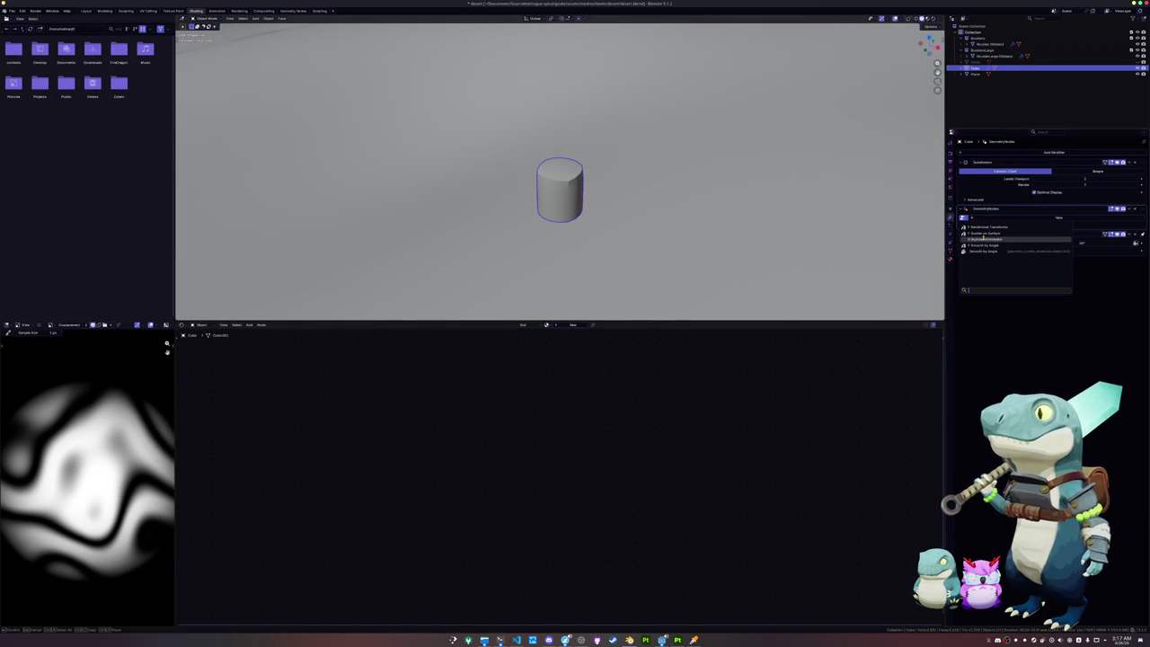
{"action": "left_click", "coordinate": [988, 238]}
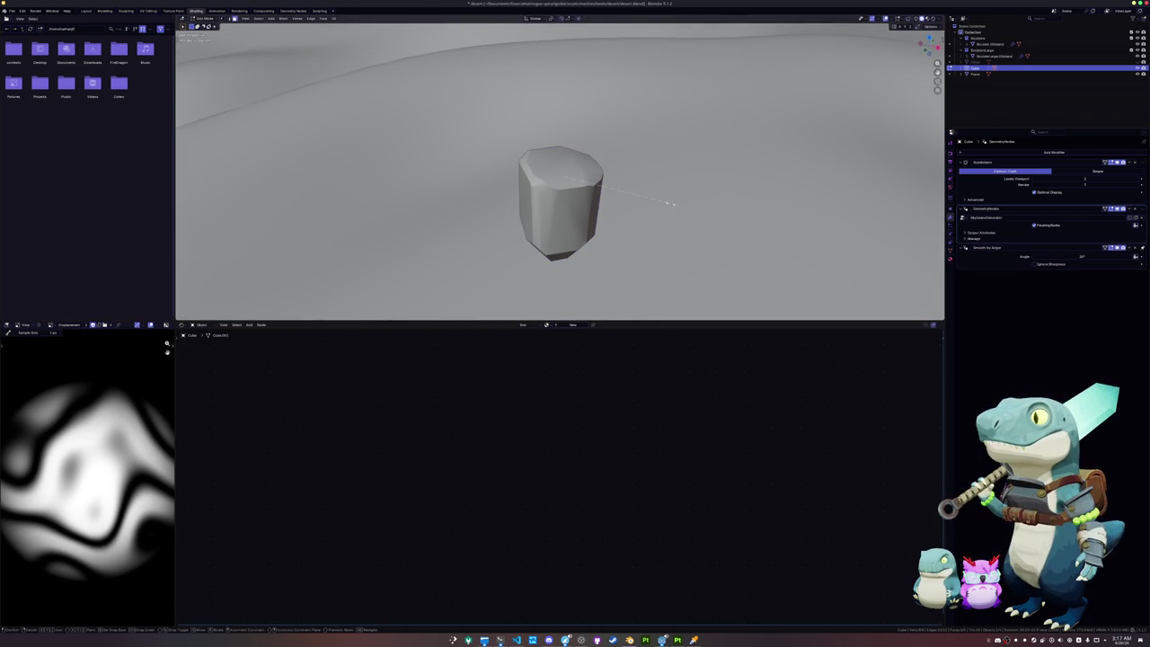
Step: Scale the object wider horizontally, keeping its height, into a flat stone ring
{"action": "key", "text": "s"}
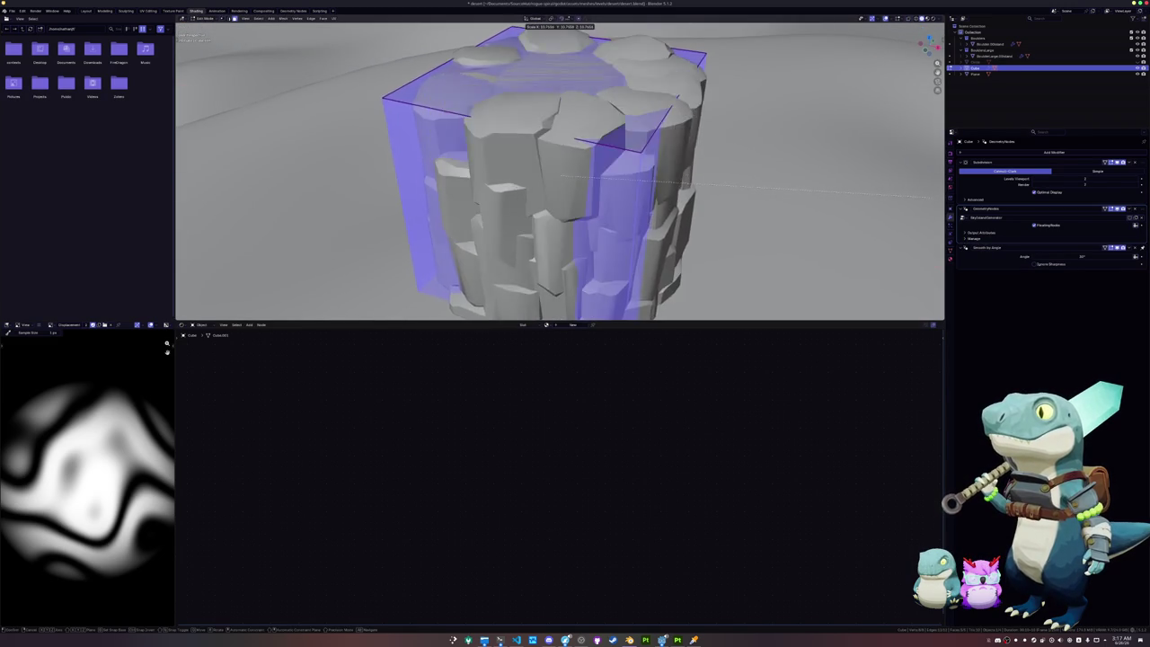
{"action": "key", "text": "shift+z"}
{"action": "key", "text": "Escape"}
{"action": "key", "text": "s"}
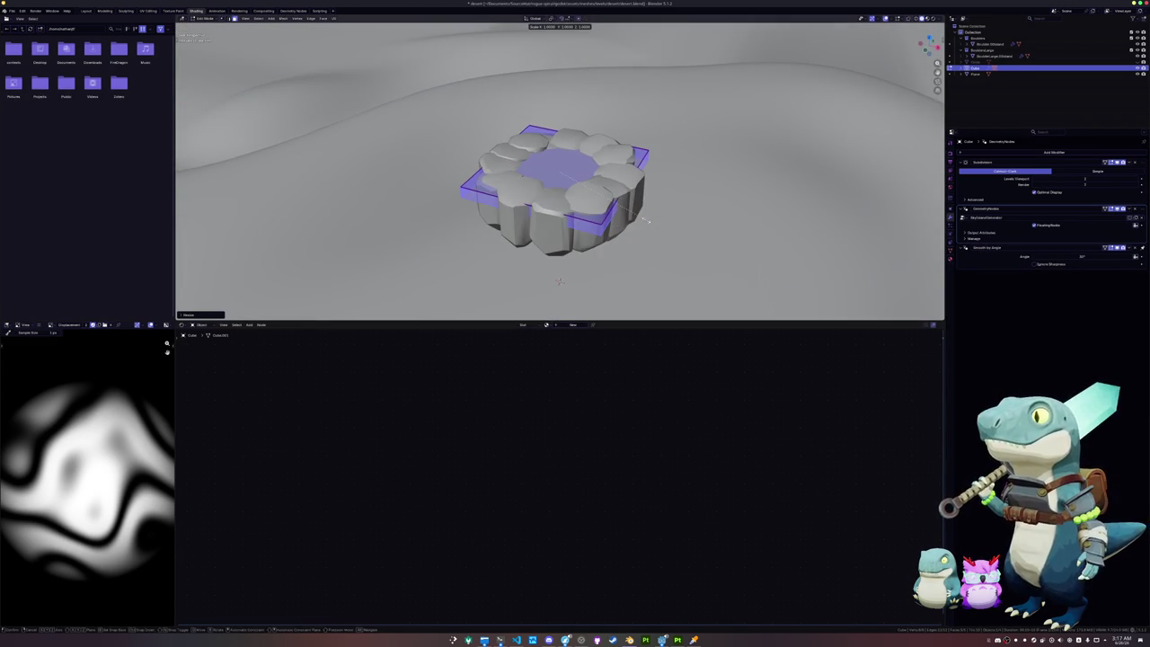
{"action": "key", "text": "shift+z"}
{"action": "left_click", "coordinate": [833, 226]}
{"action": "scroll", "coordinate": [834, 226], "scroll_direction": "down", "scroll_amount": 4}
{"action": "middle_click_drag", "start_coordinate": [833, 226], "coordinate": [558, 235]}
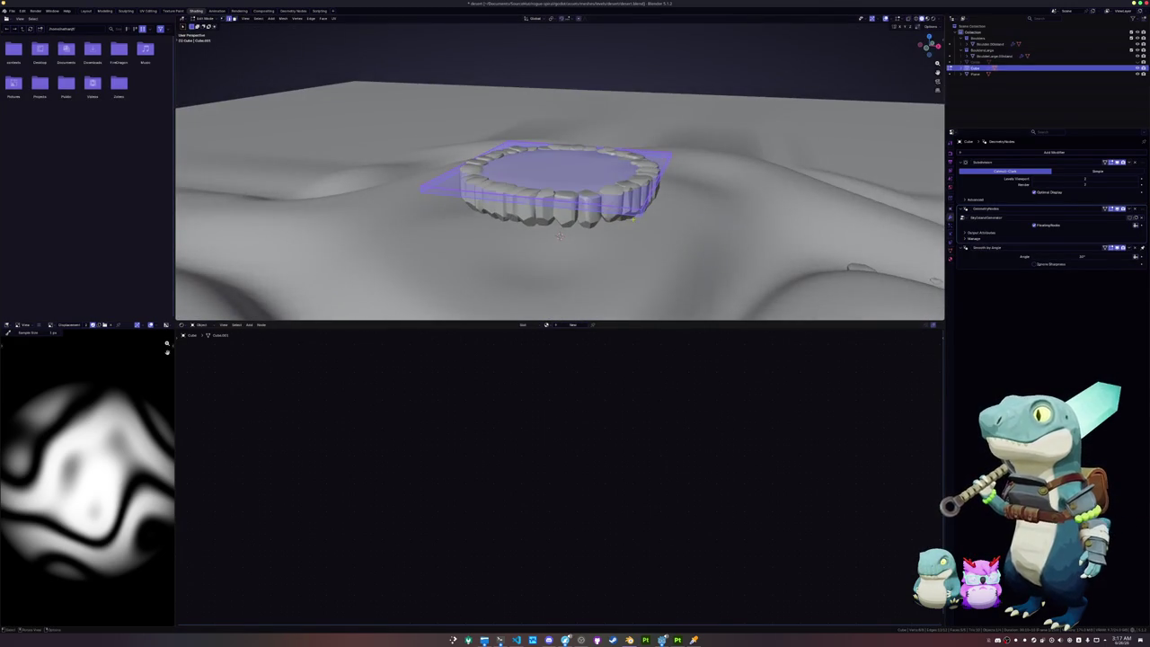
Step: Scale the stone ring along Z to make it taller, then return to Object Mode
{"action": "middle_click_drag", "start_coordinate": [628, 216], "coordinate": [642, 251]}
{"action": "key", "text": "s"}
{"action": "key", "text": "z"}
{"action": "left_click", "coordinate": [657, 273]}
{"action": "key", "text": "Tab"}
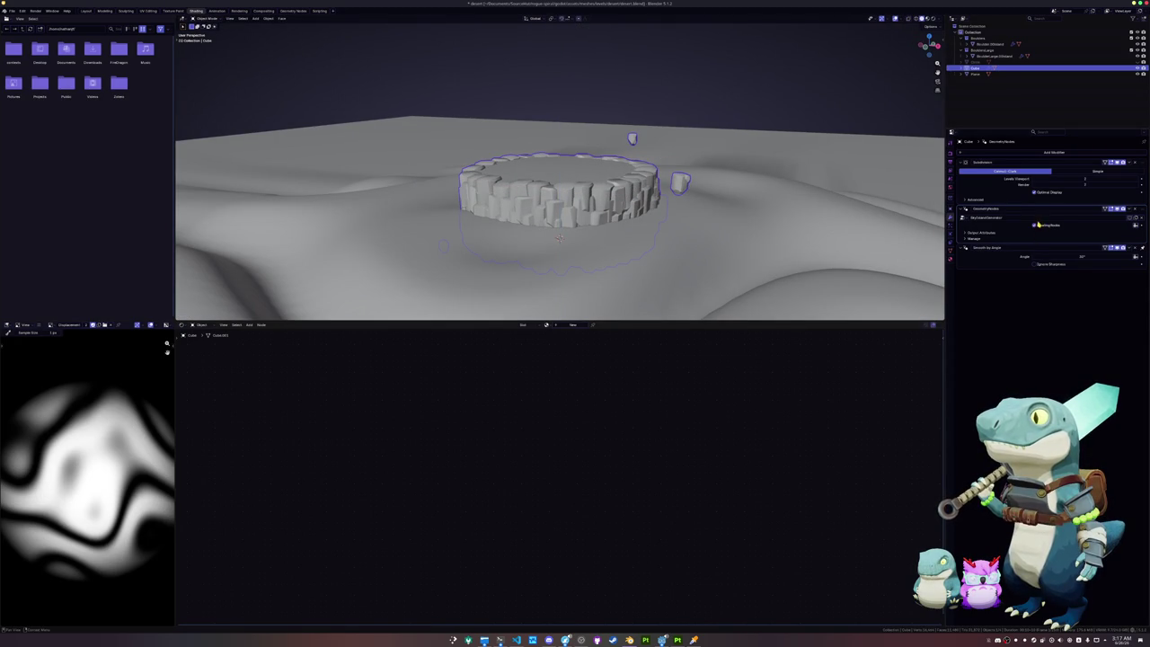
{"action": "scroll", "coordinate": [762, 179], "scroll_direction": "down", "scroll_amount": 3}
{"action": "scroll", "coordinate": [680, 185], "scroll_direction": "down", "scroll_amount": 2}
{"action": "middle_click_drag", "start_coordinate": [680, 185], "coordinate": [644, 209]}
Step: In Edit Mode, add two loop cuts to the base mesh, one vertical and one horizontal
{"action": "key", "text": "Tab"}
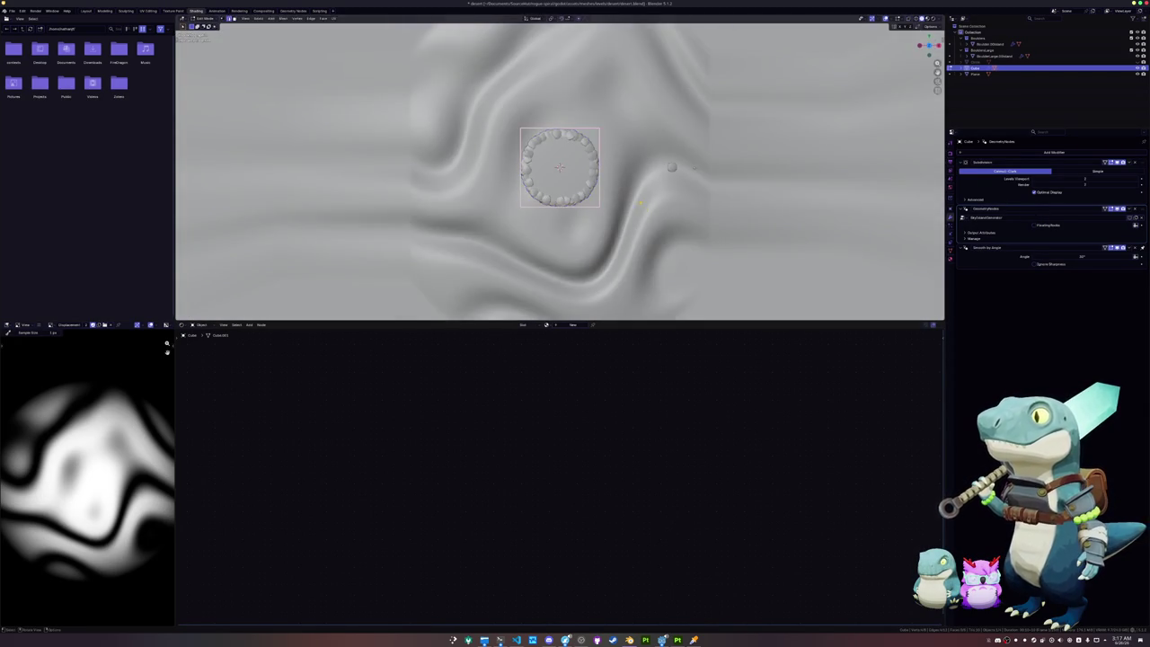
{"action": "key", "text": "ctrl+r"}
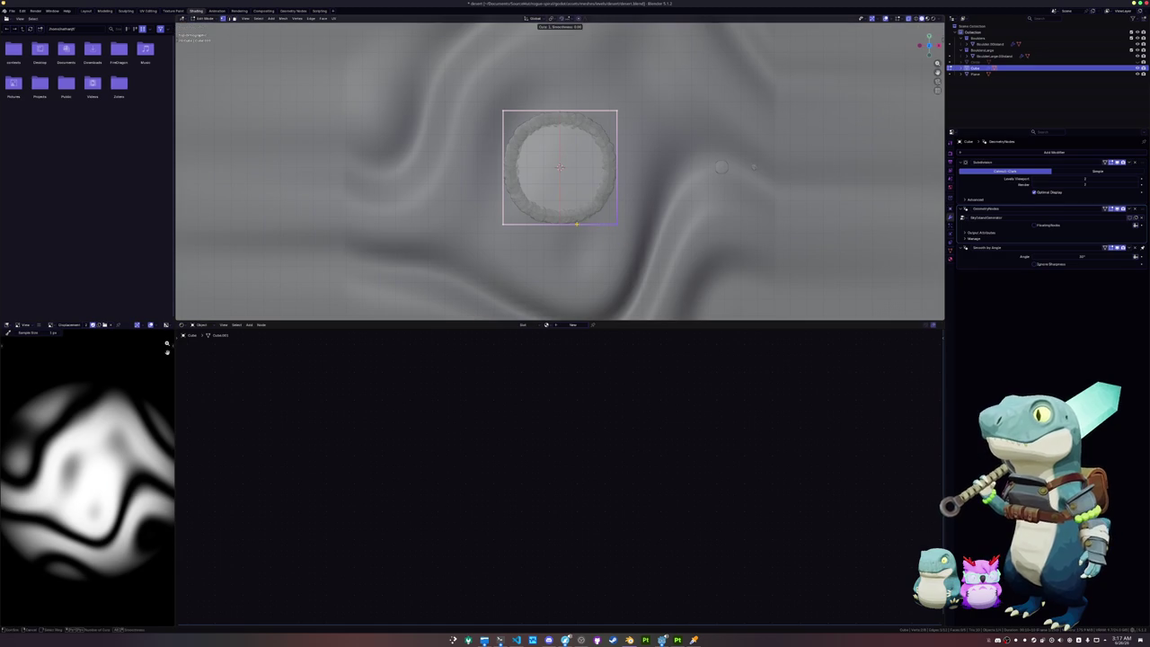
{"action": "double_click", "coordinate": [576, 222]}
{"action": "key", "text": "ctrl+r"}
{"action": "double_click", "coordinate": [503, 166]}
{"action": "mouse_move", "coordinate": [503, 166]}
{"action": "middle_mouse_down"}
{"action": "mouse_move", "coordinate": [580, 187]}
{"action": "mouse_move", "coordinate": [593, 177]}
{"action": "middle_mouse_up"}
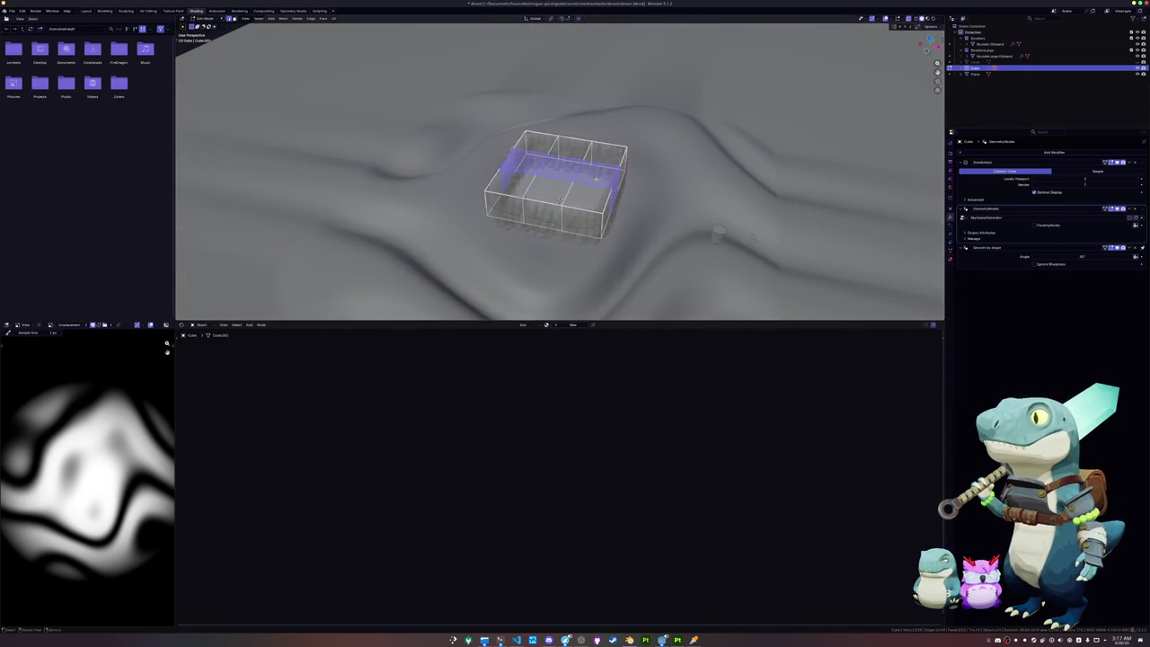
Step: Round the top and bottom edge loops into circles
{"action": "left_click", "coordinate": [605, 207], "text": "alt"}
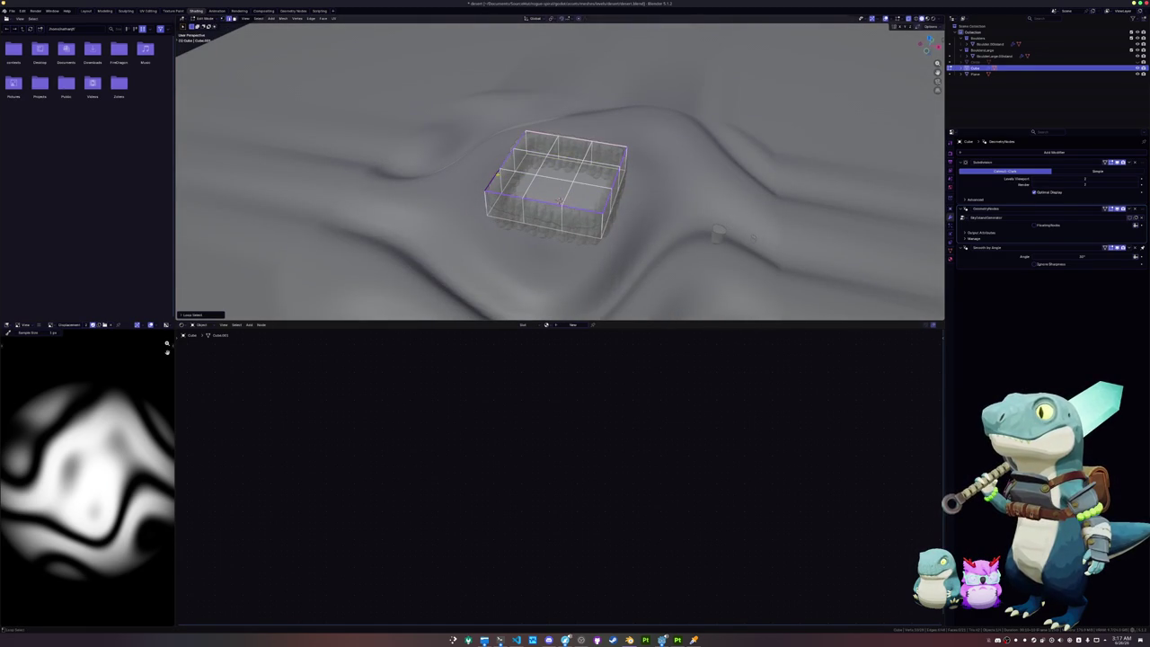
{"action": "key", "text": "shift+alt+s"}
{"action": "left_click", "coordinate": [582, 230], "text": "alt"}
{"action": "key", "text": "shift+alt+s"}
Step: From top view, enlarge the whole circular base horizontally while keeping its height
{"action": "key", "text": "a"}
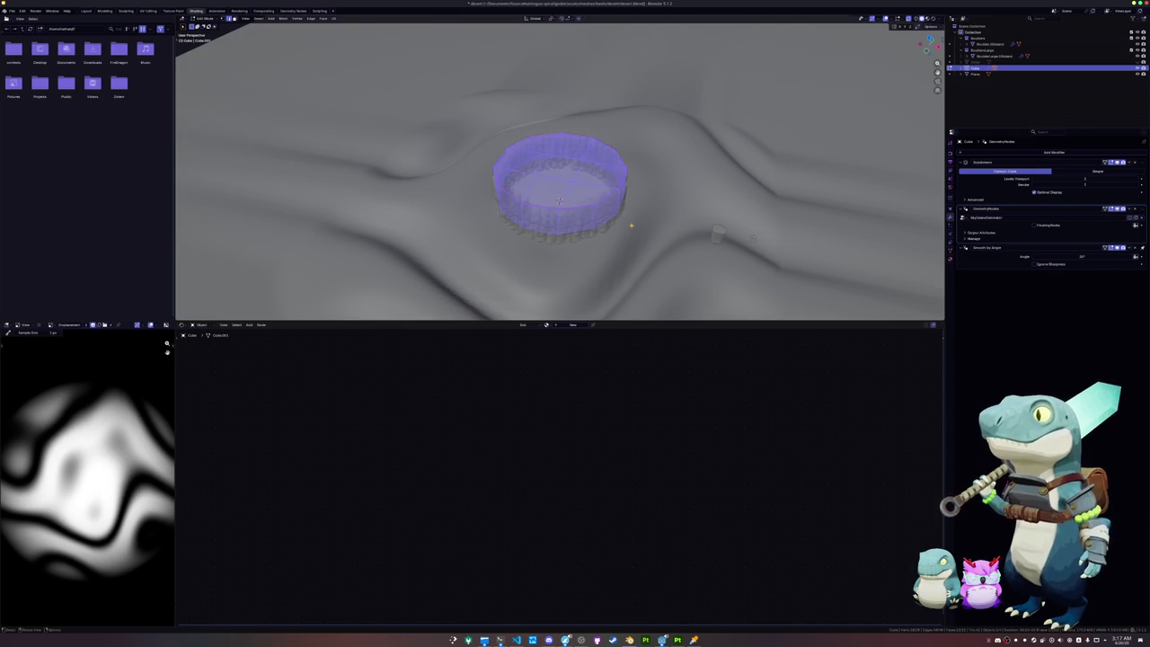
{"action": "key", "text": "KP_7"}
{"action": "key", "text": "s"}
{"action": "key", "text": "shift+z"}
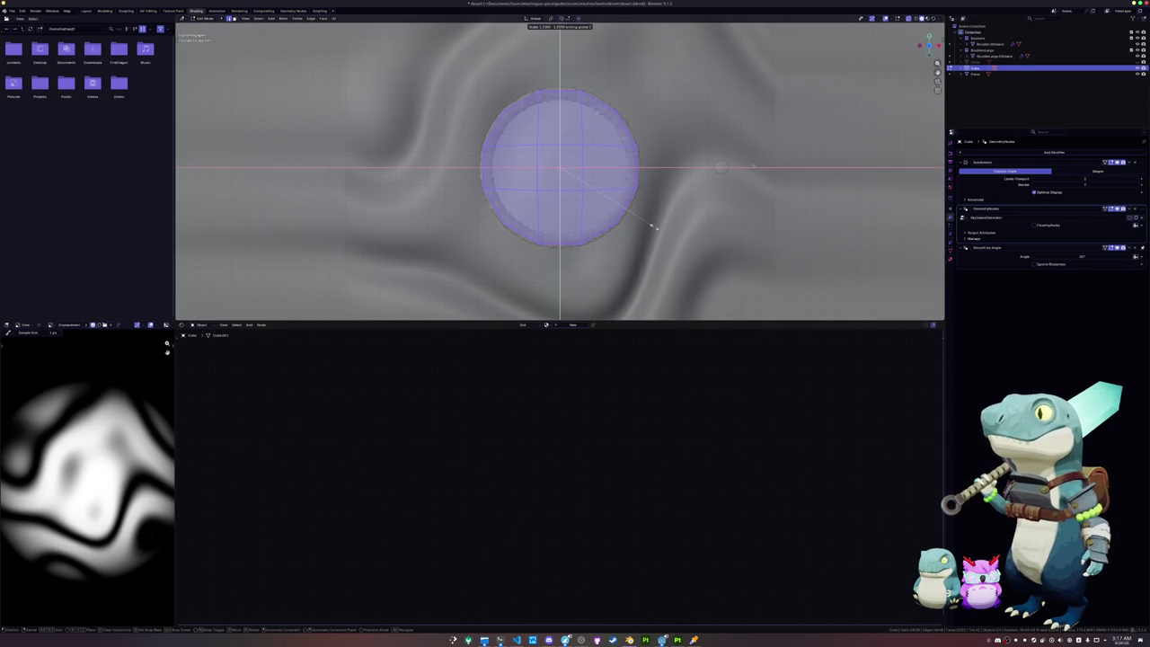
{"action": "left_click", "coordinate": [644, 225]}
Step: Pull the bottom vertices into a point and push the upper-right vertices outward, forming a teardrop outline
{"action": "key", "text": "alt+a"}
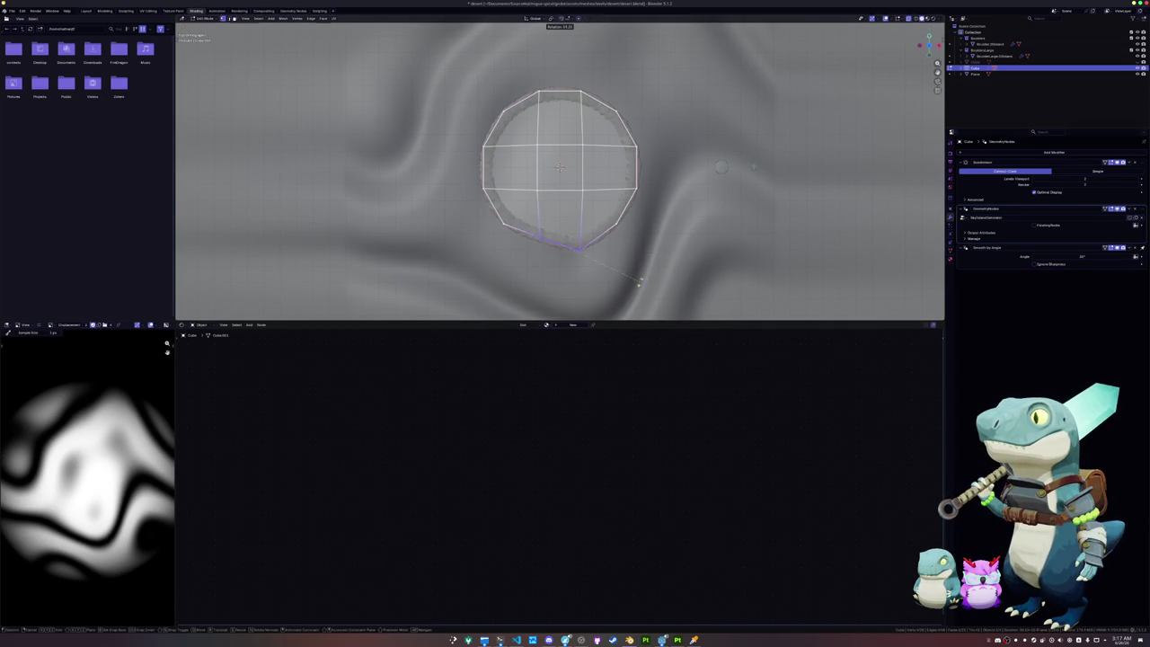
{"action": "left_click_drag", "start_coordinate": [561, 243], "coordinate": [568, 264]}
{"action": "left_click_drag", "start_coordinate": [645, 279], "coordinate": [613, 232]}
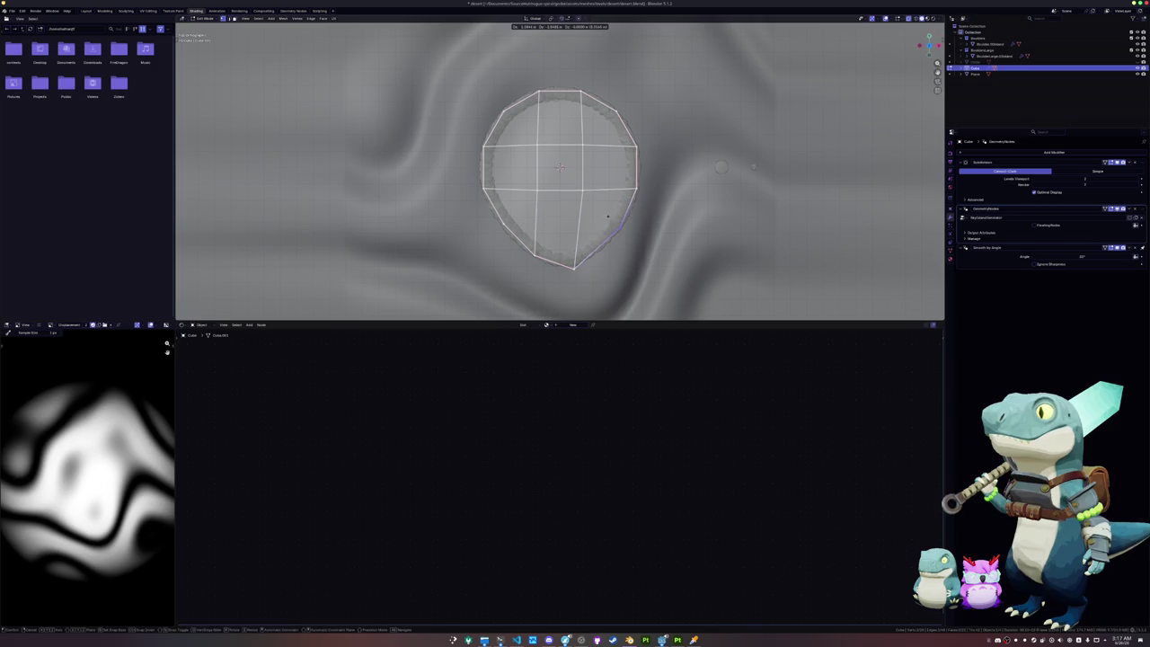
{"action": "key", "text": "g"}
{"action": "left_click_drag", "start_coordinate": [595, 81], "coordinate": [614, 89]}
{"action": "left_click", "coordinate": [635, 87]}
{"action": "mouse_move", "coordinate": [614, 90]}
{"action": "middle_mouse_down"}
{"action": "mouse_move", "coordinate": [619, 145]}
{"action": "mouse_move", "coordinate": [484, 164]}
{"action": "mouse_move", "coordinate": [308, 218]}
{"action": "mouse_move", "coordinate": [543, 167]}
{"action": "mouse_move", "coordinate": [534, 162]}
{"action": "middle_mouse_up"}
{"action": "scroll", "coordinate": [485, 163], "scroll_direction": "up", "scroll_amount": 2}
{"action": "scroll", "coordinate": [543, 167], "scroll_direction": "up", "scroll_amount": 2}
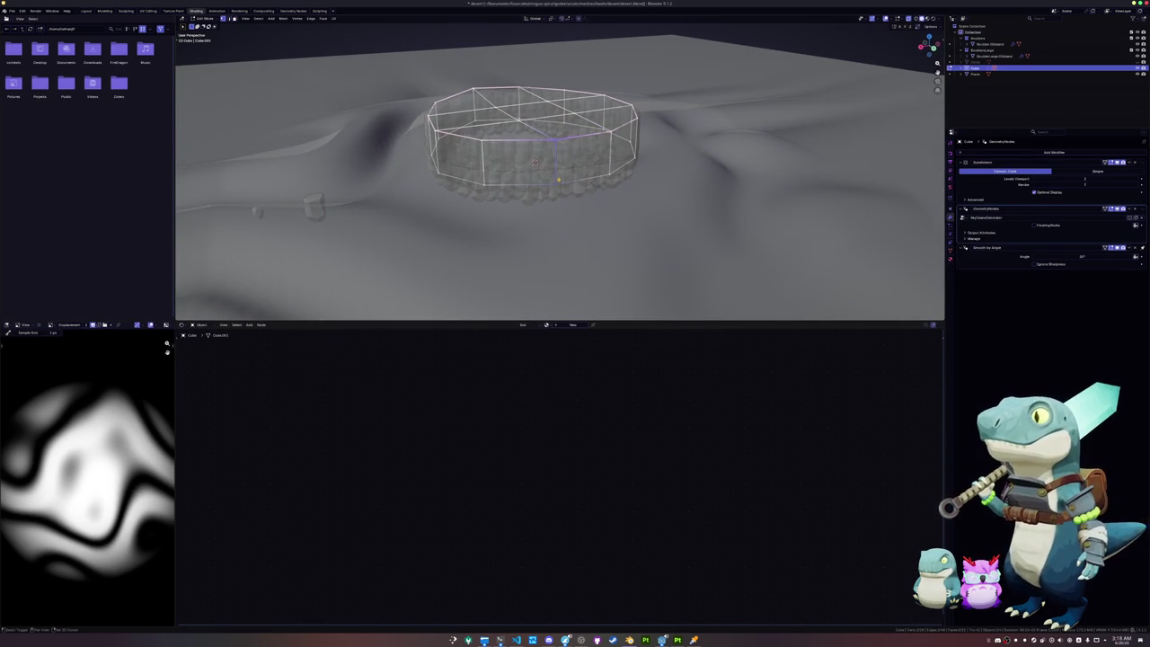
Step: Merge vertices at four spots around the ring into single points
{"action": "key", "text": "m"}
{"action": "left_click", "coordinate": [553, 197]}
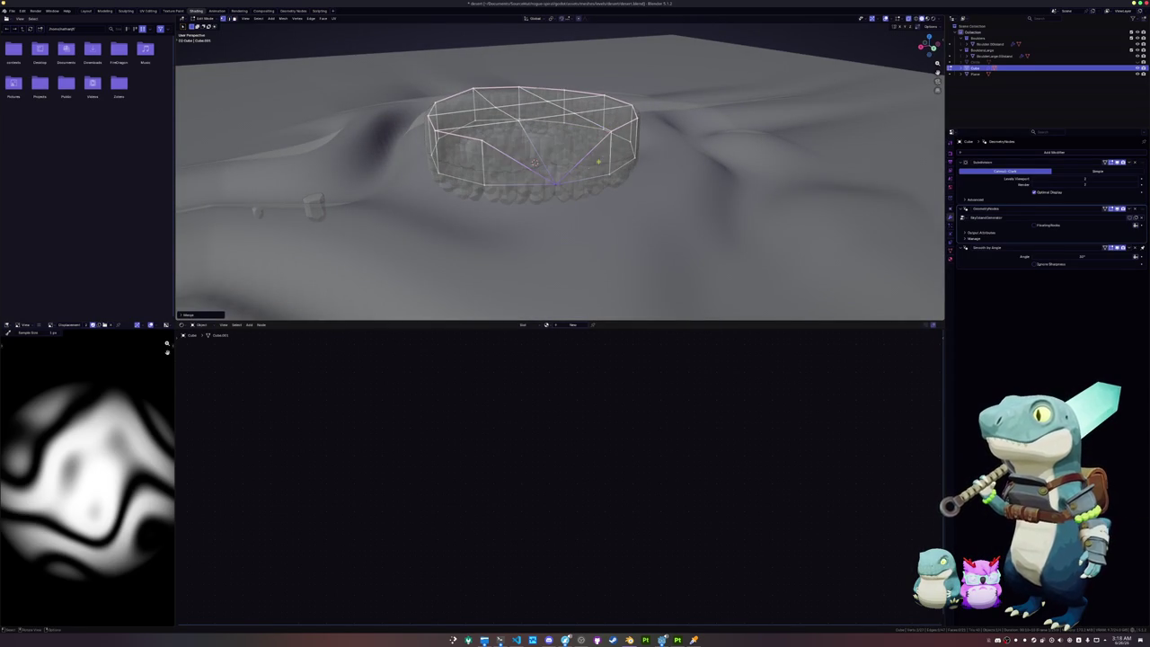
{"action": "left_click", "coordinate": [609, 170], "text": "shift"}
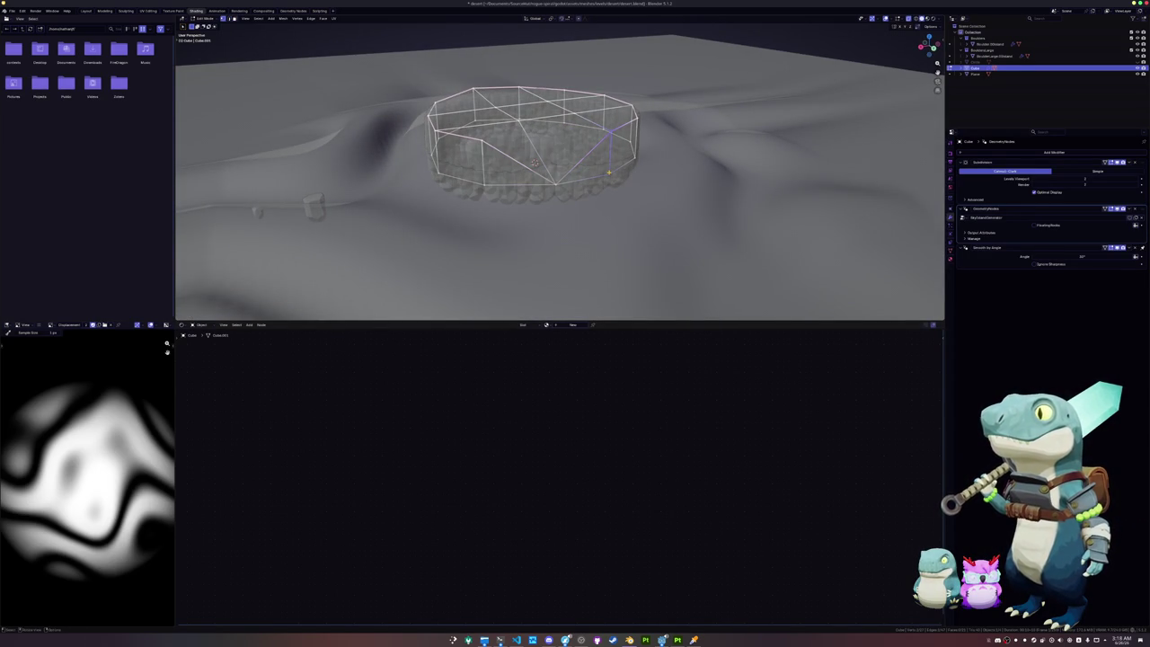
{"action": "key", "text": "m"}
{"action": "left_click", "coordinate": [600, 171]}
{"action": "middle_click_drag", "start_coordinate": [599, 170], "coordinate": [617, 168]}
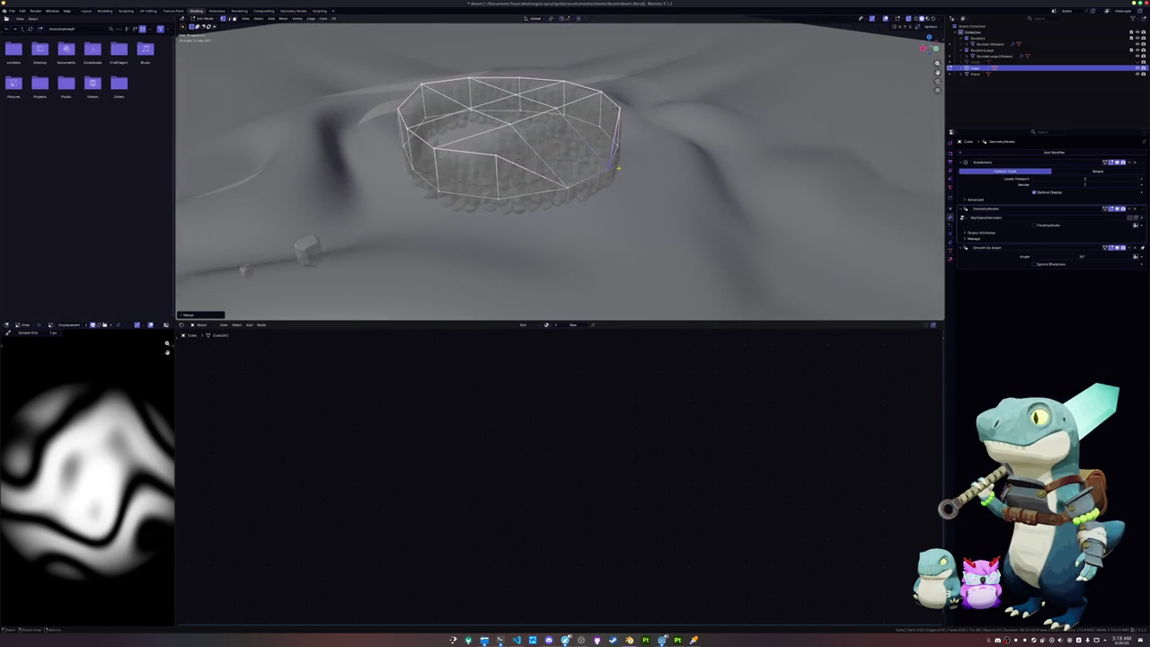
{"action": "key", "text": "m"}
{"action": "left_click", "coordinate": [476, 204]}
{"action": "key", "text": "m"}
{"action": "left_click", "coordinate": [616, 145]}
Step: Extrude four top faces of the wall base upward into raised sections
{"action": "middle_click_drag", "start_coordinate": [616, 144], "coordinate": [549, 90]}
{"action": "left_click", "coordinate": [550, 89]}
{"action": "left_click", "coordinate": [467, 90], "text": "shift"}
{"action": "left_click", "coordinate": [417, 99], "text": "shift"}
{"action": "left_click", "coordinate": [404, 126], "text": "shift"}
{"action": "key", "text": "e"}
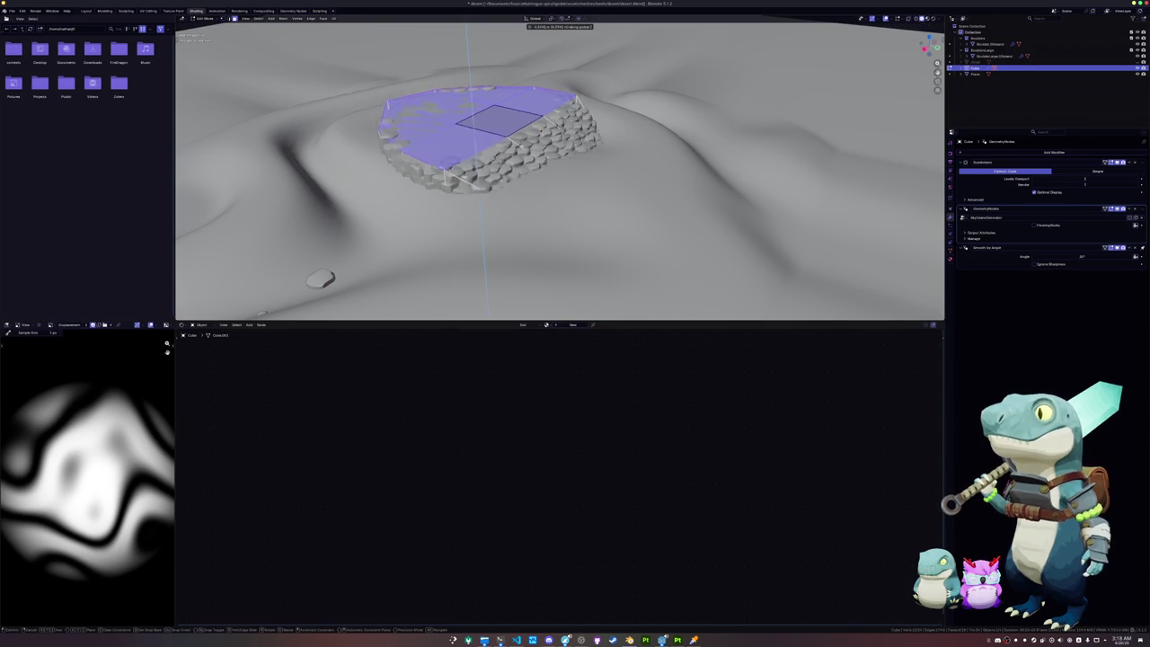
{"action": "left_click", "coordinate": [543, 135]}
{"action": "mouse_move", "coordinate": [542, 135]}
{"action": "middle_mouse_down"}
{"action": "mouse_move", "coordinate": [505, 184]}
{"action": "mouse_move", "coordinate": [551, 124]}
{"action": "middle_mouse_up"}
Step: Shift the left vertices along the X axis
{"action": "key", "text": "alt+a"}
{"action": "key", "text": "g"}
{"action": "key", "text": "x"}
{"action": "left_click", "coordinate": [453, 216]}
Step: Move two more vertex selections horizontally, keeping their height unchanged
{"action": "mouse_move", "coordinate": [454, 216]}
{"action": "middle_mouse_down"}
{"action": "mouse_move", "coordinate": [542, 157]}
{"action": "mouse_move", "coordinate": [400, 198]}
{"action": "mouse_move", "coordinate": [492, 185]}
{"action": "mouse_move", "coordinate": [512, 160]}
{"action": "middle_mouse_up"}
{"action": "key", "text": "g"}
{"action": "key", "text": "shift+z"}
{"action": "left_click", "coordinate": [390, 202]}
{"action": "key", "text": "g"}
{"action": "key", "text": "shift+z"}
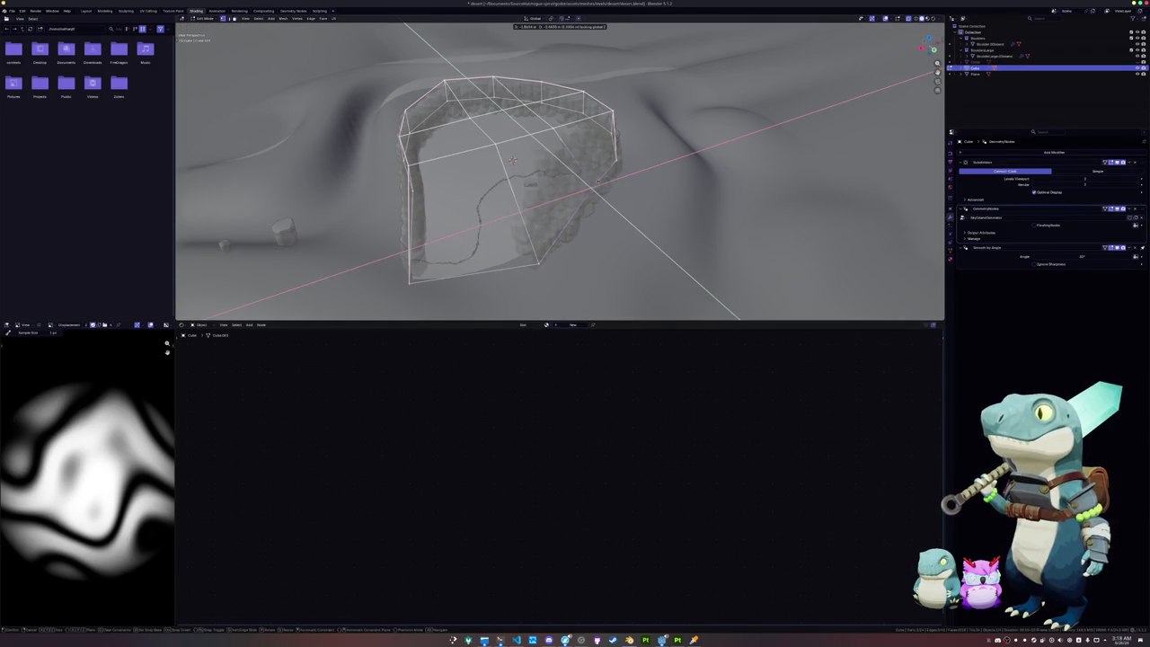
{"action": "left_click", "coordinate": [511, 160]}
Step: In top view, move the top-right vertex to reshape that corner
{"action": "scroll", "coordinate": [511, 160], "scroll_direction": "down", "scroll_amount": 2}
{"action": "scroll", "coordinate": [512, 160], "scroll_direction": "down", "scroll_amount": 4}
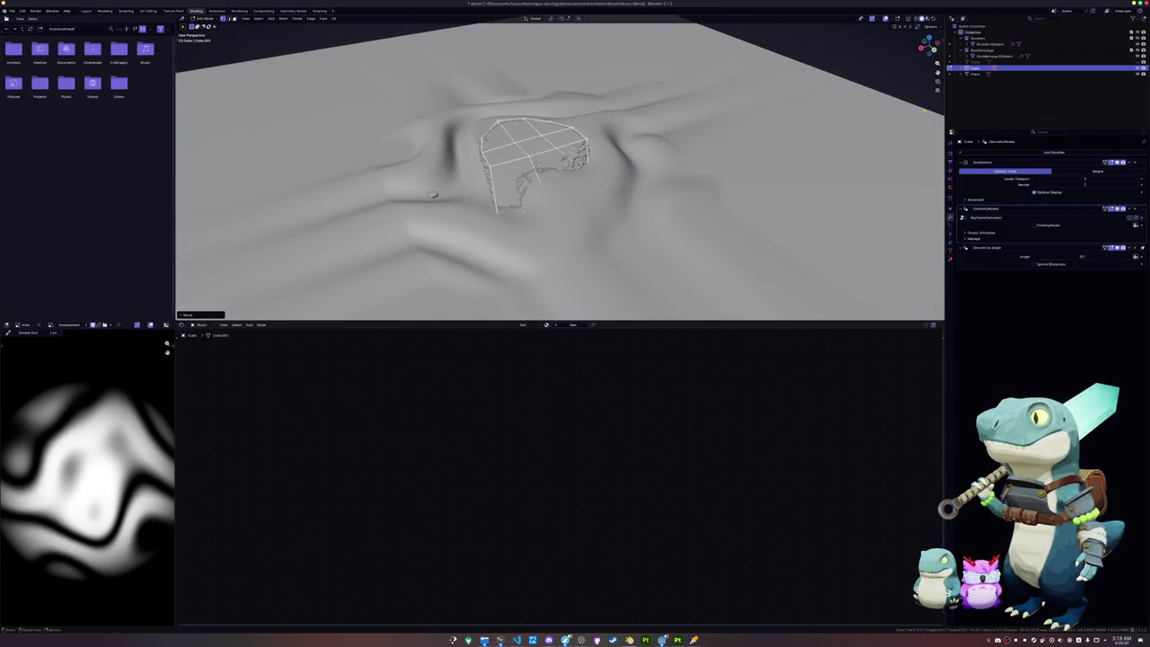
{"action": "scroll", "coordinate": [645, 149], "scroll_direction": "up", "scroll_amount": 3}
{"action": "scroll", "coordinate": [645, 149], "scroll_direction": "up", "scroll_amount": 3}
{"action": "mouse_move", "coordinate": [645, 179]}
{"action": "middle_mouse_down"}
{"action": "mouse_move", "coordinate": [644, 148]}
{"action": "mouse_move", "coordinate": [701, 139]}
{"action": "middle_mouse_up"}
{"action": "key", "text": "KP_7"}
{"action": "left_click_drag", "start_coordinate": [672, 76], "coordinate": [673, 77]}
{"action": "key", "text": "g"}
{"action": "left_click", "coordinate": [611, 68]}
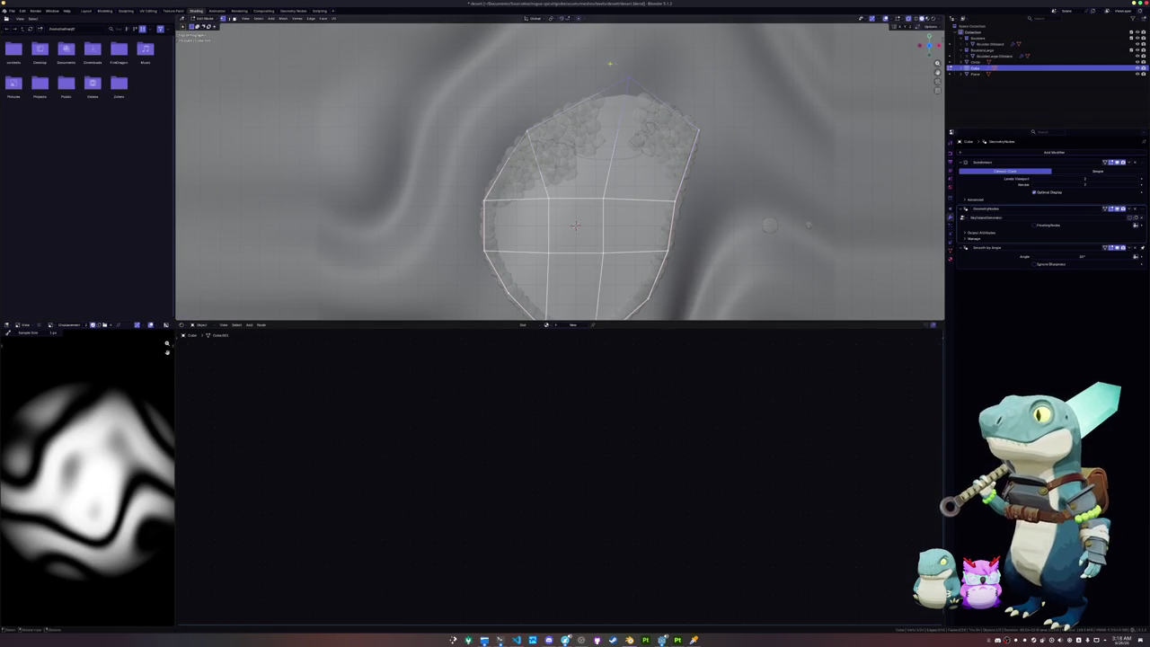
Step: Turn on X-ray to see through the terrain and return to Object Mode
{"action": "mouse_move", "coordinate": [575, 226]}
{"action": "middle_mouse_down"}
{"action": "mouse_move", "coordinate": [575, 170]}
{"action": "mouse_move", "coordinate": [542, 162]}
{"action": "mouse_move", "coordinate": [537, 198]}
{"action": "mouse_move", "coordinate": [532, 163]}
{"action": "middle_mouse_up"}
{"action": "key", "text": "alt+z"}
{"action": "key", "text": "alt+z"}
{"action": "key", "text": "Tab"}
{"action": "scroll", "coordinate": [560, 171], "scroll_direction": "down", "scroll_amount": 4}
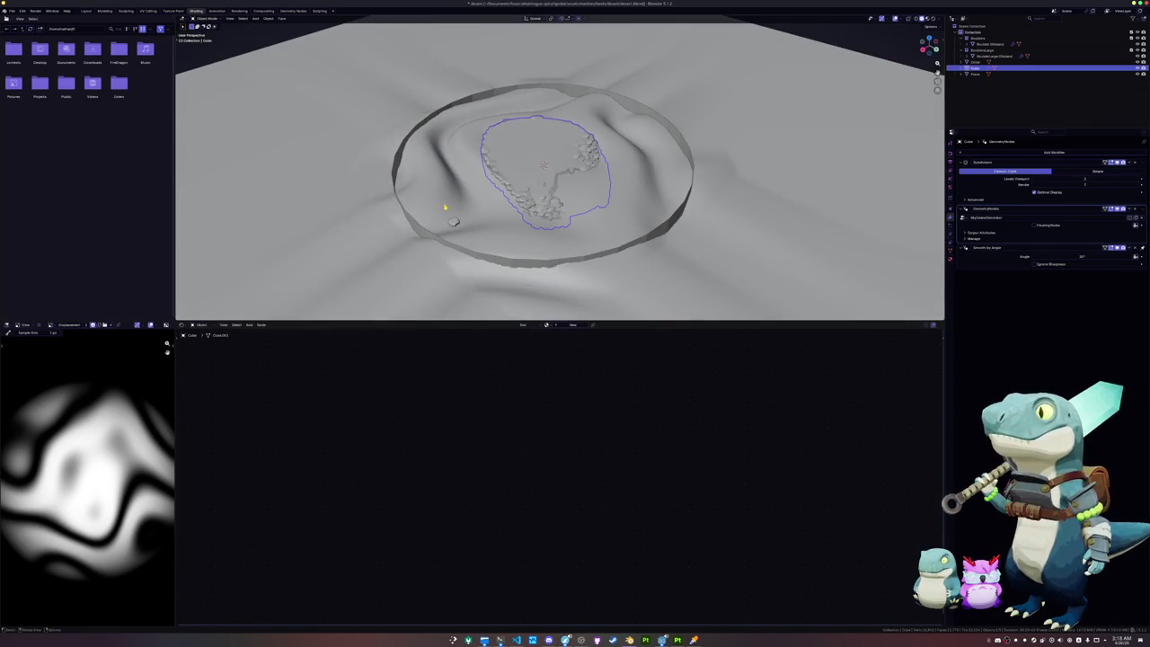
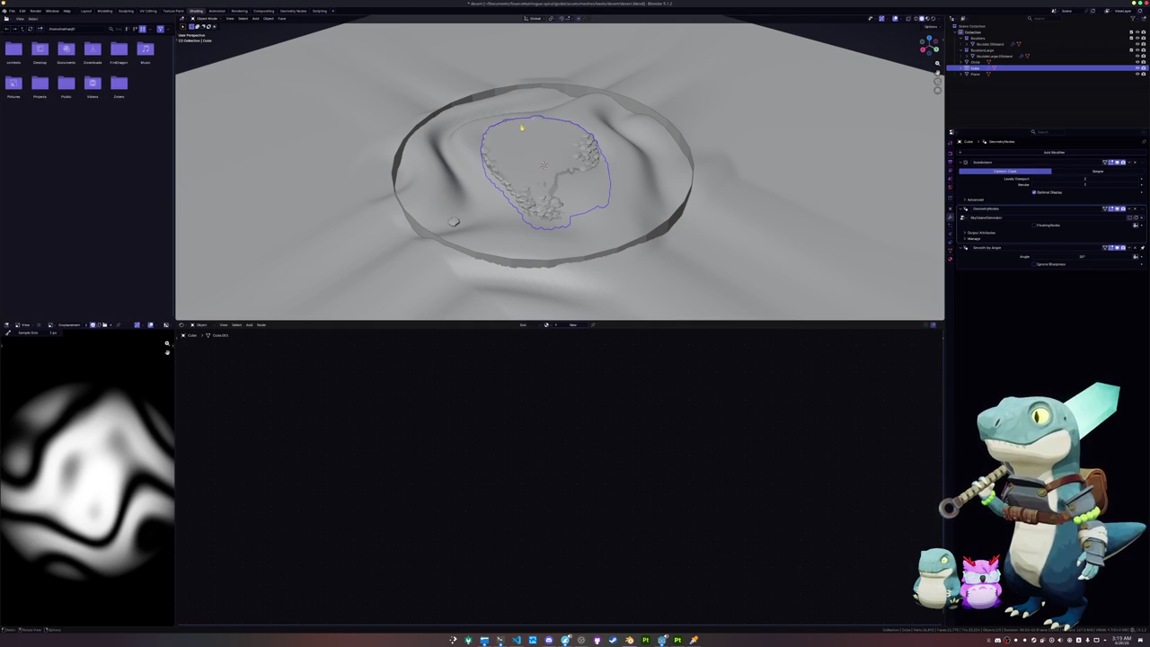
Step: In Edit Mode, select five groups of faces across the inner crater plate
{"action": "mouse_move", "coordinate": [588, 153]}
{"action": "middle_mouse_down"}
{"action": "mouse_move", "coordinate": [567, 197]}
{"action": "mouse_move", "coordinate": [616, 117]}
{"action": "mouse_move", "coordinate": [583, 158]}
{"action": "middle_mouse_up"}
{"action": "scroll", "coordinate": [572, 203], "scroll_direction": "up", "scroll_amount": 5}
{"action": "scroll", "coordinate": [572, 203], "scroll_direction": "down", "scroll_amount": 4}
{"action": "scroll", "coordinate": [567, 198], "scroll_direction": "down", "scroll_amount": 3}
{"action": "key", "text": "Tab"}
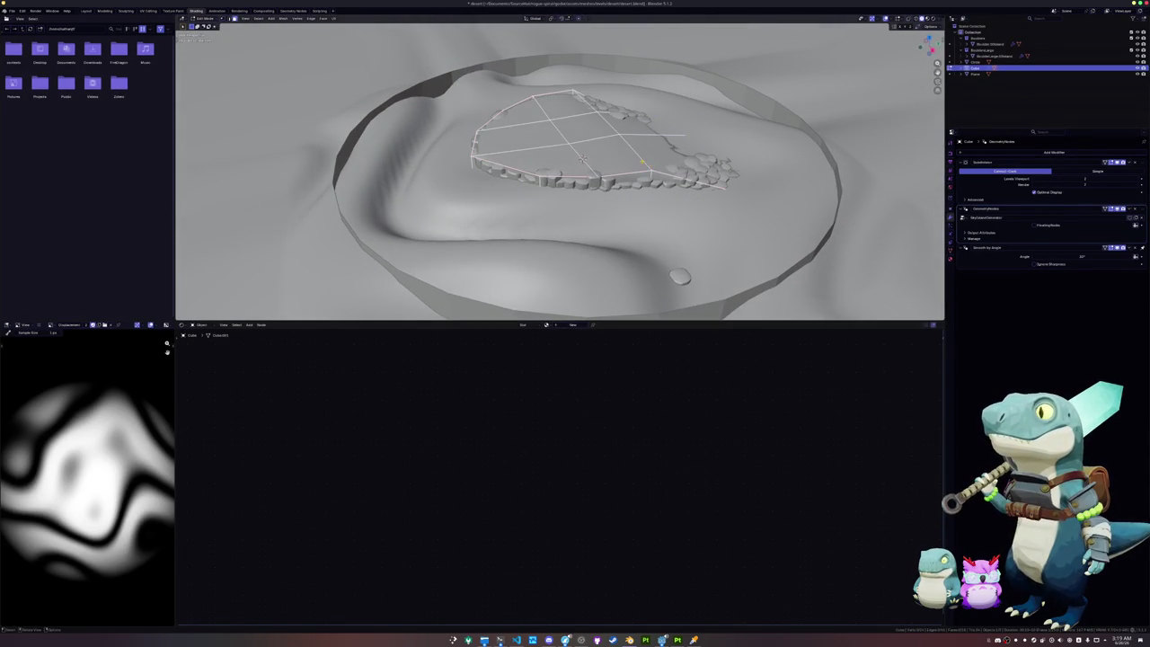
{"action": "left_click", "coordinate": [608, 155]}
{"action": "left_click", "coordinate": [638, 126], "text": "shift"}
{"action": "left_click", "coordinate": [562, 108], "text": "shift"}
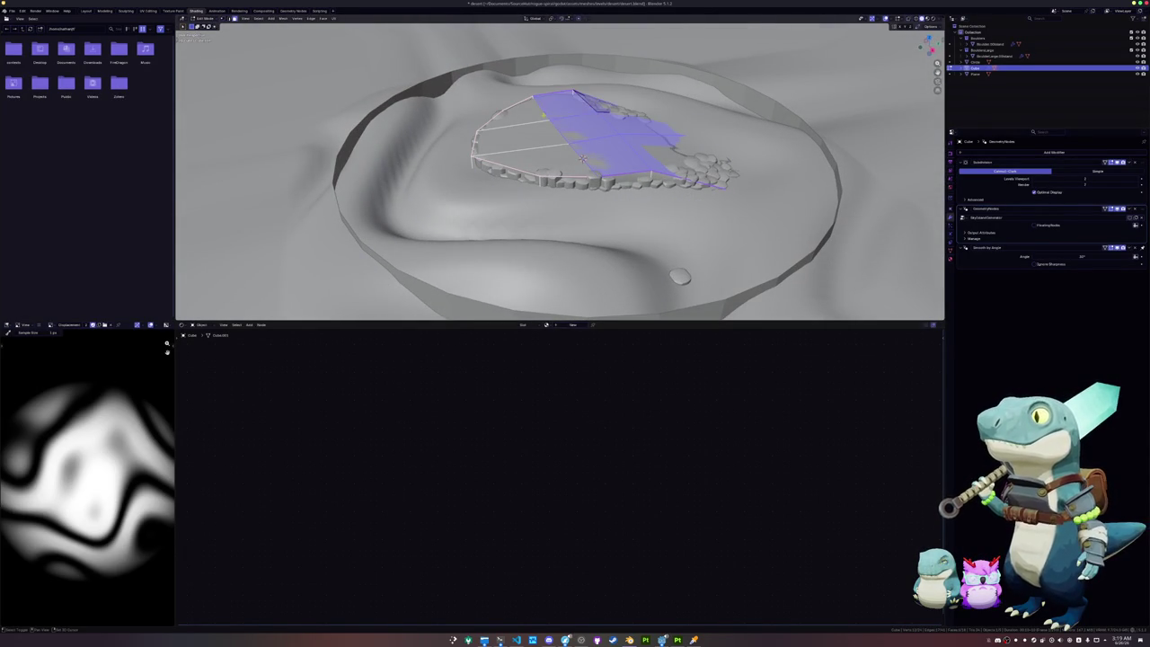
{"action": "left_click", "coordinate": [517, 126], "text": "shift"}
{"action": "left_click", "coordinate": [538, 160], "text": "shift"}
Step: Crease the edges of the selected plate faces and return to Object Mode
{"action": "key", "text": "shift+e"}
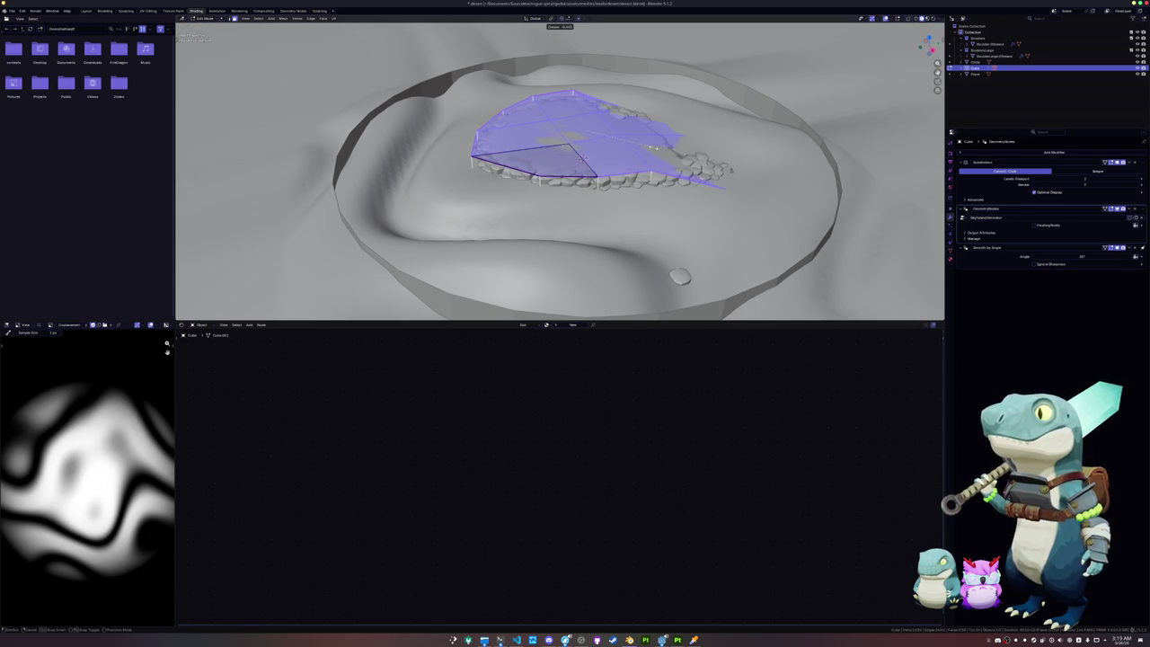
{"action": "left_click", "coordinate": [582, 160]}
{"action": "key", "text": "Tab"}
Step: Shift the selected plate faces along the X axis
{"action": "scroll", "coordinate": [588, 162], "scroll_direction": "up", "scroll_amount": 5}
{"action": "middle_click_drag", "start_coordinate": [593, 163], "coordinate": [488, 181]}
{"action": "key", "text": "Tab"}
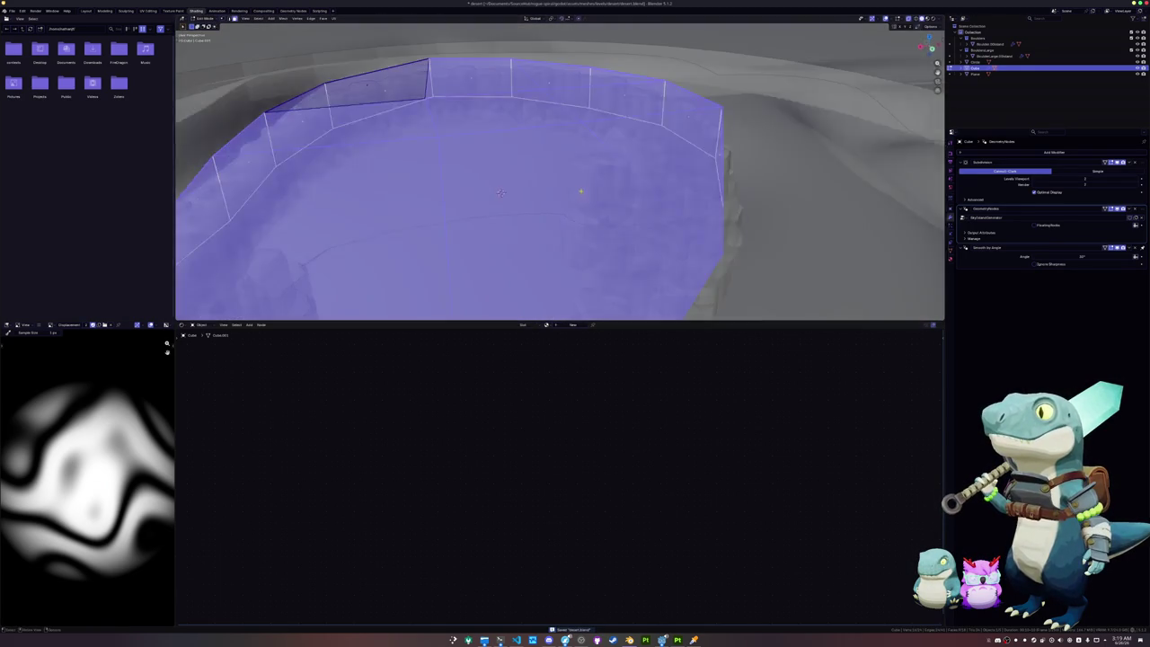
{"action": "key", "text": "g"}
{"action": "key", "text": "x"}
{"action": "left_click", "coordinate": [488, 180]}
{"action": "key", "text": "Tab"}
Step: Deselect the crater and add a new cube mesh to the scene
{"action": "scroll", "coordinate": [489, 181], "scroll_direction": "down", "scroll_amount": 4}
{"action": "middle_click_drag", "start_coordinate": [489, 181], "coordinate": [527, 179]}
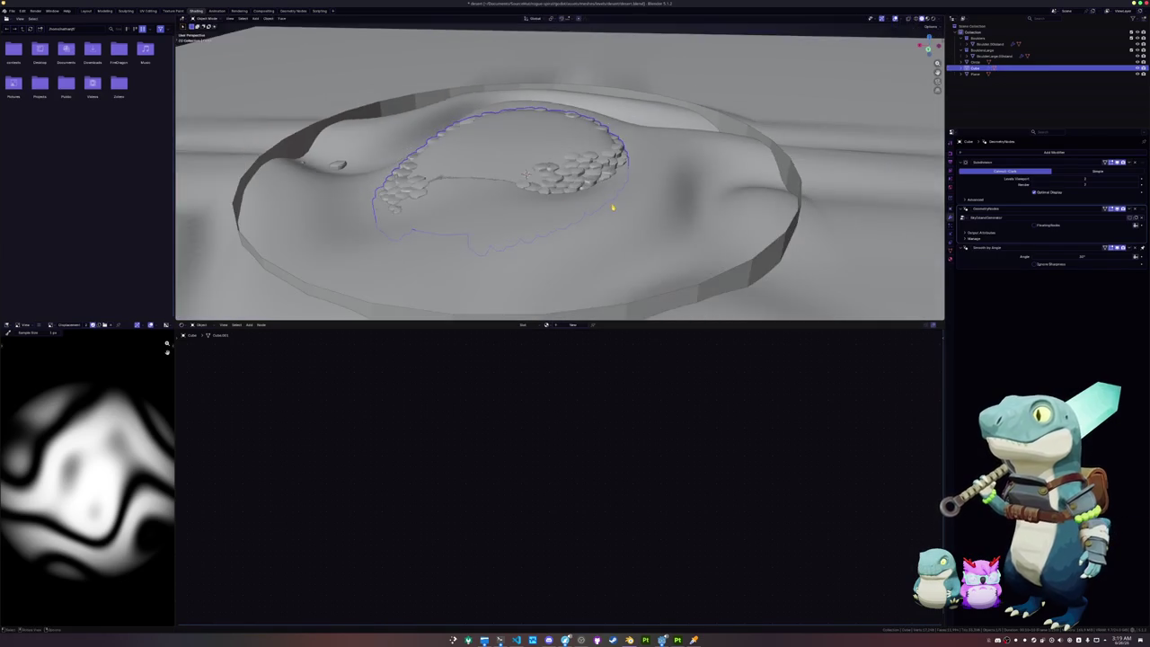
{"action": "middle_click_drag", "start_coordinate": [626, 221], "coordinate": [759, 173]}
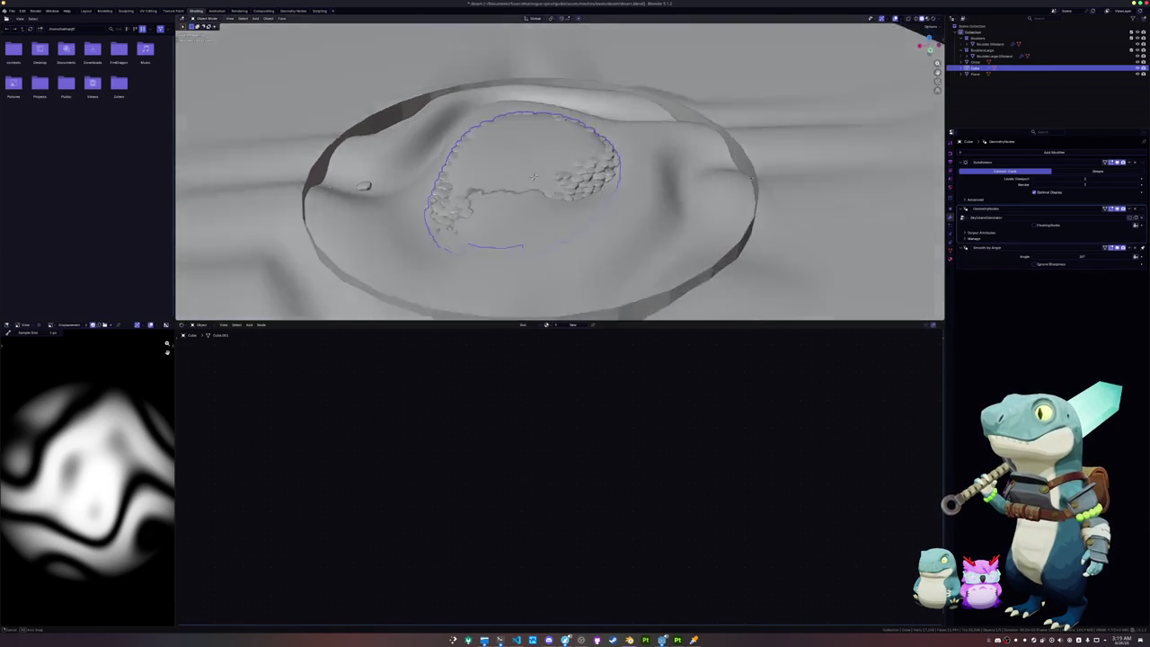
{"action": "middle_click_drag", "start_coordinate": [676, 172], "coordinate": [628, 185]}
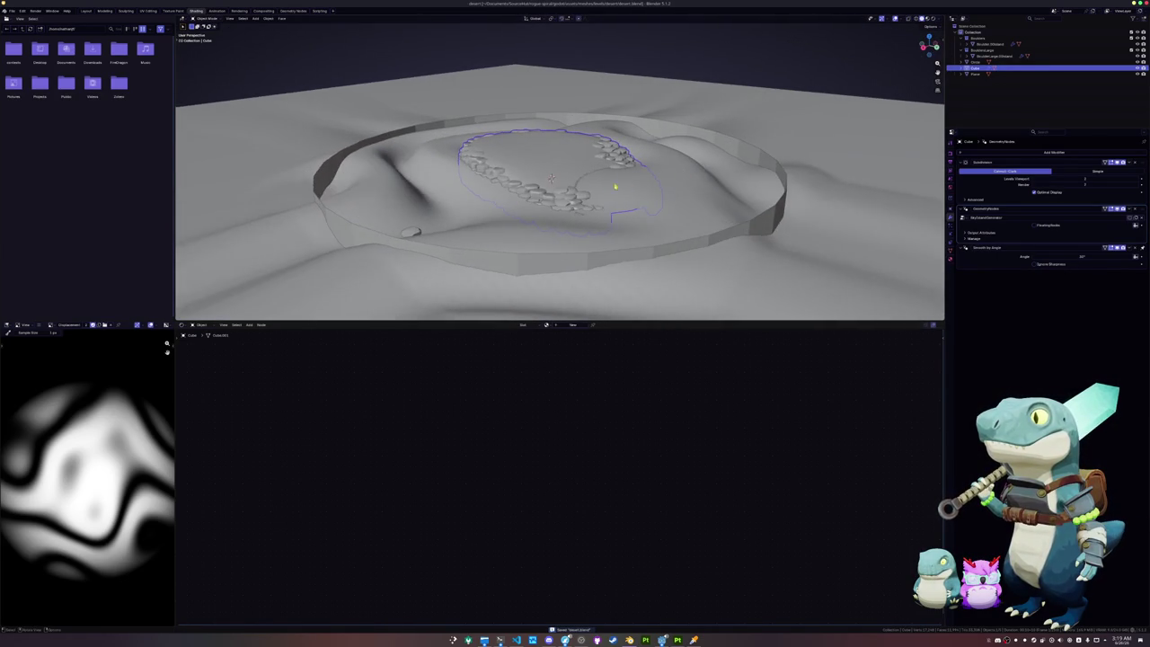
{"action": "middle_click_drag", "start_coordinate": [552, 177], "coordinate": [628, 135]}
{"action": "scroll", "coordinate": [629, 134], "scroll_direction": "down", "scroll_amount": 3}
{"action": "left_click", "coordinate": [680, 64]}
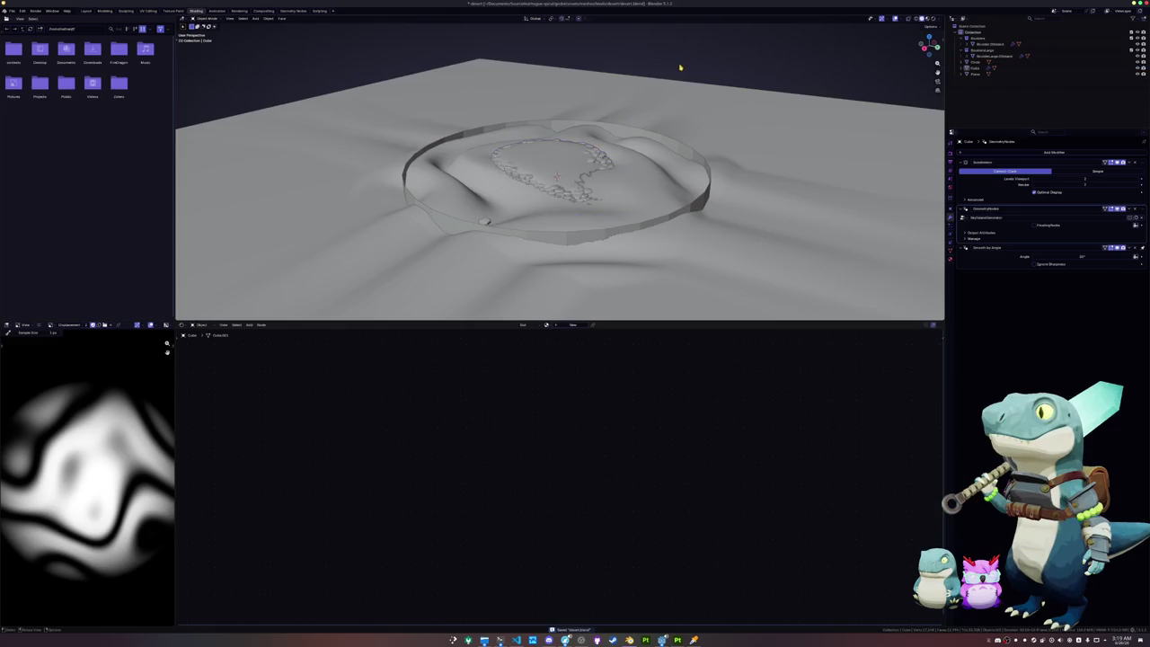
{"action": "middle_click_drag", "start_coordinate": [679, 63], "coordinate": [650, 103]}
{"action": "scroll", "coordinate": [801, 208], "scroll_direction": "up", "scroll_amount": 2}
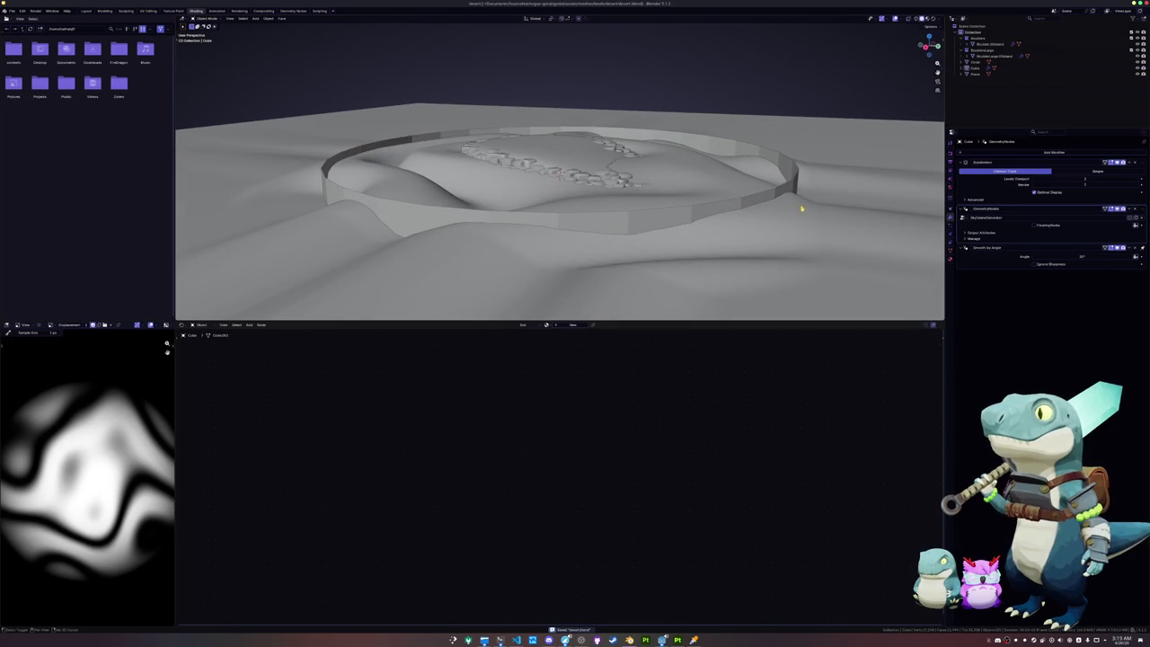
{"action": "key", "text": "shift+a"}
{"action": "left_click", "coordinate": [809, 139]}
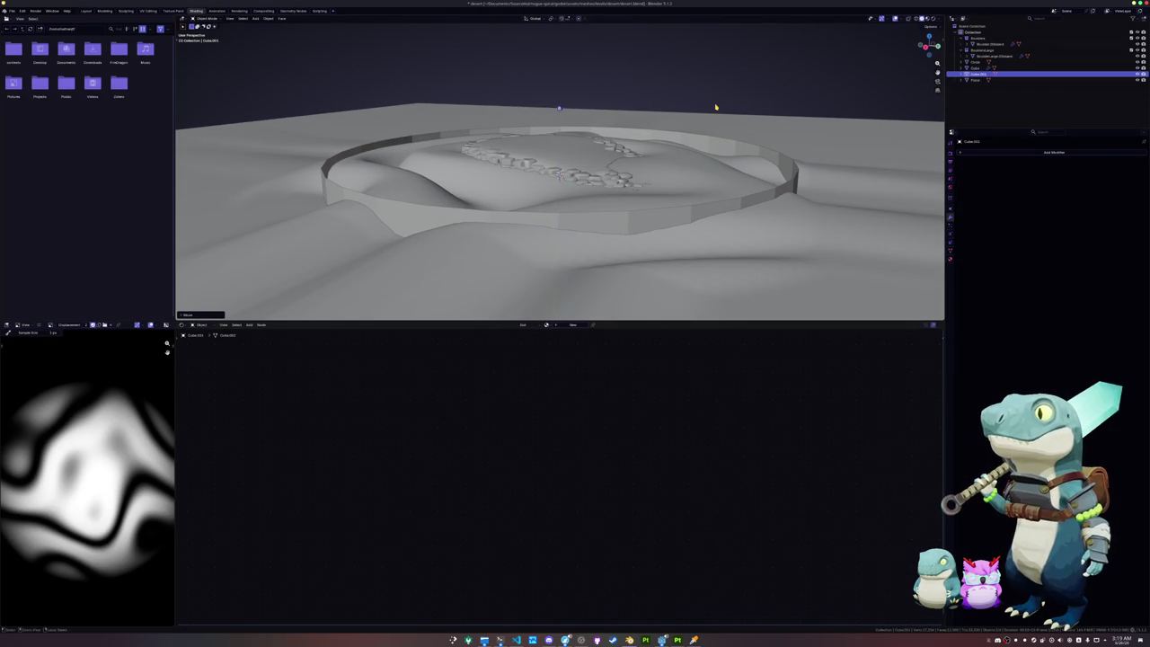
Step: Enlarge the new cube while keeping its Y depth, then flatten it along Y
{"action": "scroll", "coordinate": [558, 202], "scroll_direction": "up", "scroll_amount": 5}
{"action": "key", "text": "g"}
{"action": "key", "text": "shift+y"}
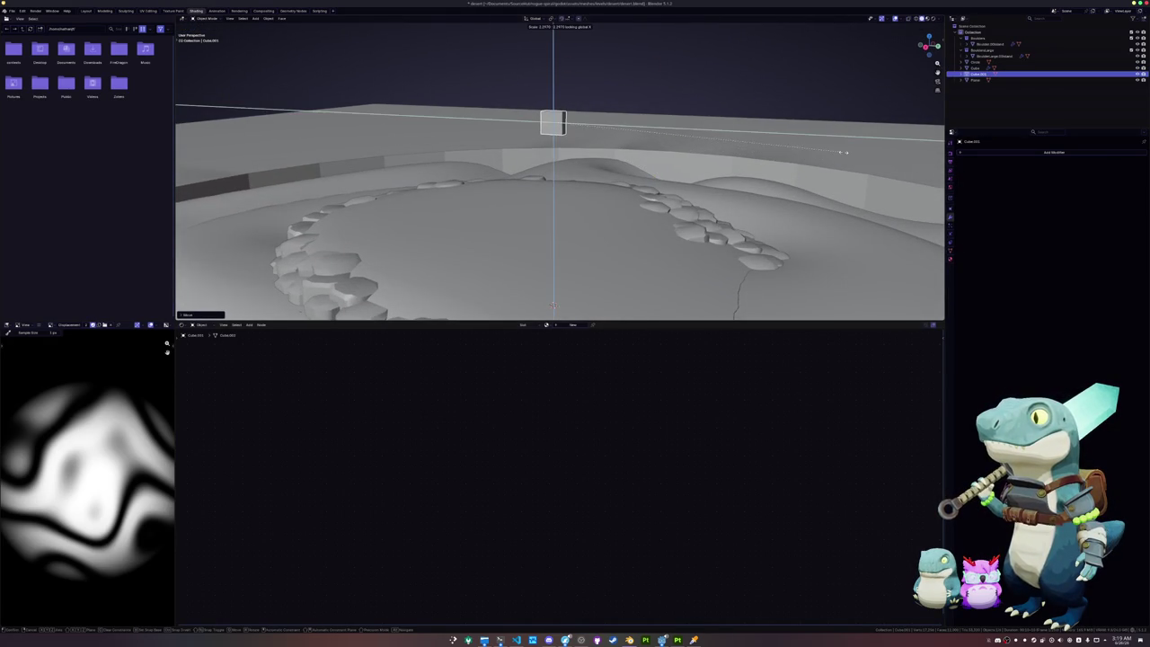
{"action": "left_click", "coordinate": [554, 305]}
{"action": "key", "text": "s"}
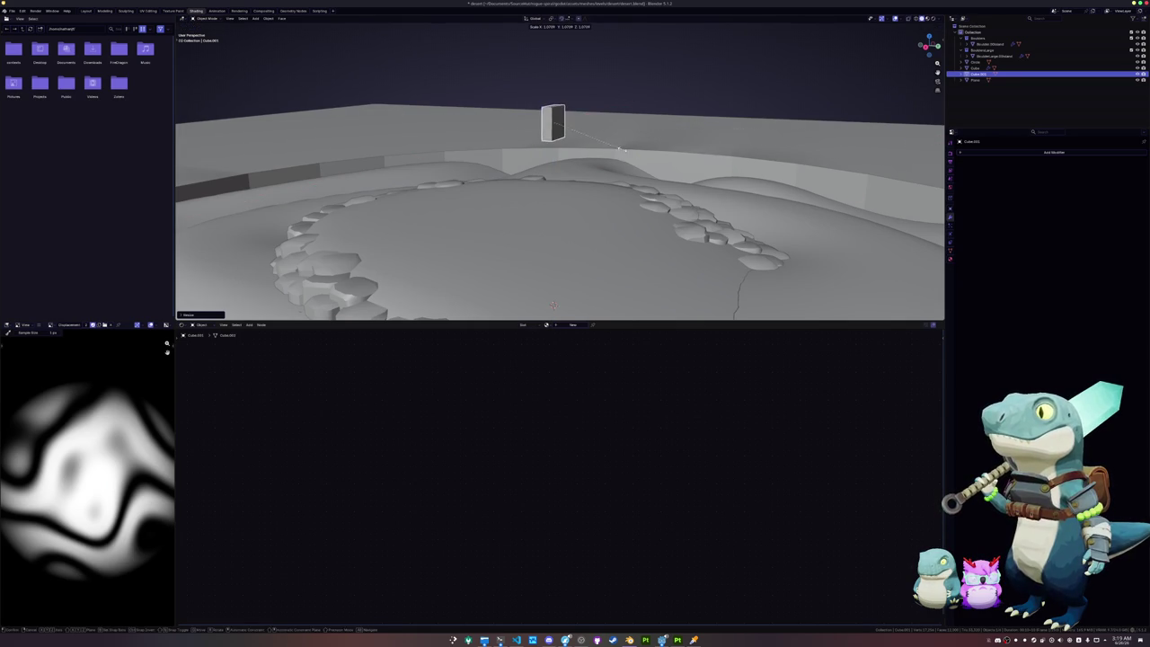
{"action": "key", "text": "y"}
{"action": "left_click", "coordinate": [553, 306]}
Step: Add subdivision at level 2, then drop it to level 1 for a faceted look
{"action": "key", "text": "Tab"}
{"action": "mouse_move", "coordinate": [554, 305]}
{"action": "middle_mouse_down"}
{"action": "mouse_move", "coordinate": [606, 232]}
{"action": "mouse_move", "coordinate": [592, 162]}
{"action": "mouse_move", "coordinate": [612, 161]}
{"action": "middle_mouse_up"}
{"action": "key", "text": "Tab"}
{"action": "key", "text": "ctrl+2"}
{"action": "key", "text": "Tab"}
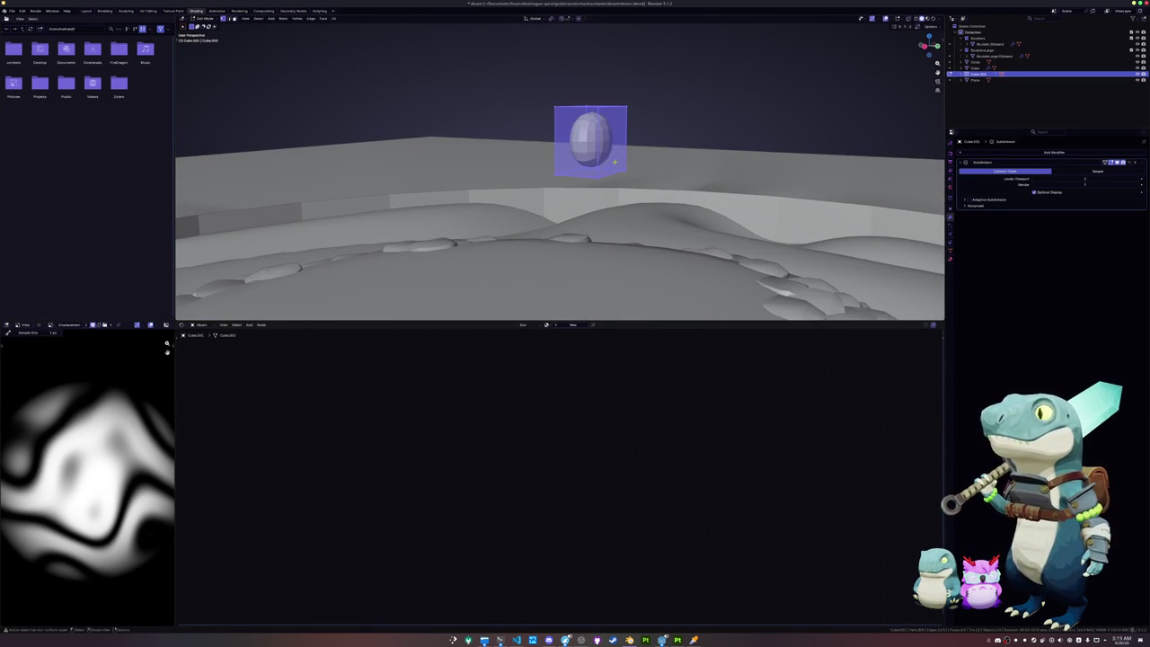
{"action": "key", "text": "Tab"}
{"action": "key", "text": "ctrl+1"}
Step: Cut an edge loop around the cube's middle, frame it, and switch to the Layout workspace
{"action": "key", "text": "Tab"}
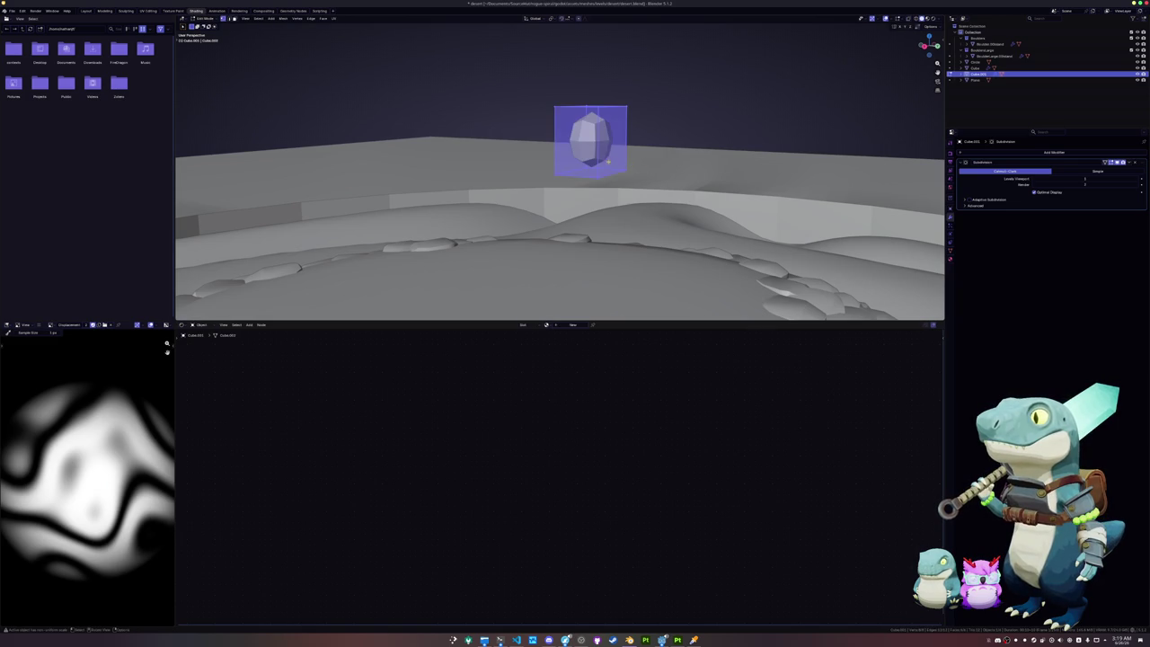
{"action": "left_click", "coordinate": [602, 145]}
{"action": "key", "text": "KP_Decimal"}
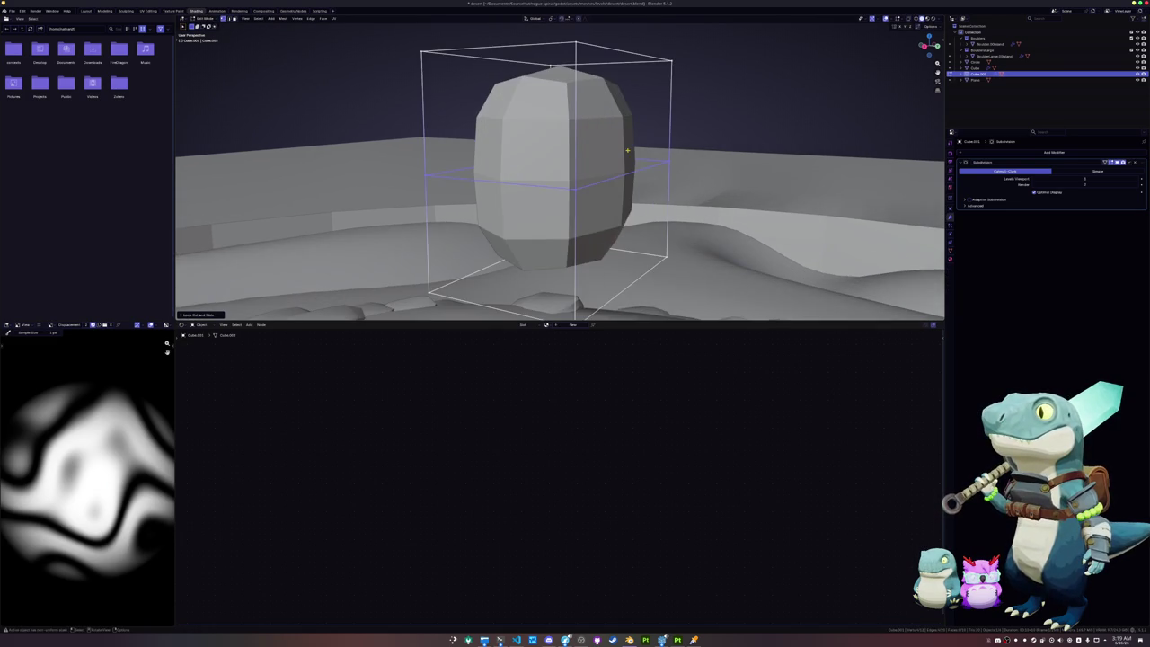
{"action": "left_click", "coordinate": [86, 10]}
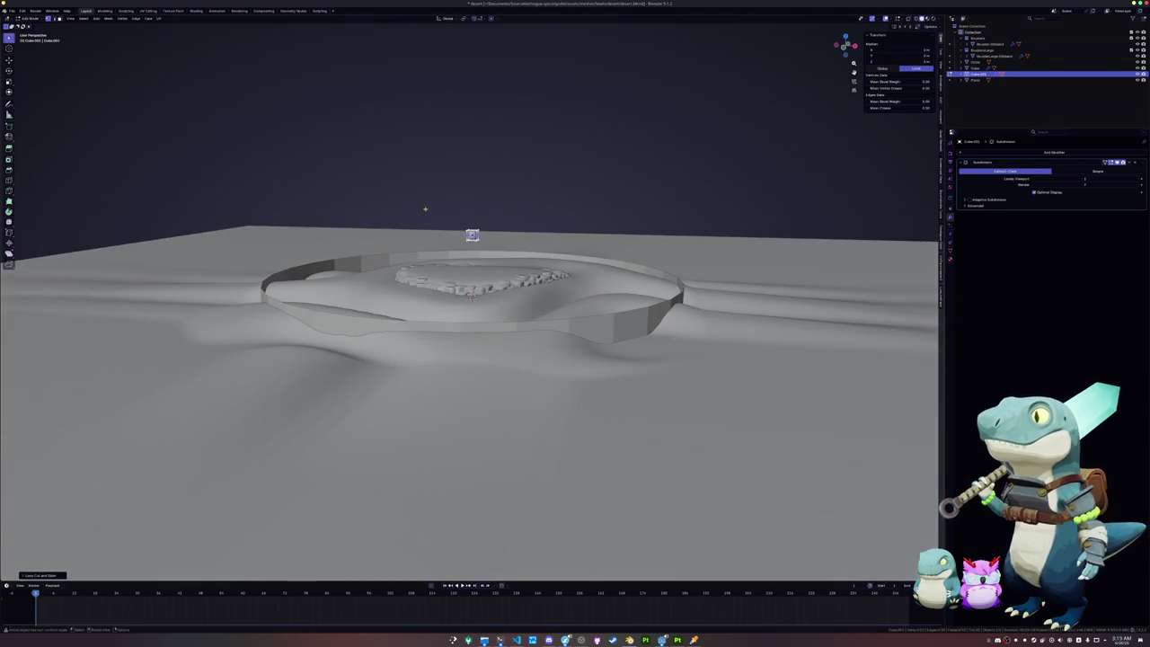
Step: In front view, run Auto Mirror on the whole cube to delete its left half, then select the right half
{"action": "key", "text": "KP_Decimal"}
{"action": "scroll", "coordinate": [422, 208], "scroll_direction": "down", "scroll_amount": 5}
{"action": "mouse_move", "coordinate": [422, 208]}
{"action": "middle_mouse_down"}
{"action": "mouse_move", "coordinate": [401, 274]}
{"action": "mouse_move", "coordinate": [44, 475]}
{"action": "mouse_move", "coordinate": [63, 488]}
{"action": "middle_mouse_up"}
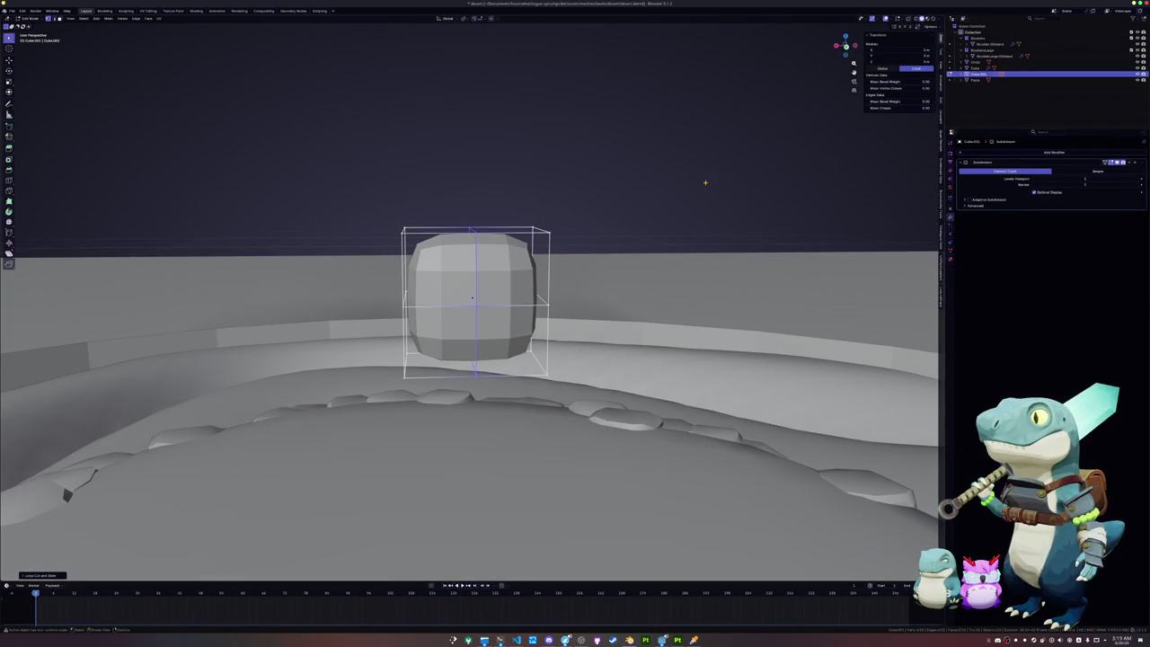
{"action": "key", "text": "a"}
{"action": "key", "text": "KP_1"}
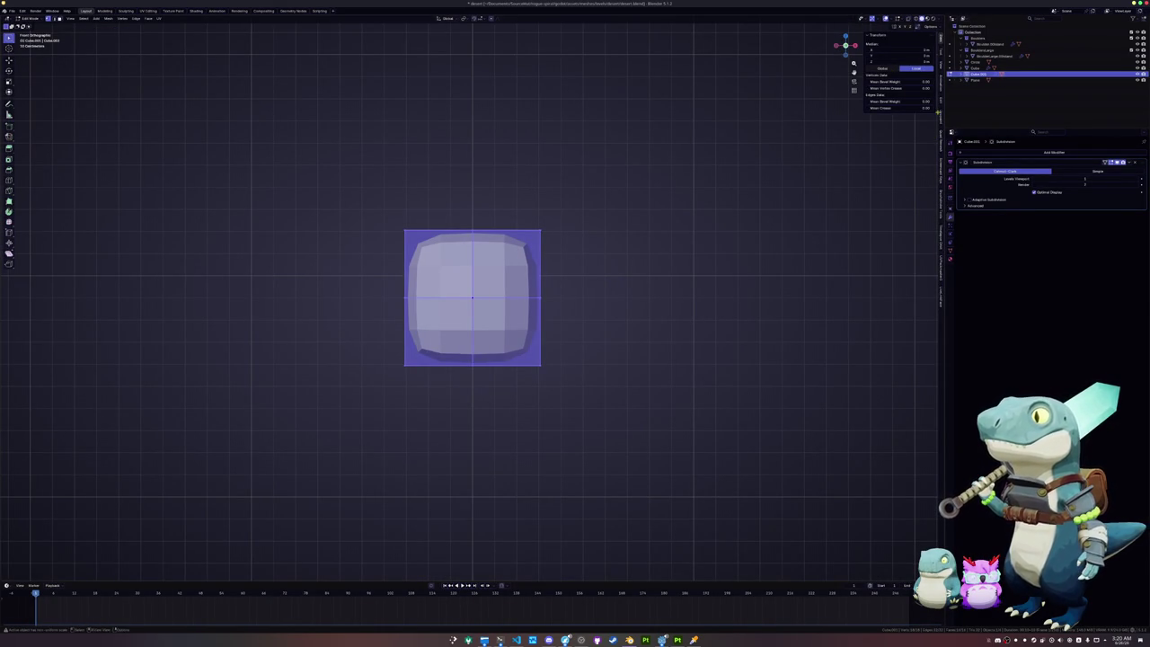
{"action": "left_click", "coordinate": [940, 104]}
{"action": "left_click", "coordinate": [880, 44]}
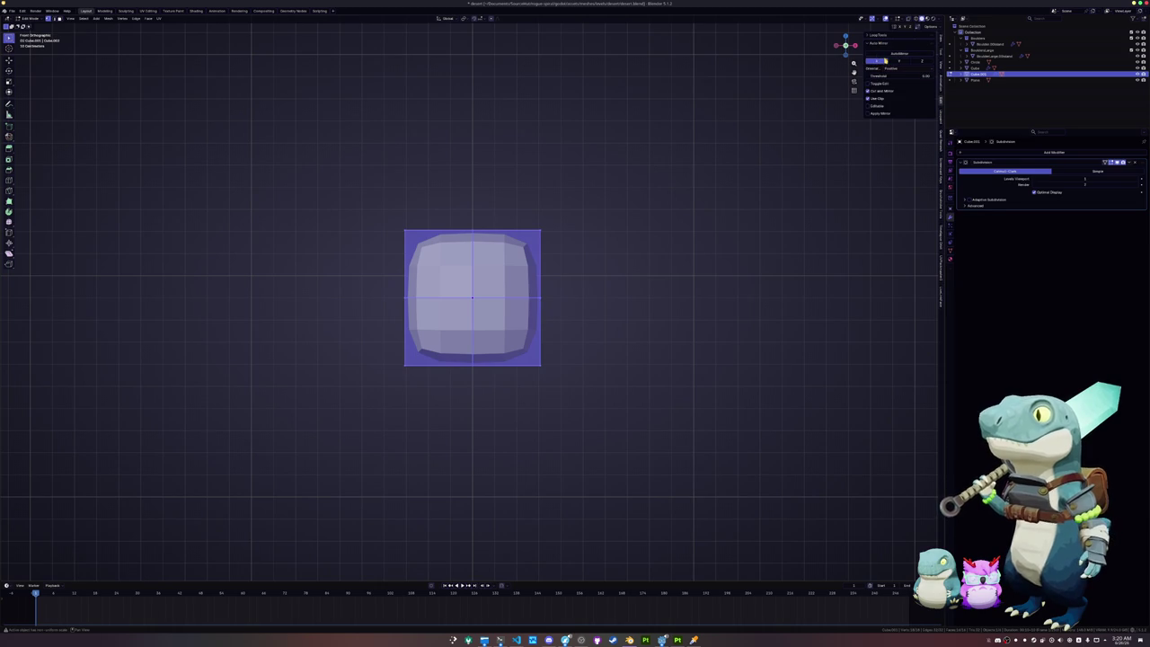
{"action": "left_click", "coordinate": [898, 54]}
{"action": "left_click_drag", "start_coordinate": [544, 377], "coordinate": [472, 296]}
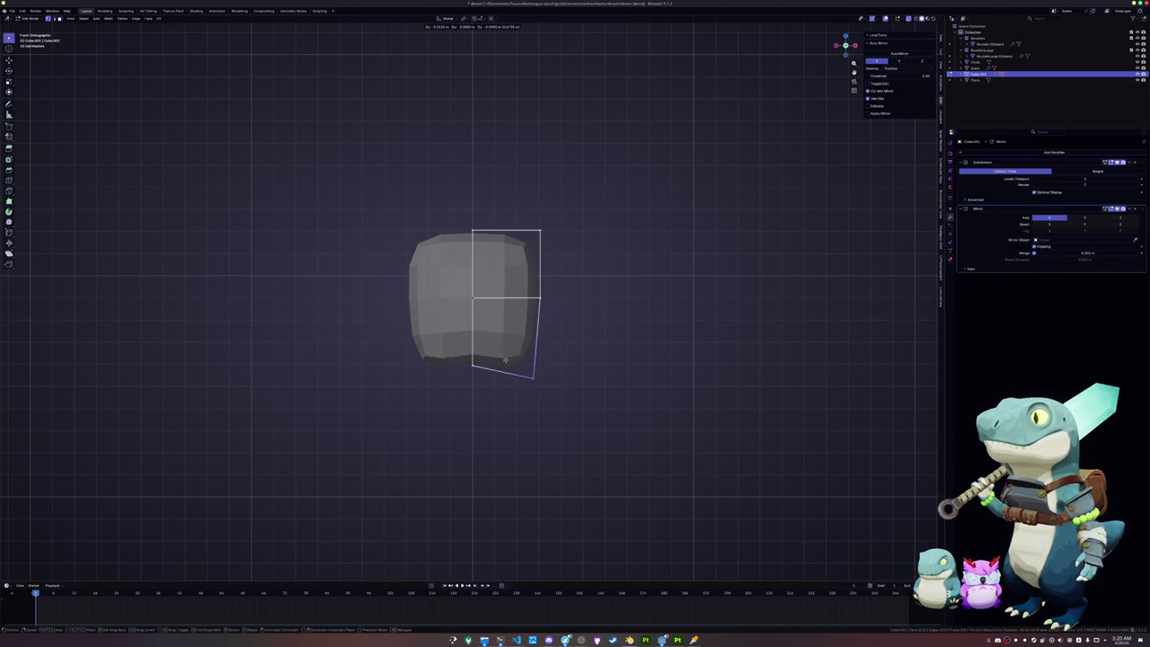
Step: Extrude the cube's outer side face, scaling it and tilting the end face downward
{"action": "middle_click_drag", "start_coordinate": [551, 385], "coordinate": [539, 355]}
{"action": "left_click", "coordinate": [533, 341]}
{"action": "key", "text": "KP_1"}
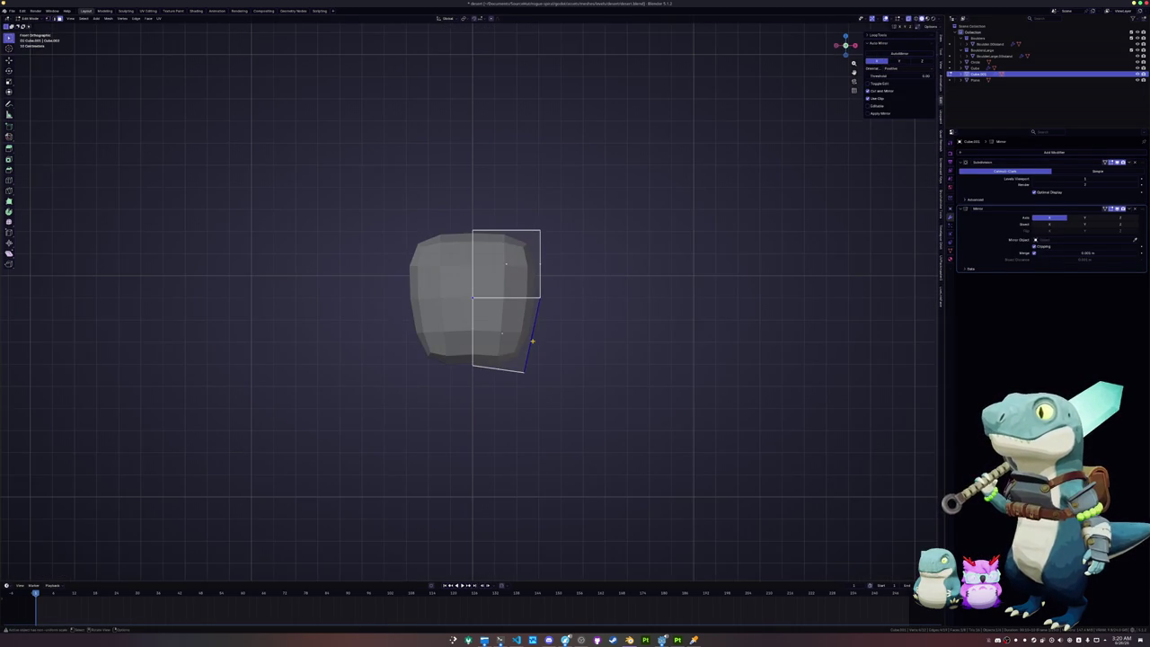
{"action": "key", "text": "e"}
{"action": "key", "text": "s"}
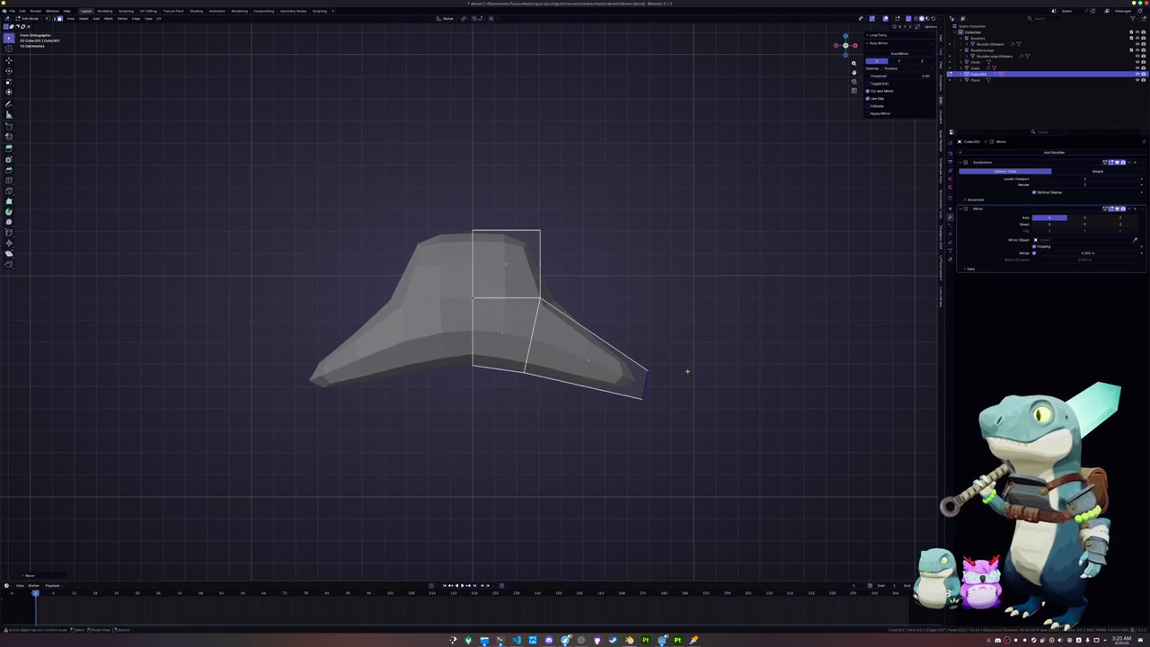
{"action": "key", "text": "r"}
{"action": "scroll", "coordinate": [705, 366], "scroll_direction": "down", "scroll_amount": 3}
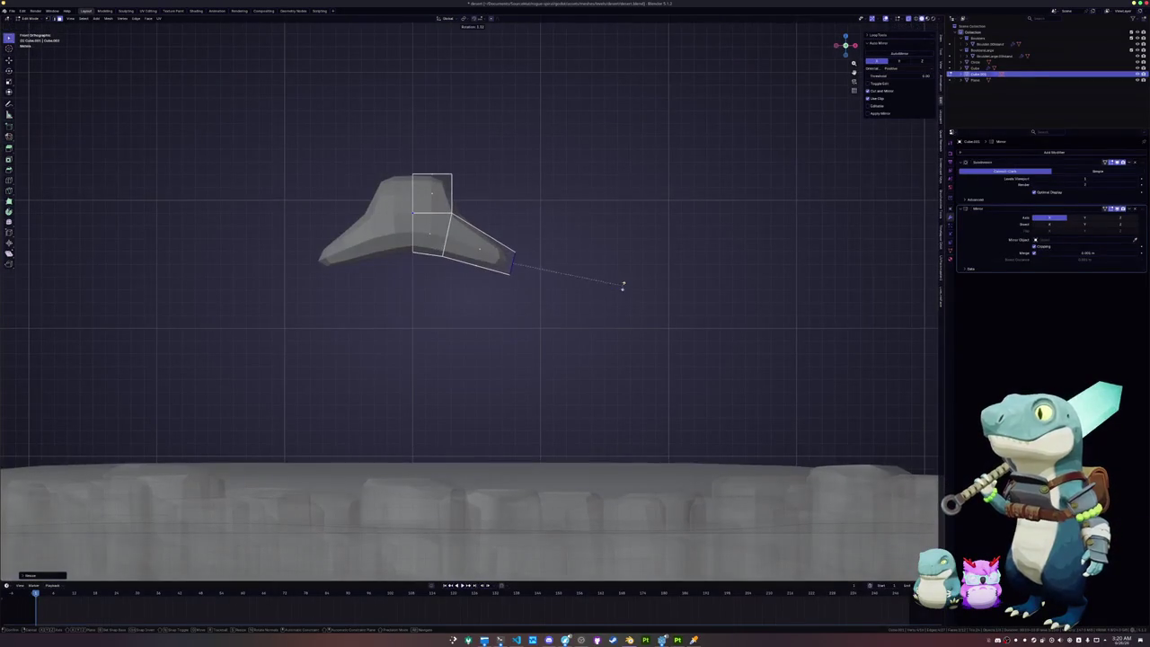
{"action": "left_click", "coordinate": [608, 308]}
Step: Extrude two more arm segments down to the terrain and raise the arm joint up and right
{"action": "key", "text": "e"}
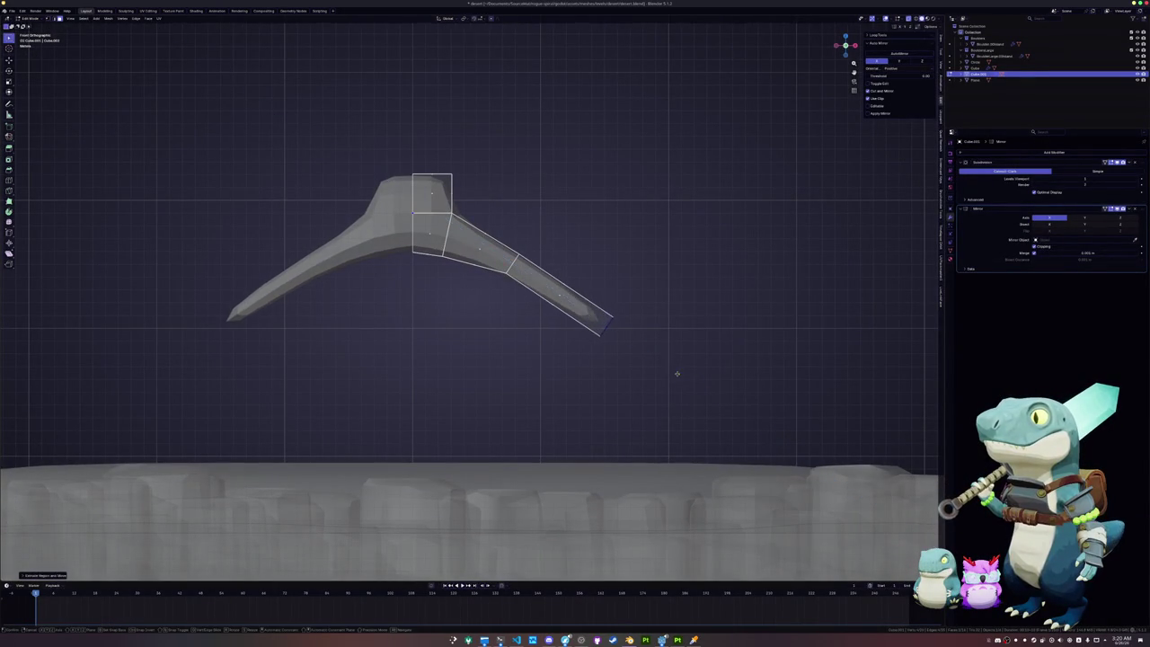
{"action": "left_click", "coordinate": [657, 389]}
{"action": "key", "text": "e"}
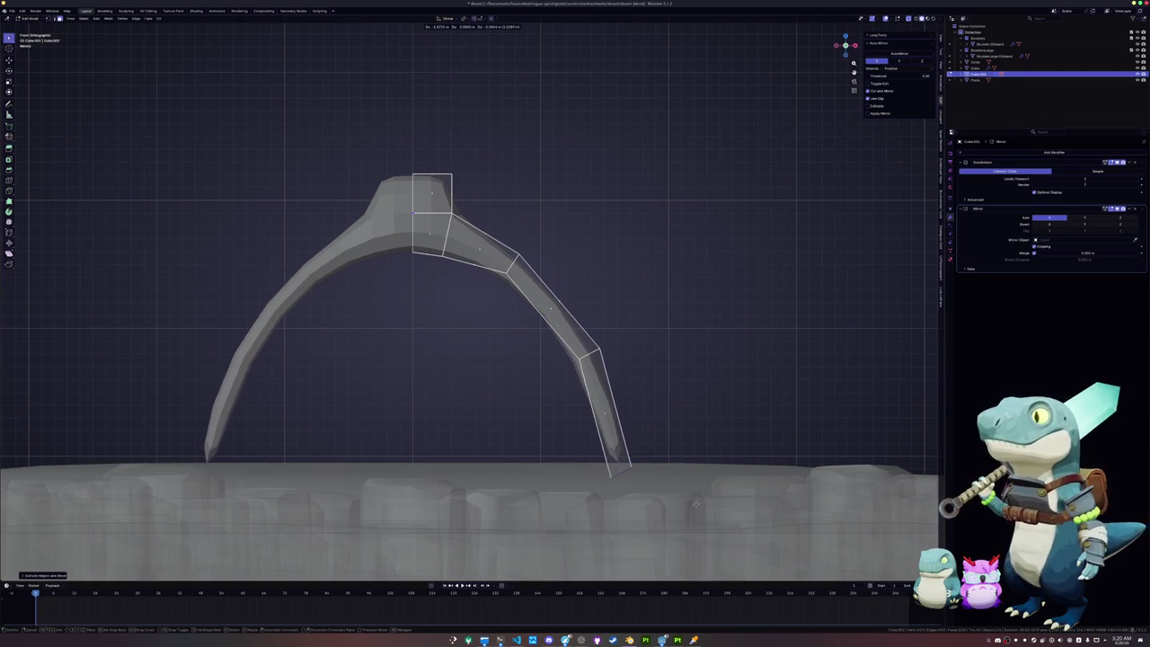
{"action": "left_click", "coordinate": [662, 445]}
{"action": "left_click_drag", "start_coordinate": [662, 444], "coordinate": [542, 333]}
{"action": "key", "text": "g"}
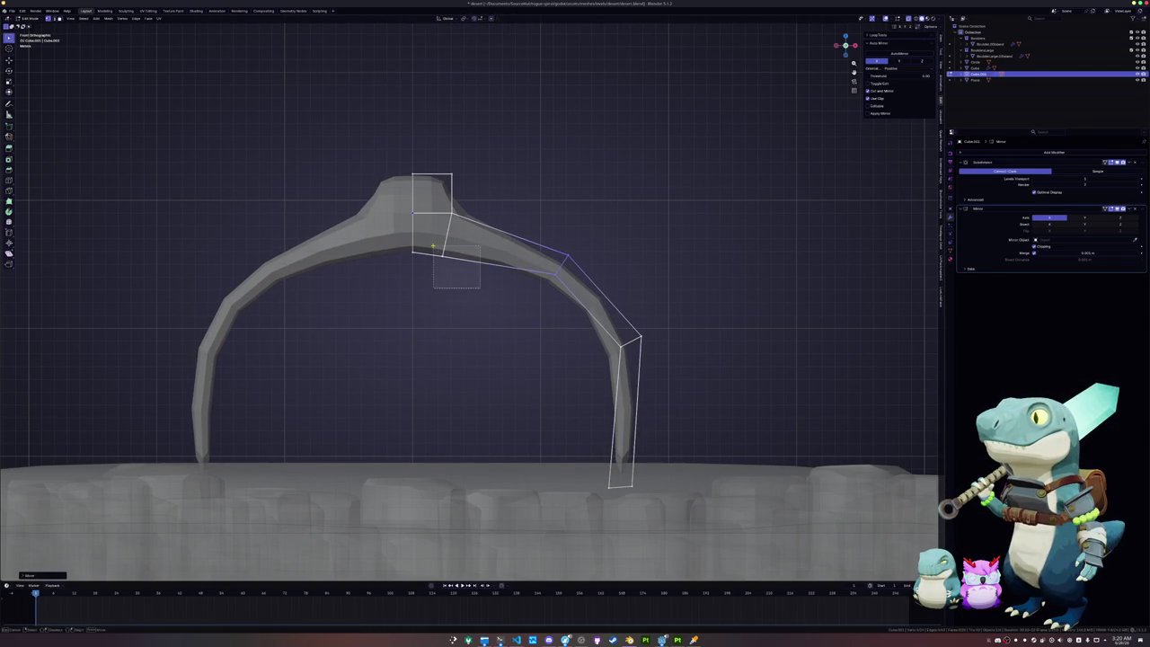
{"action": "left_click", "coordinate": [439, 241]}
Step: Reposition the arm-tip vertices in front view and select the right arm's vertices
{"action": "mouse_move", "coordinate": [528, 313]}
{"action": "middle_mouse_down"}
{"action": "mouse_move", "coordinate": [479, 318]}
{"action": "mouse_move", "coordinate": [505, 311]}
{"action": "middle_mouse_up"}
{"action": "key", "text": "KP_1"}
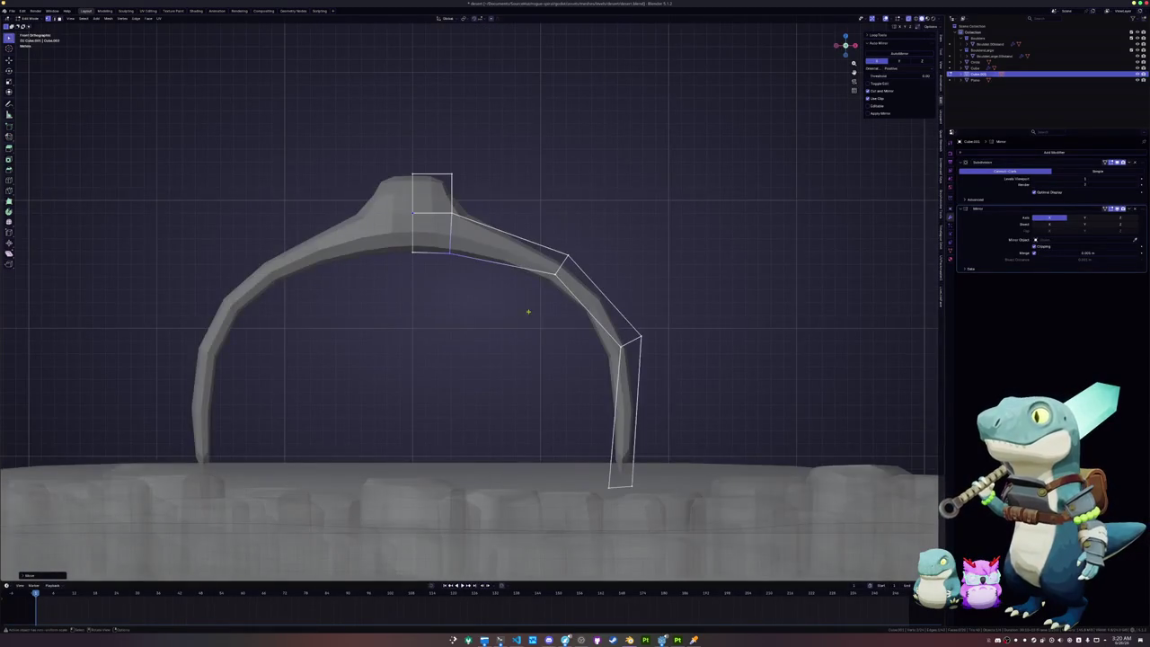
{"action": "middle_click_drag", "start_coordinate": [571, 458], "coordinate": [598, 323], "text": "shift"}
{"action": "key", "text": "g"}
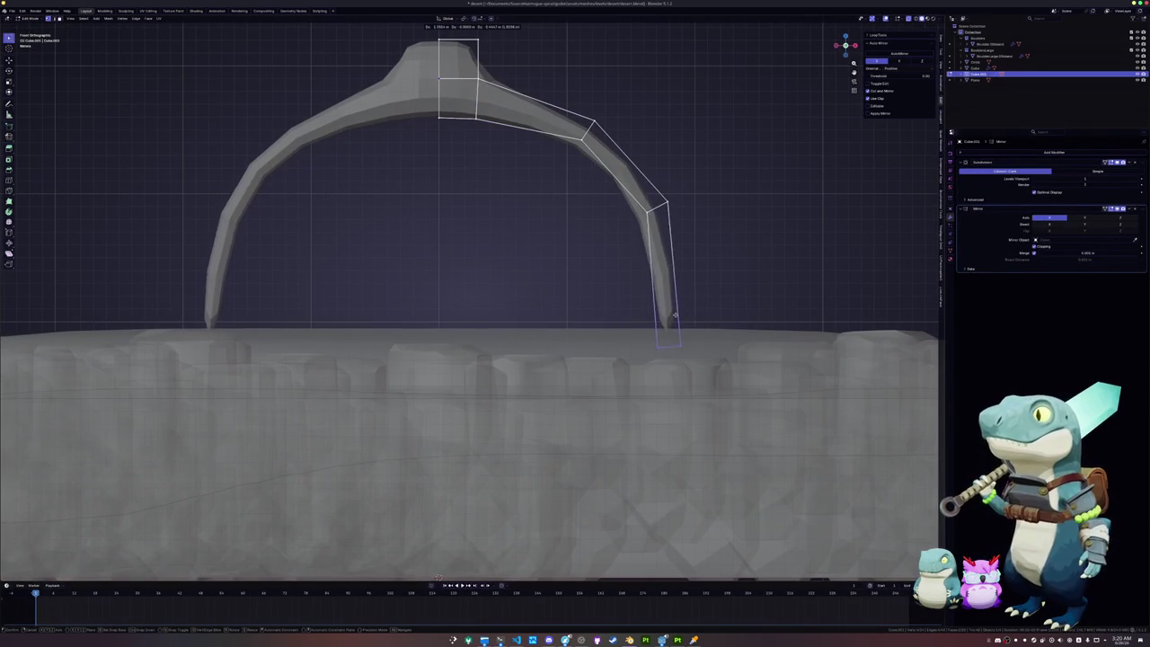
{"action": "left_click", "coordinate": [737, 336]}
{"action": "left_click_drag", "start_coordinate": [713, 279], "coordinate": [605, 160]}
{"action": "left_click_drag", "start_coordinate": [729, 385], "coordinate": [623, 185]}
Step: Add an edge loop across the right arm, shrink the bottom ring, and slide it along X
{"action": "key", "text": "ctrl+r"}
{"action": "left_click", "coordinate": [669, 312]}
{"action": "left_click", "coordinate": [691, 348]}
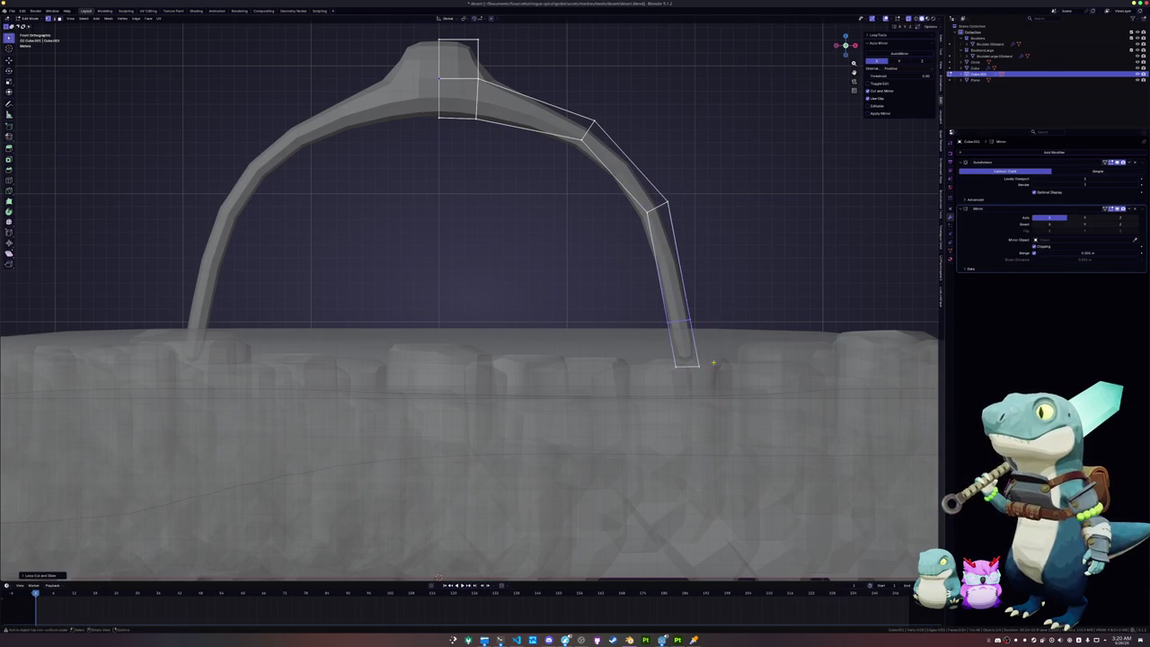
{"action": "key", "text": "s"}
{"action": "left_click", "coordinate": [720, 361]}
{"action": "key", "text": "g"}
{"action": "key", "text": "x"}
{"action": "left_click", "coordinate": [706, 363]}
Step: Select the top block's faces and resize them
{"action": "mouse_move", "coordinate": [606, 278]}
{"action": "middle_mouse_down"}
{"action": "mouse_move", "coordinate": [554, 278]}
{"action": "mouse_move", "coordinate": [515, 249]}
{"action": "mouse_move", "coordinate": [485, 269]}
{"action": "mouse_move", "coordinate": [555, 272]}
{"action": "middle_mouse_up"}
{"action": "key", "text": "3"}
{"action": "left_click", "coordinate": [539, 243]}
{"action": "left_click", "coordinate": [449, 292], "text": "shift"}
{"action": "key", "text": "s"}
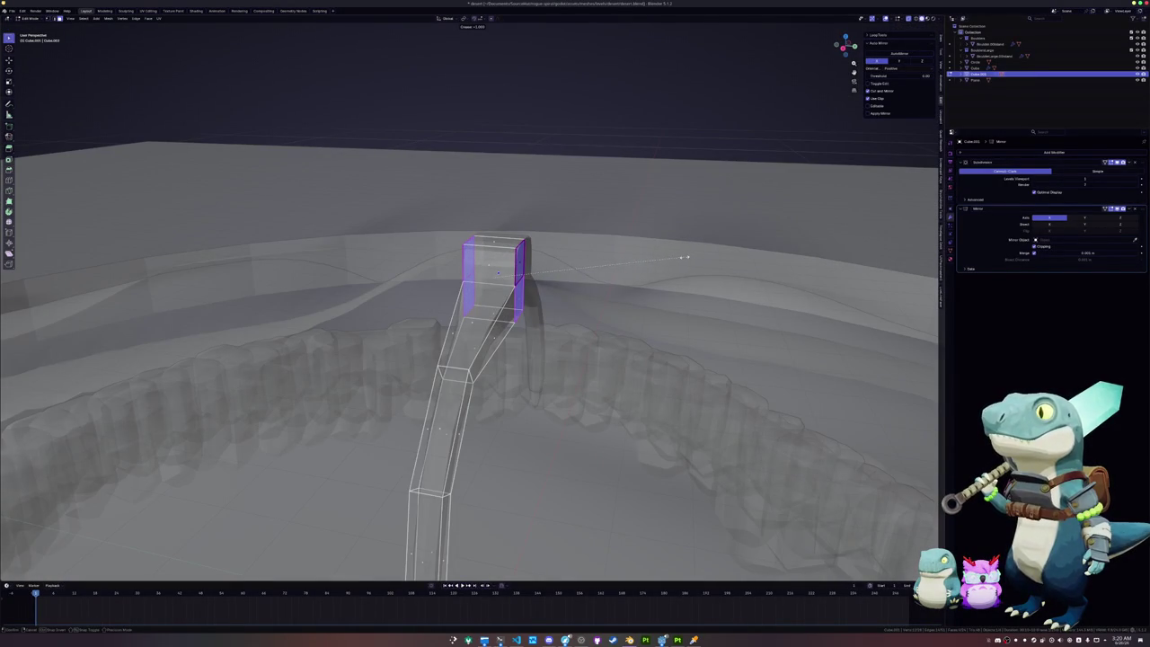
{"action": "left_click", "coordinate": [618, 266]}
Step: Turn off X-ray, return to Object Mode, and bring up the Add menu
{"action": "middle_click_drag", "start_coordinate": [618, 267], "coordinate": [535, 257]}
{"action": "key", "text": "alt+z"}
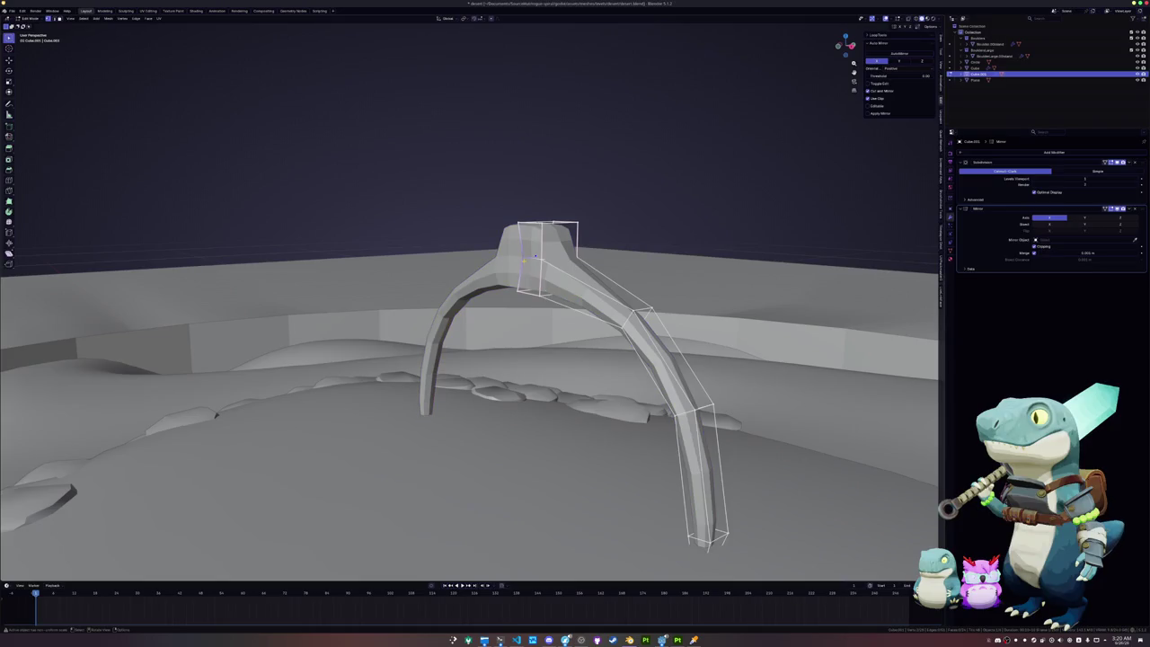
{"action": "key", "text": "Tab"}
{"action": "key", "text": "shift+a"}
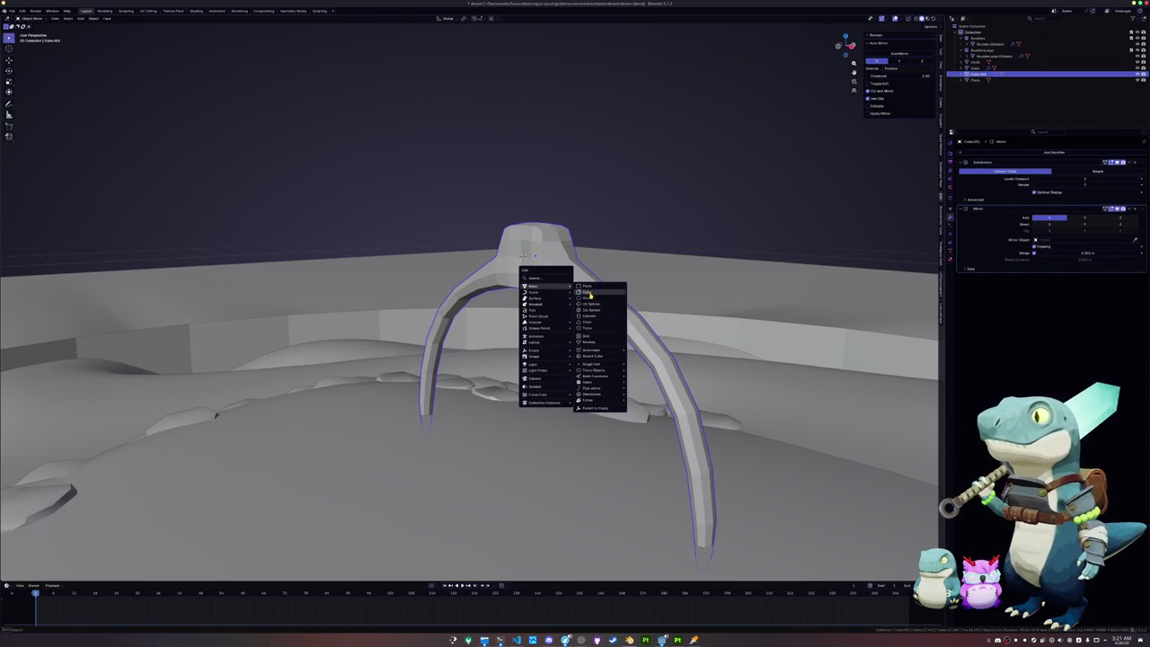
Step: Add a temporary cube, then delete it again
{"action": "left_click", "coordinate": [590, 293]}
{"action": "middle_click_drag", "start_coordinate": [589, 293], "coordinate": [778, 358]}
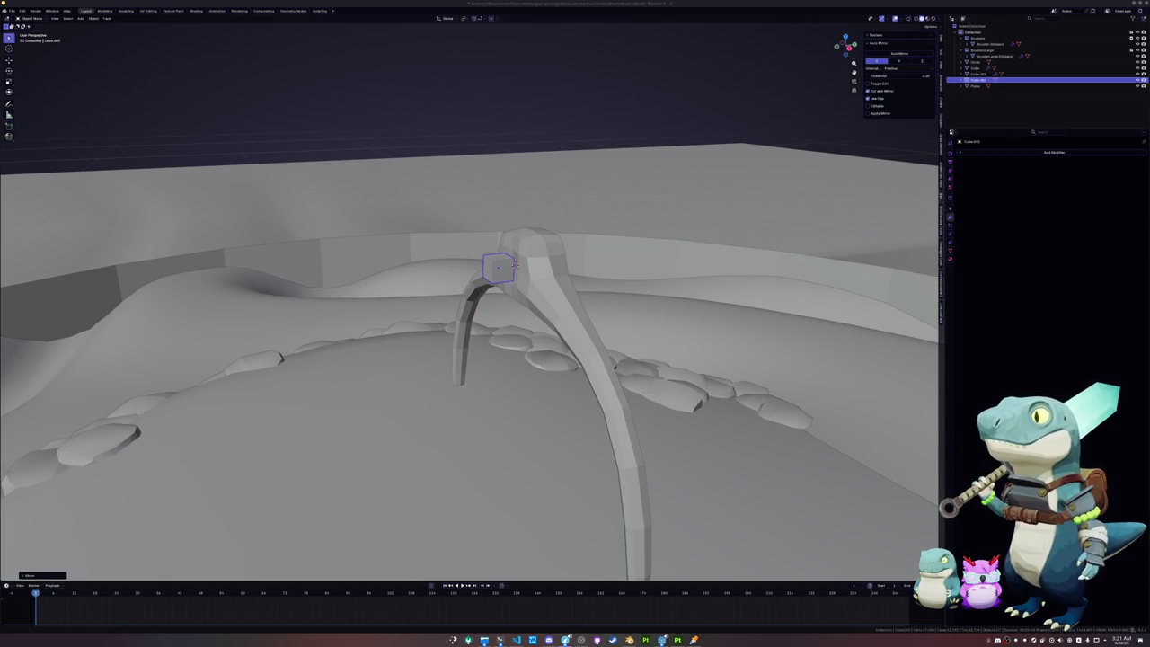
{"action": "middle_click_drag", "start_coordinate": [514, 265], "coordinate": [835, 372]}
{"action": "key", "text": "x"}
{"action": "left_click", "coordinate": [476, 270]}
Step: In the arch's Edit Mode, select the top face at its peak and lower it along Z
{"action": "left_click", "coordinate": [469, 301]}
{"action": "key", "text": "Tab"}
{"action": "scroll", "coordinate": [515, 266], "scroll_direction": "up", "scroll_amount": 1}
{"action": "middle_click_drag", "start_coordinate": [514, 265], "coordinate": [539, 251]}
{"action": "left_click", "coordinate": [533, 233]}
{"action": "key", "text": "g"}
{"action": "key", "text": "z"}
{"action": "left_click", "coordinate": [615, 255]}
Step: Tilt the arch's top face by rotating it around the global Y axis
{"action": "key", "text": "g"}
{"action": "key", "text": "y"}
{"action": "key", "text": "r"}
{"action": "key", "text": "y"}
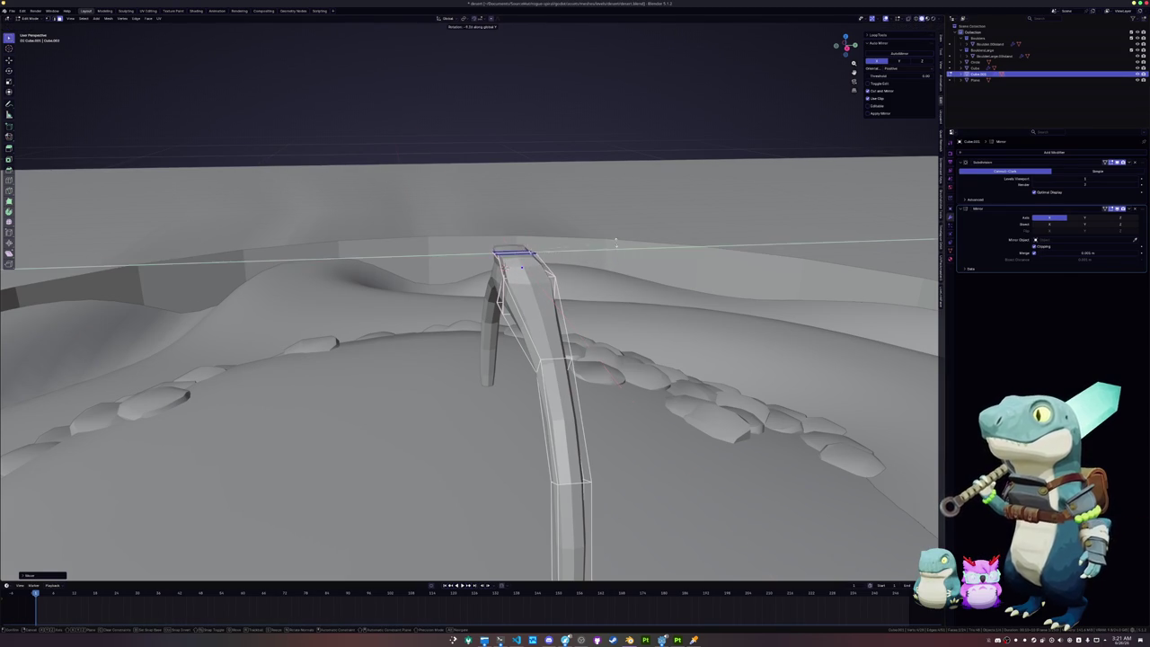
{"action": "left_click", "coordinate": [604, 237]}
Step: In the right side view, resize the tilted top face of the arch
{"action": "key", "text": "KP_3"}
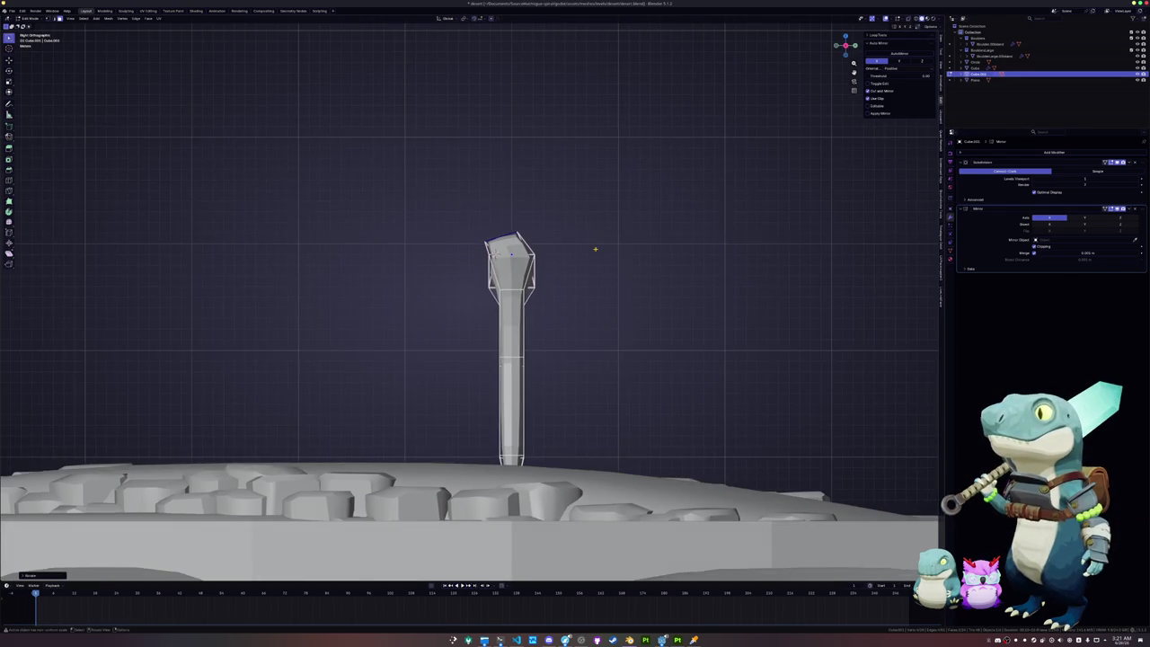
{"action": "middle_click_drag", "start_coordinate": [587, 212], "coordinate": [598, 287], "text": "shift"}
{"action": "key", "text": "s"}
{"action": "key", "text": "r"}
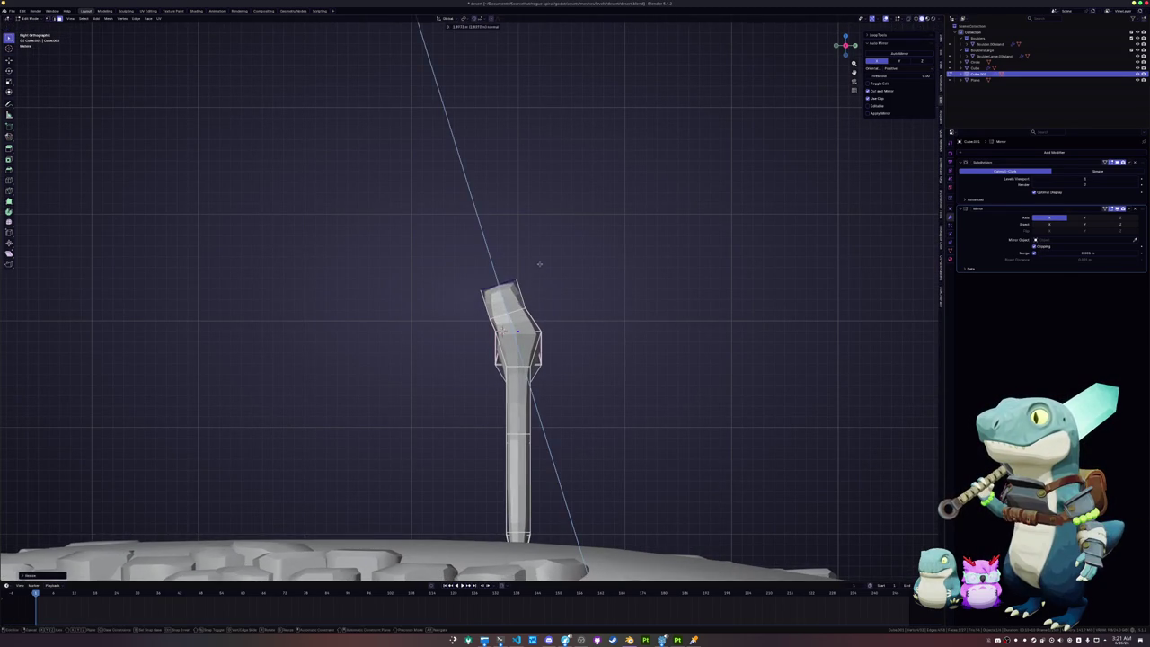
{"action": "key", "text": "s"}
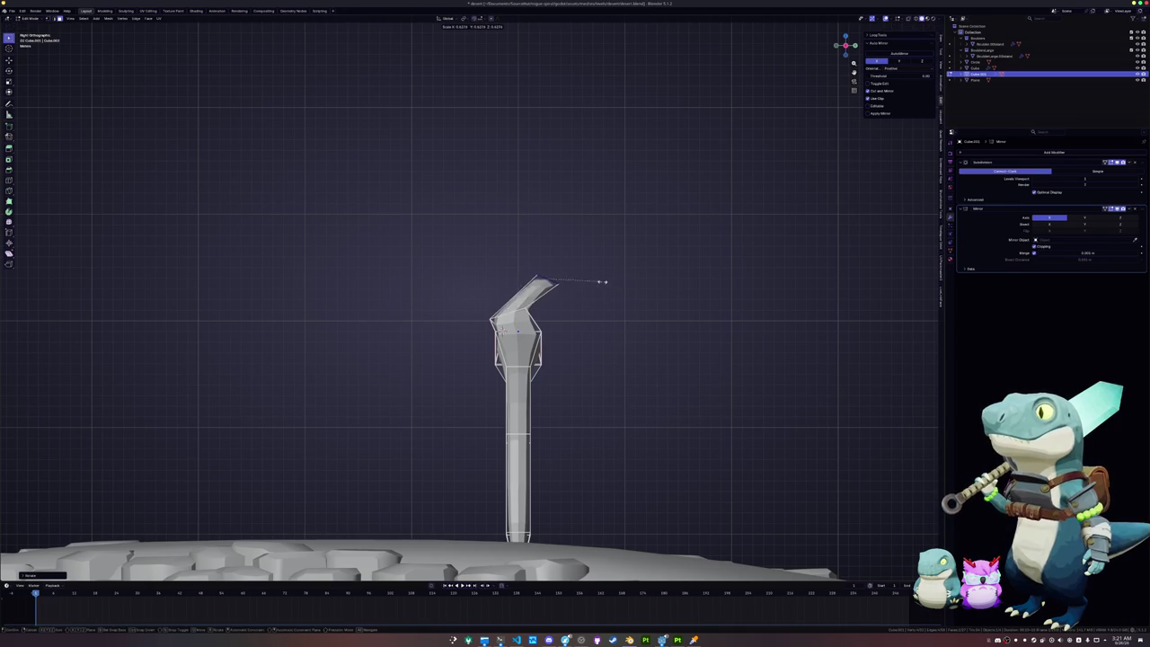
{"action": "key", "text": "s"}
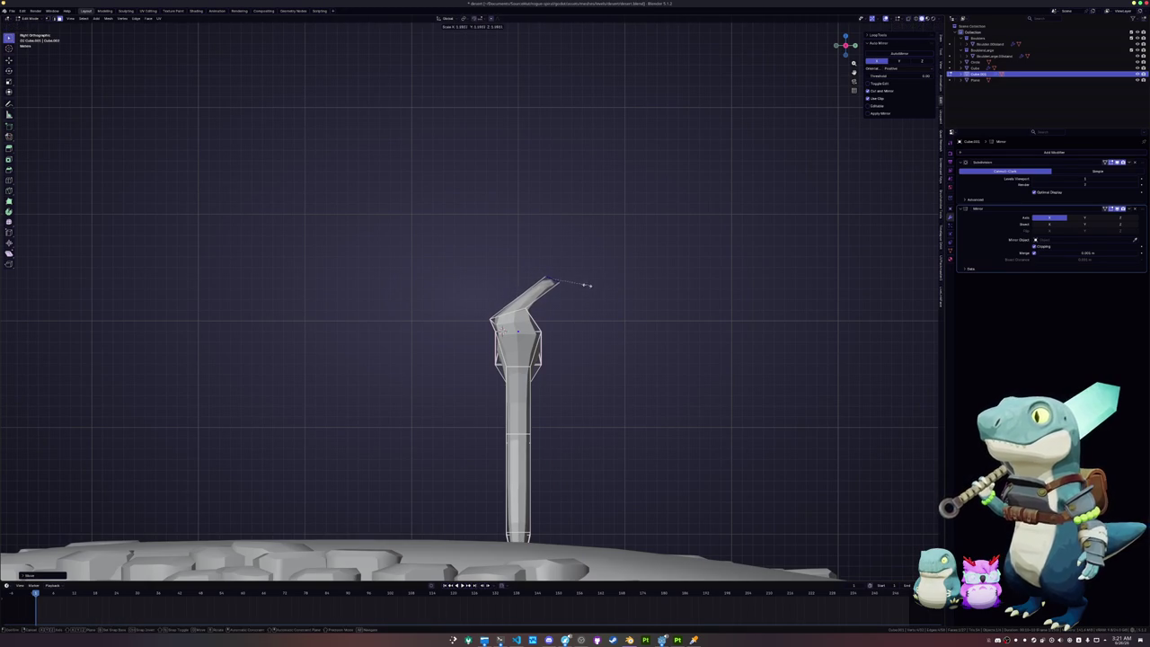
{"action": "left_click", "coordinate": [584, 301]}
Step: Shift the selected top part sideways along the X axis
{"action": "mouse_move", "coordinate": [572, 303]}
{"action": "middle_mouse_down"}
{"action": "mouse_move", "coordinate": [575, 342]}
{"action": "mouse_move", "coordinate": [560, 315]}
{"action": "mouse_move", "coordinate": [526, 307]}
{"action": "middle_mouse_up"}
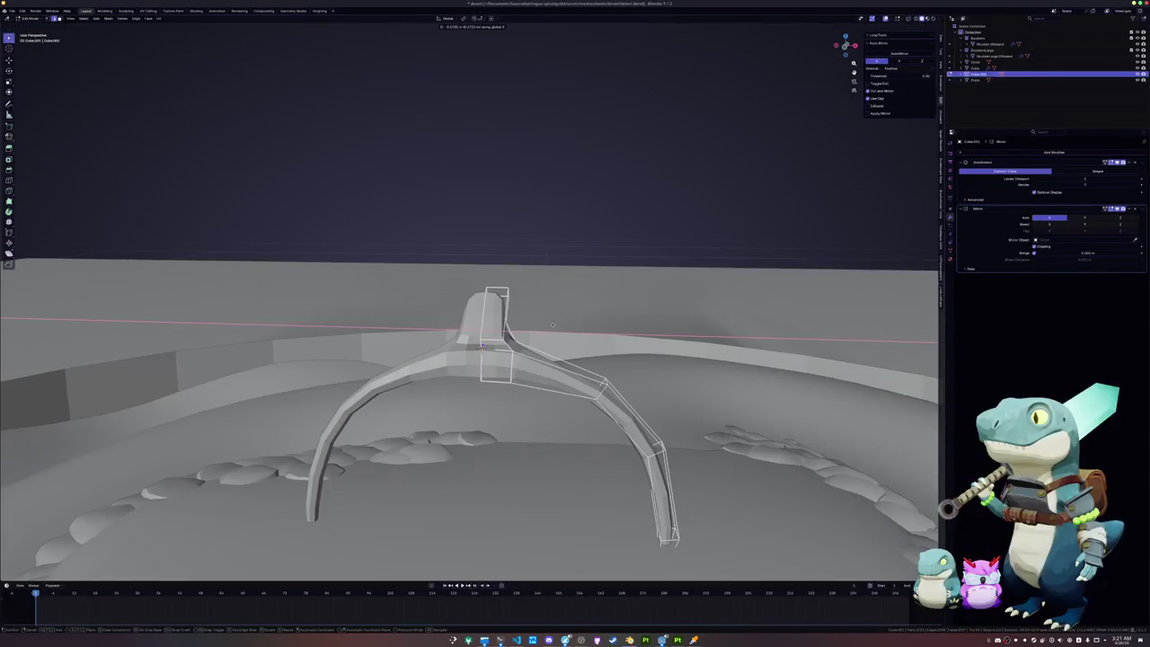
{"action": "scroll", "coordinate": [505, 440], "scroll_direction": "up", "scroll_amount": 2}
{"action": "key", "text": "g"}
{"action": "key", "text": "x"}
{"action": "left_click", "coordinate": [589, 285]}
Step: Extrude a face near the arch's crest and shrink it into a peak
{"action": "middle_click_drag", "start_coordinate": [588, 286], "coordinate": [593, 306]}
{"action": "left_click", "coordinate": [547, 359]}
{"action": "mouse_move", "coordinate": [548, 359]}
{"action": "middle_mouse_down"}
{"action": "mouse_move", "coordinate": [562, 355]}
{"action": "mouse_move", "coordinate": [538, 395]}
{"action": "middle_mouse_up"}
{"action": "key", "text": "e"}
{"action": "left_click", "coordinate": [596, 353]}
{"action": "key", "text": "s"}
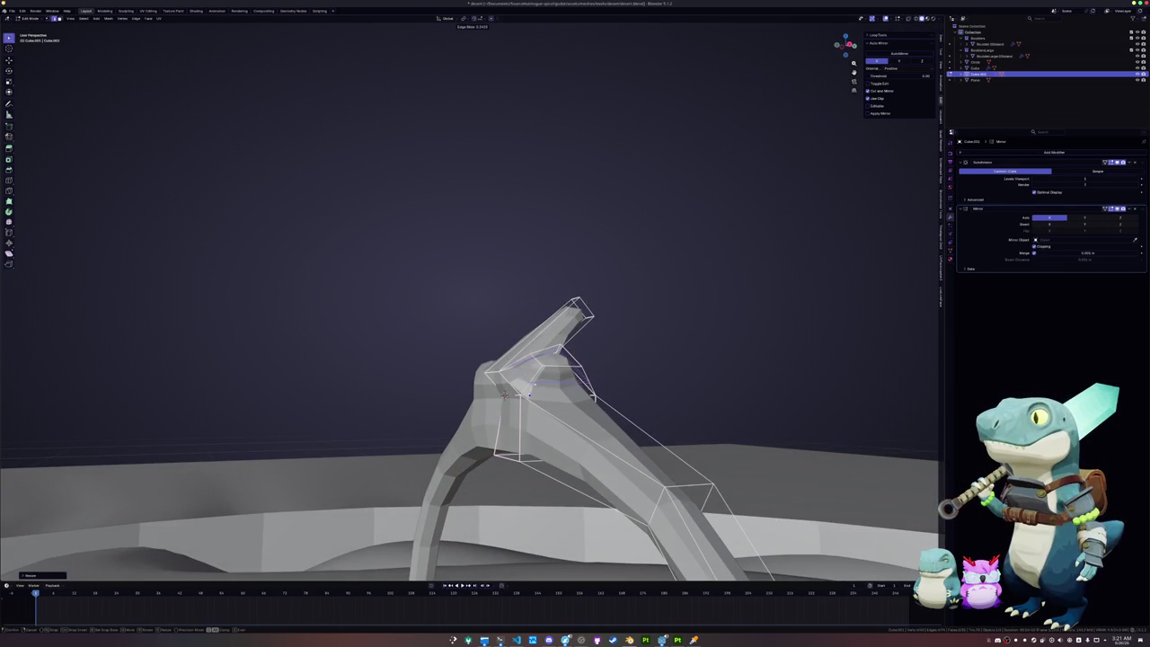
{"action": "mouse_move", "coordinate": [630, 381]}
{"action": "middle_mouse_down"}
{"action": "mouse_move", "coordinate": [637, 362]}
{"action": "mouse_move", "coordinate": [614, 393]}
{"action": "mouse_move", "coordinate": [525, 411]}
{"action": "mouse_move", "coordinate": [636, 317]}
{"action": "mouse_move", "coordinate": [517, 347]}
{"action": "middle_mouse_up"}
{"action": "left_click", "coordinate": [630, 371]}
Step: Extrude the peak further into a short spike and edge-slide a loop along it
{"action": "key", "text": "e"}
{"action": "left_click", "coordinate": [629, 366]}
{"action": "key", "text": "ctrl+m"}
{"action": "left_click", "coordinate": [614, 393]}
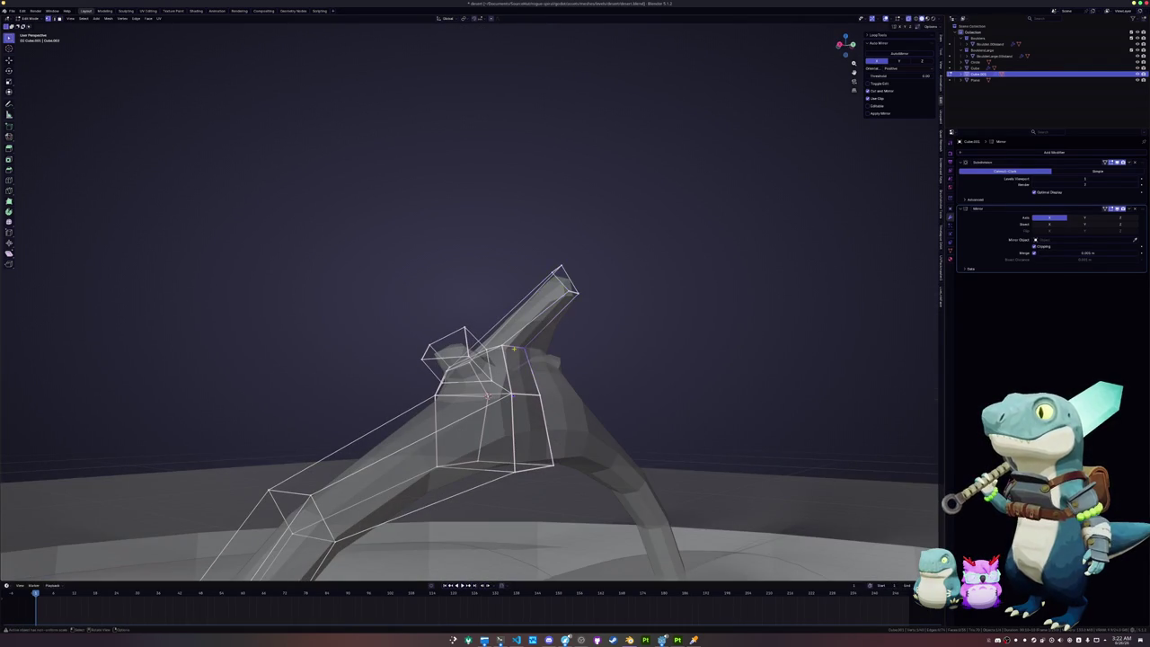
{"action": "key", "text": "g"}
{"action": "key", "text": "g"}
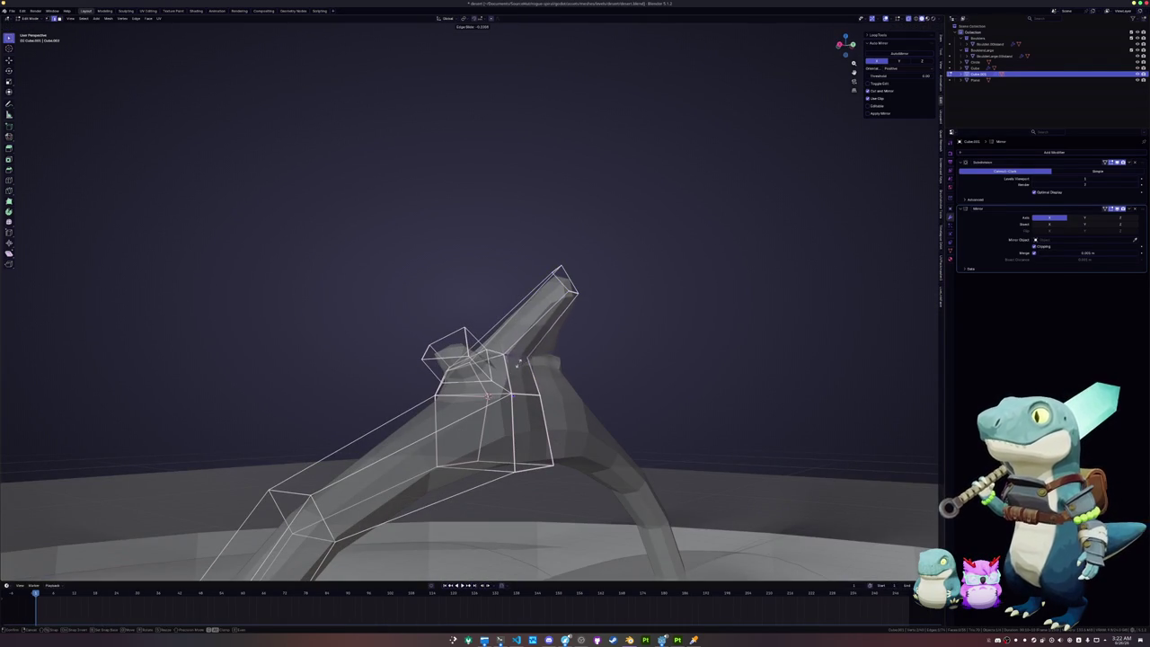
{"action": "left_click", "coordinate": [517, 362]}
{"action": "scroll", "coordinate": [518, 362], "scroll_direction": "down", "scroll_amount": 5}
Step: Return to Object Mode and orbit around the arch to inspect the hooked peak
{"action": "key", "text": "Tab"}
{"action": "mouse_move", "coordinate": [467, 390]}
{"action": "middle_mouse_down"}
{"action": "mouse_move", "coordinate": [514, 386]}
{"action": "mouse_move", "coordinate": [537, 400]}
{"action": "mouse_move", "coordinate": [516, 370]}
{"action": "mouse_move", "coordinate": [835, 296]}
{"action": "mouse_move", "coordinate": [898, 270]}
{"action": "middle_mouse_up"}
{"action": "key", "text": "Tab"}
{"action": "key", "text": "Tab"}
{"action": "scroll", "coordinate": [849, 326], "scroll_direction": "down", "scroll_amount": 3}
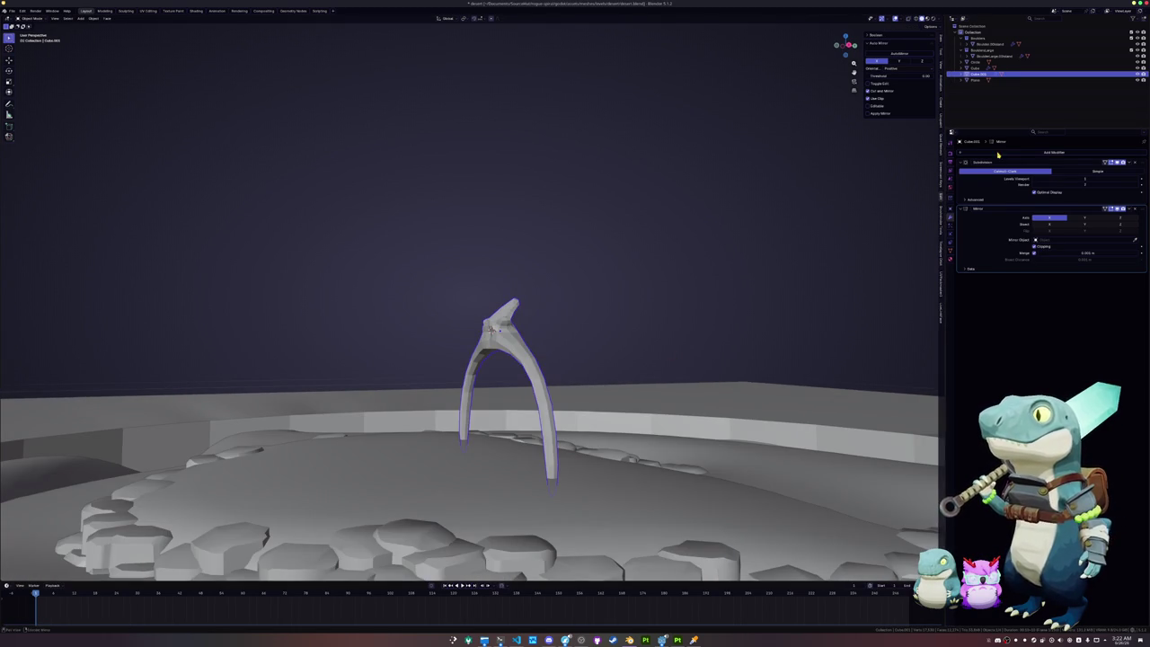
Step: Add a Bezier curve to the scene through the Shift+A search
{"action": "left_click", "coordinate": [997, 154]}
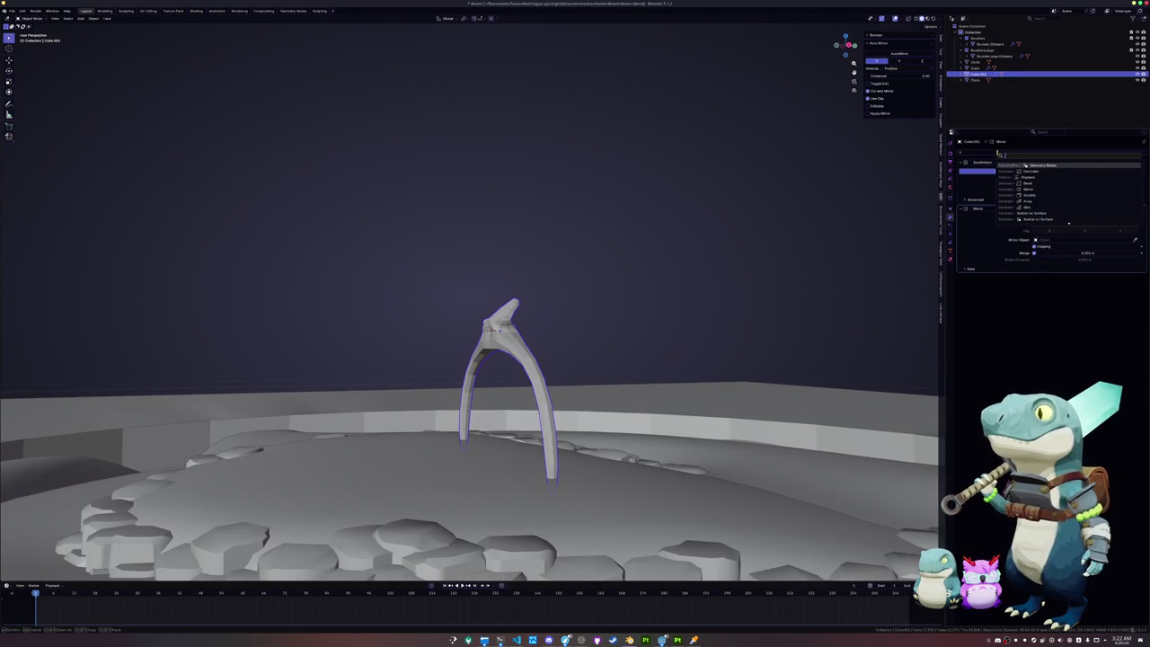
{"action": "key", "text": "Escape"}
{"action": "left_click", "coordinate": [680, 222]}
{"action": "key", "text": "shift+a"}
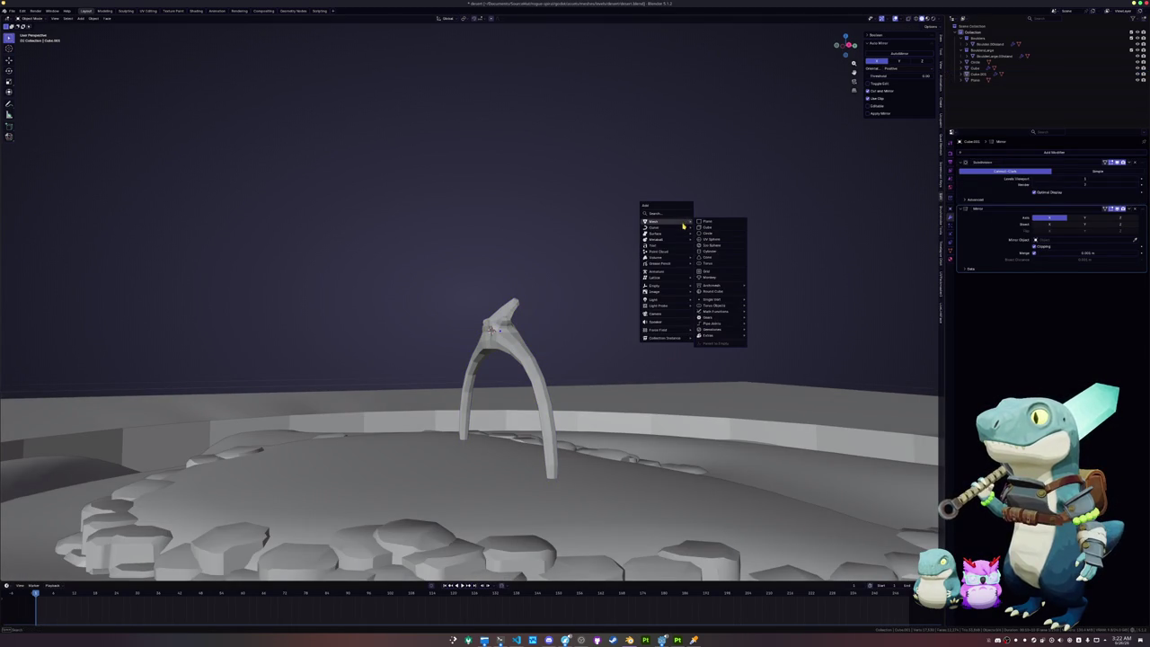
{"action": "type", "text": "curv"}
{"action": "key", "text": "BackSpace"}
{"action": "key", "text": "BackSpace"}
{"action": "key", "text": "BackSpace"}
{"action": "key", "text": "BackSpace"}
{"action": "type", "text": "curv"}
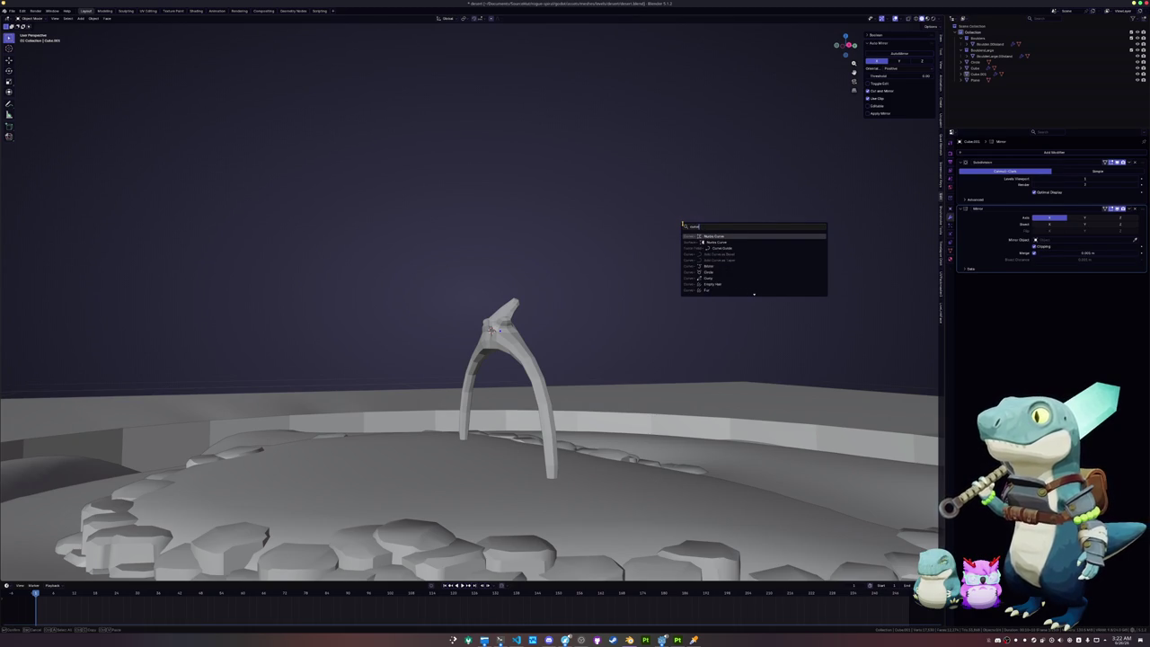
{"action": "key", "text": "Down"}
{"action": "key", "text": "Down"}
{"action": "key", "text": "Up"}
{"action": "key", "text": "Up"}
{"action": "key", "text": "Down"}
{"action": "key", "text": "Down"}
{"action": "key", "text": "Down"}
{"action": "key", "text": "Down"}
{"action": "key", "text": "Down"}
{"action": "key", "text": "Return"}
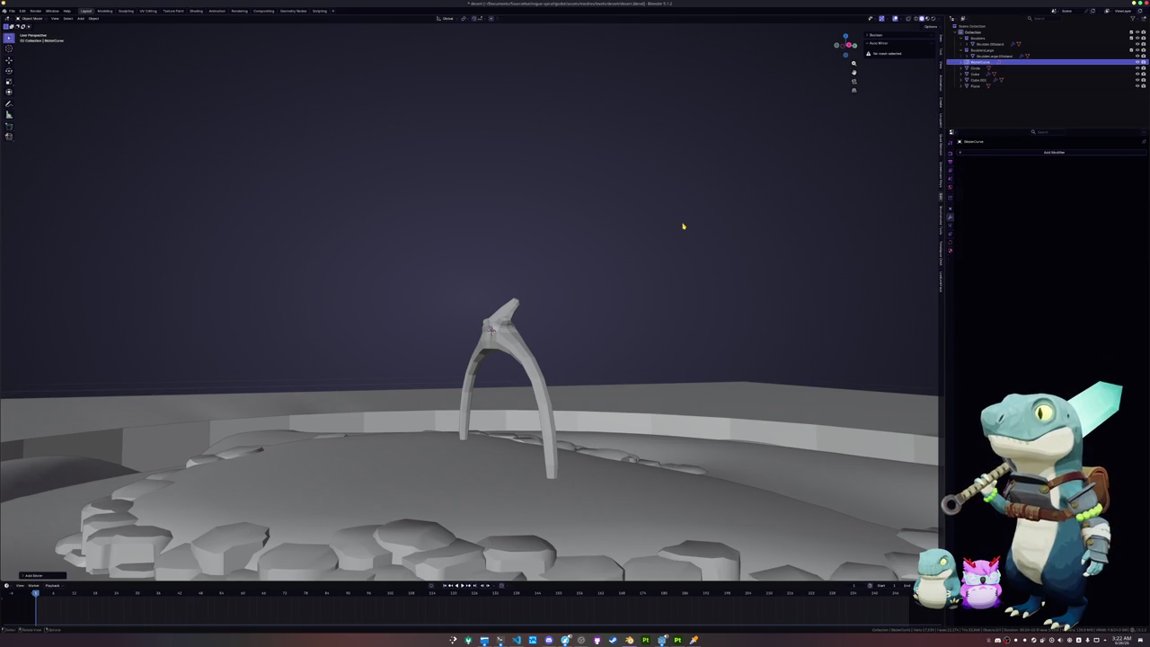
Step: Give the arch an Array modifier, apply its scale, and set the array to fit a curve
{"action": "left_click", "coordinate": [507, 337]}
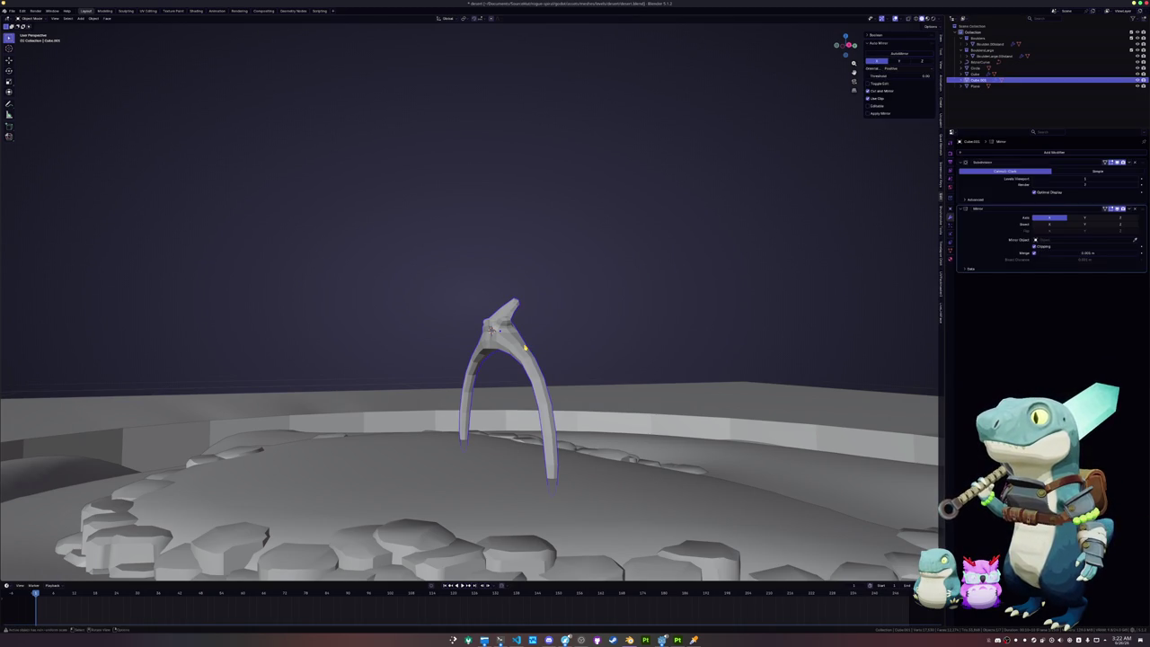
{"action": "left_click", "coordinate": [1040, 153]}
{"action": "type", "text": "r"}
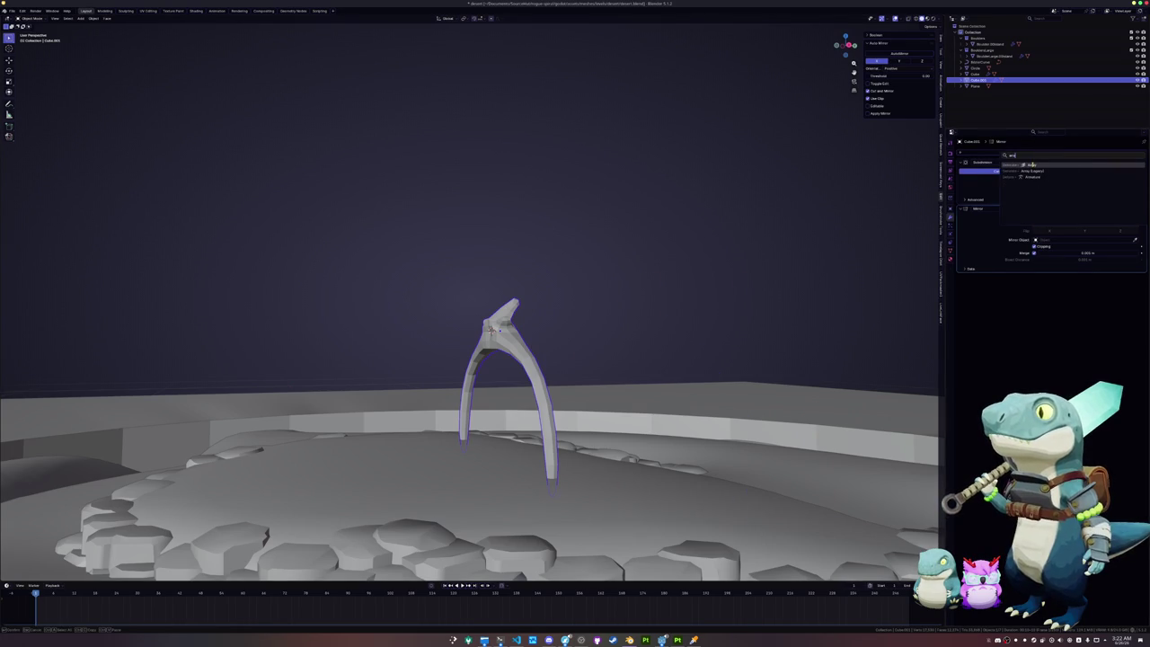
{"action": "key", "text": "Return"}
{"action": "key", "text": "ctrl+a"}
{"action": "left_click", "coordinate": [769, 200]}
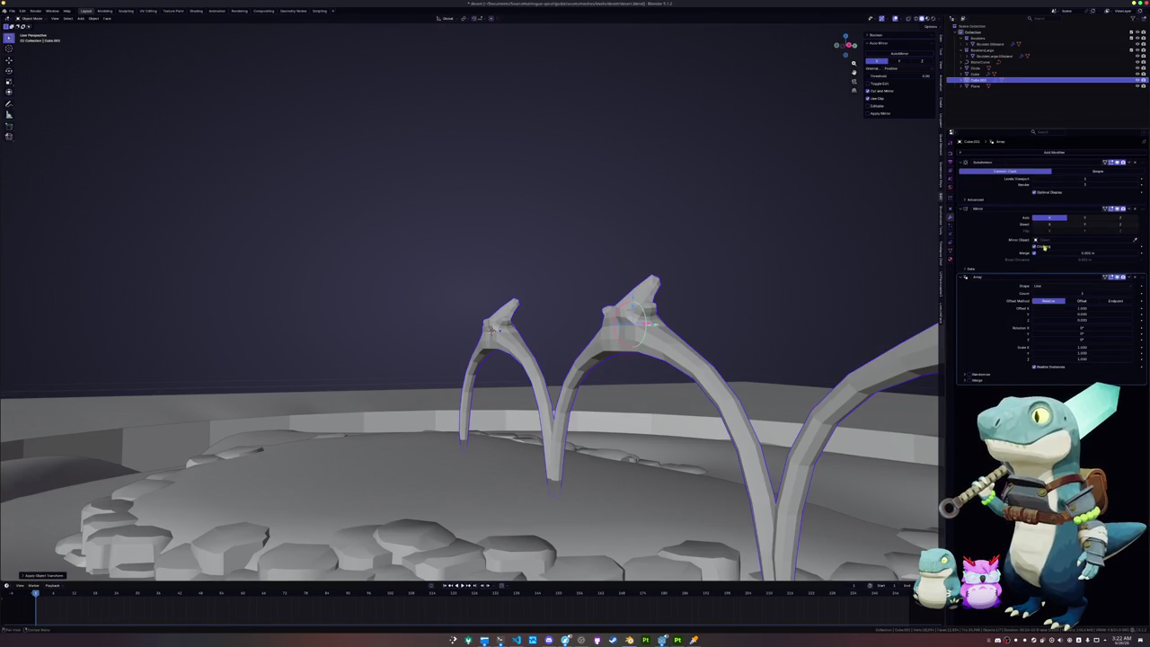
{"action": "left_click", "coordinate": [1090, 287]}
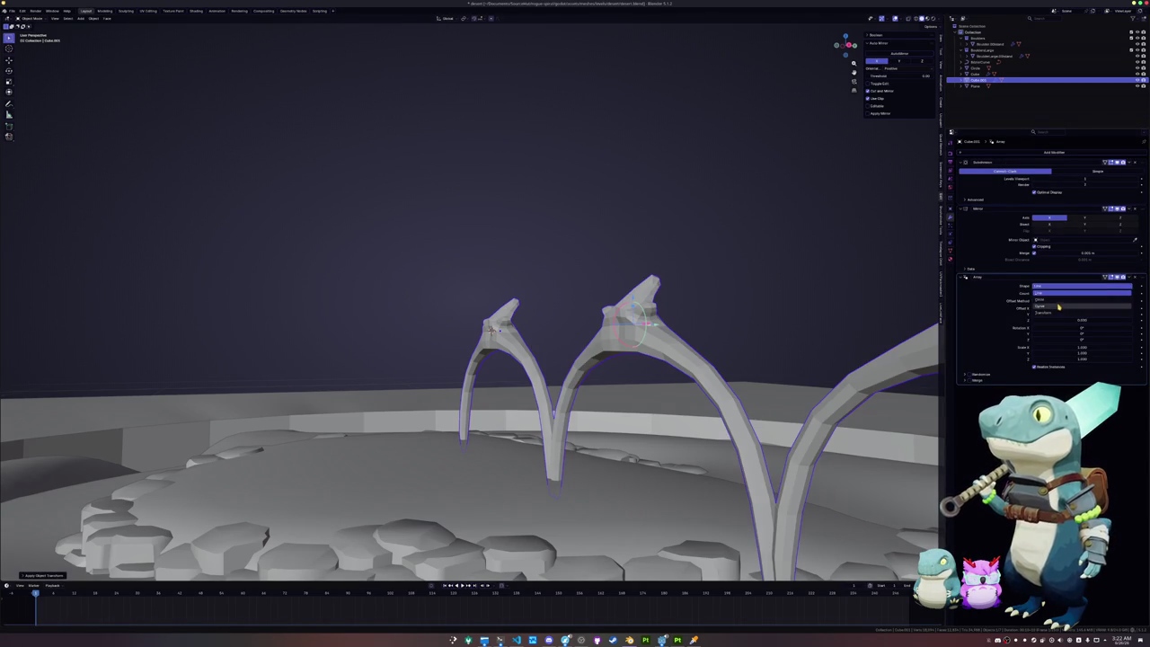
{"action": "left_click", "coordinate": [1059, 306]}
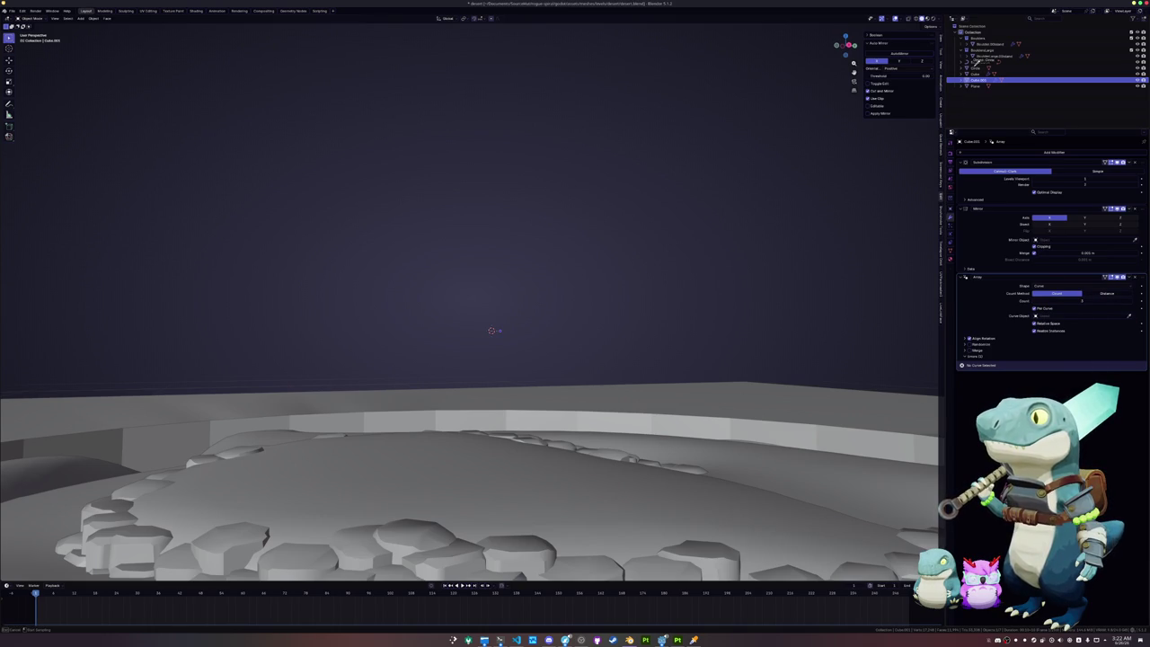
{"action": "key", "text": "KP_Decimal"}
Step: Edit the Bezier curve and rotate it so the arches stand upright
{"action": "key", "text": "Tab"}
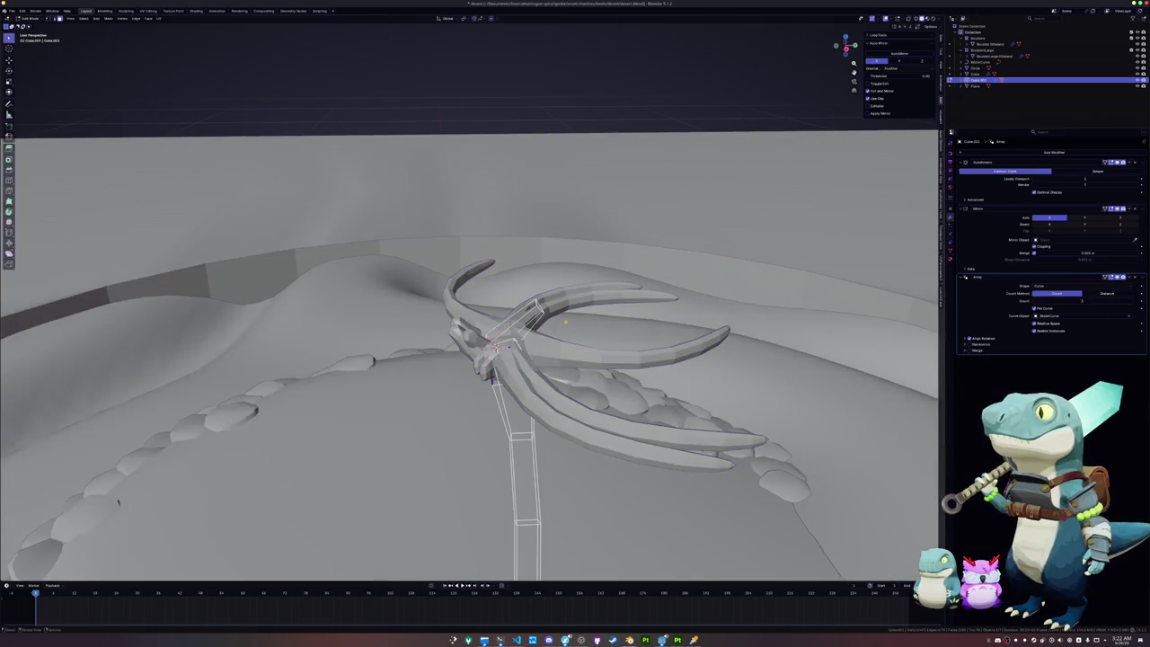
{"action": "key", "text": "KP_7"}
{"action": "scroll", "coordinate": [537, 343], "scroll_direction": "up", "scroll_amount": 3}
{"action": "key", "text": "Tab"}
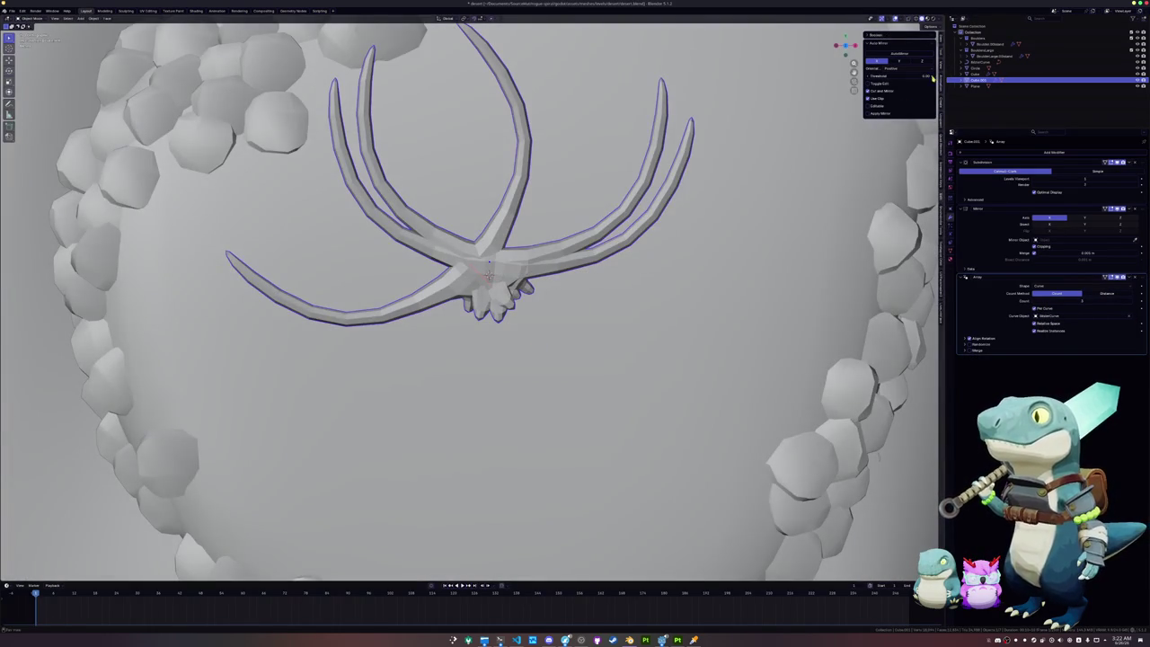
{"action": "left_click", "coordinate": [979, 61]}
{"action": "key", "text": "Tab"}
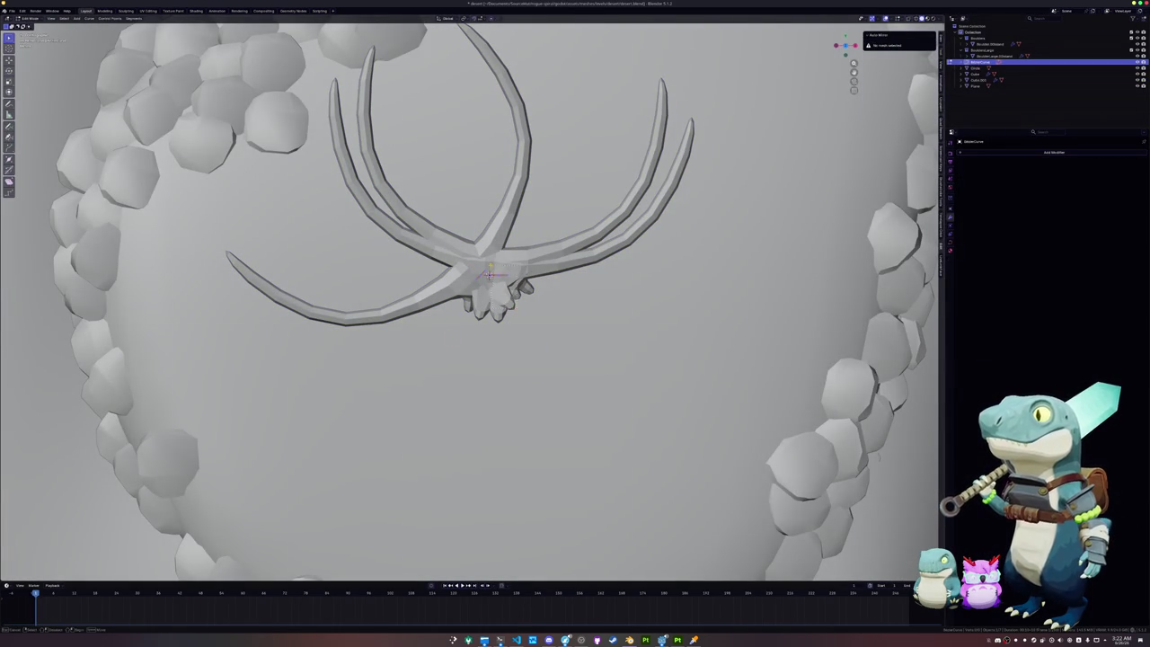
{"action": "scroll", "coordinate": [491, 271], "scroll_direction": "up", "scroll_amount": 2}
{"action": "middle_click_drag", "start_coordinate": [503, 287], "coordinate": [503, 225], "text": "shift"}
{"action": "mouse_move", "coordinate": [539, 270]}
{"action": "middle_mouse_down"}
{"action": "mouse_move", "coordinate": [551, 217]}
{"action": "mouse_move", "coordinate": [598, 261]}
{"action": "middle_mouse_up"}
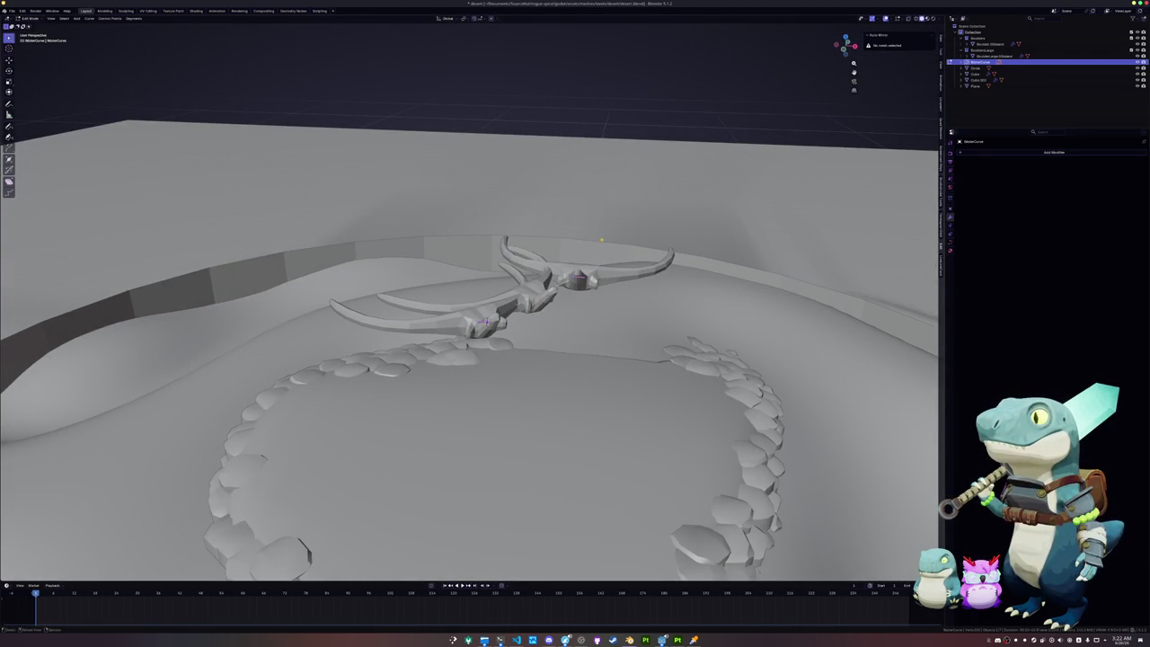
{"action": "key", "text": "r"}
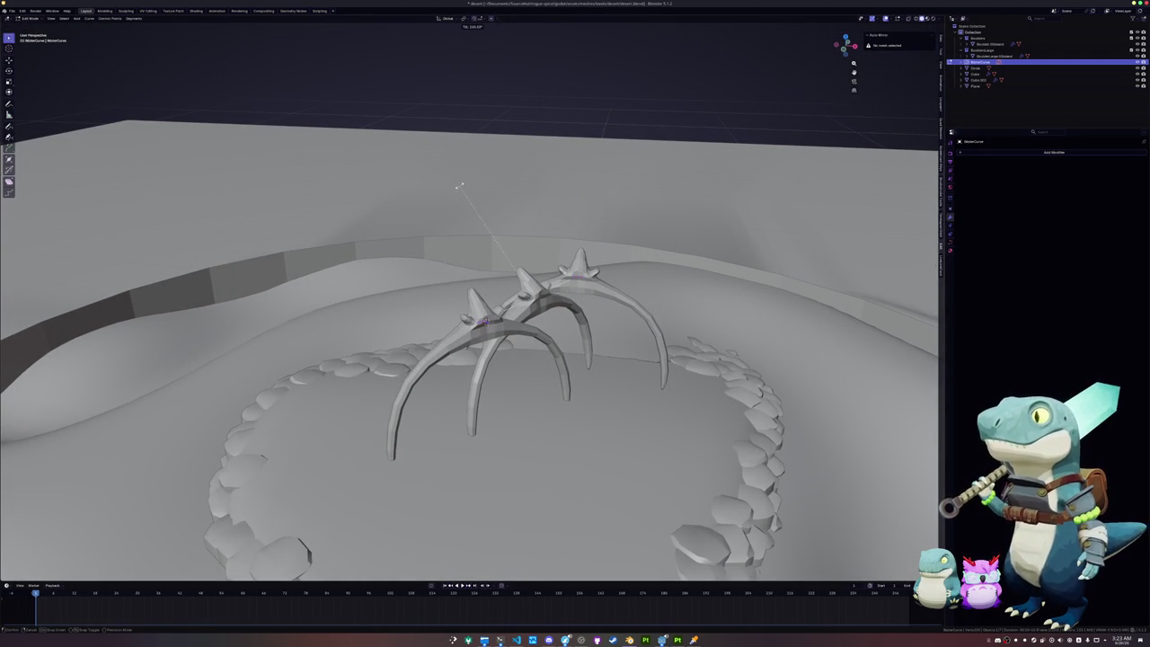
{"action": "key", "text": "KP_7"}
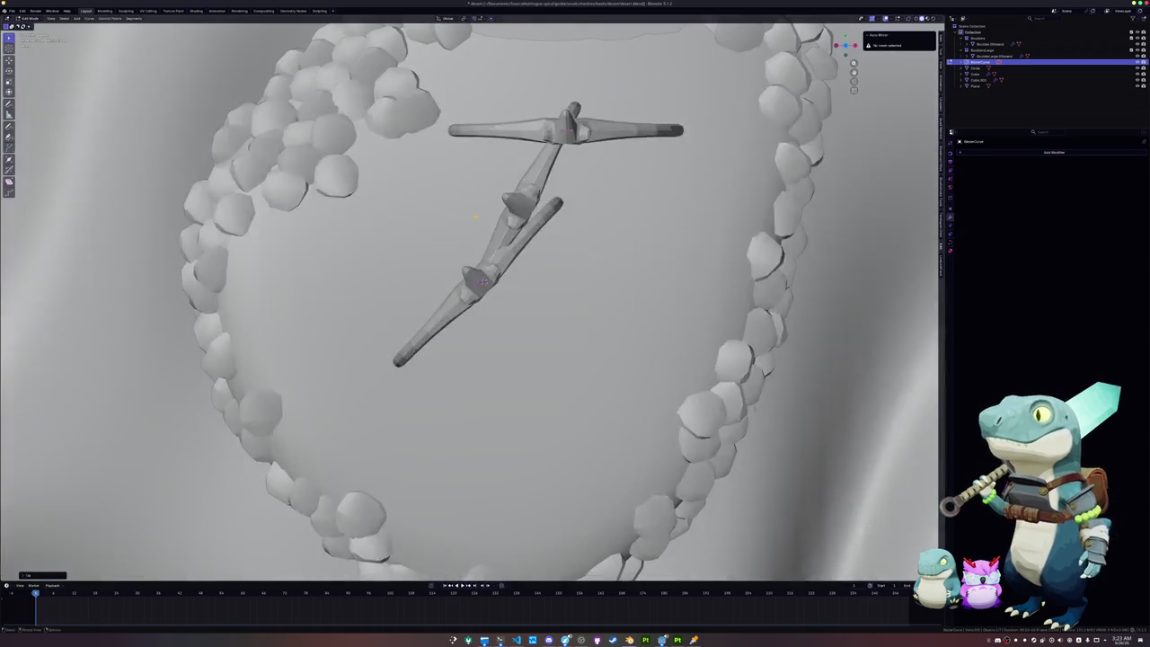
{"action": "key", "text": "KP_8"}
Step: Rotate the top bone segment diagonally and mirror it into a full rib
{"action": "key", "text": "r"}
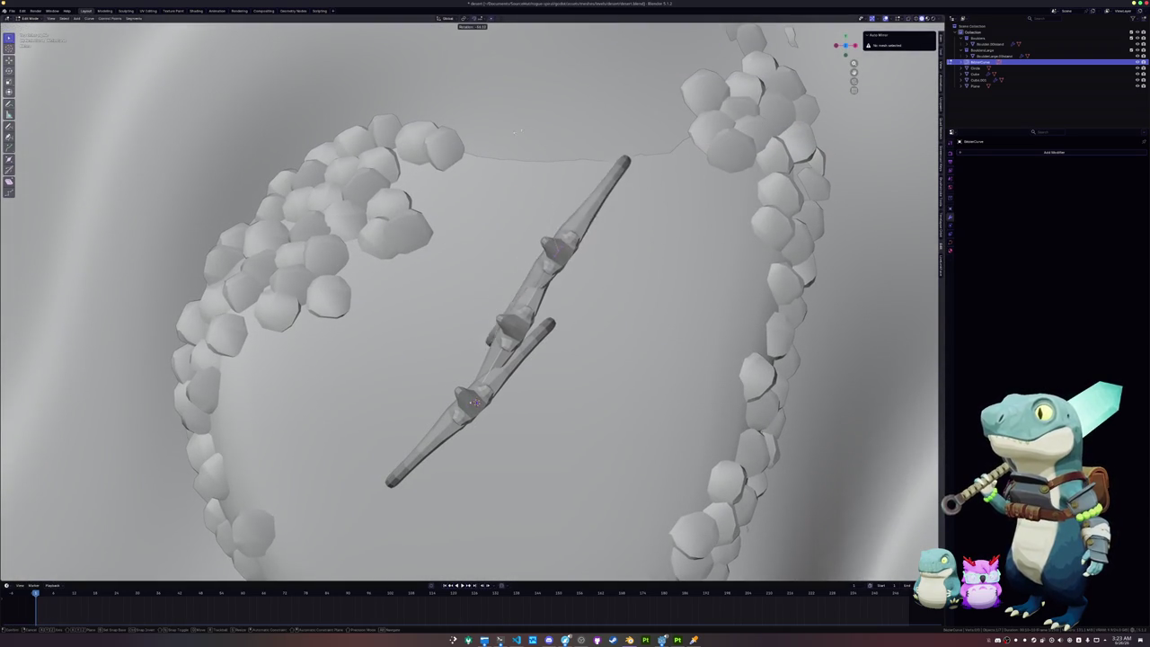
{"action": "left_click", "coordinate": [492, 140]}
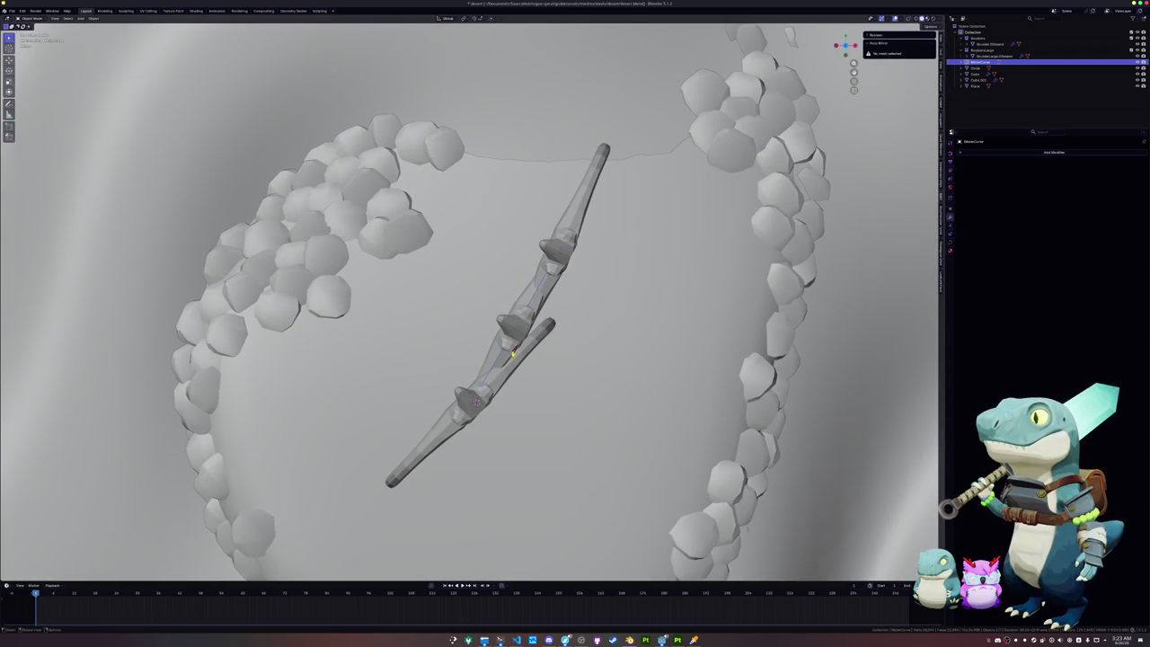
{"action": "left_click", "coordinate": [898, 42]}
{"action": "key", "text": "Tab"}
{"action": "key", "text": "r"}
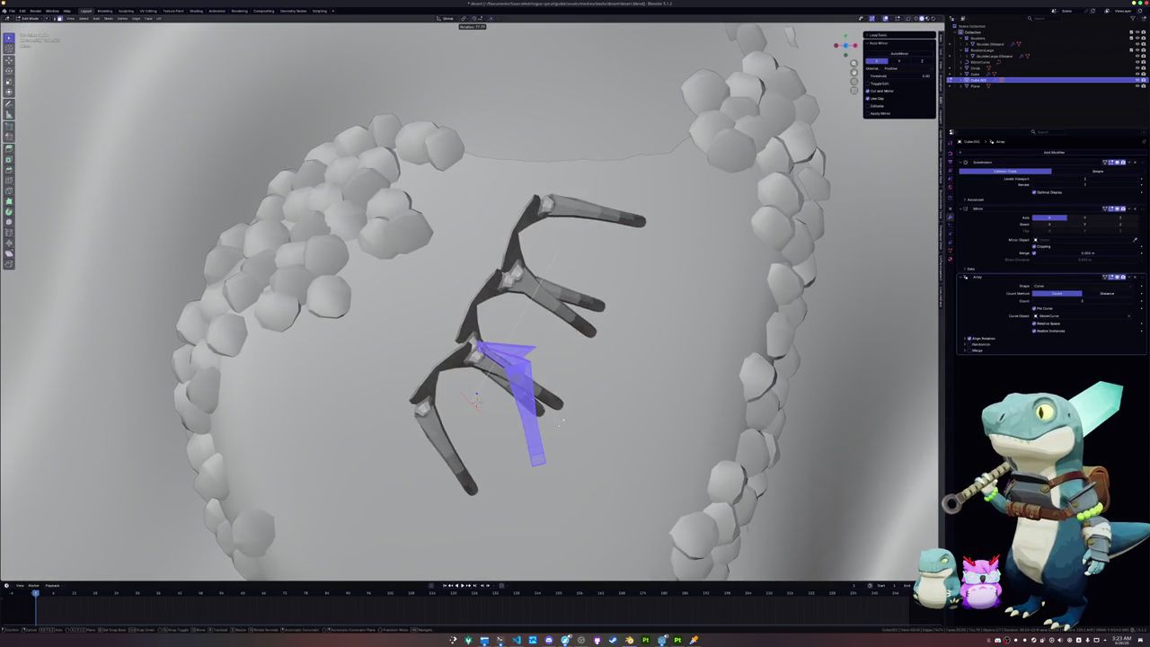
{"action": "left_click", "coordinate": [619, 410]}
{"action": "key", "text": "Tab"}
Step: Apply the modifiers and rotate the rib mesh 90° to stand vertical
{"action": "key", "text": "ctrl+a"}
{"action": "key", "text": "ctrl+a"}
{"action": "key", "text": "Tab"}
{"action": "key", "text": "r"}
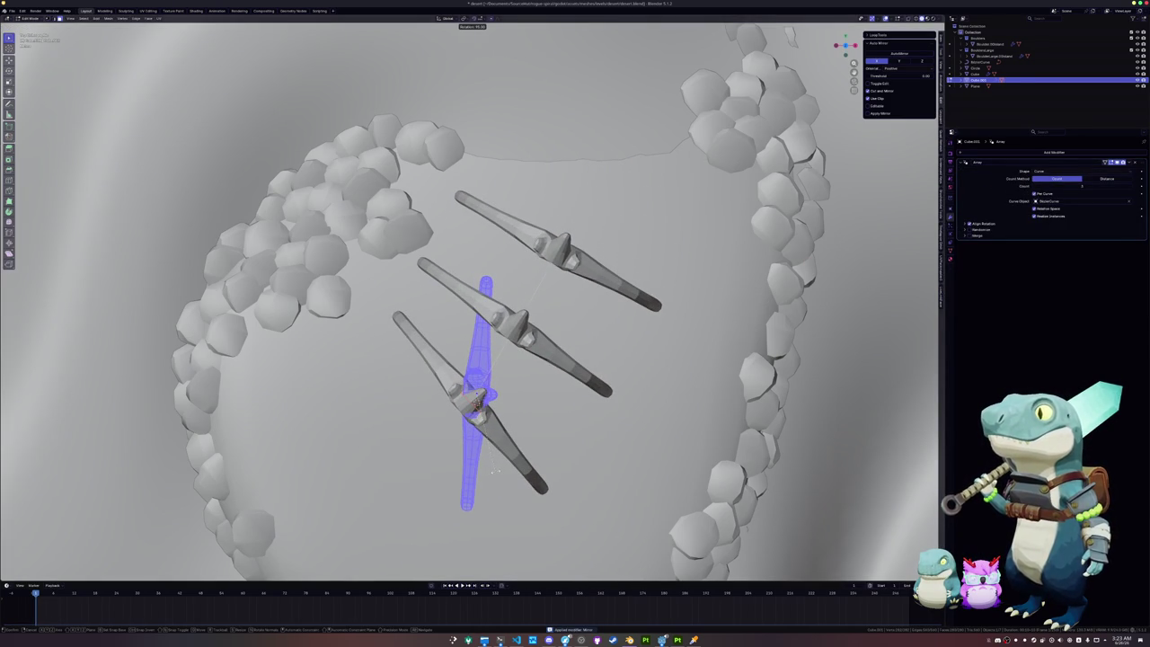
{"action": "key", "text": "Return"}
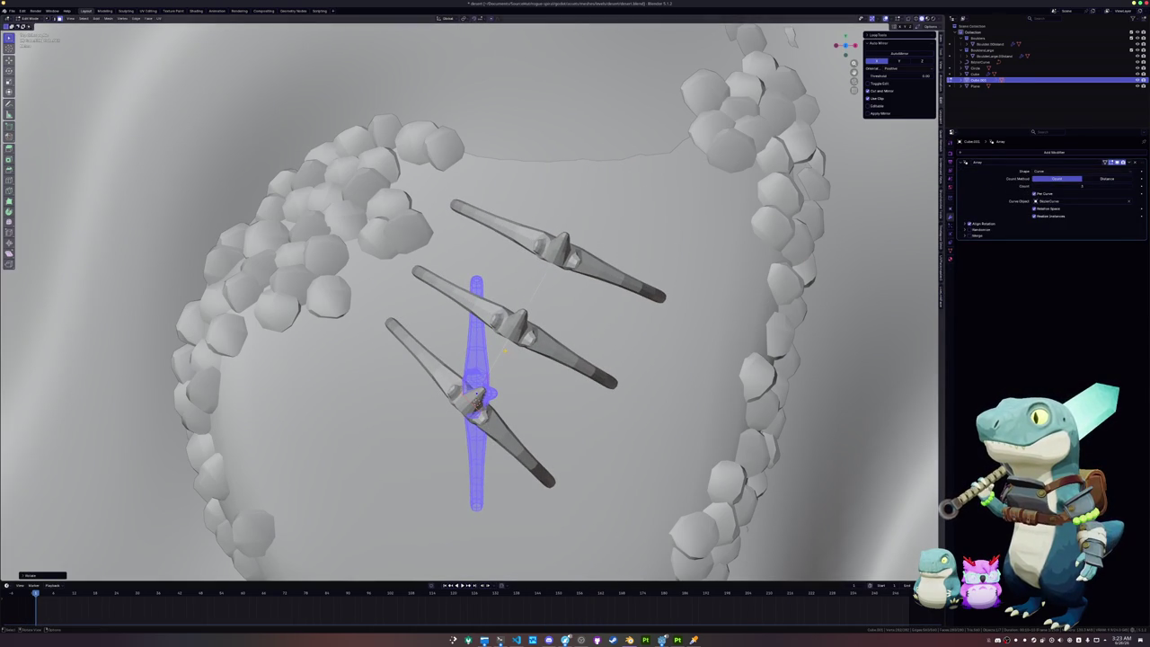
{"action": "key", "text": "Tab"}
Step: Rotate the spine curve's selected control points to reorient the ribs
{"action": "left_click", "coordinate": [472, 402]}
{"action": "key", "text": "Tab"}
{"action": "mouse_move", "coordinate": [472, 404]}
{"action": "middle_mouse_down"}
{"action": "mouse_move", "coordinate": [485, 395]}
{"action": "mouse_move", "coordinate": [467, 306]}
{"action": "middle_mouse_up"}
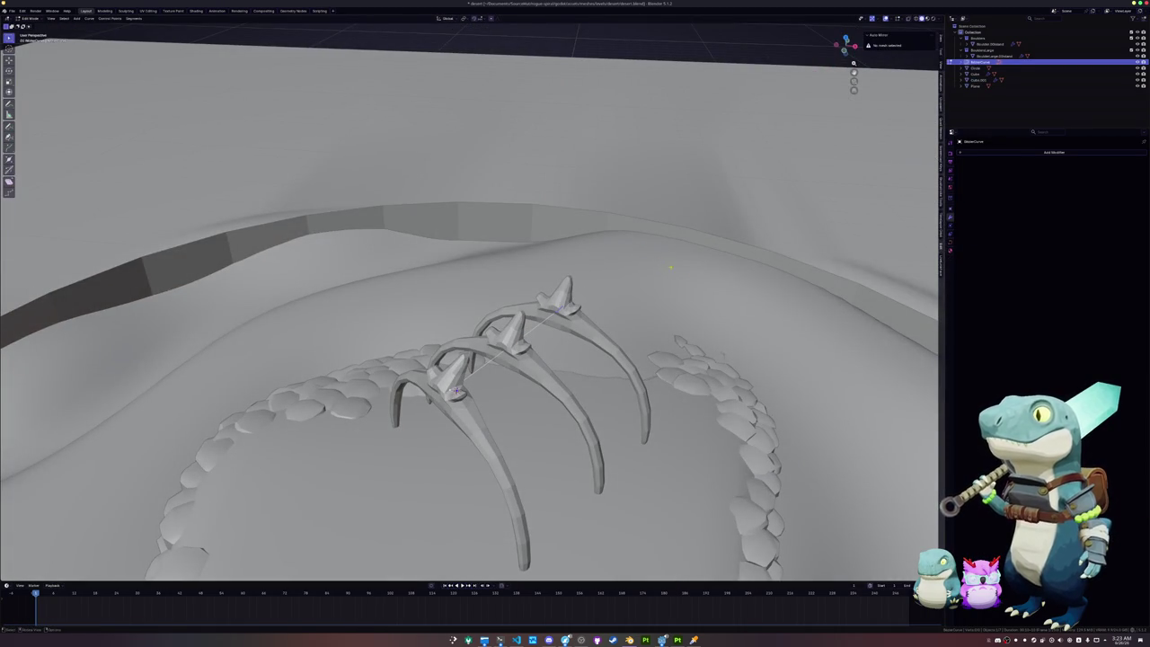
{"action": "middle_click_drag", "start_coordinate": [661, 264], "coordinate": [615, 261]}
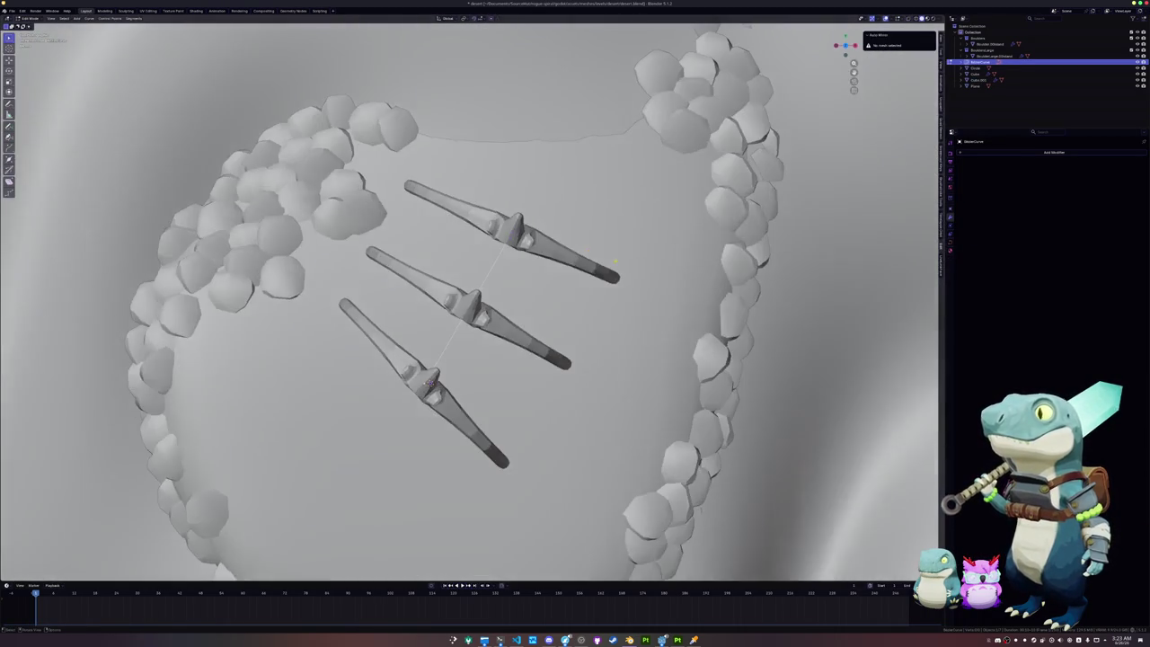
{"action": "key", "text": "r"}
{"action": "middle_click_drag", "start_coordinate": [601, 251], "coordinate": [580, 222]}
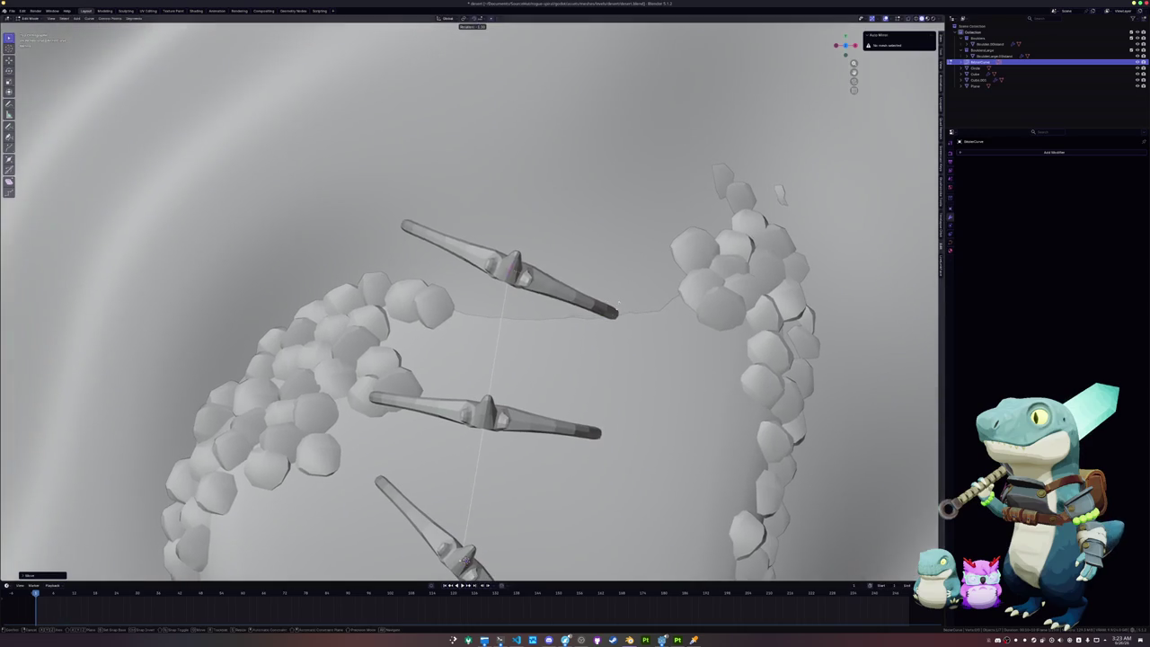
{"action": "left_click", "coordinate": [513, 118]}
Step: Rotate the curve points again and move the ribs vertically along Z
{"action": "key", "text": "r"}
{"action": "mouse_move", "coordinate": [467, 233]}
{"action": "middle_mouse_down"}
{"action": "mouse_move", "coordinate": [433, 193]}
{"action": "mouse_move", "coordinate": [557, 260]}
{"action": "mouse_move", "coordinate": [554, 286]}
{"action": "mouse_move", "coordinate": [509, 292]}
{"action": "middle_mouse_up"}
{"action": "key", "text": "g"}
{"action": "key", "text": "x"}
{"action": "key", "text": "z"}
{"action": "left_click", "coordinate": [555, 284]}
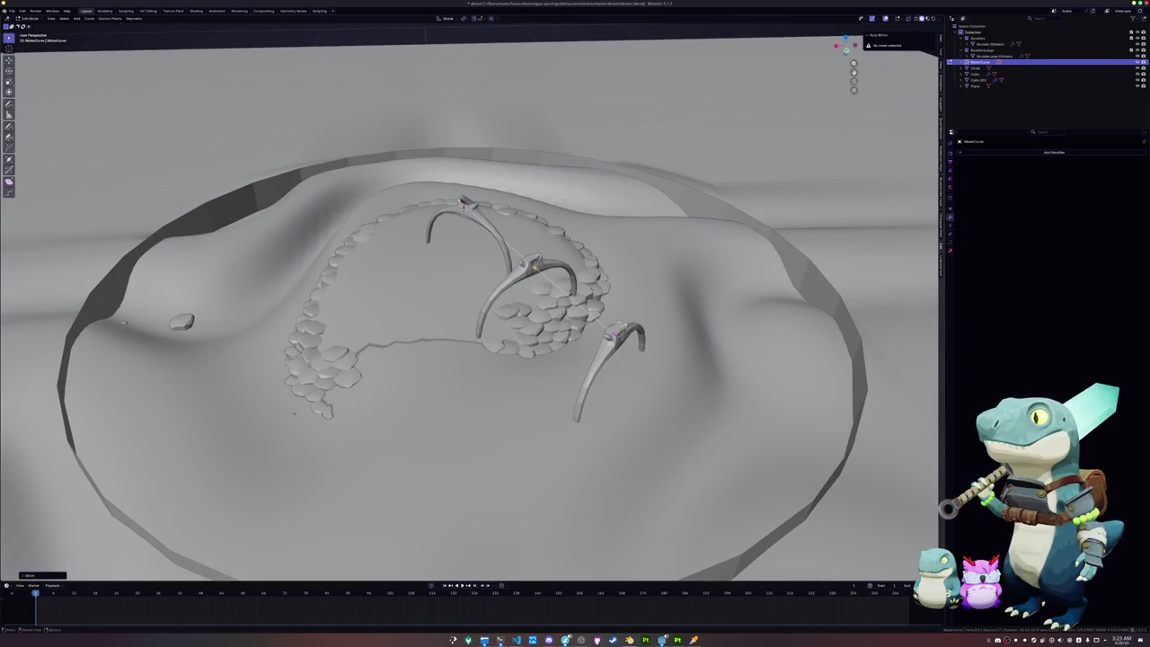
Step: Move the curve points along X and rotate them around Z
{"action": "right_click", "coordinate": [536, 266]}
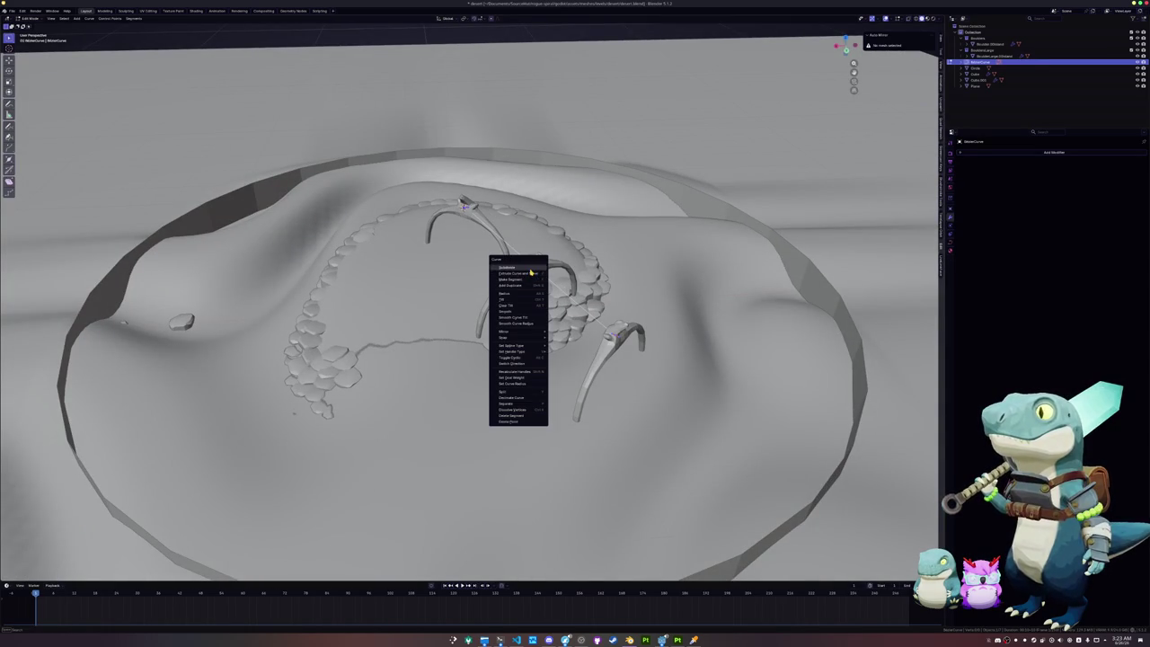
{"action": "left_click", "coordinate": [531, 270]}
{"action": "middle_click_drag", "start_coordinate": [531, 271], "coordinate": [433, 284]}
{"action": "key", "text": "x"}
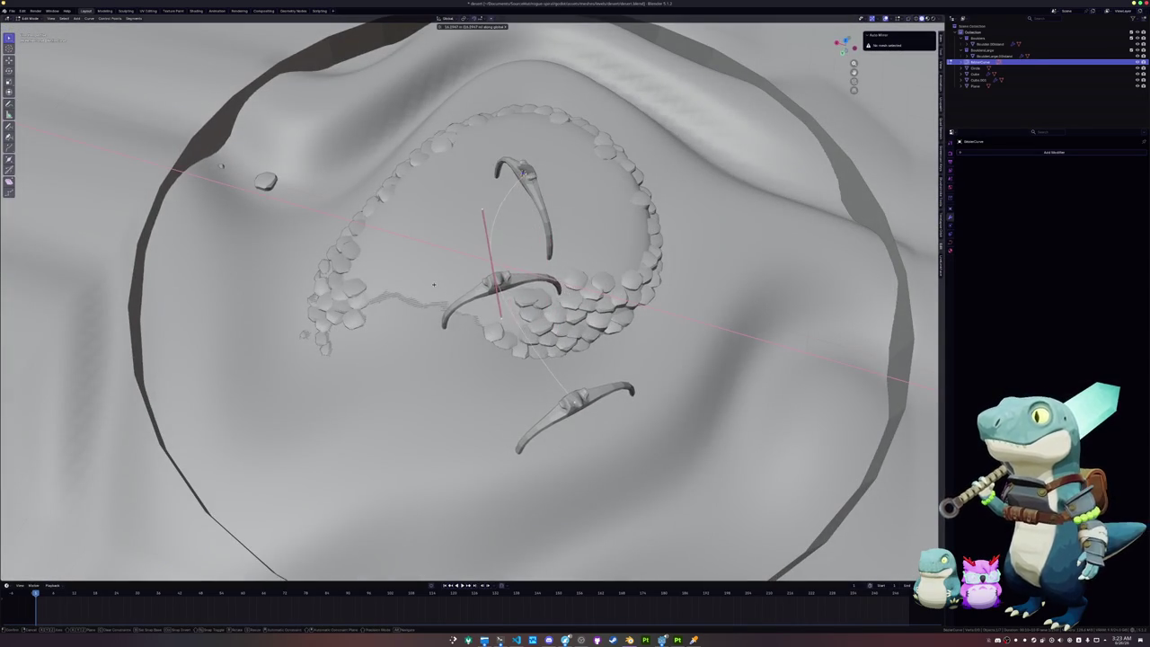
{"action": "left_click", "coordinate": [433, 284]}
{"action": "key", "text": "r"}
{"action": "key", "text": "z"}
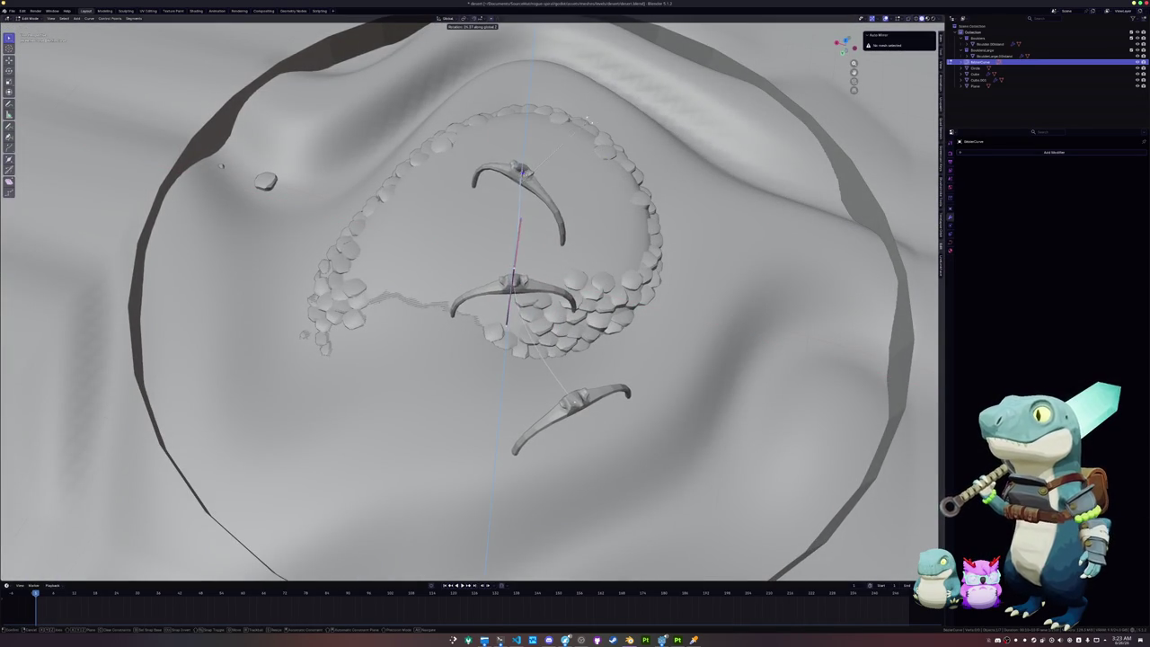
{"action": "left_click", "coordinate": [588, 120]}
Step: Raise the curve points vertically and tilt the third arch around X
{"action": "mouse_move", "coordinate": [588, 120]}
{"action": "middle_mouse_down"}
{"action": "mouse_move", "coordinate": [561, 223]}
{"action": "mouse_move", "coordinate": [629, 269]}
{"action": "middle_mouse_up"}
{"action": "key", "text": "g"}
{"action": "key", "text": "z"}
{"action": "left_click", "coordinate": [671, 285]}
{"action": "key", "text": "r"}
{"action": "key", "text": "x"}
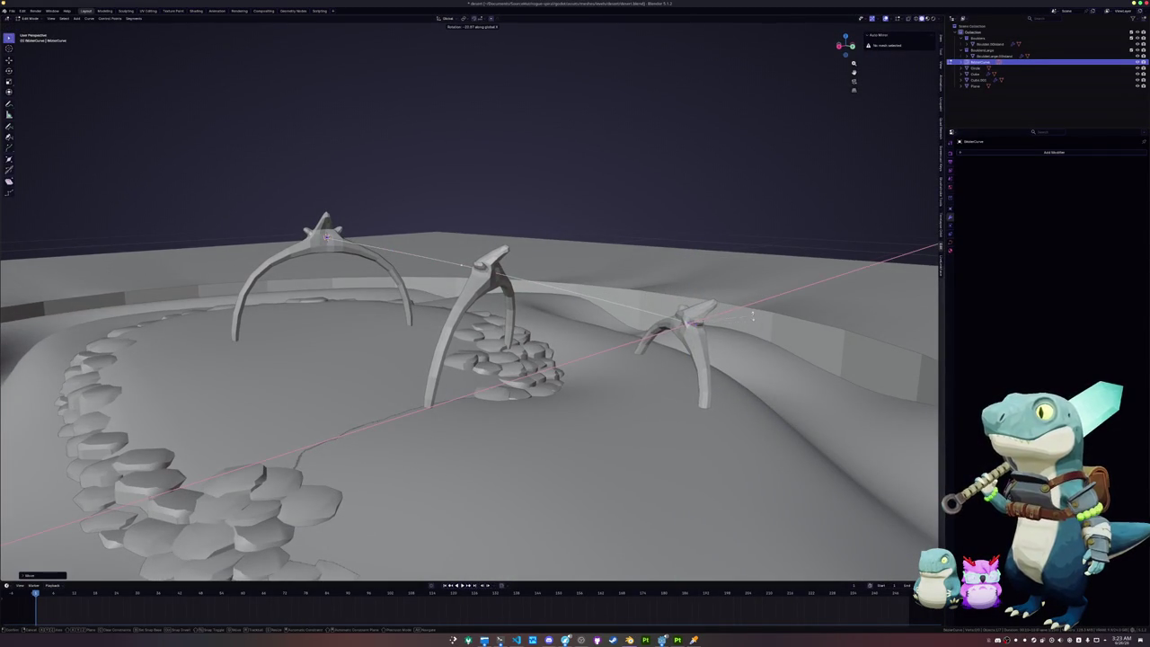
{"action": "middle_click_drag", "start_coordinate": [752, 315], "coordinate": [895, 375]}
{"action": "left_click", "coordinate": [895, 376]}
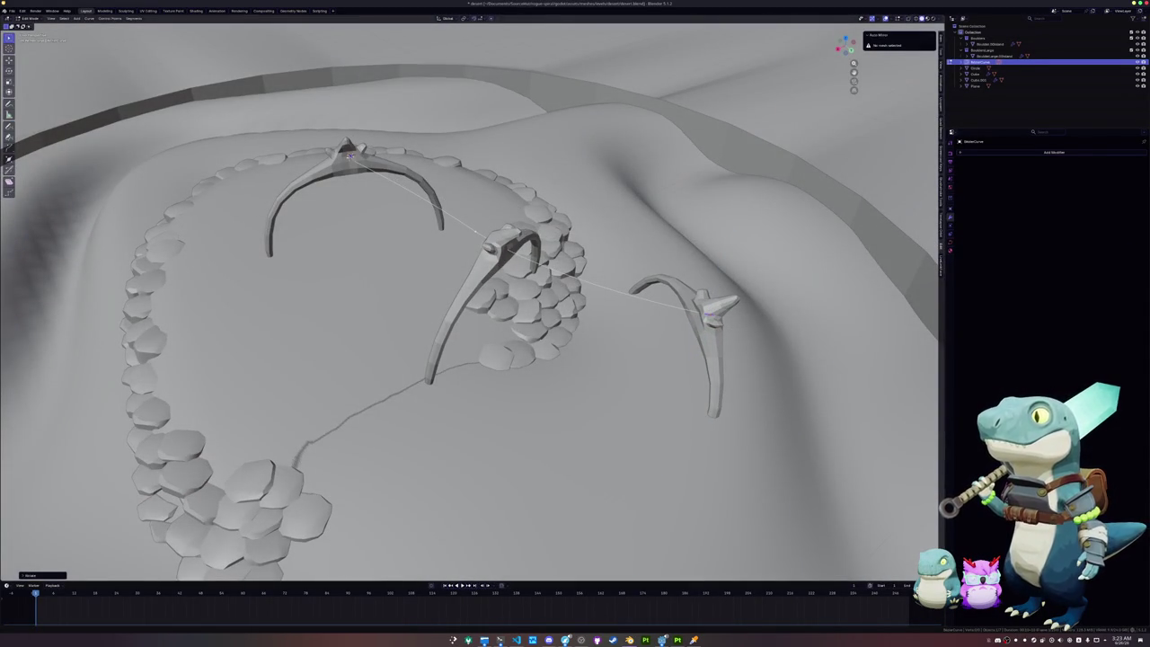
Step: Back in curve editing, rotate the arches around the Z axis
{"action": "middle_click_drag", "start_coordinate": [732, 318], "coordinate": [741, 304]}
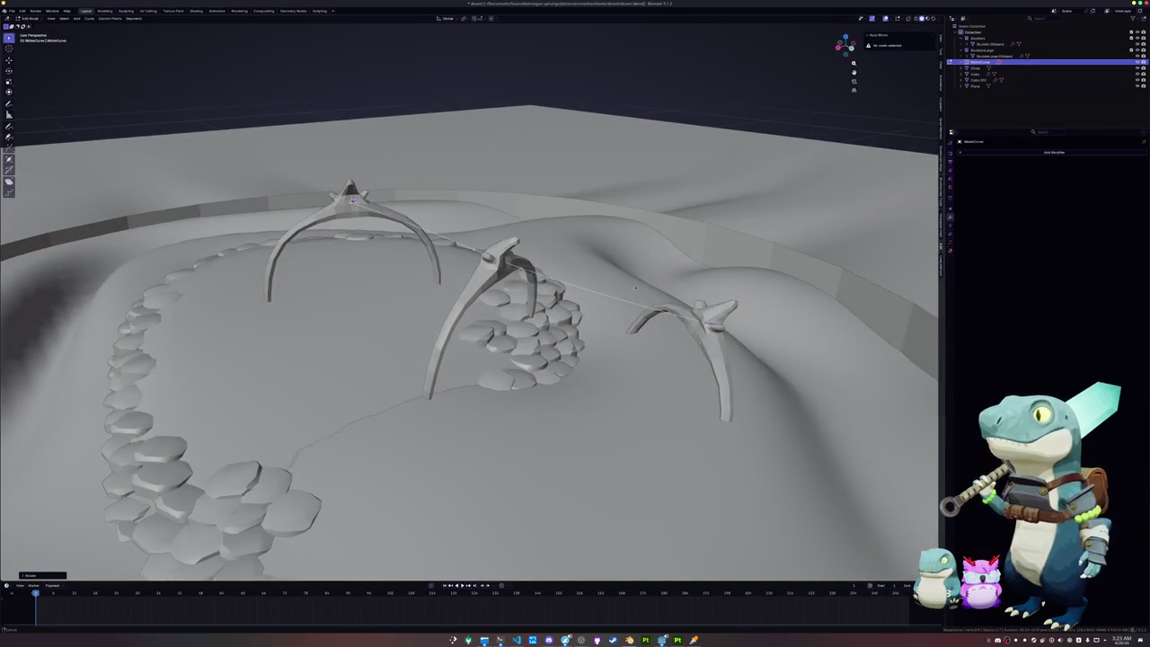
{"action": "middle_click_drag", "start_coordinate": [636, 290], "coordinate": [560, 228], "text": "shift"}
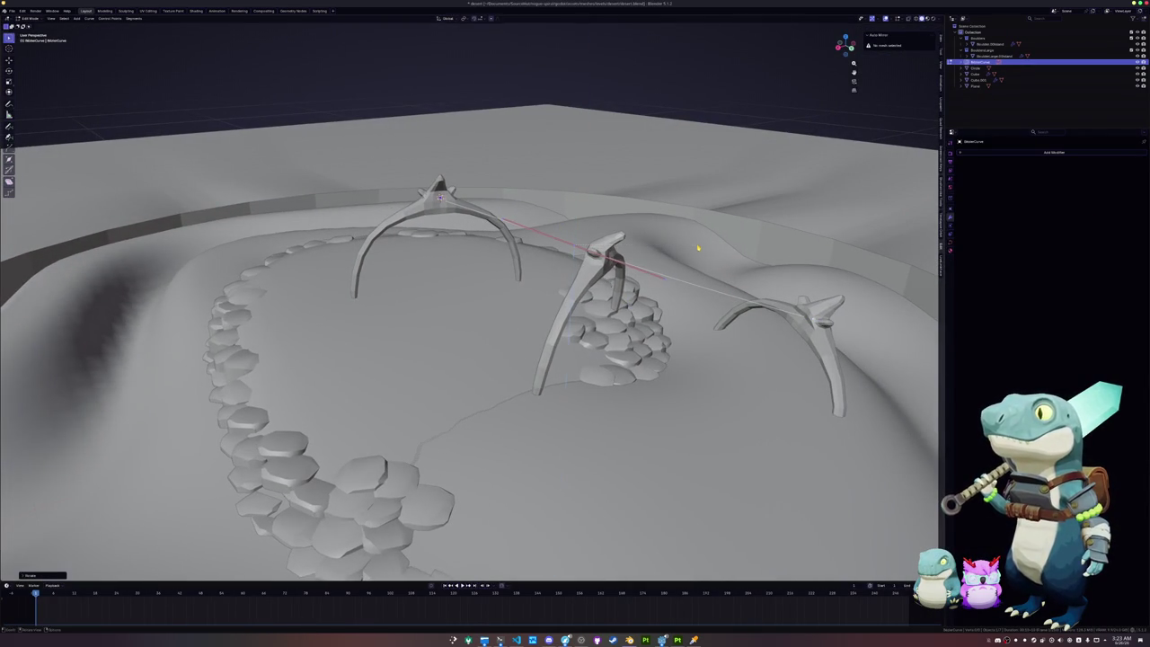
{"action": "mouse_move", "coordinate": [697, 252]}
{"action": "middle_mouse_down"}
{"action": "mouse_move", "coordinate": [454, 234]}
{"action": "mouse_move", "coordinate": [509, 234]}
{"action": "middle_mouse_up"}
{"action": "key", "text": "Tab"}
{"action": "key", "text": "g"}
{"action": "key", "text": "z"}
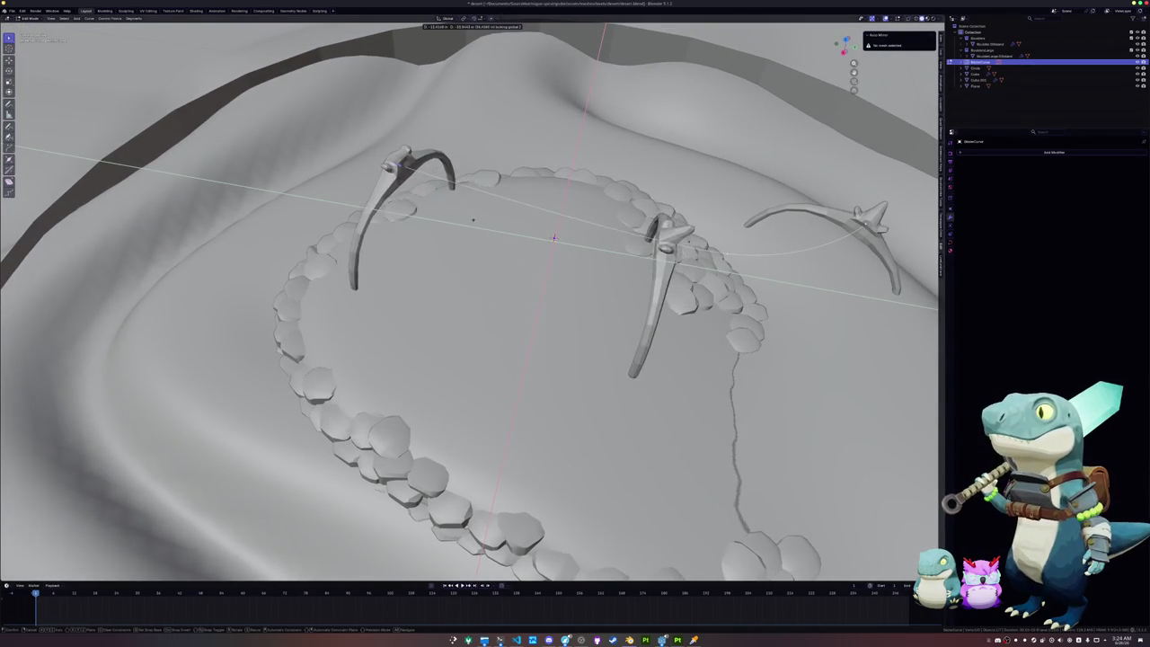
{"action": "key", "text": "r"}
{"action": "key", "text": "z"}
{"action": "left_click", "coordinate": [553, 237]}
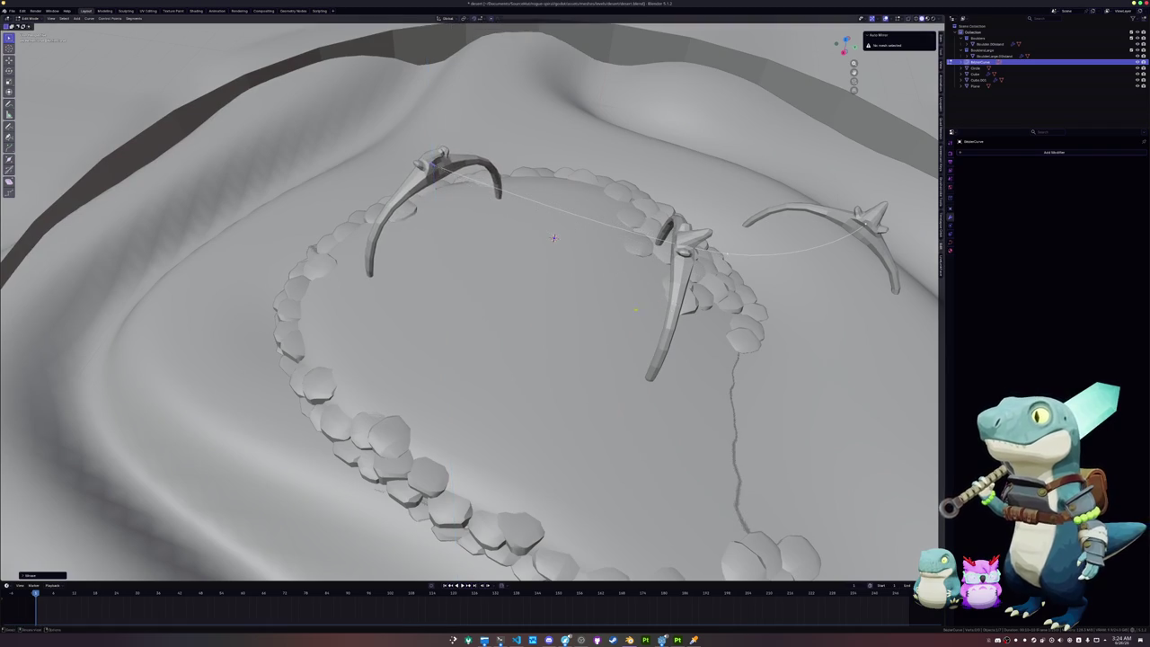
Step: Place the end arch down-left of the stones and tilt its post around X
{"action": "middle_click_drag", "start_coordinate": [553, 237], "coordinate": [432, 191]}
{"action": "scroll", "coordinate": [432, 191], "scroll_direction": "down", "scroll_amount": 3}
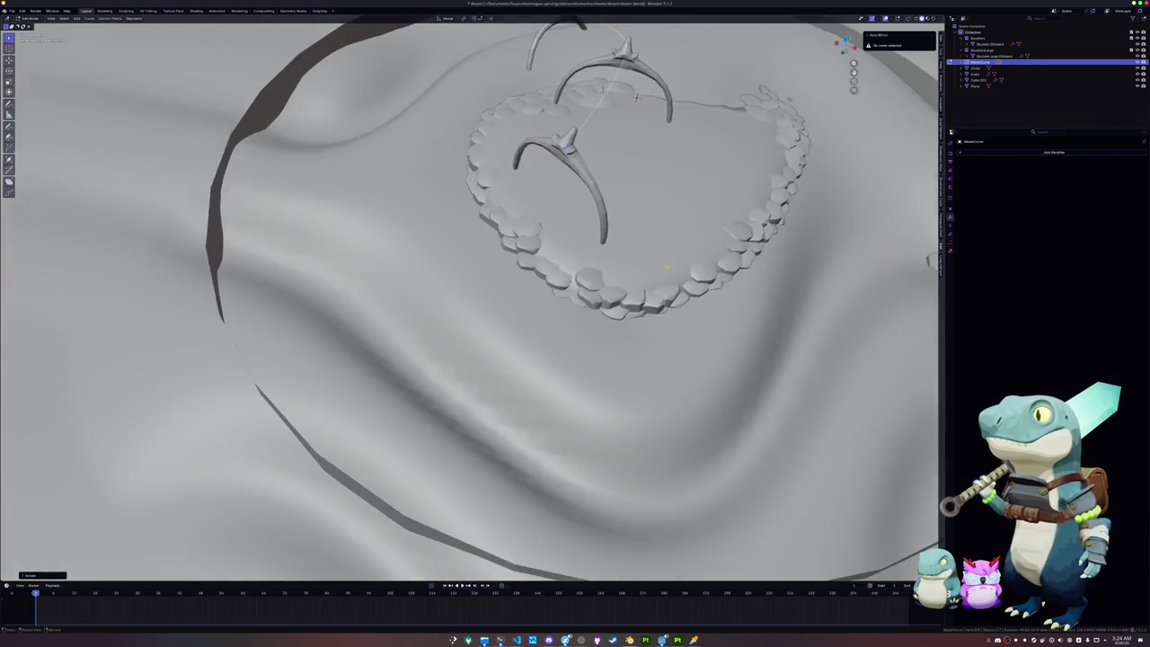
{"action": "scroll", "coordinate": [503, 179], "scroll_direction": "down", "scroll_amount": 2}
{"action": "key", "text": "g"}
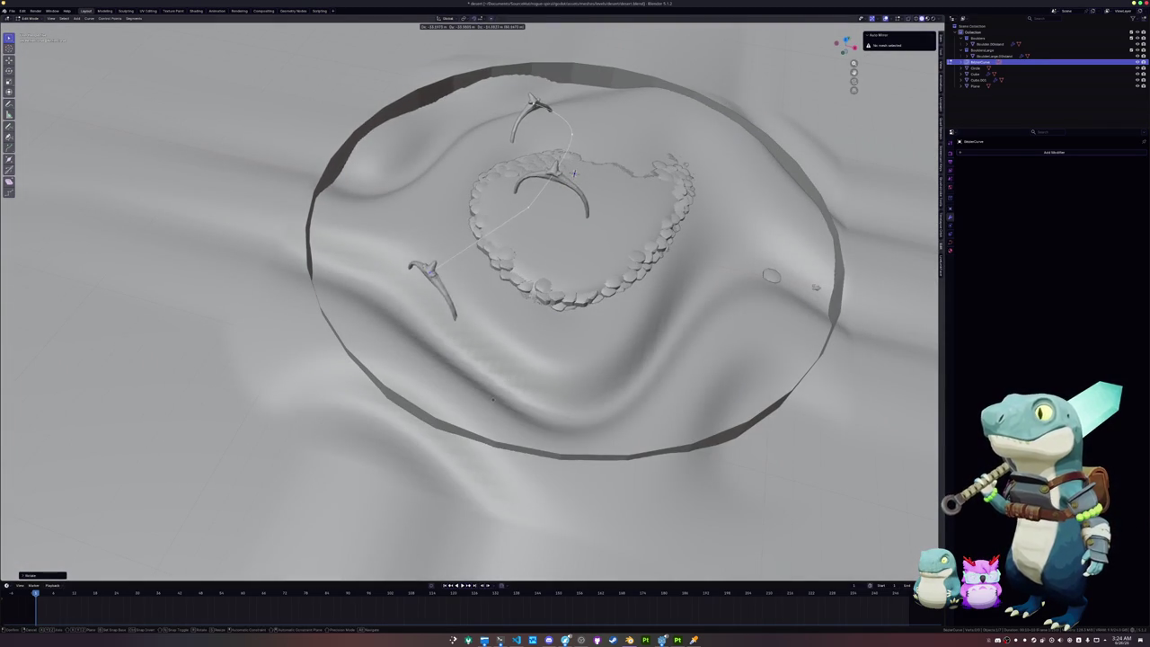
{"action": "left_click", "coordinate": [441, 324]}
{"action": "middle_click_drag", "start_coordinate": [442, 323], "coordinate": [446, 354]}
{"action": "key", "text": "r"}
{"action": "key", "text": "z"}
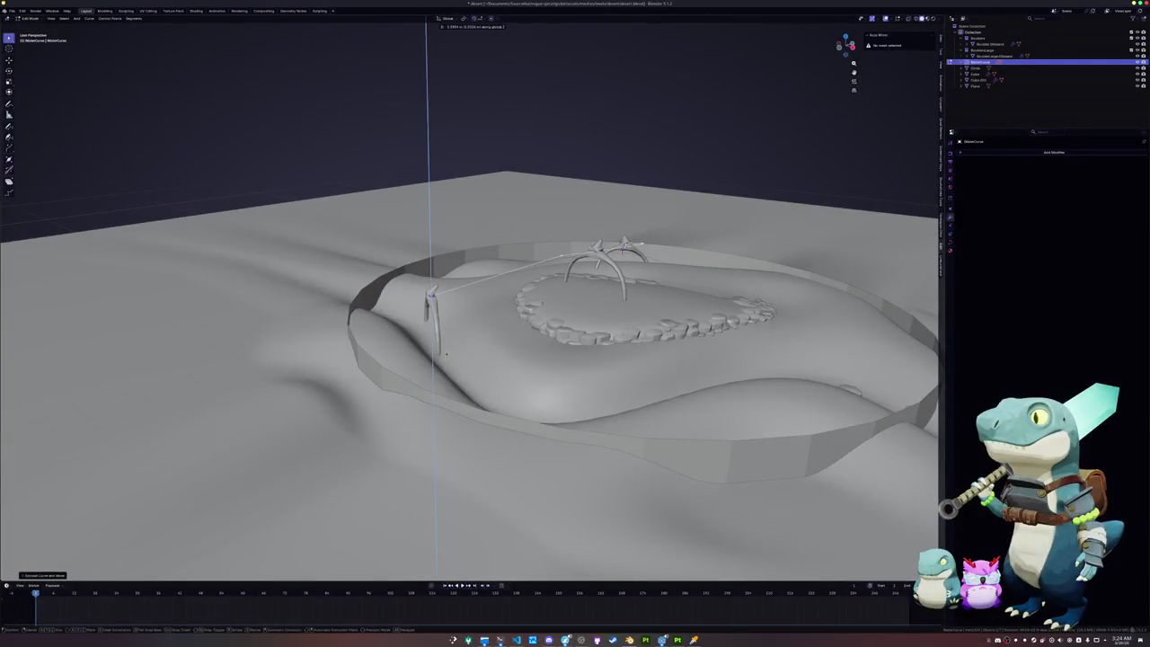
{"action": "key", "text": "x"}
{"action": "left_click", "coordinate": [511, 340]}
Step: Raise the post, drag the curve's end point so the last rib stands beyond the crater rim
{"action": "middle_click_drag", "start_coordinate": [511, 341], "coordinate": [539, 324]}
{"action": "key", "text": "g"}
{"action": "key", "text": "z"}
{"action": "left_click", "coordinate": [659, 267]}
{"action": "middle_click_drag", "start_coordinate": [659, 267], "coordinate": [539, 296]}
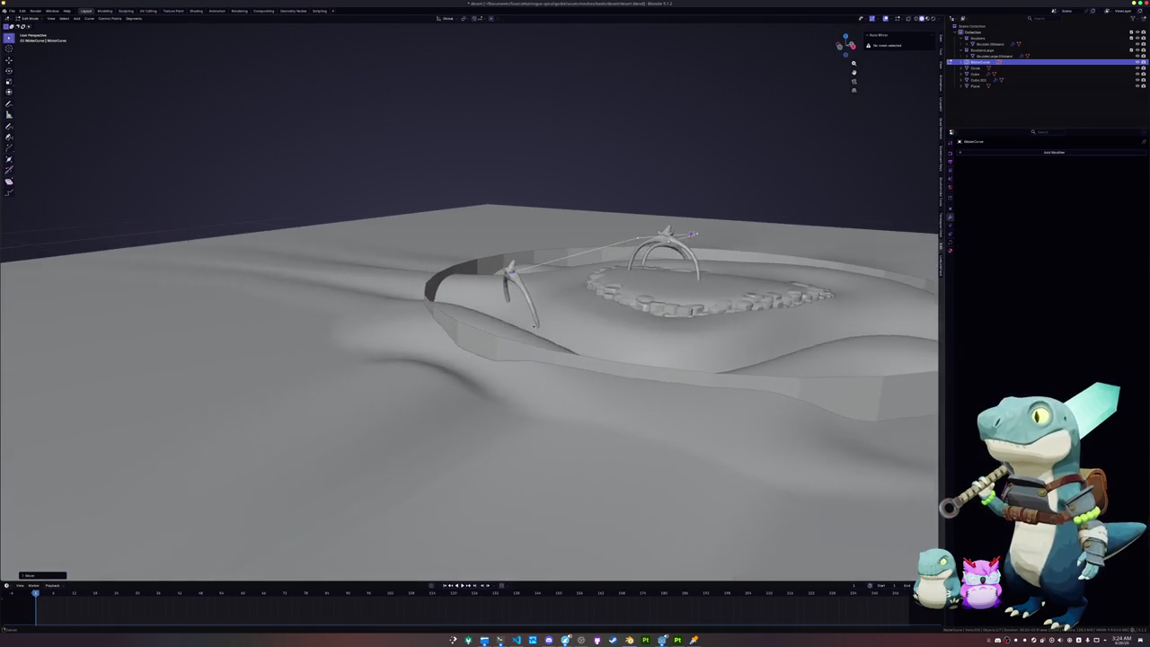
{"action": "key", "text": "g"}
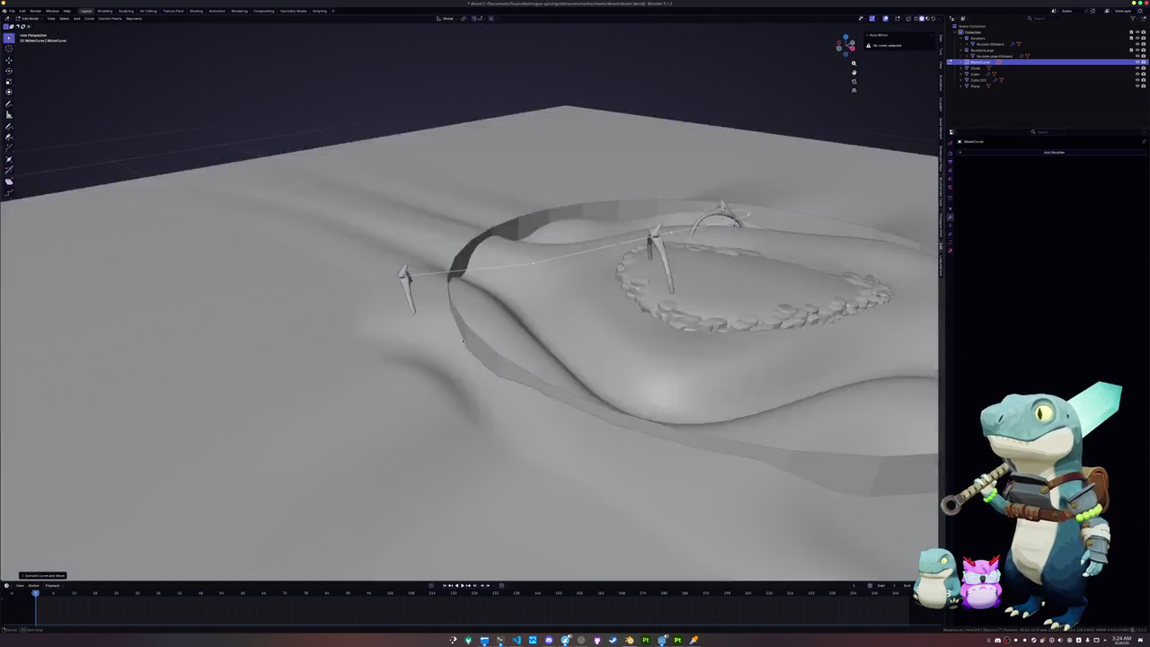
{"action": "middle_click_drag", "start_coordinate": [402, 354], "coordinate": [509, 355]}
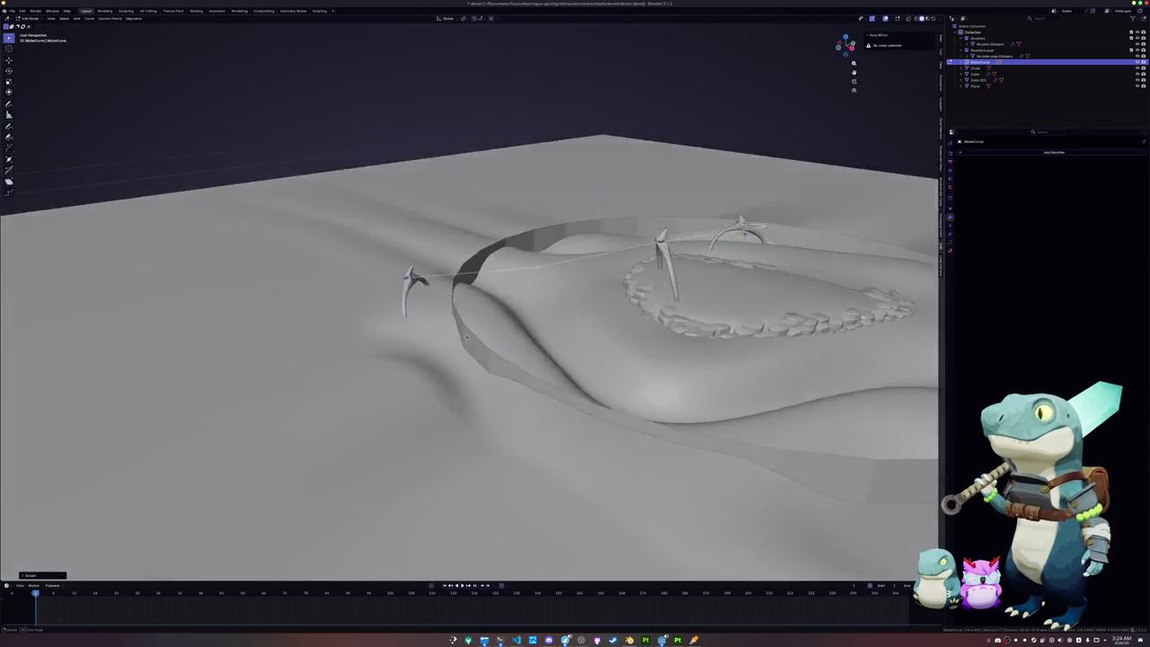
{"action": "middle_click_drag", "start_coordinate": [760, 225], "coordinate": [555, 314]}
{"action": "scroll", "coordinate": [555, 313], "scroll_direction": "up", "scroll_amount": 3}
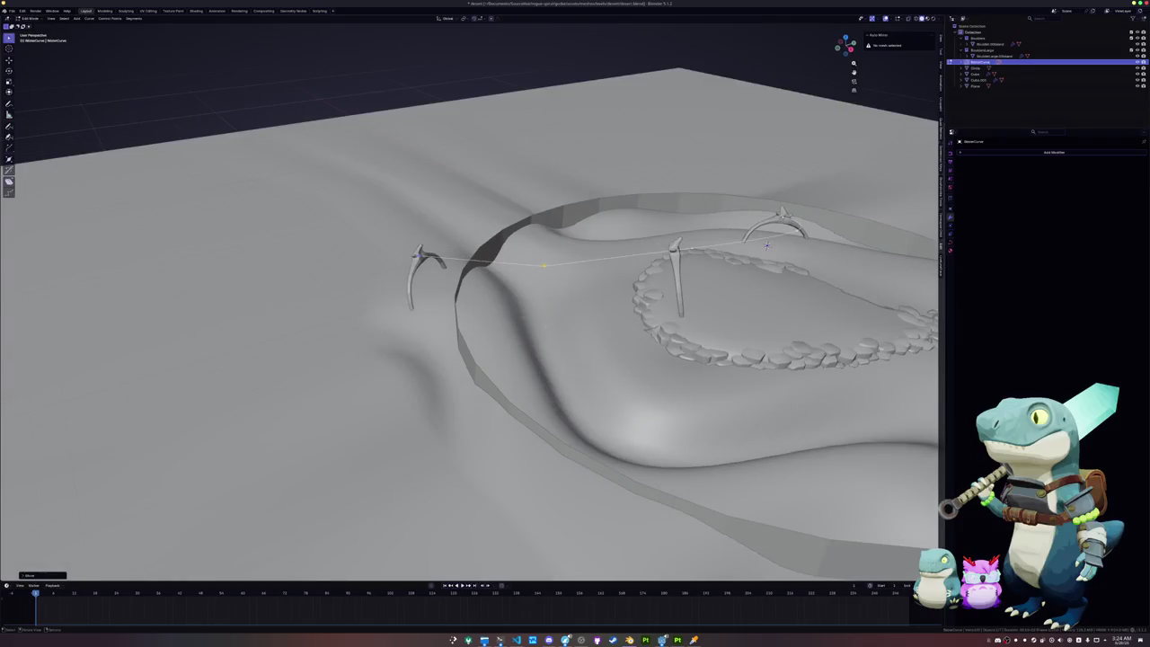
{"action": "scroll", "coordinate": [536, 251], "scroll_direction": "up", "scroll_amount": 3}
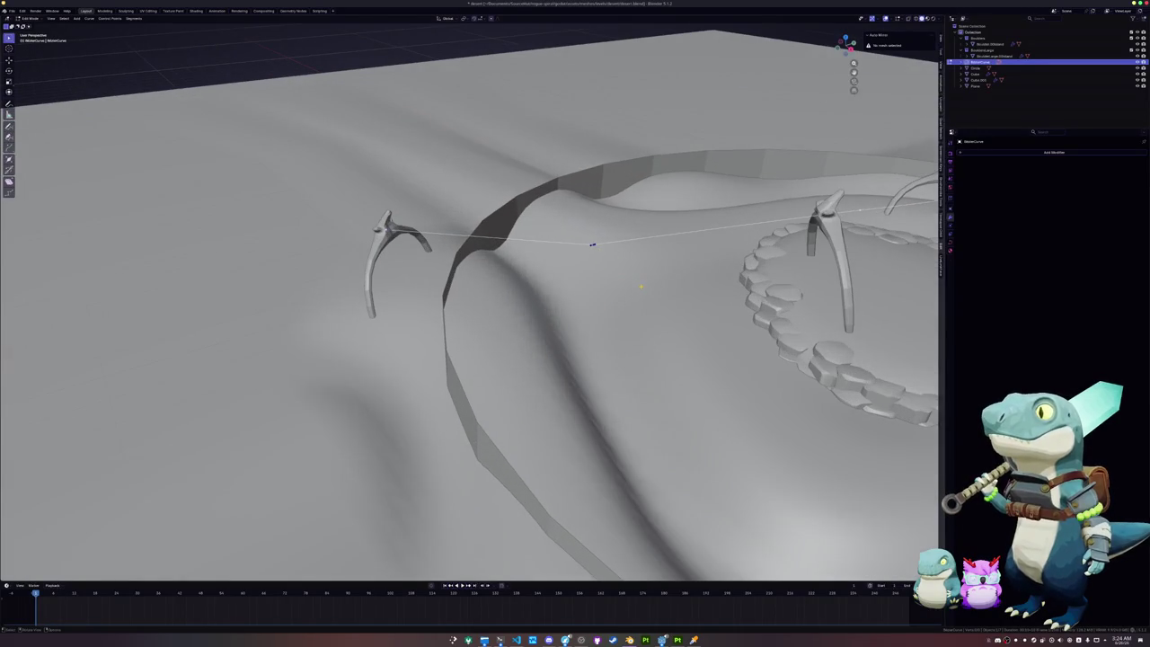
{"action": "left_click", "coordinate": [590, 245]}
Step: Delete the selected spine curve point and smooth the curve's bends
{"action": "key", "text": "x"}
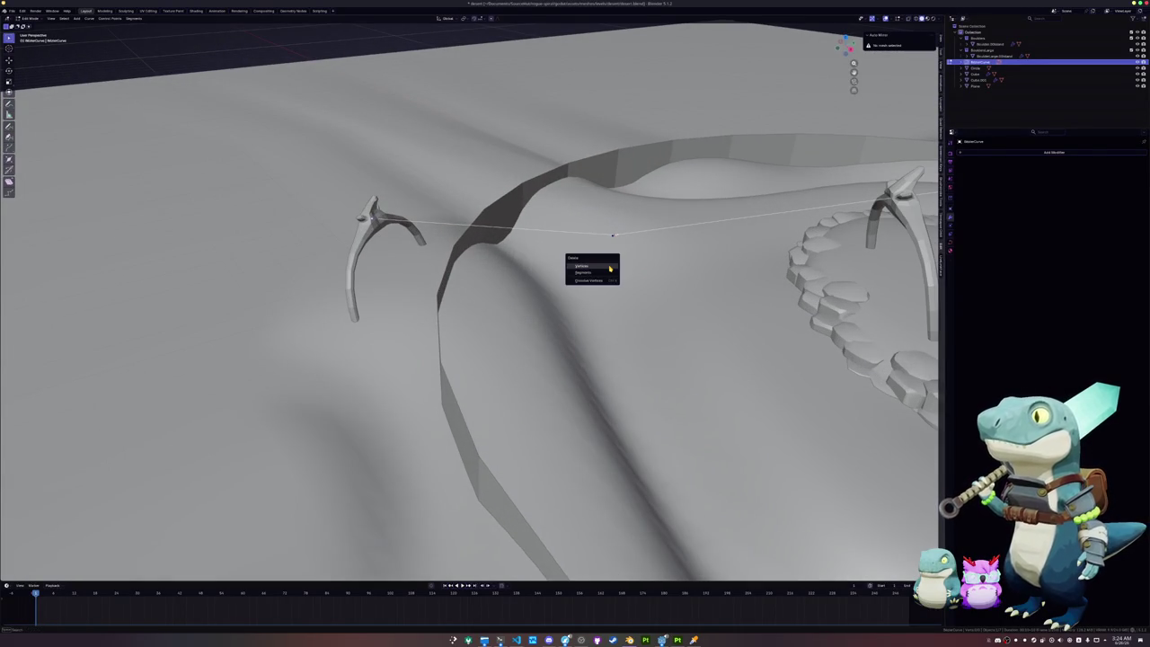
{"action": "left_click", "coordinate": [603, 278]}
{"action": "middle_click_drag", "start_coordinate": [603, 280], "coordinate": [574, 253]}
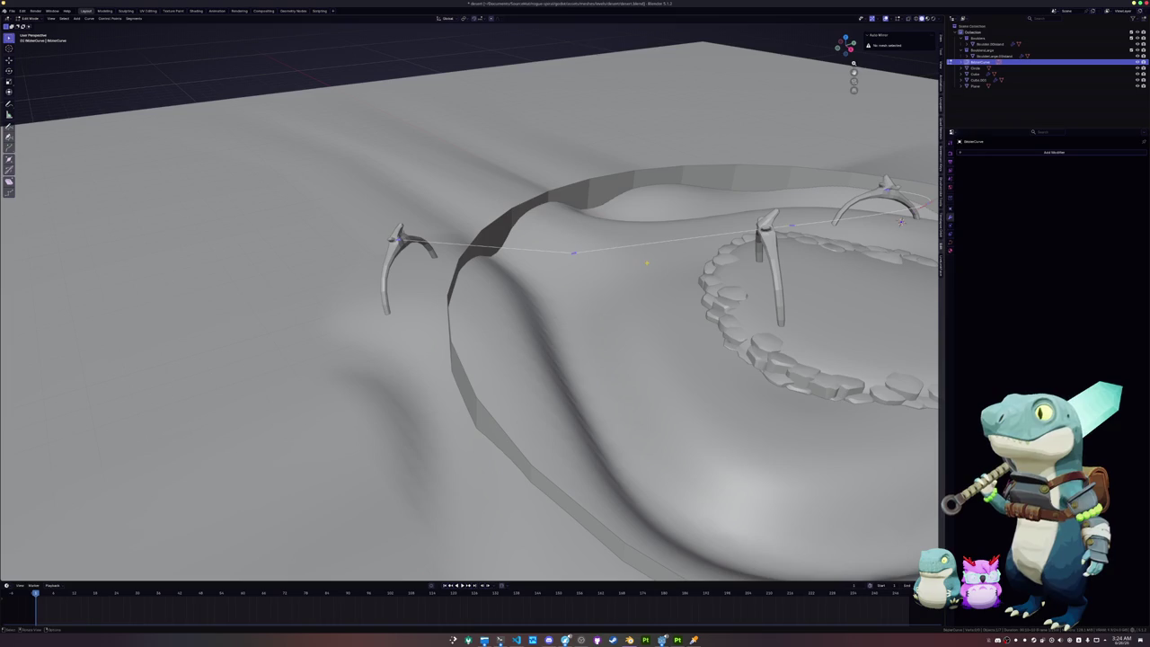
{"action": "right_click", "coordinate": [627, 258]}
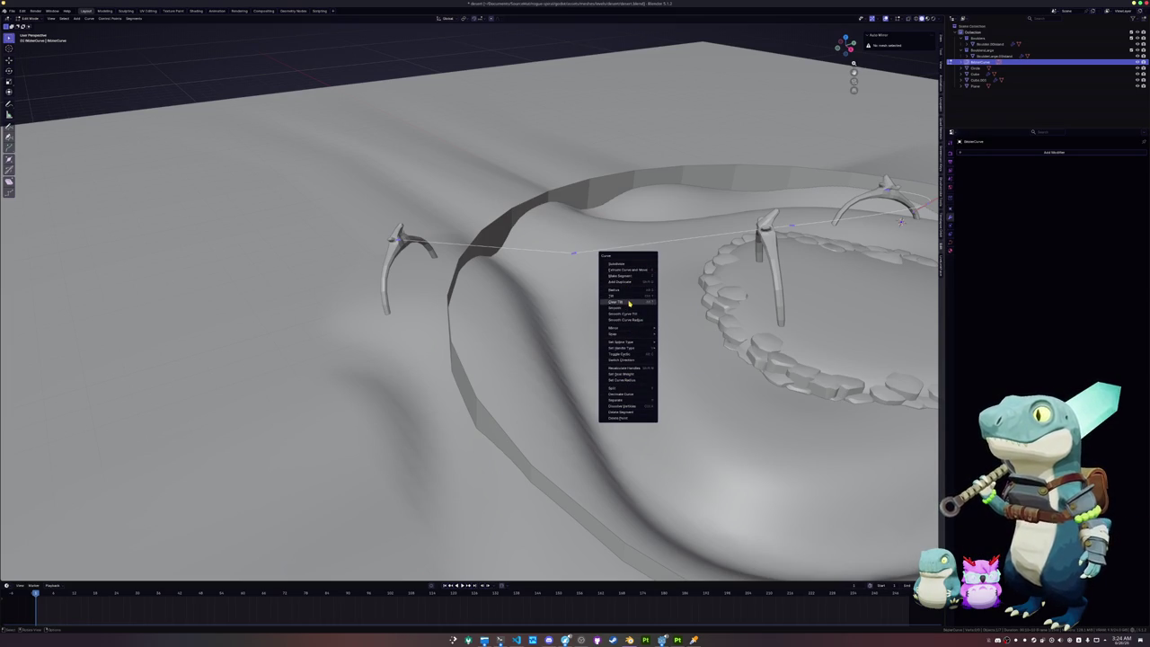
{"action": "left_click", "coordinate": [628, 308]}
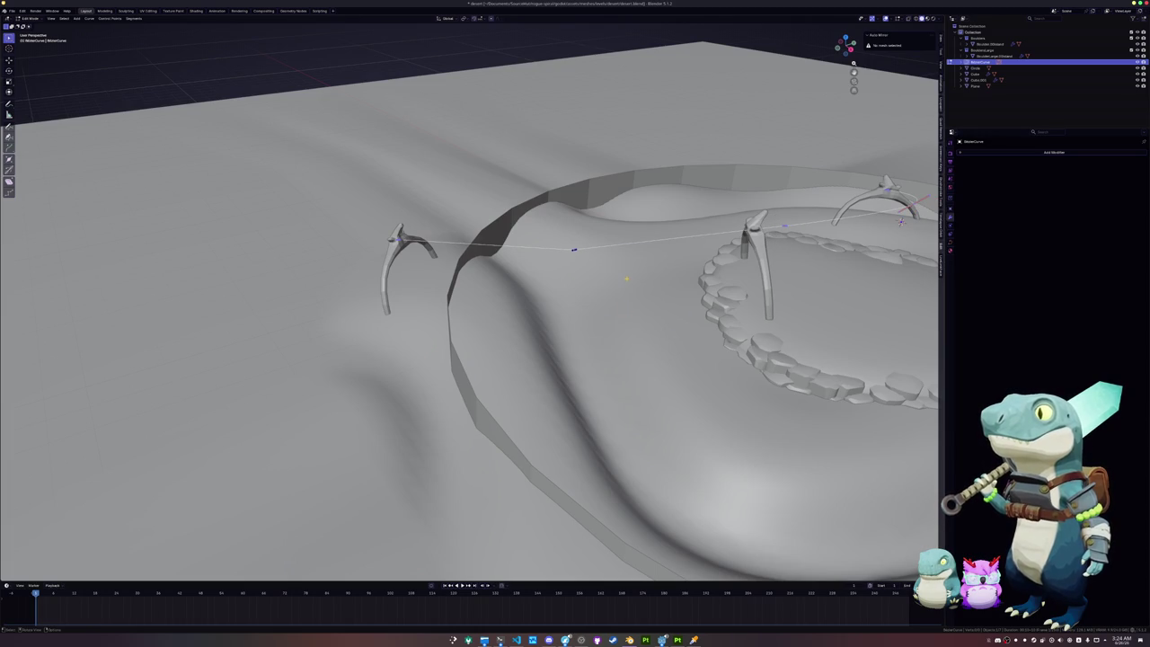
Step: Change the spine curve's handle type, leave Edit Mode and select the rib array object
{"action": "right_click", "coordinate": [624, 288]}
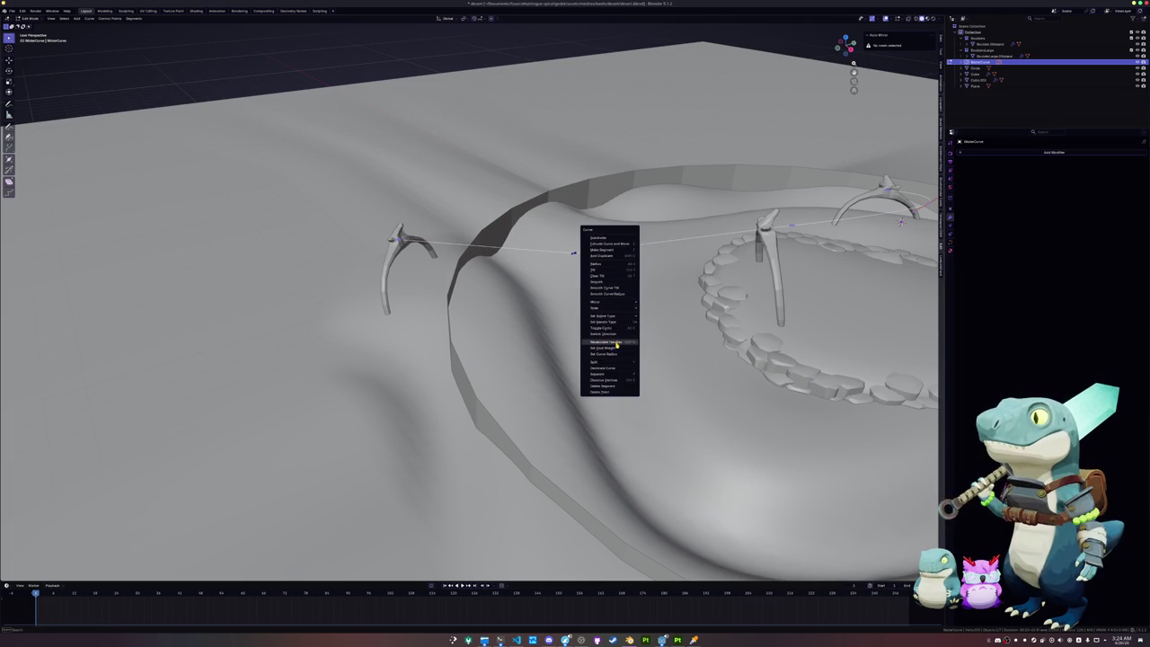
{"action": "mouse_move", "coordinate": [603, 322]}
{"action": "left_click", "coordinate": [675, 325]}
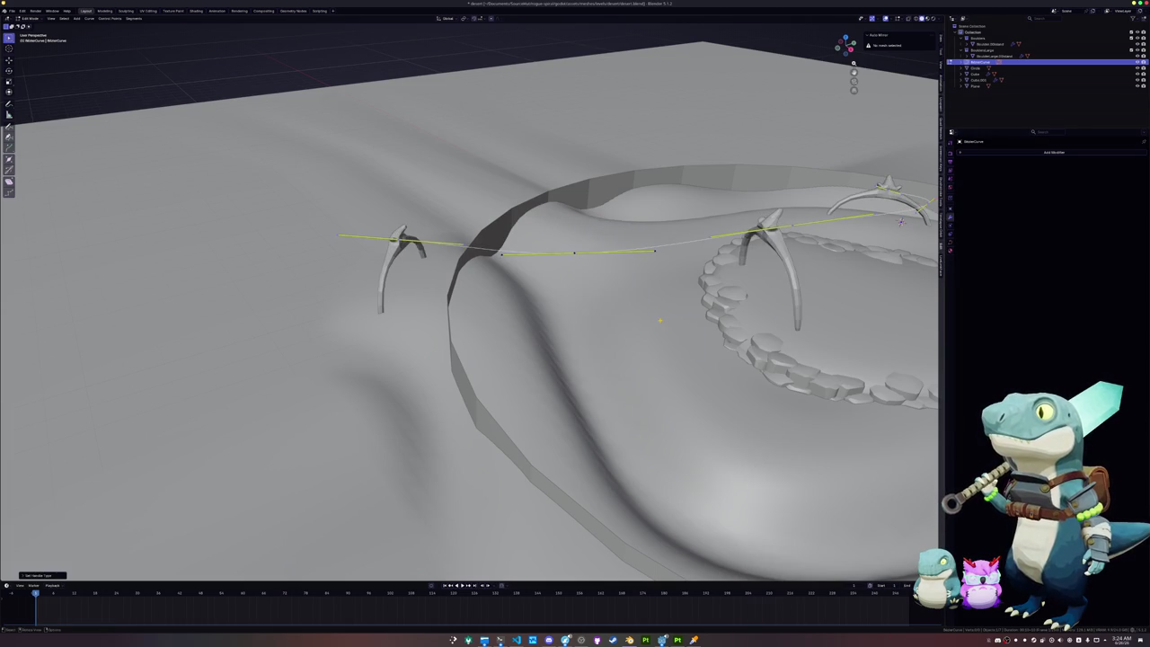
{"action": "middle_click_drag", "start_coordinate": [674, 325], "coordinate": [593, 323]}
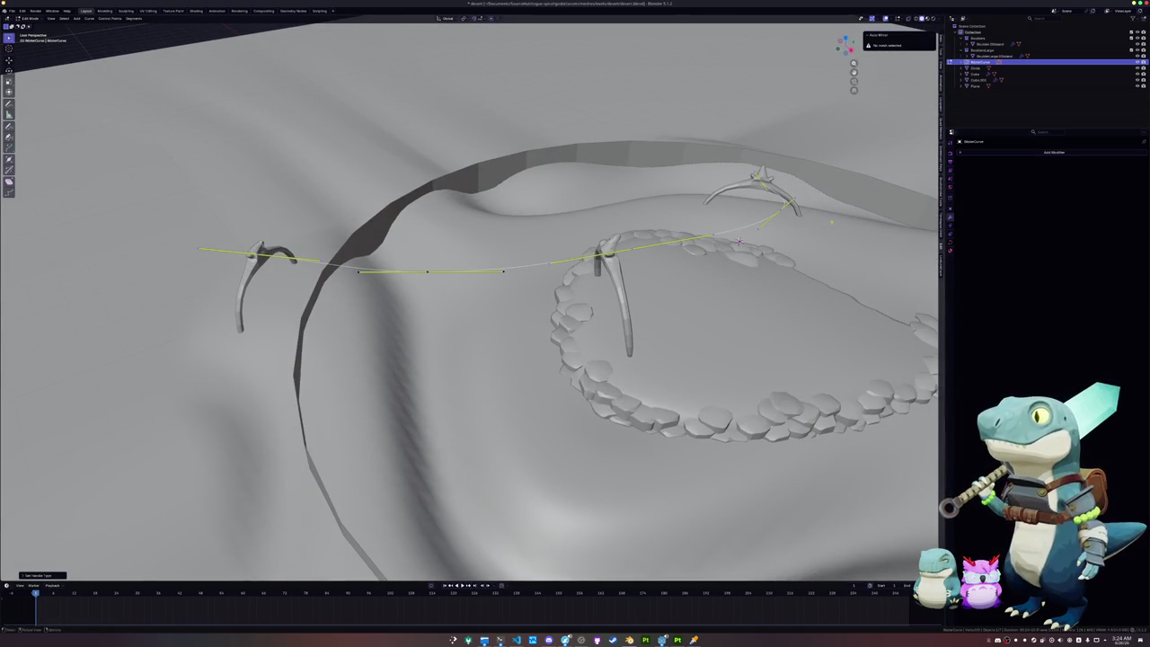
{"action": "key", "text": "Tab"}
{"action": "left_click", "coordinate": [626, 292]}
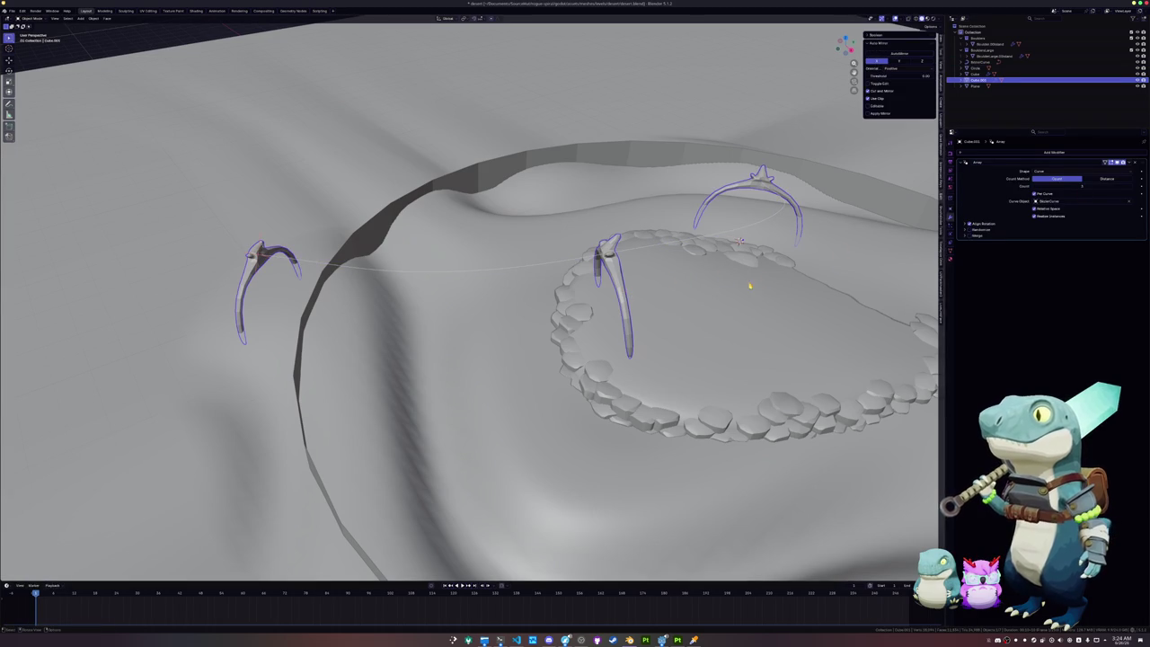
Step: Scale up the whole base rib bone mesh in Edit Mode
{"action": "key", "text": "Tab"}
{"action": "key", "text": "a"}
{"action": "key", "text": "s"}
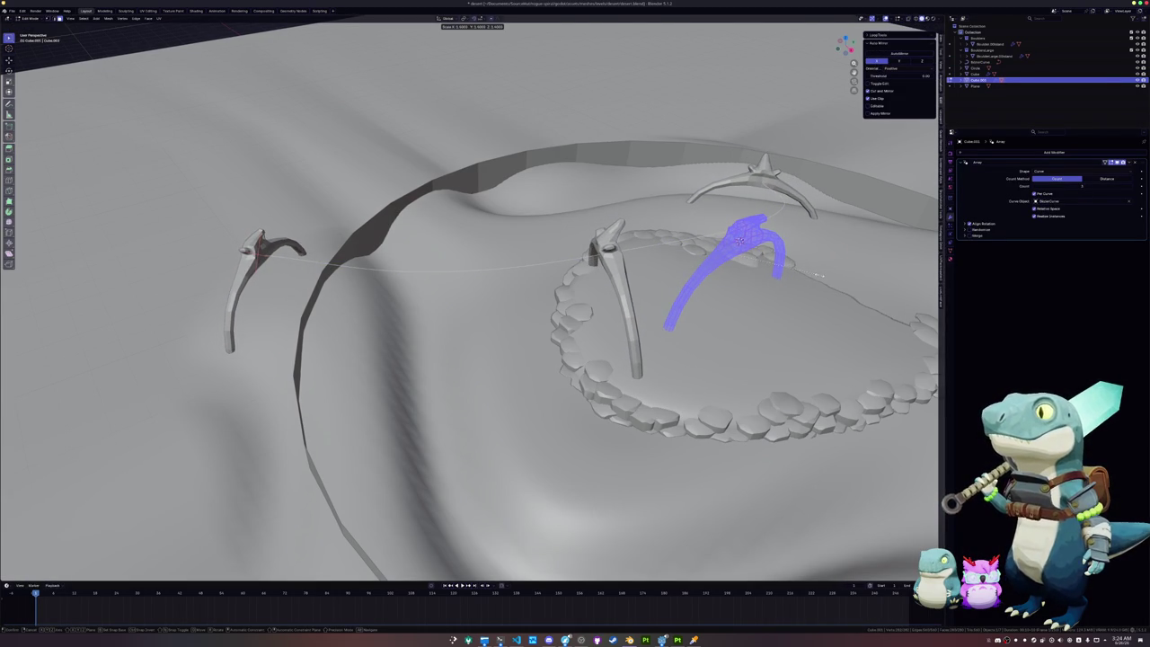
{"action": "left_click", "coordinate": [819, 276]}
{"action": "mouse_move", "coordinate": [819, 276]}
{"action": "middle_mouse_down"}
{"action": "mouse_move", "coordinate": [809, 342]}
{"action": "mouse_move", "coordinate": [808, 297]}
{"action": "middle_mouse_up"}
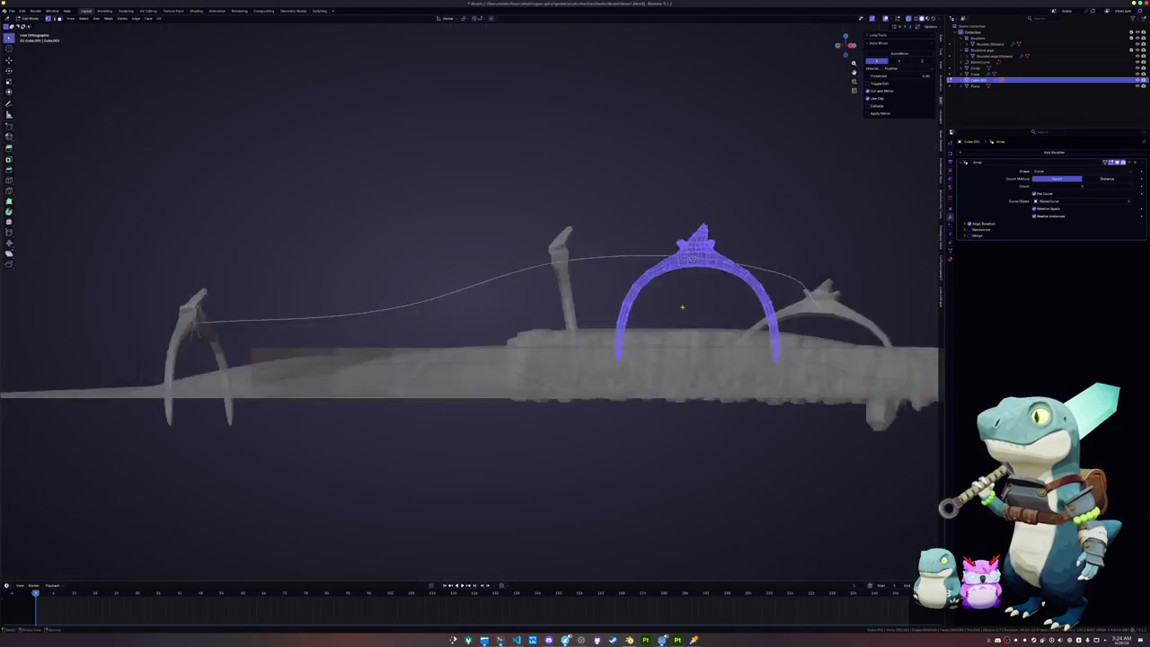
Step: Box-select the spike faces on top of the rib arch in X-ray side view
{"action": "key", "text": "KP_3"}
{"action": "key", "text": "alt+a"}
{"action": "scroll", "coordinate": [681, 307], "scroll_direction": "up", "scroll_amount": 2}
{"action": "left_click_drag", "start_coordinate": [691, 326], "coordinate": [659, 212]}
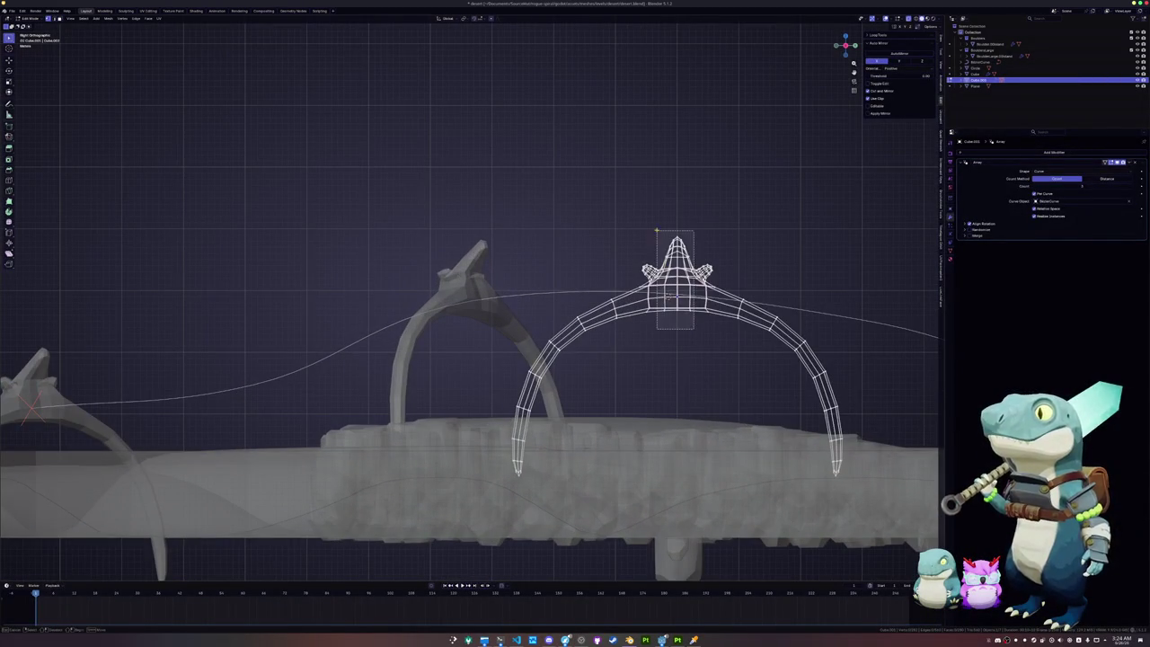
{"action": "middle_click_drag", "start_coordinate": [659, 214], "coordinate": [591, 286]}
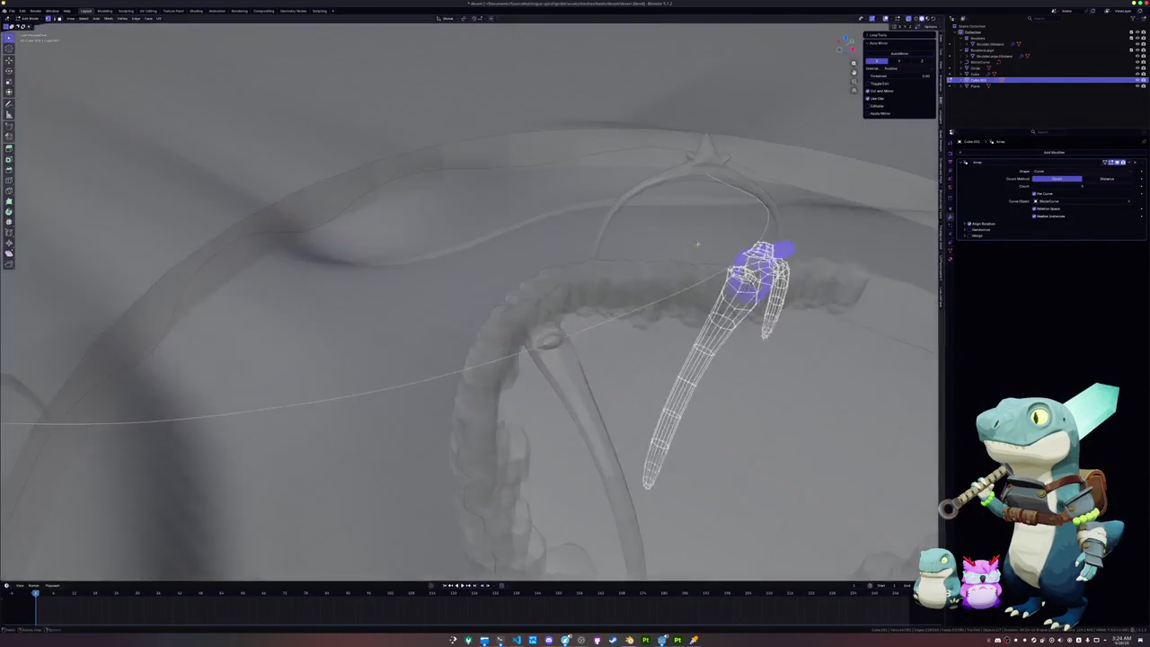
{"action": "key", "text": "alt+z"}
{"action": "middle_click_drag", "start_coordinate": [723, 362], "coordinate": [730, 366]}
Step: Widen the selected spike along X with a soft proportional-editing falloff
{"action": "key", "text": "s"}
{"action": "key", "text": "x"}
{"action": "scroll", "coordinate": [746, 371], "scroll_direction": "down", "scroll_amount": 2}
{"action": "scroll", "coordinate": [763, 371], "scroll_direction": "down", "scroll_amount": 1}
{"action": "scroll", "coordinate": [805, 370], "scroll_direction": "down", "scroll_amount": 1}
{"action": "scroll", "coordinate": [808, 370], "scroll_direction": "down", "scroll_amount": 4}
{"action": "scroll", "coordinate": [817, 371], "scroll_direction": "down", "scroll_amount": 3}
{"action": "scroll", "coordinate": [824, 371], "scroll_direction": "down", "scroll_amount": 4}
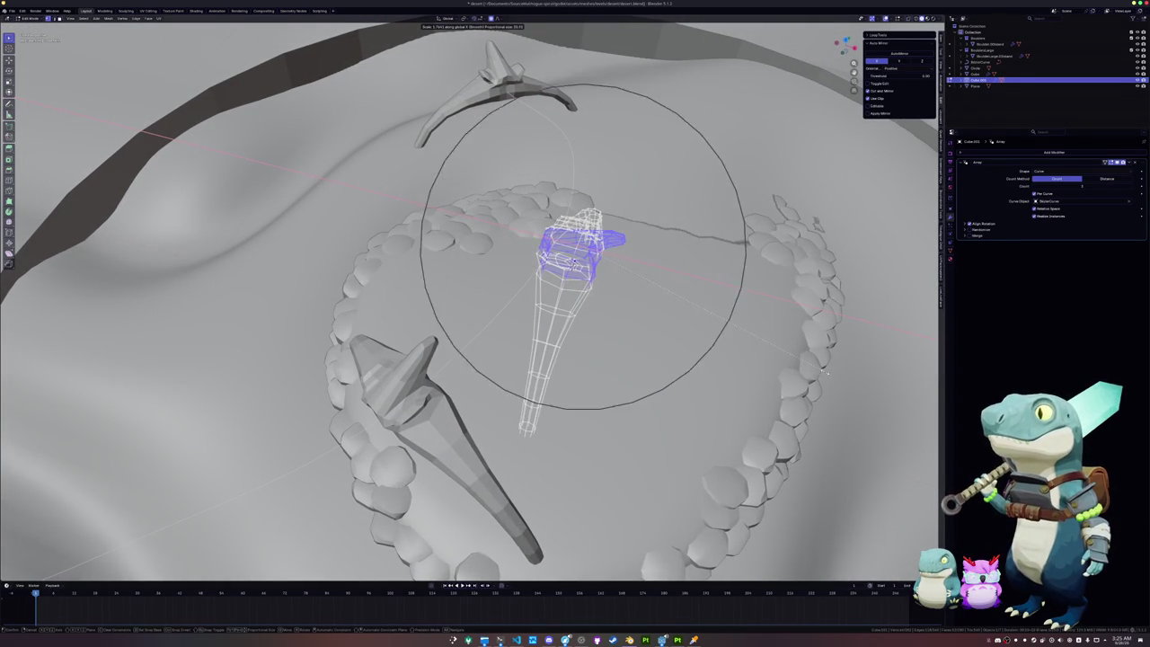
{"action": "left_click", "coordinate": [797, 371]}
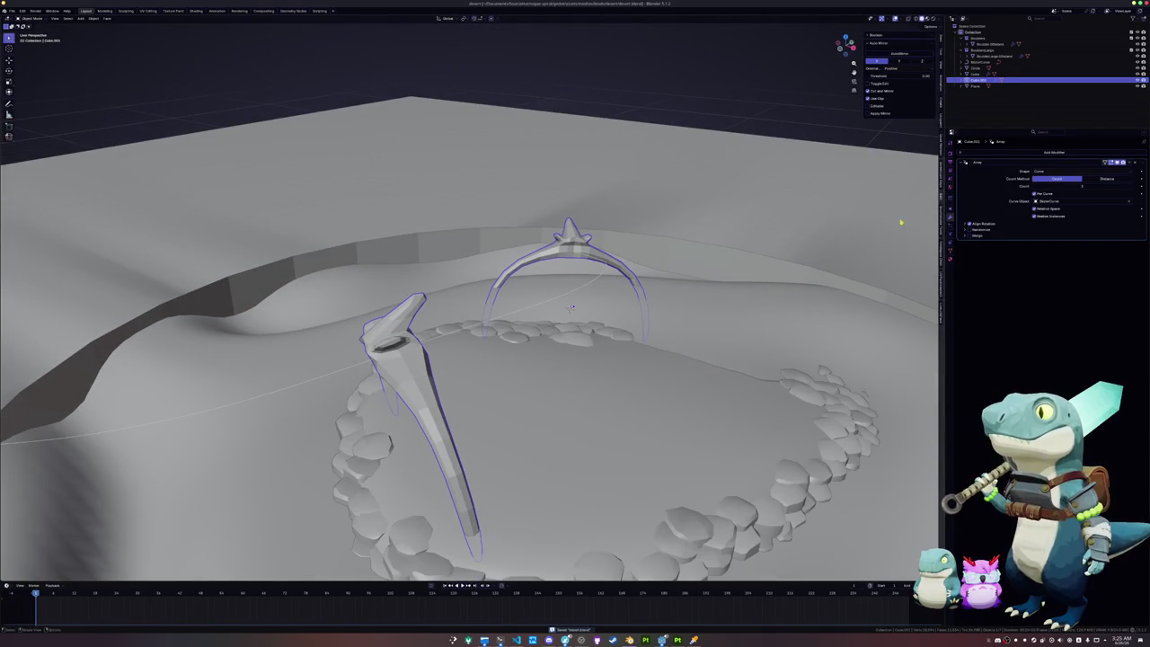
Step: Raise the Array modifier Count to pack many more rib copies along the spine
{"action": "left_click", "coordinate": [1131, 187]}
{"action": "left_click", "coordinate": [1131, 187]}
{"action": "left_click_drag", "start_coordinate": [1130, 187], "coordinate": [1141, 187]}
{"action": "left_click", "coordinate": [1131, 187]}
{"action": "left_click", "coordinate": [1131, 186]}
{"action": "left_click", "coordinate": [1130, 187]}
{"action": "left_click", "coordinate": [1130, 187]}
{"action": "left_click", "coordinate": [1131, 186]}
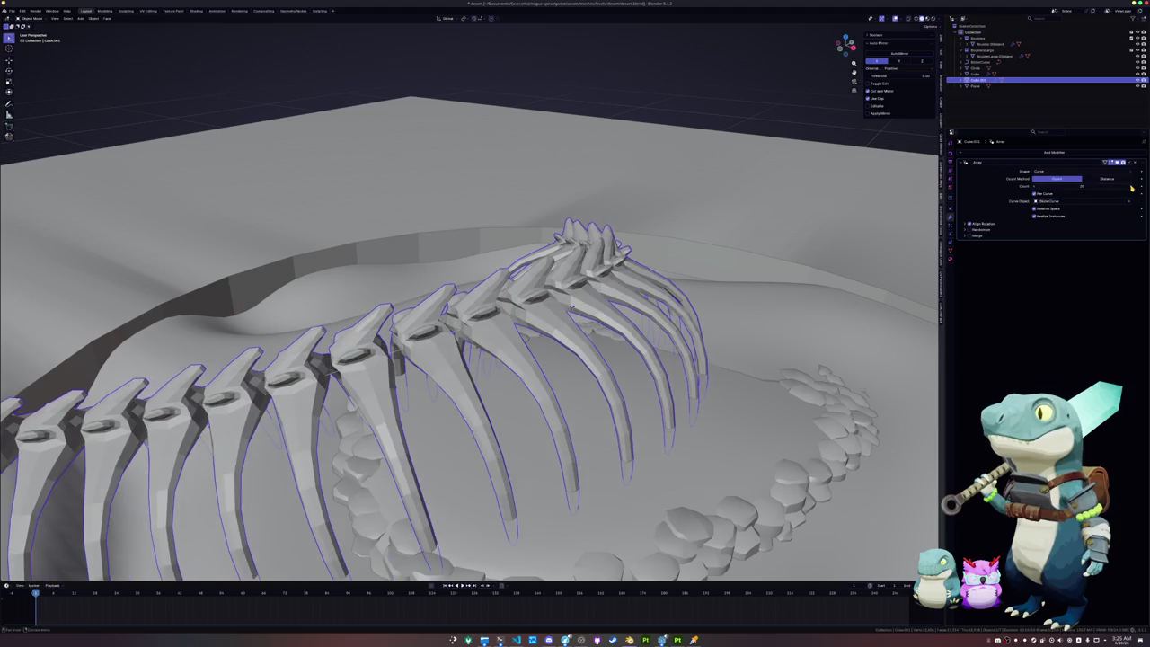
{"action": "left_click", "coordinate": [1131, 186]}
{"action": "left_click", "coordinate": [1131, 186]}
{"action": "left_click", "coordinate": [1130, 187]}
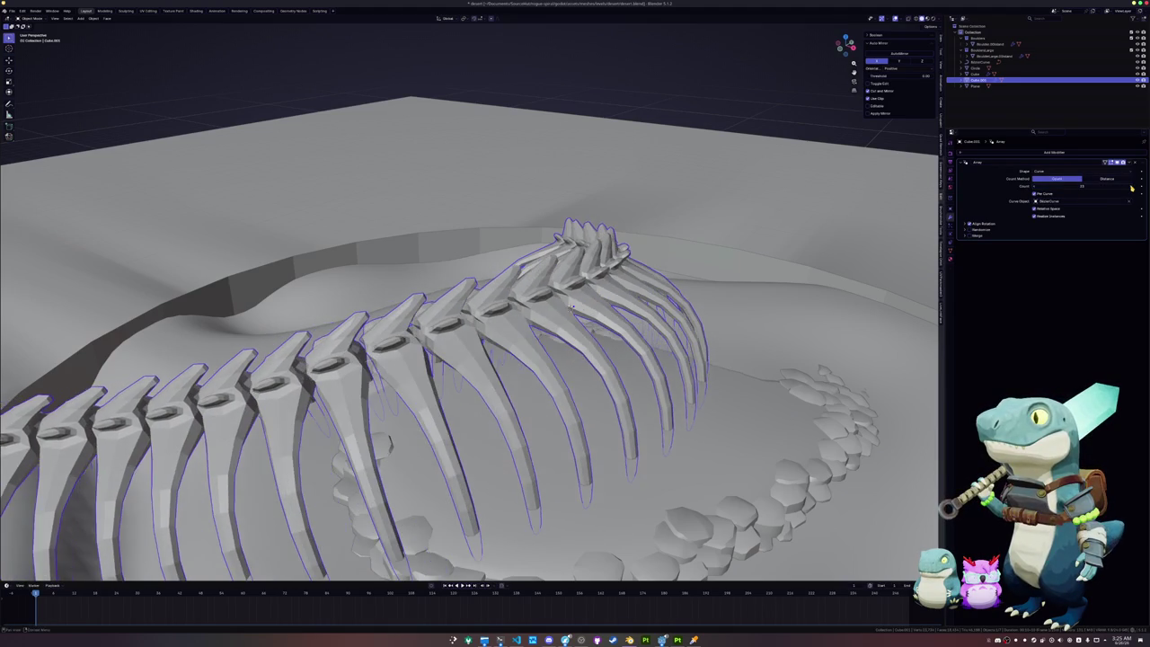
{"action": "mouse_move", "coordinate": [467, 341]}
{"action": "middle_mouse_down"}
{"action": "mouse_move", "coordinate": [575, 341]}
{"action": "mouse_move", "coordinate": [593, 377]}
{"action": "mouse_move", "coordinate": [629, 386]}
{"action": "mouse_move", "coordinate": [720, 266]}
{"action": "mouse_move", "coordinate": [709, 301]}
{"action": "middle_mouse_up"}
Step: Toggle editing on the rib and terrain, then select the spine curve
{"action": "key", "text": "Tab"}
{"action": "key", "text": "Tab"}
{"action": "left_click", "coordinate": [592, 384], "text": "shift"}
{"action": "key", "text": "Tab"}
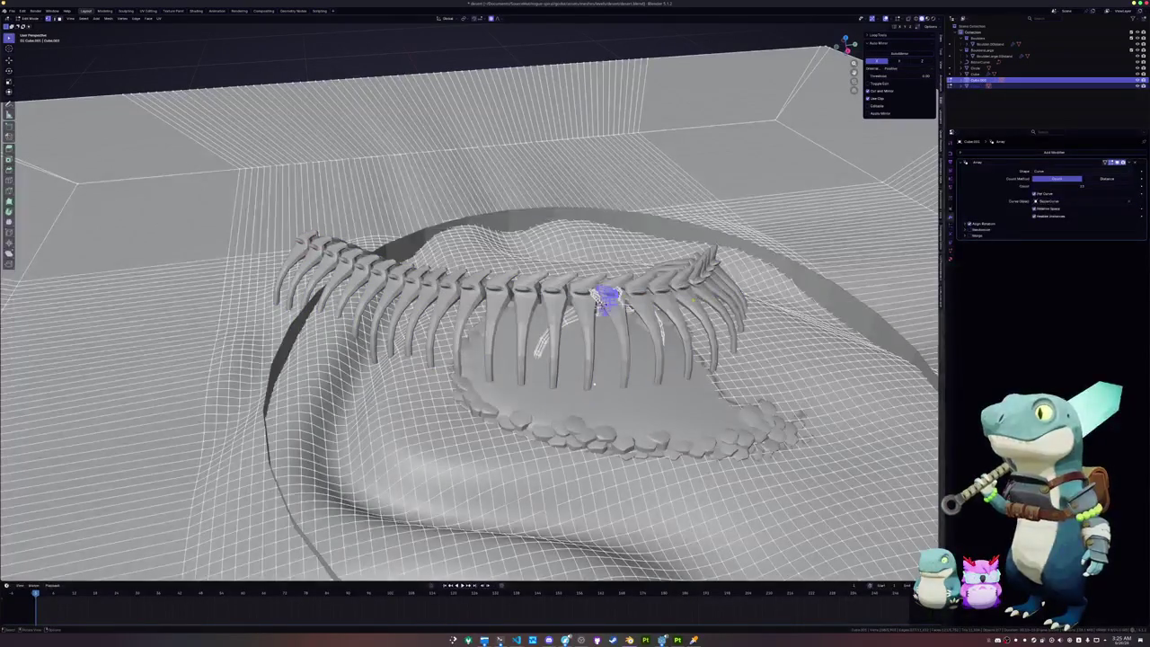
{"action": "key", "text": "Tab"}
{"action": "left_click", "coordinate": [600, 306]}
{"action": "left_click", "coordinate": [600, 305]}
{"action": "left_click", "coordinate": [600, 305]}
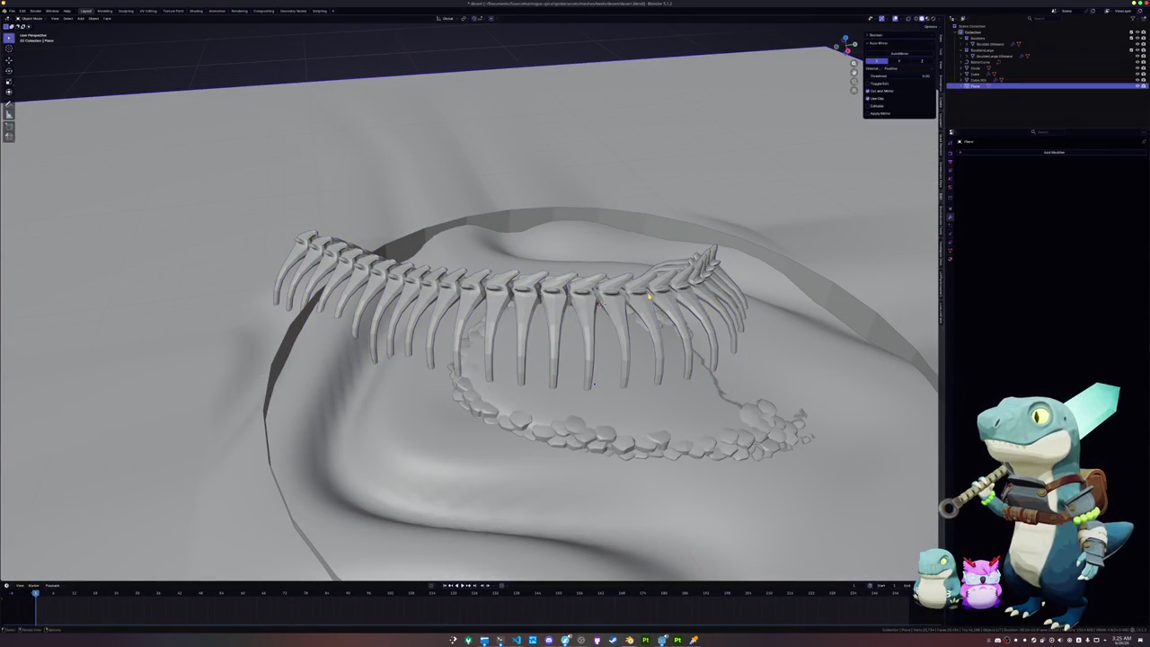
{"action": "left_click", "coordinate": [600, 306]}
Step: Shrink the radius of the curve's tail end point with Alt+S to taper the ribs
{"action": "key", "text": "Tab"}
{"action": "key", "text": "alt+a"}
{"action": "key", "text": "c"}
{"action": "left_click", "coordinate": [705, 267]}
{"action": "key", "text": "Escape"}
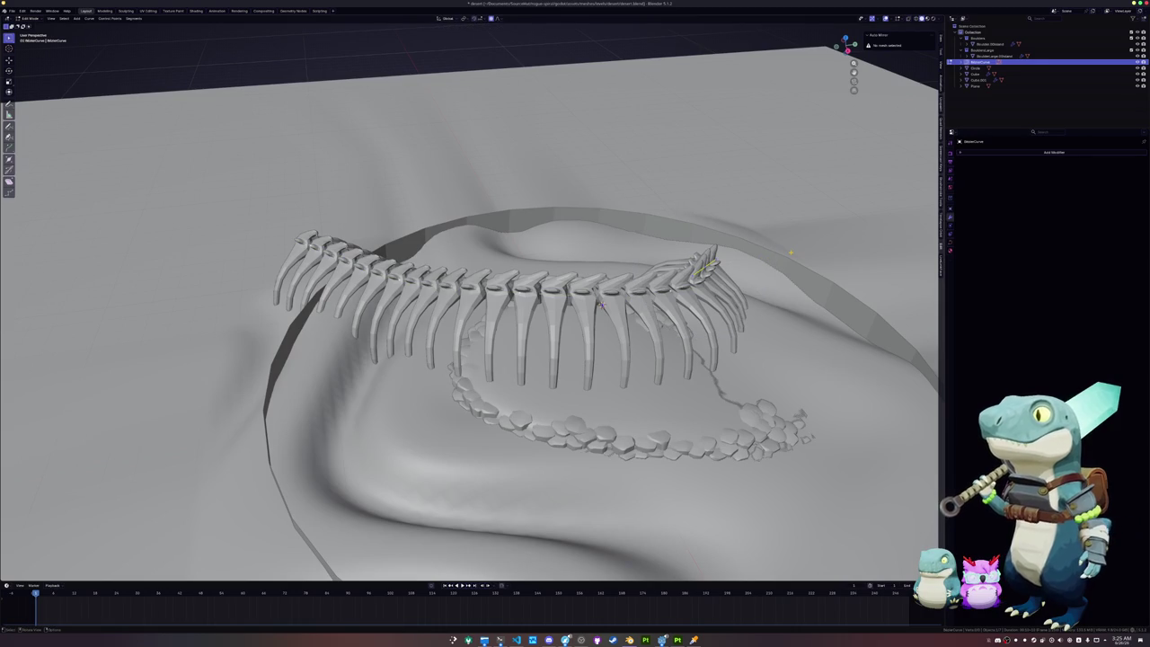
{"action": "key", "text": "alt+s"}
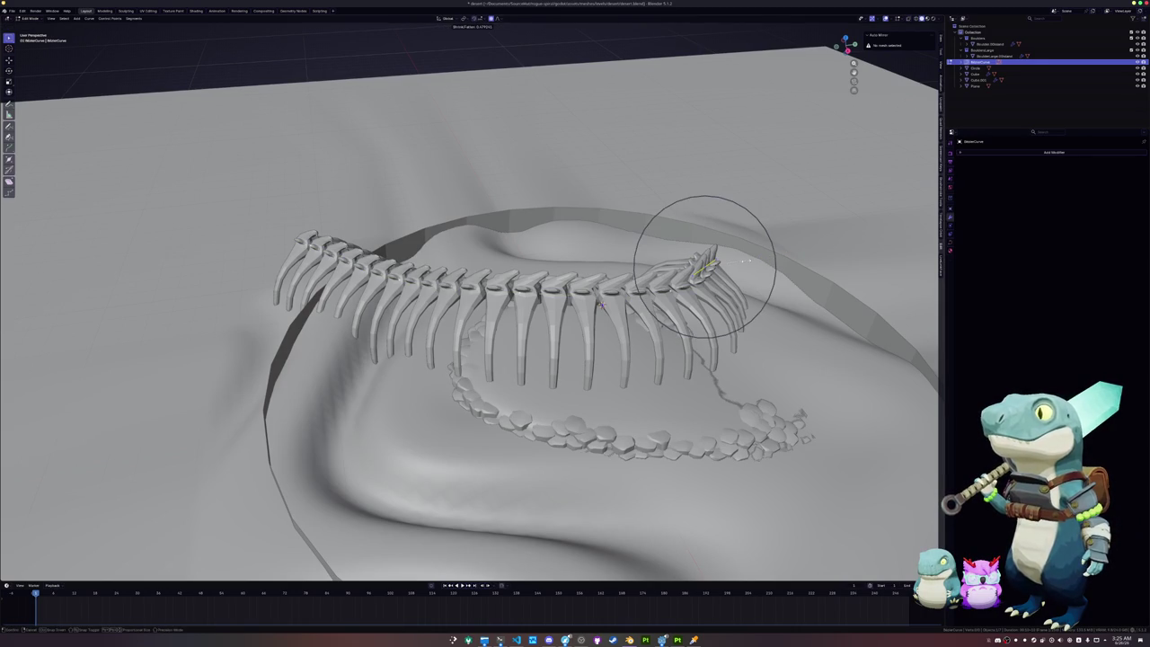
{"action": "left_click", "coordinate": [853, 232]}
{"action": "middle_click_drag", "start_coordinate": [853, 232], "coordinate": [718, 279]}
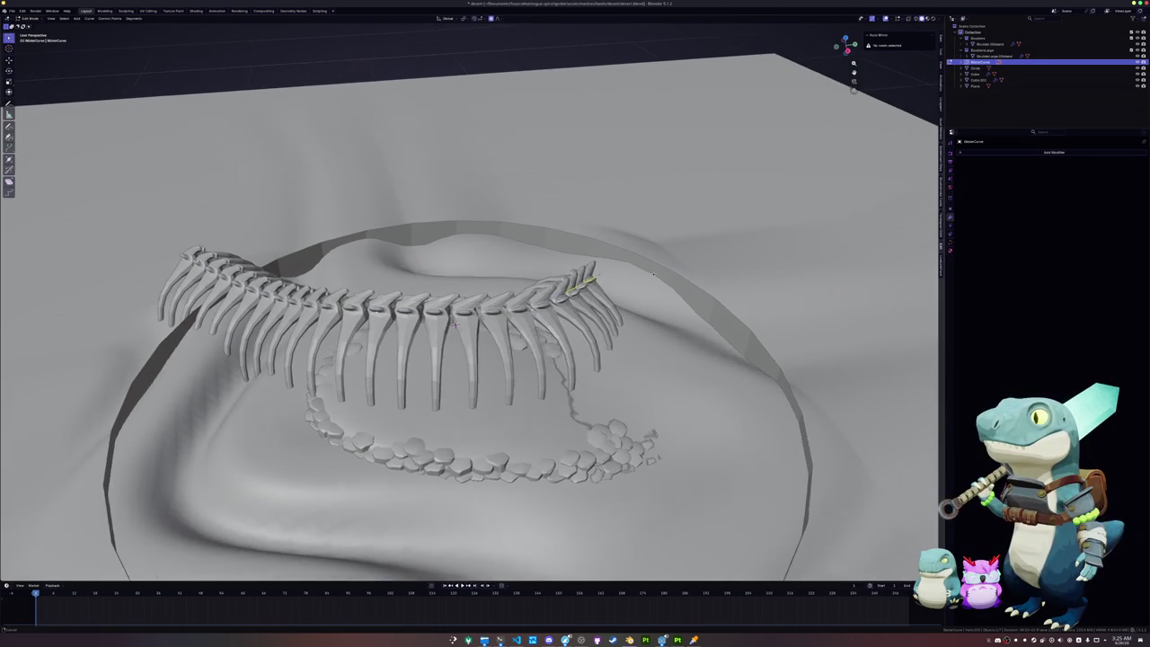
{"action": "key", "text": "Tab"}
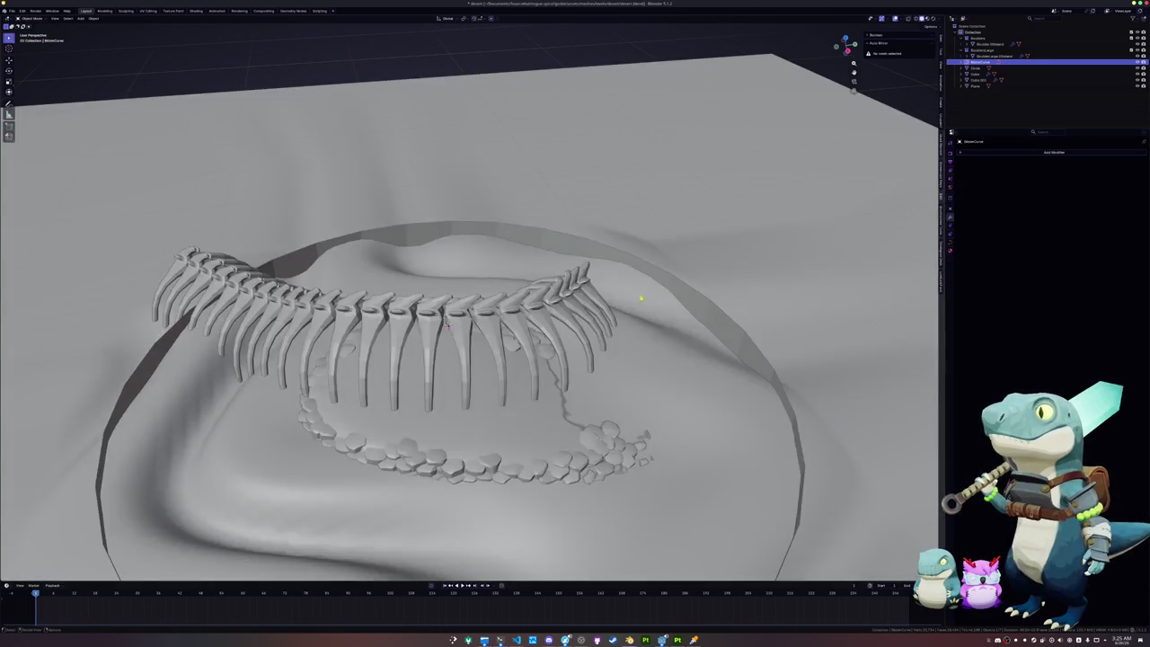
{"action": "left_click", "coordinate": [543, 315]}
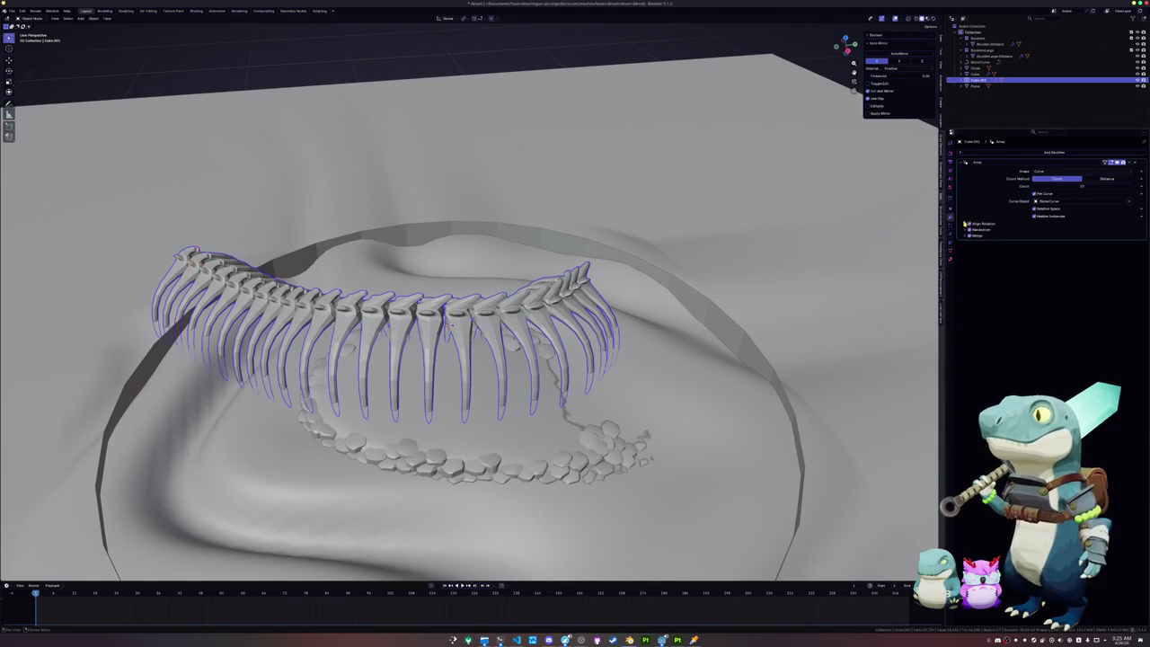
Step: Expand Align Rotation and Randomize in the Array modifier and set random X, Y, Z offsets
{"action": "left_click", "coordinate": [965, 223]}
{"action": "left_click", "coordinate": [967, 250]}
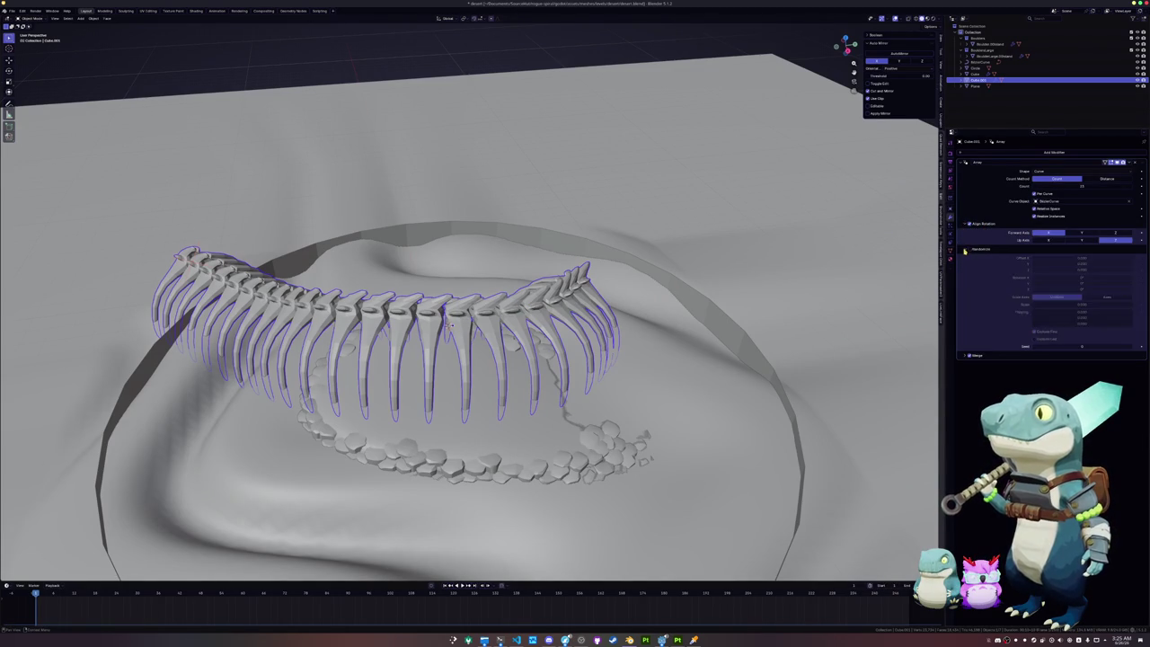
{"action": "left_click", "coordinate": [968, 251]}
{"action": "left_click", "coordinate": [967, 250]}
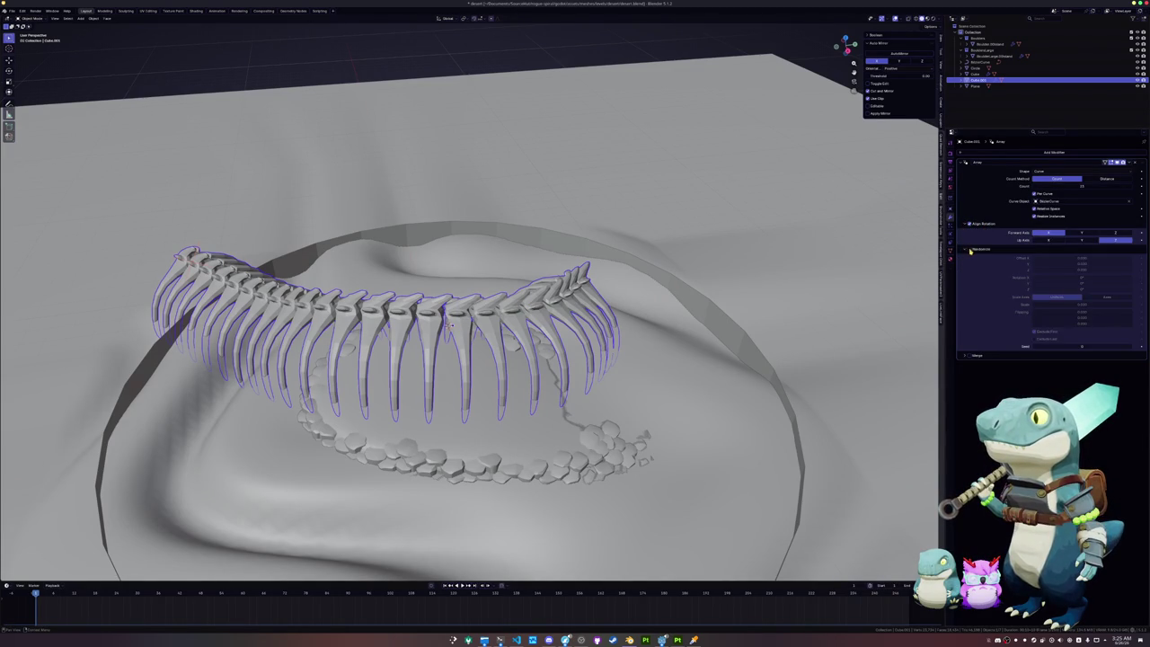
{"action": "mouse_move", "coordinate": [1081, 258]}
{"action": "left_mouse_down"}
{"action": "mouse_move", "coordinate": [1081, 271]}
{"action": "mouse_move", "coordinate": [1083, 258]}
{"action": "left_mouse_up"}
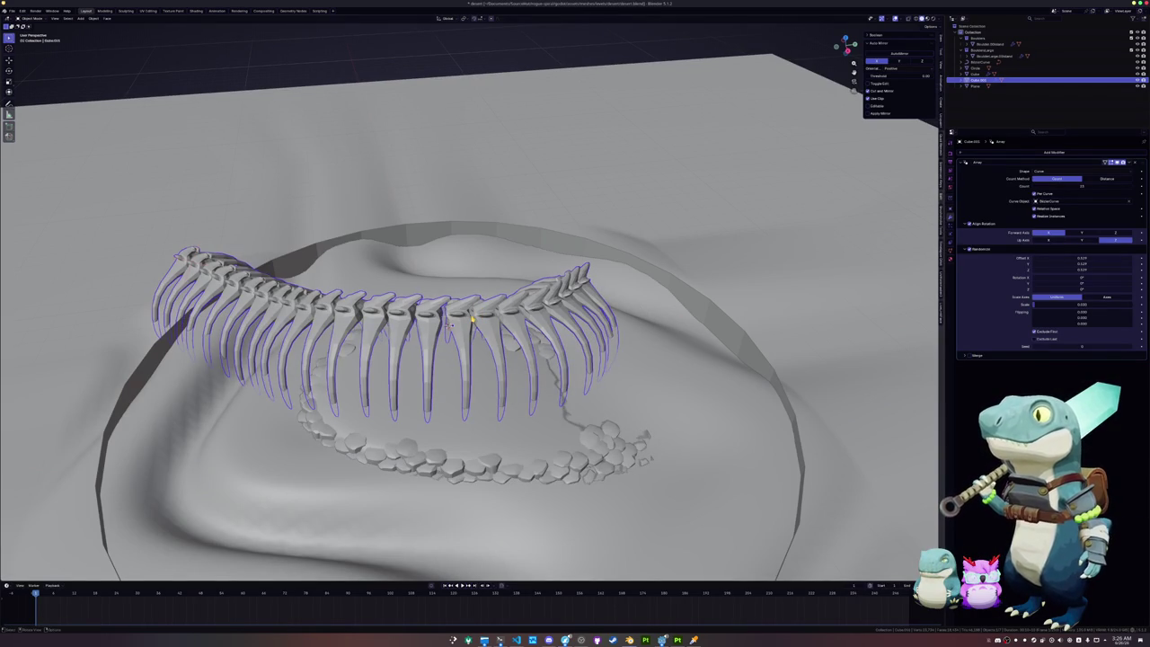
Step: Select the spine curve and enter Edit Mode on its points
{"action": "left_click", "coordinate": [446, 326]}
{"action": "left_click", "coordinate": [446, 326]}
{"action": "left_click", "coordinate": [446, 326]}
{"action": "left_click", "coordinate": [446, 326]}
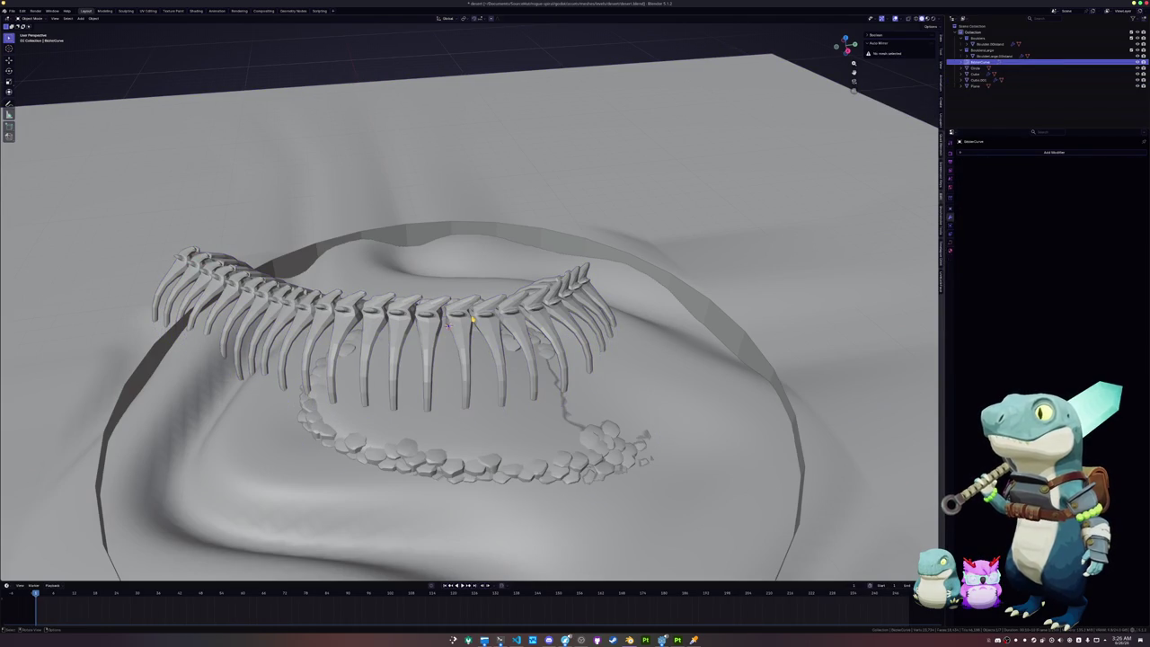
{"action": "key", "text": "Tab"}
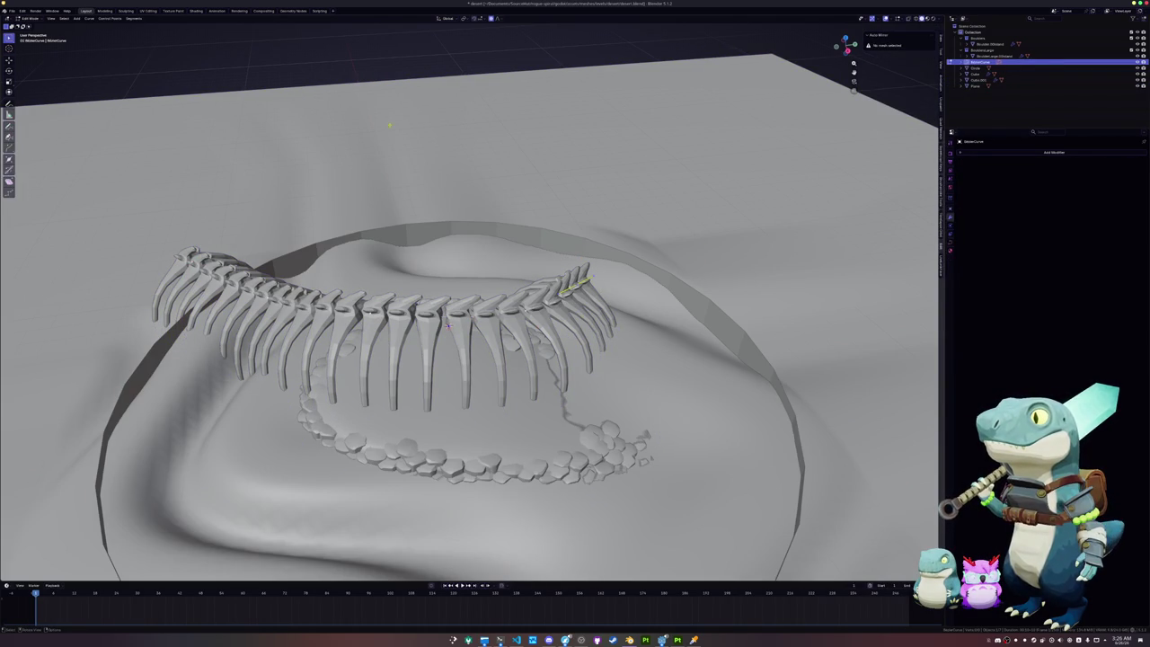
{"action": "key", "text": "F3"}
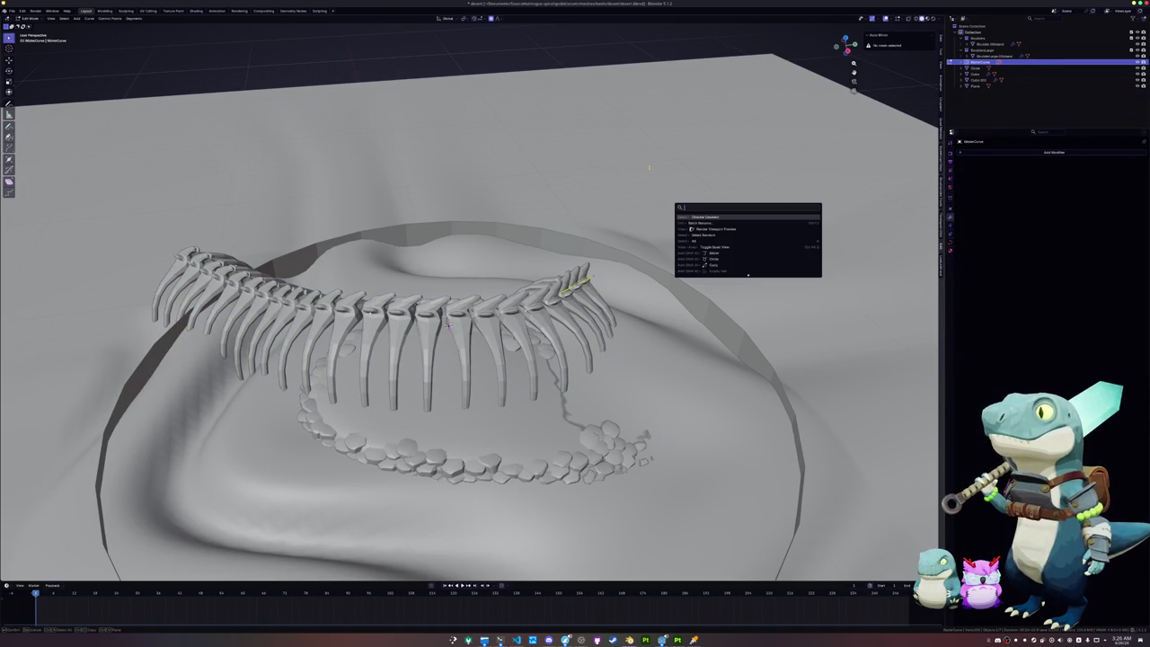
{"action": "right_click", "coordinate": [649, 167]}
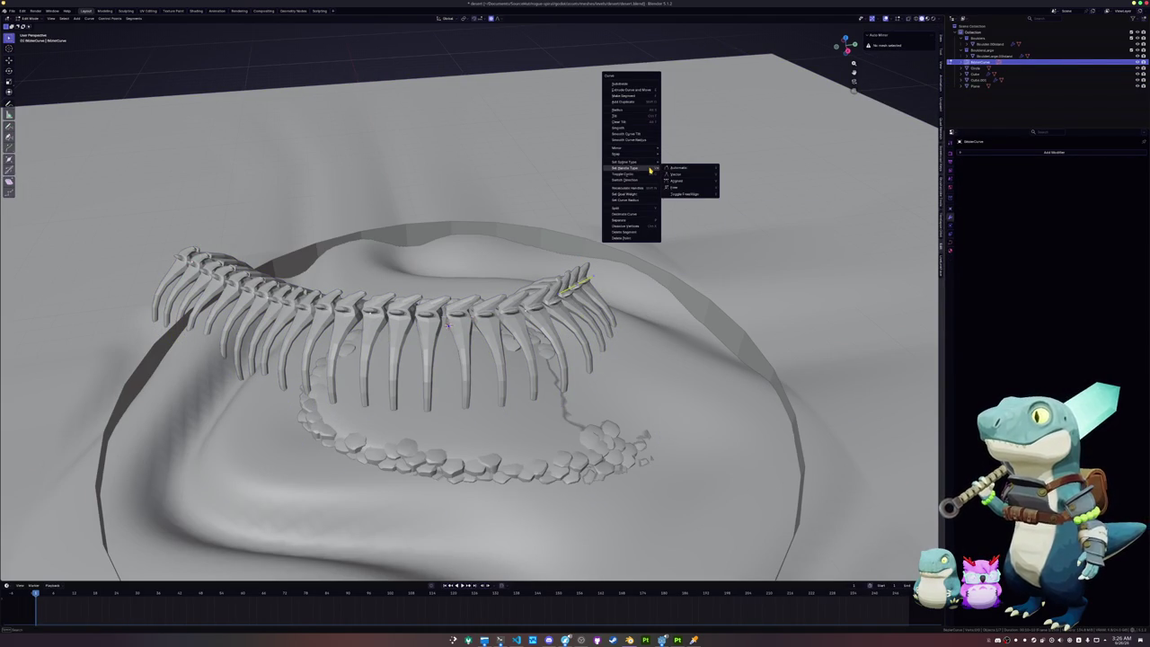
Step: Set the curve point's Radius in the N-panel, then return to Object Mode on the ribs
{"action": "key", "text": "n"}
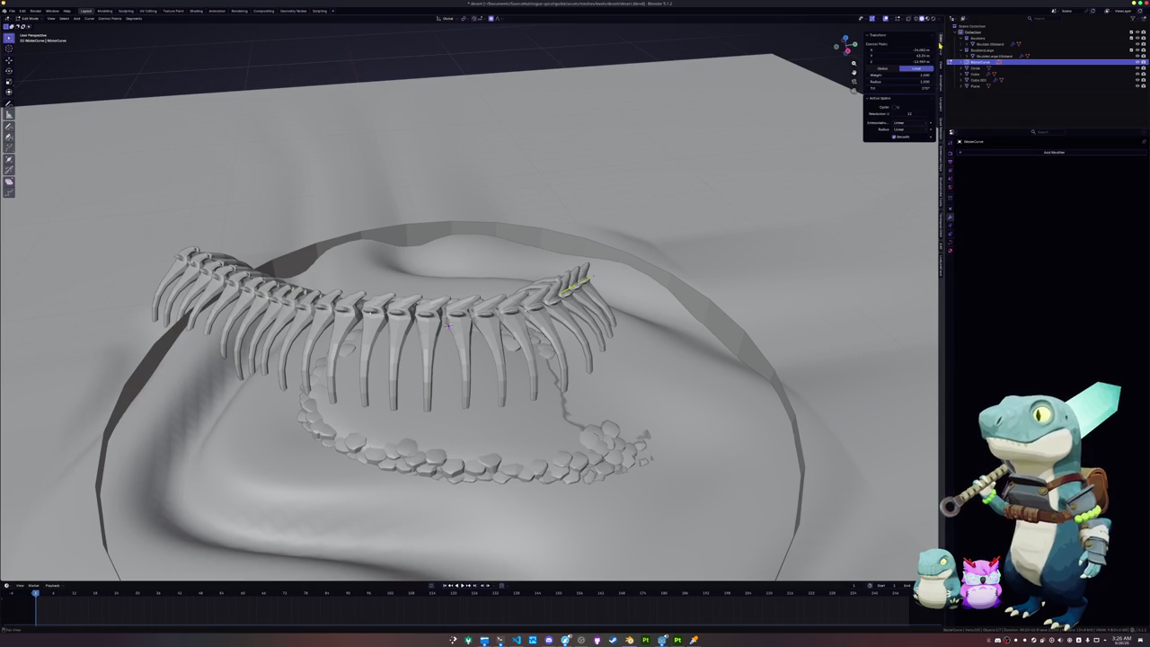
{"action": "left_click", "coordinate": [907, 81]}
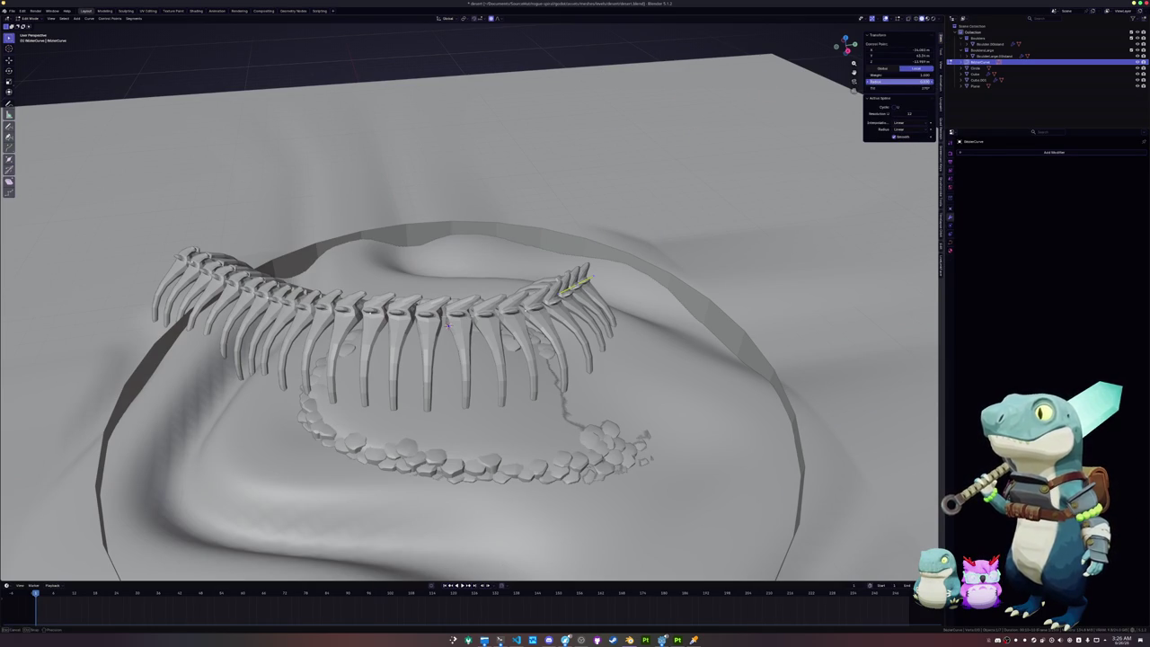
{"action": "key", "text": "Return"}
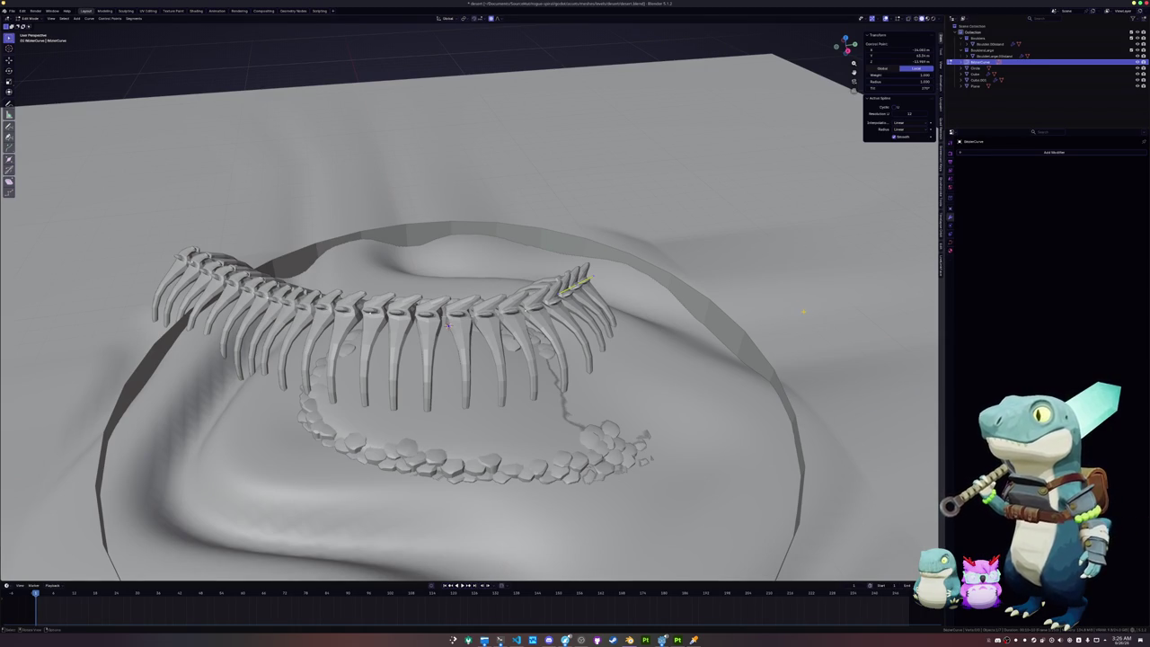
{"action": "key", "text": "ctrl+Tab"}
{"action": "left_click", "coordinate": [567, 306]}
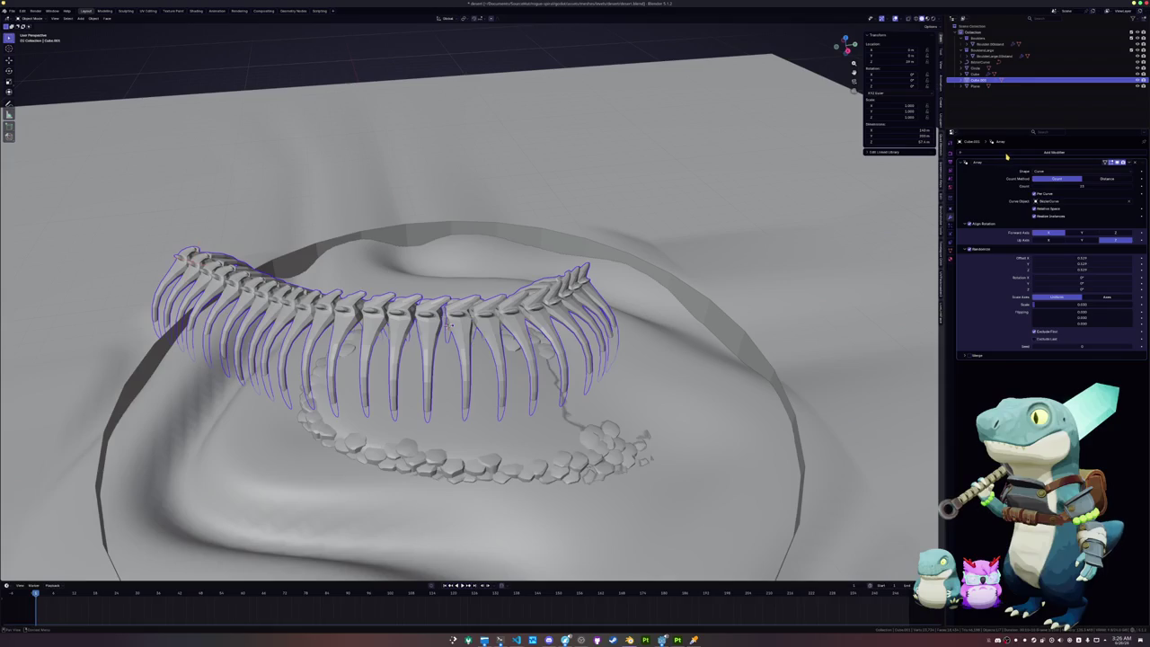
Step: Add a Curve modifier to the ribs targeting BezierCurve, then remove it
{"action": "left_click", "coordinate": [1006, 154]}
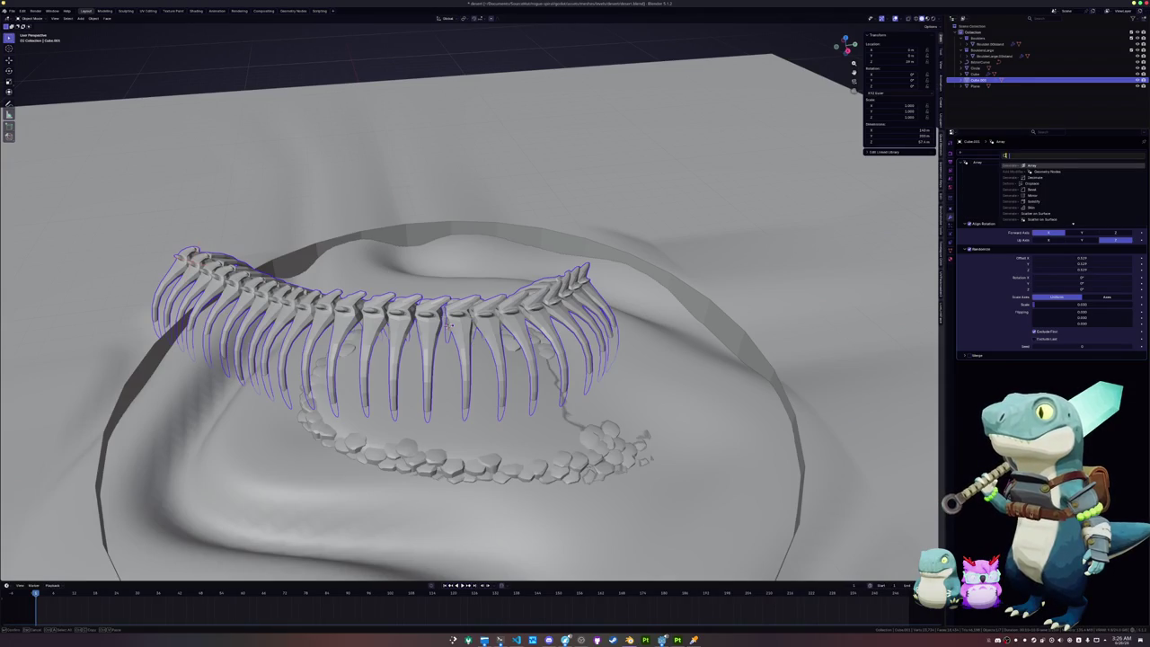
{"action": "type", "text": "curve"}
{"action": "key", "text": "Return"}
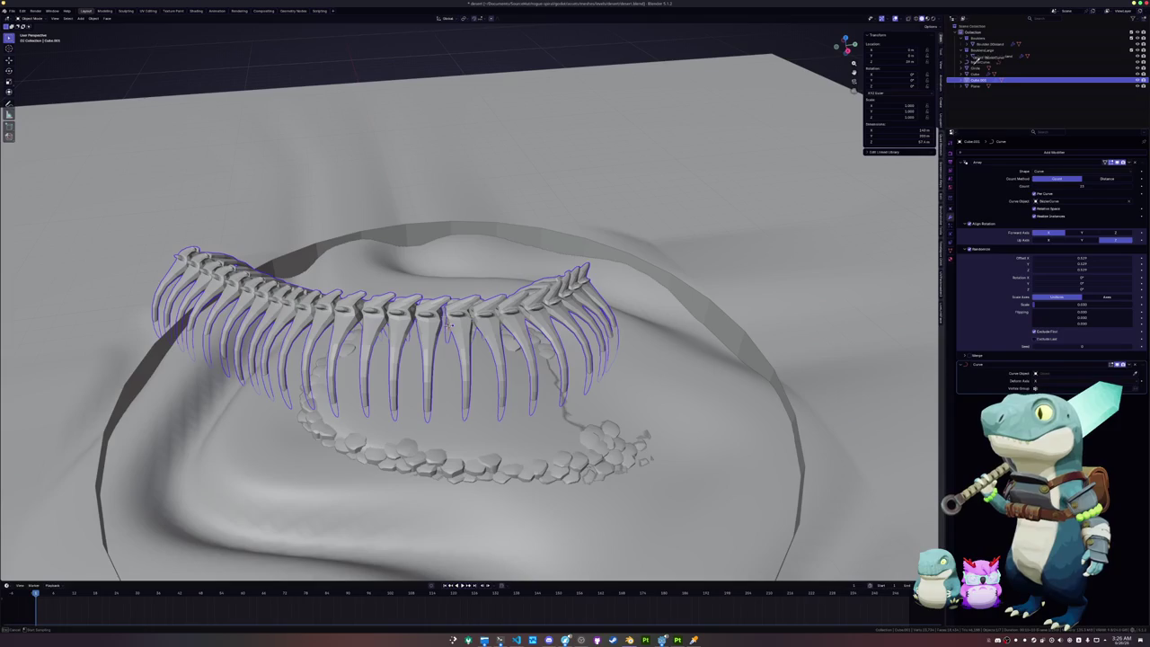
{"action": "left_click_drag", "start_coordinate": [990, 61], "coordinate": [1077, 373]}
{"action": "middle_click_drag", "start_coordinate": [565, 268], "coordinate": [629, 288]}
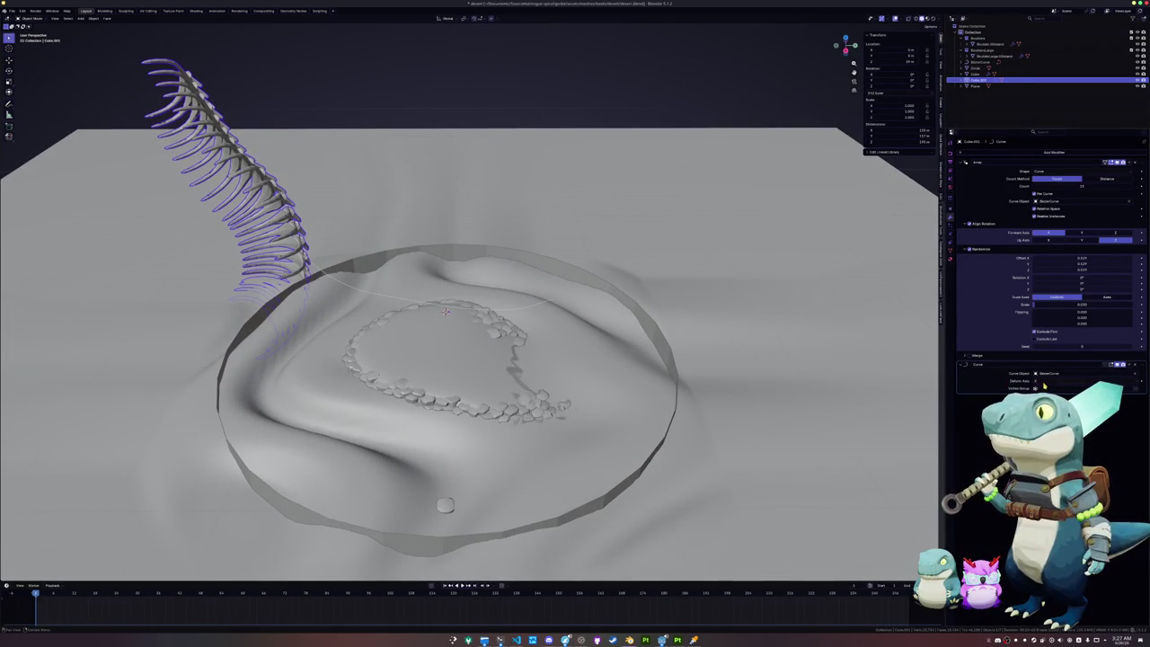
{"action": "left_click", "coordinate": [1135, 364]}
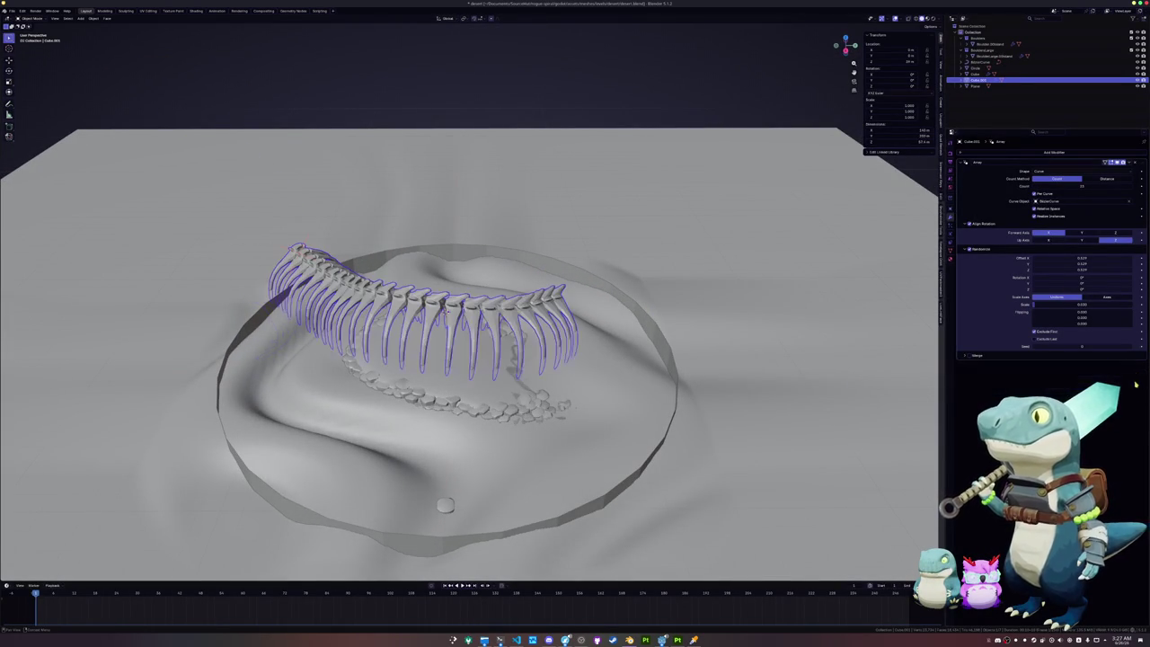
{"action": "middle_click_drag", "start_coordinate": [808, 377], "coordinate": [898, 411]}
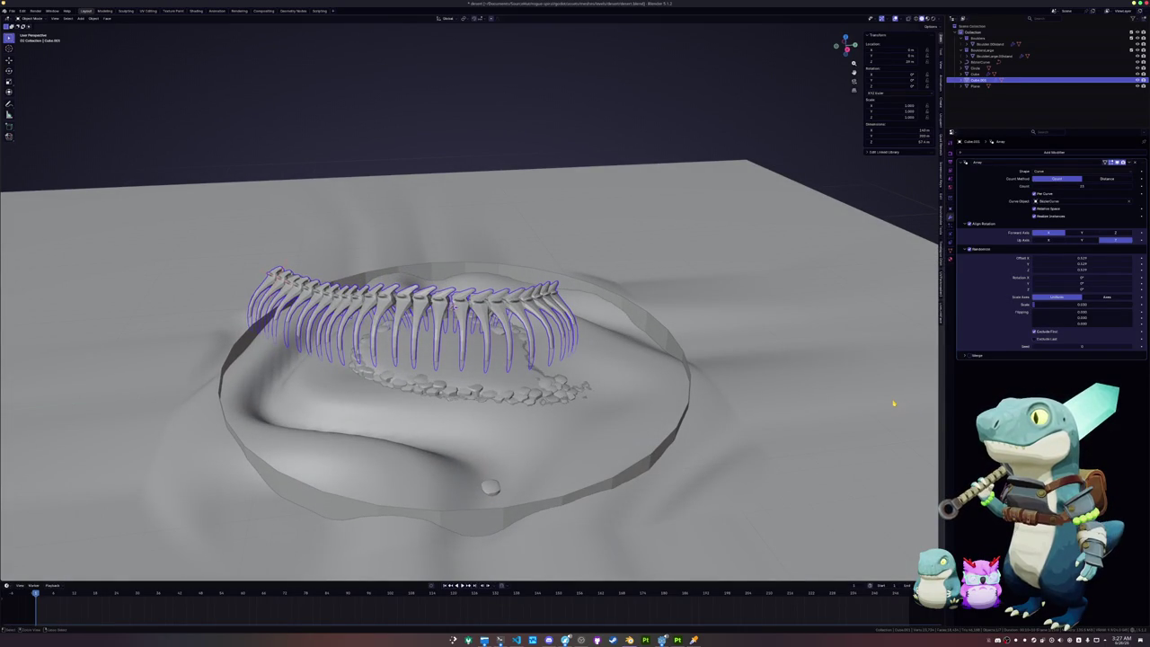
Step: Restore the Curve modifier and try several Deform Axis options
{"action": "key", "text": "ctrl+z"}
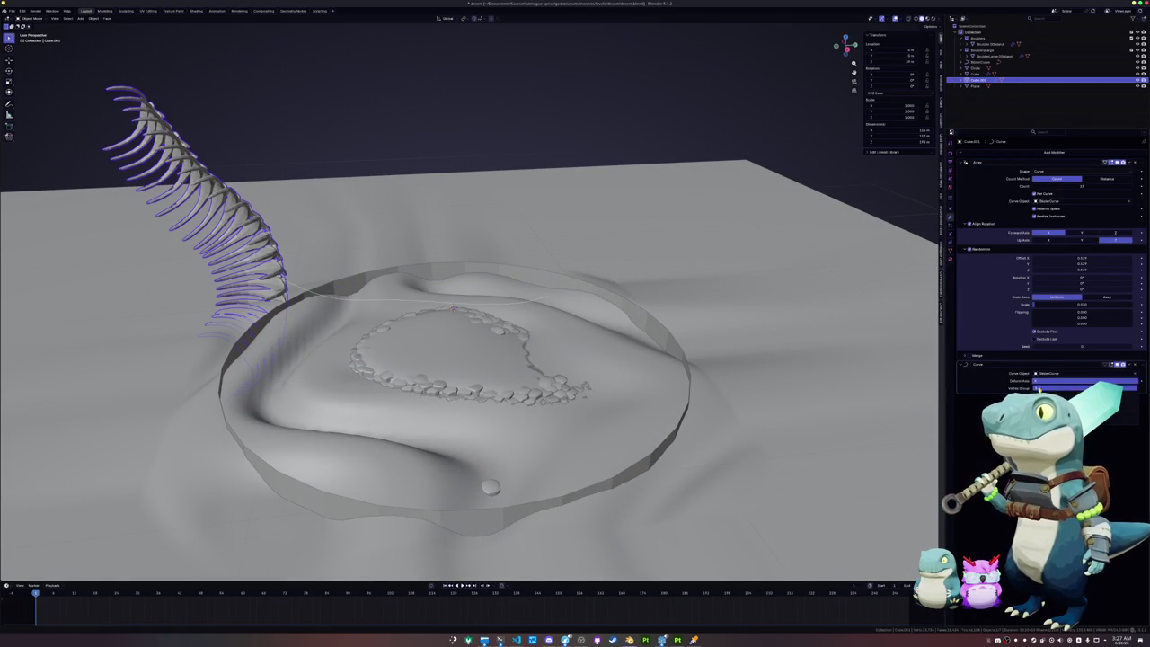
{"action": "left_click", "coordinate": [1039, 382]}
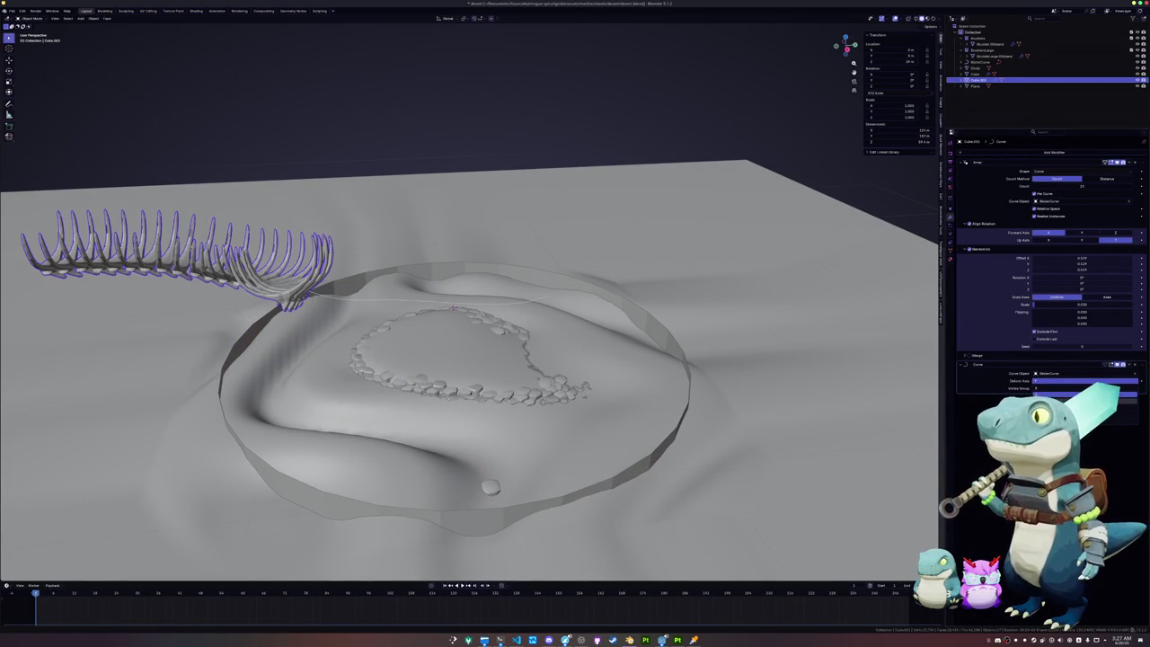
{"action": "left_click", "coordinate": [1042, 383]}
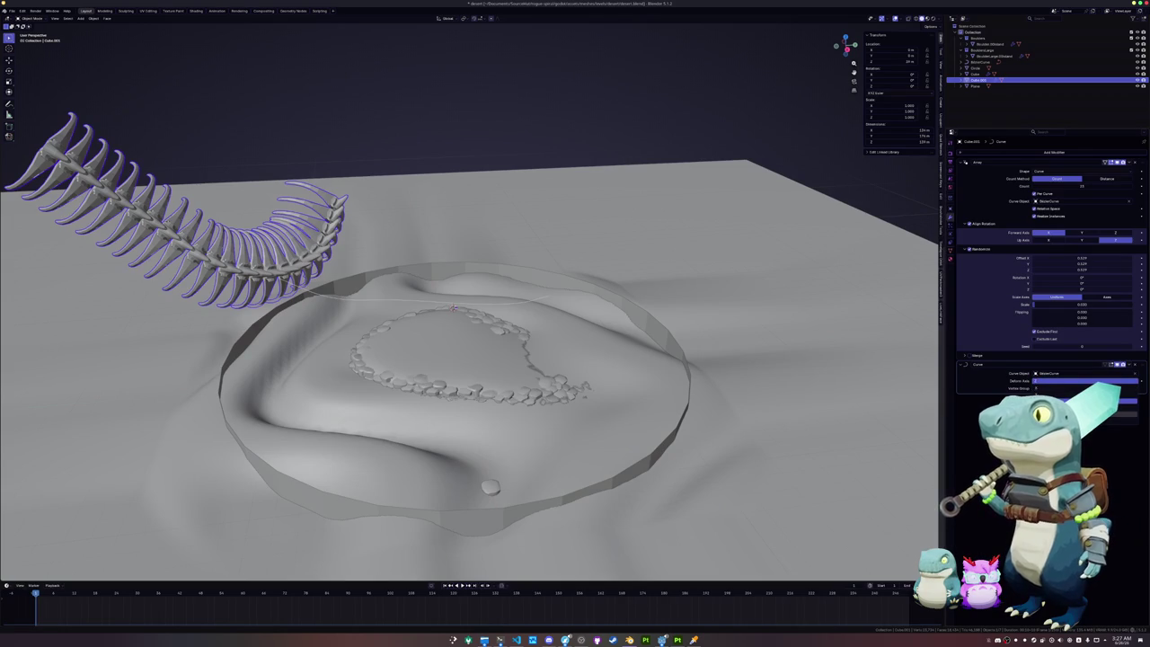
{"action": "left_click", "coordinate": [1035, 381]}
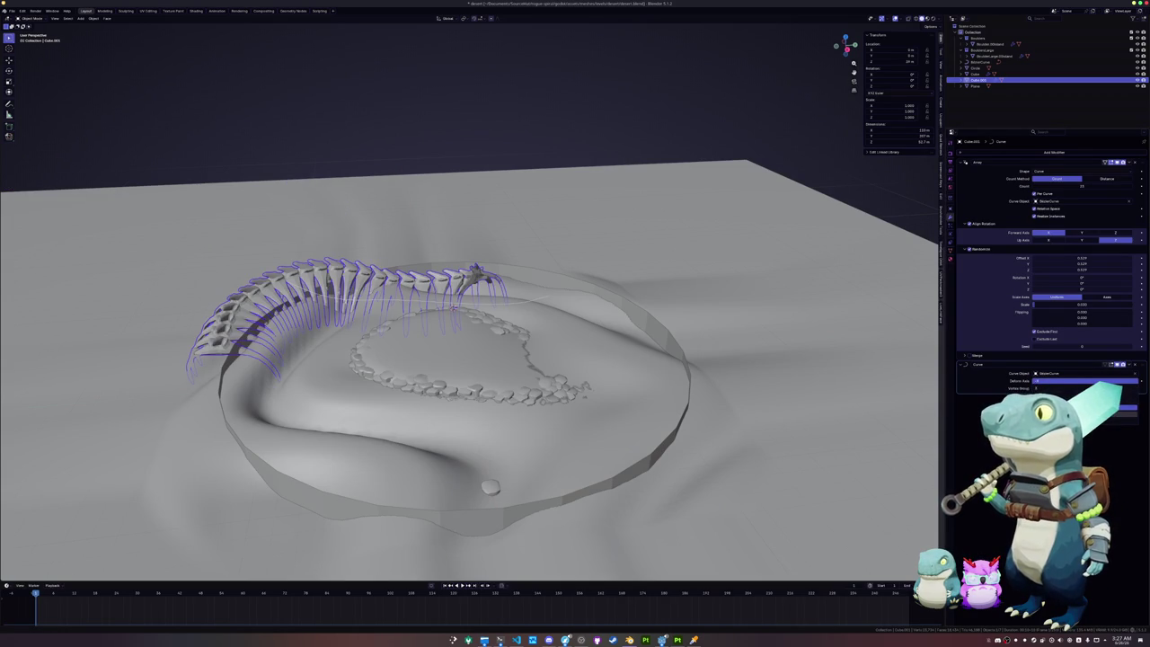
{"action": "left_click", "coordinate": [1039, 382]}
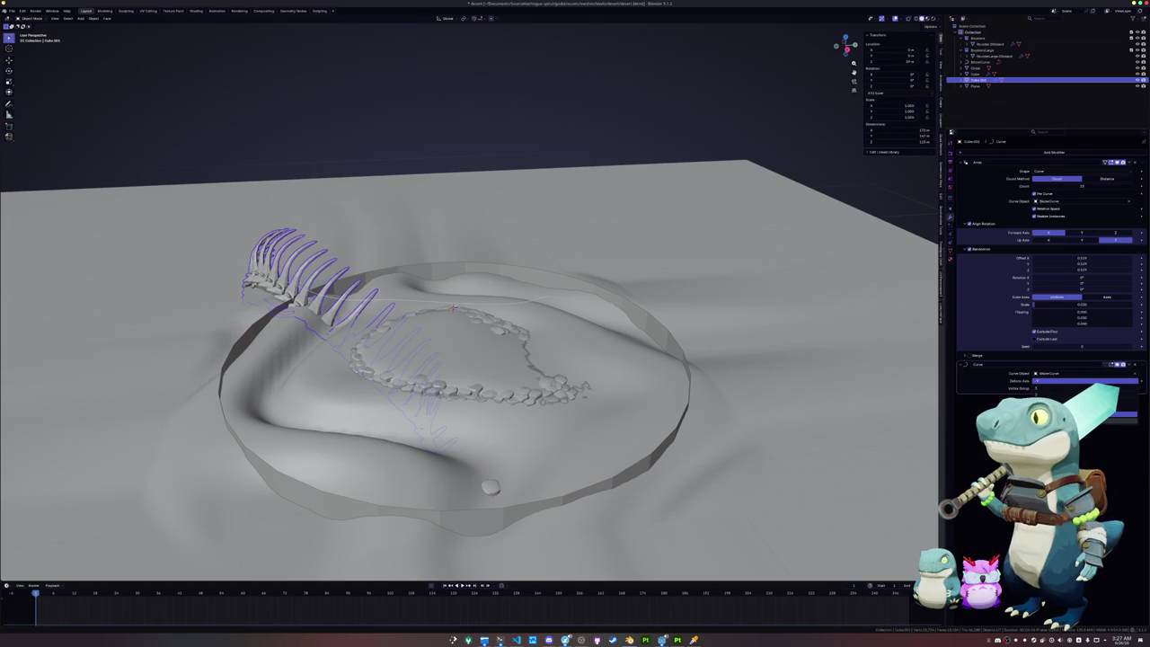
Step: Apply the ribs' scale with Ctrl+A and reselect the ribs object
{"action": "key", "text": "ctrl+a"}
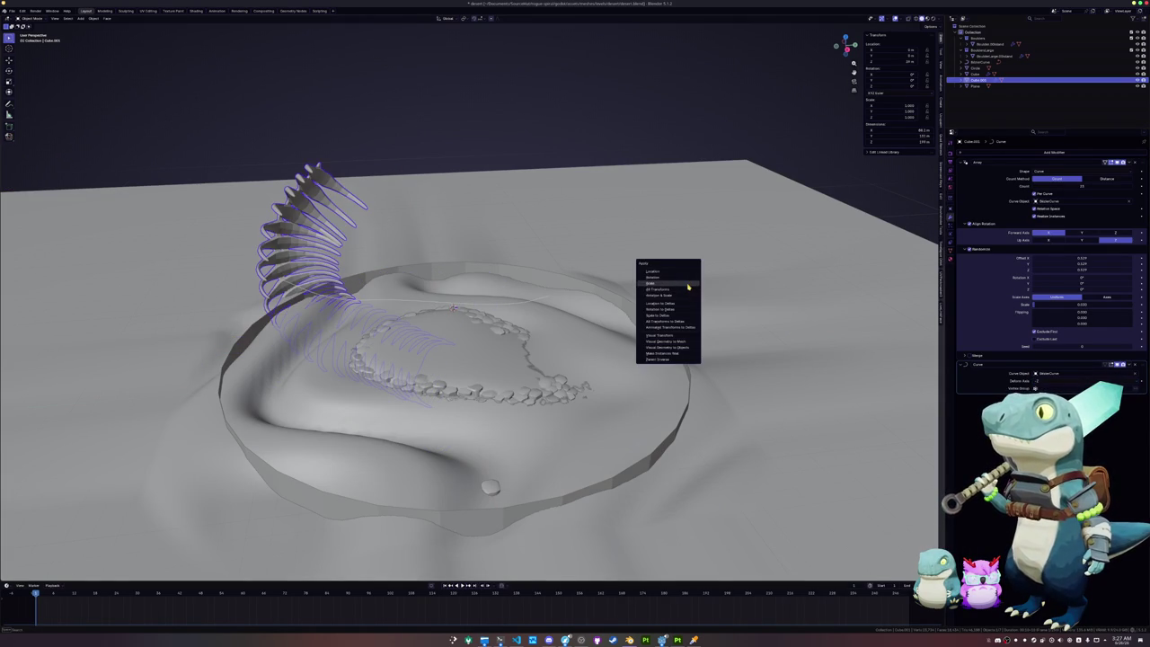
{"action": "left_click", "coordinate": [686, 284]}
{"action": "key", "text": "ctrl+a"}
{"action": "left_click", "coordinate": [670, 288]}
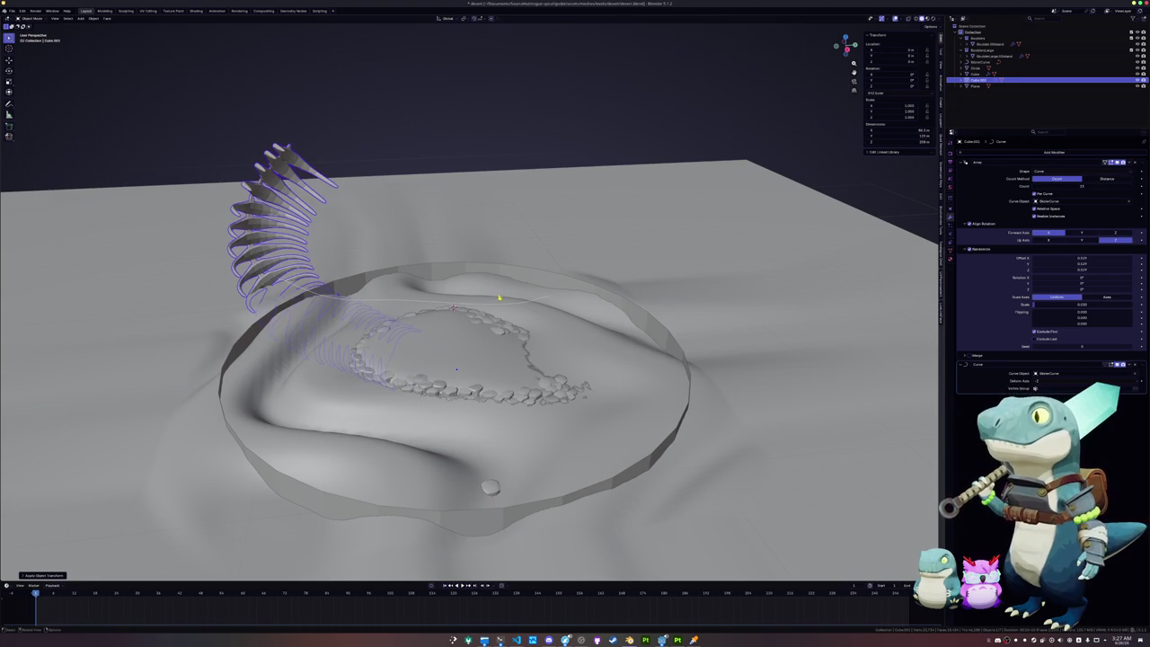
{"action": "key", "text": "ctrl+a"}
{"action": "left_click", "coordinate": [497, 307]}
{"action": "left_click", "coordinate": [496, 307]}
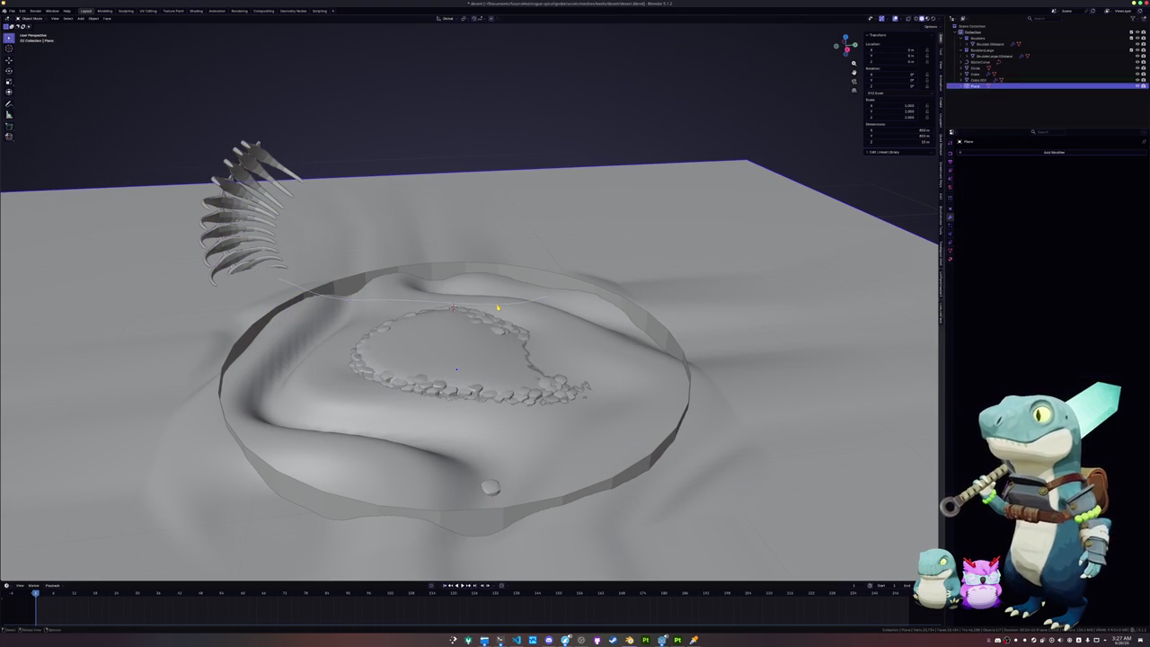
{"action": "left_click", "coordinate": [977, 80]}
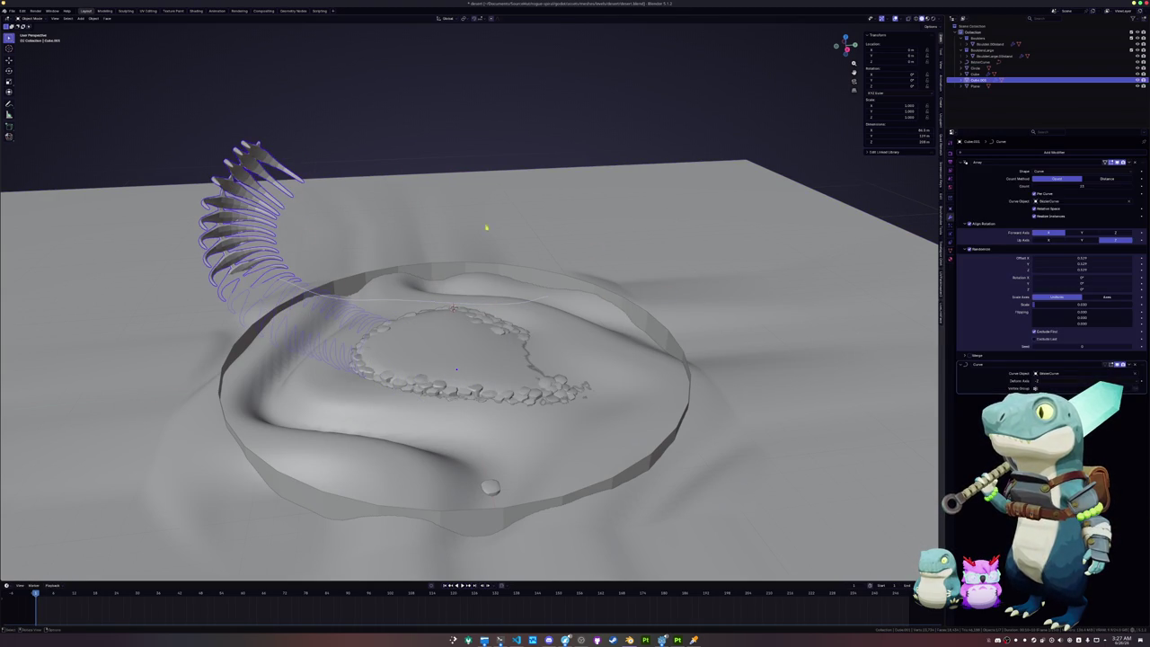
Step: Try more Deform Axis settings, then delete the Curve modifier from the ribs
{"action": "left_click", "coordinate": [1042, 383]}
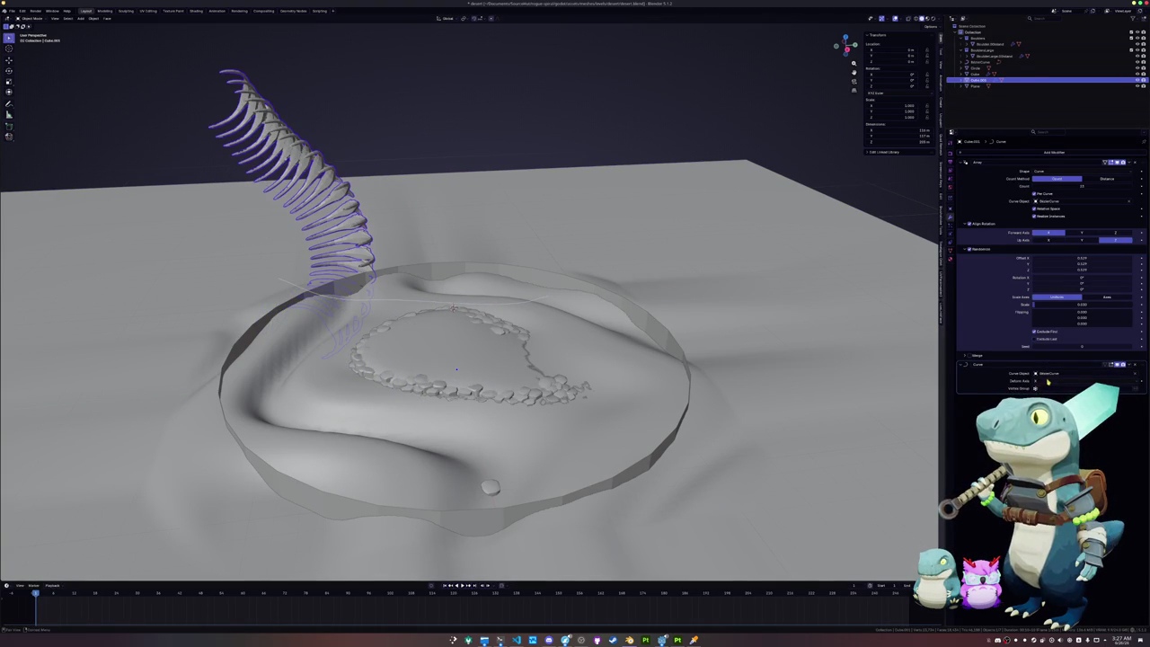
{"action": "left_click", "coordinate": [1046, 381]}
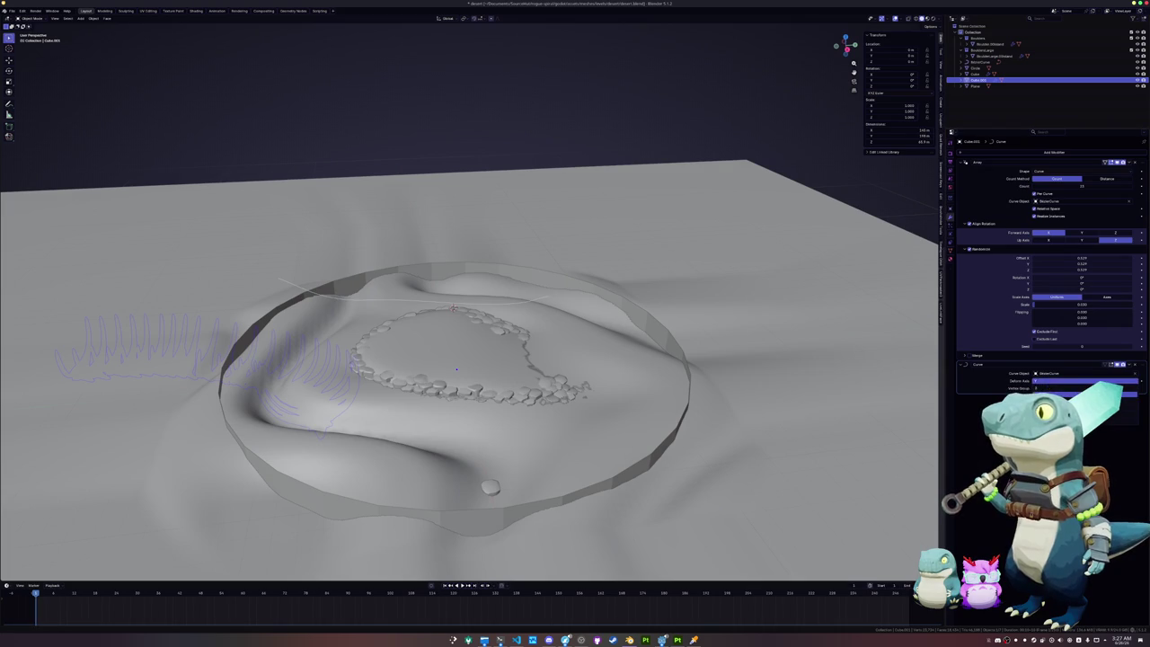
{"action": "left_click", "coordinate": [1043, 381]}
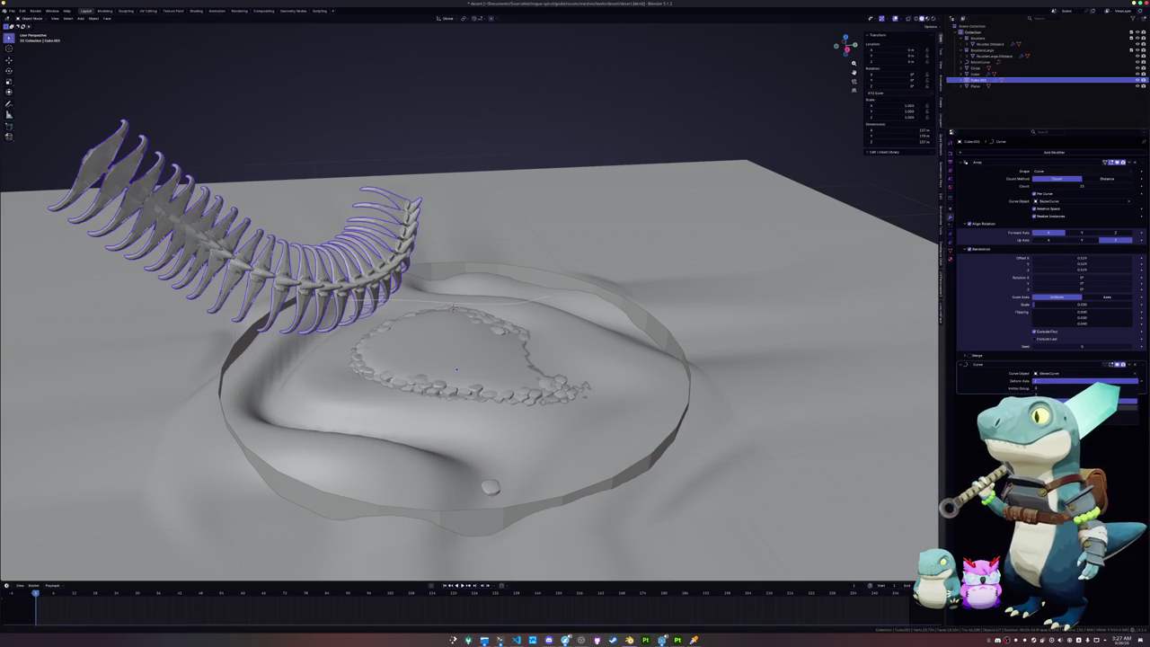
{"action": "left_click", "coordinate": [1044, 382]}
{"action": "left_click", "coordinate": [1044, 382]}
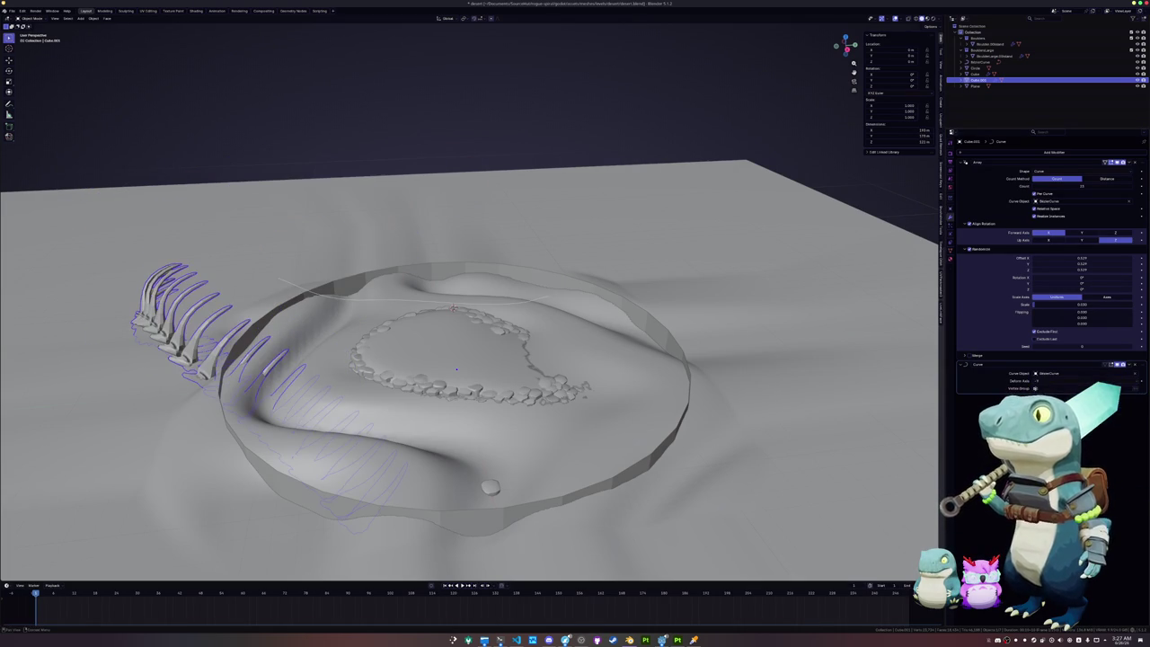
{"action": "left_click", "coordinate": [1039, 381]}
{"action": "left_click", "coordinate": [1037, 381]}
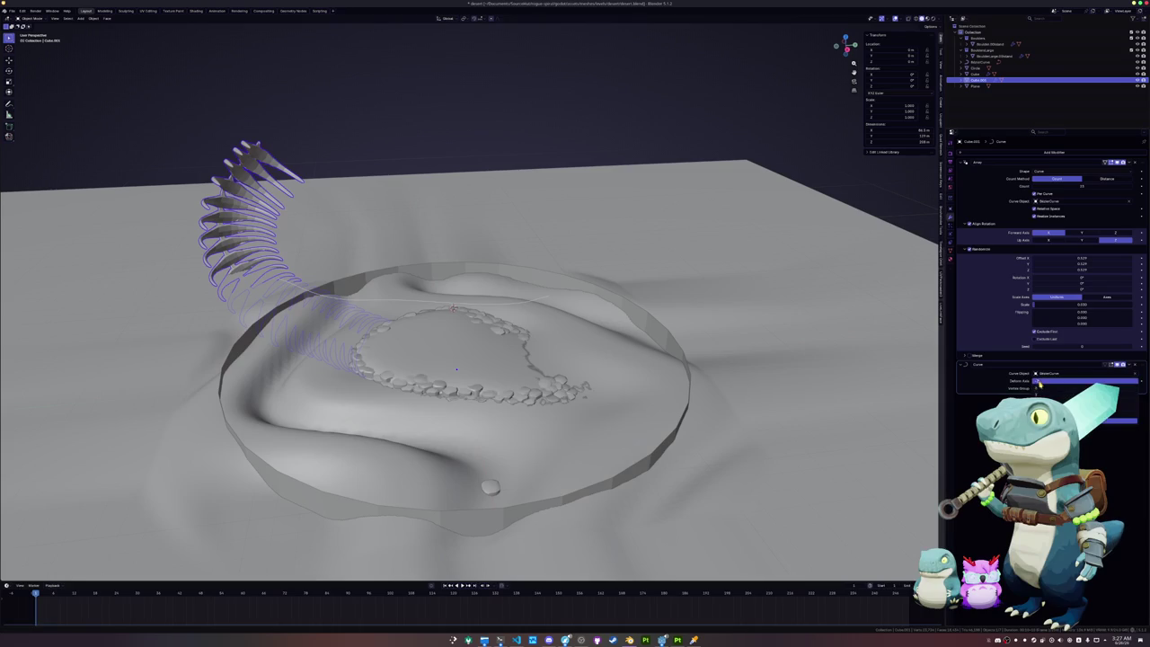
{"action": "left_click", "coordinate": [1133, 365]}
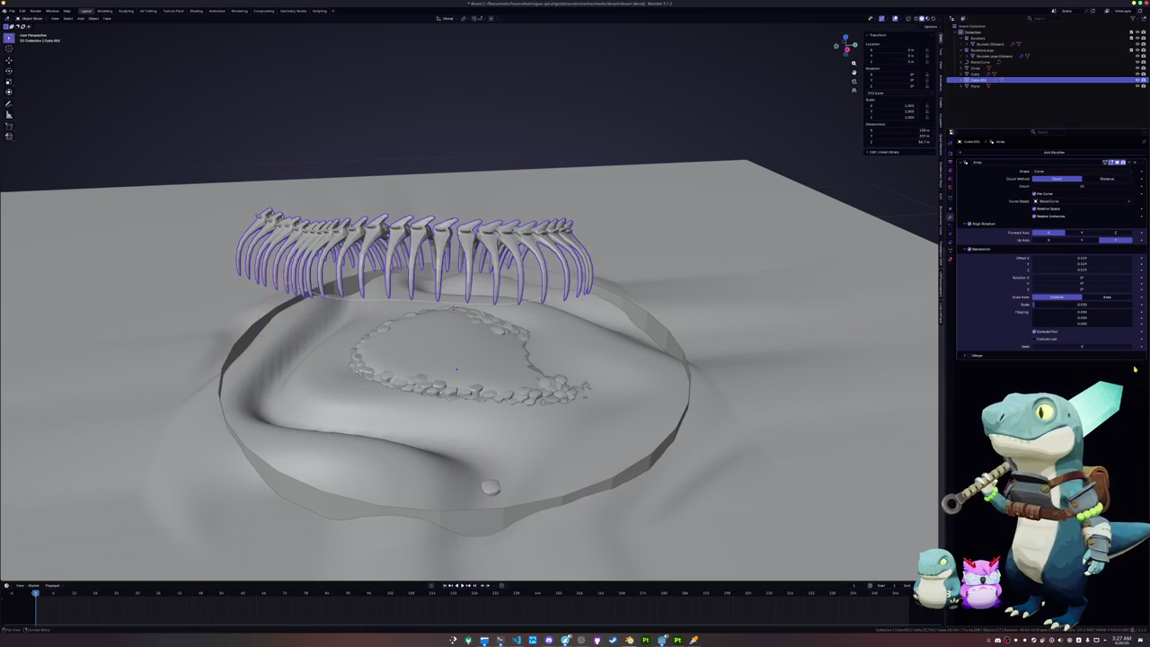
Step: Cancel a vertical move of the ribs and instead move a spine curve point vertically
{"action": "middle_click_drag", "start_coordinate": [782, 337], "coordinate": [691, 313]}
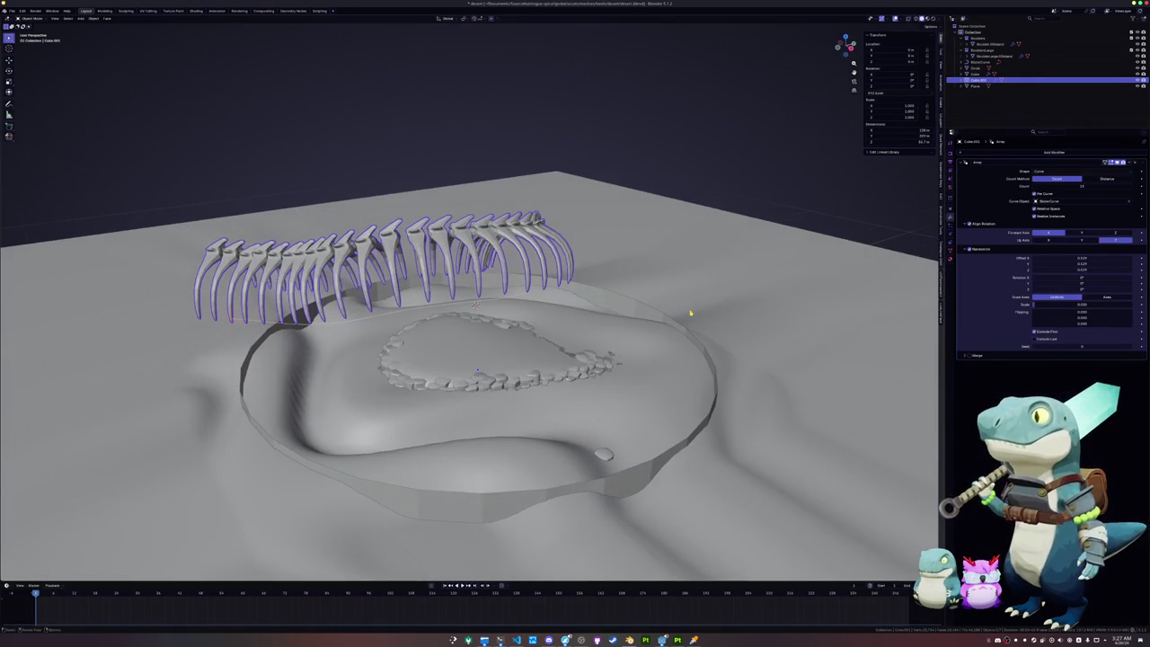
{"action": "key", "text": "g"}
{"action": "key", "text": "z"}
{"action": "key", "text": "Escape"}
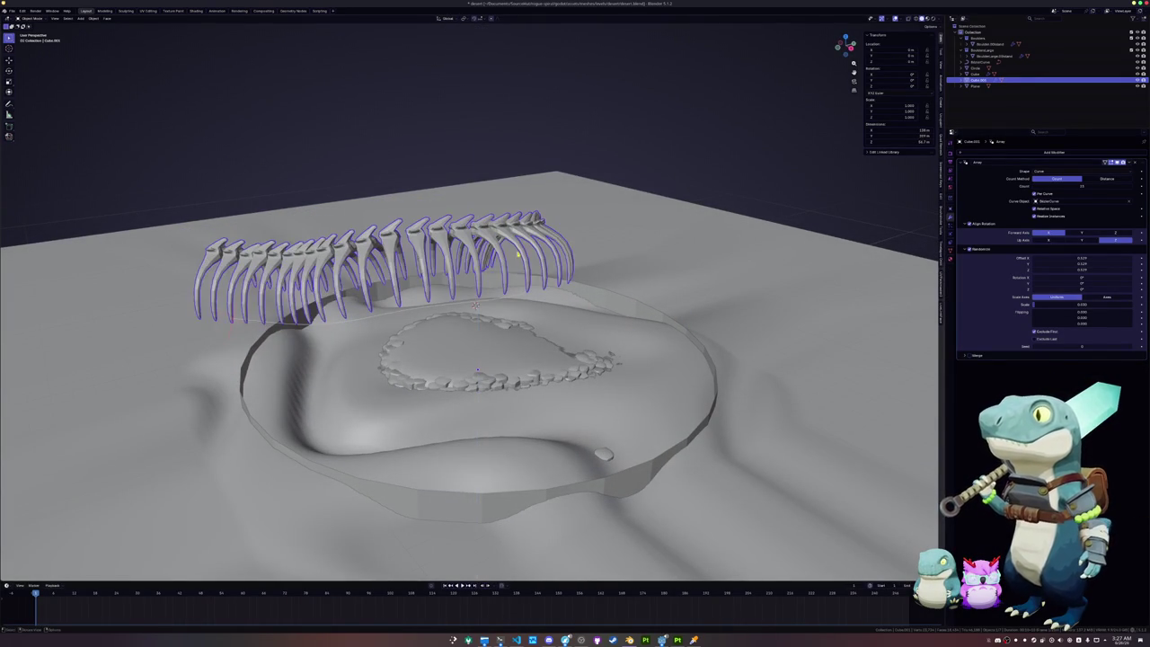
{"action": "left_click", "coordinate": [476, 305]}
{"action": "key", "text": "Tab"}
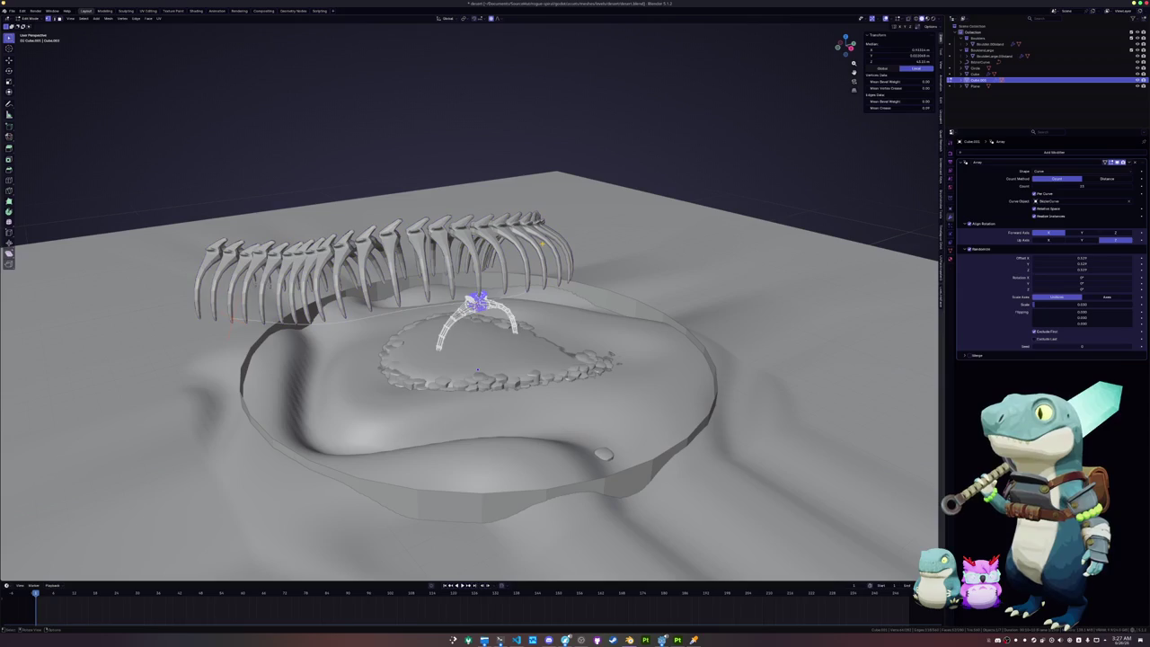
{"action": "key", "text": "g"}
{"action": "key", "text": "z"}
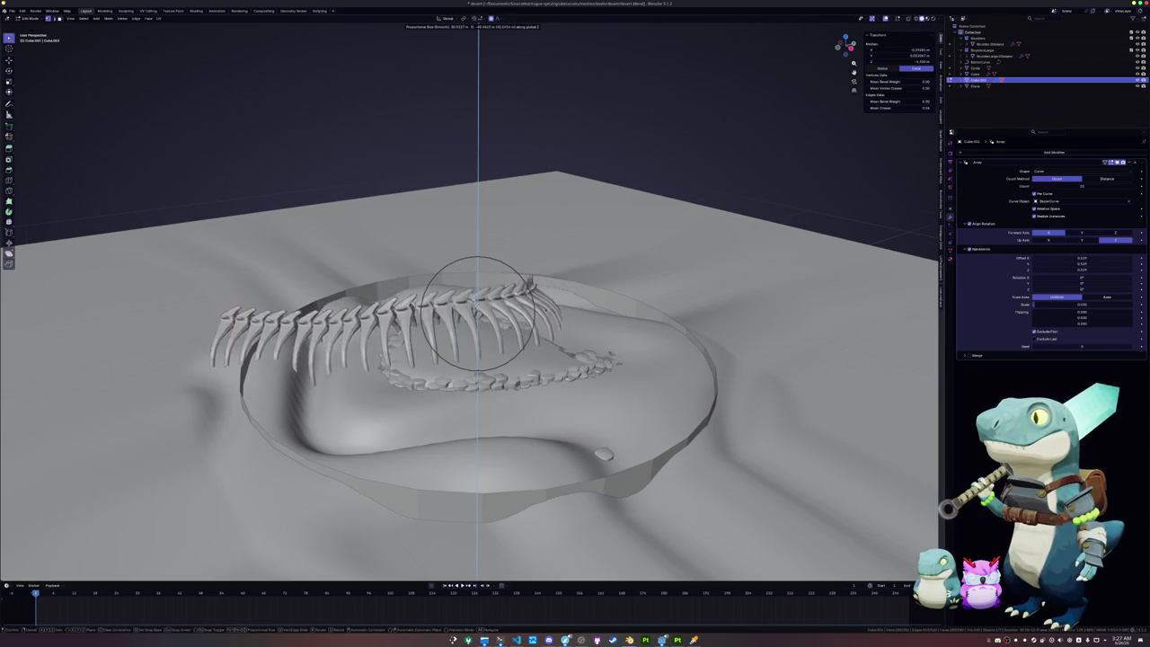
{"action": "left_click", "coordinate": [549, 313]}
Step: Apply all transforms to the ribs, then briefly enter and leave their Edit Mode in X-ray
{"action": "key", "text": "Tab"}
{"action": "key", "text": "ctrl+a"}
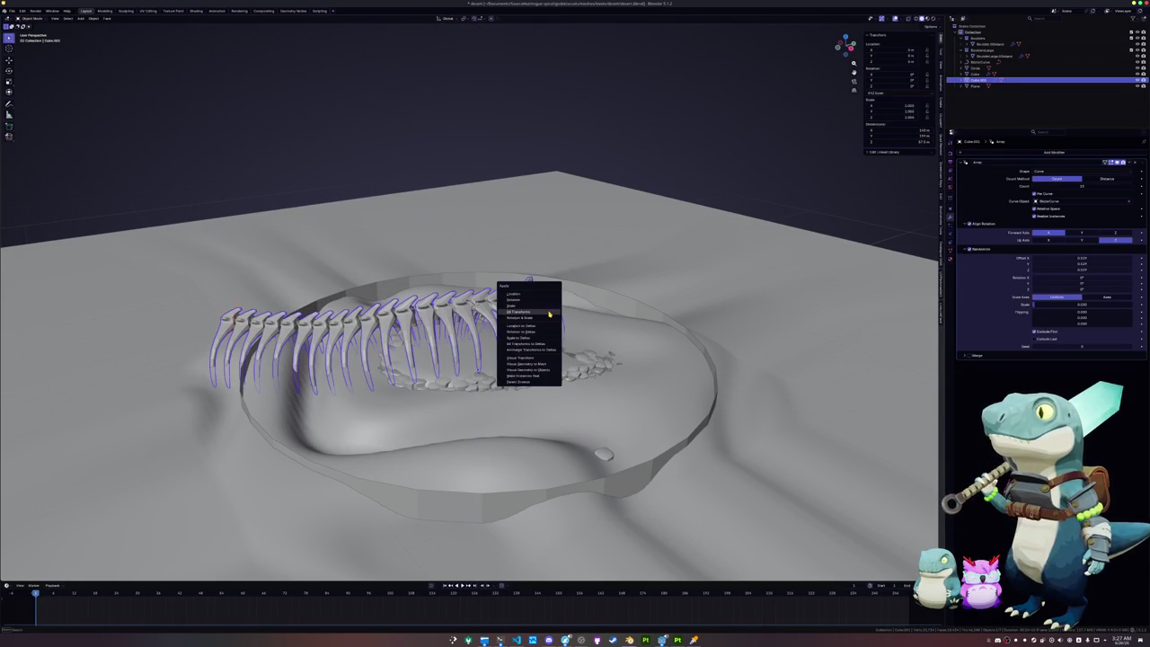
{"action": "left_click", "coordinate": [548, 312]}
{"action": "scroll", "coordinate": [549, 313], "scroll_direction": "up", "scroll_amount": 3}
{"action": "middle_click_drag", "start_coordinate": [548, 314], "coordinate": [744, 321]}
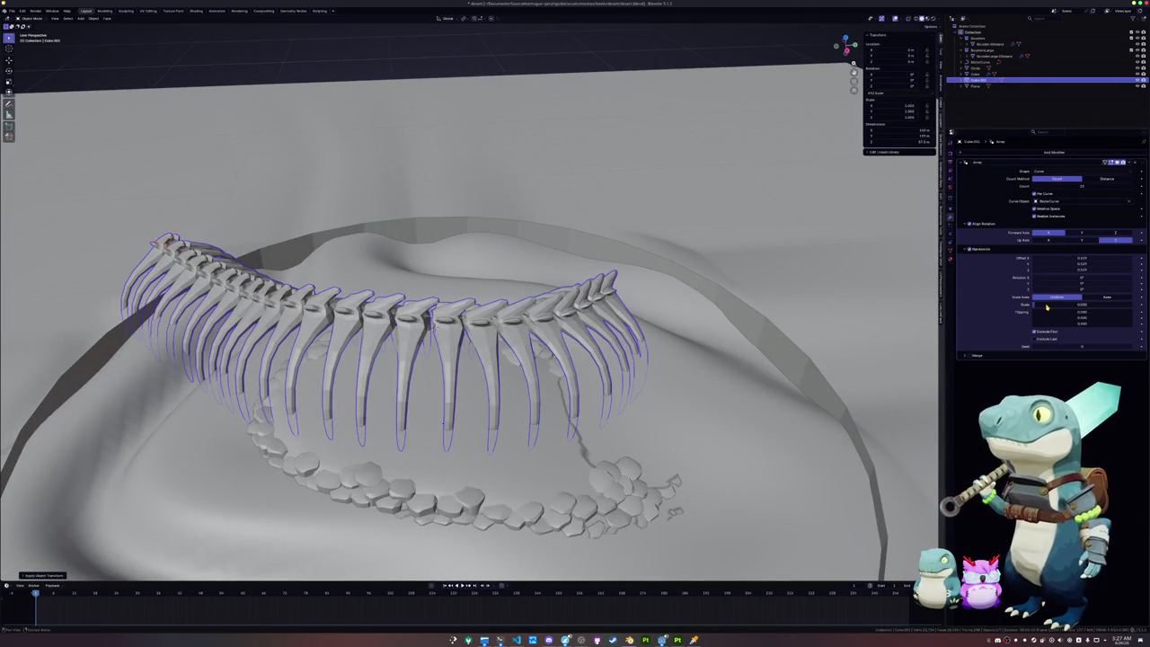
{"action": "mouse_move", "coordinate": [885, 325]}
{"action": "middle_mouse_down"}
{"action": "mouse_move", "coordinate": [908, 326]}
{"action": "mouse_move", "coordinate": [687, 327]}
{"action": "middle_mouse_up"}
{"action": "key", "text": "Tab"}
{"action": "key", "text": "alt+z"}
{"action": "key", "text": "ctrl+Tab"}
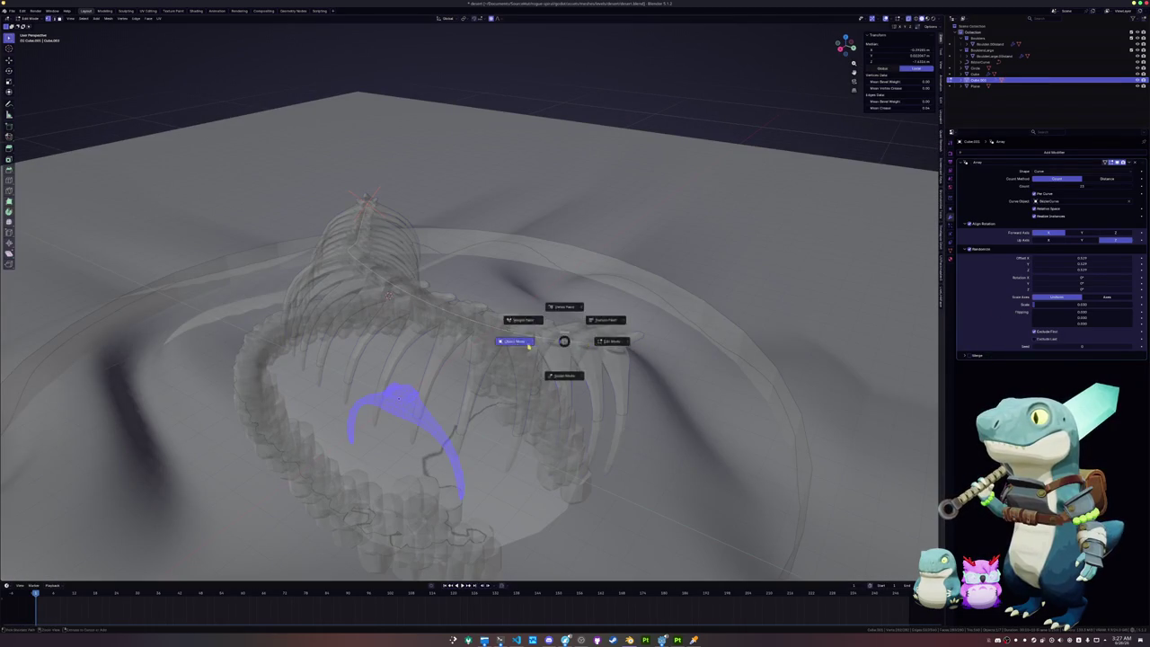
{"action": "left_click", "coordinate": [530, 336]}
Step: Select the spine curve and start moving its point with proportional editing, locked to a plane
{"action": "left_click", "coordinate": [584, 343]}
{"action": "key", "text": "Tab"}
{"action": "scroll", "coordinate": [636, 359], "scroll_direction": "down", "scroll_amount": 3}
{"action": "mouse_move", "coordinate": [637, 359]}
{"action": "middle_mouse_down"}
{"action": "mouse_move", "coordinate": [682, 377]}
{"action": "mouse_move", "coordinate": [732, 352]}
{"action": "mouse_move", "coordinate": [732, 362]}
{"action": "middle_mouse_up"}
{"action": "key", "text": "g"}
{"action": "key", "text": "shift+z"}
Step: Rotate the spine curve's end point around the X axis
{"action": "key", "text": "z"}
{"action": "key", "text": "r"}
{"action": "key", "text": "x"}
{"action": "left_click", "coordinate": [738, 361]}
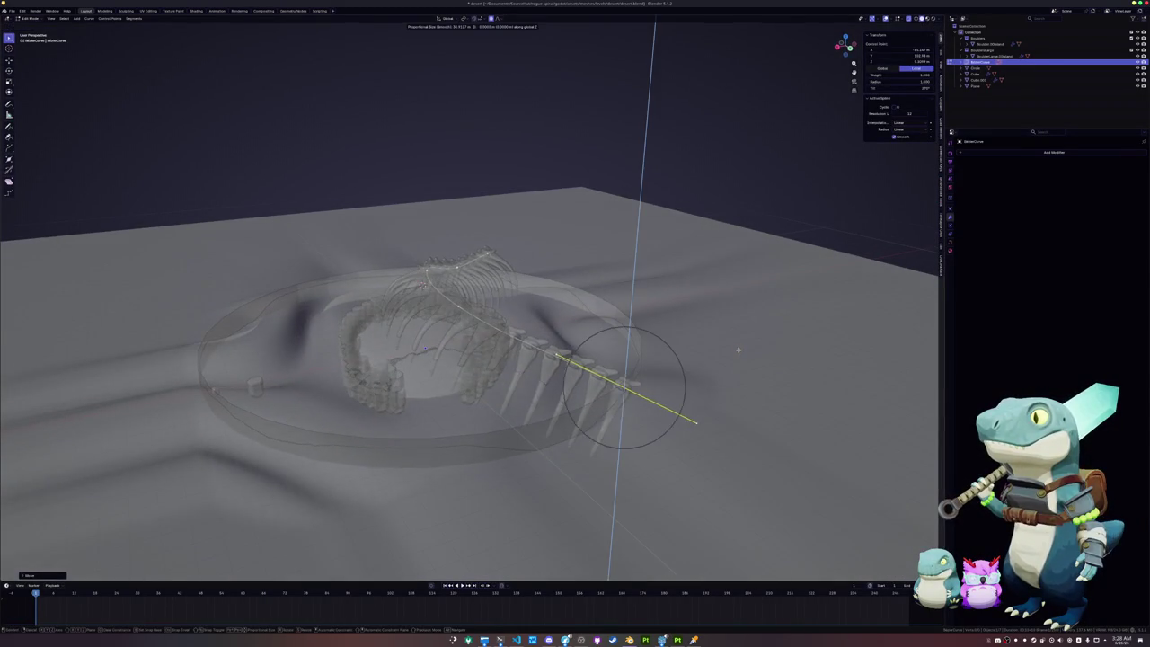
Step: Move the curve point vertically with proportional falloff to lay the curve along the spine
{"action": "key", "text": "g"}
{"action": "key", "text": "z"}
{"action": "key", "text": "z"}
{"action": "key", "text": "z"}
{"action": "key", "text": "alt+z"}
{"action": "mouse_move", "coordinate": [732, 362]}
{"action": "middle_mouse_down"}
{"action": "mouse_move", "coordinate": [590, 362]}
{"action": "mouse_move", "coordinate": [459, 162]}
{"action": "mouse_move", "coordinate": [387, 156]}
{"action": "mouse_move", "coordinate": [403, 141]}
{"action": "mouse_move", "coordinate": [372, 193]}
{"action": "mouse_move", "coordinate": [583, 213]}
{"action": "middle_mouse_up"}
{"action": "left_click", "coordinate": [570, 330]}
Step: Rotate a curve point, undoing the tilt that tangled the ribs
{"action": "key", "text": "r"}
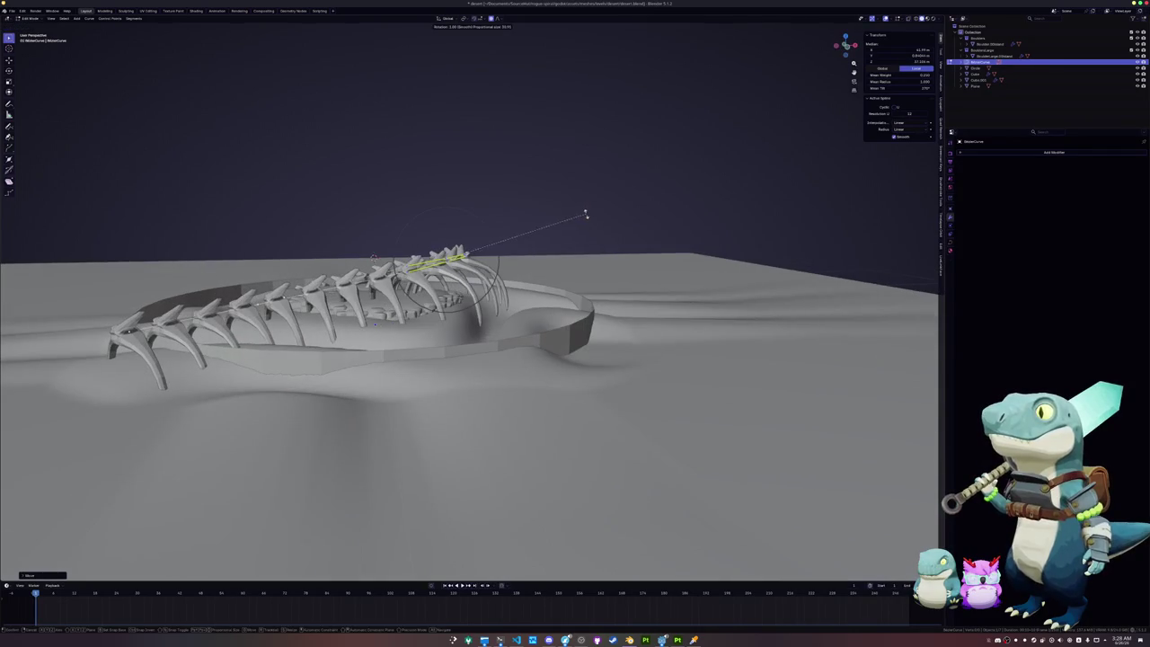
{"action": "left_click", "coordinate": [596, 229]}
{"action": "key", "text": "ctrl+z"}
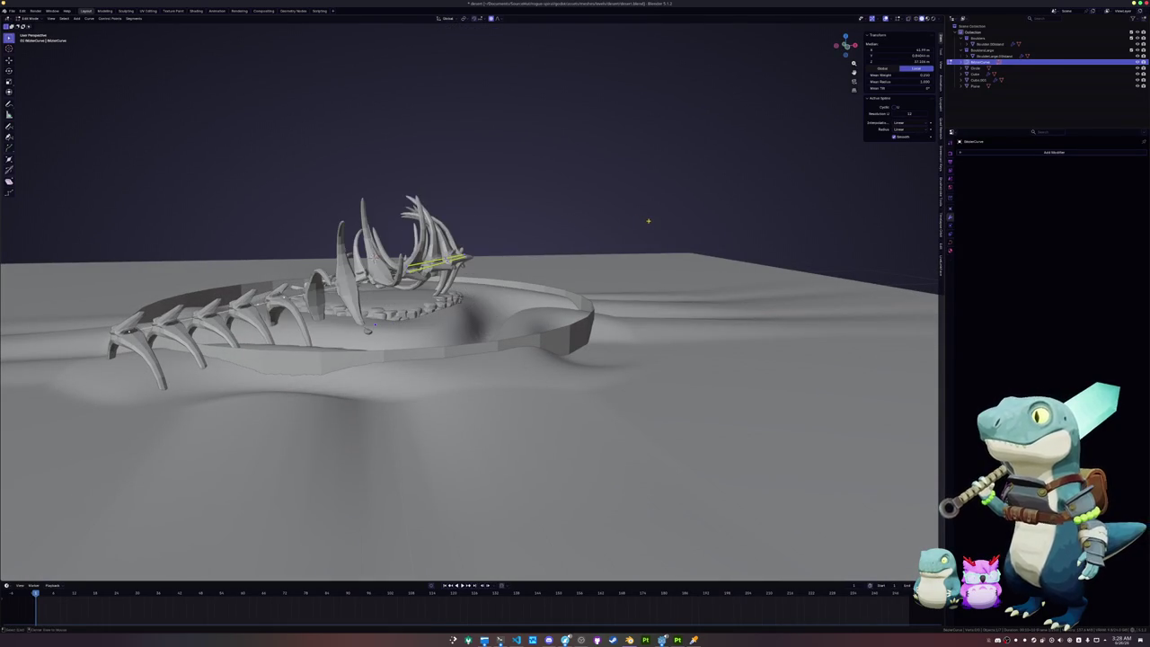
{"action": "key", "text": "ctrl+z"}
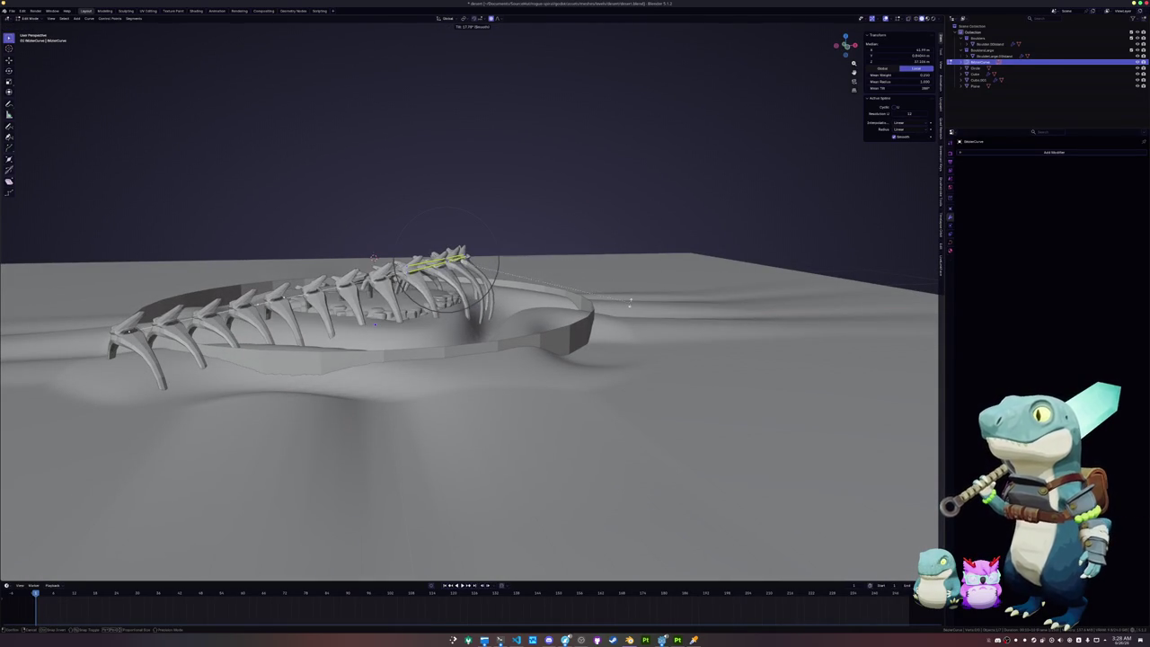
Step: Shift the curve point vertically along Z with falloff
{"action": "mouse_move", "coordinate": [619, 307]}
{"action": "middle_mouse_down"}
{"action": "mouse_move", "coordinate": [594, 294]}
{"action": "mouse_move", "coordinate": [549, 388]}
{"action": "mouse_move", "coordinate": [666, 279]}
{"action": "mouse_move", "coordinate": [644, 223]}
{"action": "middle_mouse_up"}
{"action": "key", "text": "g"}
{"action": "key", "text": "z"}
{"action": "left_click", "coordinate": [594, 294]}
Step: Move the lower teeth section of the curve along the Y axis
{"action": "key", "text": "g"}
{"action": "key", "text": "x"}
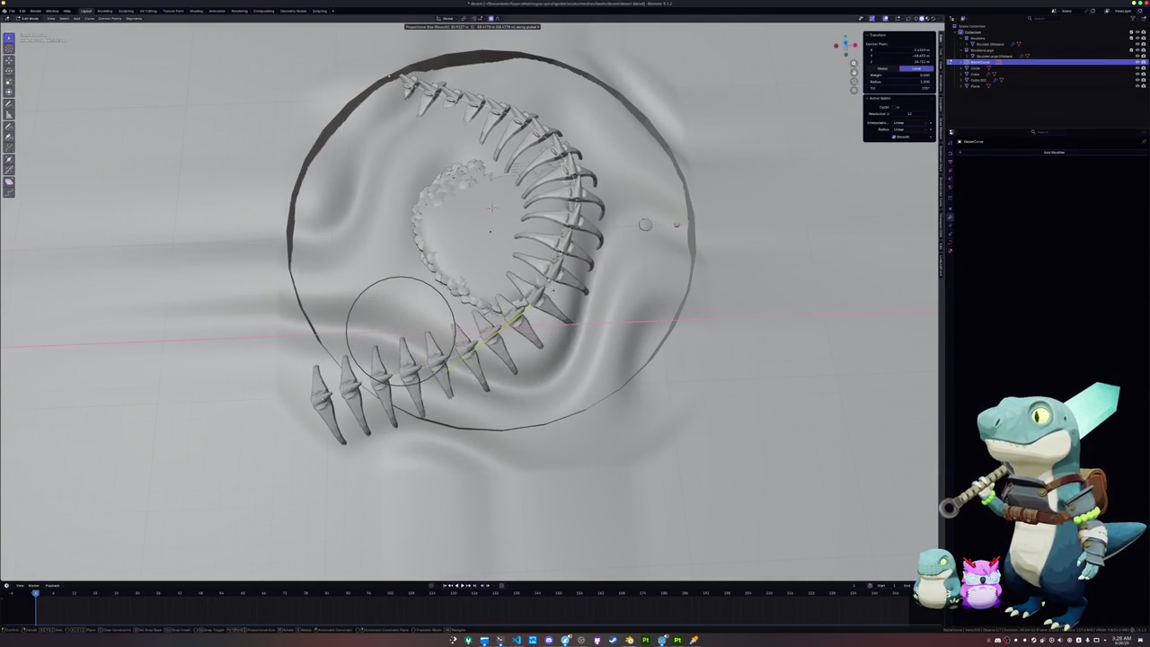
{"action": "key", "text": "y"}
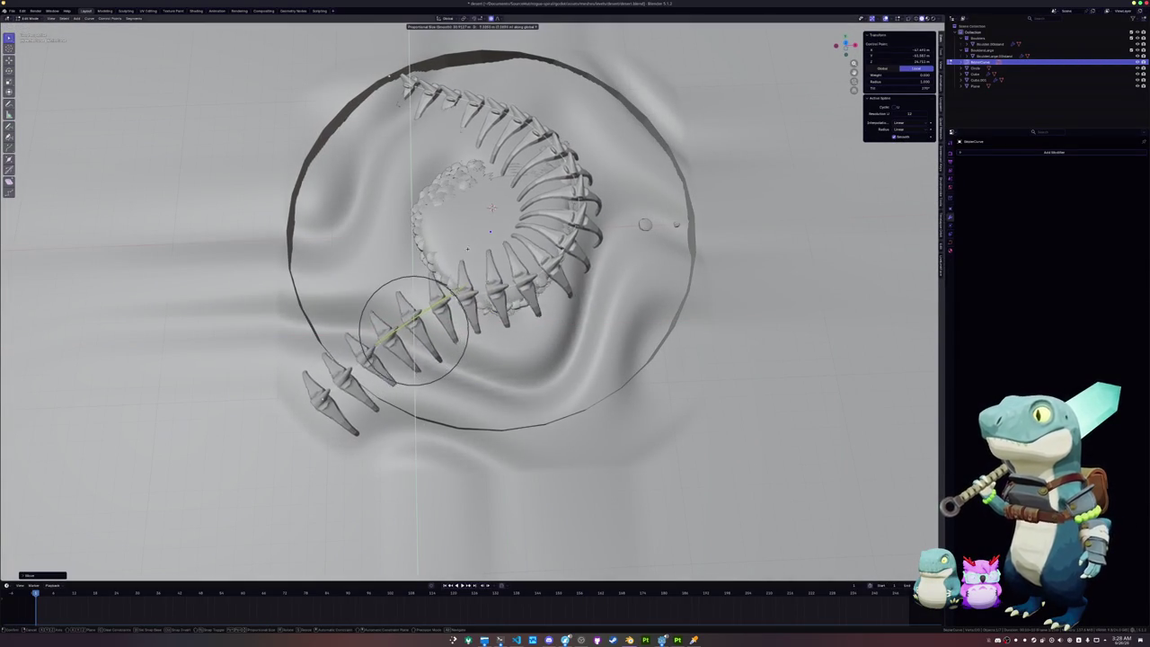
{"action": "key", "text": "Return"}
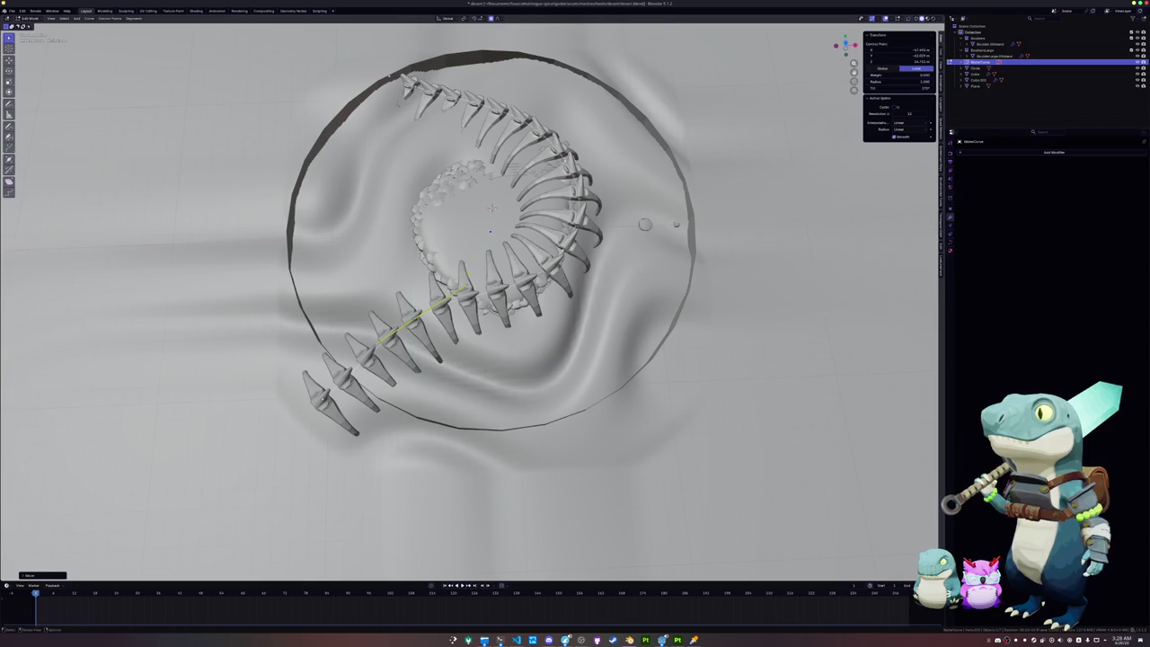
Step: Slide the lower curve section along the X axis
{"action": "middle_click_drag", "start_coordinate": [472, 233], "coordinate": [489, 211]}
{"action": "scroll", "coordinate": [492, 225], "scroll_direction": "down", "scroll_amount": 2}
{"action": "key", "text": "g"}
{"action": "key", "text": "x"}
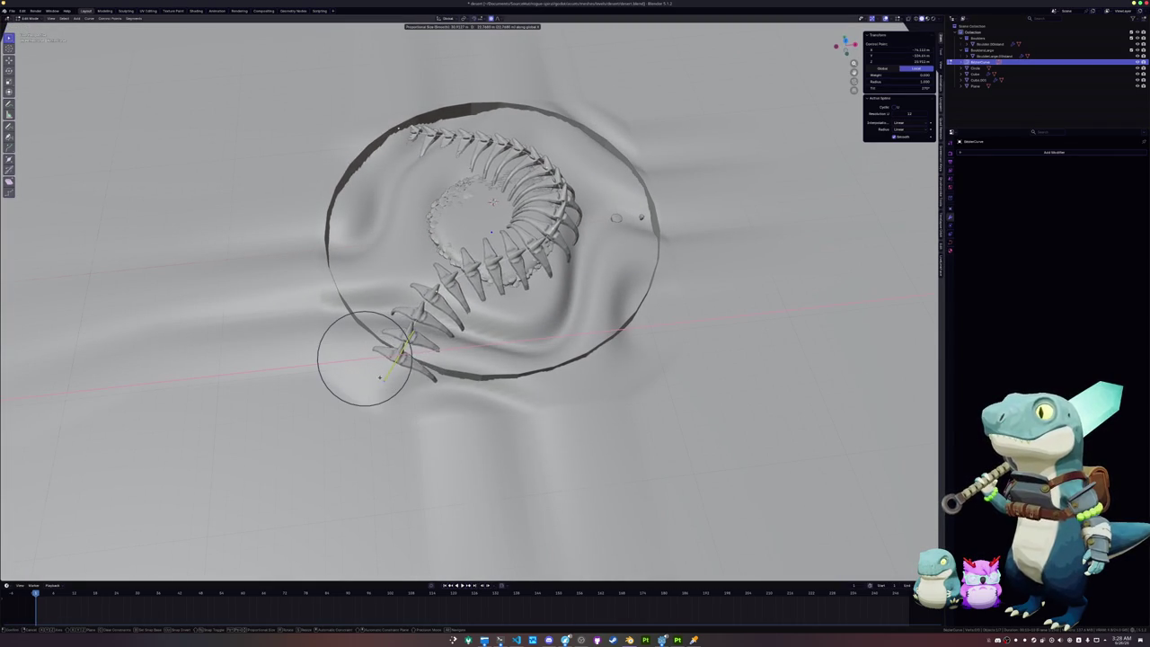
{"action": "key", "text": "Return"}
Step: Place the curve's tail point along X, then lift it vertically on Z
{"action": "mouse_move", "coordinate": [382, 377]}
{"action": "middle_mouse_down"}
{"action": "mouse_move", "coordinate": [357, 346]}
{"action": "mouse_move", "coordinate": [342, 359]}
{"action": "middle_mouse_up"}
{"action": "key", "text": "g"}
{"action": "key", "text": "z"}
{"action": "key", "text": "z"}
{"action": "key", "text": "z"}
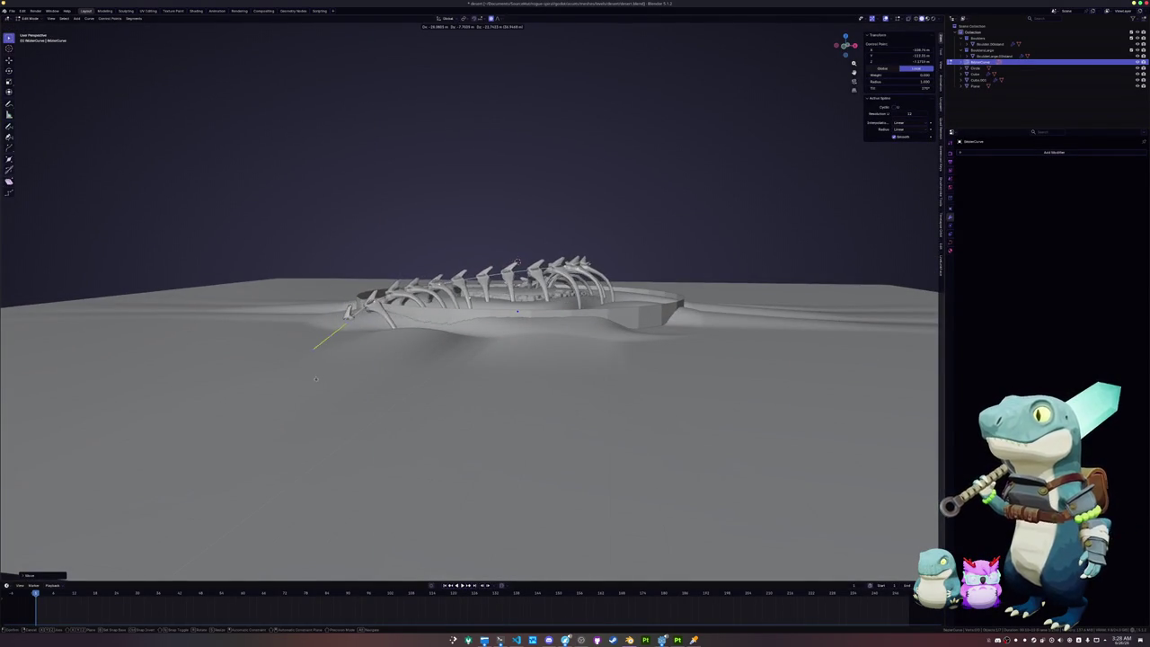
{"action": "key", "text": "x"}
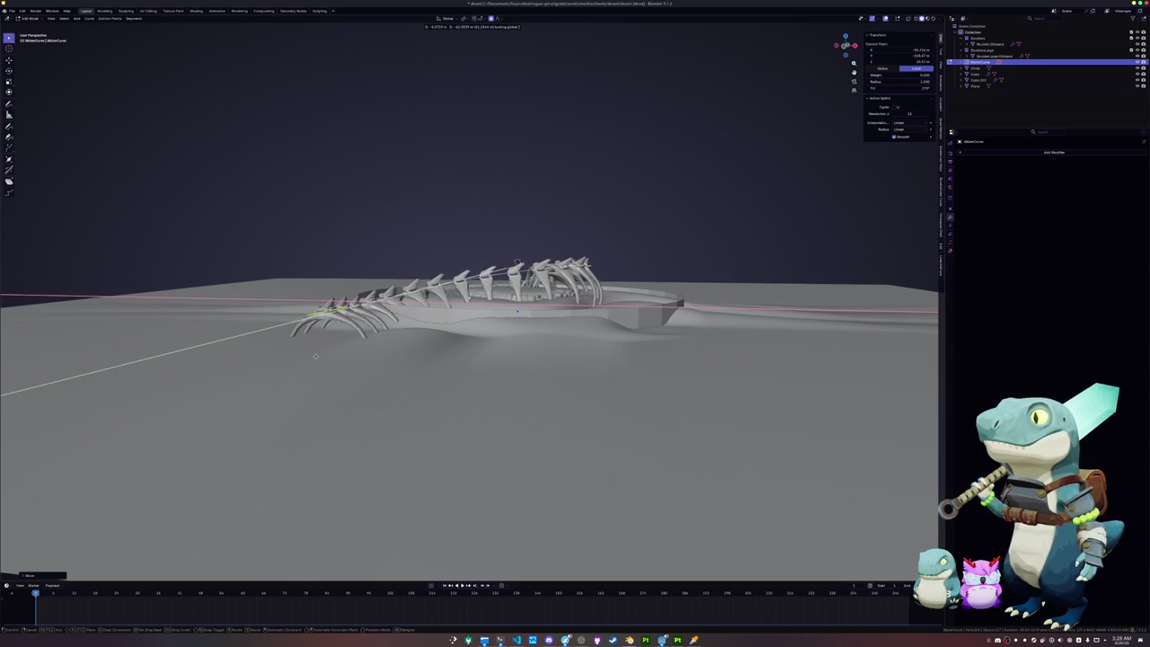
{"action": "left_click", "coordinate": [309, 354]}
{"action": "key", "text": "g"}
{"action": "key", "text": "z"}
{"action": "left_click", "coordinate": [318, 379]}
Step: Drag the curve's far end across the ground plane over the rim, then return to Object Mode
{"action": "middle_click_drag", "start_coordinate": [318, 379], "coordinate": [647, 264]}
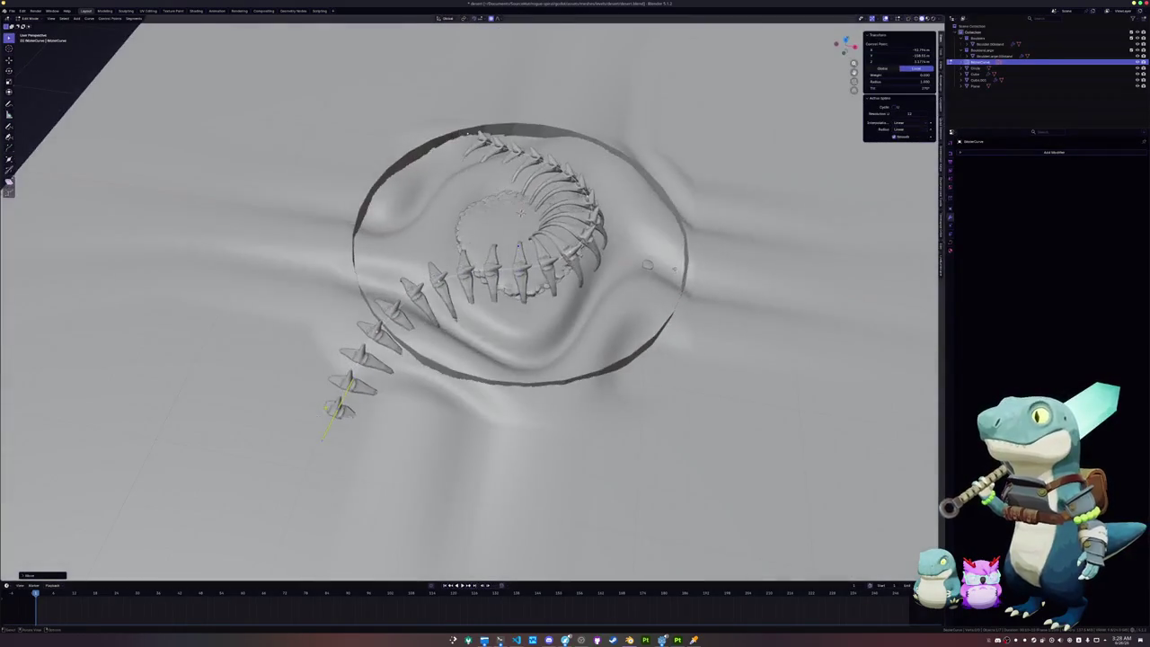
{"action": "scroll", "coordinate": [647, 265], "scroll_direction": "down", "scroll_amount": 3}
{"action": "key", "text": "g"}
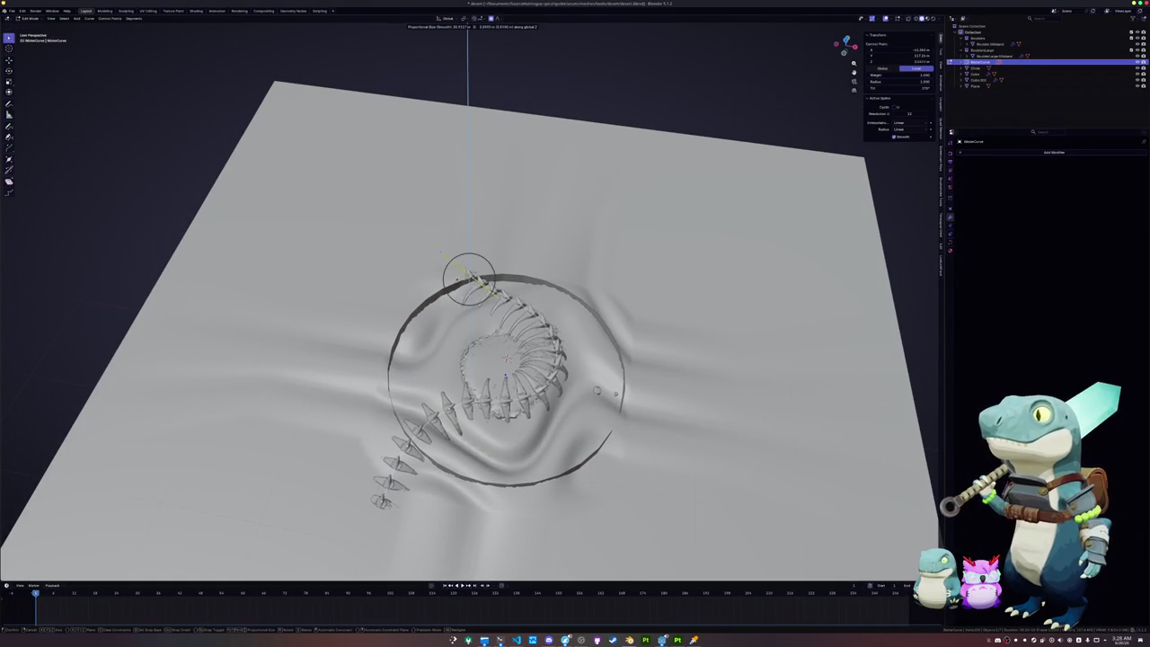
{"action": "key", "text": "shift+z"}
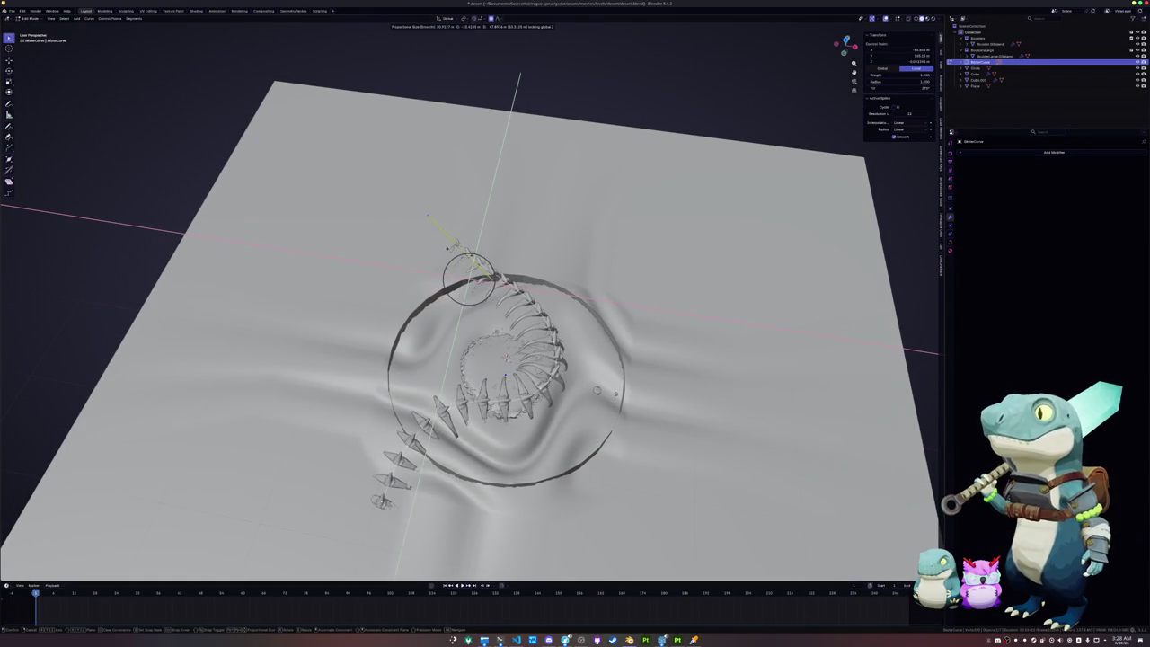
{"action": "left_click", "coordinate": [468, 279]}
{"action": "key", "text": "g"}
{"action": "left_click", "coordinate": [456, 239]}
{"action": "key", "text": "Tab"}
{"action": "mouse_move", "coordinate": [466, 359]}
{"action": "middle_mouse_down"}
{"action": "mouse_move", "coordinate": [466, 279]}
{"action": "mouse_move", "coordinate": [602, 350]}
{"action": "middle_mouse_up"}
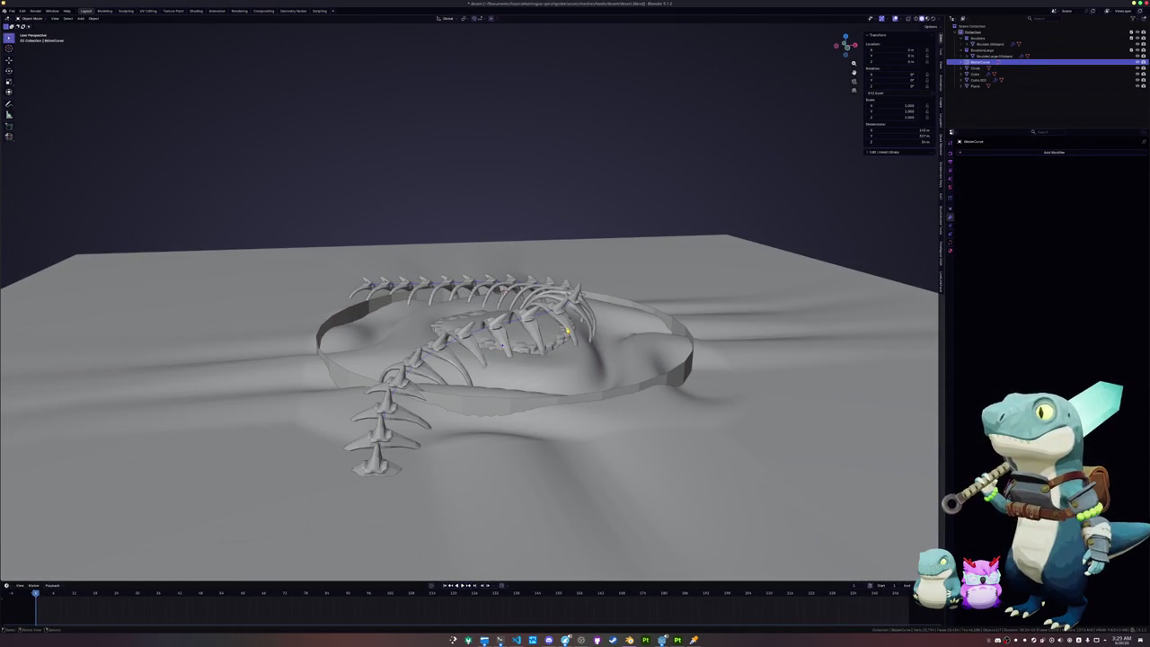
Step: Select the skeleton and undo the applied Array to get the live modifier back
{"action": "left_click", "coordinate": [539, 337]}
{"action": "scroll", "coordinate": [568, 333], "scroll_direction": "up", "scroll_amount": 3}
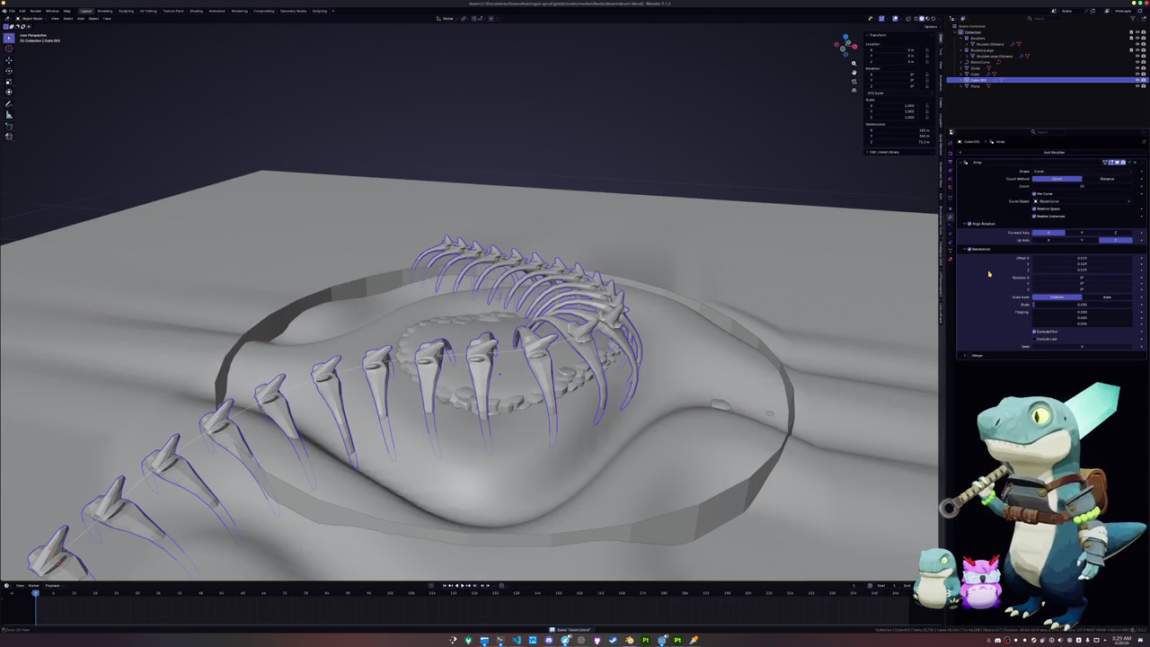
{"action": "key", "text": "ctrl+a"}
{"action": "mouse_move", "coordinate": [500, 371]}
{"action": "middle_mouse_down"}
{"action": "mouse_move", "coordinate": [485, 395]}
{"action": "mouse_move", "coordinate": [508, 368]}
{"action": "middle_mouse_up"}
{"action": "key", "text": "ctrl+z"}
{"action": "key", "text": "ctrl+shift+z"}
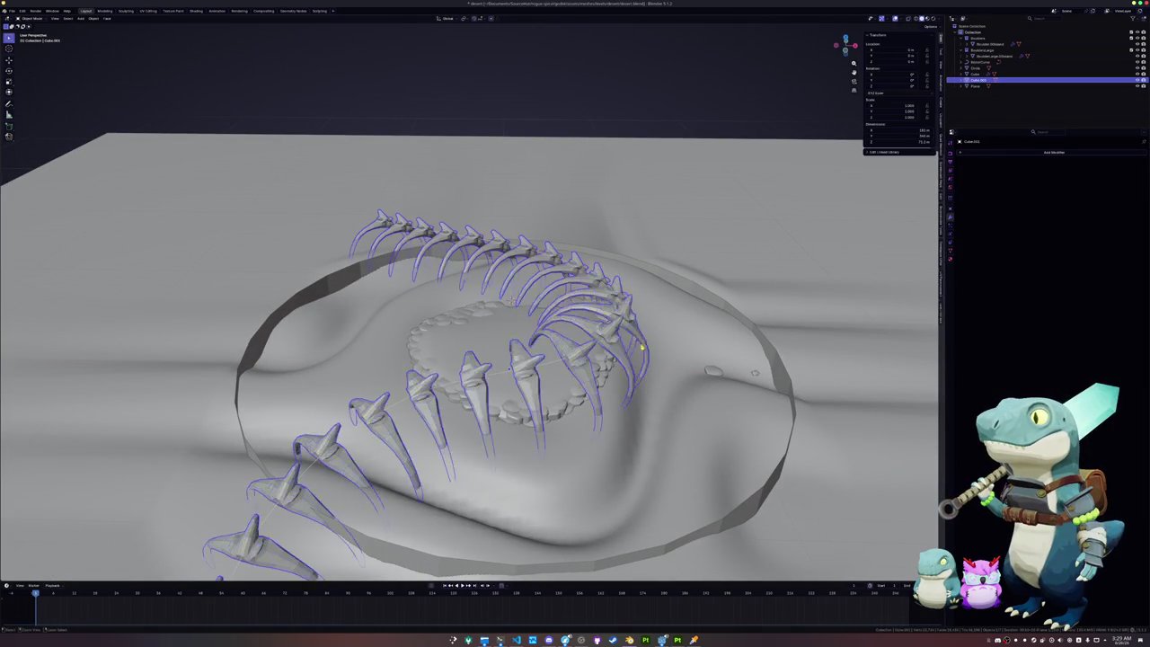
{"action": "key", "text": "ctrl+z"}
Step: Raise the Array Count so vertebrae run the full curve, then apply it
{"action": "mouse_move", "coordinate": [1131, 186]}
{"action": "left_mouse_down"}
{"action": "mouse_move", "coordinate": [1145, 186]}
{"action": "mouse_move", "coordinate": [1131, 188]}
{"action": "left_mouse_up"}
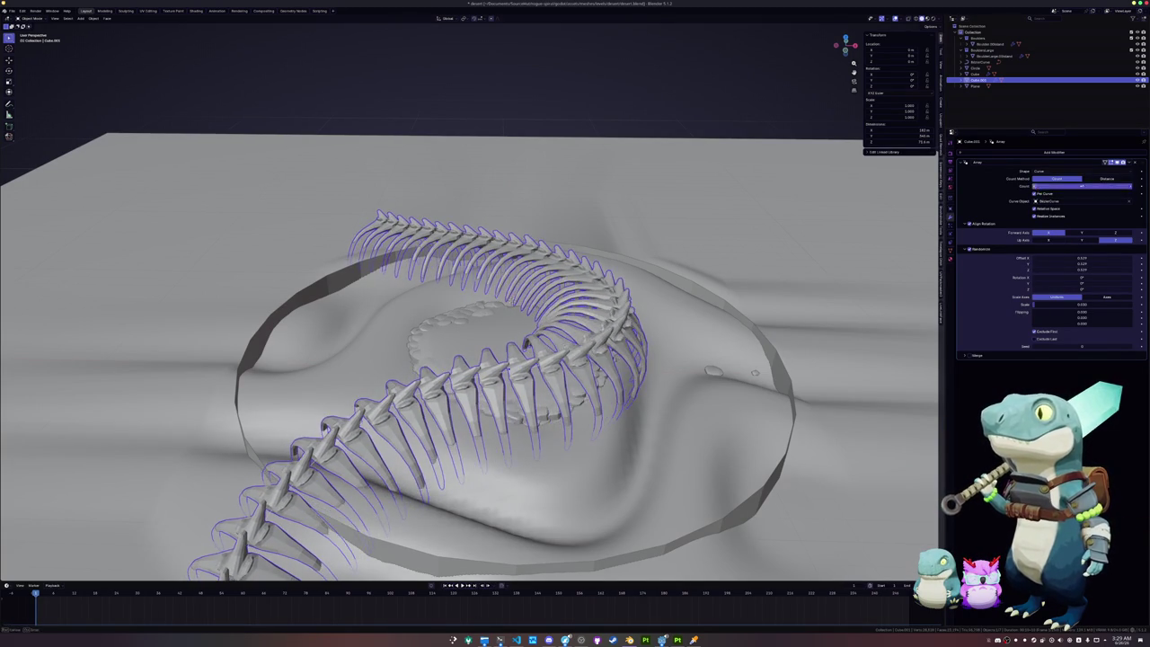
{"action": "middle_click_drag", "start_coordinate": [688, 323], "coordinate": [651, 335]}
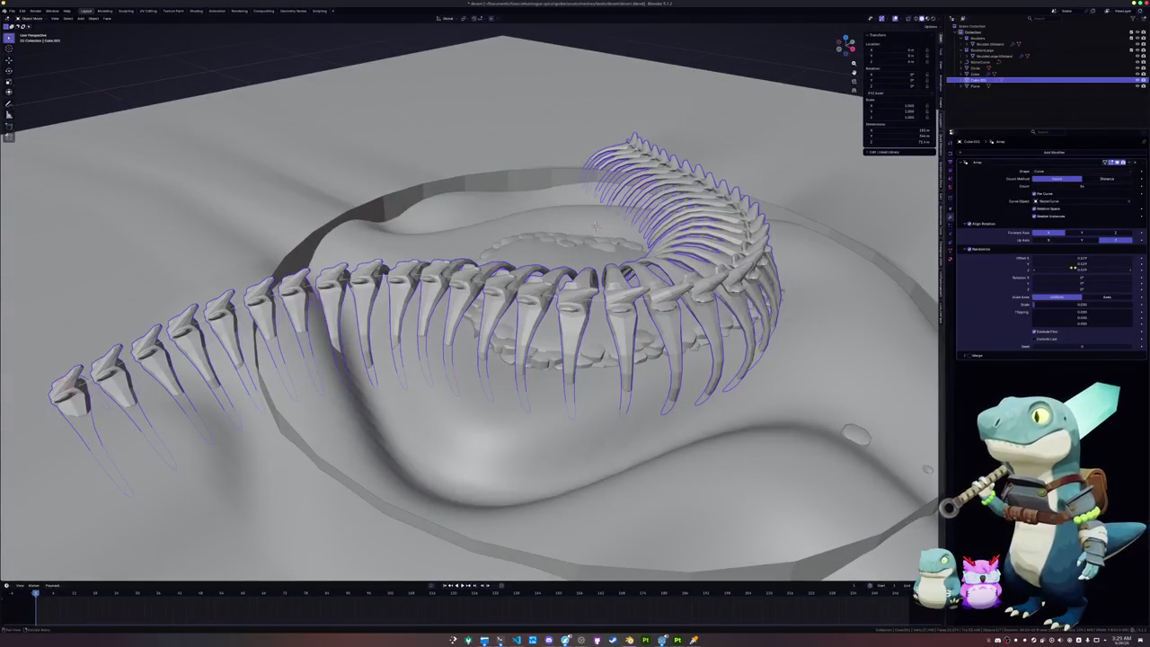
{"action": "mouse_move", "coordinate": [718, 315]}
{"action": "middle_mouse_down"}
{"action": "mouse_move", "coordinate": [530, 333]}
{"action": "mouse_move", "coordinate": [539, 360]}
{"action": "mouse_move", "coordinate": [532, 344]}
{"action": "middle_mouse_up"}
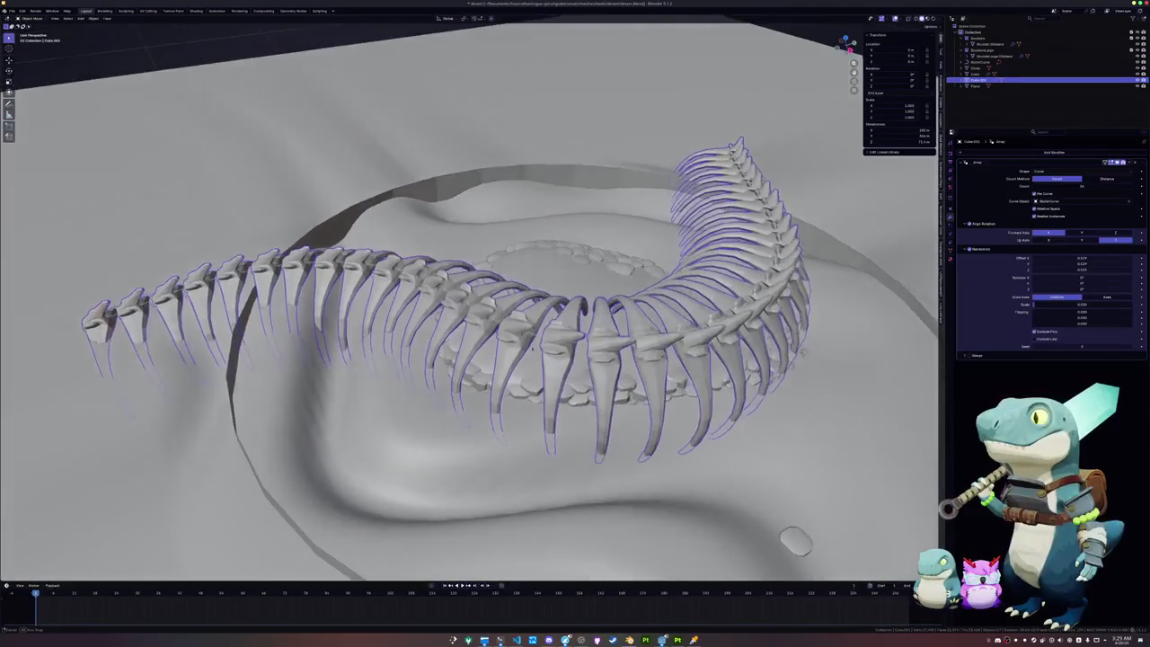
{"action": "scroll", "coordinate": [533, 345], "scroll_direction": "down", "scroll_amount": 2}
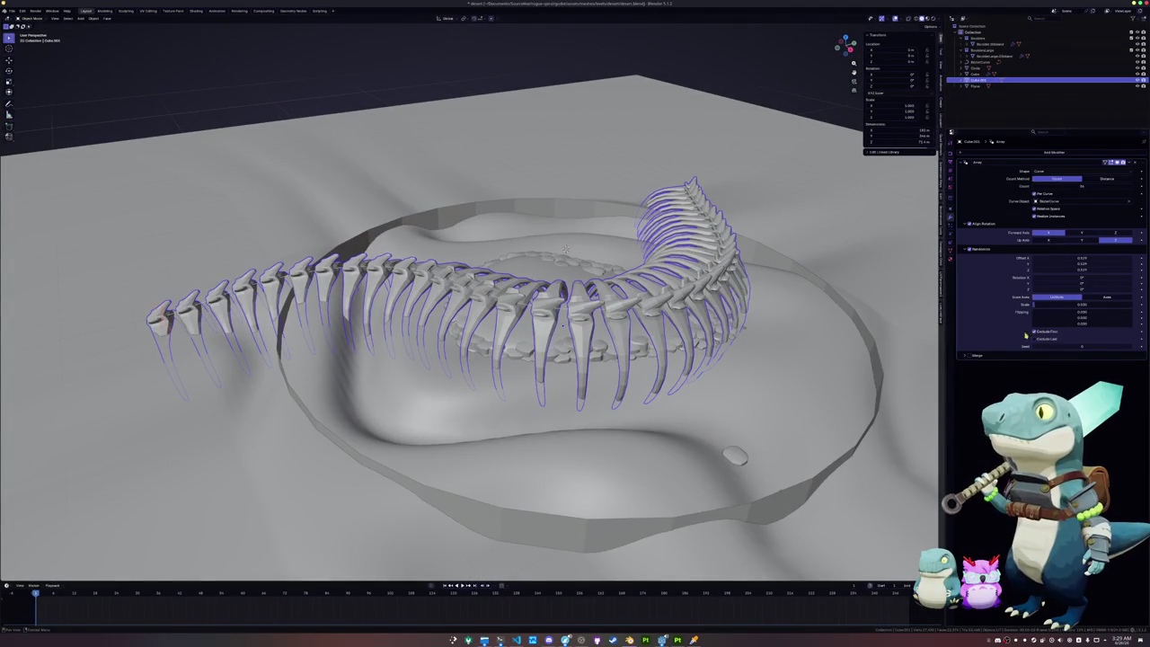
{"action": "key", "text": "ctrl+a"}
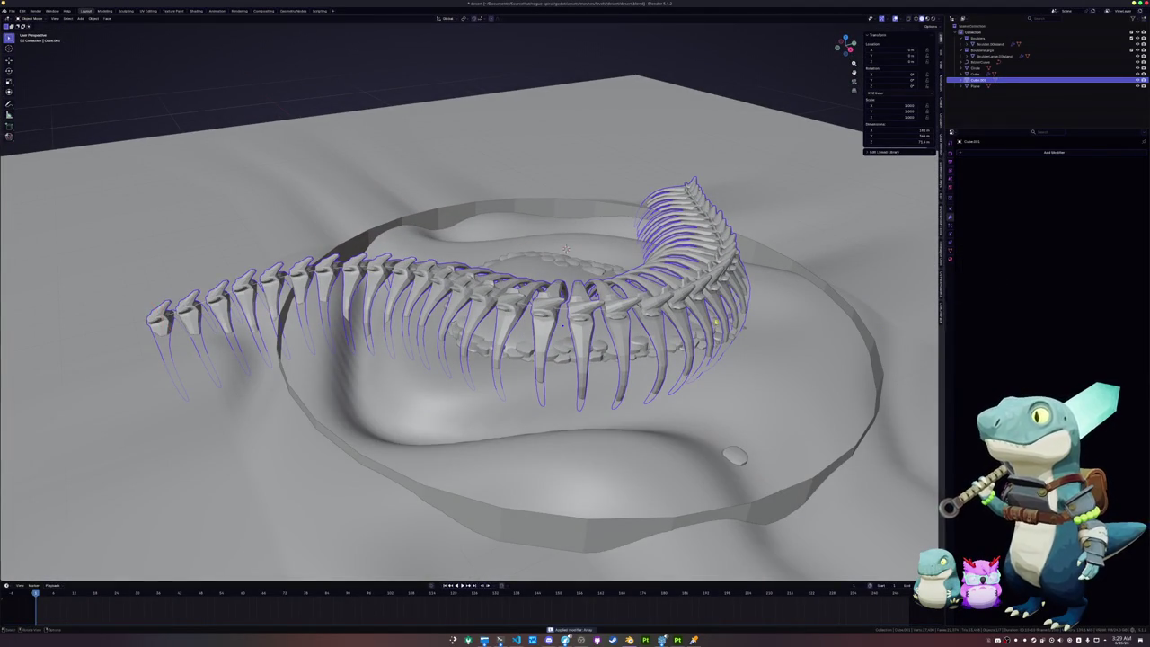
Step: In the skeleton's Edit Mode, deselect everything and select one linked vertebra
{"action": "key", "text": "Tab"}
{"action": "middle_click_drag", "start_coordinate": [646, 305], "coordinate": [661, 319]}
{"action": "key", "text": "alt+a"}
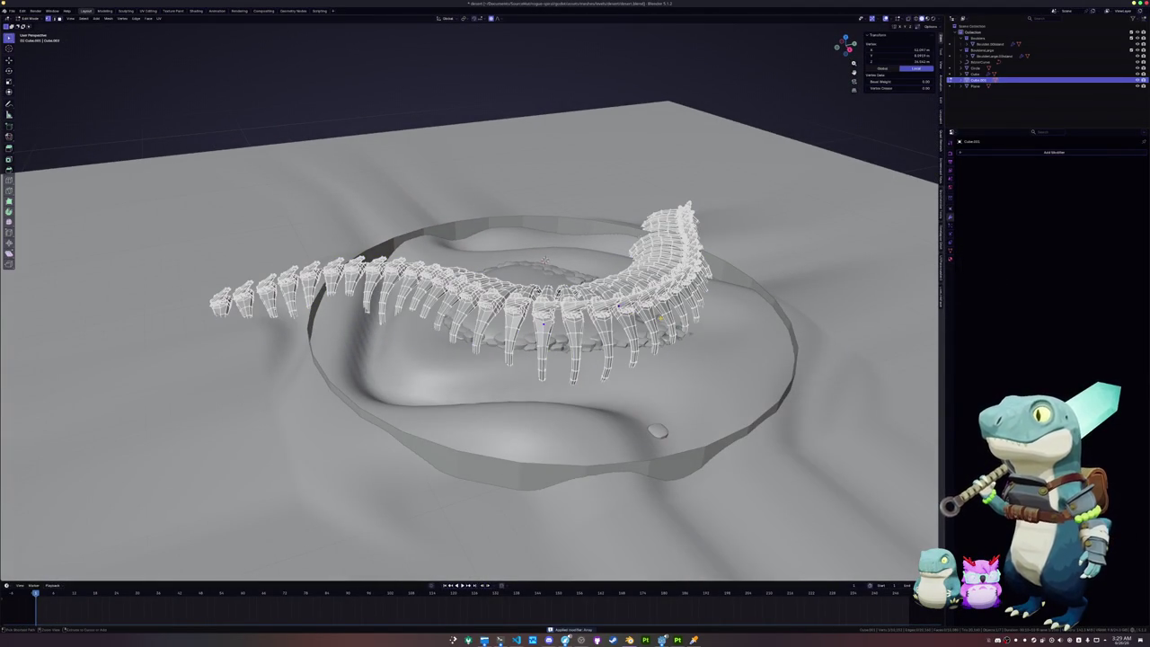
{"action": "key", "text": "l"}
Step: Scale the vertebra up with a widened proportional falloff, then exit Edit Mode
{"action": "key", "text": "s"}
{"action": "scroll", "coordinate": [615, 310], "scroll_direction": "down", "scroll_amount": 3}
{"action": "scroll", "coordinate": [615, 310], "scroll_direction": "down", "scroll_amount": 2}
{"action": "scroll", "coordinate": [543, 310], "scroll_direction": "down", "scroll_amount": 1}
{"action": "scroll", "coordinate": [544, 310], "scroll_direction": "down", "scroll_amount": 2}
{"action": "scroll", "coordinate": [544, 310], "scroll_direction": "down", "scroll_amount": 1}
{"action": "scroll", "coordinate": [544, 260], "scroll_direction": "down", "scroll_amount": 2}
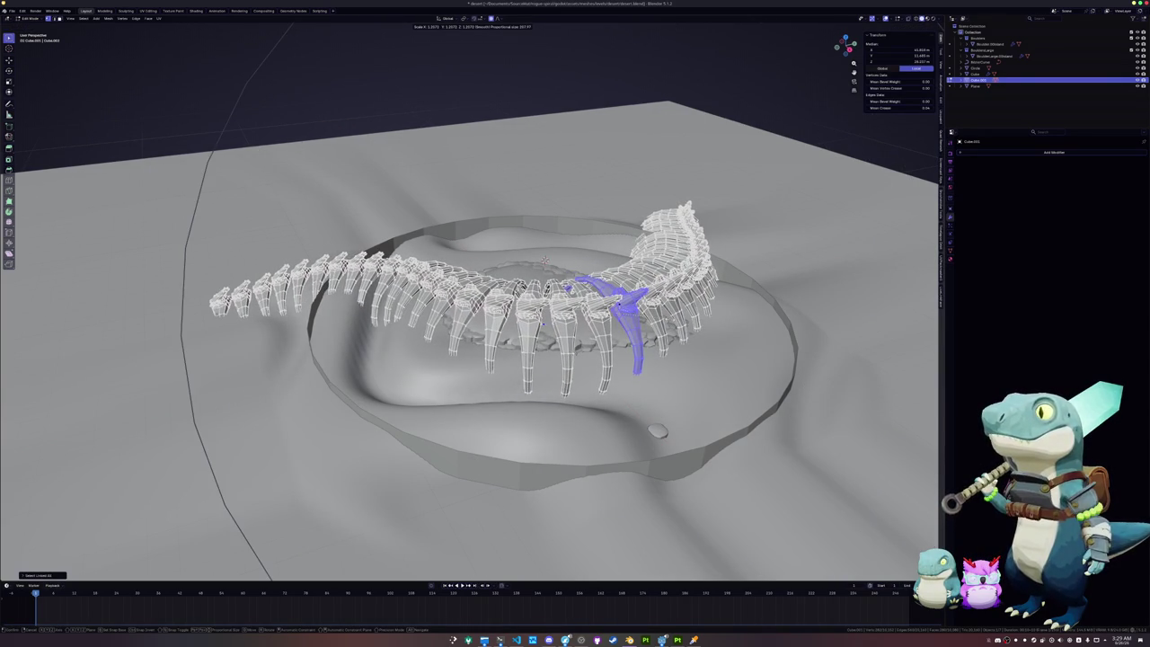
{"action": "left_click", "coordinate": [544, 261]}
{"action": "mouse_move", "coordinate": [543, 261]}
{"action": "middle_mouse_down"}
{"action": "mouse_move", "coordinate": [585, 330]}
{"action": "mouse_move", "coordinate": [533, 319]}
{"action": "mouse_move", "coordinate": [565, 325]}
{"action": "middle_mouse_up"}
{"action": "key", "text": "Tab"}
Step: Sink the skeleton 2.6 m down along Z
{"action": "key", "text": "g"}
{"action": "key", "text": "z"}
{"action": "left_click", "coordinate": [534, 318]}
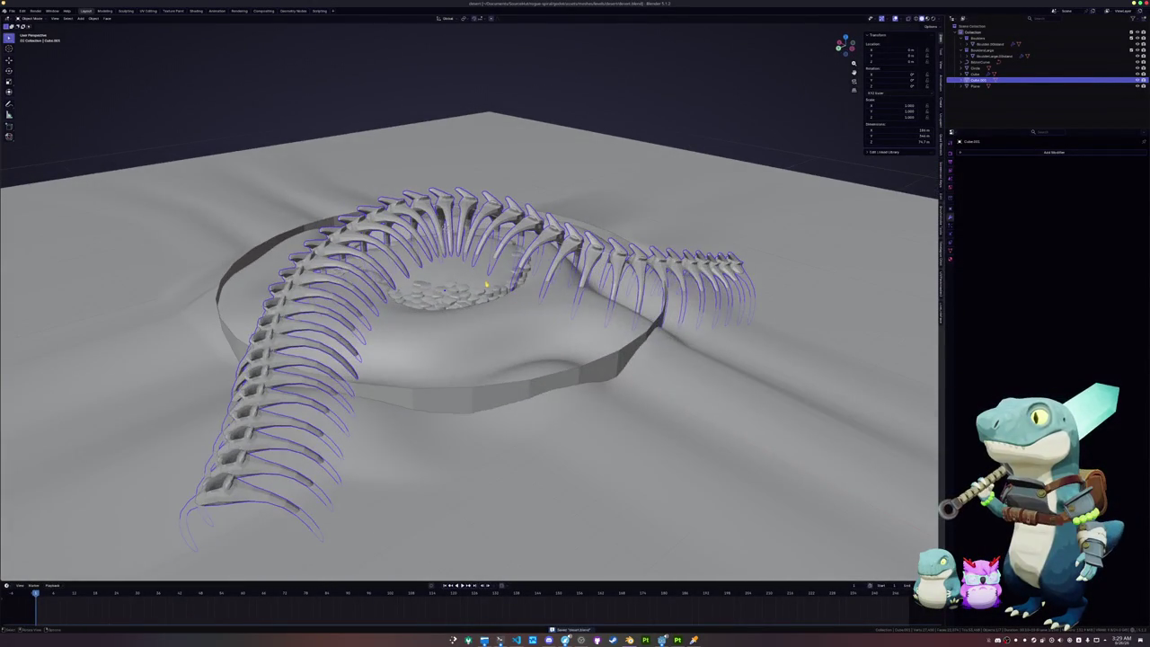
{"action": "left_click", "coordinate": [974, 74]}
Step: Add a cube and position it vertically in the scene
{"action": "key", "text": "shift+a"}
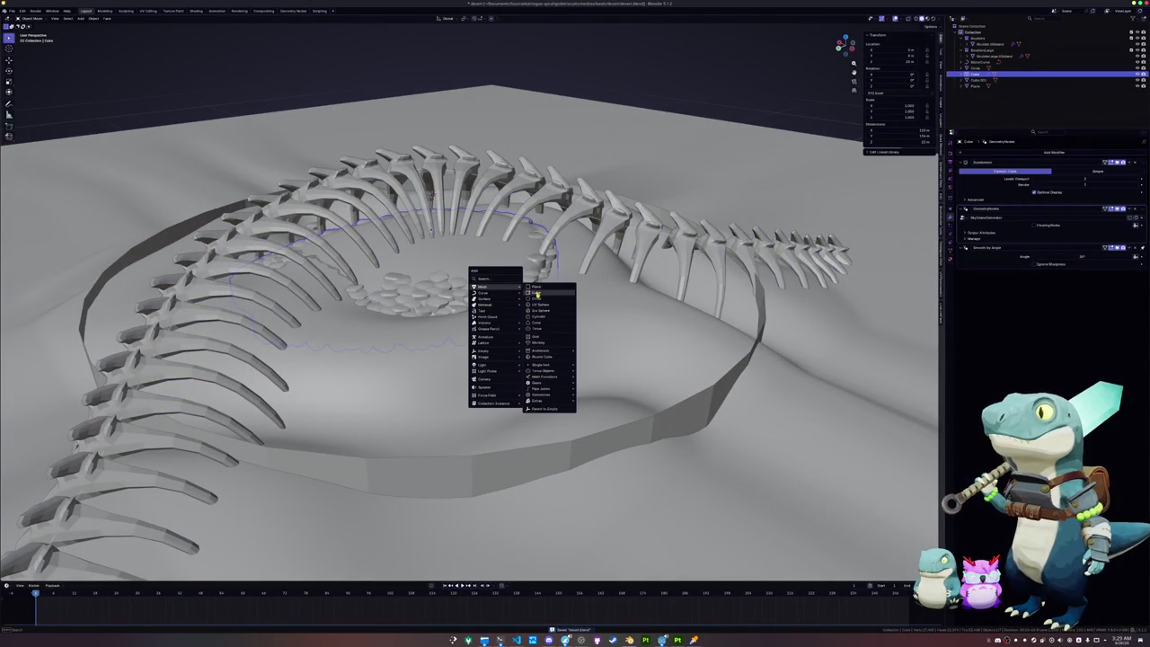
{"action": "left_click", "coordinate": [536, 292]}
{"action": "mouse_move", "coordinate": [539, 290]}
{"action": "middle_mouse_down"}
{"action": "mouse_move", "coordinate": [423, 180]}
{"action": "mouse_move", "coordinate": [434, 308]}
{"action": "middle_mouse_up"}
{"action": "key", "text": "shift+y"}
{"action": "key", "text": "z"}
{"action": "middle_click_drag", "start_coordinate": [741, 350], "coordinate": [710, 348]}
{"action": "left_click", "coordinate": [743, 312]}
Step: Scale the new cube up to a larger size
{"action": "key", "text": "s"}
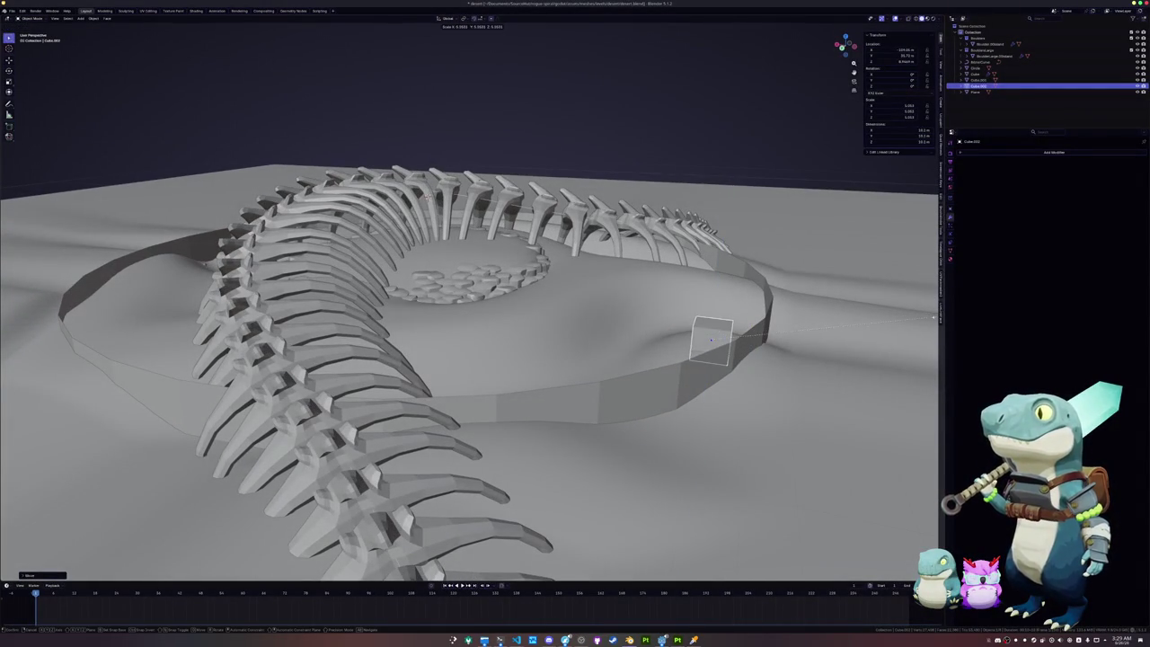
{"action": "left_click", "coordinate": [934, 319]}
{"action": "middle_click_drag", "start_coordinate": [395, 279], "coordinate": [646, 285]}
{"action": "key", "text": "s"}
{"action": "key", "text": "Escape"}
{"action": "key", "text": "s"}
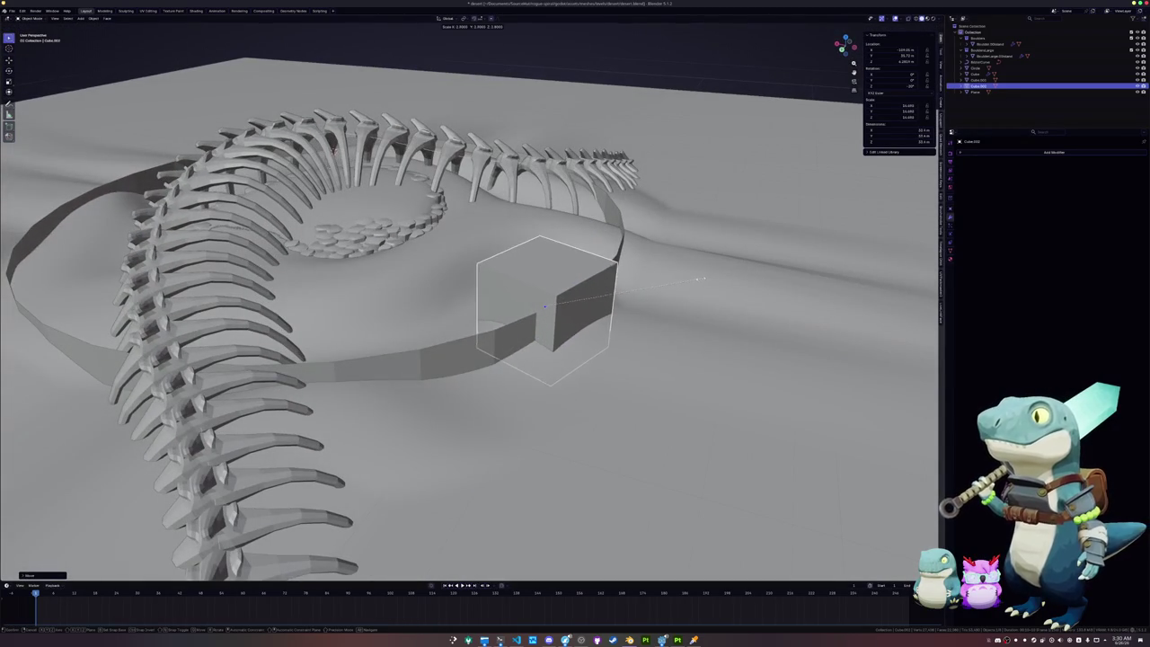
{"action": "left_click", "coordinate": [709, 284]}
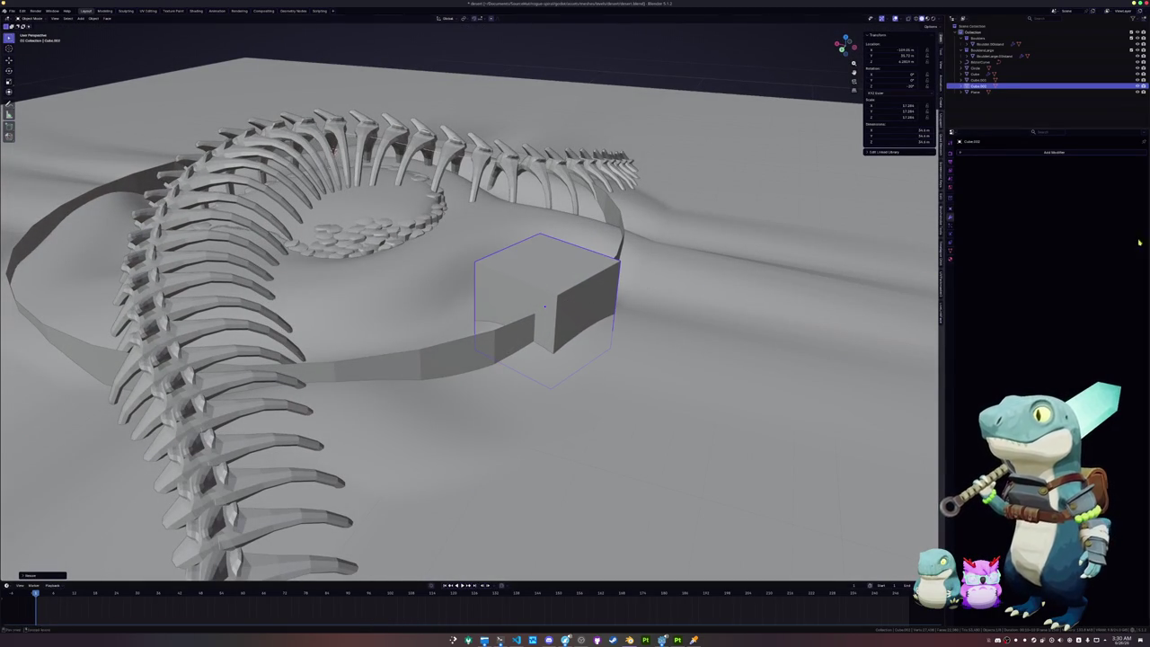
Step: Orbit and zoom around the crater, then switch to the Godot level_alpine scene
{"action": "mouse_move", "coordinate": [646, 309]}
{"action": "middle_mouse_down"}
{"action": "mouse_move", "coordinate": [493, 306]}
{"action": "mouse_move", "coordinate": [603, 283]}
{"action": "middle_mouse_up"}
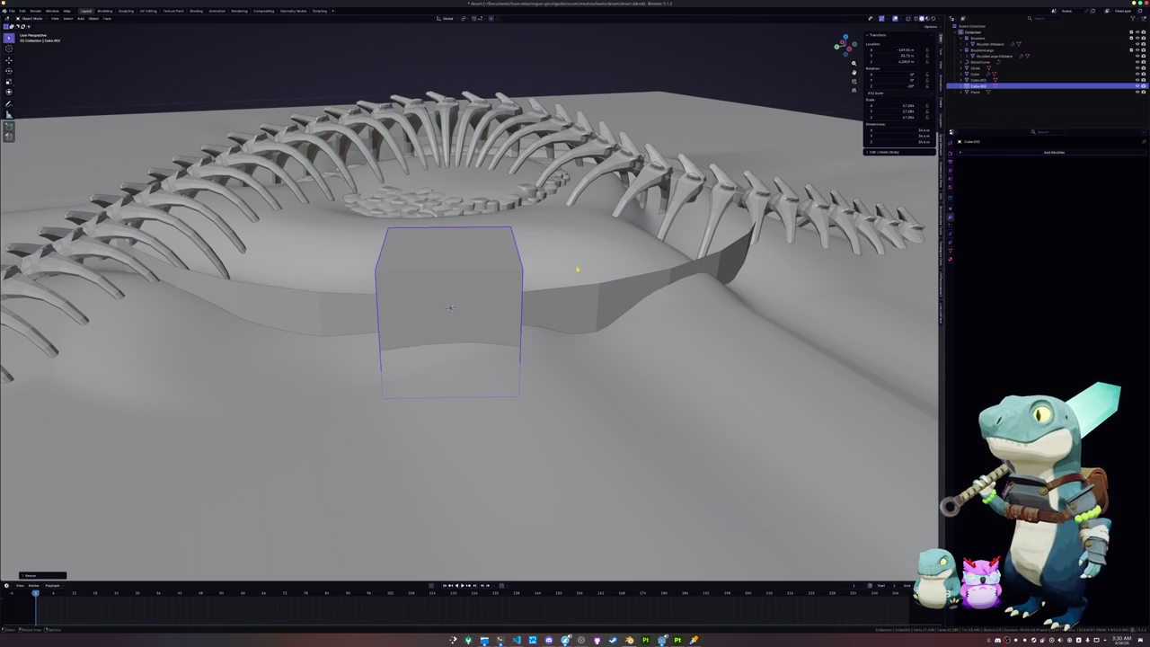
{"action": "scroll", "coordinate": [514, 287], "scroll_direction": "down", "scroll_amount": 2}
{"action": "middle_click_drag", "start_coordinate": [508, 290], "coordinate": [508, 292]}
{"action": "scroll", "coordinate": [508, 290], "scroll_direction": "down", "scroll_amount": 2}
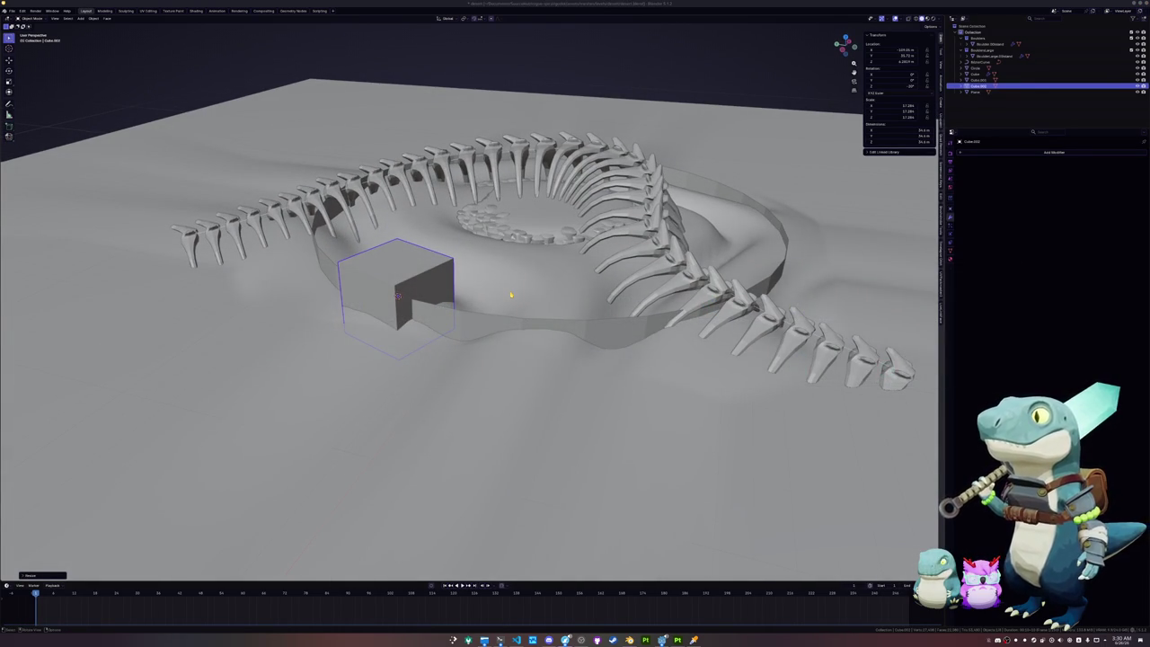
{"action": "key", "text": "alt+Tab"}
{"action": "mouse_move", "coordinate": [510, 293]}
{"action": "middle_mouse_down"}
{"action": "mouse_move", "coordinate": [463, 284]}
{"action": "mouse_move", "coordinate": [476, 279]}
{"action": "middle_mouse_up"}
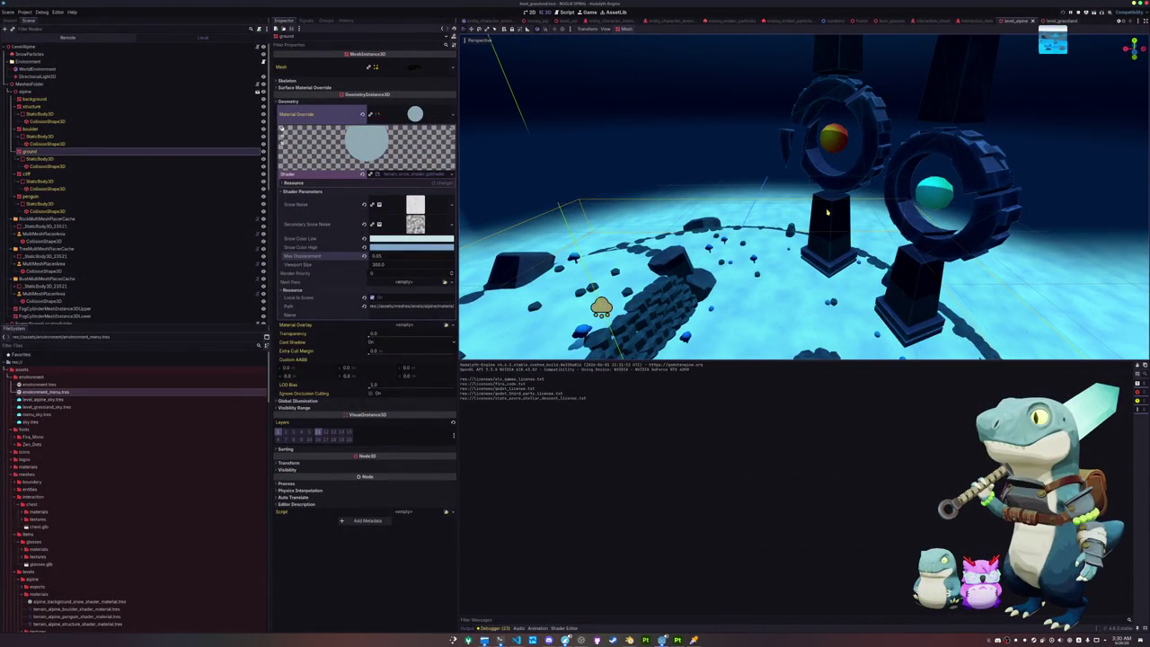
Step: View the level_grassland scene, then return to level_alpine and orbit around its rings
{"action": "left_click", "coordinate": [1058, 19]}
{"action": "mouse_move", "coordinate": [808, 224]}
{"action": "middle_mouse_down"}
{"action": "mouse_move", "coordinate": [882, 231]}
{"action": "mouse_move", "coordinate": [855, 190]}
{"action": "middle_mouse_up"}
{"action": "left_click", "coordinate": [1013, 18]}
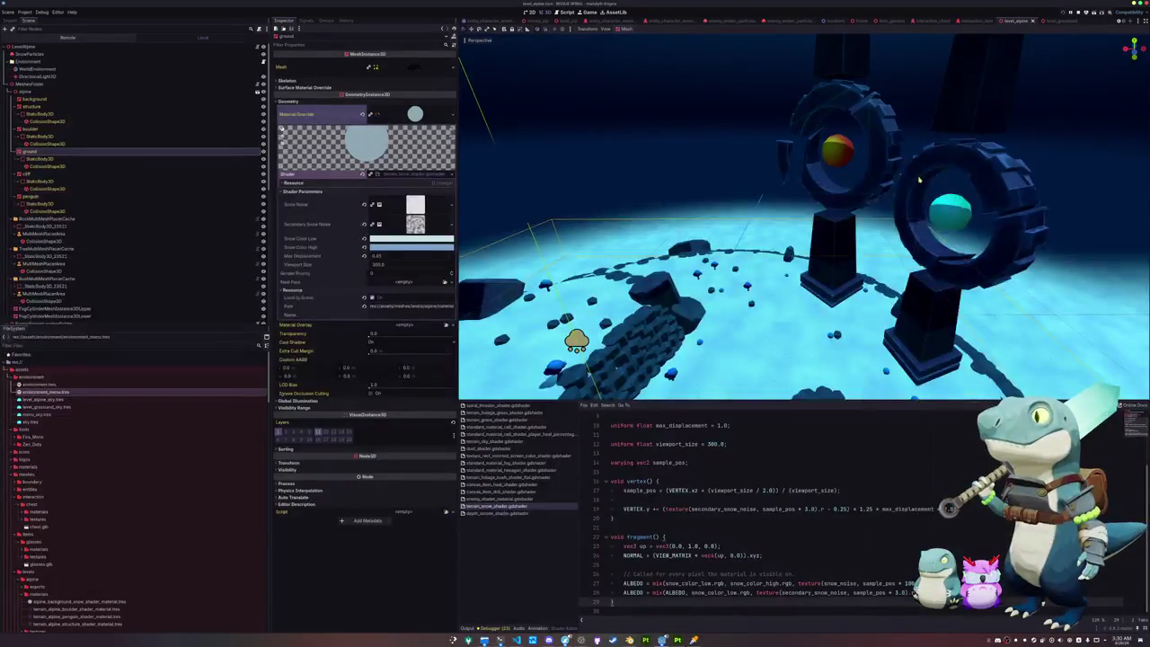
{"action": "middle_click_drag", "start_coordinate": [539, 296], "coordinate": [462, 312]}
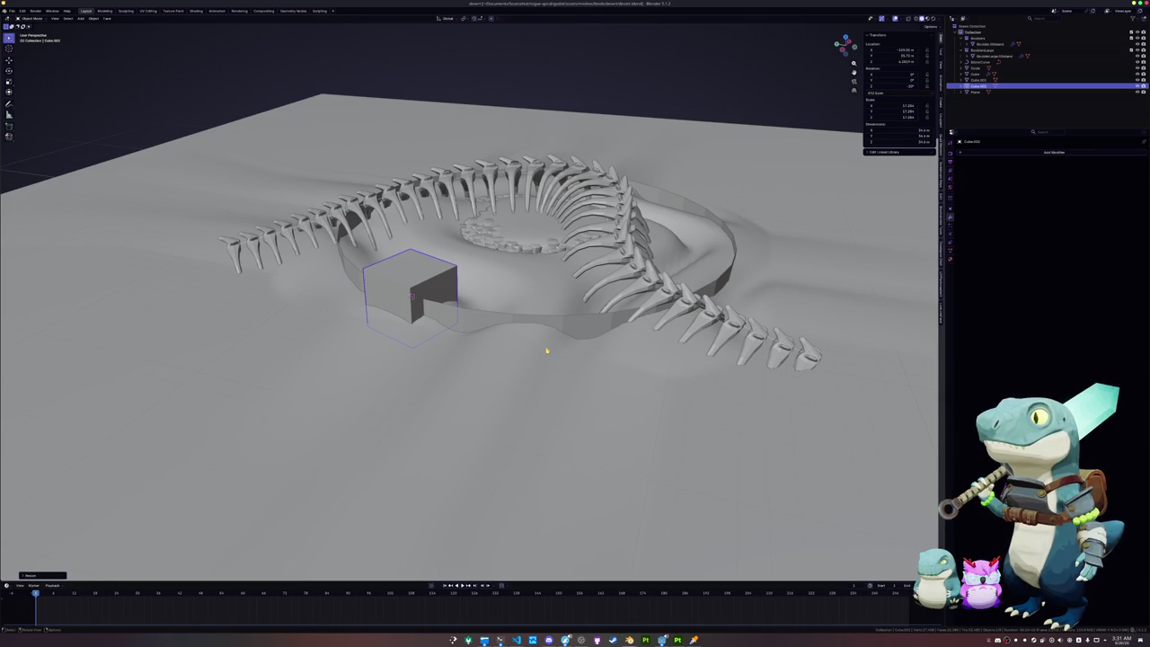
Step: Flatten the cube into a thin slab by scaling it along Z only
{"action": "key", "text": "Tab"}
{"action": "scroll", "coordinate": [435, 272], "scroll_direction": "up", "scroll_amount": 2}
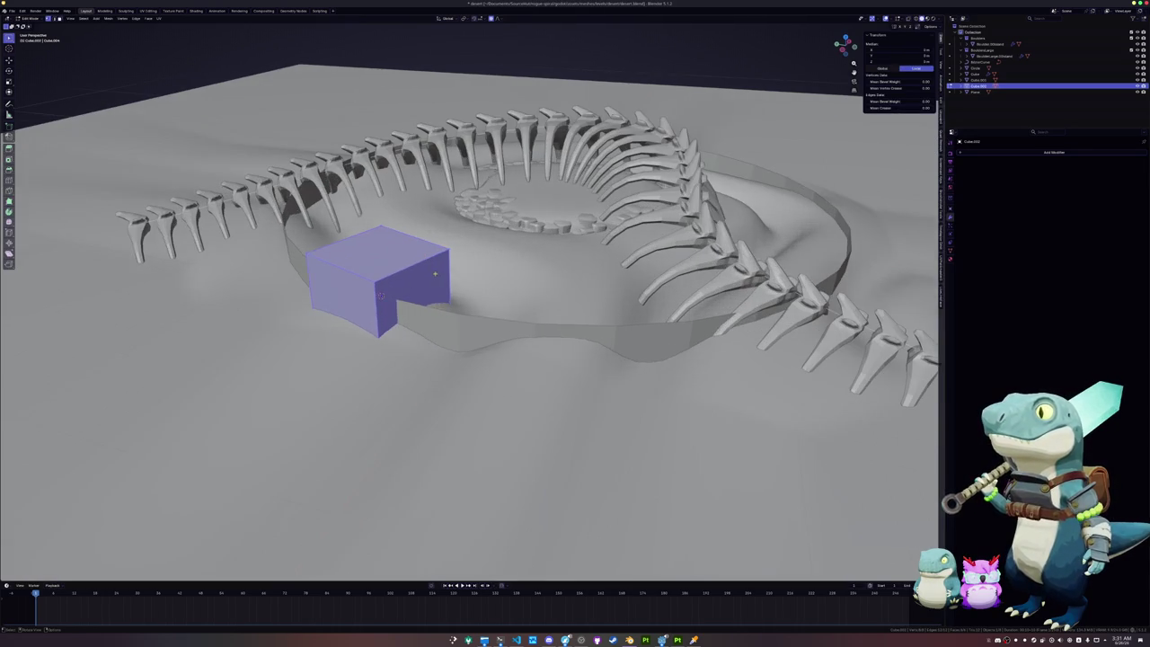
{"action": "key", "text": "Tab"}
{"action": "middle_click_drag", "start_coordinate": [442, 267], "coordinate": [498, 248]}
{"action": "key", "text": "g"}
{"action": "key", "text": "z"}
{"action": "key", "text": "Escape"}
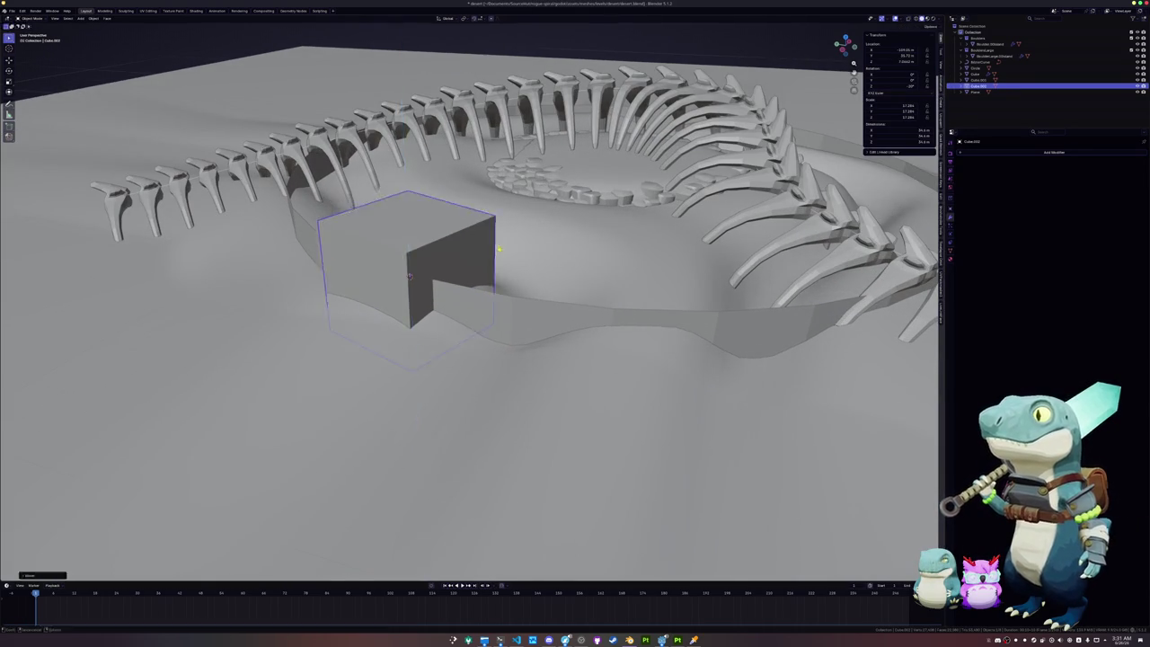
{"action": "key", "text": "s"}
{"action": "key", "text": "shift+z"}
{"action": "key", "text": "z"}
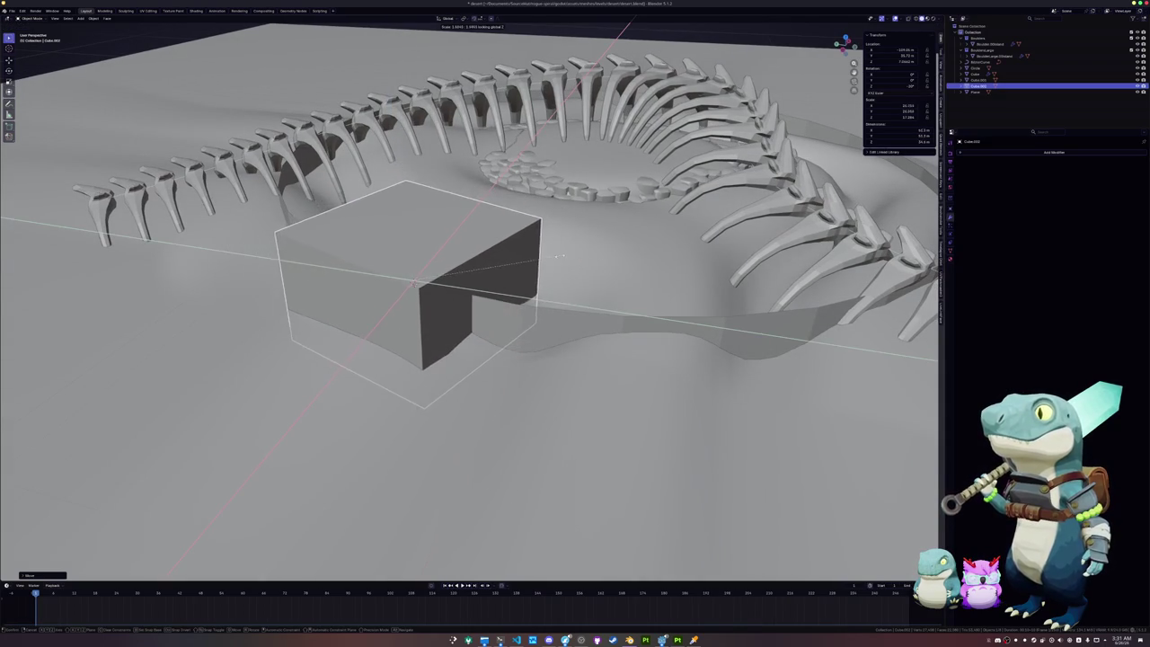
{"action": "left_click", "coordinate": [515, 264]}
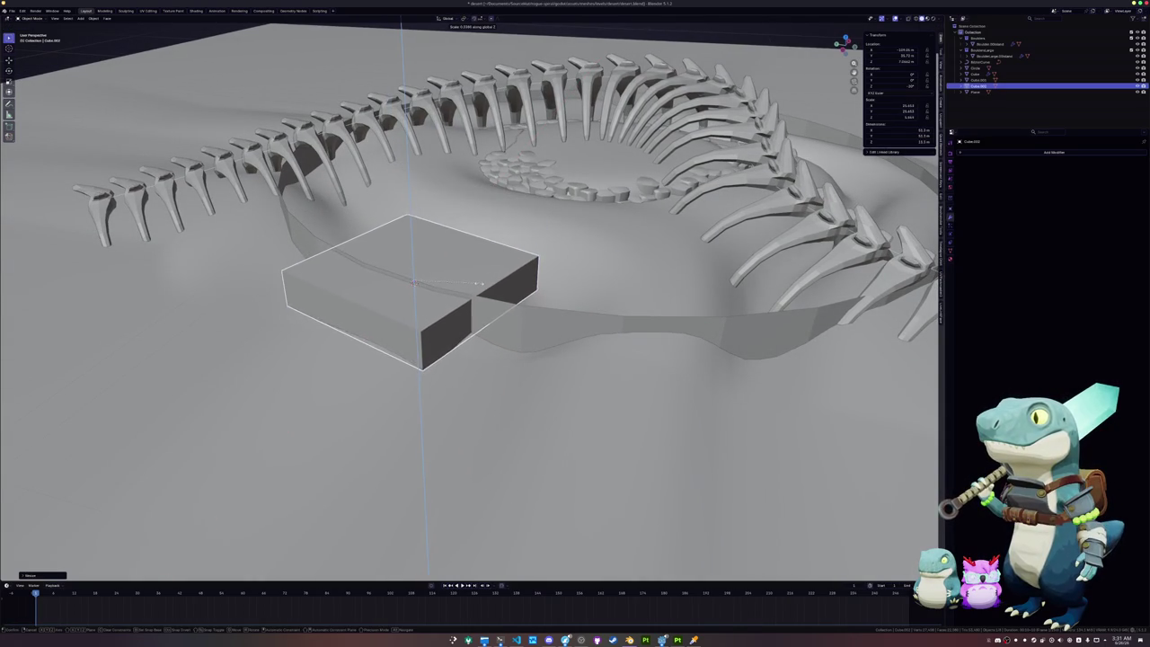
Step: With X-ray on, lower the slab's bottom face vertically in Edit Mode
{"action": "middle_click_drag", "start_coordinate": [515, 264], "coordinate": [440, 289]}
{"action": "key", "text": "alt+z"}
{"action": "key", "text": "Tab"}
{"action": "left_click", "coordinate": [440, 289]}
{"action": "key", "text": "g"}
{"action": "key", "text": "z"}
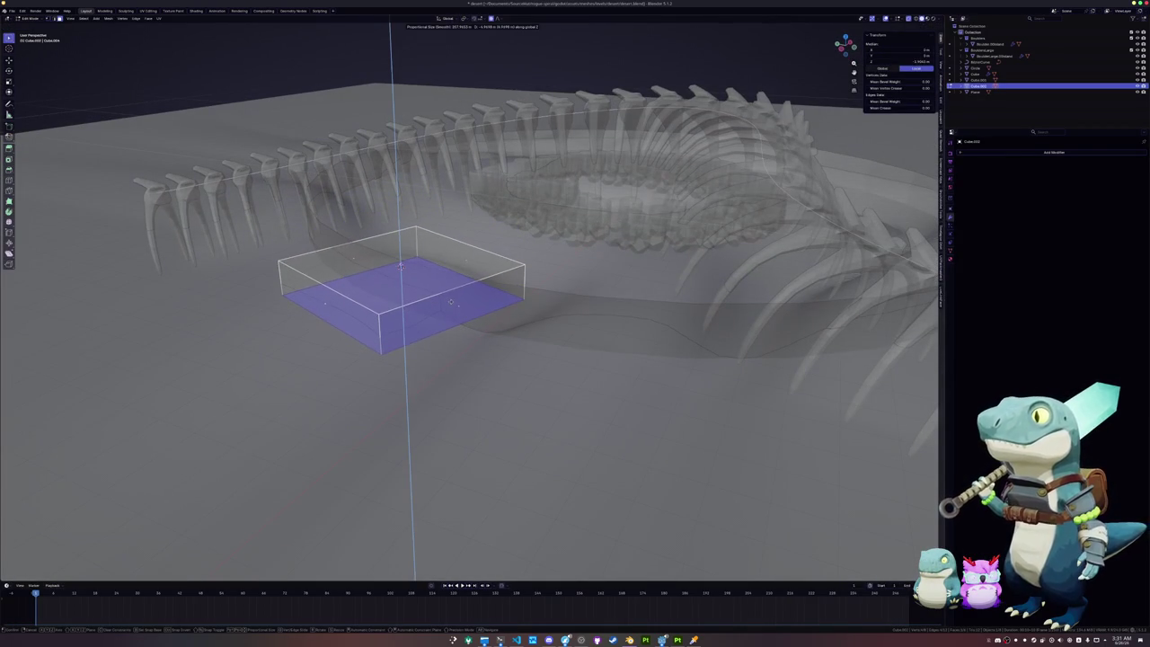
{"action": "scroll", "coordinate": [400, 283], "scroll_direction": "up", "scroll_amount": 5}
{"action": "scroll", "coordinate": [401, 283], "scroll_direction": "up", "scroll_amount": 3}
{"action": "scroll", "coordinate": [451, 305], "scroll_direction": "up", "scroll_amount": 3}
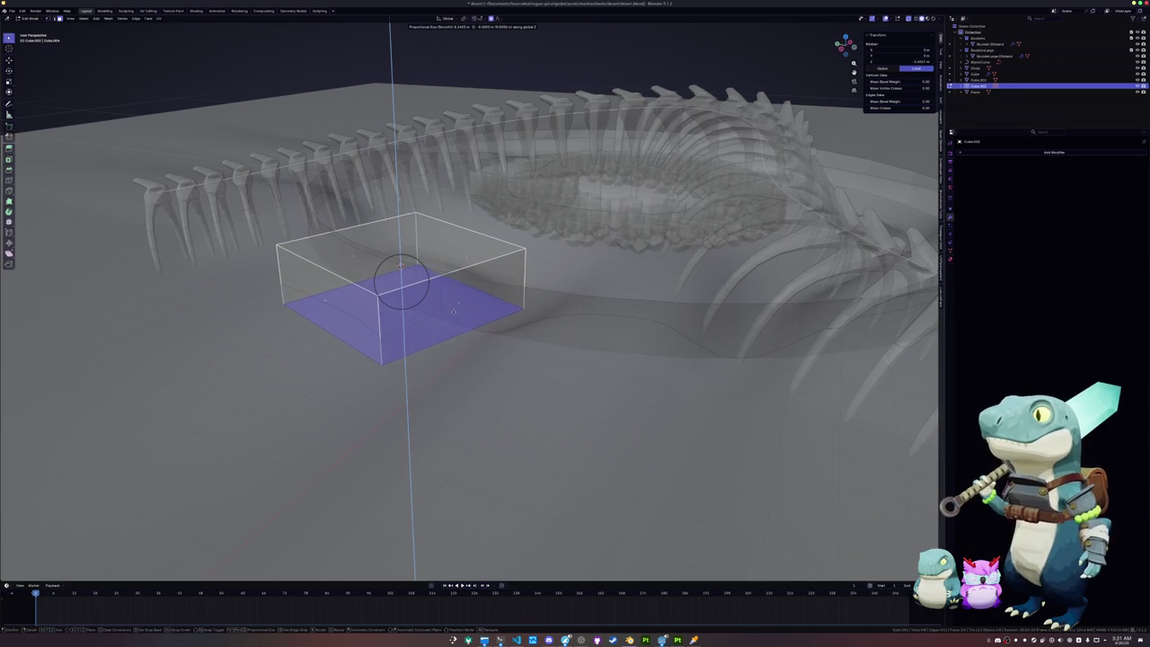
{"action": "left_click", "coordinate": [454, 311]}
{"action": "key", "text": "Tab"}
Step: Rescale the whole slab mesh in Edit Mode to a new base size
{"action": "mouse_move", "coordinate": [453, 311]}
{"action": "middle_mouse_down"}
{"action": "mouse_move", "coordinate": [503, 296]}
{"action": "mouse_move", "coordinate": [400, 279]}
{"action": "mouse_move", "coordinate": [485, 315]}
{"action": "middle_mouse_up"}
{"action": "key", "text": "s"}
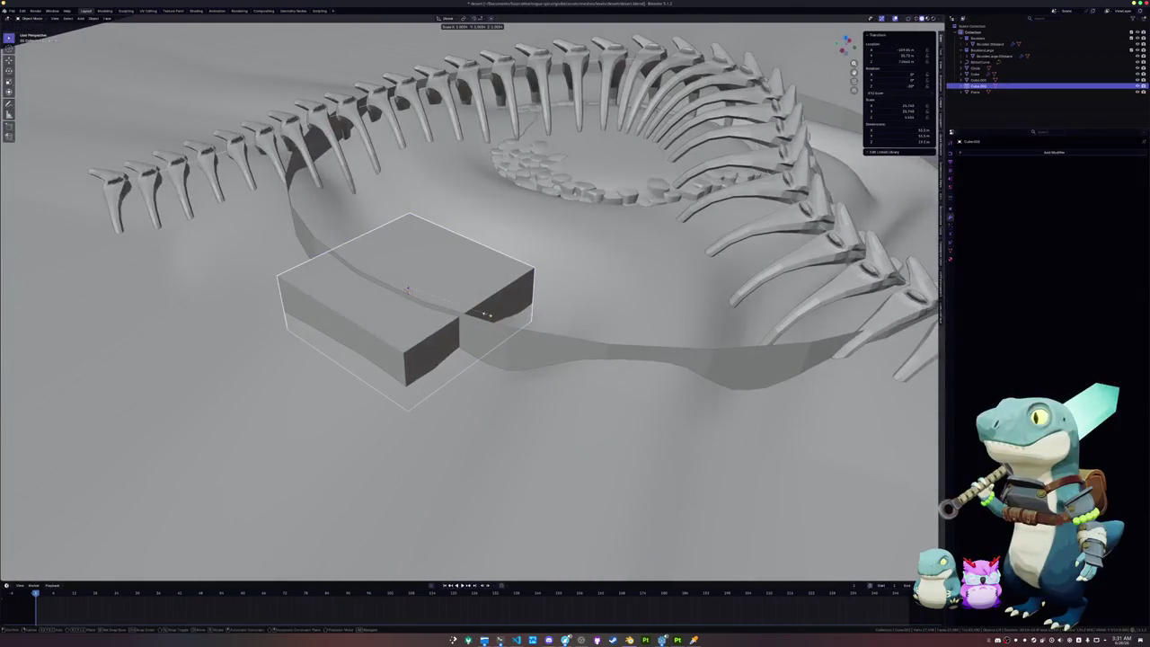
{"action": "right_click", "coordinate": [484, 314]}
{"action": "key", "text": "Tab"}
{"action": "key", "text": "a"}
{"action": "key", "text": "s"}
{"action": "left_click", "coordinate": [553, 321]}
{"action": "mouse_move", "coordinate": [552, 321]}
{"action": "middle_mouse_down"}
{"action": "mouse_move", "coordinate": [506, 323]}
{"action": "mouse_move", "coordinate": [470, 344]}
{"action": "mouse_move", "coordinate": [505, 331]}
{"action": "mouse_move", "coordinate": [489, 269]}
{"action": "mouse_move", "coordinate": [539, 235]}
{"action": "mouse_move", "coordinate": [588, 238]}
{"action": "middle_mouse_up"}
{"action": "key", "text": "Tab"}
Step: Lift a second tier straight up above the slab and shrink it horizontally
{"action": "key", "text": "g"}
{"action": "key", "text": "z"}
{"action": "left_click", "coordinate": [490, 233]}
{"action": "key", "text": "Tab"}
{"action": "key", "text": "s"}
{"action": "key", "text": "shift+z"}
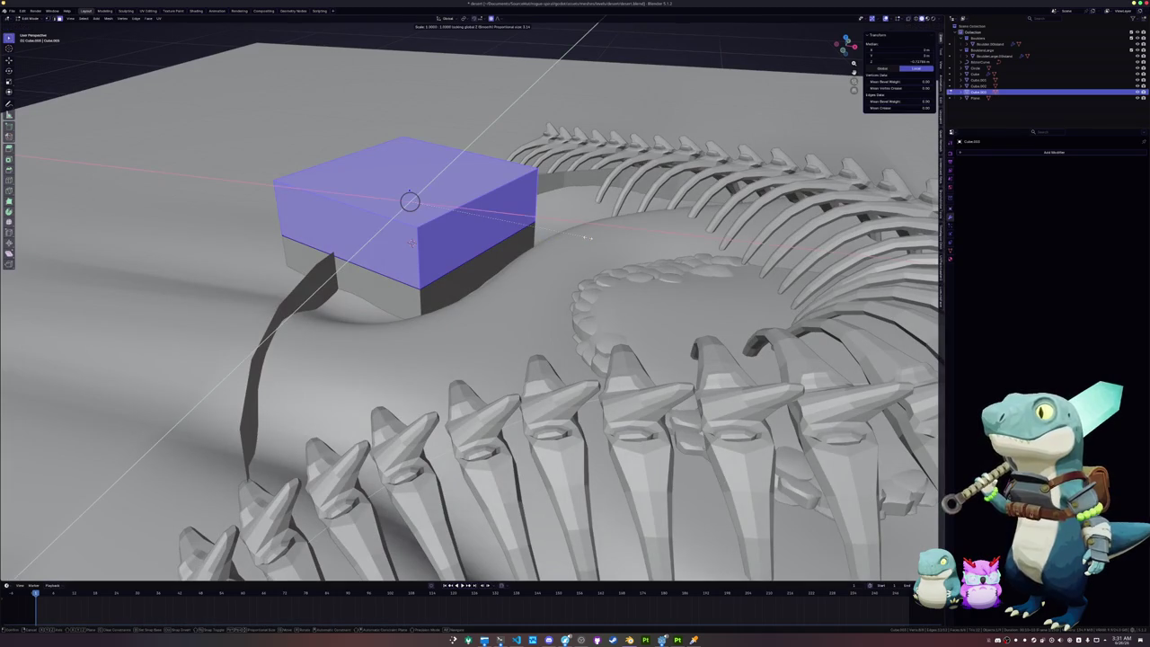
{"action": "left_click", "coordinate": [411, 242]}
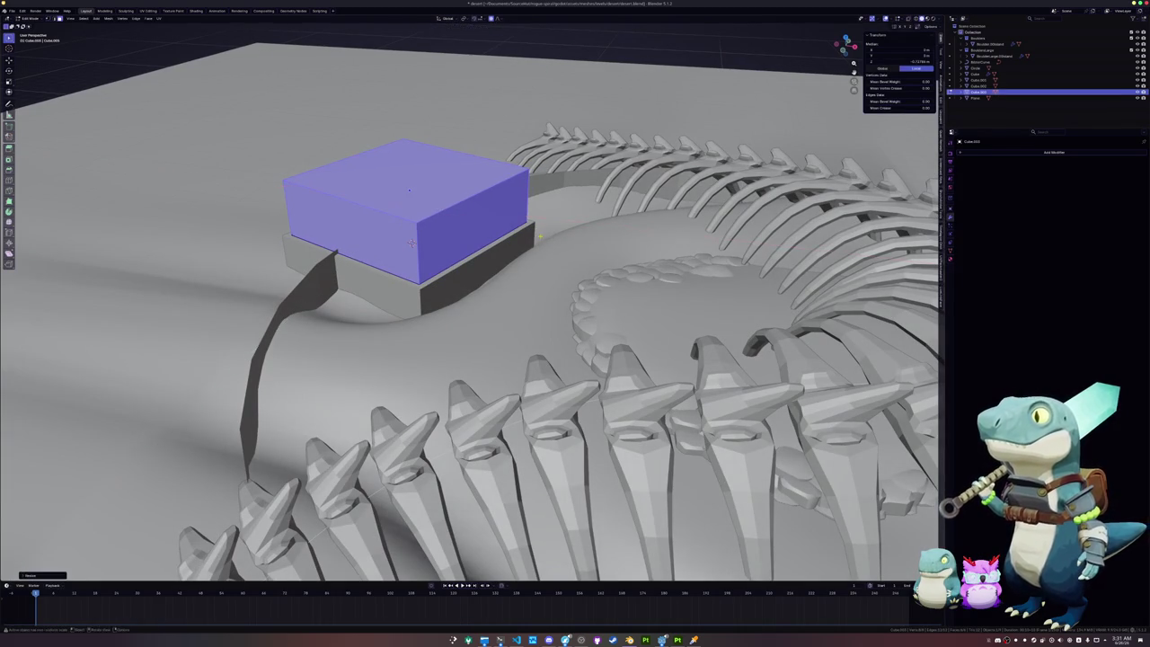
{"action": "middle_click_drag", "start_coordinate": [411, 242], "coordinate": [409, 244]}
Step: Scale the top face to 0 and Merge by Distance into a single apex vertex
{"action": "left_click", "coordinate": [409, 175]}
{"action": "middle_click_drag", "start_coordinate": [409, 175], "coordinate": [403, 250]}
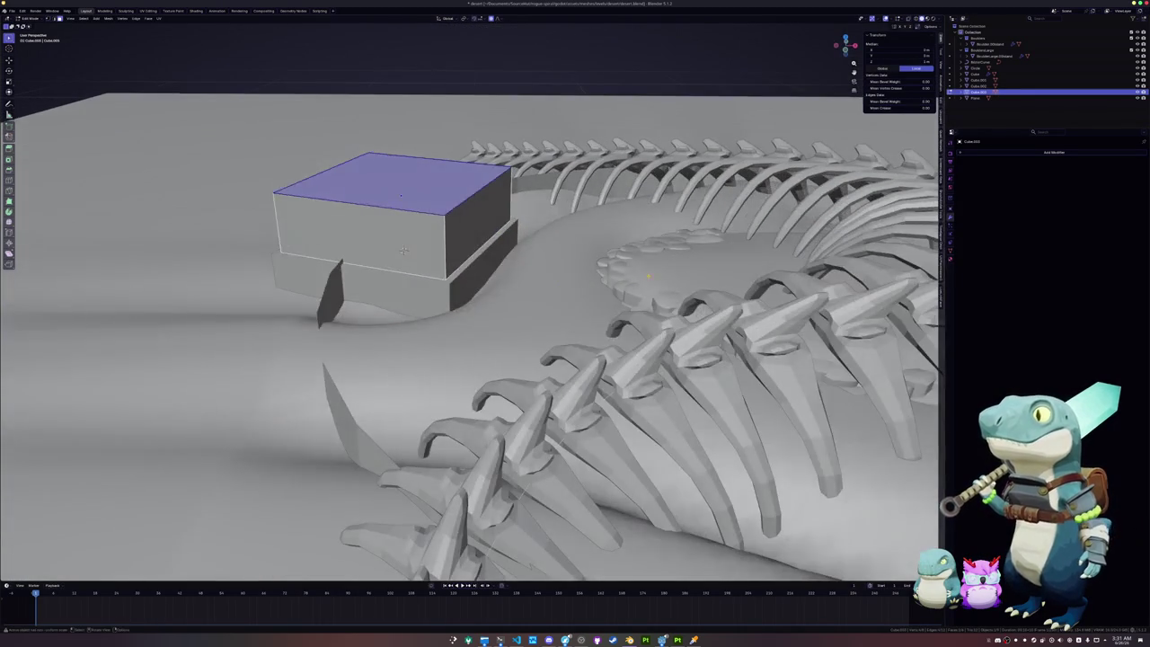
{"action": "key", "text": "s"}
{"action": "key", "text": "0"}
{"action": "key", "text": "Return"}
{"action": "middle_click_drag", "start_coordinate": [399, 178], "coordinate": [378, 158]}
{"action": "key", "text": "alt+z"}
{"action": "right_click", "coordinate": [378, 158]}
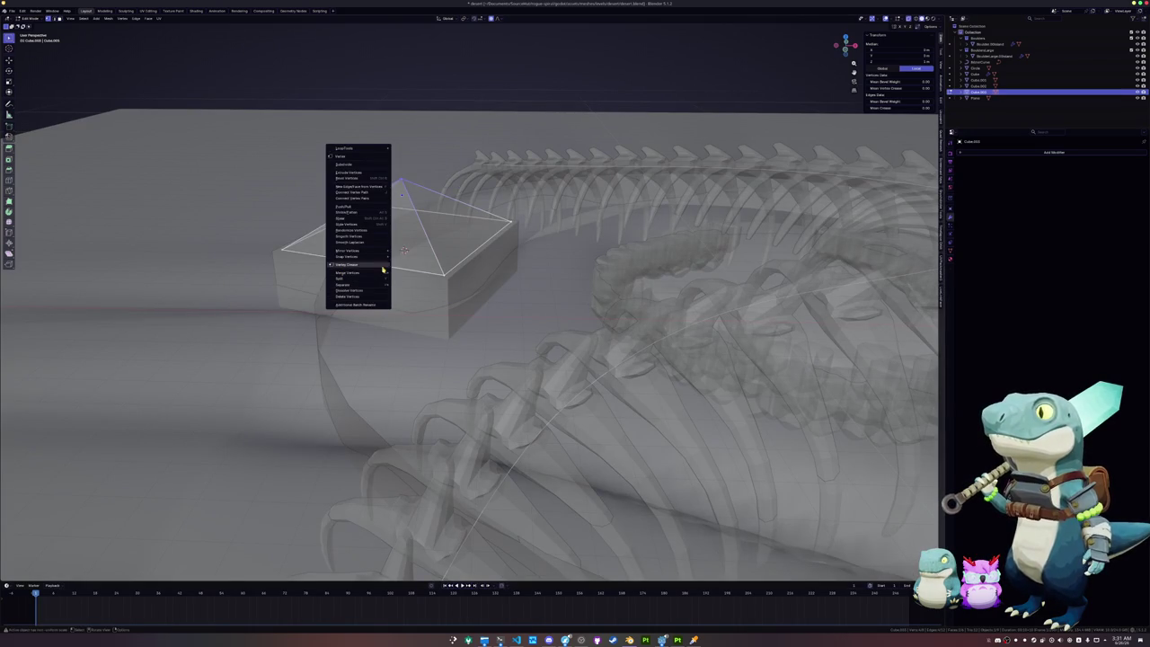
{"action": "left_click", "coordinate": [429, 302]}
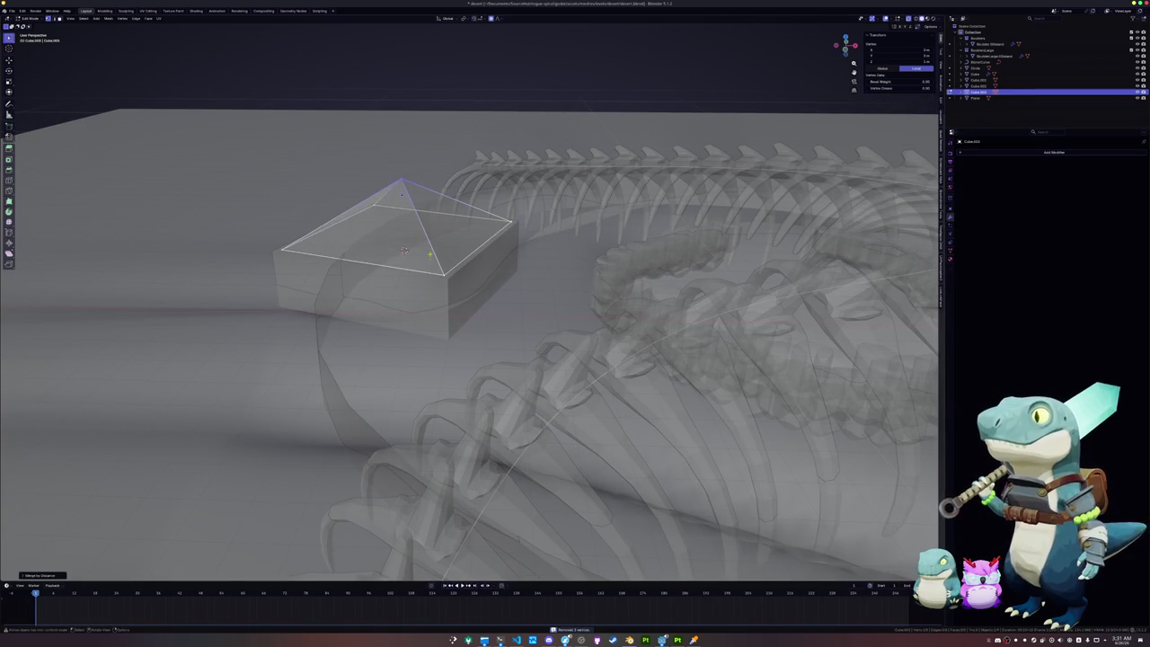
Step: Raise the apex vertically to form the pyramid peak, then view from the top
{"action": "scroll", "coordinate": [431, 261], "scroll_direction": "down", "scroll_amount": 2}
{"action": "key", "text": "g"}
{"action": "key", "text": "z"}
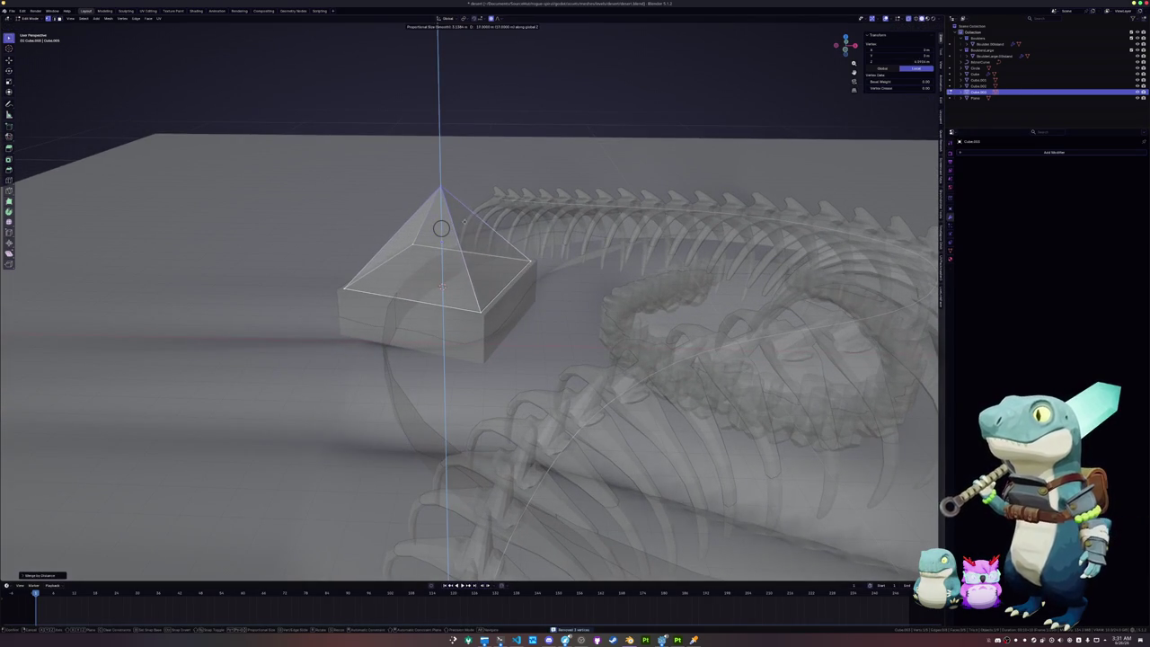
{"action": "left_click", "coordinate": [441, 228]}
{"action": "key", "text": "Tab"}
{"action": "middle_click_drag", "start_coordinate": [441, 229], "coordinate": [469, 318]}
{"action": "scroll", "coordinate": [470, 318], "scroll_direction": "down", "scroll_amount": 3}
{"action": "key", "text": "KP_7"}
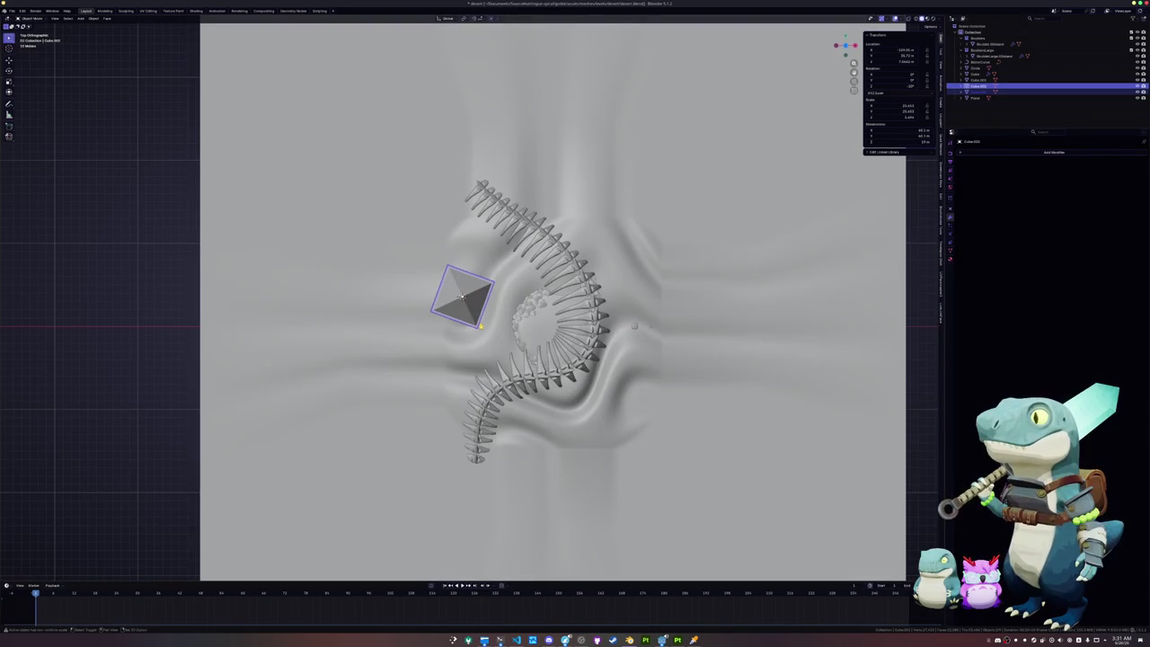
Step: Duplicate the pyramid to the upper left, enlarge the copy and adjust its height
{"action": "key", "text": "shift+d"}
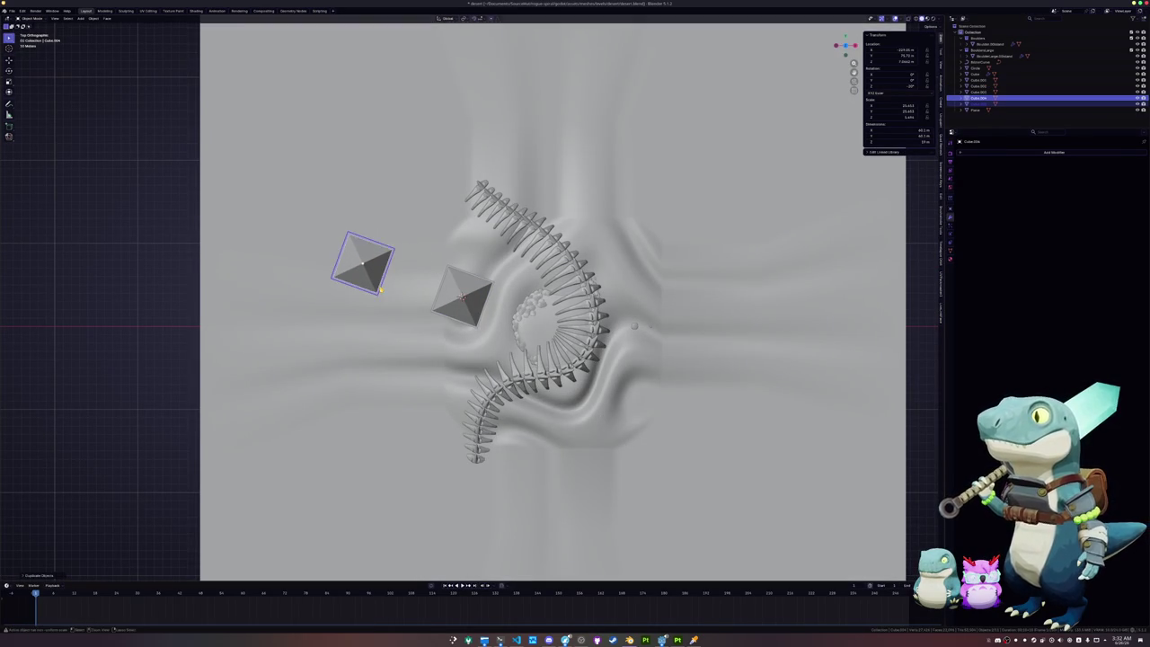
{"action": "left_click", "coordinate": [378, 286]}
{"action": "middle_click_drag", "start_coordinate": [378, 286], "coordinate": [431, 224]}
{"action": "key", "text": "s"}
{"action": "key", "text": "Return"}
{"action": "key", "text": "g"}
{"action": "key", "text": "z"}
{"action": "left_click", "coordinate": [431, 287]}
Step: Add a third, larger pyramid further left and reposition it in the row
{"action": "key", "text": "KP_7"}
{"action": "scroll", "coordinate": [673, 352], "scroll_direction": "up", "scroll_amount": 1}
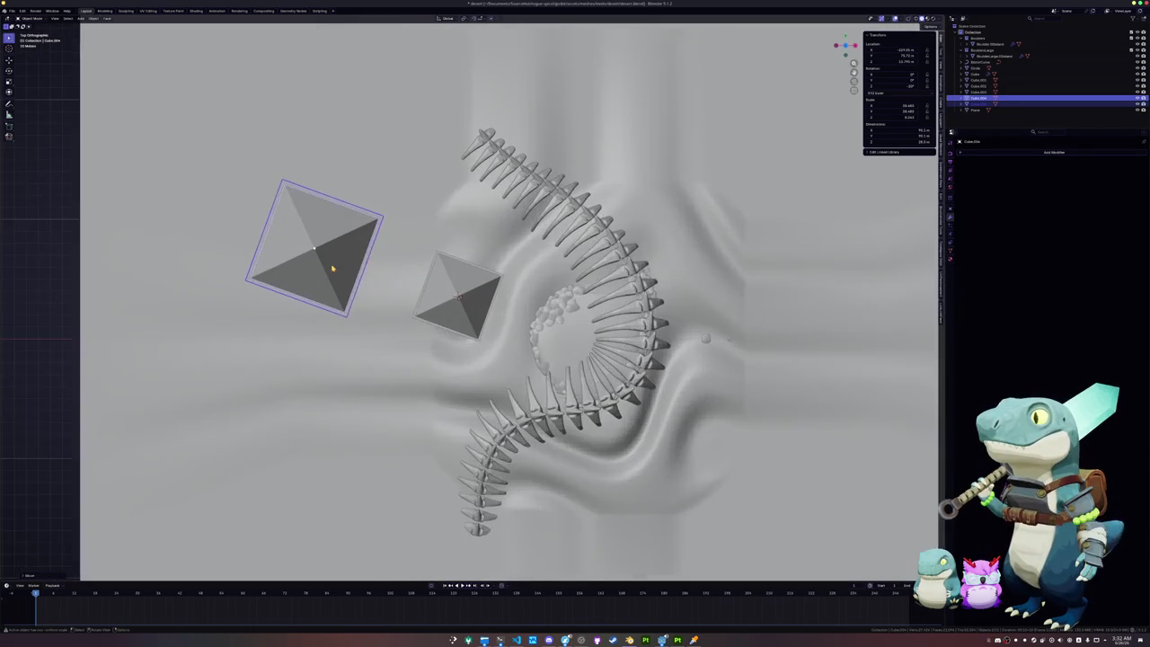
{"action": "scroll", "coordinate": [672, 352], "scroll_direction": "up", "scroll_amount": 1}
{"action": "scroll", "coordinate": [673, 352], "scroll_direction": "up", "scroll_amount": 1}
{"action": "key", "text": "shift+d"}
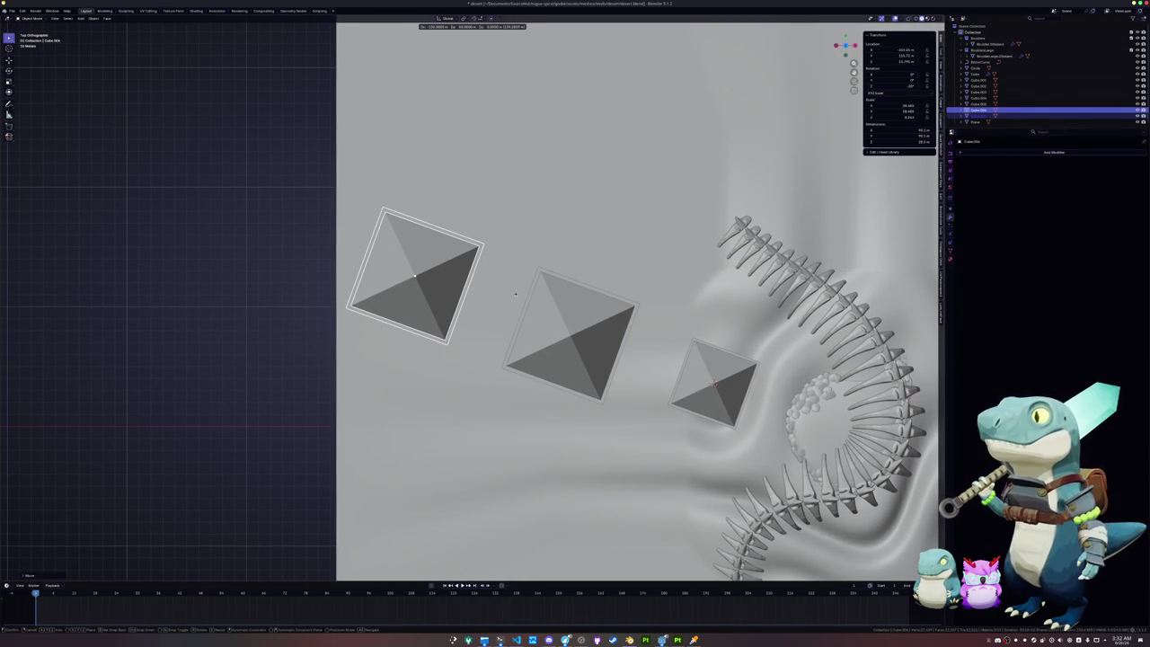
{"action": "left_click", "coordinate": [460, 288]}
{"action": "mouse_move", "coordinate": [473, 308]}
{"action": "middle_mouse_down"}
{"action": "mouse_move", "coordinate": [555, 293]}
{"action": "mouse_move", "coordinate": [502, 312]}
{"action": "middle_mouse_up"}
{"action": "key", "text": "s"}
{"action": "left_click", "coordinate": [555, 293]}
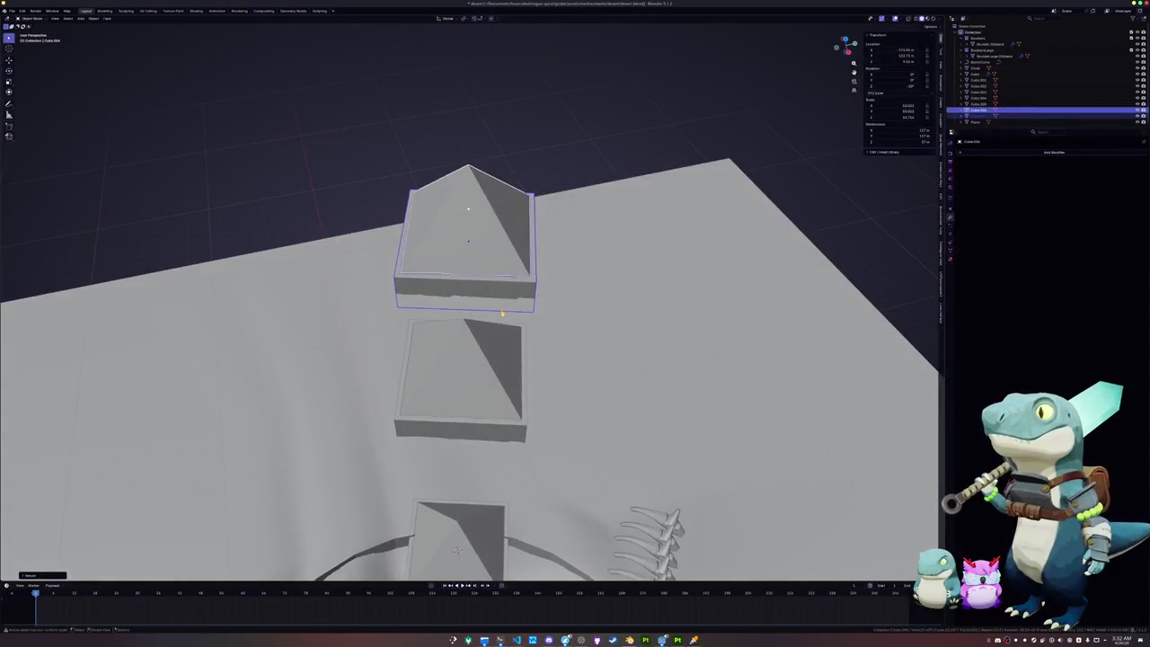
{"action": "key", "text": "KP_7"}
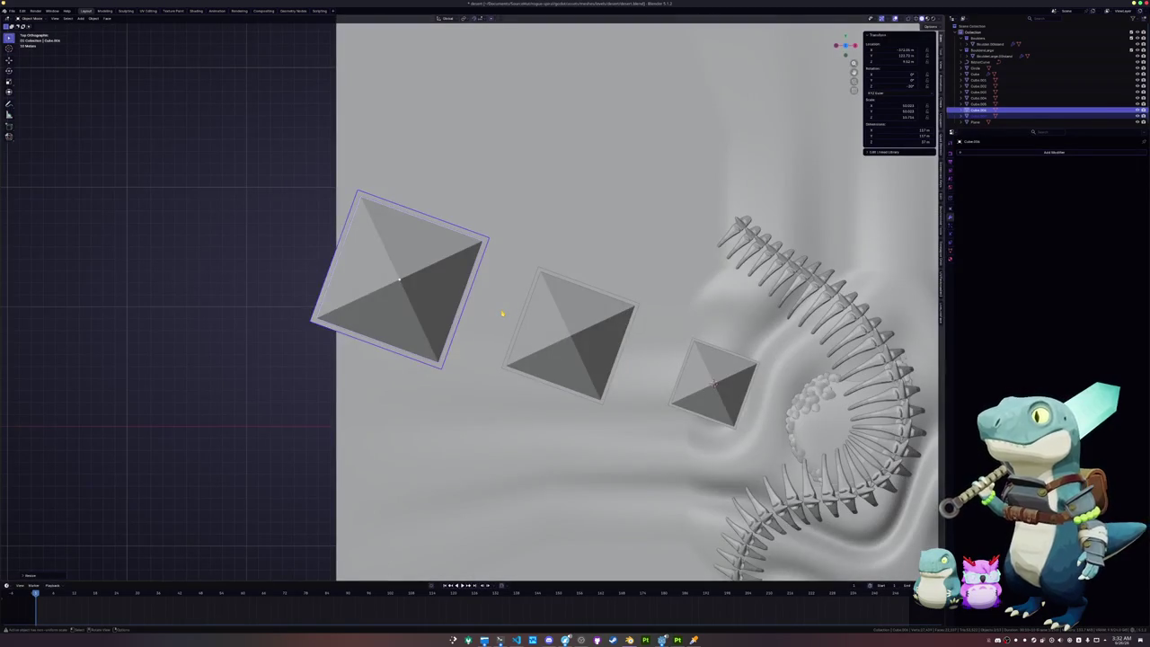
{"action": "key", "text": "g"}
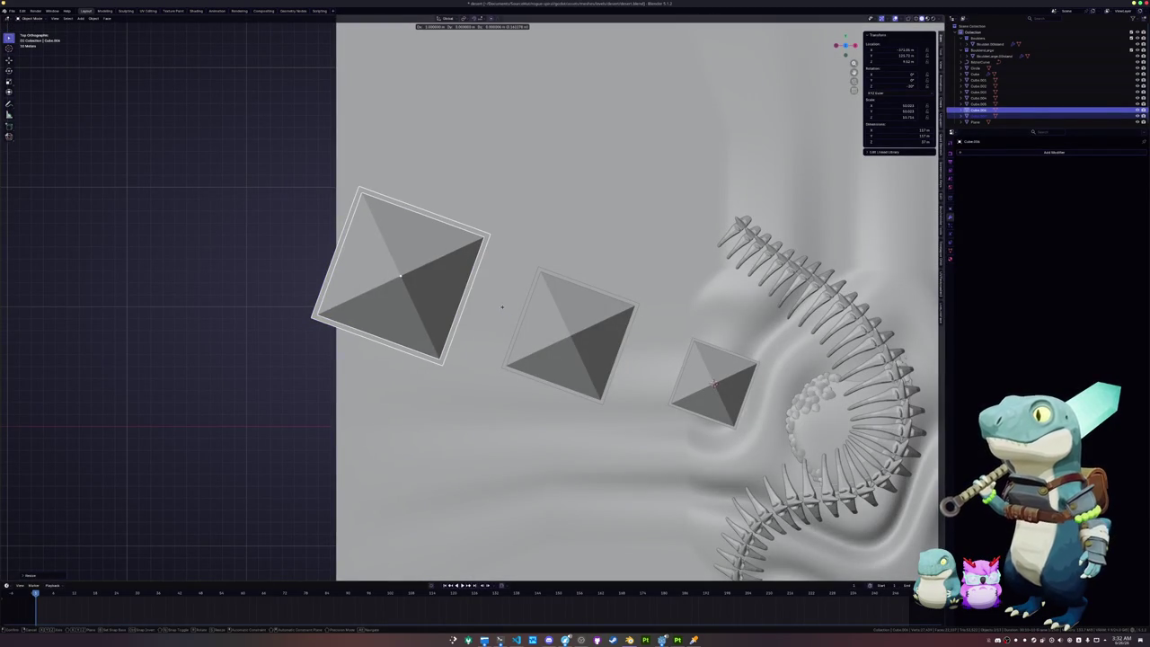
{"action": "left_click", "coordinate": [499, 312]}
Step: Select all three pyramids and duplicate them, leaving the copies in place
{"action": "middle_click_drag", "start_coordinate": [569, 362], "coordinate": [505, 289]}
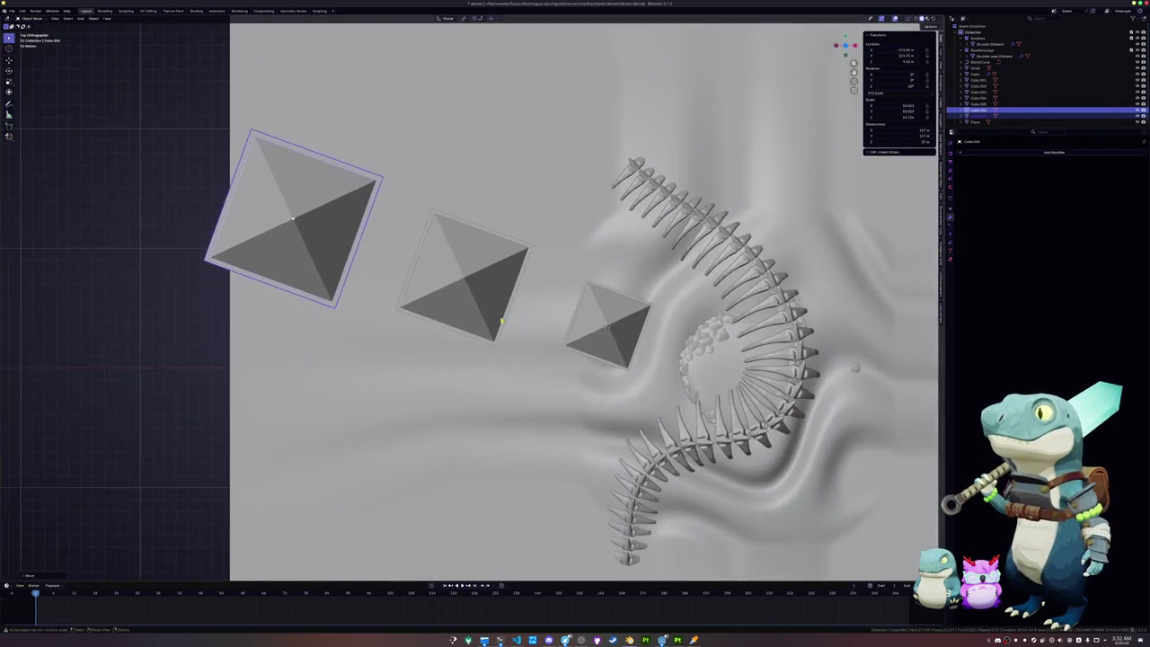
{"action": "left_click", "coordinate": [629, 314]}
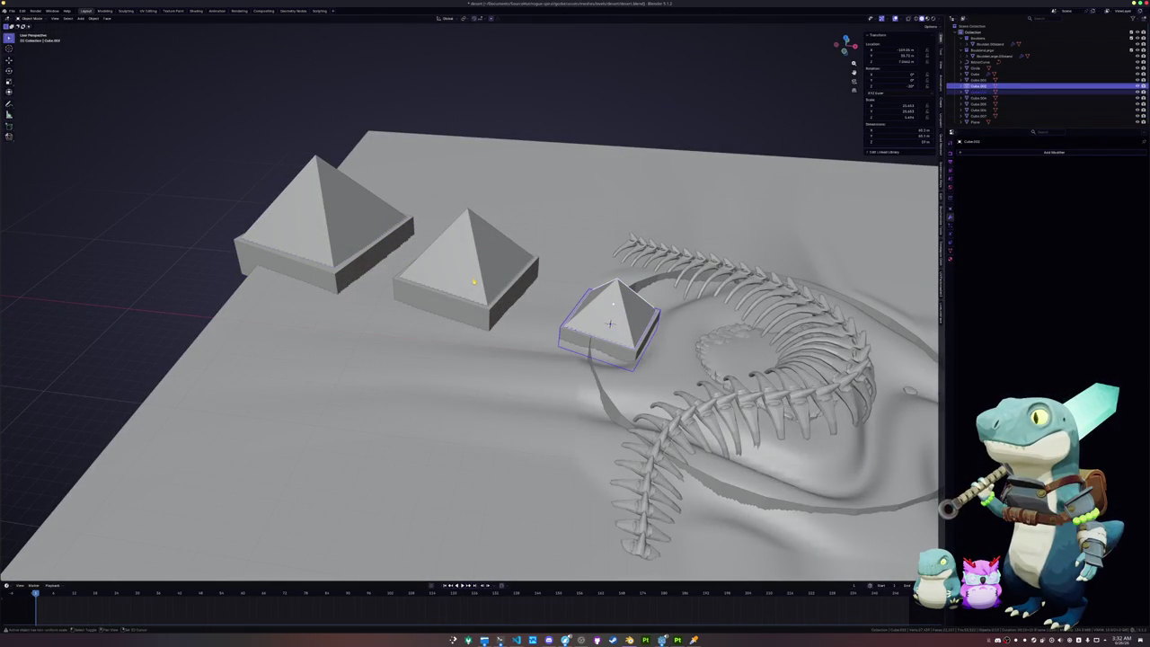
{"action": "left_click", "coordinate": [458, 257], "text": "shift"}
{"action": "left_click", "coordinate": [345, 263], "text": "shift"}
{"action": "left_click", "coordinate": [347, 270], "text": "shift"}
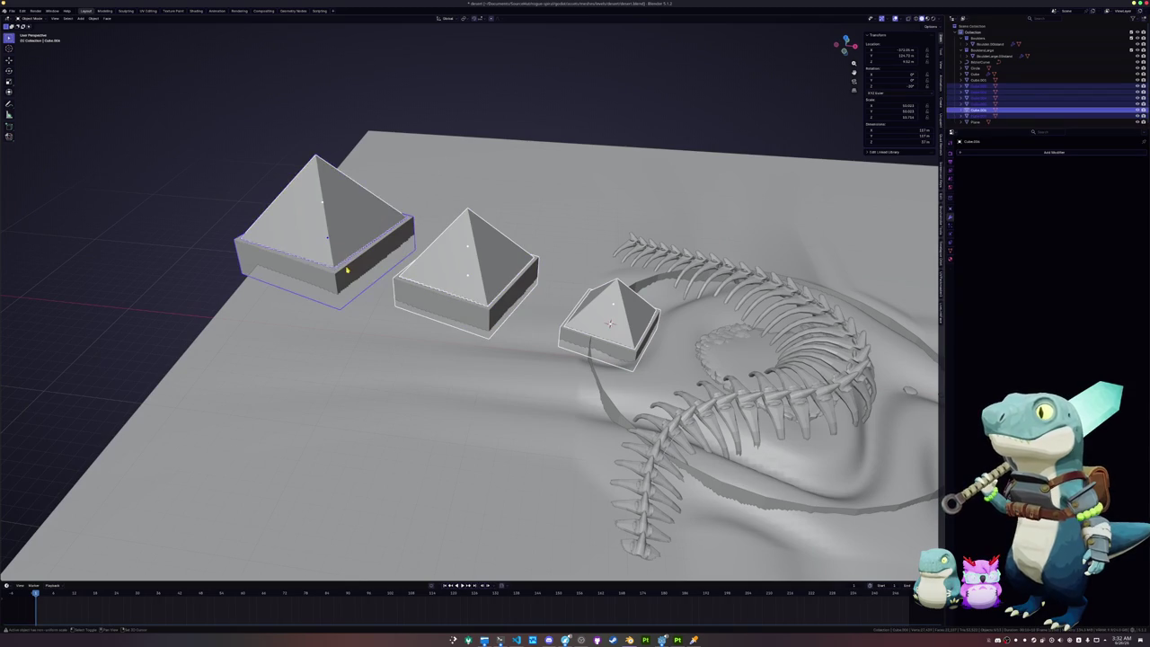
{"action": "scroll", "coordinate": [594, 238], "scroll_direction": "down", "scroll_amount": 5}
{"action": "scroll", "coordinate": [623, 275], "scroll_direction": "up", "scroll_amount": 5}
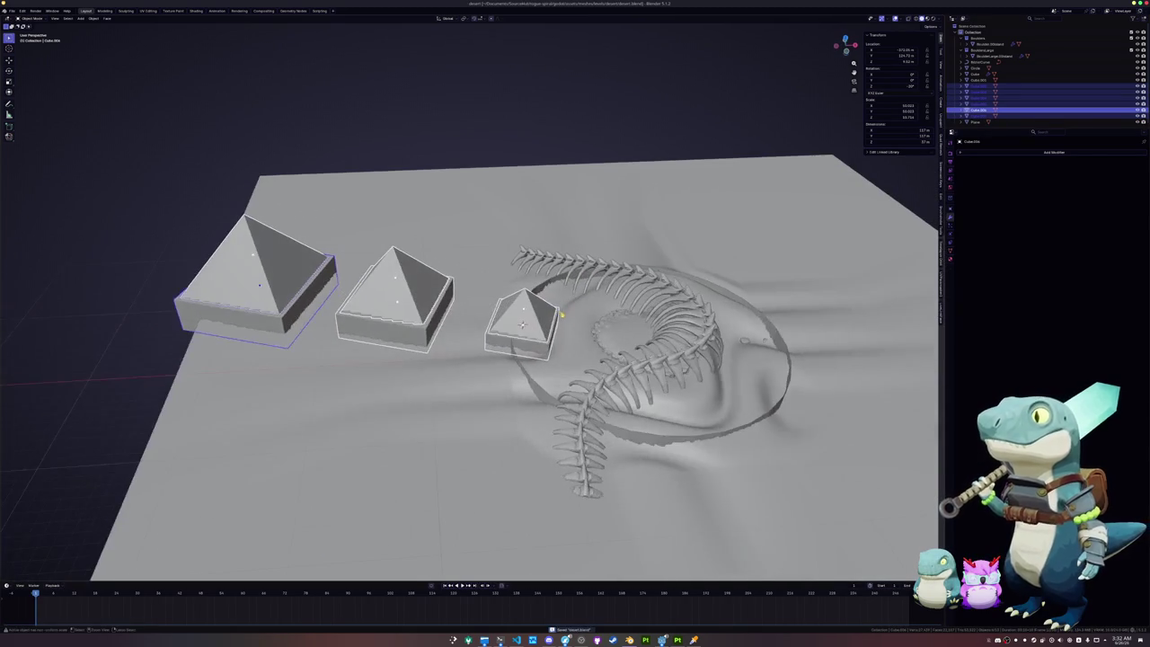
{"action": "middle_click_drag", "start_coordinate": [570, 318], "coordinate": [511, 312], "text": "shift"}
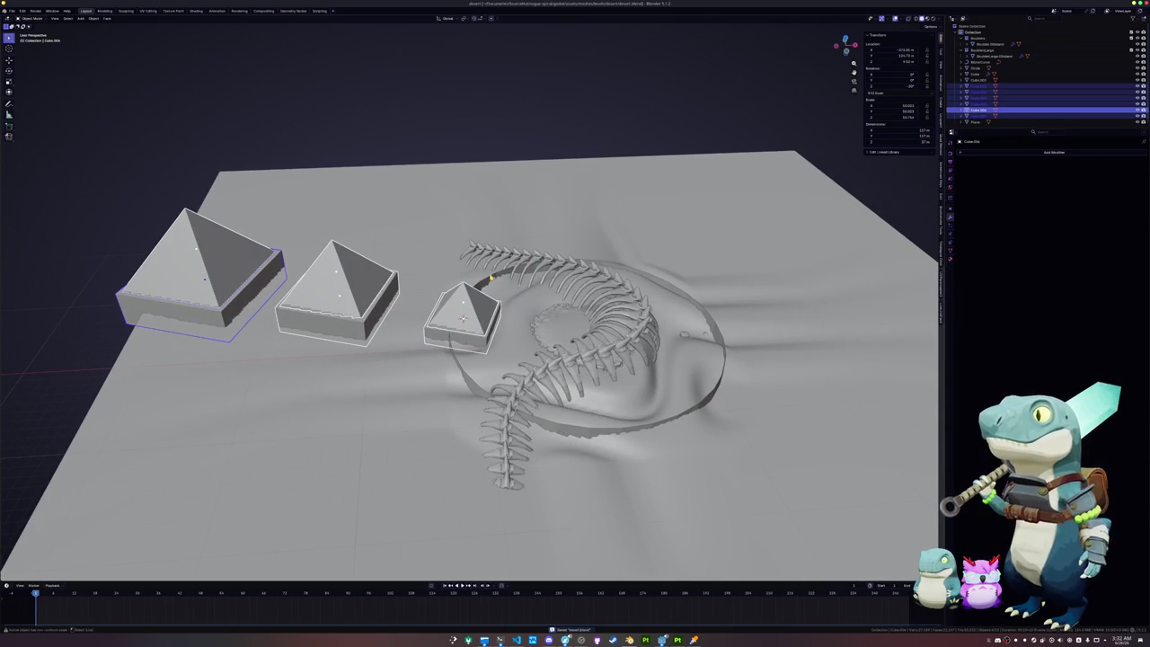
{"action": "key", "text": "shift+d"}
{"action": "right_click", "coordinate": [352, 210]}
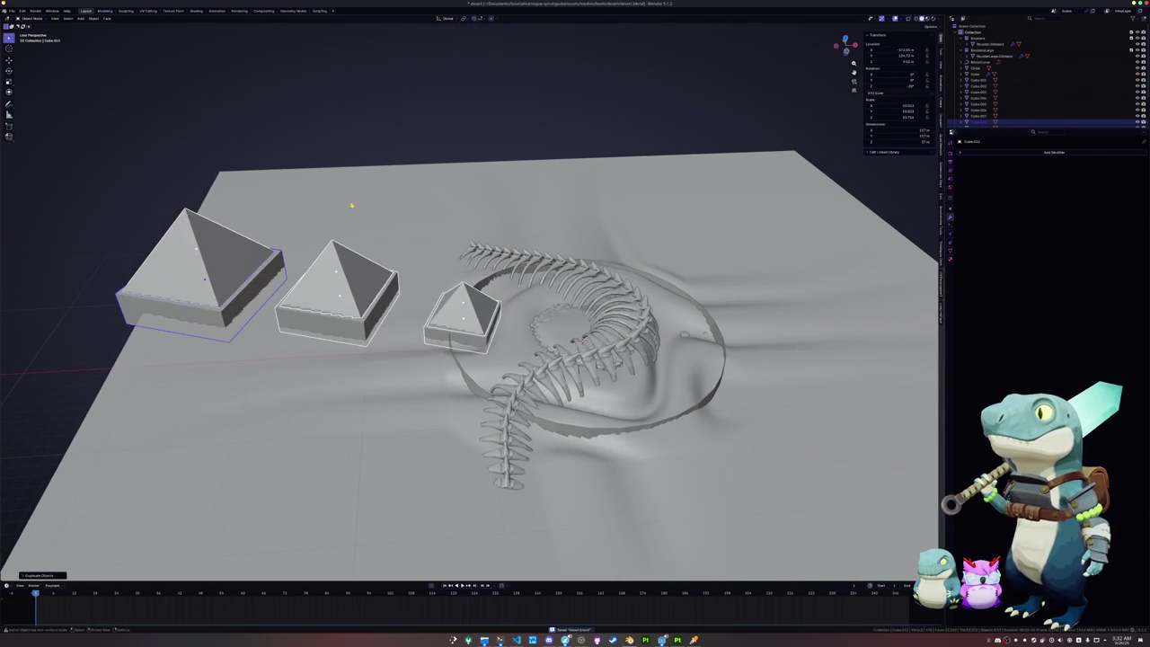
Step: Set the pivot point to 3D Cursor and rotate the copies 90° about Z
{"action": "left_click", "coordinate": [463, 18]}
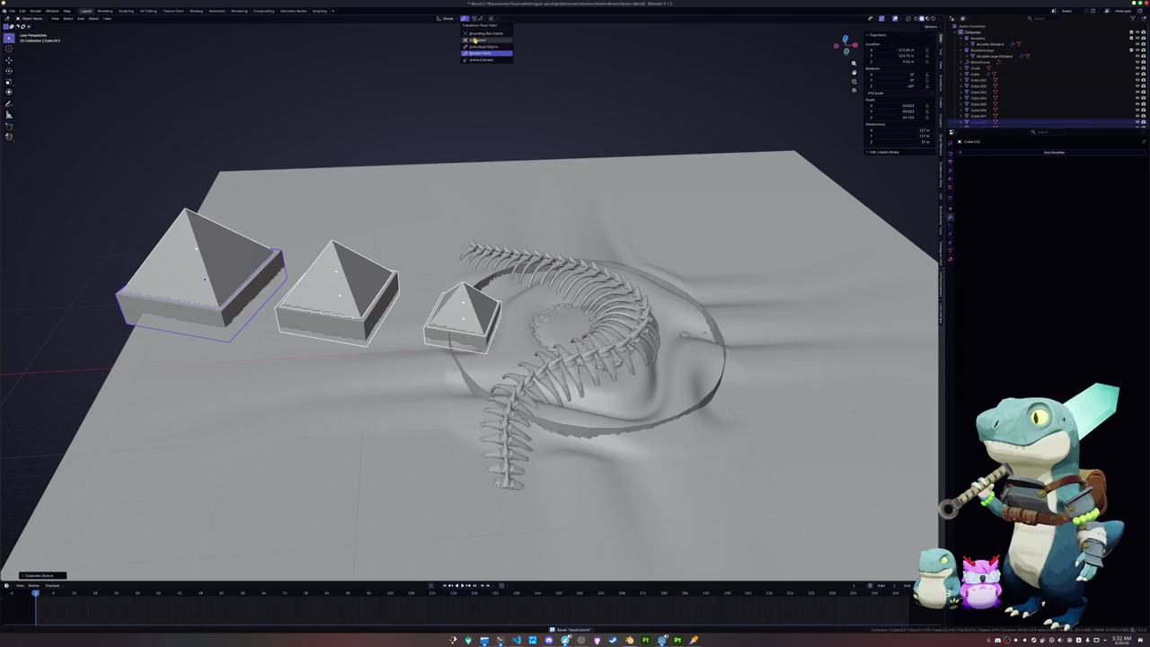
{"action": "left_click", "coordinate": [473, 40]}
{"action": "middle_click_drag", "start_coordinate": [552, 288], "coordinate": [552, 218]}
{"action": "type", "text": "rz90"}
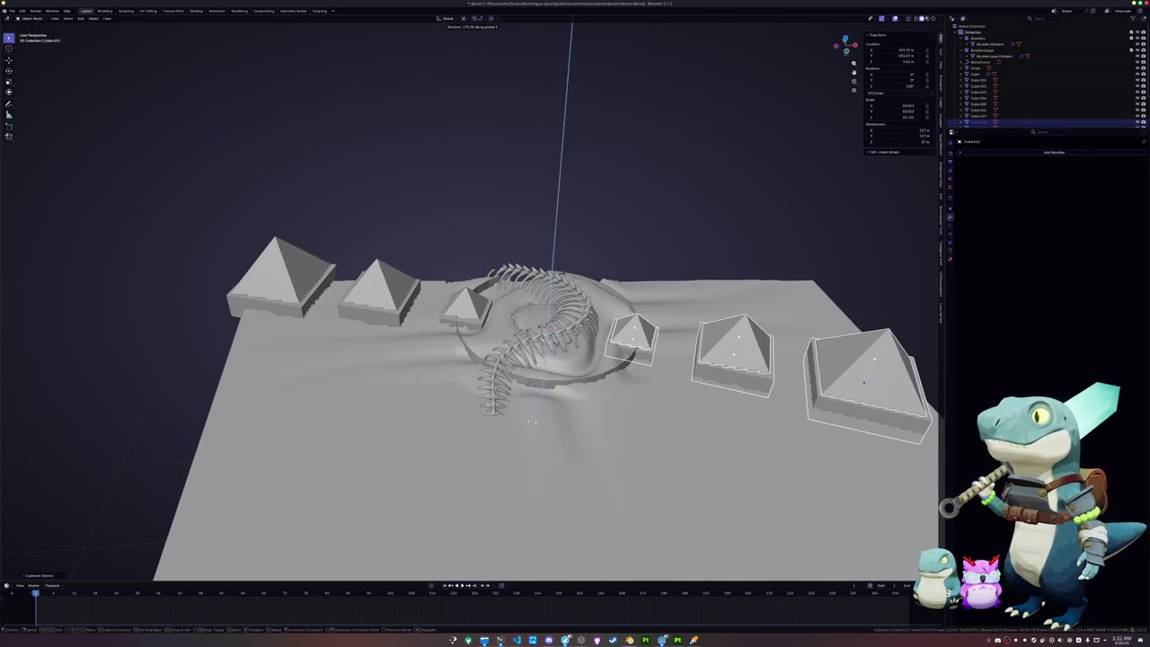
{"action": "left_click", "coordinate": [537, 421]}
Step: Save the blend file with Ctrl+S
{"action": "mouse_move", "coordinate": [537, 421]}
{"action": "middle_mouse_down"}
{"action": "mouse_move", "coordinate": [537, 377]}
{"action": "mouse_move", "coordinate": [519, 358]}
{"action": "middle_mouse_up"}
{"action": "scroll", "coordinate": [537, 377], "scroll_direction": "up", "scroll_amount": 3}
{"action": "key", "text": "ctrl+s"}
{"action": "scroll", "coordinate": [519, 357], "scroll_direction": "down", "scroll_amount": 2}
{"action": "scroll", "coordinate": [519, 358], "scroll_direction": "down", "scroll_amount": 2}
{"action": "scroll", "coordinate": [520, 358], "scroll_direction": "up", "scroll_amount": 2}
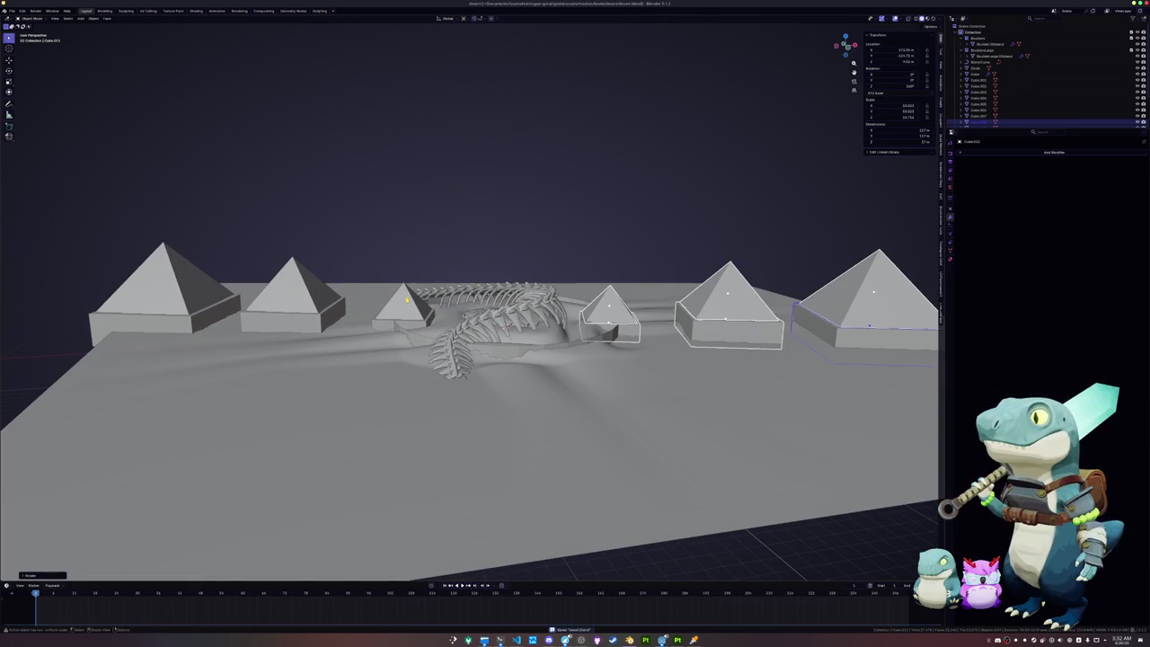
Step: Select all six pyramids on both sides of the skeleton
{"action": "left_click", "coordinate": [407, 299], "text": "shift"}
{"action": "left_click", "coordinate": [711, 317], "text": "shift"}
{"action": "left_click", "coordinate": [711, 317], "text": "shift"}
{"action": "left_click", "coordinate": [867, 301], "text": "shift"}
{"action": "left_click", "coordinate": [299, 297], "text": "shift"}
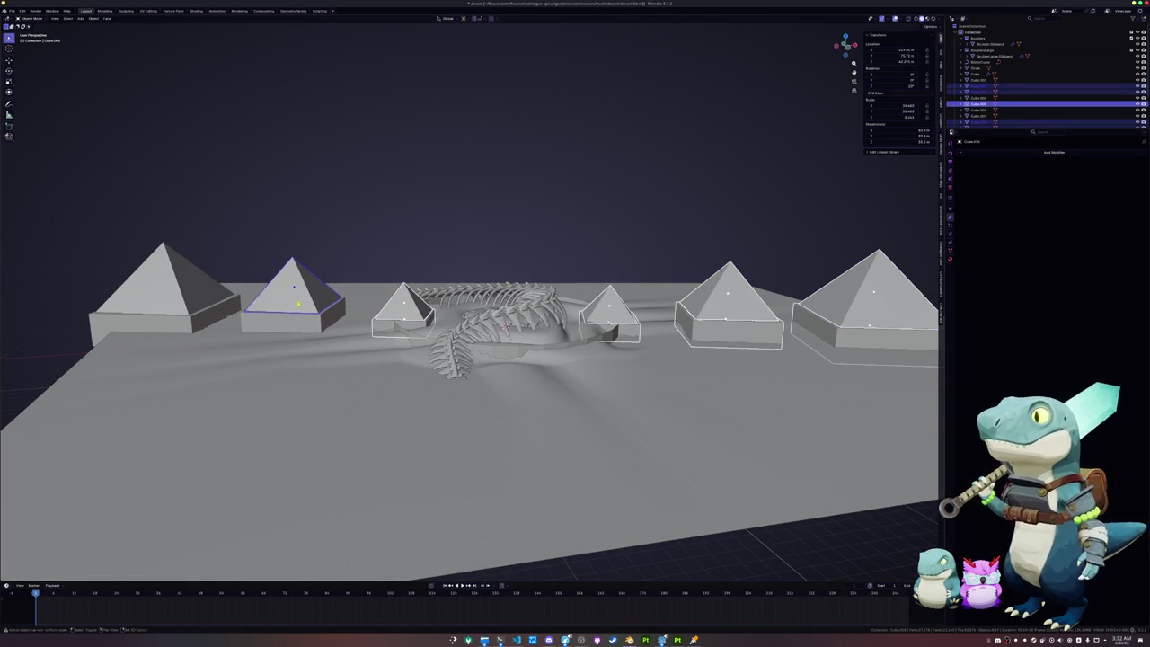
{"action": "left_click", "coordinate": [198, 316], "text": "shift"}
{"action": "middle_click_drag", "start_coordinate": [198, 316], "coordinate": [503, 325]}
{"action": "scroll", "coordinate": [552, 319], "scroll_direction": "up", "scroll_amount": 2}
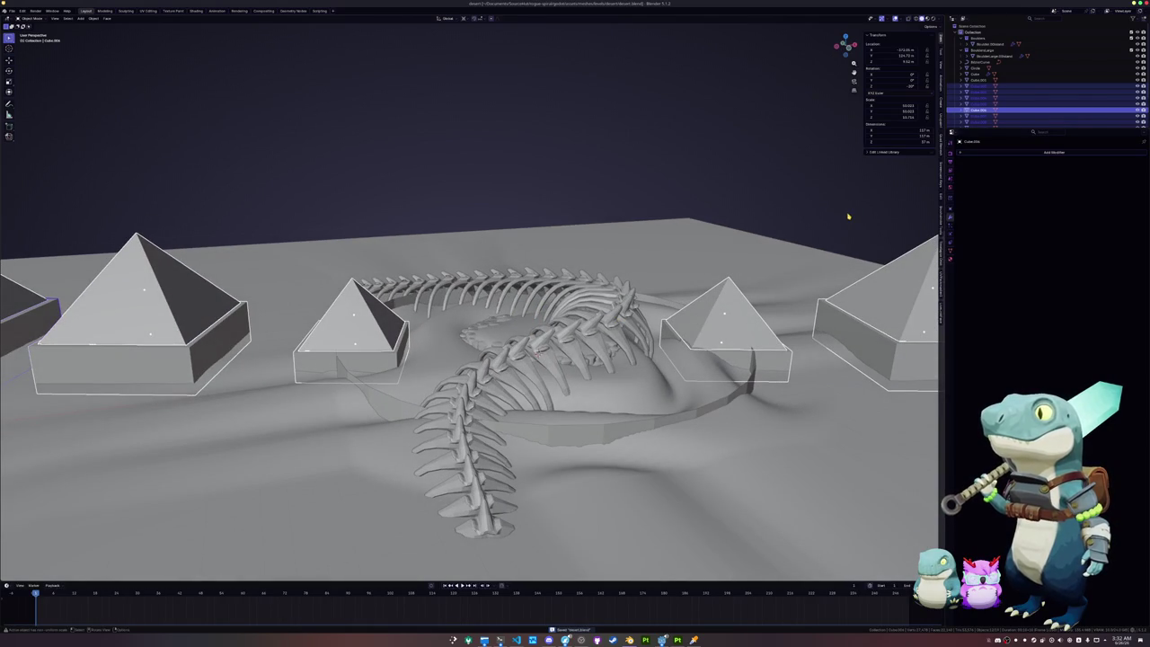
{"action": "left_click", "coordinate": [1053, 151]}
Step: Add a Bevel modifier, apply all transforms, and set the bevel Amount to 0.15
{"action": "left_click", "coordinate": [1006, 178]}
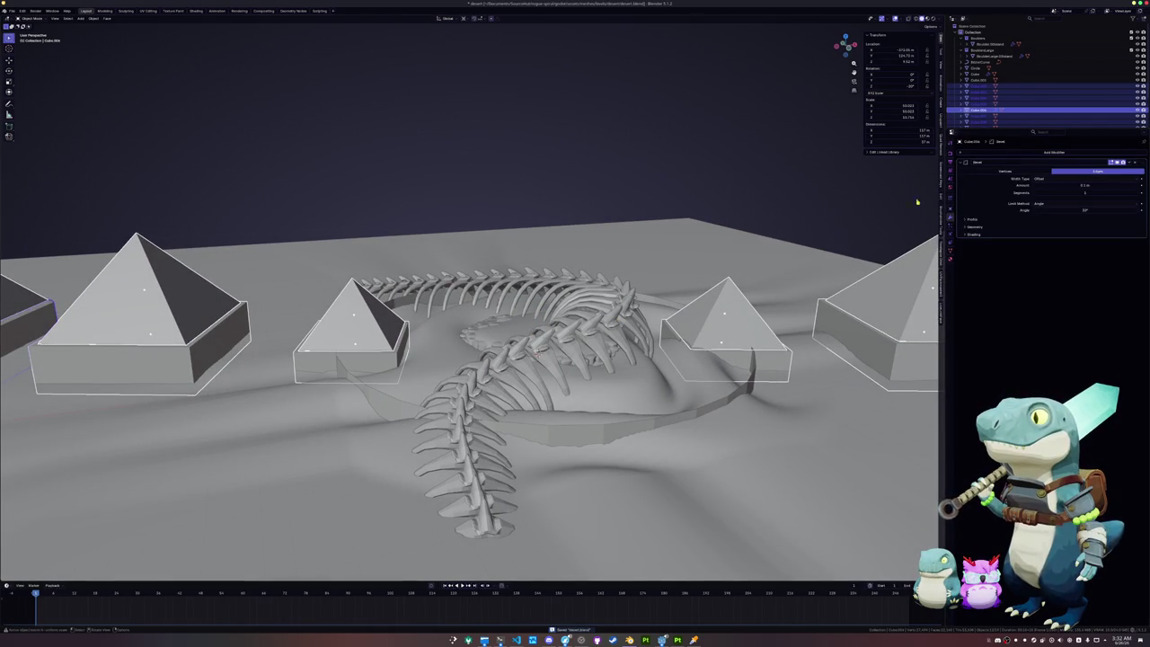
{"action": "key", "text": "ctrl+a"}
{"action": "left_click", "coordinate": [853, 249]}
{"action": "middle_click_drag", "start_coordinate": [853, 249], "coordinate": [552, 364]}
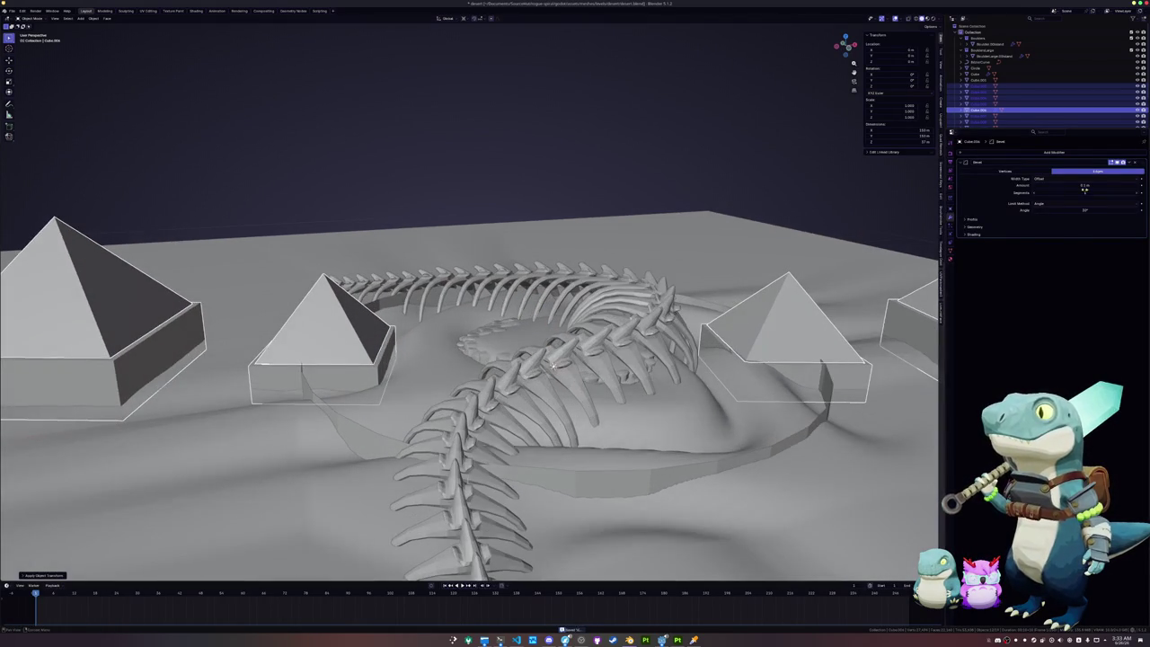
{"action": "left_click", "coordinate": [1085, 185]}
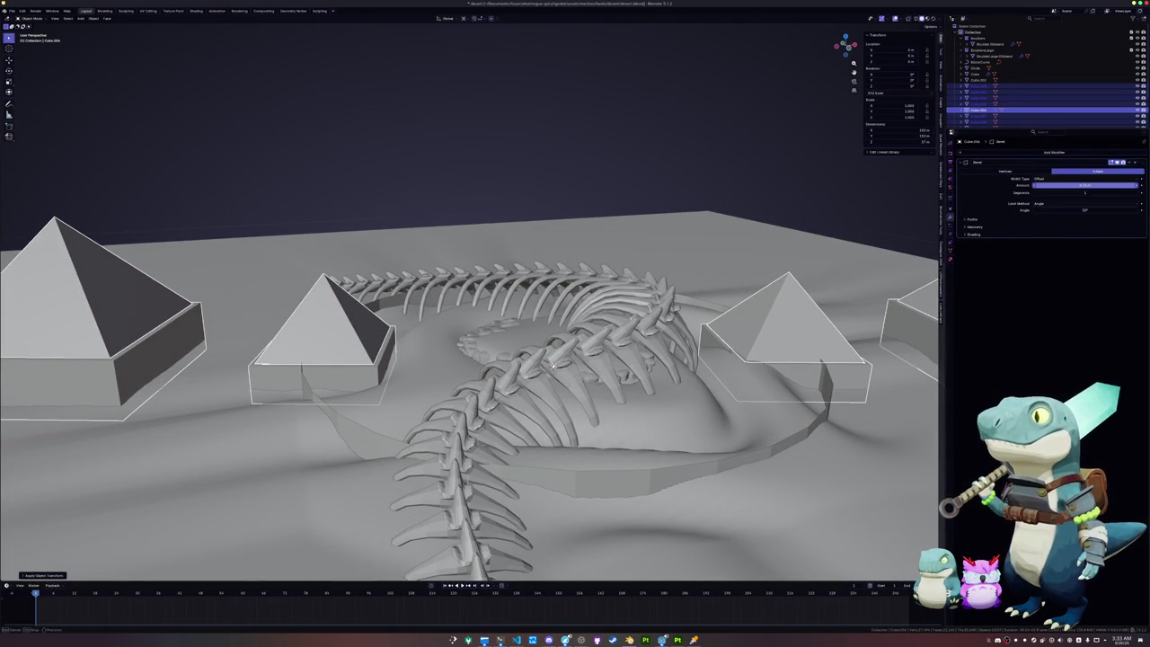
{"action": "type", "text": "0.15"}
{"action": "key", "text": "Return"}
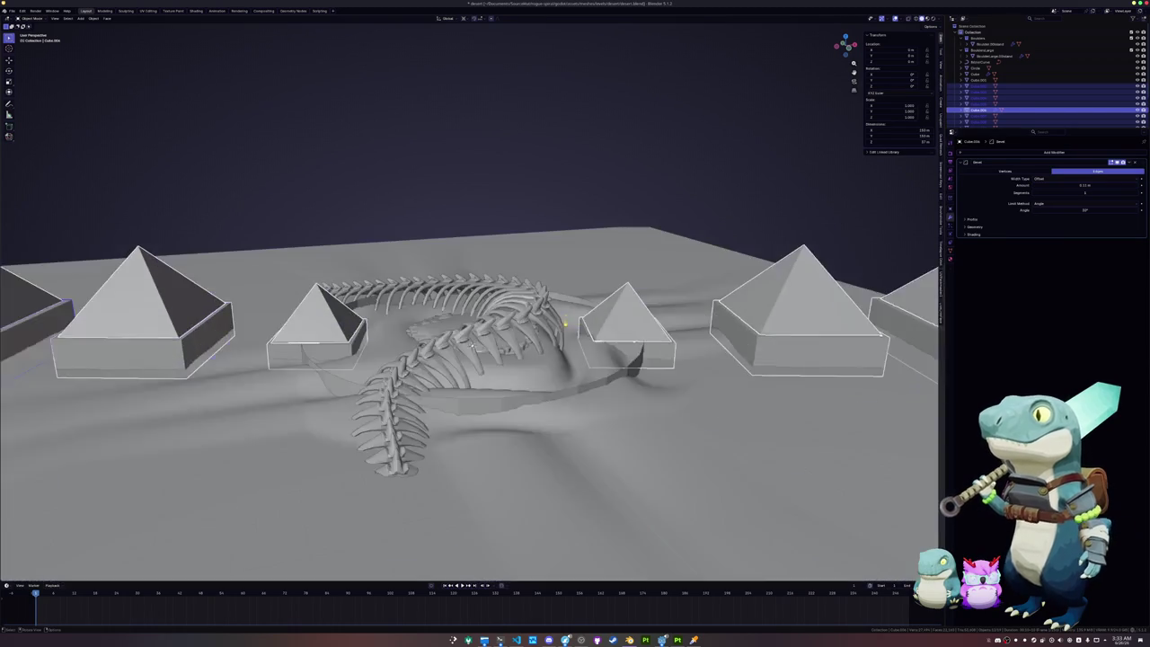
Step: Increase the bevel Amount further to soften the pyramid edges
{"action": "scroll", "coordinate": [715, 281], "scroll_direction": "up", "scroll_amount": 3}
{"action": "middle_click_drag", "start_coordinate": [714, 281], "coordinate": [477, 377]}
{"action": "scroll", "coordinate": [643, 315], "scroll_direction": "down", "scroll_amount": 3}
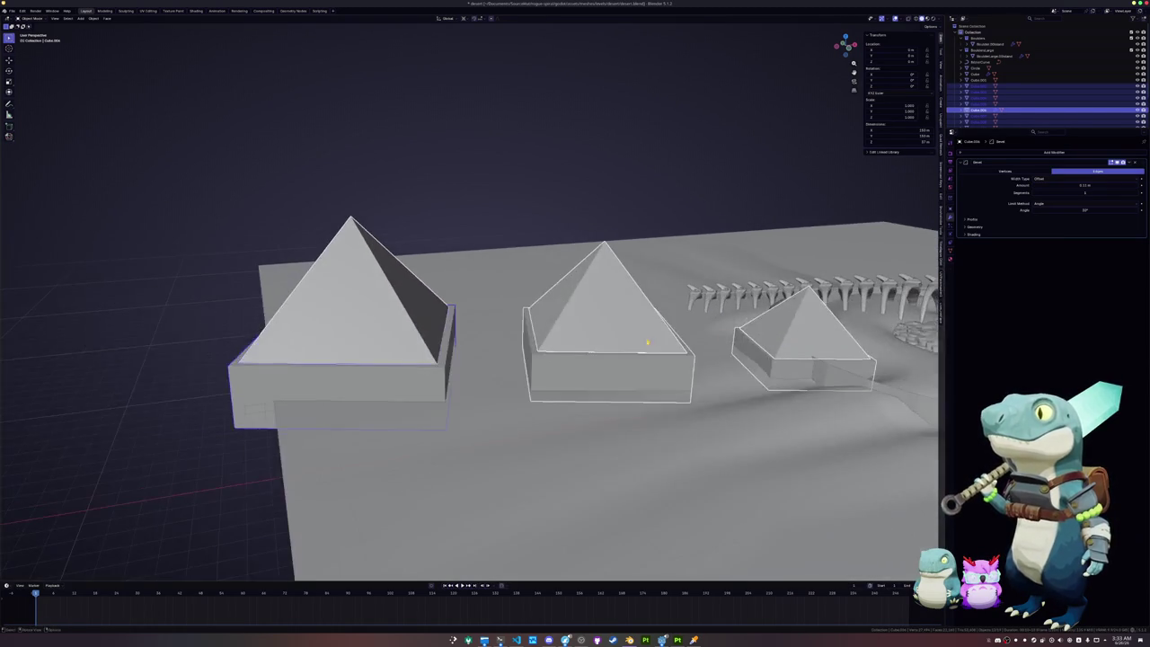
{"action": "scroll", "coordinate": [476, 377], "scroll_direction": "up", "scroll_amount": 3}
{"action": "scroll", "coordinate": [525, 321], "scroll_direction": "up", "scroll_amount": 2}
{"action": "scroll", "coordinate": [526, 321], "scroll_direction": "up", "scroll_amount": 3}
{"action": "scroll", "coordinate": [557, 365], "scroll_direction": "up", "scroll_amount": 1}
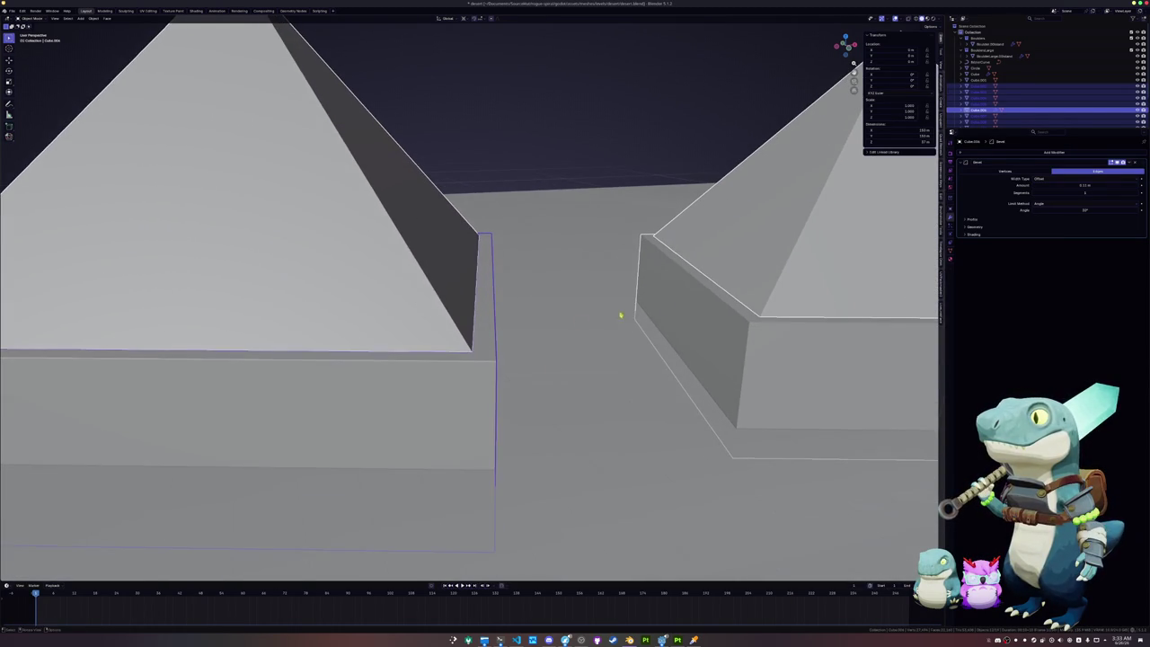
{"action": "mouse_move", "coordinate": [1070, 190]}
{"action": "left_mouse_down"}
{"action": "mouse_move", "coordinate": [1091, 190]}
{"action": "mouse_move", "coordinate": [1070, 190]}
{"action": "left_mouse_up"}
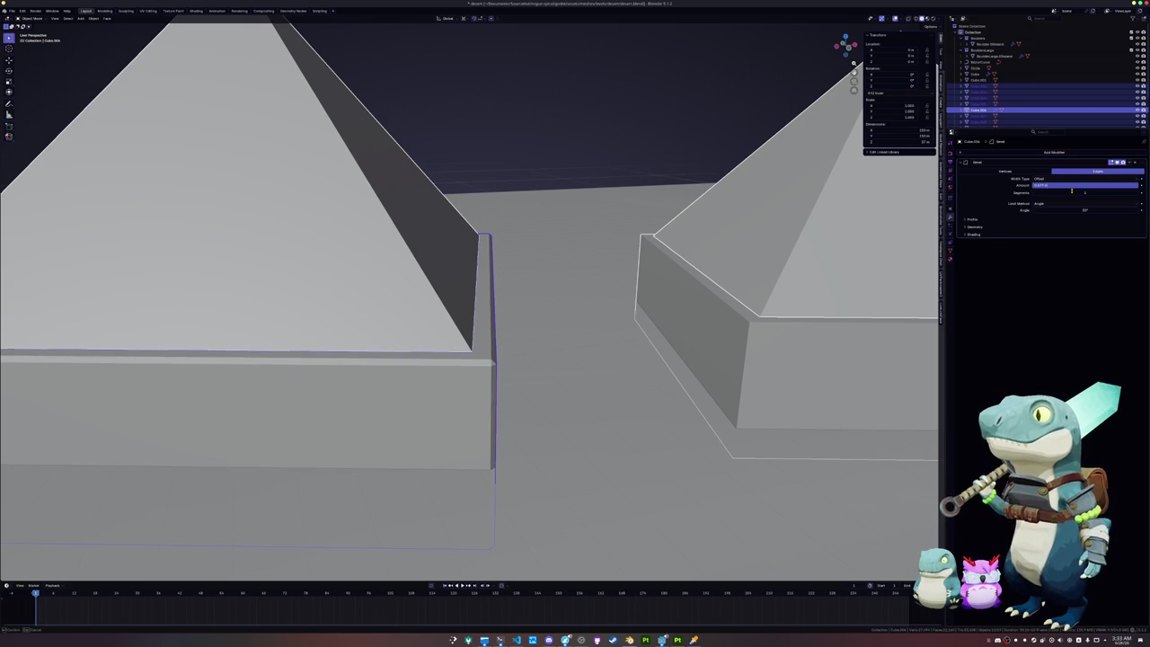
{"action": "key", "text": "Return"}
Step: Copy the Bevel modifier to all selected pyramids and apply All Transforms again
{"action": "left_click", "coordinate": [1133, 162]}
{"action": "left_click", "coordinate": [1114, 181]}
{"action": "scroll", "coordinate": [628, 261], "scroll_direction": "down", "scroll_amount": 5}
{"action": "scroll", "coordinate": [629, 261], "scroll_direction": "down", "scroll_amount": 3}
{"action": "mouse_move", "coordinate": [629, 260]}
{"action": "middle_mouse_down"}
{"action": "mouse_move", "coordinate": [513, 264]}
{"action": "mouse_move", "coordinate": [635, 207]}
{"action": "middle_mouse_up"}
{"action": "key", "text": "ctrl+a"}
{"action": "left_click", "coordinate": [514, 265]}
{"action": "key", "text": "shift+a"}
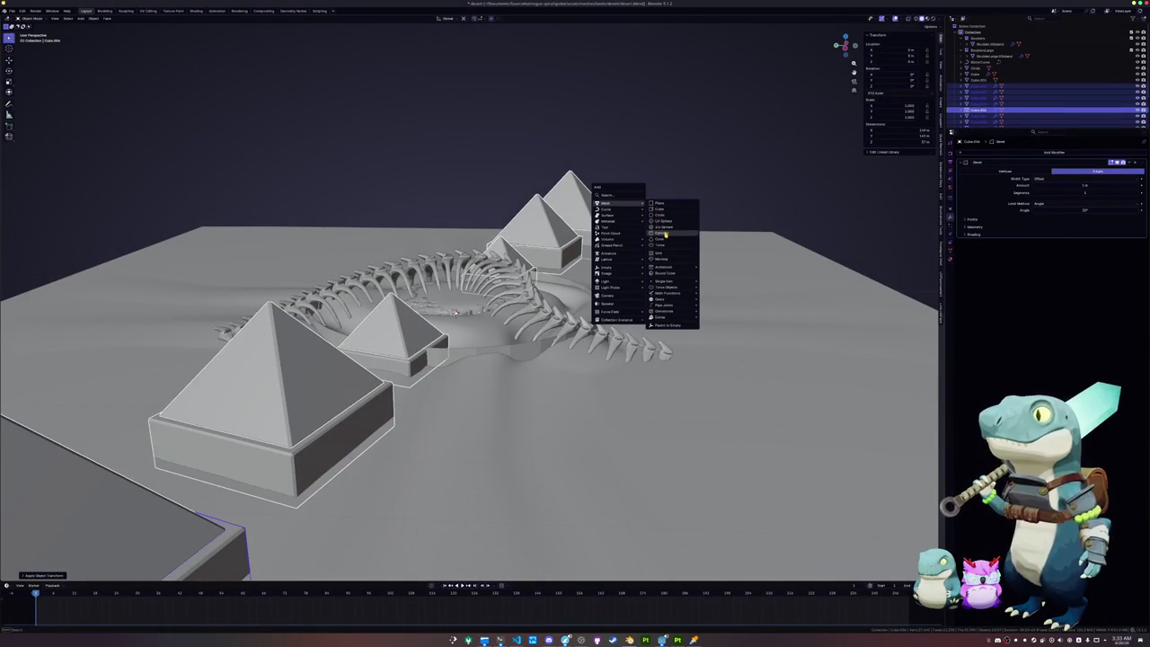
Step: Add a cylinder at the skeleton coil's centre, try a vertical Z move, then undo it
{"action": "left_click", "coordinate": [669, 232]}
{"action": "mouse_move", "coordinate": [606, 203]}
{"action": "middle_click_drag", "start_coordinate": [638, 254], "coordinate": [609, 213]}
{"action": "key", "text": "g"}
{"action": "key", "text": "z"}
{"action": "left_click", "coordinate": [606, 238]}
{"action": "key", "text": "ctrl+z"}
Step: Change the transform pivot point and frame the cylinder in the view
{"action": "left_click", "coordinate": [466, 20]}
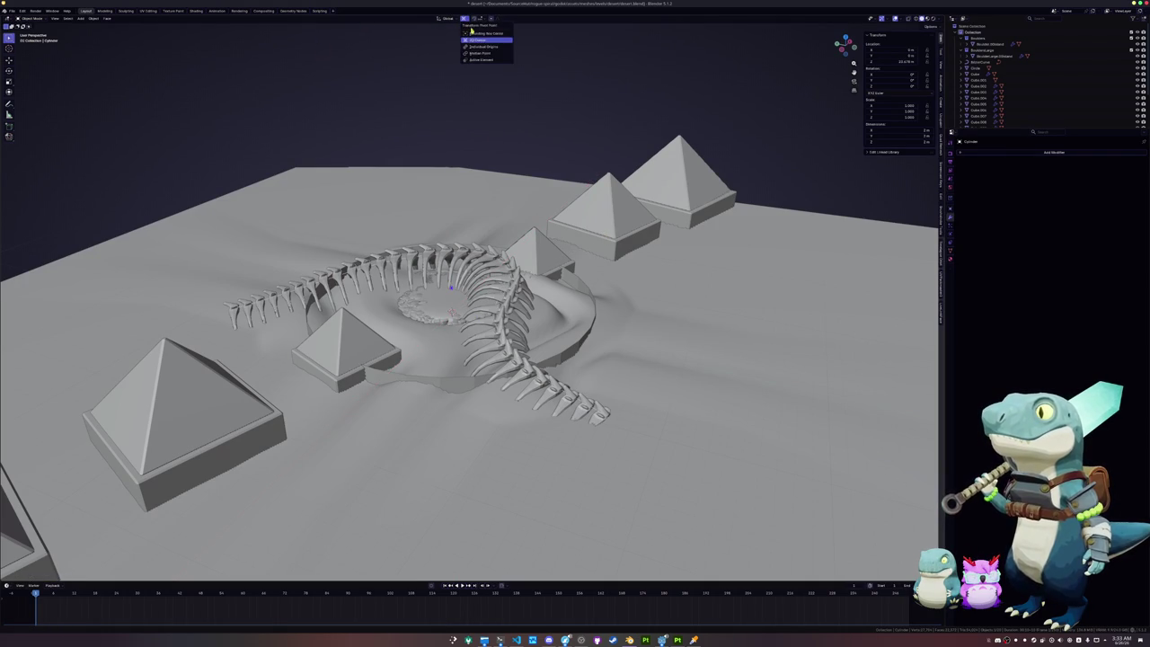
{"action": "left_click", "coordinate": [482, 51]}
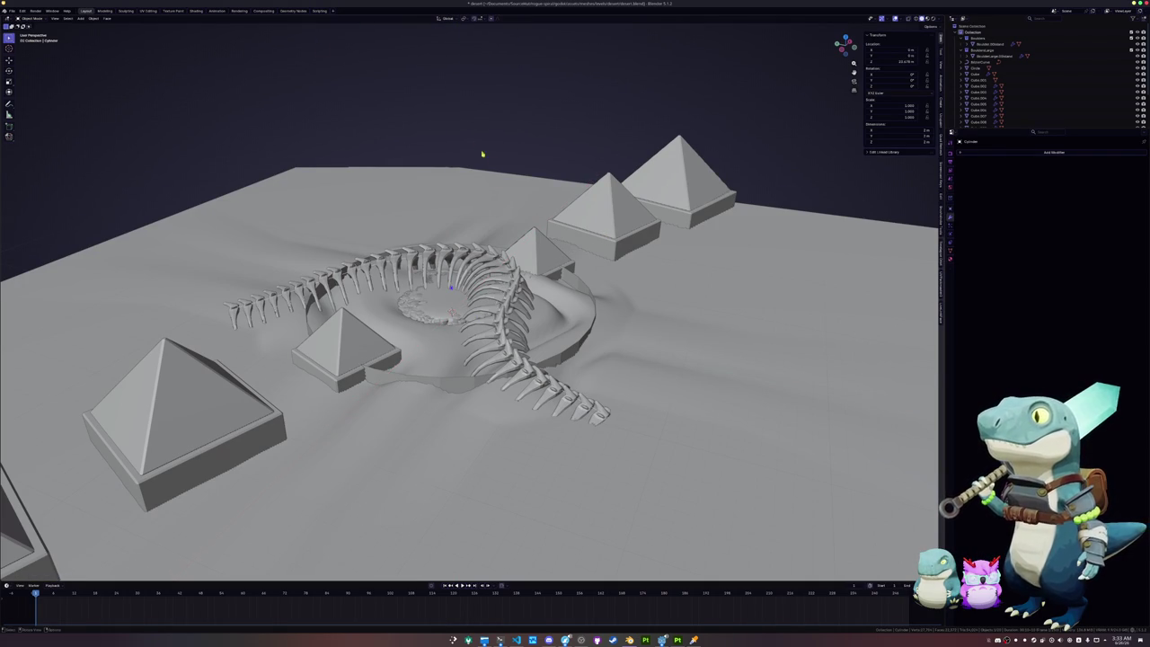
{"action": "scroll", "coordinate": [490, 196], "scroll_direction": "up", "scroll_amount": 5}
{"action": "key", "text": "KP_Decimal"}
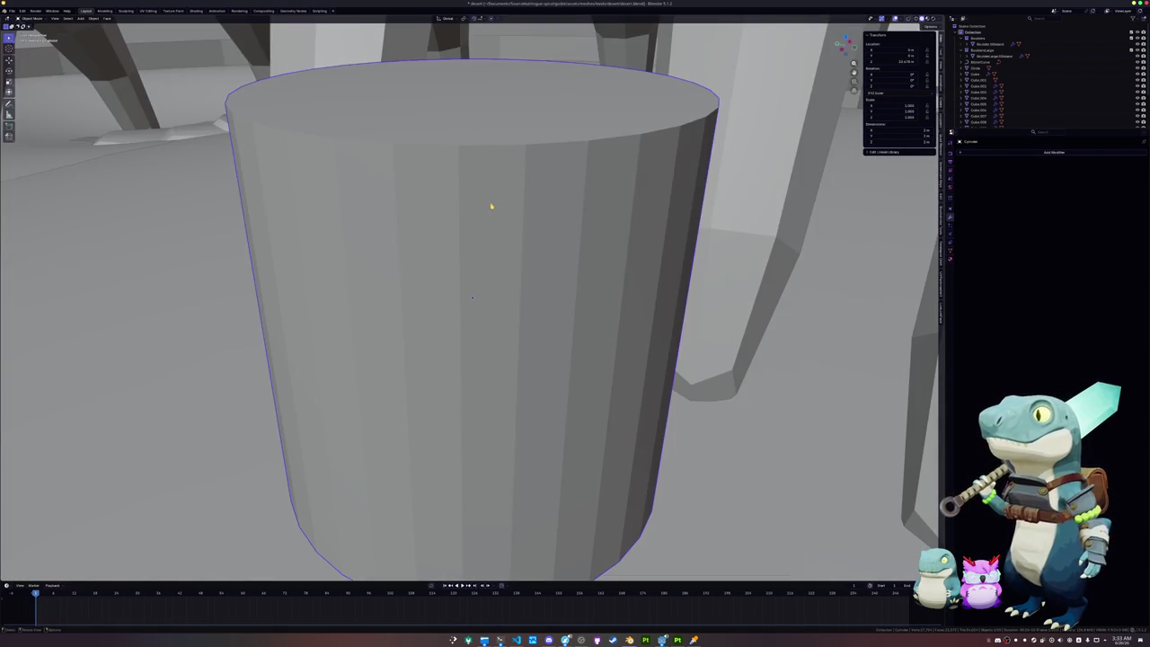
{"action": "scroll", "coordinate": [492, 207], "scroll_direction": "down", "scroll_amount": 5}
{"action": "scroll", "coordinate": [496, 226], "scroll_direction": "down", "scroll_amount": 3}
{"action": "scroll", "coordinate": [503, 243], "scroll_direction": "down", "scroll_amount": 4}
{"action": "scroll", "coordinate": [537, 239], "scroll_direction": "down", "scroll_amount": 2}
Step: Try rotating the cylinder on X and Z, cancel, and switch to top view
{"action": "key", "text": "r"}
{"action": "key", "text": "x"}
{"action": "key", "text": "Return"}
{"action": "key", "text": "r"}
{"action": "key", "text": "z"}
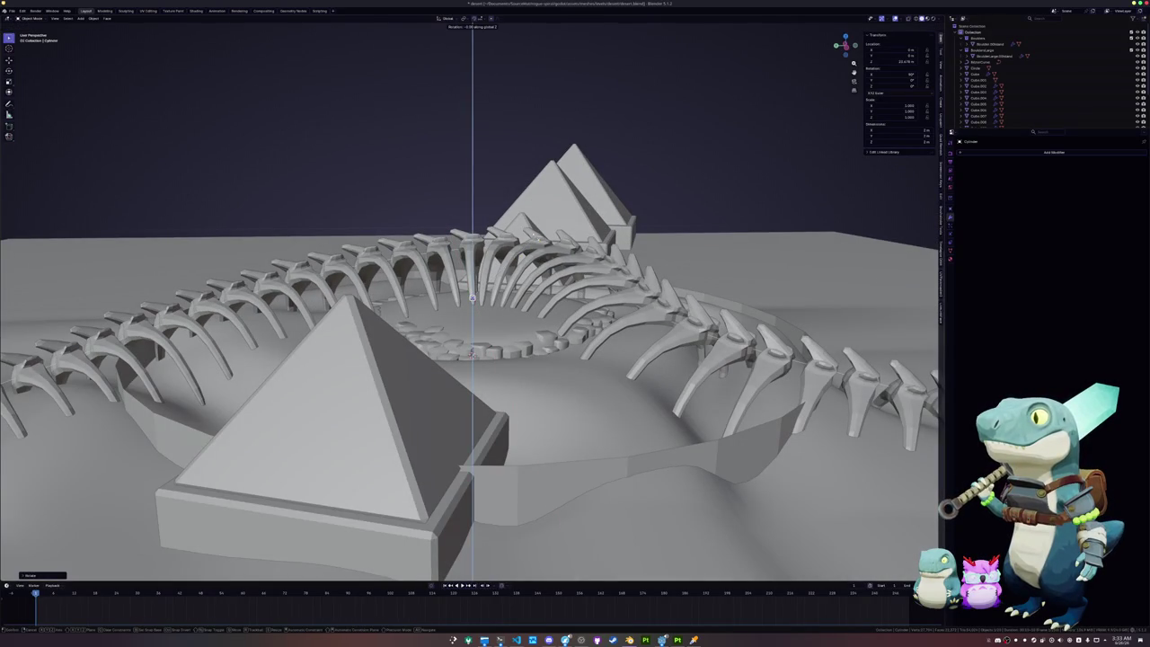
{"action": "key", "text": "Escape"}
{"action": "key", "text": "KP_7"}
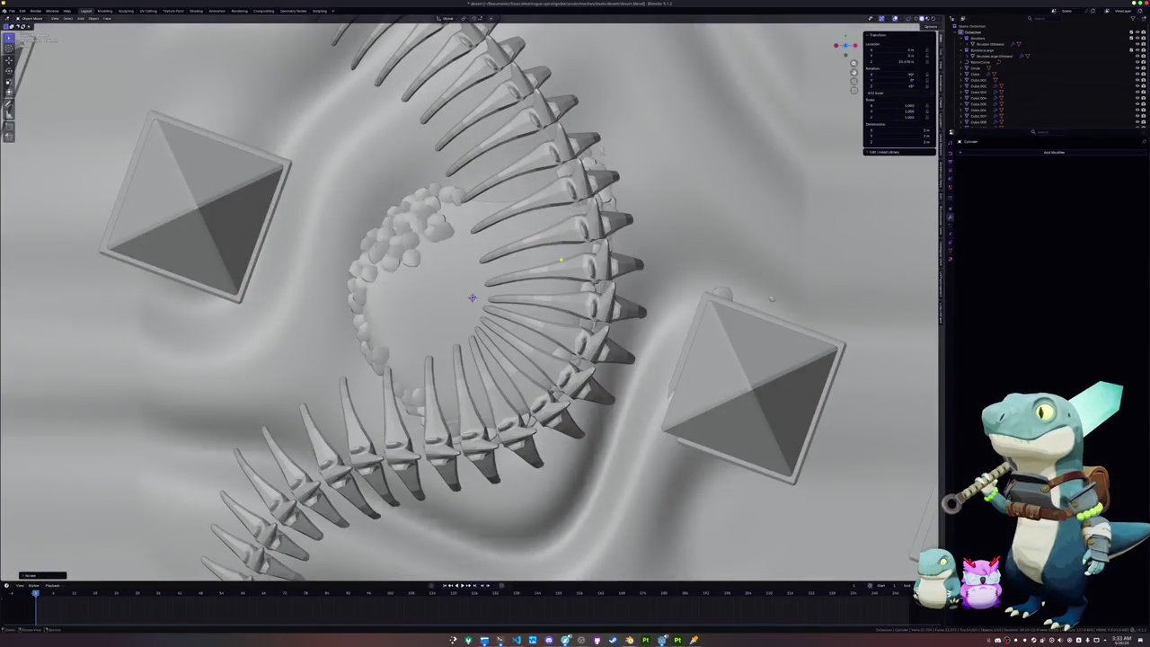
{"action": "key", "text": "Escape"}
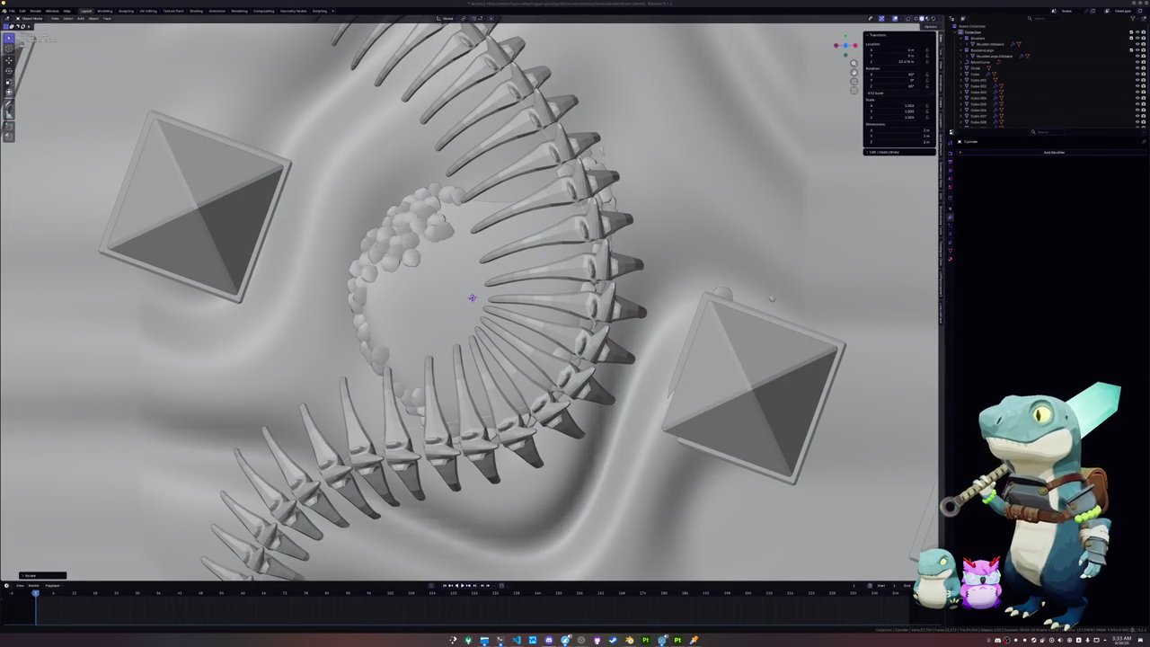
{"action": "scroll", "coordinate": [472, 297], "scroll_direction": "up", "scroll_amount": 10}
{"action": "scroll", "coordinate": [471, 297], "scroll_direction": "down", "scroll_amount": 5}
{"action": "scroll", "coordinate": [472, 298], "scroll_direction": "down", "scroll_amount": 5}
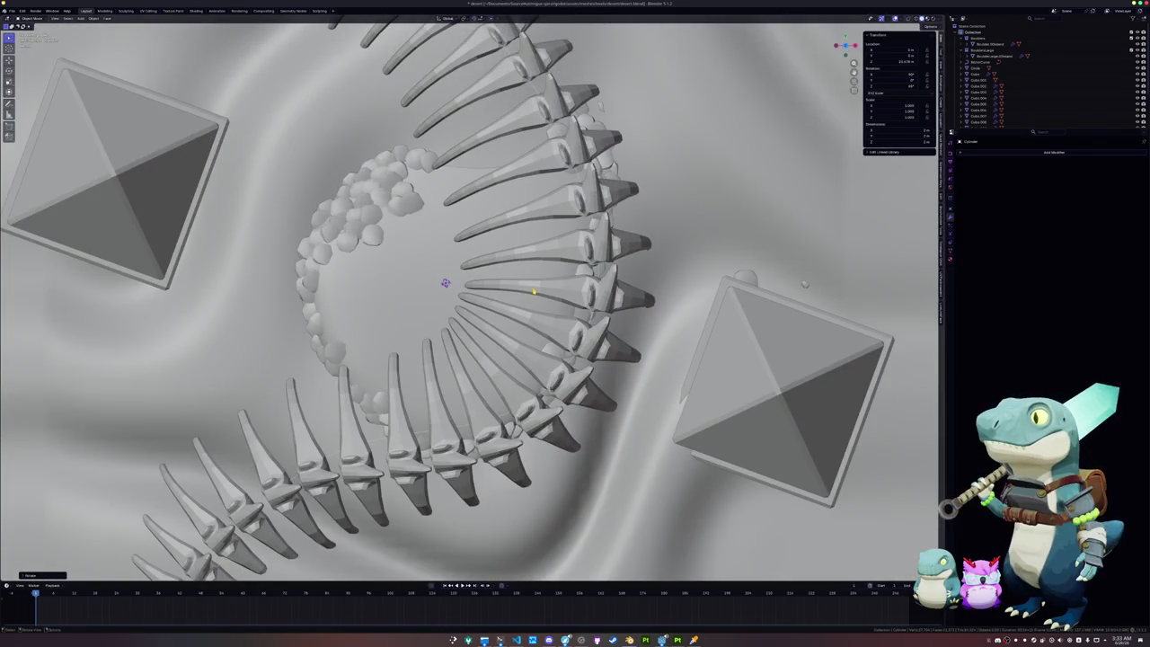
Step: Scale the cylinder along the X axis to stretch it thin, seen from top
{"action": "key", "text": "s"}
{"action": "key", "text": "x"}
{"action": "key", "text": "x"}
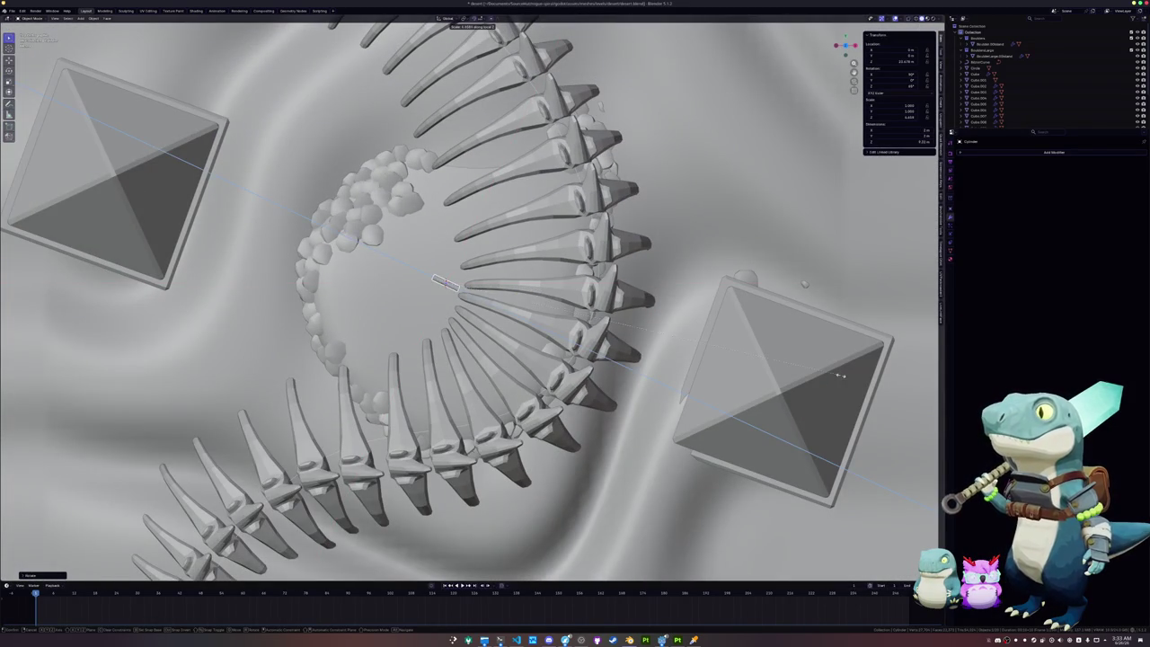
{"action": "key", "text": "KP_7"}
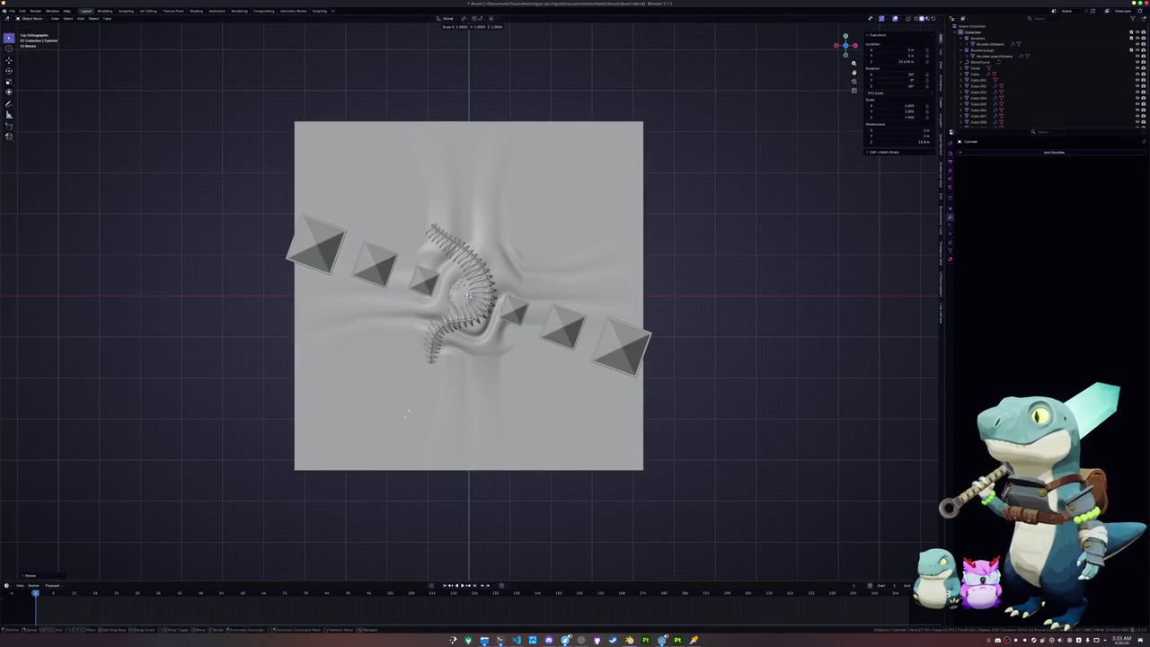
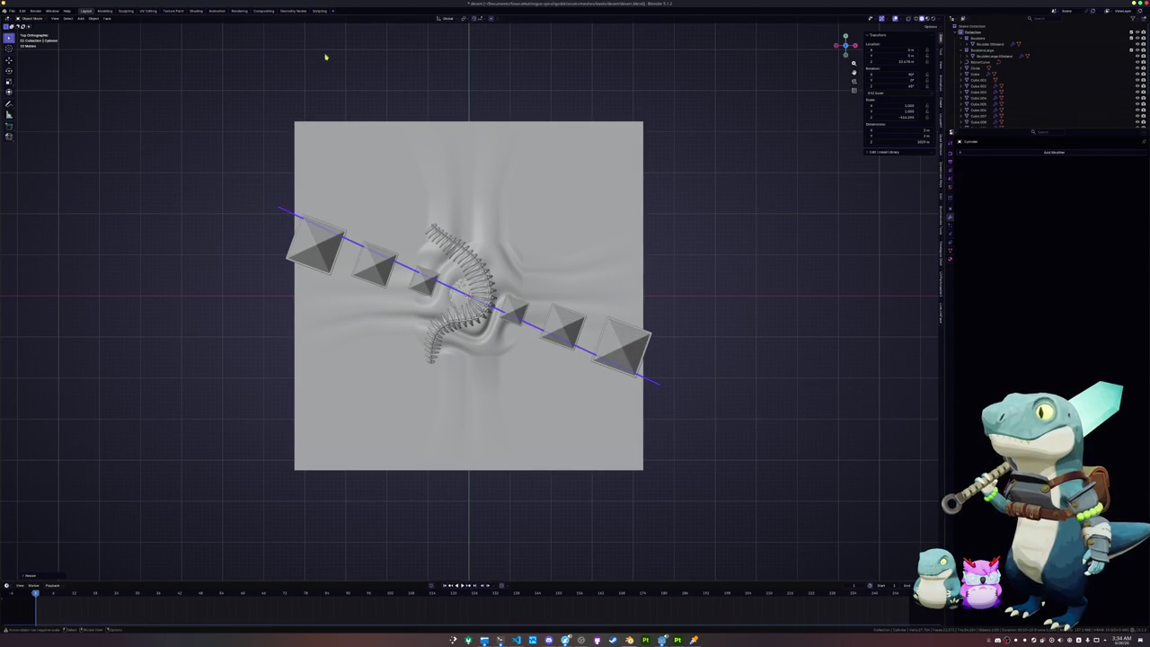
Step: Rotate the long cylinder rod so it runs along the row of pyramids
{"action": "scroll", "coordinate": [712, 256], "scroll_direction": "up", "scroll_amount": 3}
{"action": "key", "text": "r"}
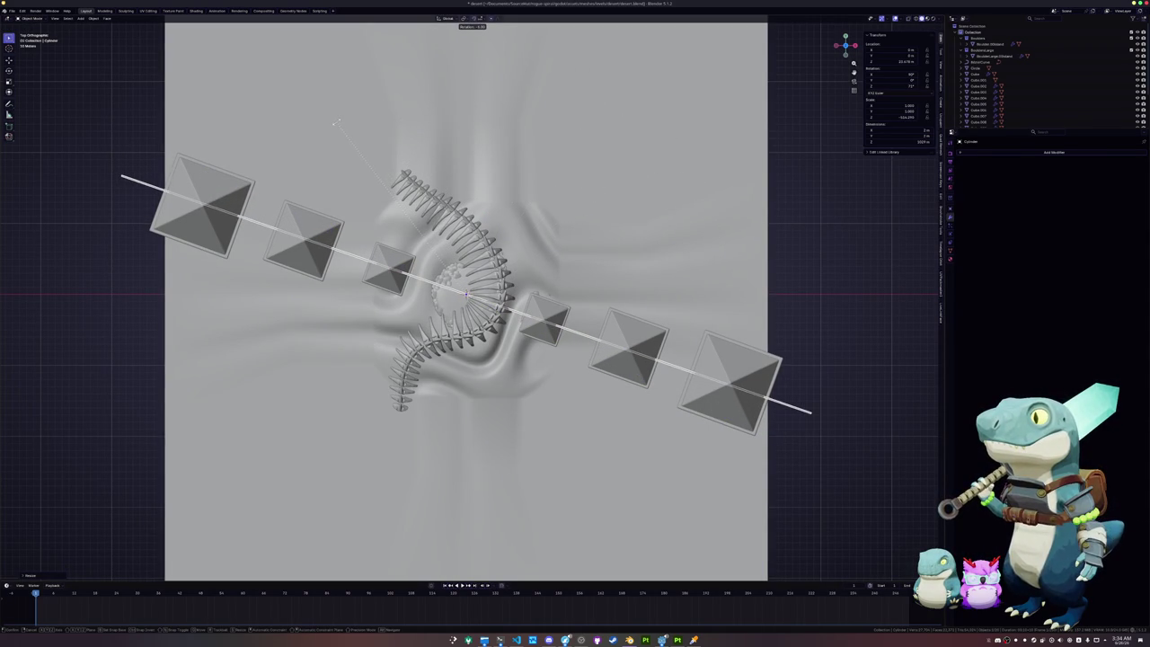
{"action": "left_click", "coordinate": [276, 156]}
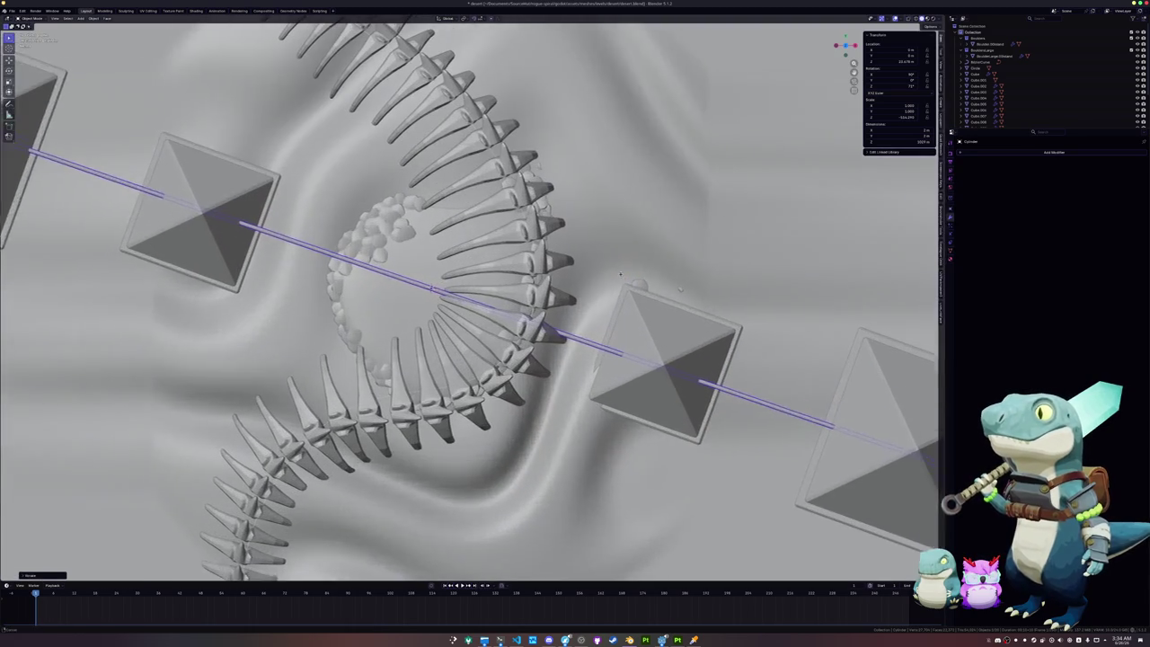
{"action": "middle_click_drag", "start_coordinate": [276, 156], "coordinate": [553, 284]}
Step: Raise the rod along global Z to pyramid height and begin scaling it, keeping its Z length unchanged
{"action": "key", "text": "g"}
{"action": "key", "text": "z"}
{"action": "key", "text": "z"}
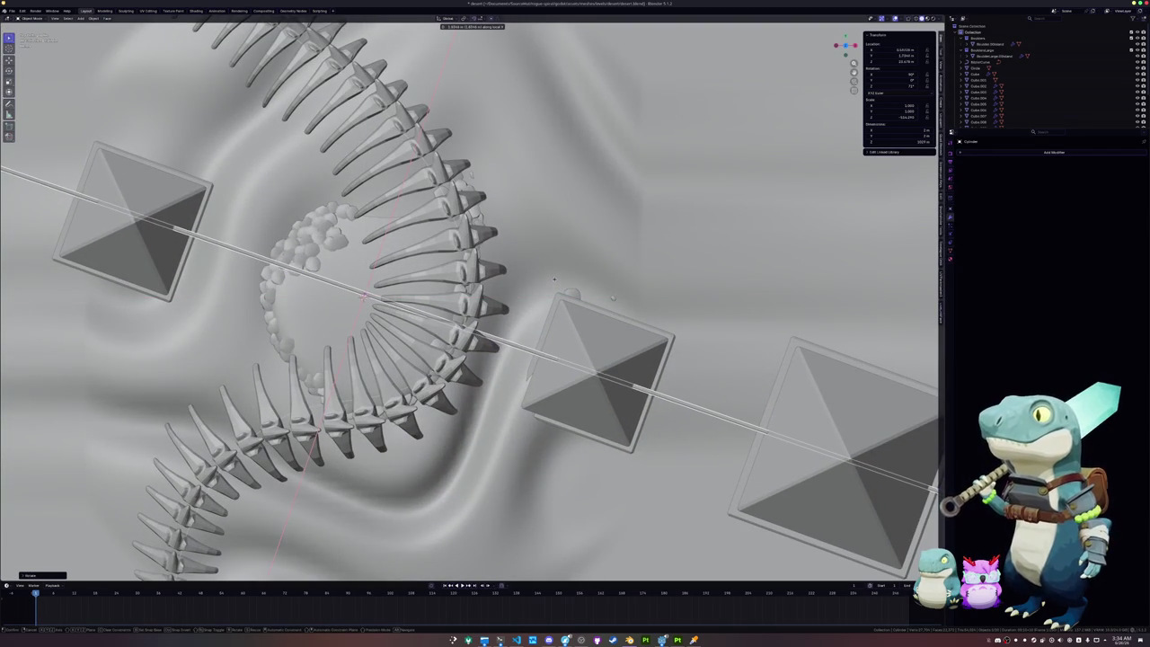
{"action": "key", "text": "z"}
{"action": "middle_click_drag", "start_coordinate": [552, 281], "coordinate": [577, 250]}
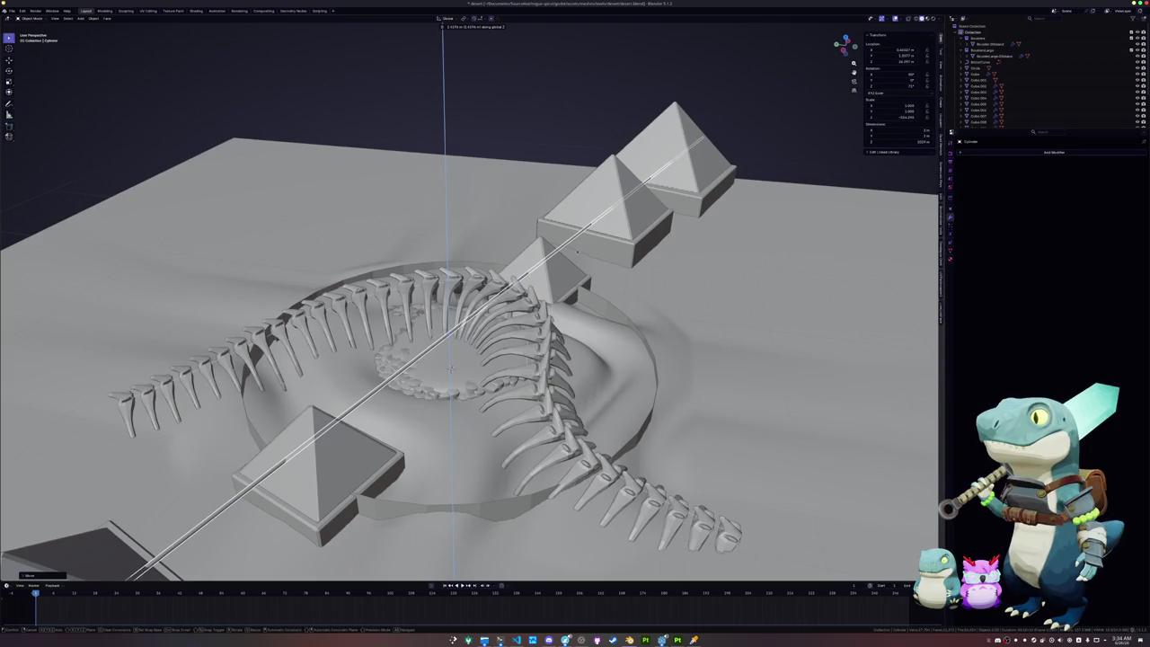
{"action": "middle_click_drag", "start_coordinate": [576, 254], "coordinate": [593, 260]}
{"action": "key", "text": "s"}
{"action": "key", "text": "shift+z"}
{"action": "key", "text": "shift+z"}
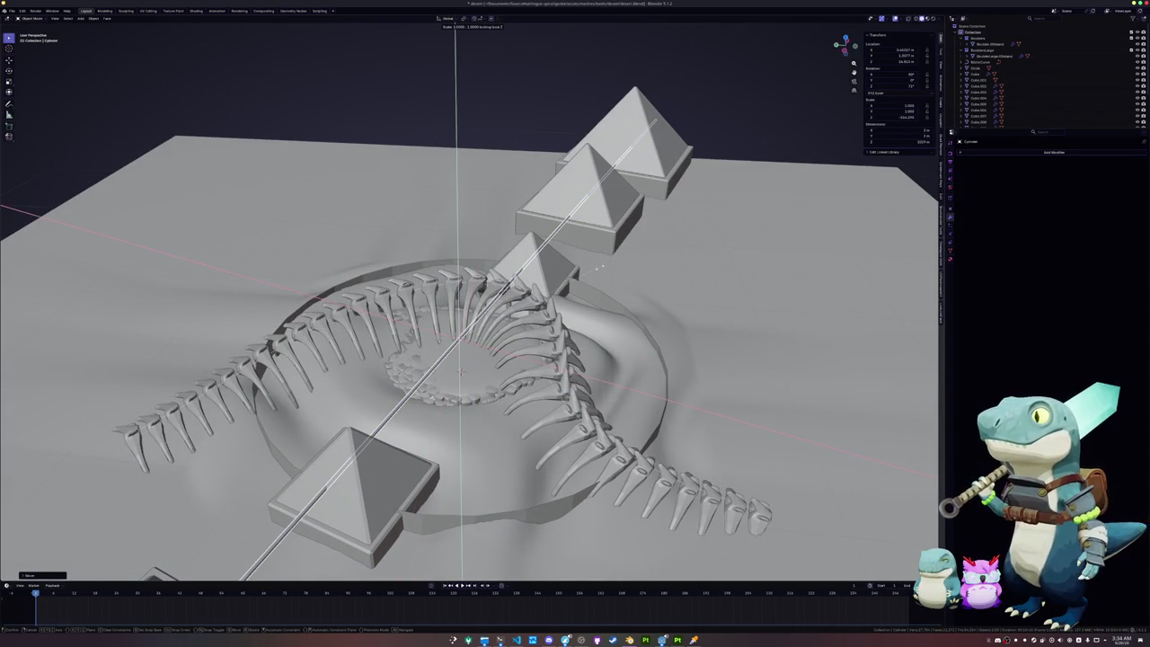
Step: Finish thinning the rod and cut holes through the first two pyramids with Boolean Difference
{"action": "left_click", "coordinate": [462, 364]}
{"action": "middle_click_drag", "start_coordinate": [463, 364], "coordinate": [561, 298]}
{"action": "left_click", "coordinate": [562, 298], "text": "shift"}
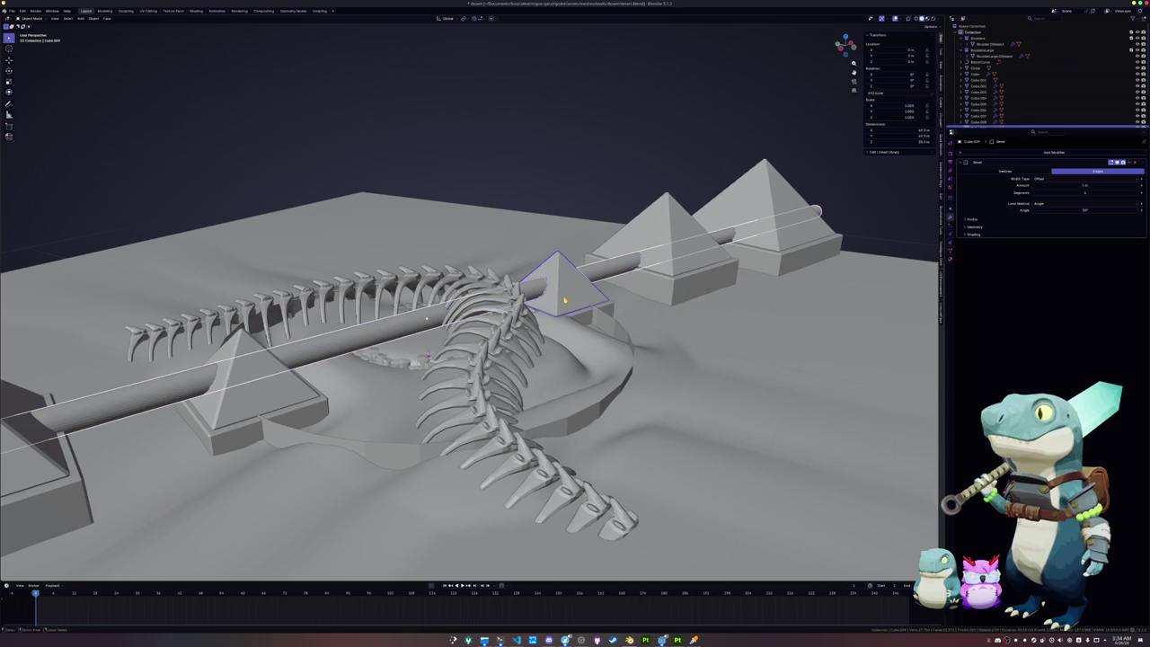
{"action": "key", "text": "ctrl+minus"}
{"action": "middle_click_drag", "start_coordinate": [368, 334], "coordinate": [369, 335]}
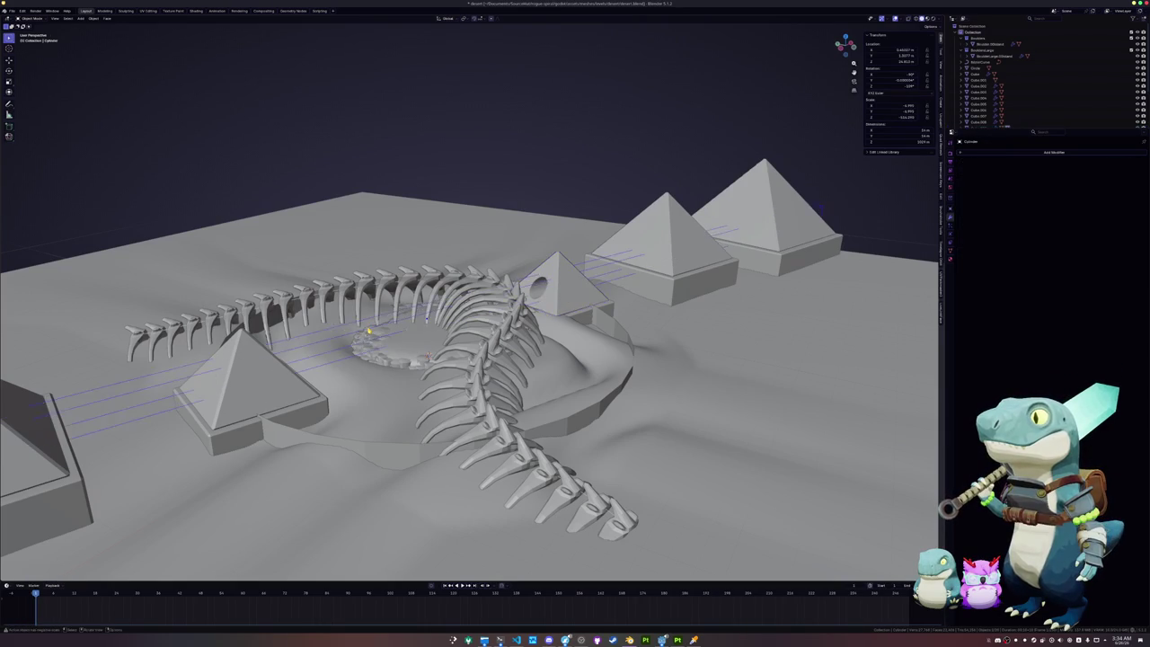
{"action": "left_click", "coordinate": [370, 334]}
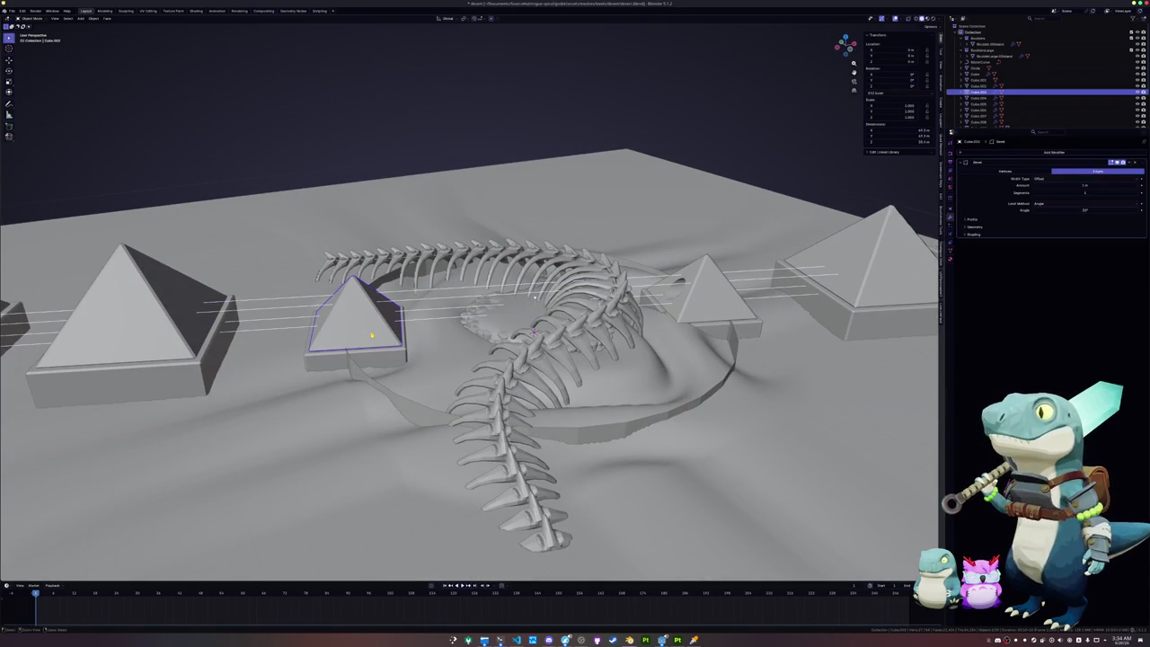
{"action": "key", "text": "ctrl+minus"}
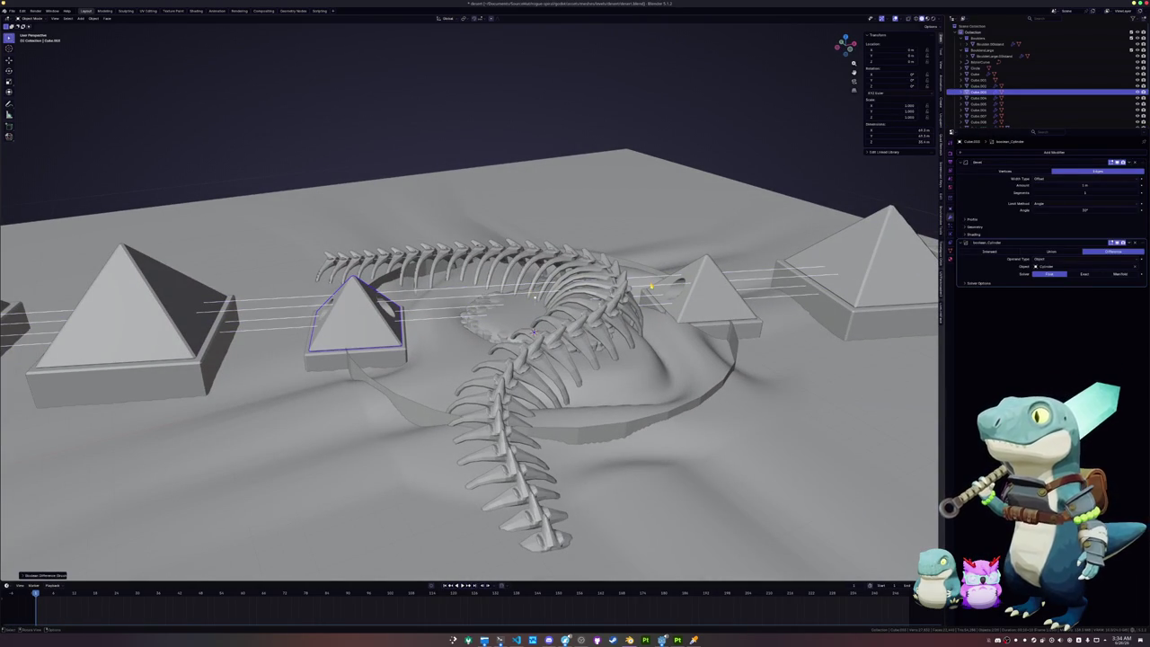
Step: Undo an accidental duplicate of the ground plane
{"action": "middle_click_drag", "start_coordinate": [467, 404], "coordinate": [539, 395]}
{"action": "key", "text": "shift+d"}
{"action": "key", "text": "ctrl+z"}
{"action": "key", "text": "ctrl+z"}
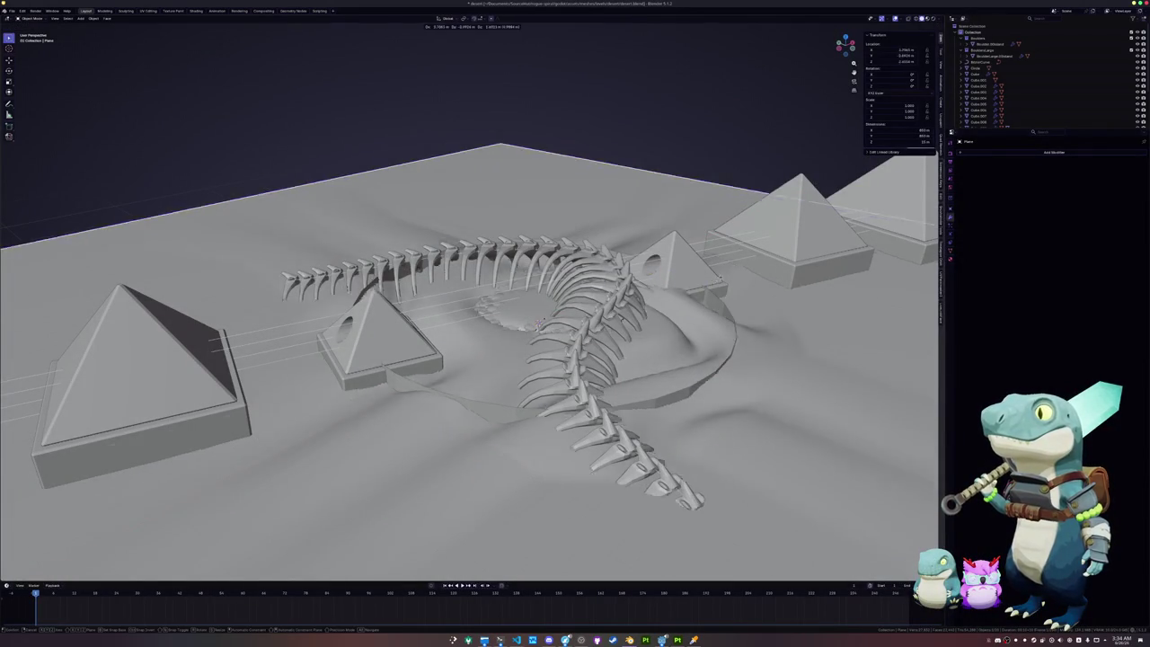
{"action": "key", "text": "ctrl+shift+z"}
{"action": "key", "text": "ctrl+z"}
{"action": "middle_click_drag", "start_coordinate": [640, 265], "coordinate": [652, 268]}
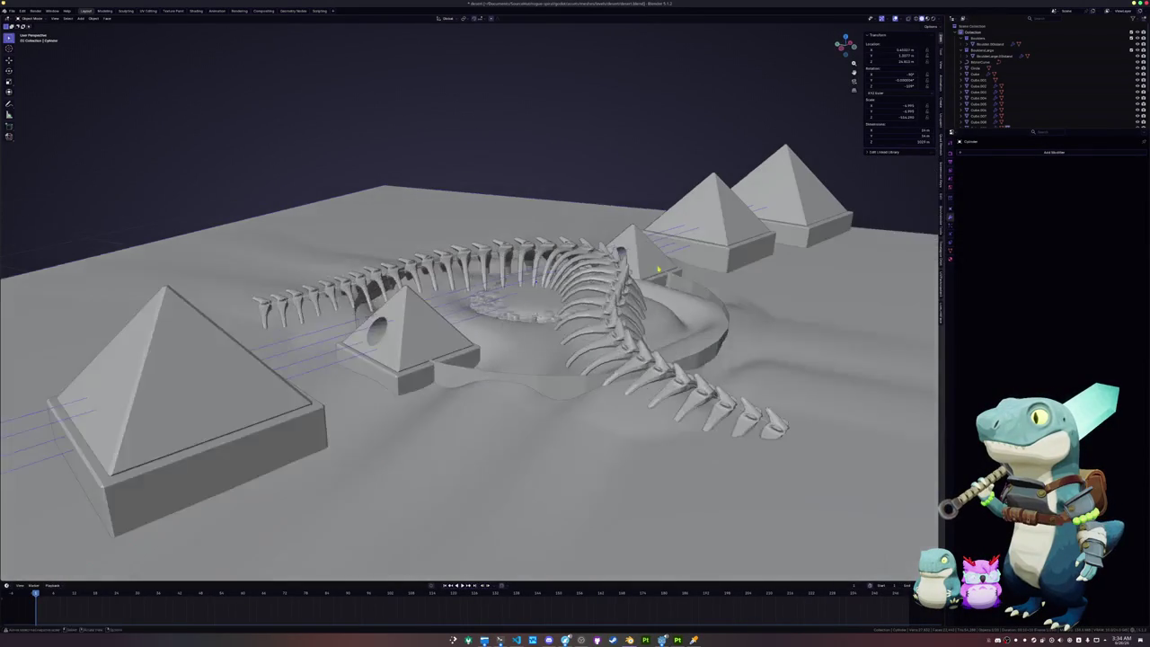
Step: Duplicate the cylinder cutter, shift the copy vertically, and widen its cross-section
{"action": "key", "text": "shift+d"}
{"action": "key", "text": "z"}
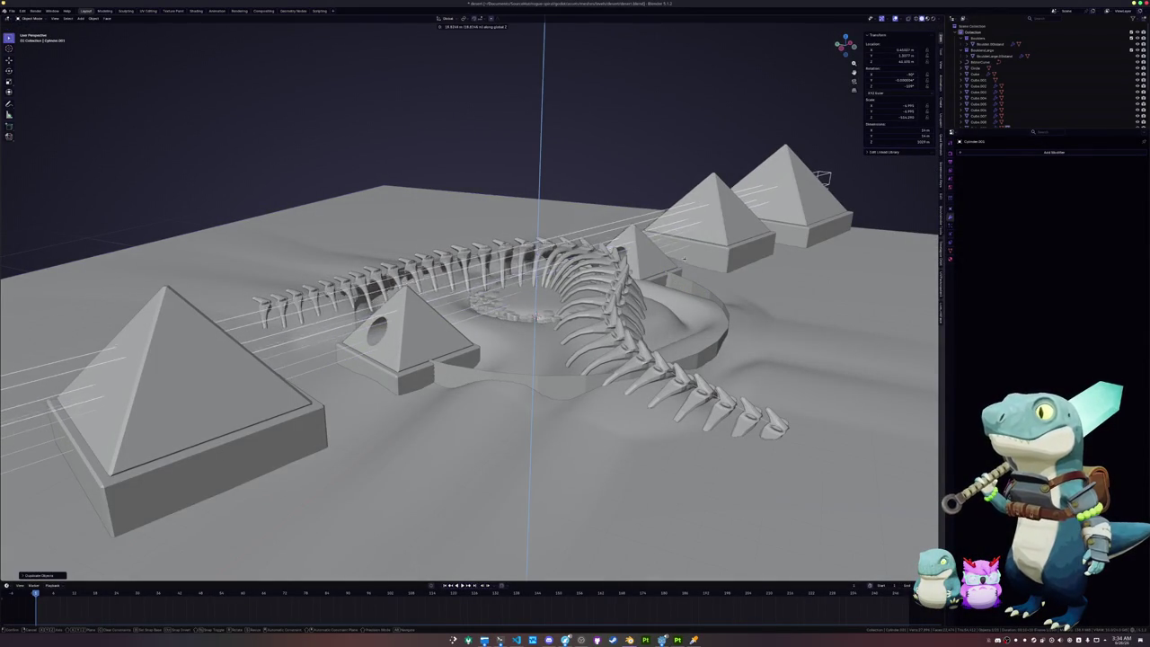
{"action": "left_click", "coordinate": [683, 261]}
{"action": "middle_click_drag", "start_coordinate": [684, 261], "coordinate": [694, 283]}
{"action": "key", "text": "s"}
{"action": "key", "text": "x"}
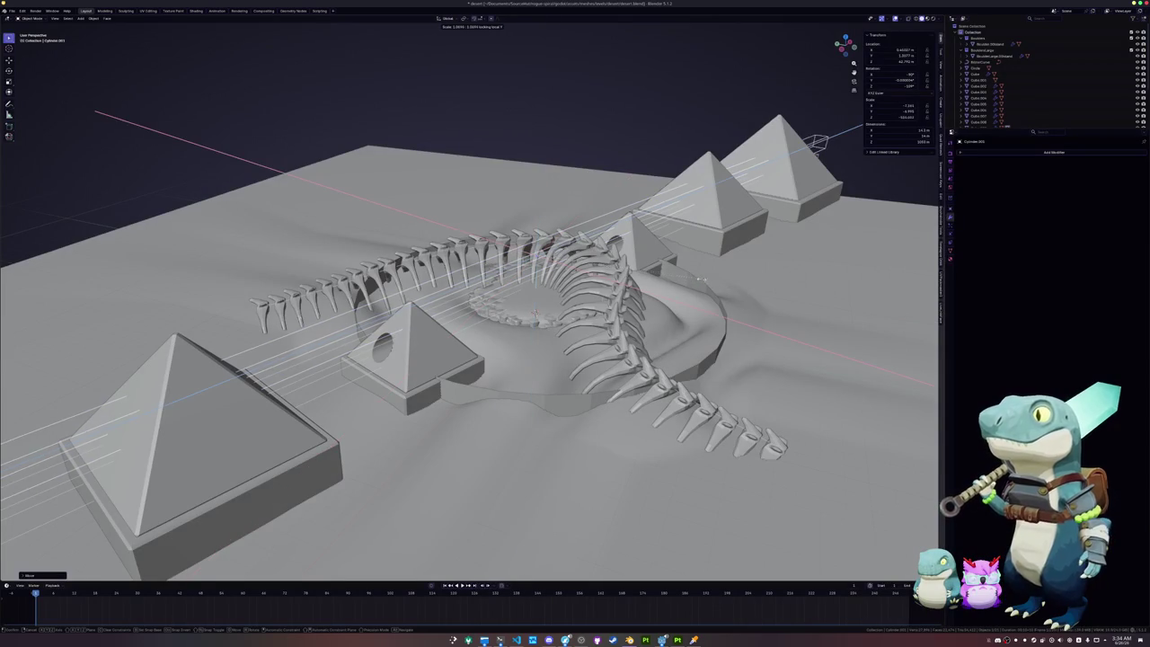
{"action": "key", "text": "shift+z"}
{"action": "left_click", "coordinate": [777, 277]}
Step: Cut a hole through the large front-left pyramid with the wider cutter
{"action": "left_click", "coordinate": [719, 214]}
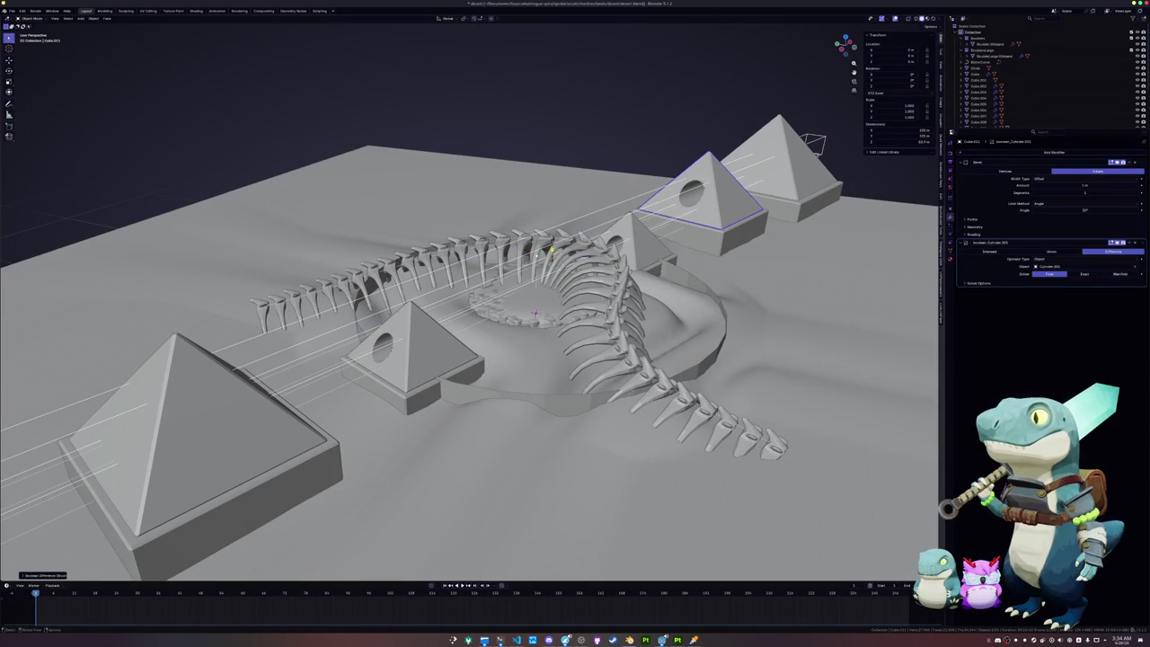
{"action": "left_click", "coordinate": [207, 422]}
{"action": "middle_click_drag", "start_coordinate": [207, 422], "coordinate": [269, 377]}
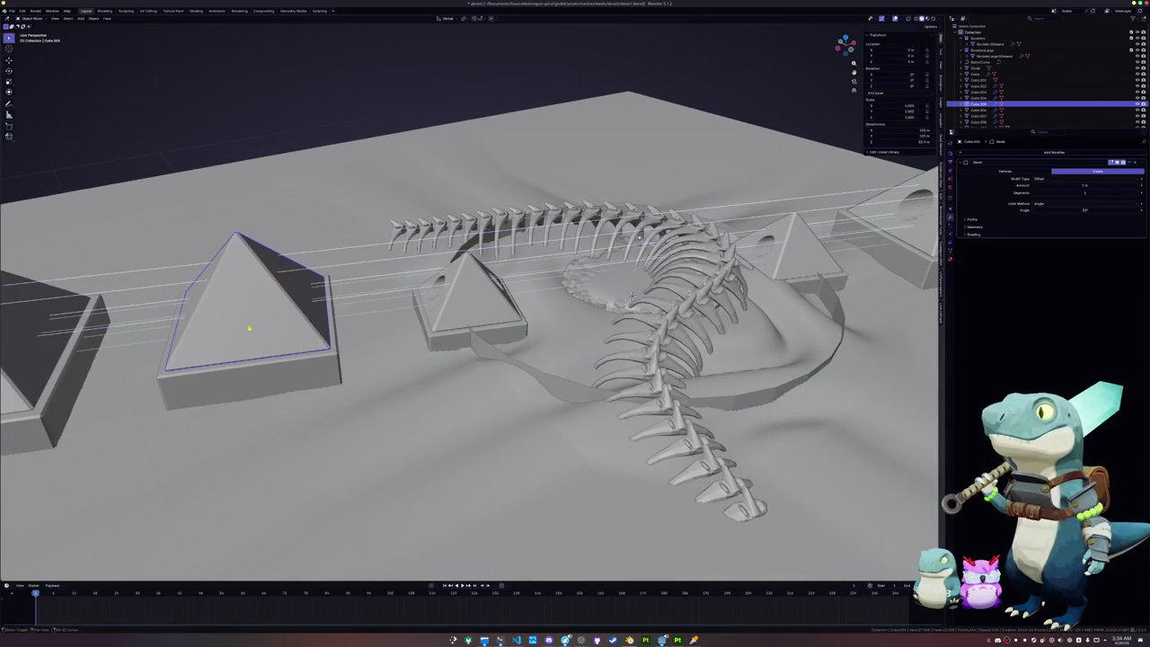
{"action": "key", "text": "ctrl+minus"}
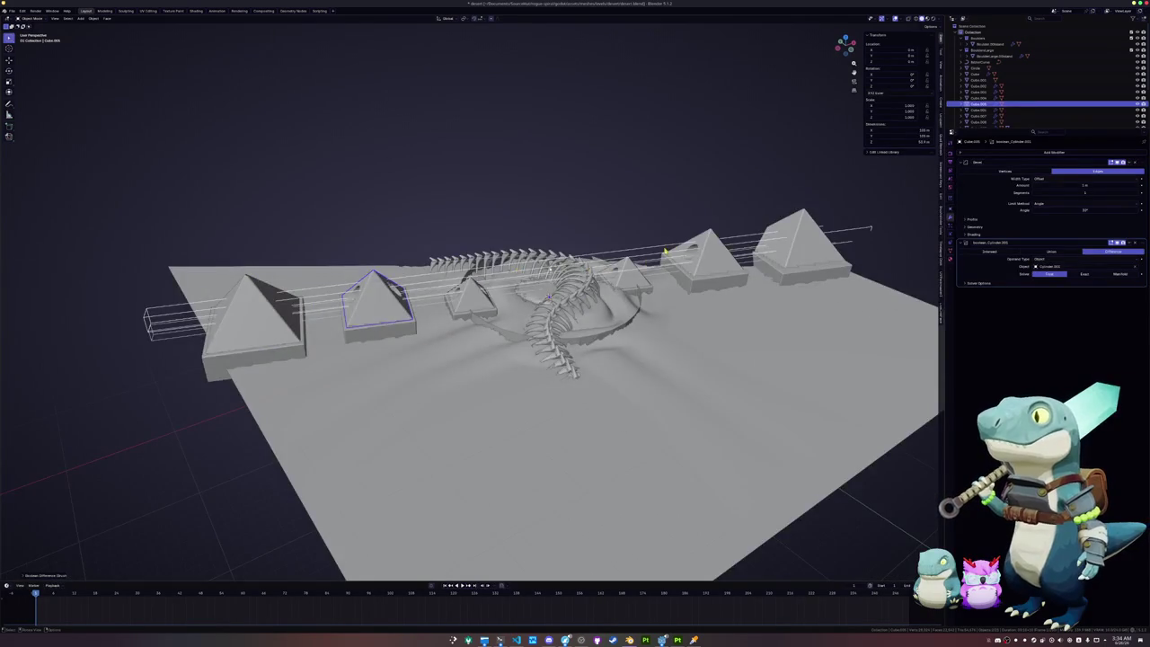
Step: Cut a round hole through the left pyramid with the cutter cylinder
{"action": "left_click", "coordinate": [670, 248]}
{"action": "mouse_move", "coordinate": [670, 247]}
{"action": "middle_mouse_down"}
{"action": "mouse_move", "coordinate": [611, 241]}
{"action": "mouse_move", "coordinate": [628, 247]}
{"action": "middle_mouse_up"}
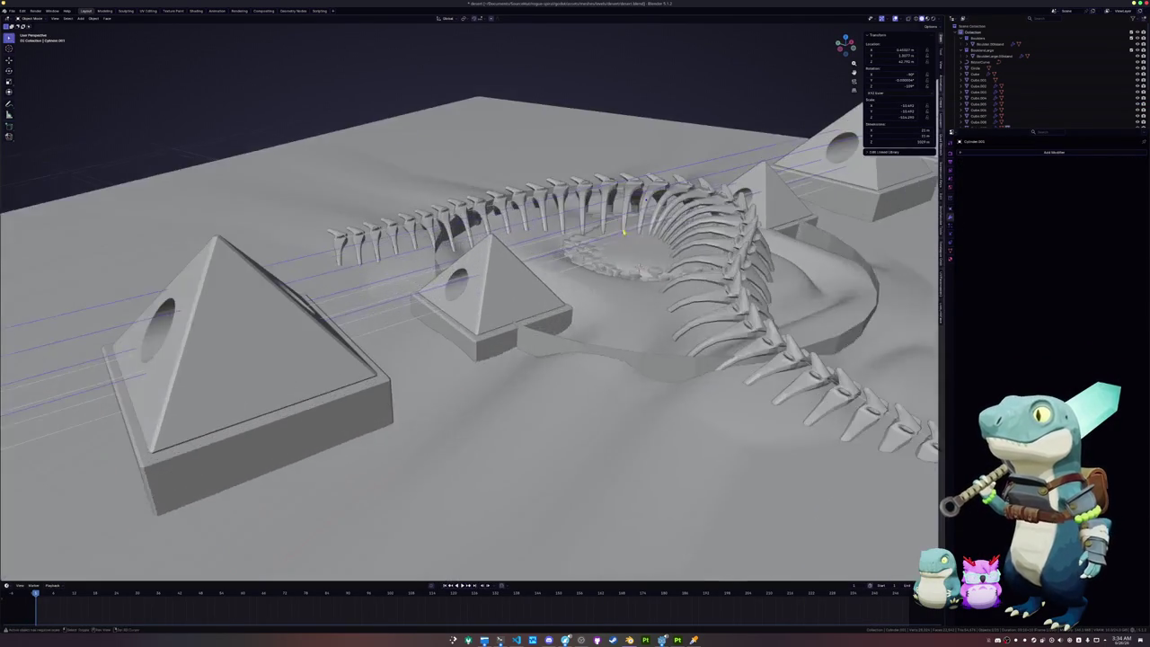
{"action": "scroll", "coordinate": [629, 247], "scroll_direction": "up", "scroll_amount": 3}
{"action": "key", "text": "g"}
{"action": "key", "text": "z"}
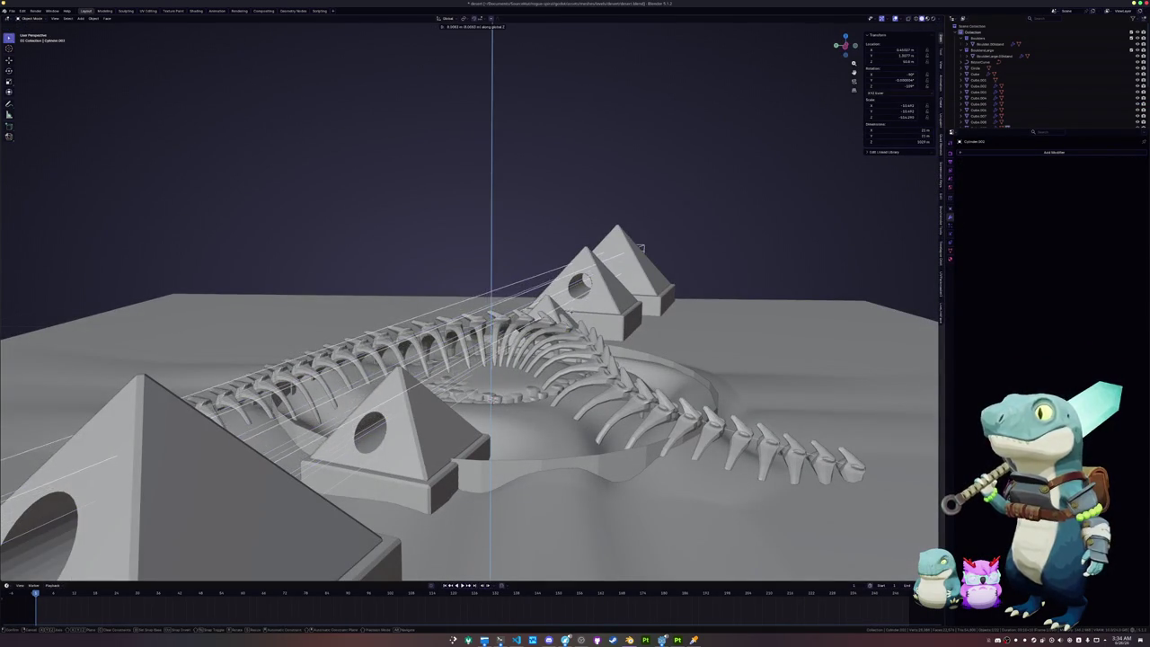
{"action": "key", "text": "Escape"}
{"action": "middle_click_drag", "start_coordinate": [712, 335], "coordinate": [349, 246]}
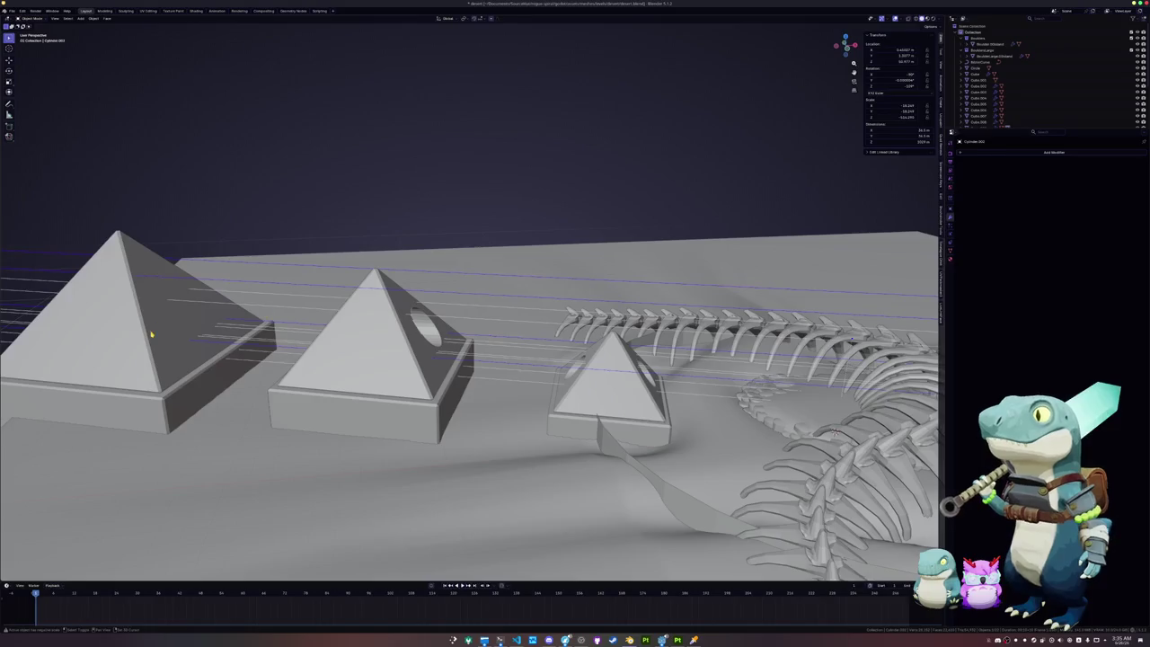
{"action": "left_click", "coordinate": [135, 305]}
{"action": "key", "text": "ctrl+shift+minus"}
Step: Move the middle pyramid's Boolean modifier above its Bevel modifier
{"action": "left_click", "coordinate": [459, 371]}
{"action": "left_click", "coordinate": [637, 390]}
{"action": "middle_click_drag", "start_coordinate": [636, 390], "coordinate": [385, 361]}
{"action": "mouse_move", "coordinate": [715, 386]}
{"action": "middle_mouse_down"}
{"action": "mouse_move", "coordinate": [404, 359]}
{"action": "mouse_move", "coordinate": [539, 342]}
{"action": "middle_mouse_up"}
{"action": "left_click", "coordinate": [718, 341], "text": "shift"}
{"action": "left_click", "coordinate": [744, 282]}
{"action": "middle_click_drag", "start_coordinate": [745, 282], "coordinate": [629, 306]}
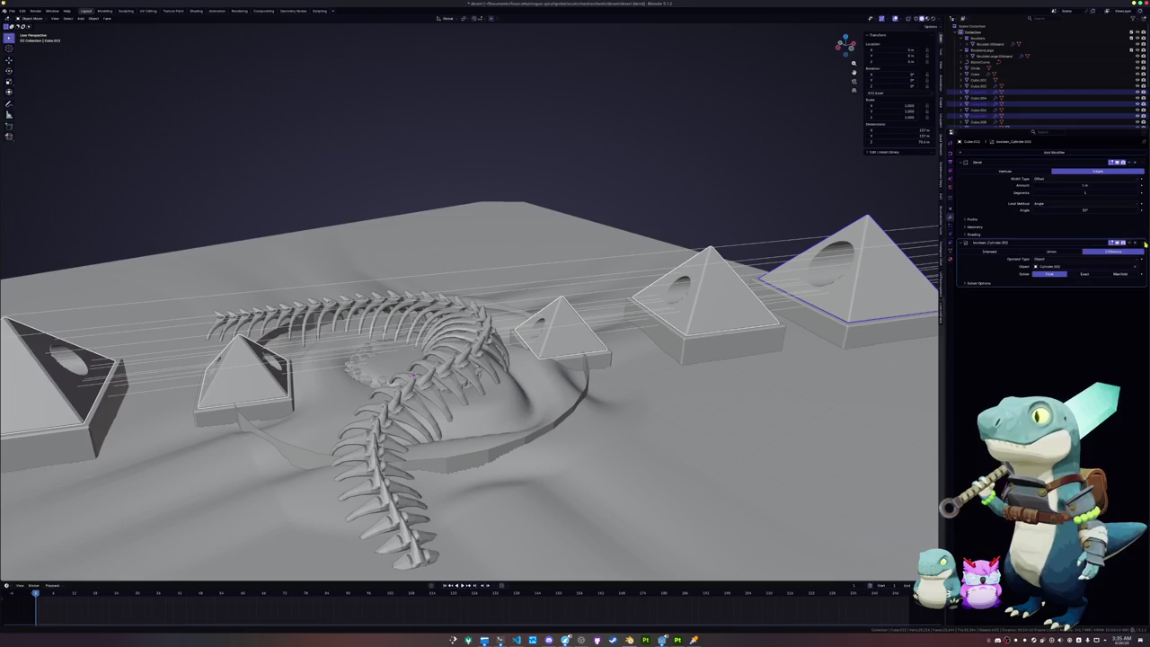
{"action": "left_click", "coordinate": [726, 319]}
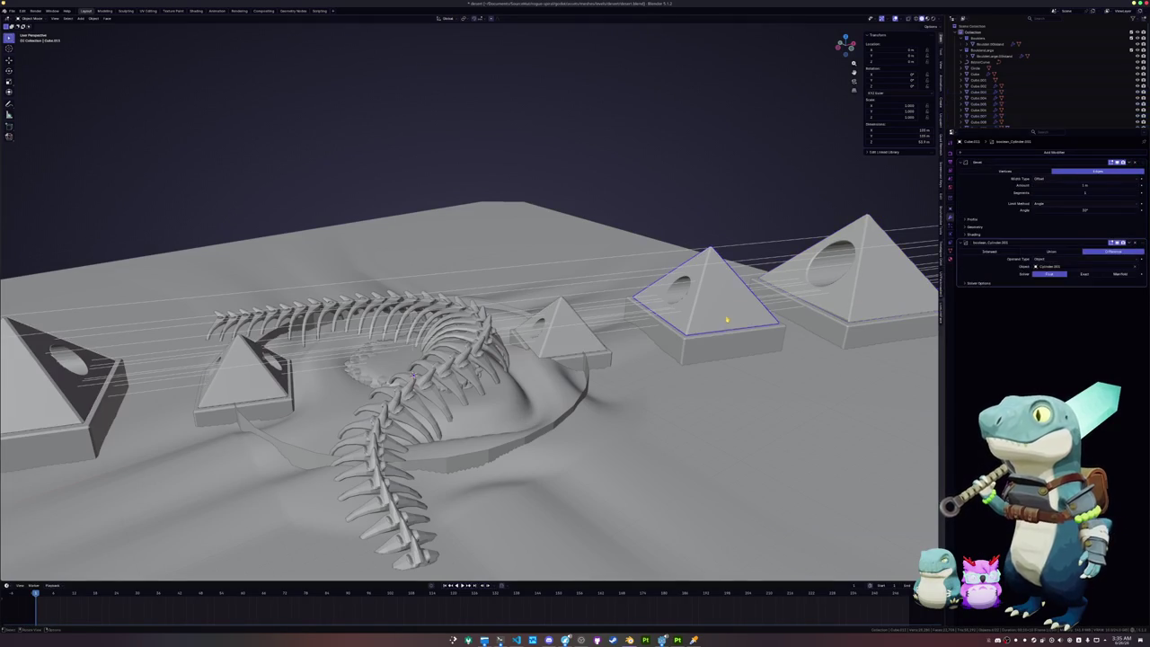
{"action": "left_click_drag", "start_coordinate": [1139, 243], "coordinate": [1139, 161]}
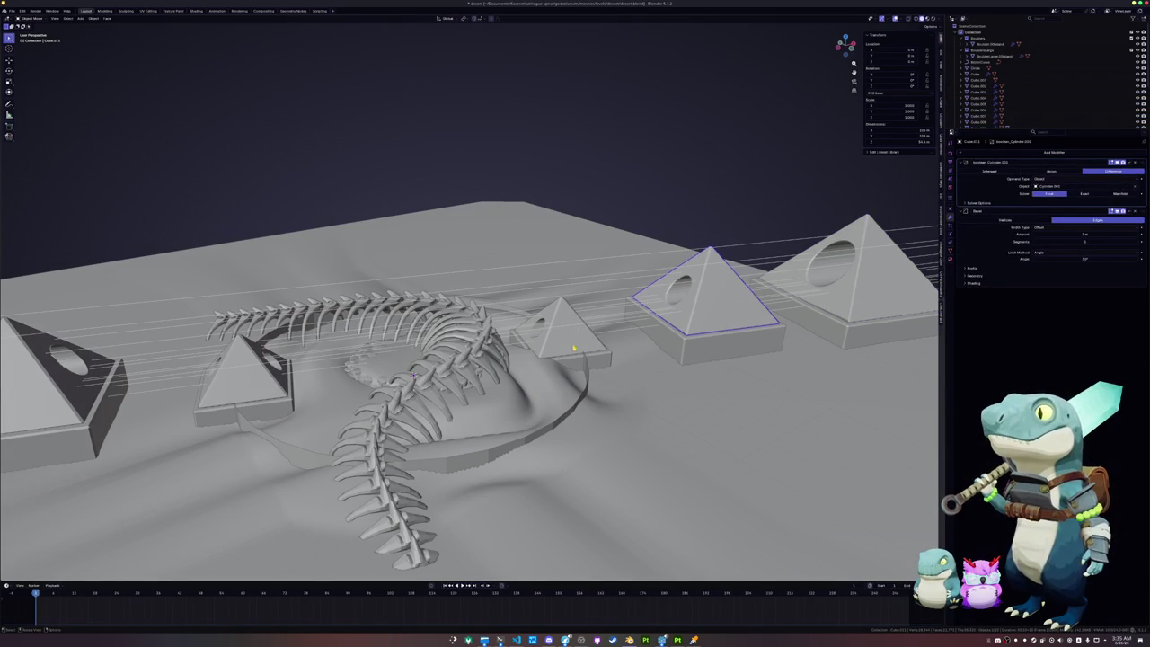
Step: Select all five pyramids in the row together
{"action": "left_click", "coordinate": [582, 343]}
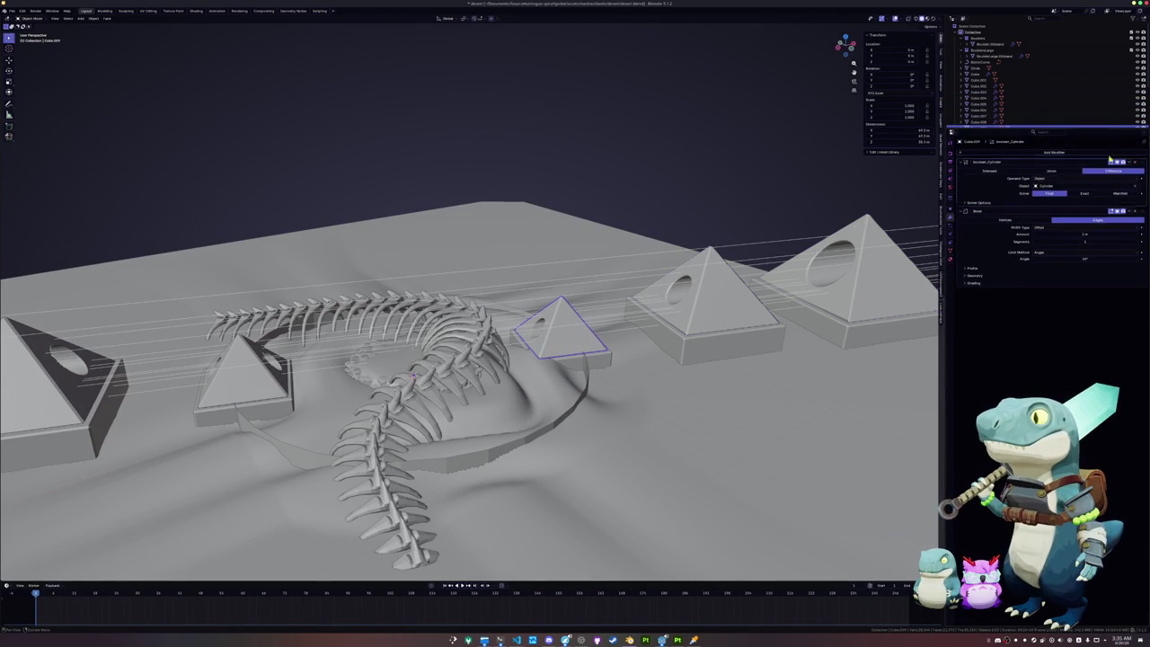
{"action": "scroll", "coordinate": [620, 303], "scroll_direction": "up", "scroll_amount": 2}
{"action": "left_click", "coordinate": [750, 301], "text": "shift"}
{"action": "left_click", "coordinate": [872, 305], "text": "shift"}
{"action": "middle_click_drag", "start_coordinate": [872, 306], "coordinate": [595, 301]}
{"action": "left_click", "coordinate": [485, 318], "text": "shift"}
{"action": "left_click", "coordinate": [371, 340], "text": "shift"}
{"action": "left_click", "coordinate": [193, 302], "text": "shift"}
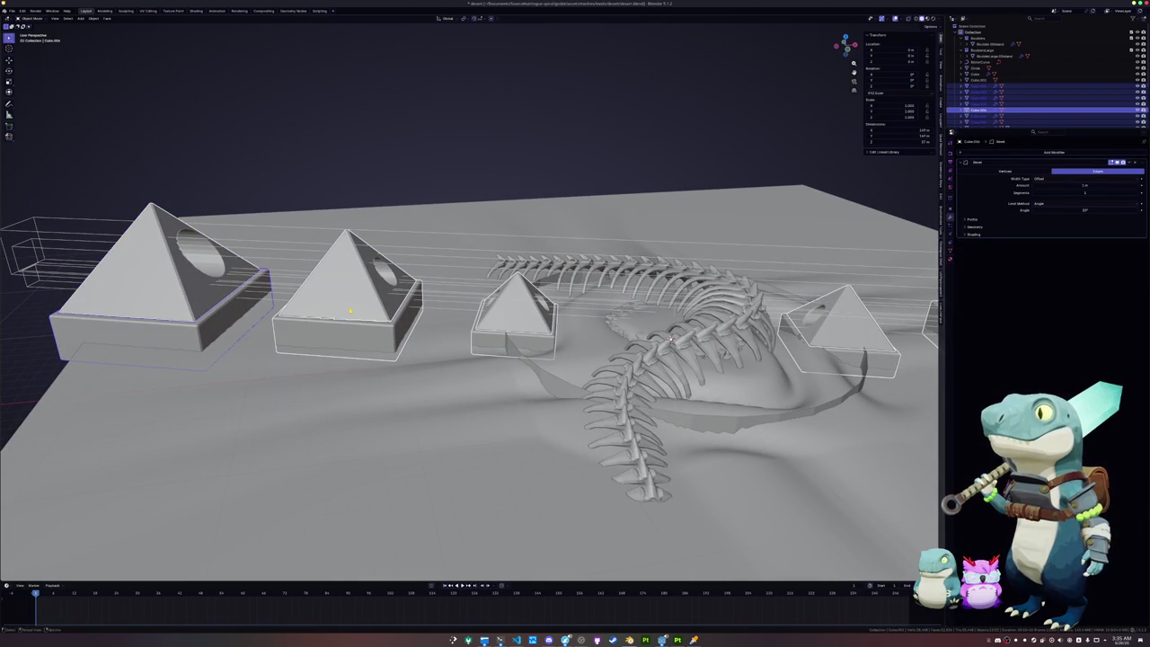
Step: Convert the selected pyramids to a mesh and rename the object structure_col
{"action": "right_click", "coordinate": [328, 310]}
{"action": "left_click", "coordinate": [381, 329]}
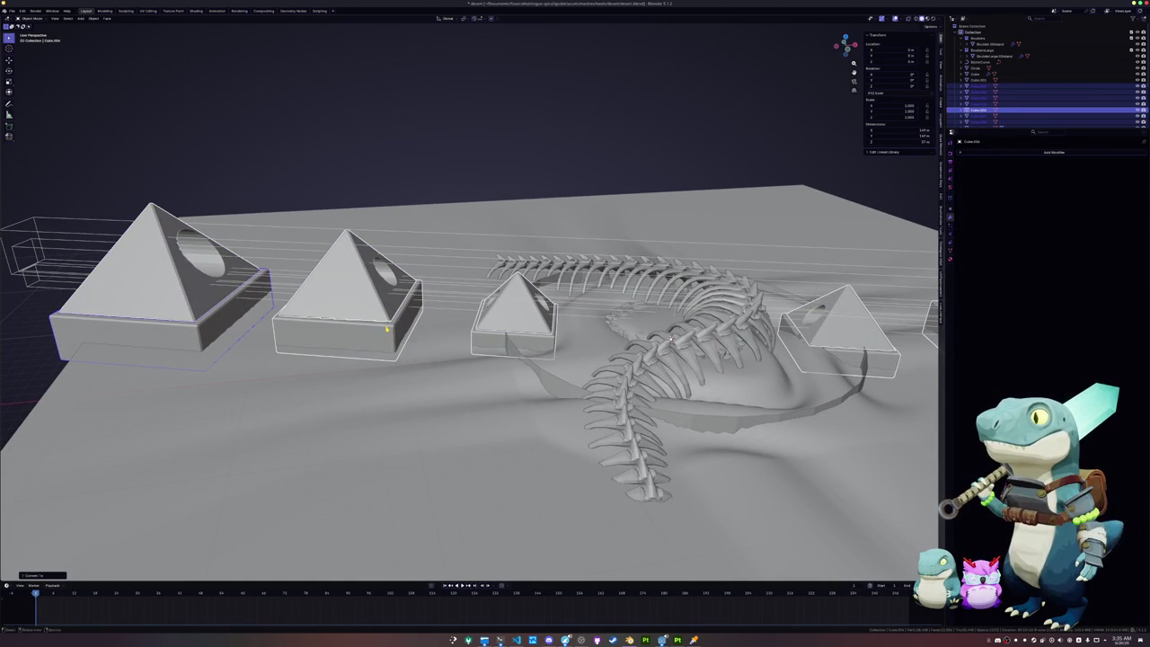
{"action": "middle_click_drag", "start_coordinate": [395, 334], "coordinate": [381, 331]}
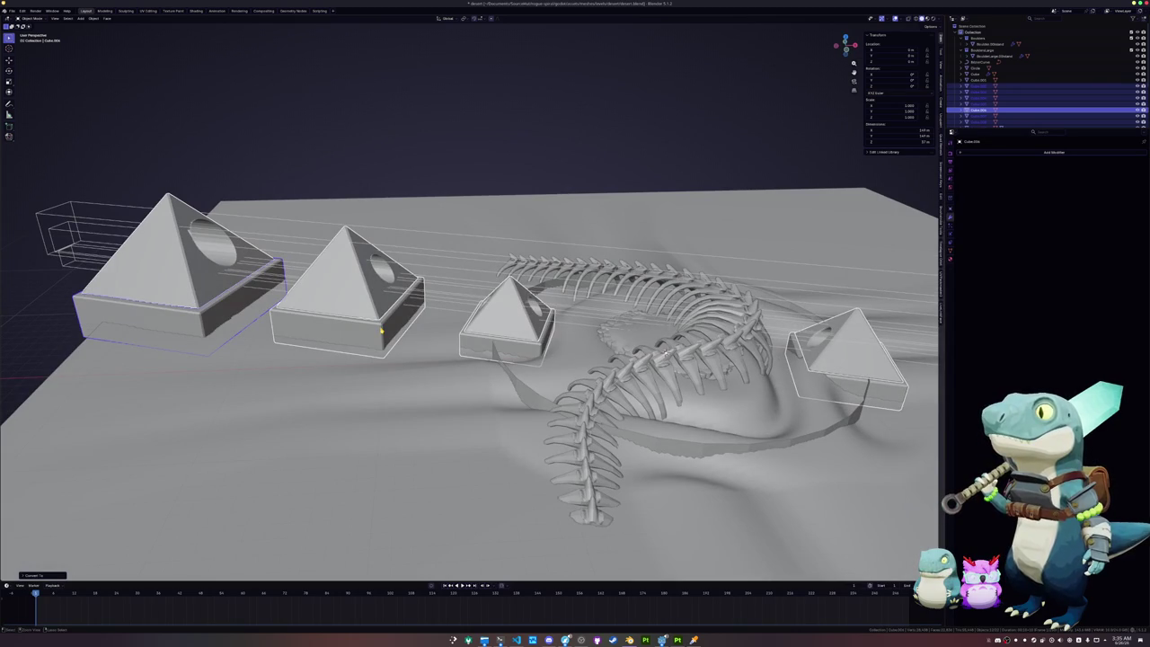
{"action": "key", "text": "F2"}
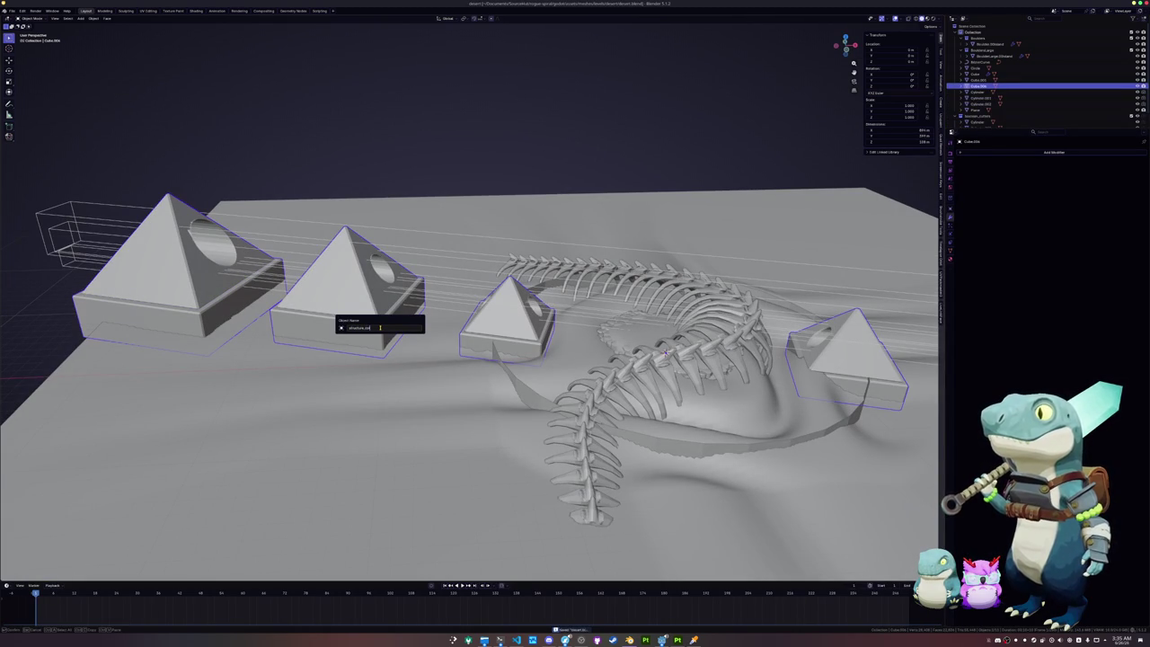
{"action": "key", "text": "Return"}
{"action": "key", "text": "F2"}
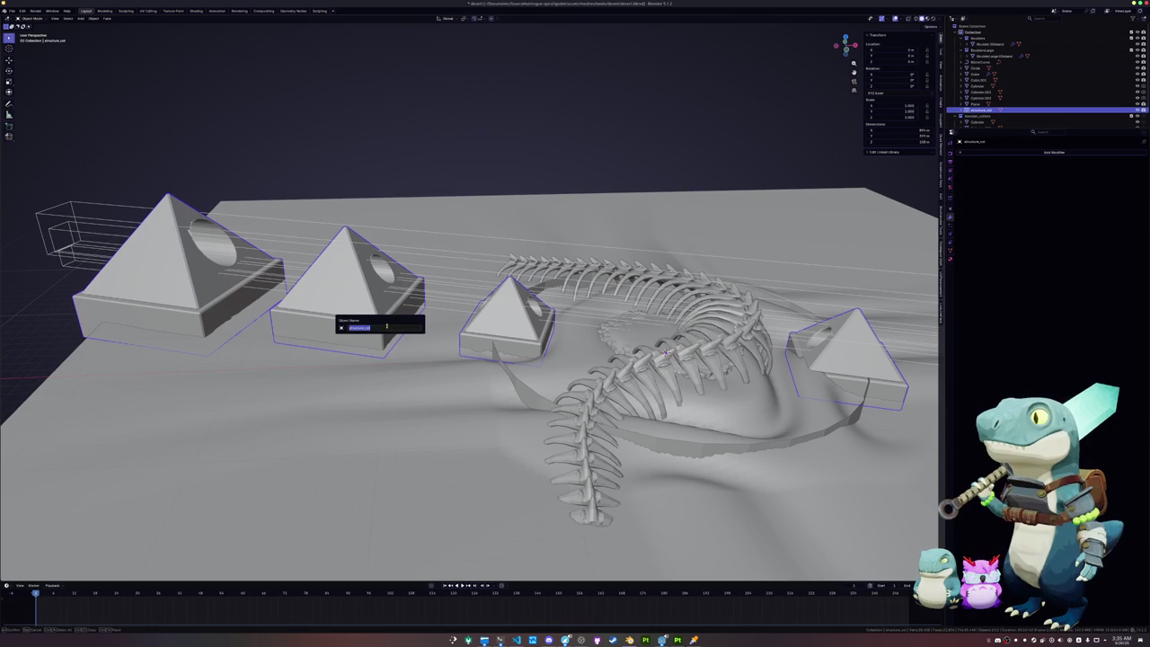
{"action": "key", "text": "Escape"}
Step: Add a new material to the object and name it structure_col
{"action": "left_click", "coordinate": [950, 253]}
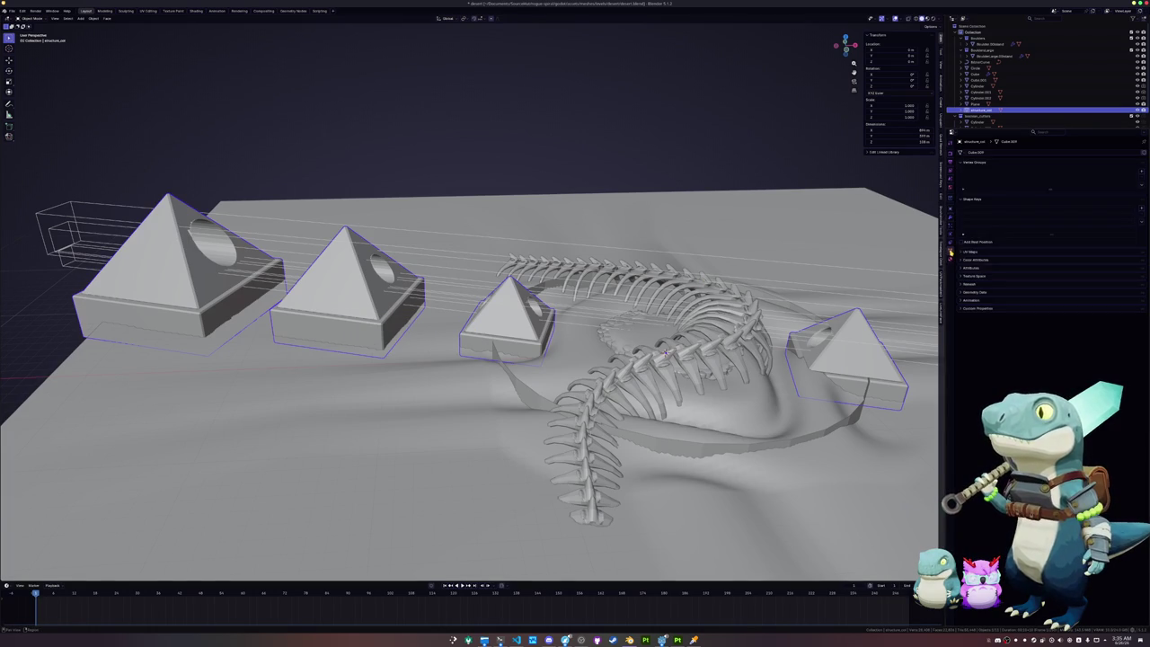
{"action": "left_click", "coordinate": [951, 259]}
{"action": "double_click", "coordinate": [995, 178]}
{"action": "key", "text": "Return"}
{"action": "middle_click_drag", "start_coordinate": [665, 207], "coordinate": [600, 201]}
Step: Select a single pyramid block and display its Bevel and Boolean modifier stack
{"action": "middle_click_drag", "start_coordinate": [278, 190], "coordinate": [268, 209]}
{"action": "scroll", "coordinate": [268, 209], "scroll_direction": "up", "scroll_amount": 5}
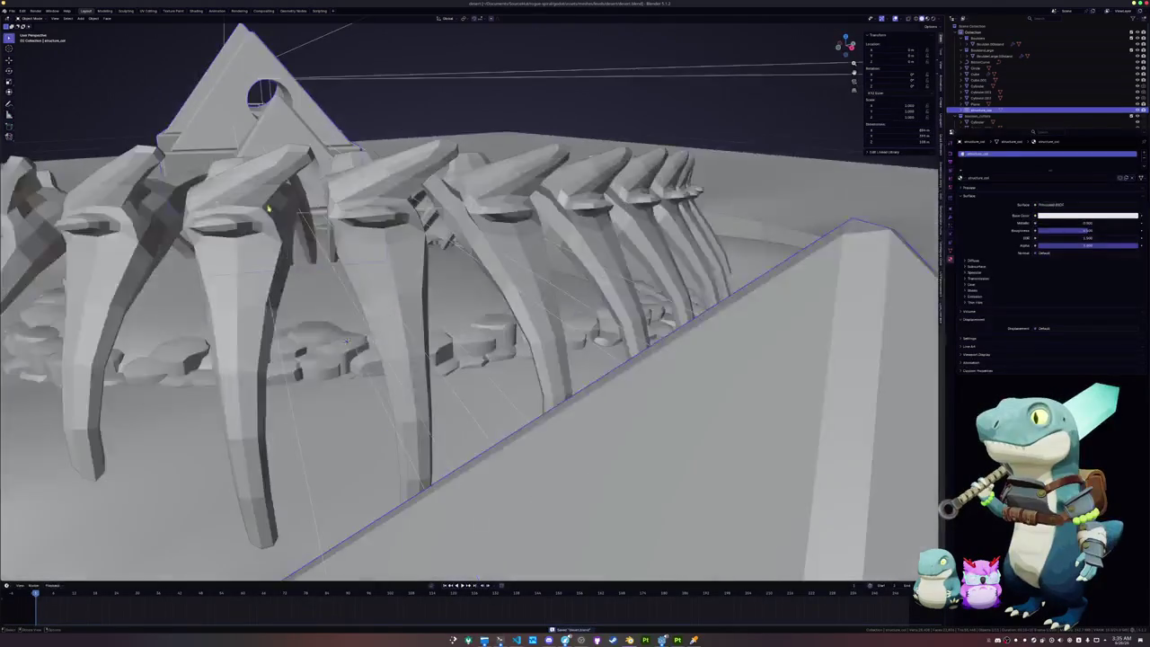
{"action": "scroll", "coordinate": [268, 209], "scroll_direction": "up", "scroll_amount": 3}
{"action": "scroll", "coordinate": [268, 209], "scroll_direction": "down", "scroll_amount": 8}
{"action": "middle_click_drag", "start_coordinate": [267, 208], "coordinate": [447, 306]}
{"action": "scroll", "coordinate": [447, 306], "scroll_direction": "up", "scroll_amount": 4}
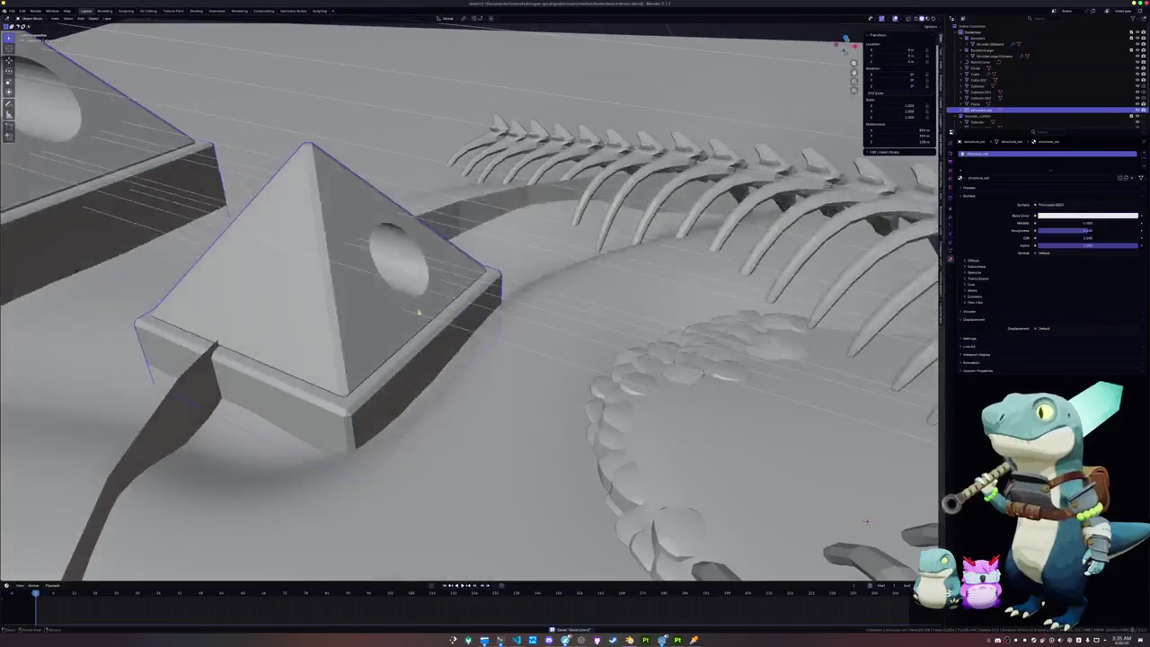
{"action": "left_click", "coordinate": [385, 321]}
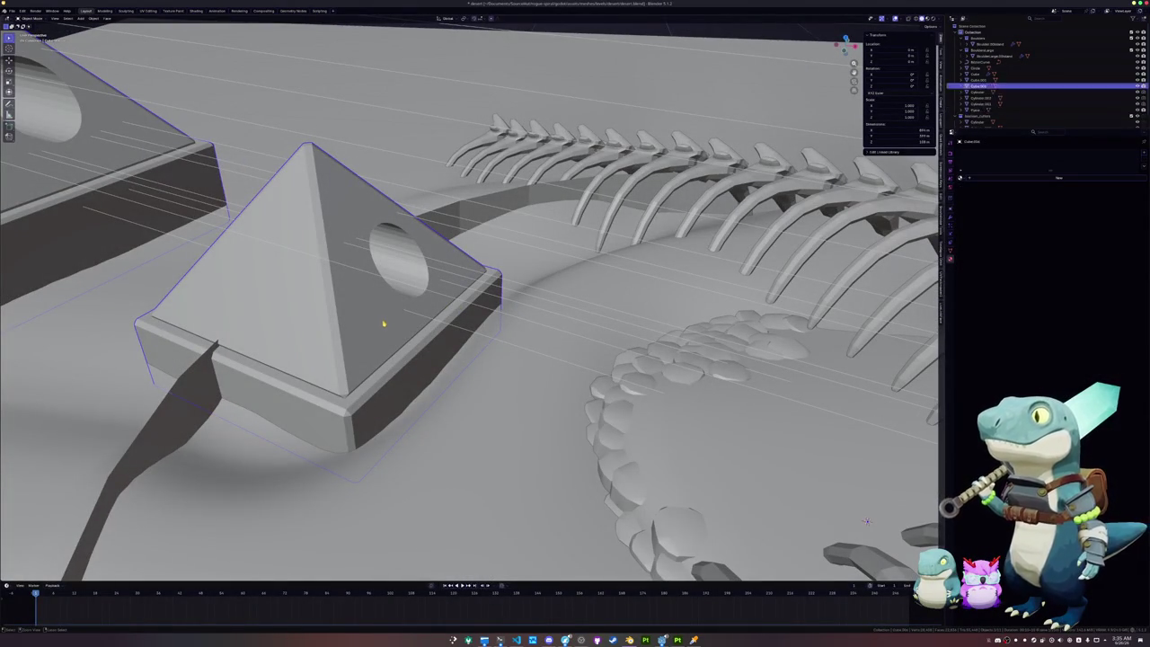
{"action": "scroll", "coordinate": [390, 329], "scroll_direction": "down", "scroll_amount": 5}
{"action": "scroll", "coordinate": [517, 353], "scroll_direction": "down", "scroll_amount": 5}
{"action": "scroll", "coordinate": [503, 346], "scroll_direction": "up", "scroll_amount": 3}
{"action": "middle_click_drag", "start_coordinate": [517, 353], "coordinate": [492, 339]}
{"action": "left_click", "coordinate": [355, 361]}
{"action": "middle_click_drag", "start_coordinate": [355, 361], "coordinate": [449, 346]}
{"action": "left_click", "coordinate": [951, 219]}
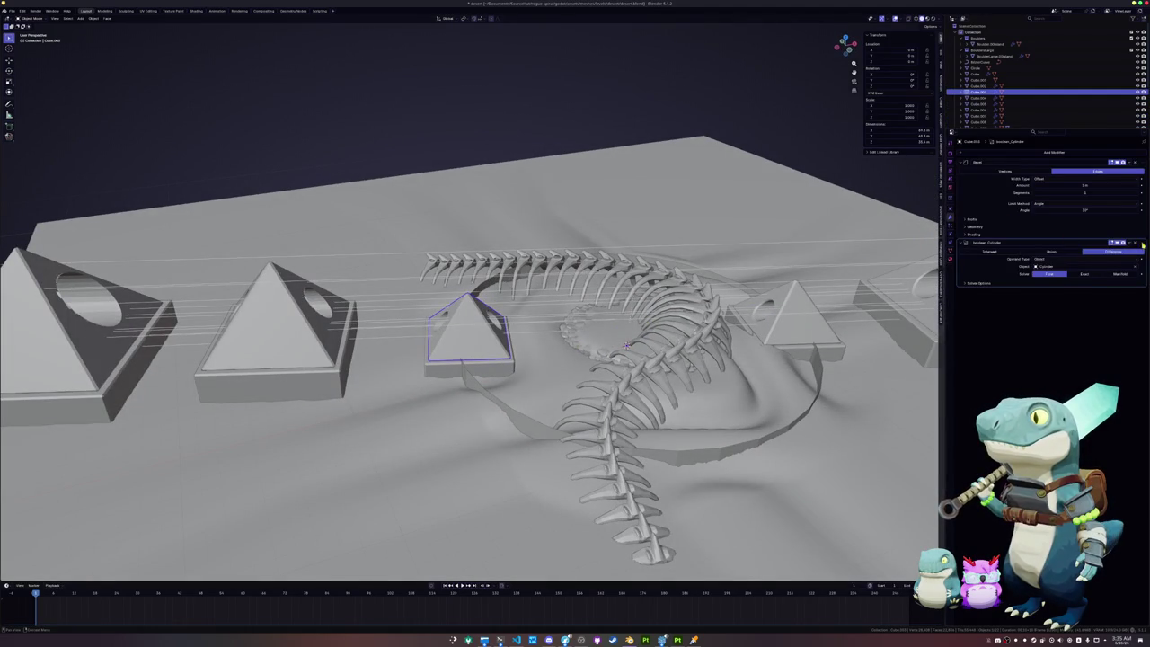
Step: Move the Boolean modifier above Bevel on the left two pyramids
{"action": "left_click", "coordinate": [305, 352]}
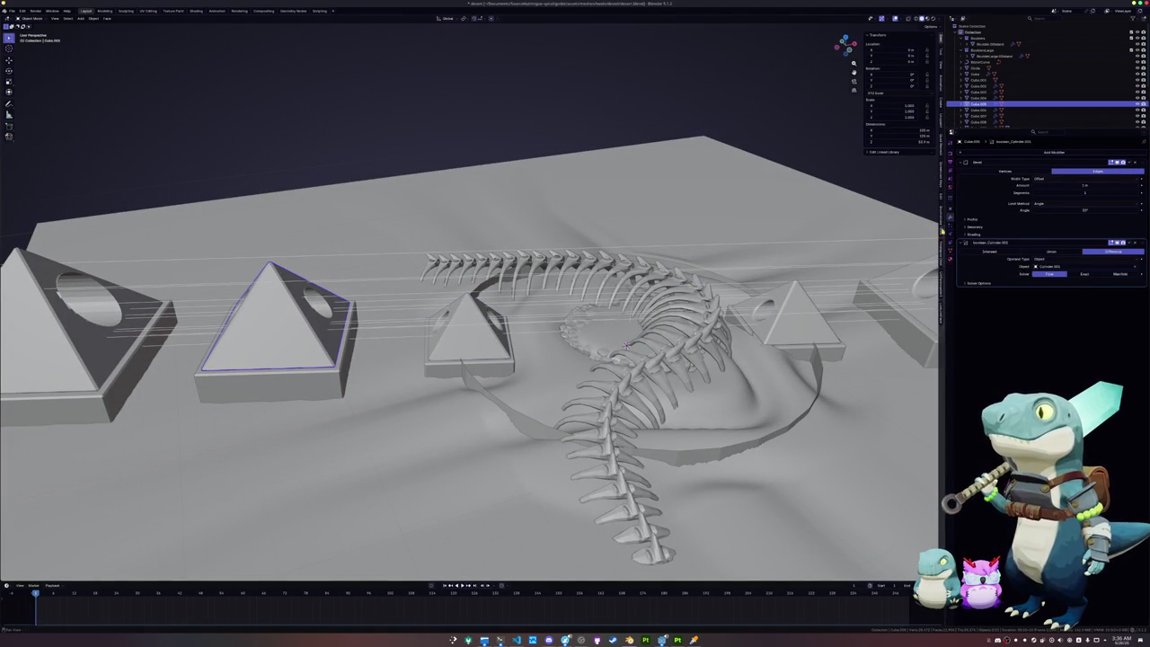
{"action": "left_click_drag", "start_coordinate": [1134, 242], "coordinate": [1133, 161]}
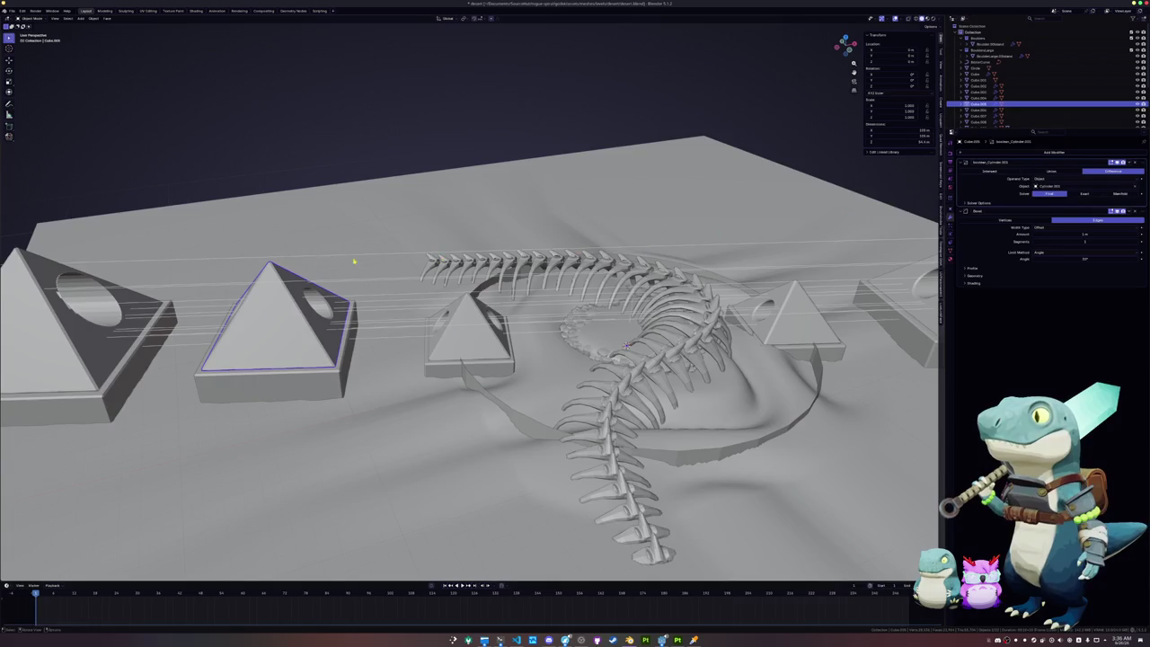
{"action": "key", "text": "KP_Decimal"}
{"action": "middle_click_drag", "start_coordinate": [484, 242], "coordinate": [530, 247]}
{"action": "left_click", "coordinate": [261, 306]}
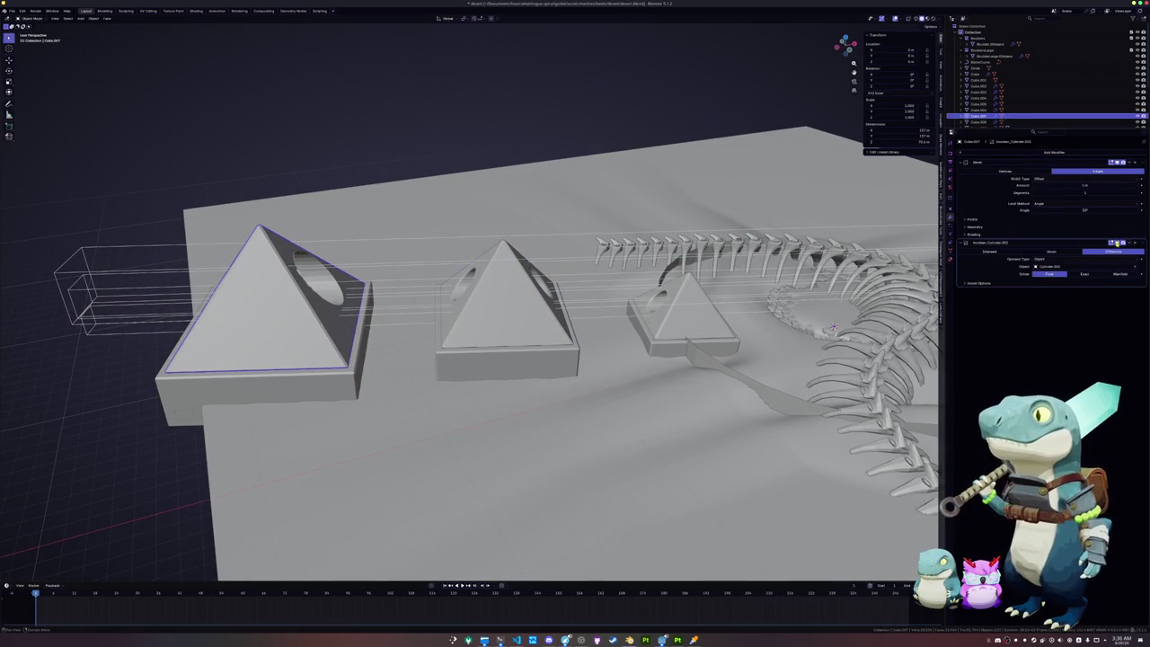
{"action": "left_click_drag", "start_coordinate": [1141, 239], "coordinate": [1117, 168]}
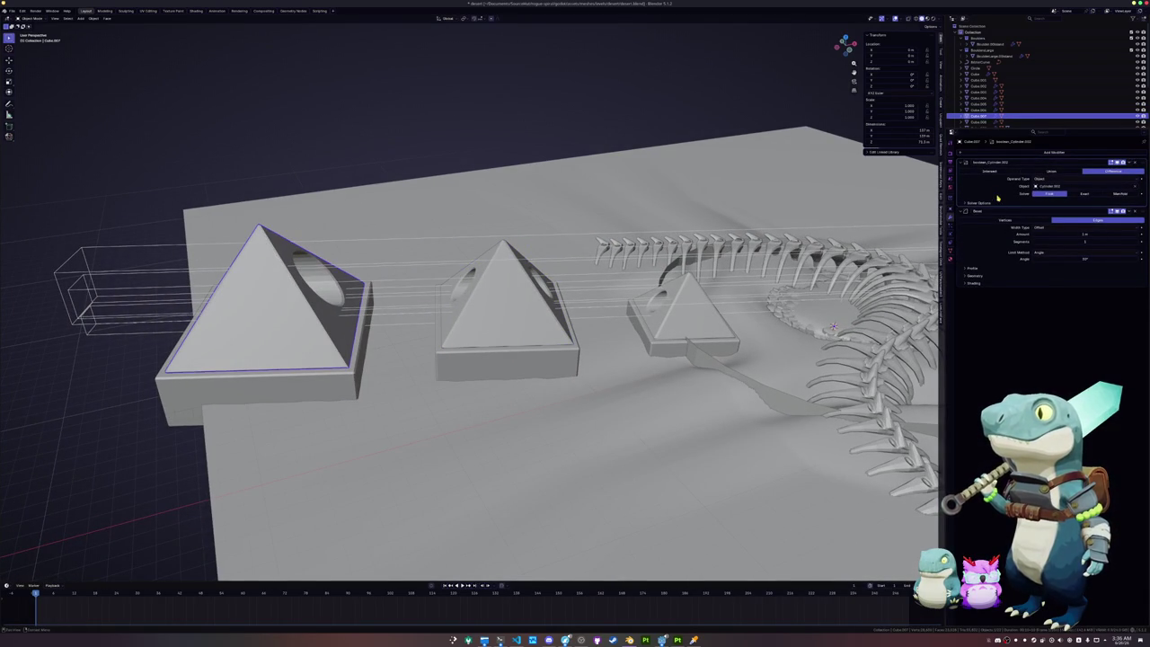
Step: Select the four remaining pyramid blocks together
{"action": "left_click", "coordinate": [512, 334]}
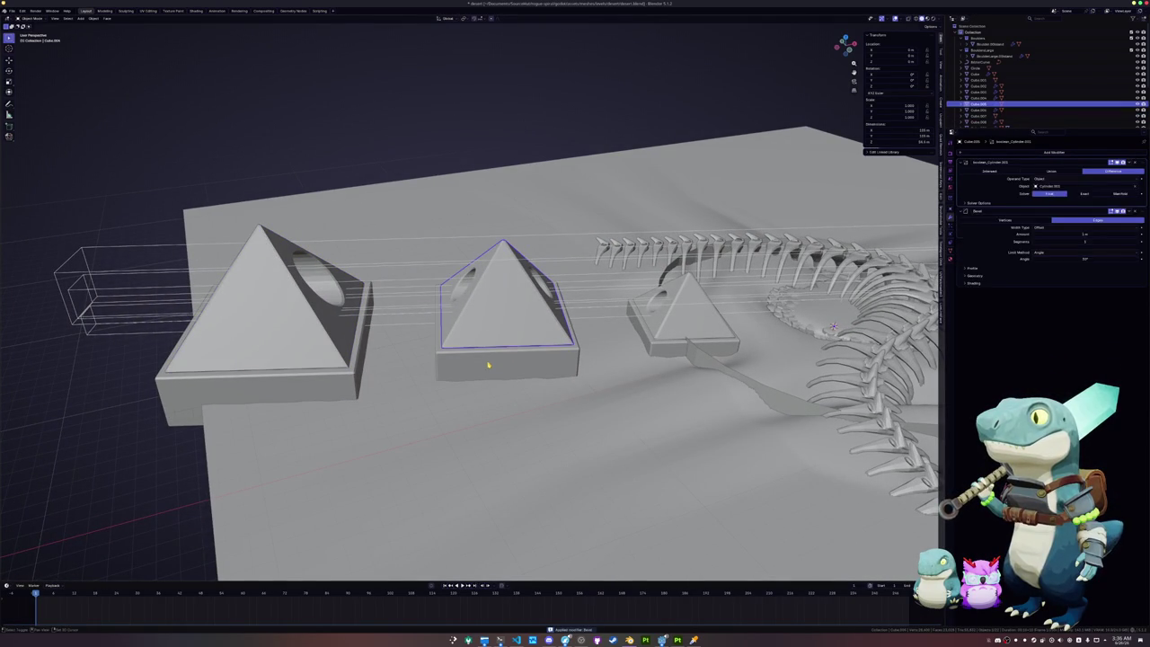
{"action": "left_click", "coordinate": [332, 375], "text": "shift"}
{"action": "left_click", "coordinate": [710, 334], "text": "shift"}
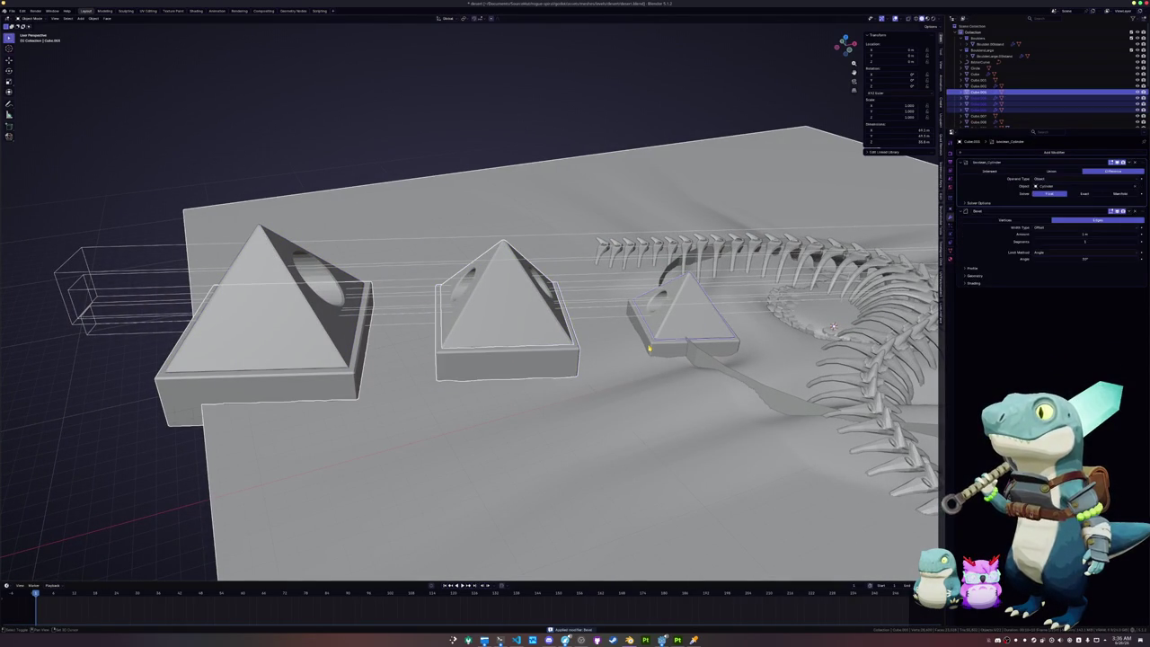
{"action": "middle_click_drag", "start_coordinate": [710, 334], "coordinate": [567, 334]}
{"action": "left_click", "coordinate": [878, 325], "text": "shift"}
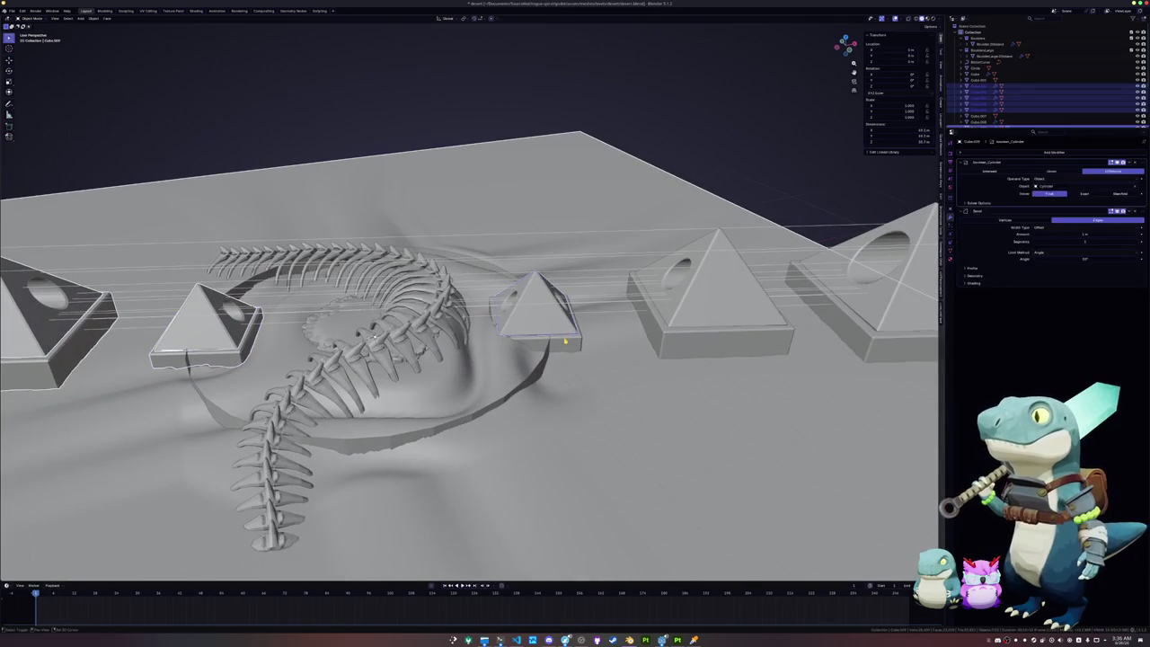
Step: Convert the selected pyramids to meshes and apply all their transforms
{"action": "key", "text": "ctrl+a"}
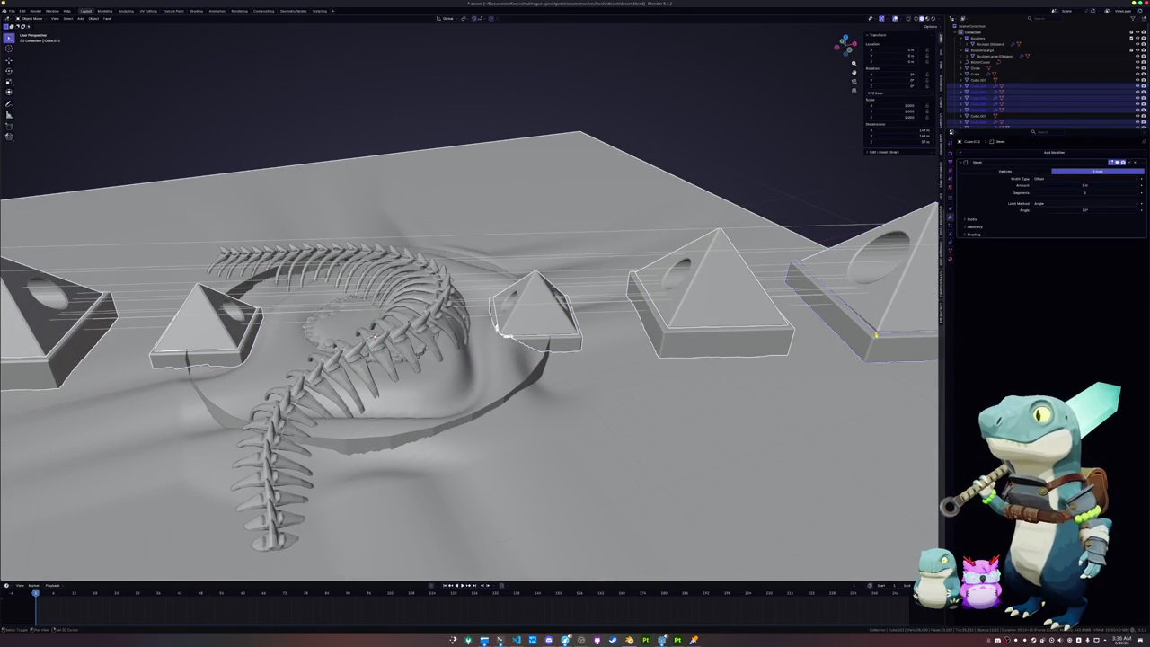
{"action": "key", "text": "ctrl+a"}
{"action": "key", "text": "ctrl+a"}
{"action": "left_click", "coordinate": [752, 144]}
{"action": "mouse_move", "coordinate": [753, 145]}
{"action": "middle_mouse_down"}
{"action": "mouse_move", "coordinate": [753, 173]}
{"action": "mouse_move", "coordinate": [618, 243]}
{"action": "middle_mouse_up"}
{"action": "key", "text": "ctrl+a"}
{"action": "left_click", "coordinate": [753, 173]}
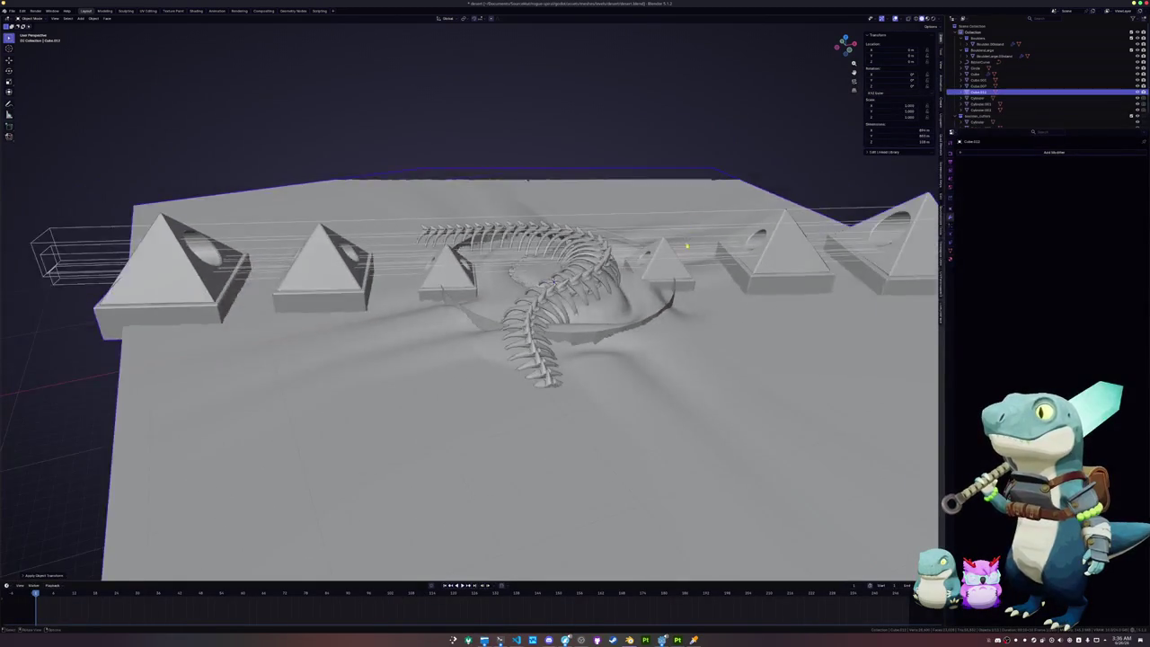
{"action": "left_click", "coordinate": [652, 251]}
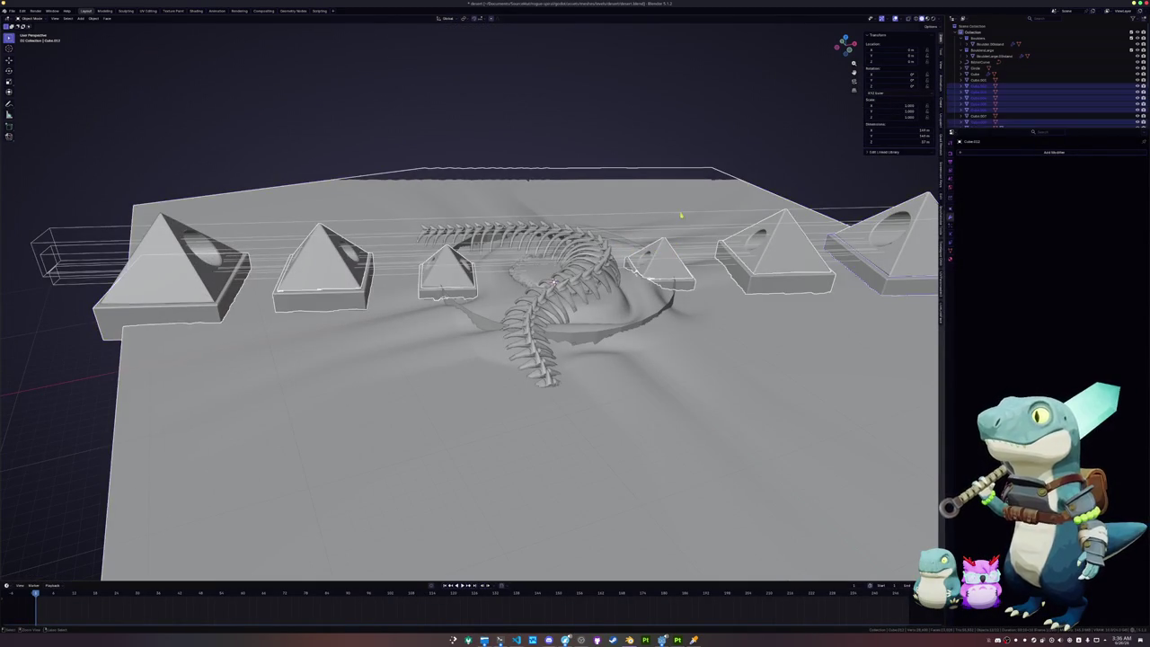
Step: Select the five pyramid blocks across the row
{"action": "middle_click_drag", "start_coordinate": [724, 214], "coordinate": [788, 188]}
{"action": "left_click", "coordinate": [870, 273]}
{"action": "left_click", "coordinate": [776, 271]}
{"action": "left_click", "coordinate": [676, 262]}
{"action": "mouse_move", "coordinate": [677, 262]}
{"action": "middle_mouse_down"}
{"action": "mouse_move", "coordinate": [391, 278]}
{"action": "mouse_move", "coordinate": [357, 265]}
{"action": "mouse_move", "coordinate": [498, 261]}
{"action": "middle_mouse_up"}
{"action": "left_click", "coordinate": [391, 277]}
{"action": "left_click", "coordinate": [356, 265], "text": "shift"}
Step: Convert the pyramids to meshes, apply all transforms, and rename the active one structure_col
{"action": "right_click", "coordinate": [498, 261]}
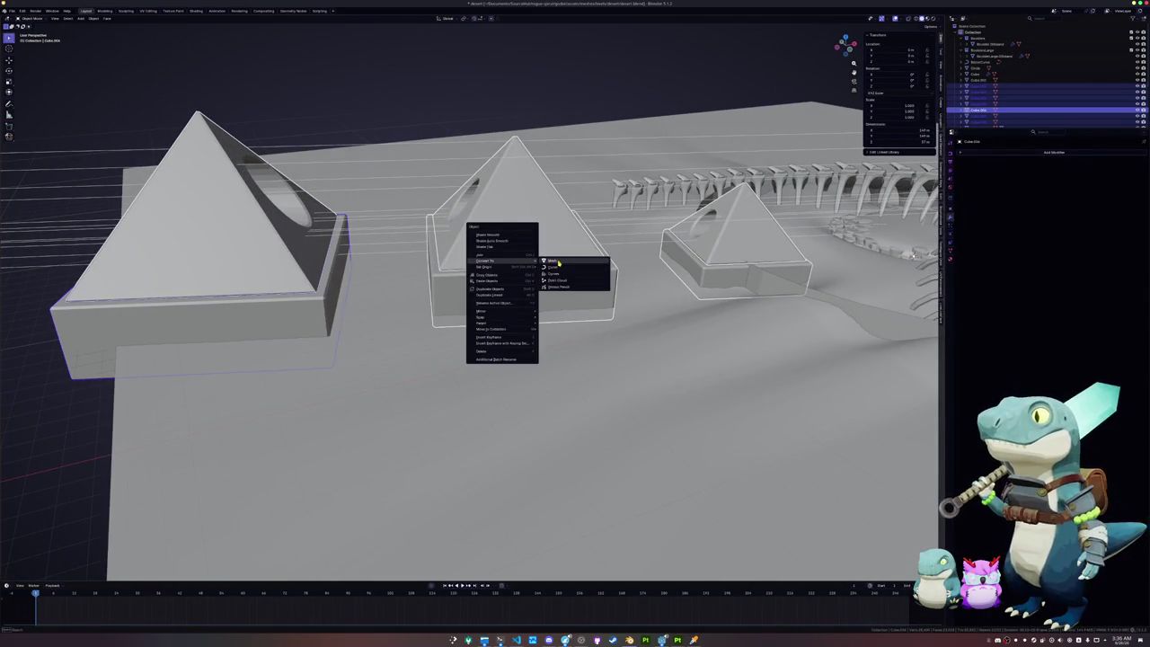
{"action": "left_click", "coordinate": [558, 261]}
{"action": "right_click", "coordinate": [560, 263]}
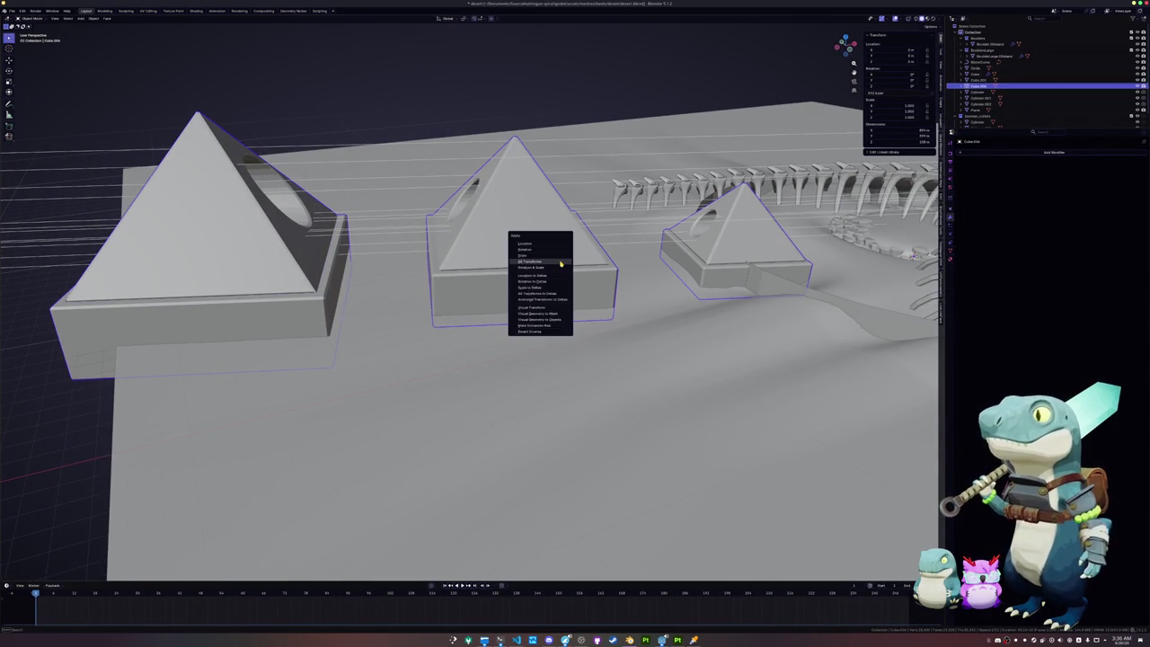
{"action": "left_click", "coordinate": [557, 269]}
{"action": "middle_click_drag", "start_coordinate": [557, 269], "coordinate": [584, 287]}
{"action": "key", "text": "F2"}
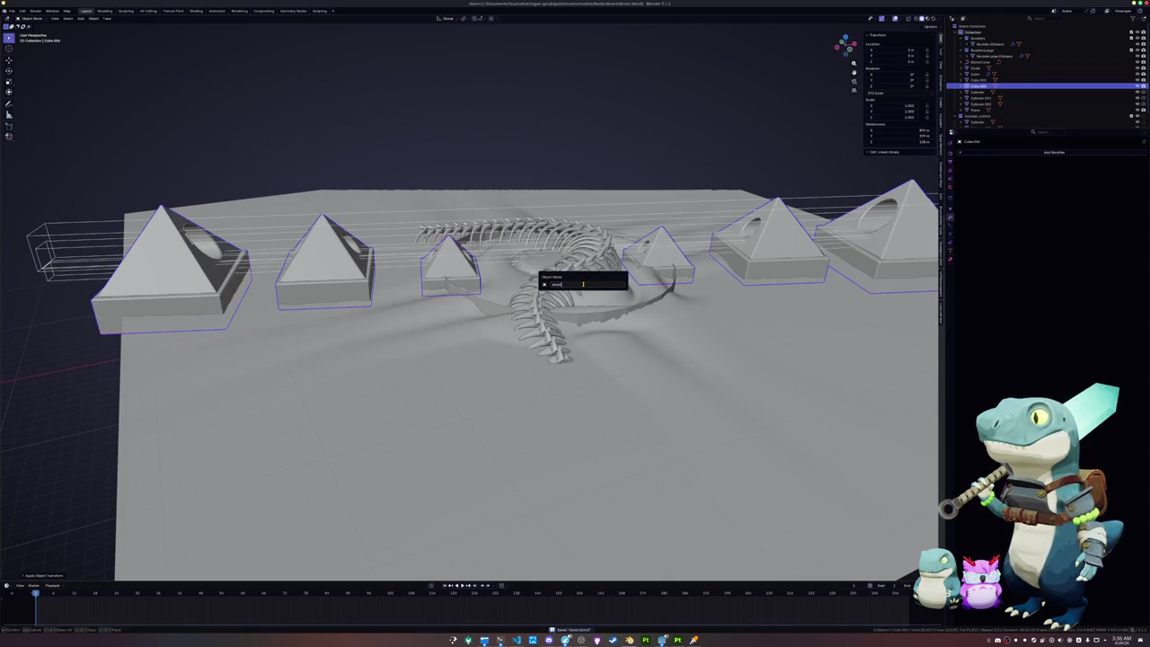
{"action": "key", "text": "Return"}
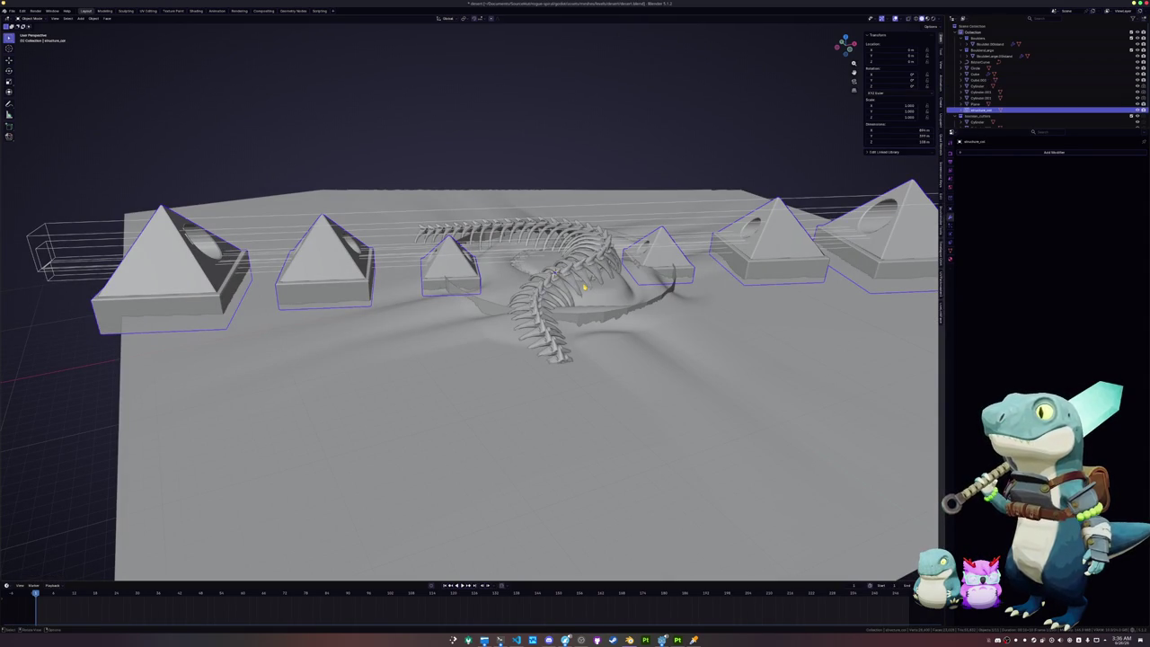
{"action": "left_click", "coordinate": [950, 249]}
Step: Rename the pyramid mesh data to structure_col and give it a new material
{"action": "left_click", "coordinate": [995, 151]}
{"action": "key", "text": "Return"}
{"action": "middle_click_drag", "start_coordinate": [683, 359], "coordinate": [705, 312]}
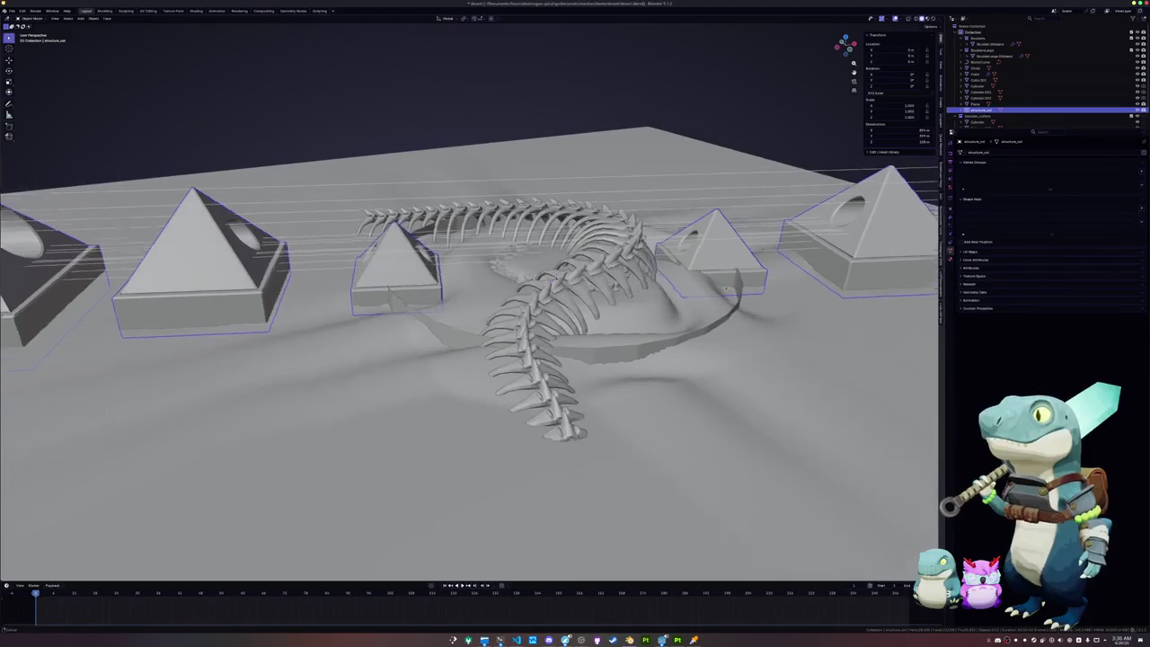
{"action": "left_click", "coordinate": [950, 259]}
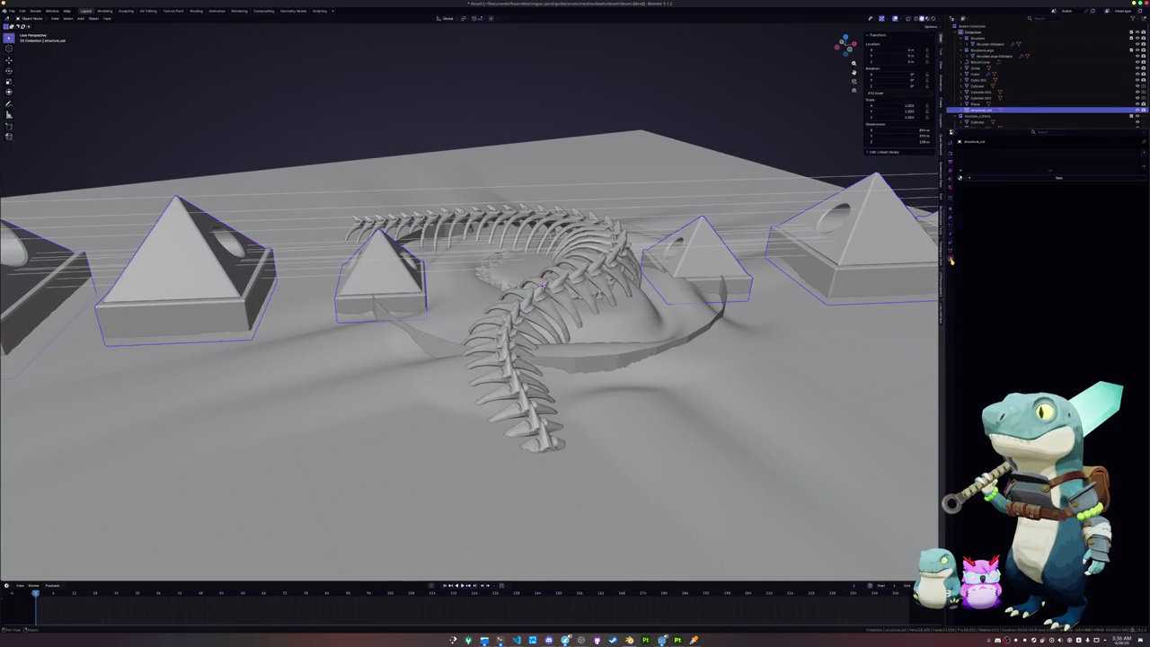
{"action": "left_click", "coordinate": [1005, 178]}
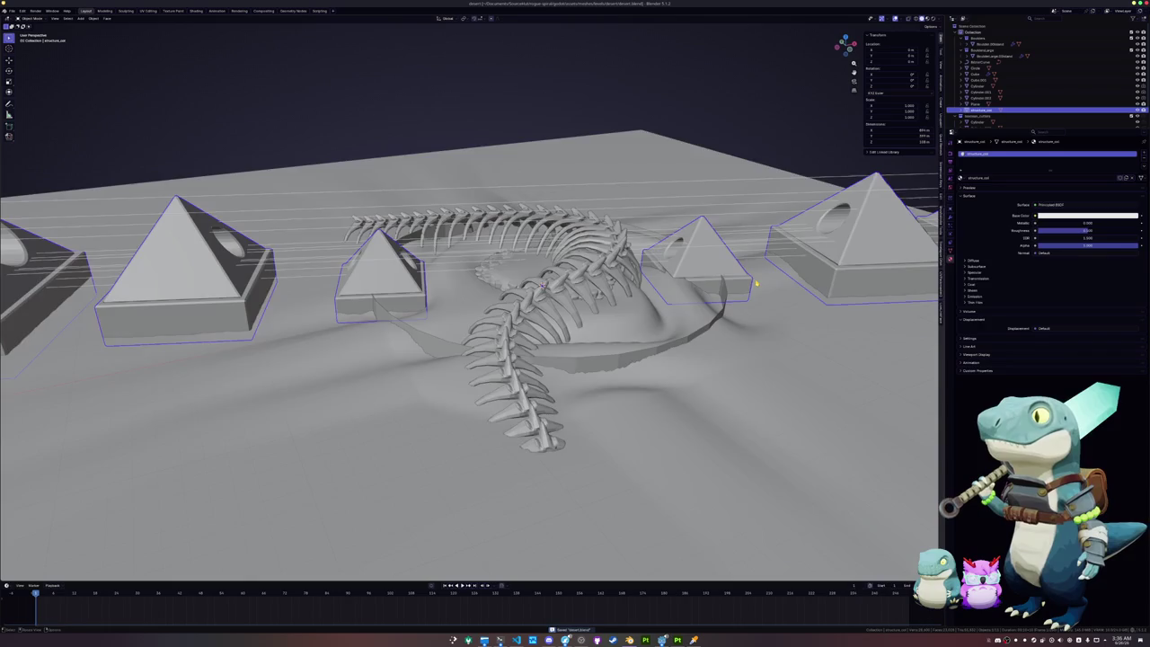
Step: Merge the pyramids' duplicate vertices by distance and reset their location to the origin
{"action": "middle_click_drag", "start_coordinate": [755, 284], "coordinate": [658, 317]}
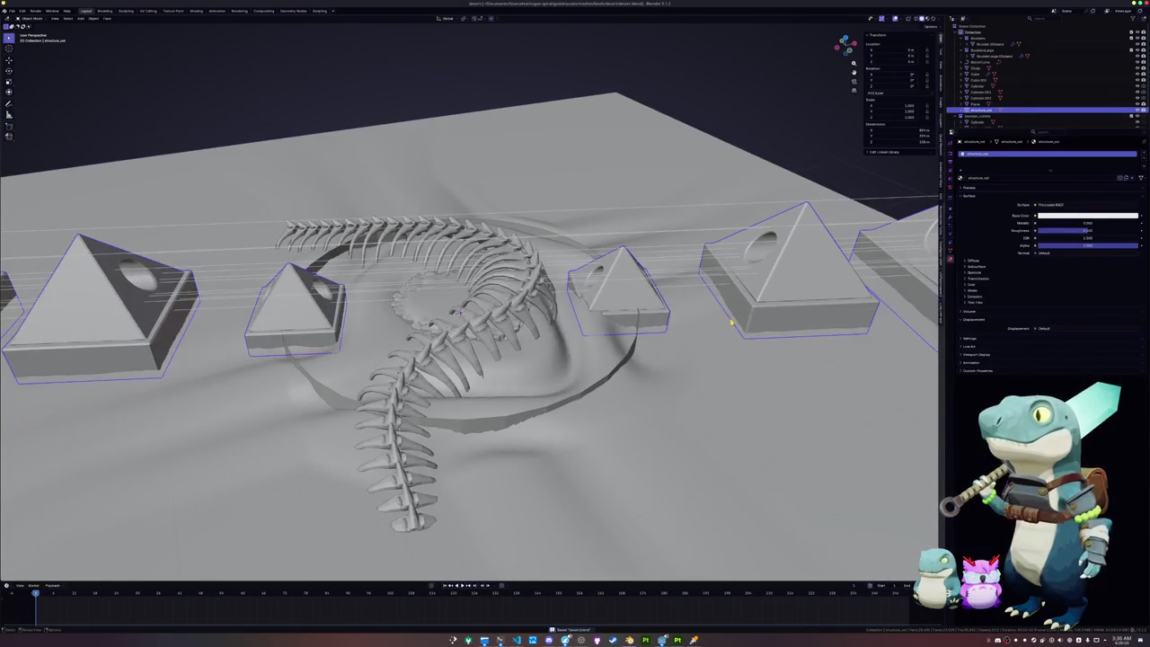
{"action": "scroll", "coordinate": [731, 323], "scroll_direction": "down", "scroll_amount": 2}
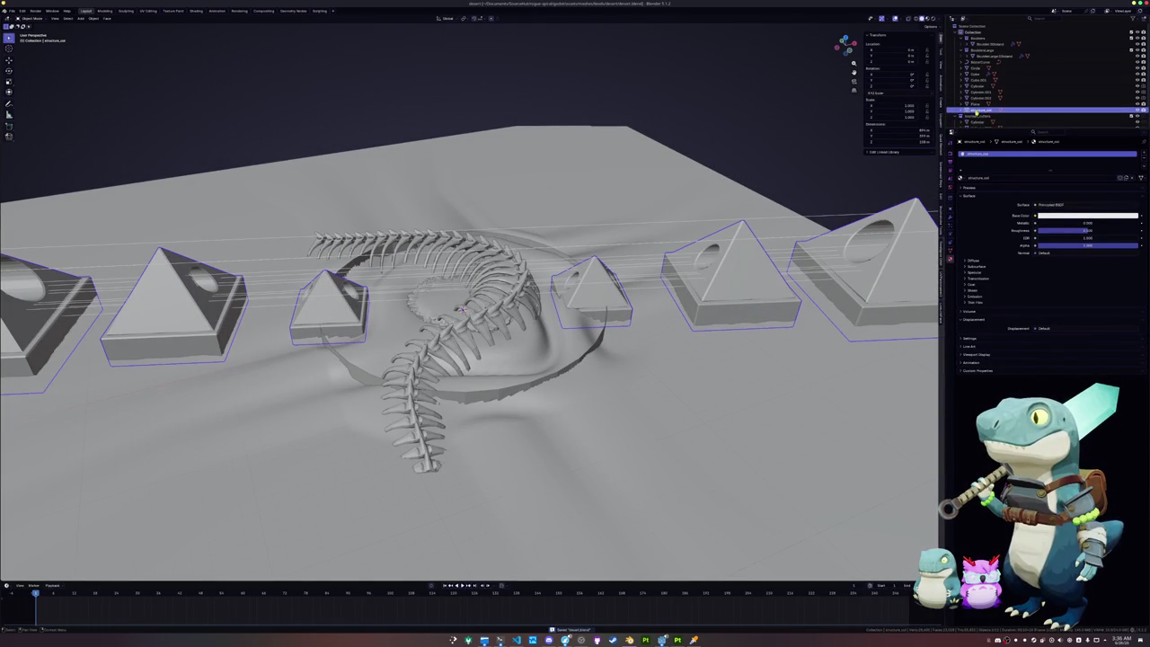
{"action": "key", "text": "g"}
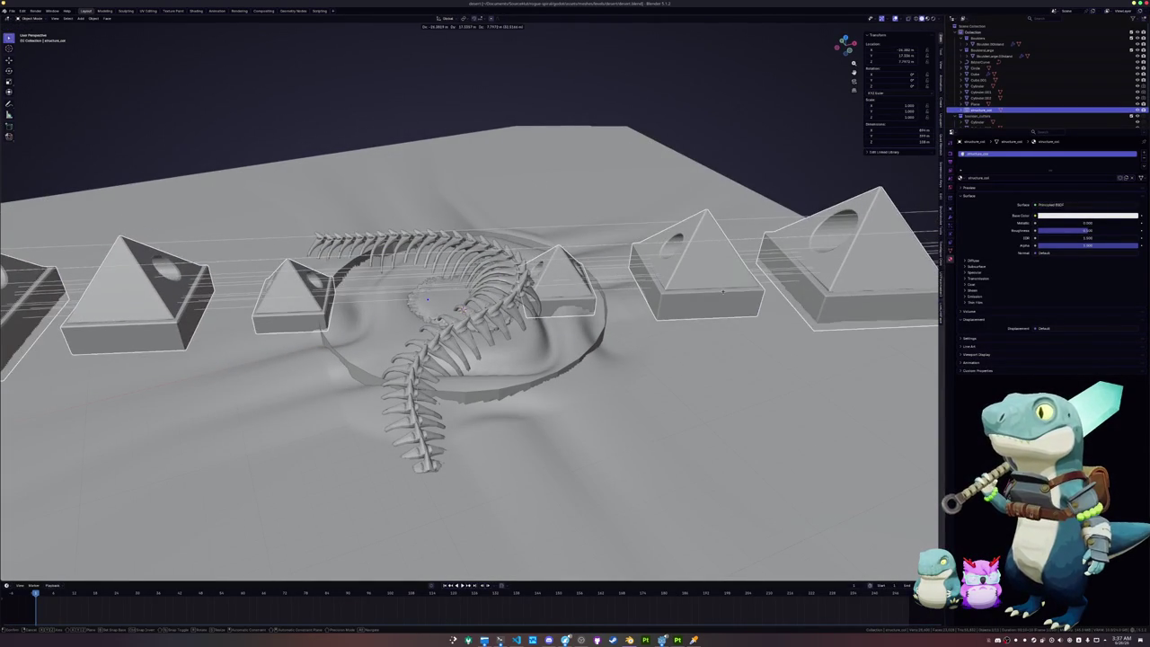
{"action": "left_click", "coordinate": [723, 290]}
{"action": "key", "text": "Tab"}
{"action": "right_click", "coordinate": [723, 290]}
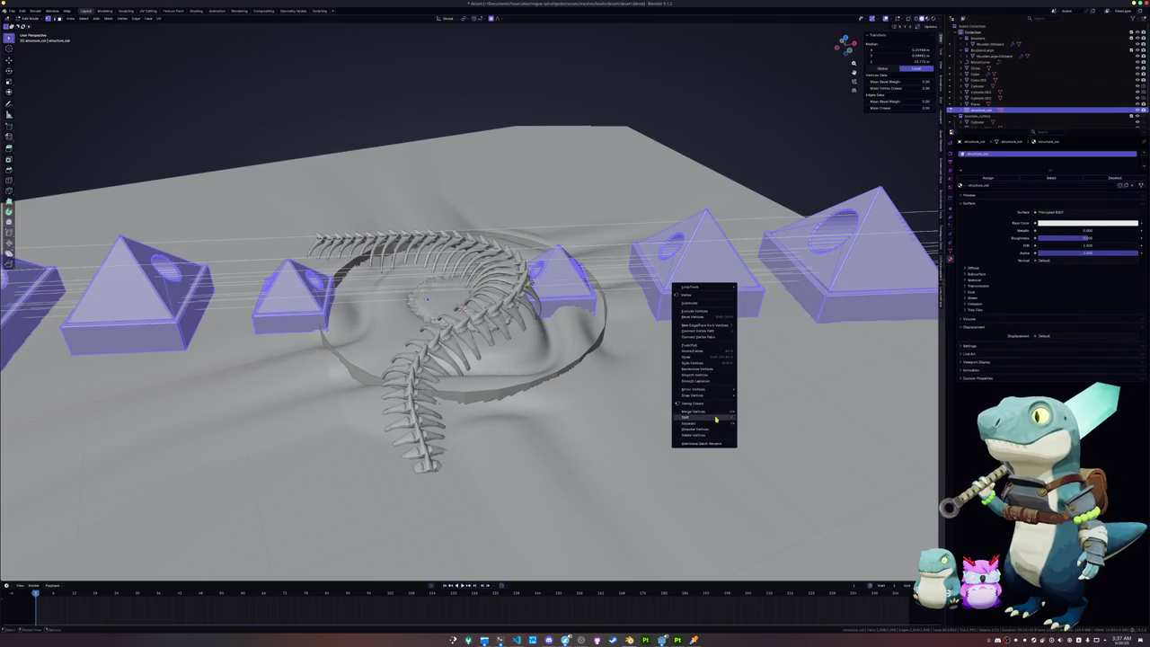
{"action": "mouse_move", "coordinate": [694, 416]}
{"action": "left_click", "coordinate": [768, 433]}
{"action": "key", "text": "Tab"}
{"action": "mouse_move", "coordinate": [572, 406]}
{"action": "middle_mouse_down"}
{"action": "mouse_move", "coordinate": [500, 426]}
{"action": "mouse_move", "coordinate": [463, 365]}
{"action": "middle_mouse_up"}
{"action": "key", "text": "alt+g"}
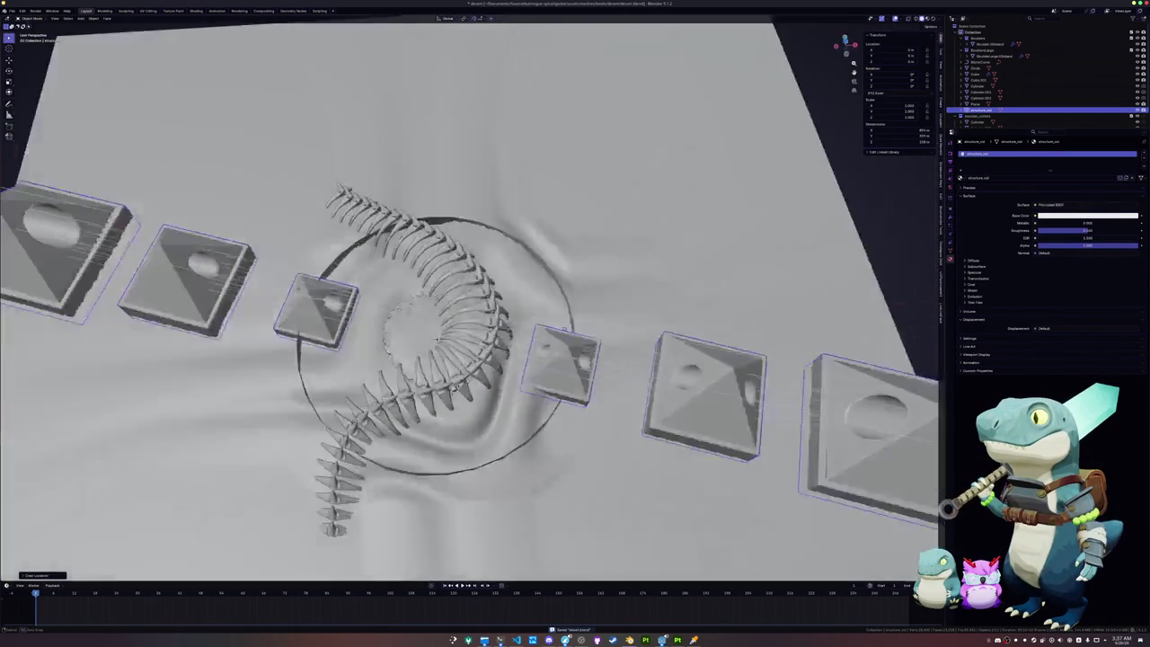
Step: Select the ground plane and rename it ground_col
{"action": "left_click", "coordinate": [563, 365]}
{"action": "middle_click_drag", "start_coordinate": [564, 365], "coordinate": [526, 352]}
{"action": "left_click", "coordinate": [527, 352]}
{"action": "key", "text": "F2"}
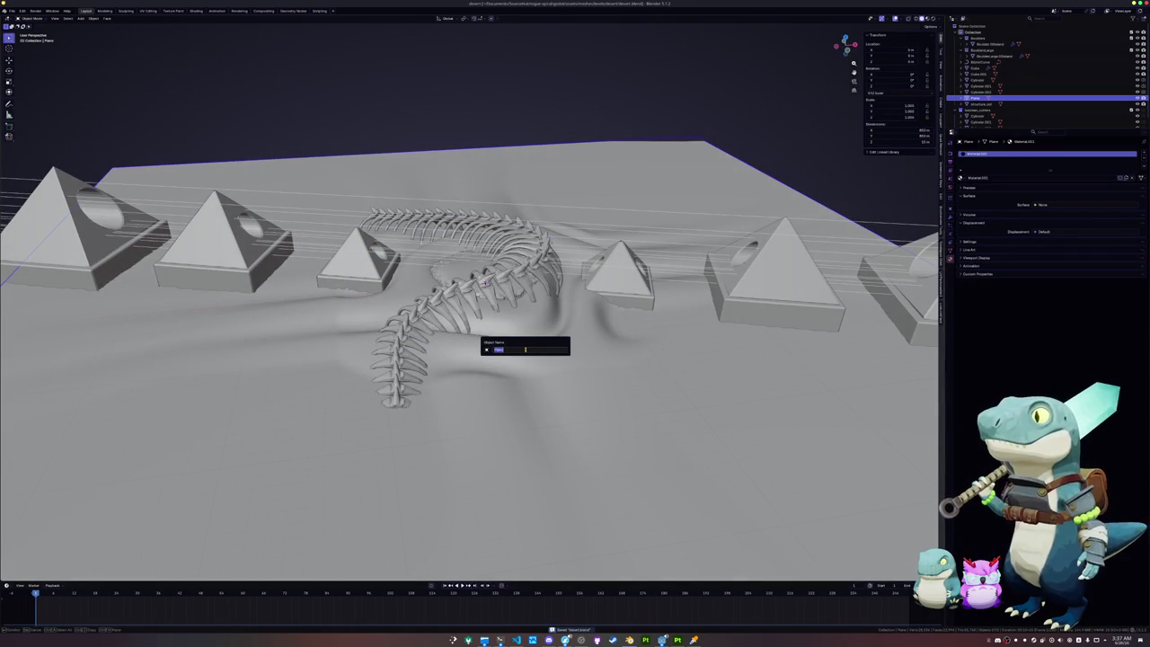
{"action": "type", "text": "ground_col"}
{"action": "key", "text": "Return"}
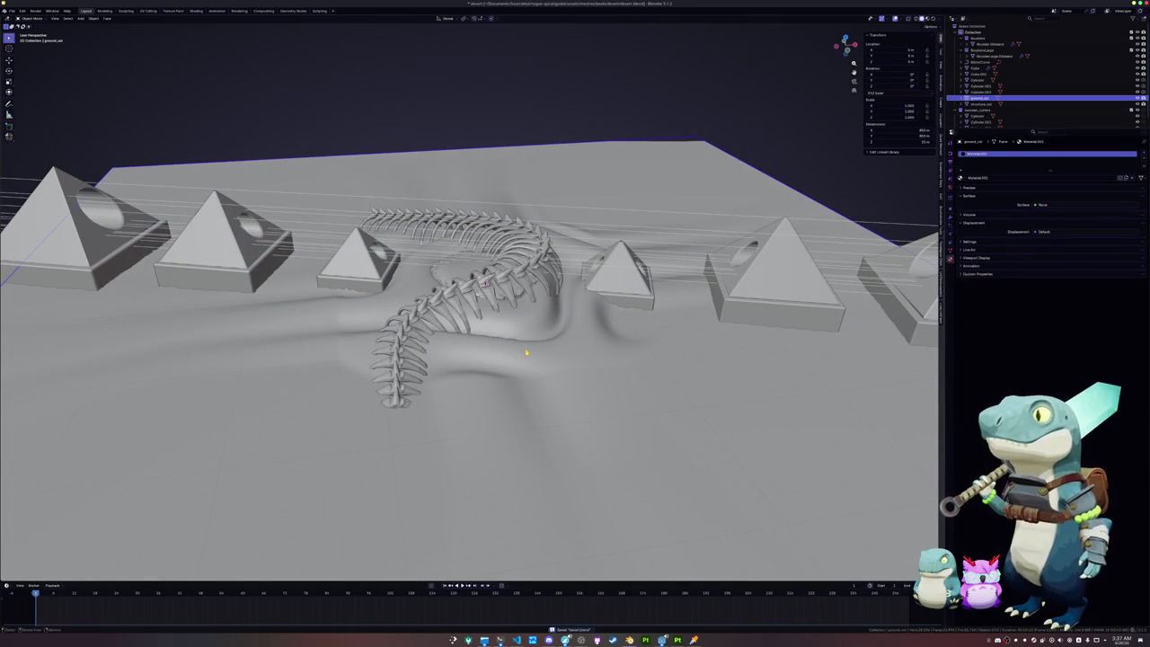
Step: Frame the spine ribs in the viewport and make the object list taller
{"action": "scroll", "coordinate": [526, 352], "scroll_direction": "up", "scroll_amount": 4}
{"action": "mouse_move", "coordinate": [526, 352]}
{"action": "middle_mouse_down"}
{"action": "mouse_move", "coordinate": [543, 289]}
{"action": "mouse_move", "coordinate": [560, 281]}
{"action": "middle_mouse_up"}
{"action": "left_click", "coordinate": [543, 289]}
{"action": "scroll", "coordinate": [543, 289], "scroll_direction": "down", "scroll_amount": 3}
{"action": "scroll", "coordinate": [563, 281], "scroll_direction": "up", "scroll_amount": 3}
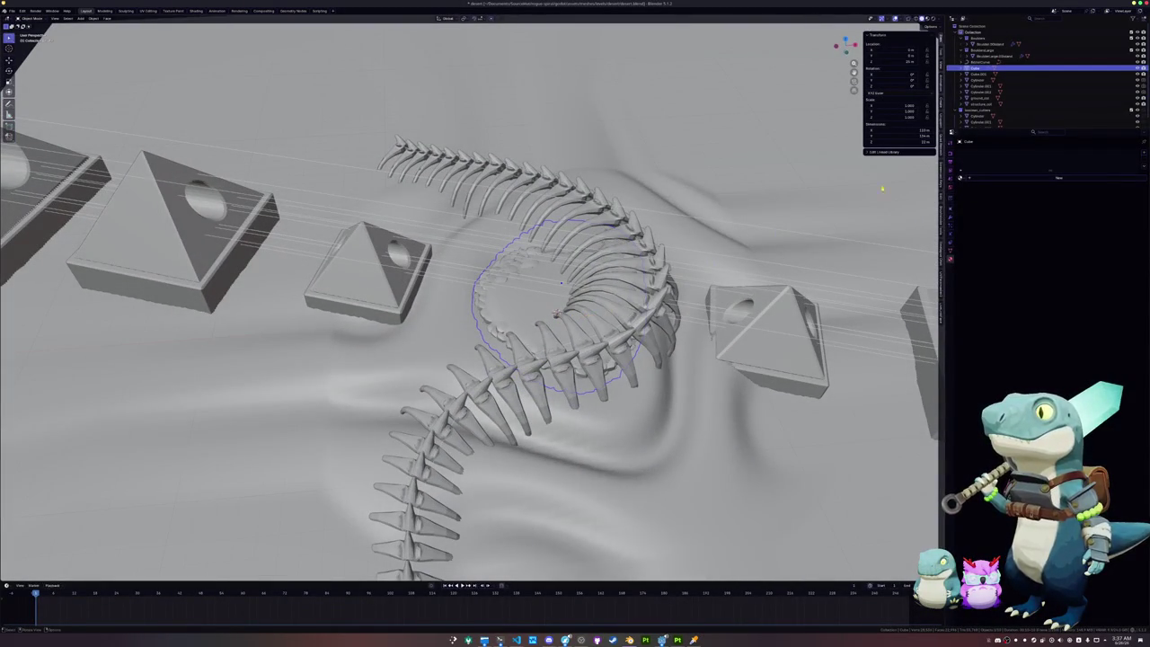
{"action": "left_click_drag", "start_coordinate": [1046, 131], "coordinate": [1047, 247]}
{"action": "mouse_move", "coordinate": [561, 282]}
{"action": "middle_mouse_down"}
{"action": "mouse_move", "coordinate": [559, 266]}
{"action": "mouse_move", "coordinate": [610, 269]}
{"action": "middle_mouse_up"}
{"action": "scroll", "coordinate": [558, 265], "scroll_direction": "down", "scroll_amount": 2}
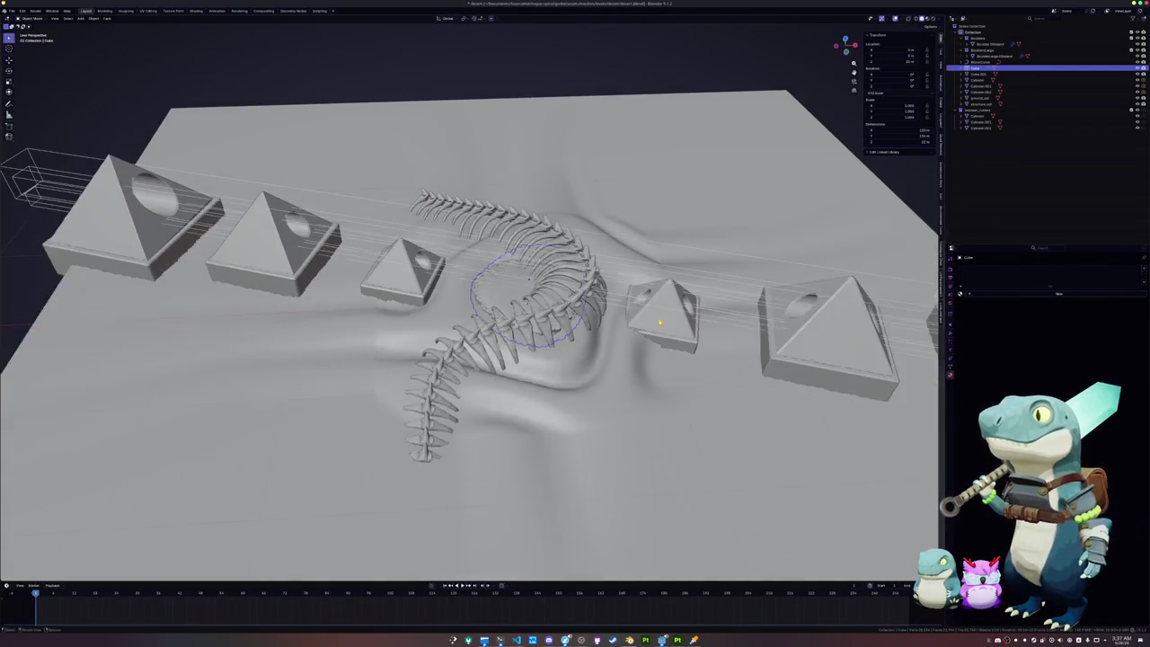
{"action": "mouse_move", "coordinate": [661, 315]}
{"action": "middle_mouse_down"}
{"action": "mouse_move", "coordinate": [631, 311]}
{"action": "mouse_move", "coordinate": [595, 192]}
{"action": "mouse_move", "coordinate": [544, 351]}
{"action": "middle_mouse_up"}
{"action": "scroll", "coordinate": [632, 311], "scroll_direction": "up", "scroll_amount": 4}
{"action": "scroll", "coordinate": [632, 311], "scroll_direction": "up", "scroll_amount": 2}
{"action": "scroll", "coordinate": [648, 167], "scroll_direction": "up", "scroll_amount": 2}
{"action": "scroll", "coordinate": [649, 167], "scroll_direction": "down", "scroll_amount": 3}
{"action": "mouse_move", "coordinate": [649, 167]}
{"action": "middle_mouse_down"}
{"action": "mouse_move", "coordinate": [541, 342]}
{"action": "mouse_move", "coordinate": [530, 328]}
{"action": "middle_mouse_up"}
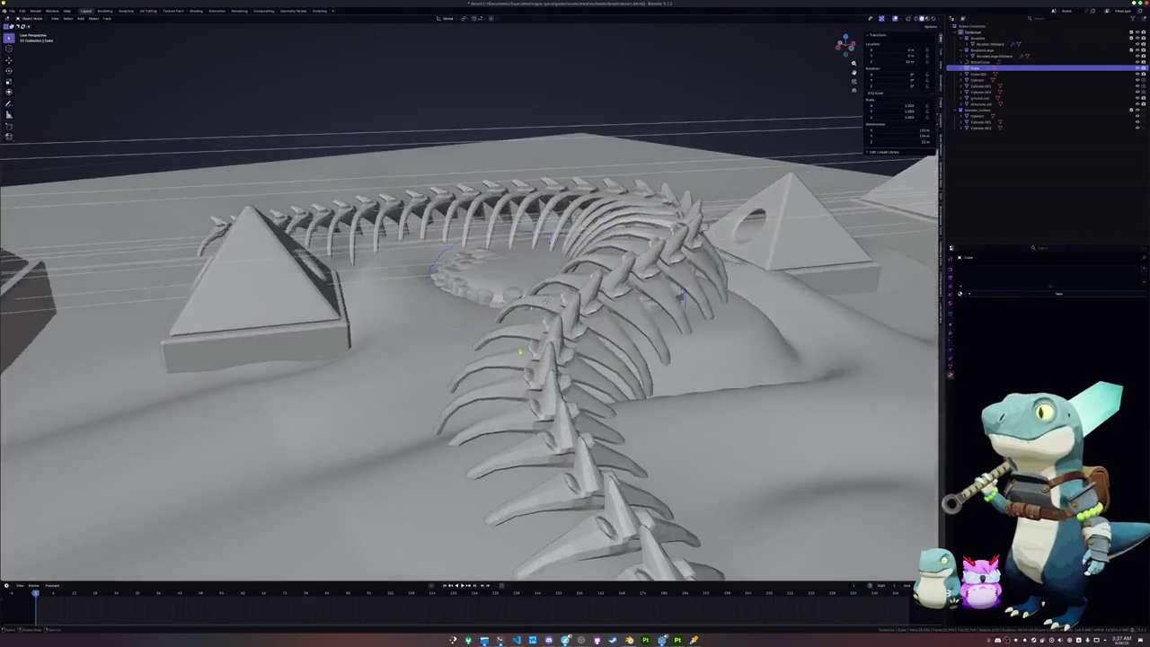
{"action": "scroll", "coordinate": [530, 328], "scroll_direction": "up", "scroll_amount": 2}
Step: Select the spine ribs and apply Shade Auto Smooth
{"action": "left_click", "coordinate": [530, 329]}
{"action": "scroll", "coordinate": [557, 324], "scroll_direction": "down", "scroll_amount": 2}
{"action": "right_click", "coordinate": [580, 317]}
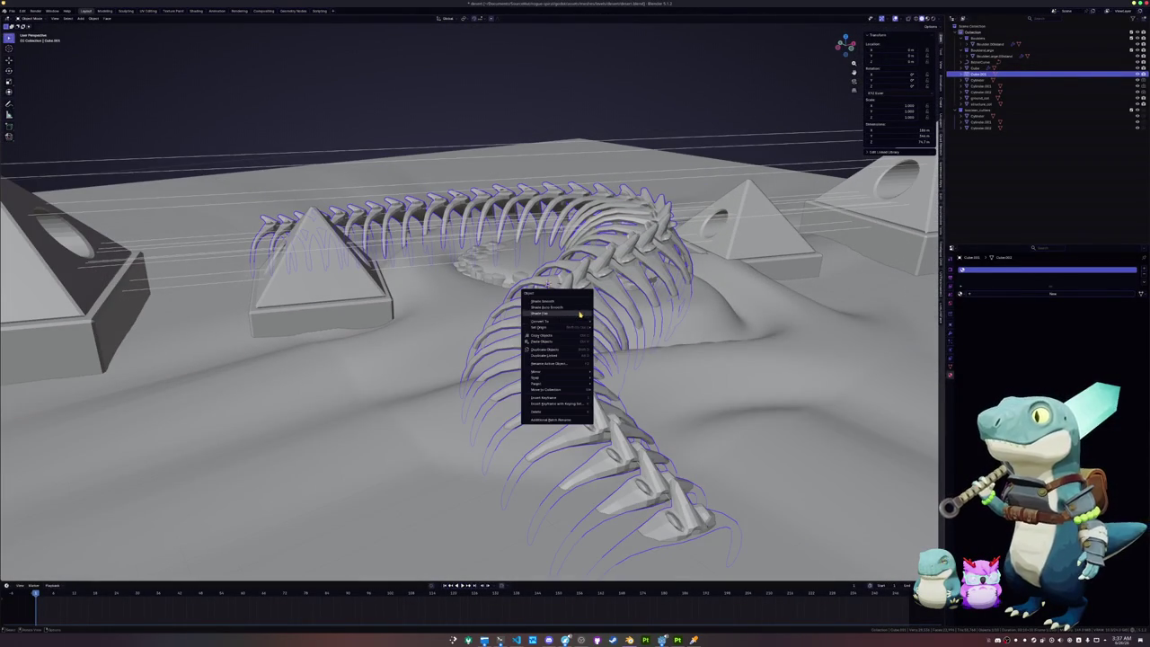
{"action": "left_click", "coordinate": [577, 307]}
{"action": "scroll", "coordinate": [584, 315], "scroll_direction": "up", "scroll_amount": 2}
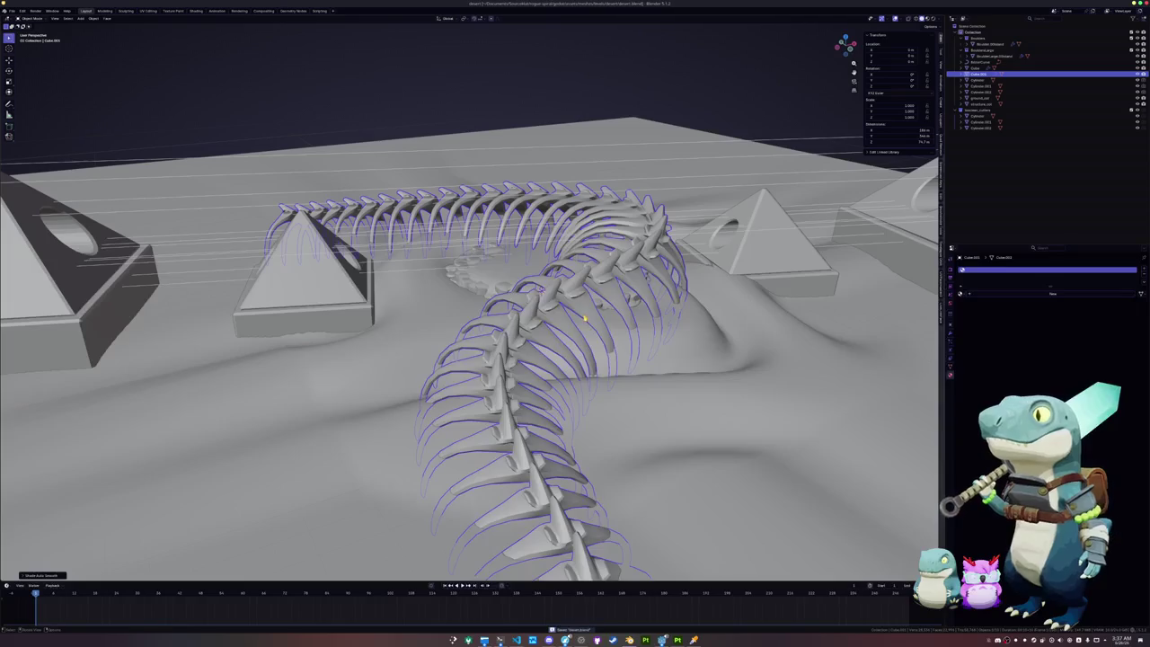
{"action": "scroll", "coordinate": [585, 316], "scroll_direction": "down", "scroll_amount": 2}
Step: Convert the ribs into a regular mesh
{"action": "key", "text": "ctrl+z"}
{"action": "key", "text": "ctrl+shift+z"}
{"action": "right_click", "coordinate": [561, 316]}
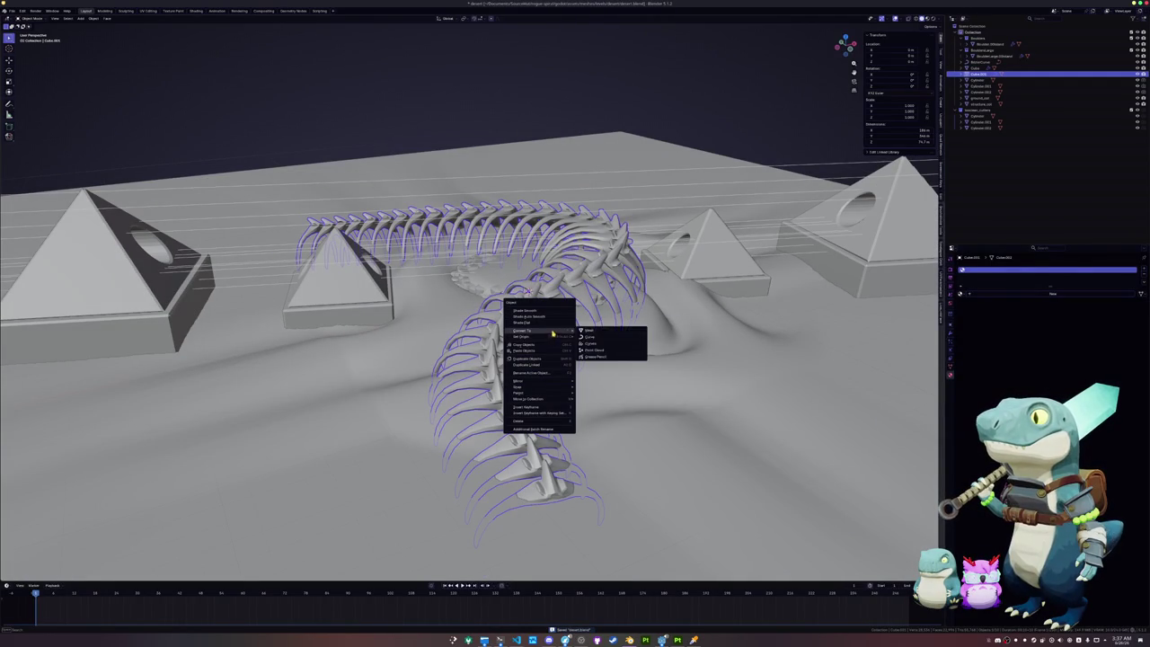
{"action": "left_click", "coordinate": [603, 334]}
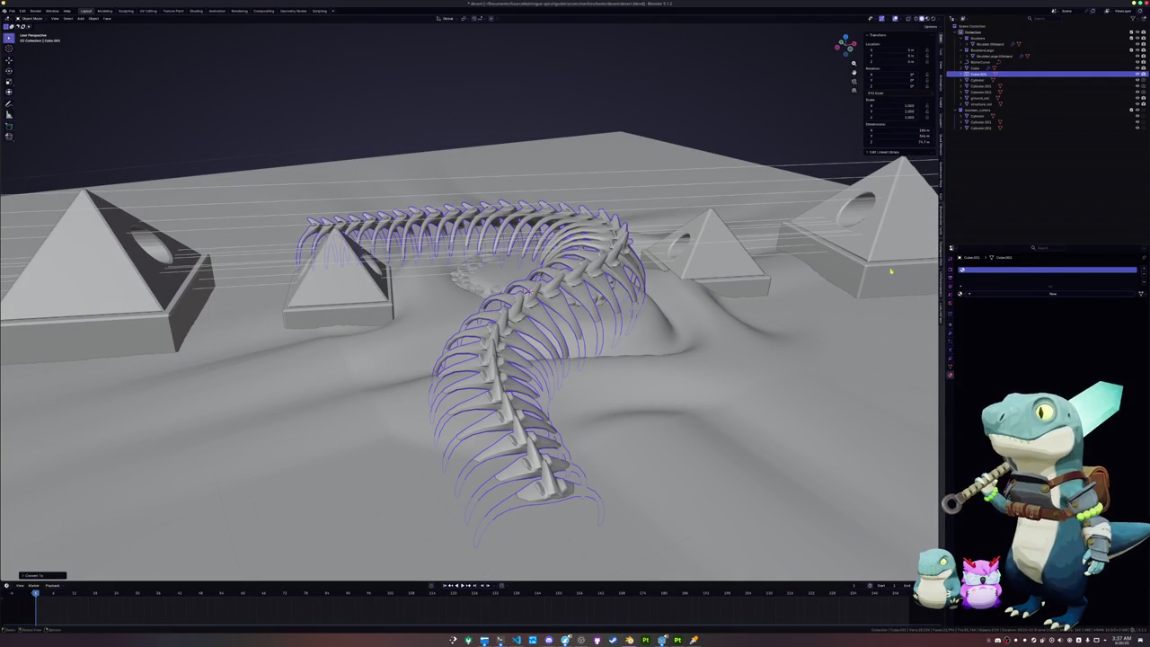
Step: Rename the ribs object spine_col and add a new material named spine_col
{"action": "key", "text": "F2"}
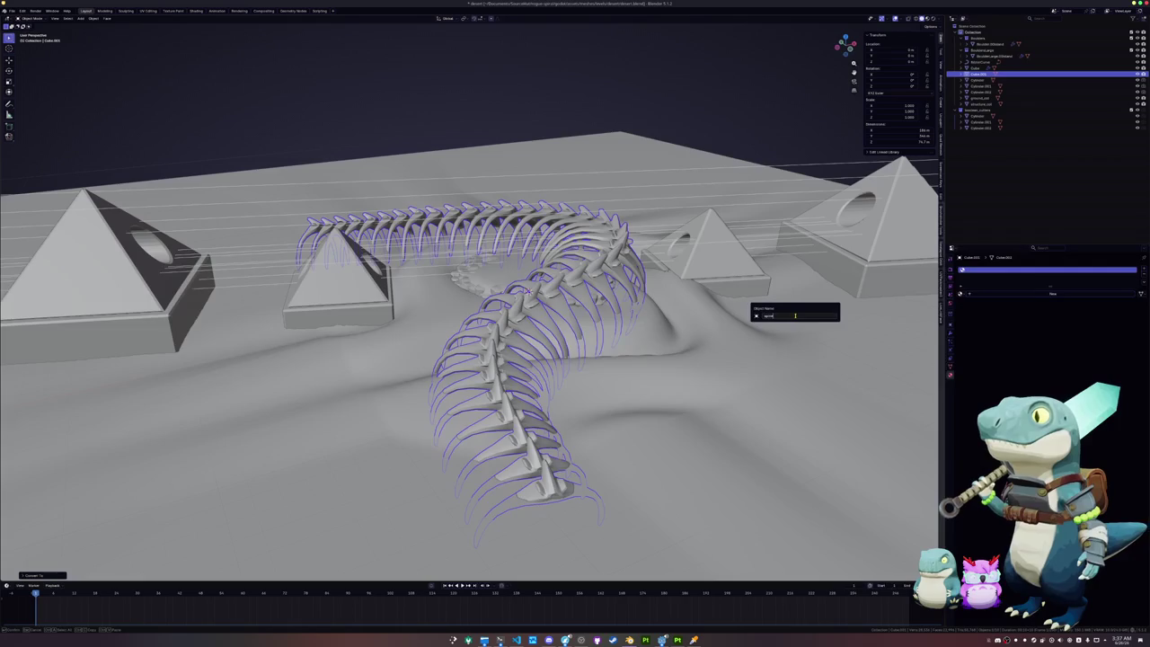
{"action": "type", "text": "spine_col"}
{"action": "key", "text": "Return"}
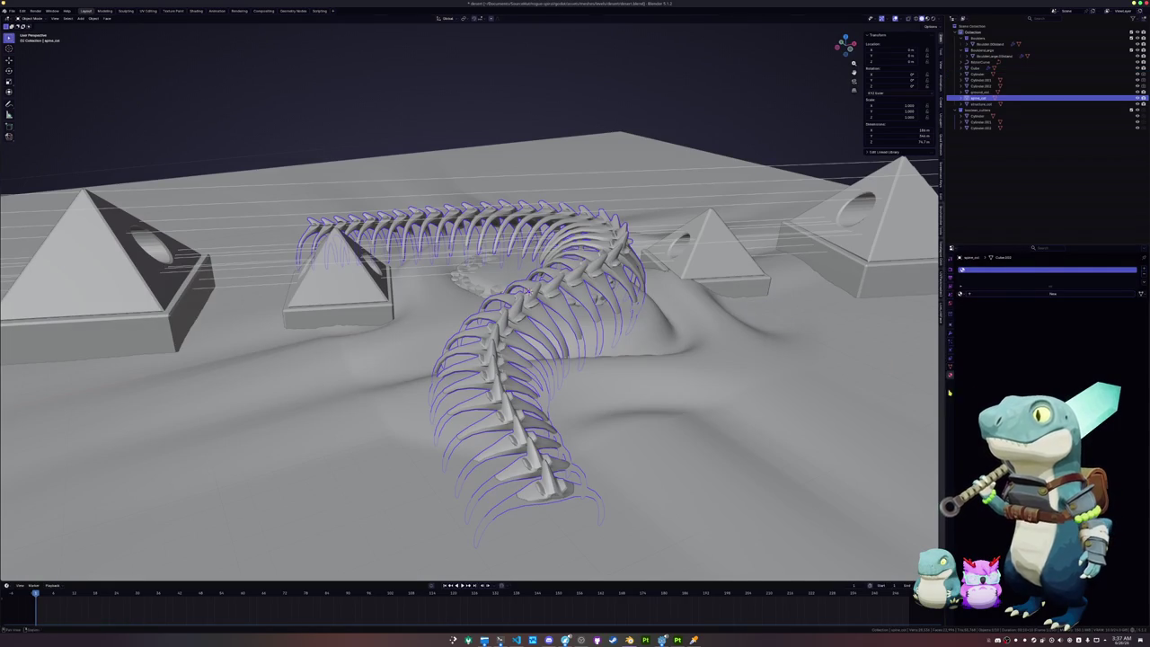
{"action": "left_click", "coordinate": [951, 364]}
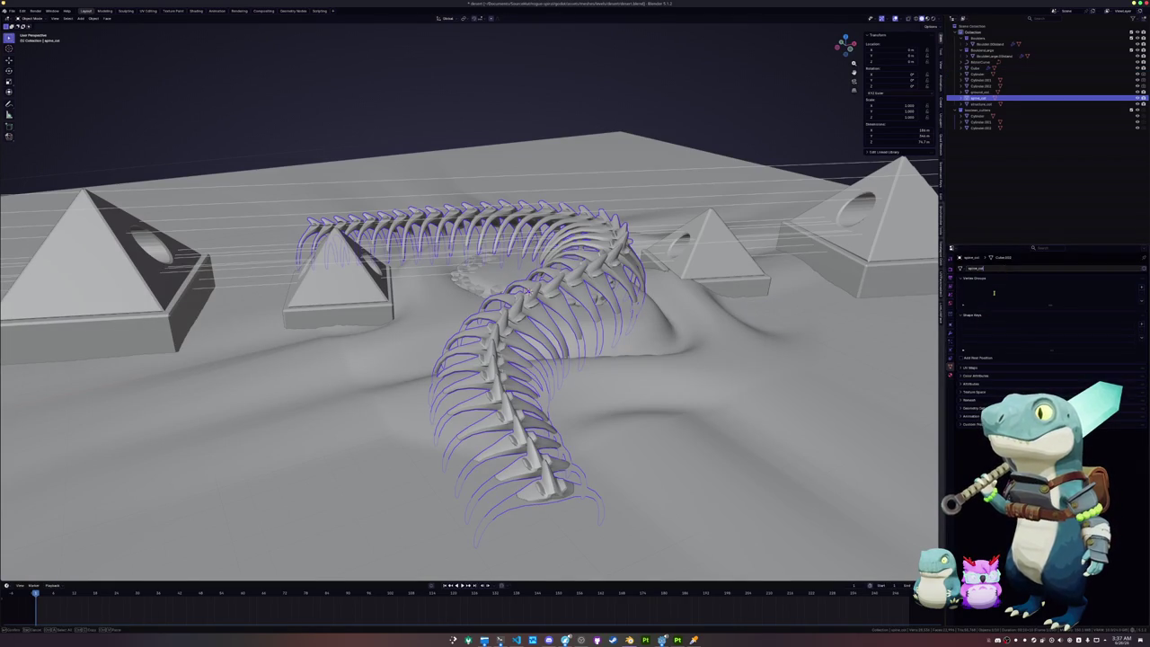
{"action": "left_click", "coordinate": [951, 374]}
{"action": "double_click", "coordinate": [994, 294]}
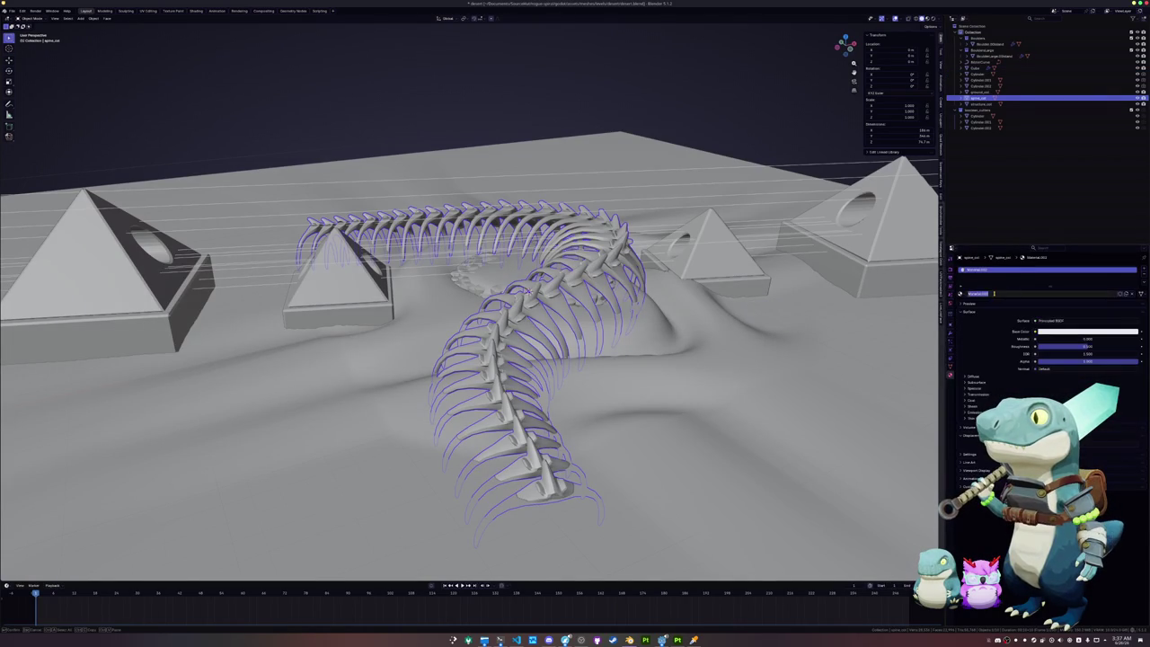
{"action": "key", "text": "Return"}
Step: Select the spiral rock beside the spine and inspect its faces in Edit Mode
{"action": "left_click", "coordinate": [483, 289]}
{"action": "key", "text": "Tab"}
{"action": "middle_click_drag", "start_coordinate": [503, 296], "coordinate": [548, 297]}
{"action": "left_click", "coordinate": [554, 296]}
{"action": "key", "text": "Tab"}
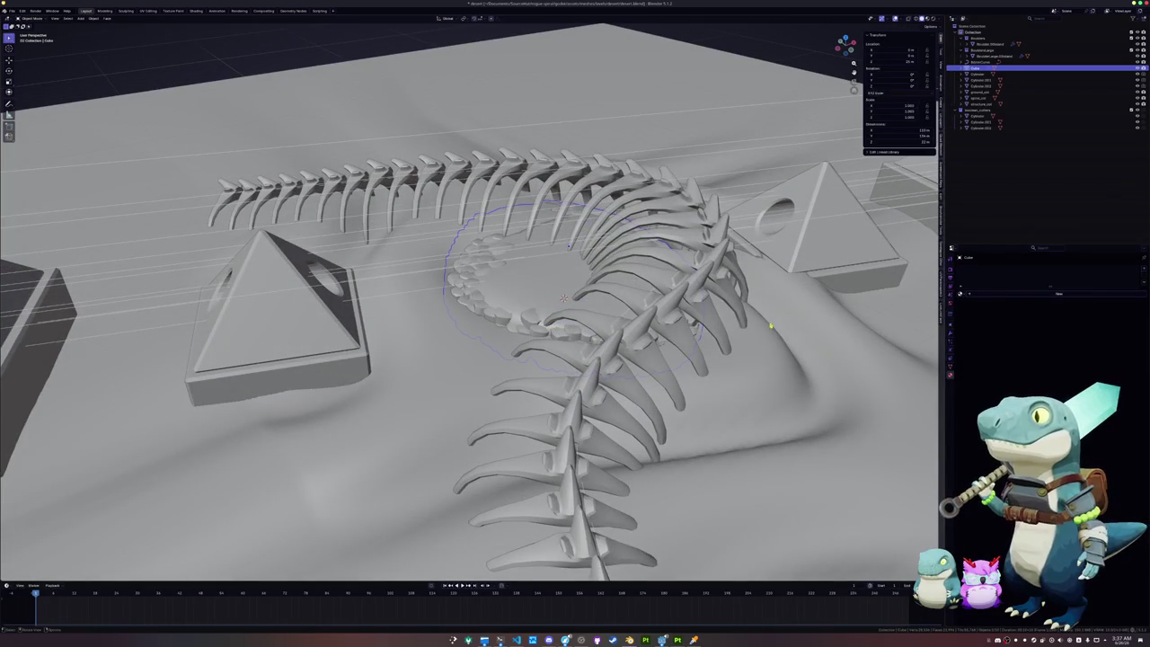
Step: Apply the spiral rock's Subdivision, GeometryNodes and Smooth by Angle modifiers
{"action": "left_click", "coordinate": [950, 334]}
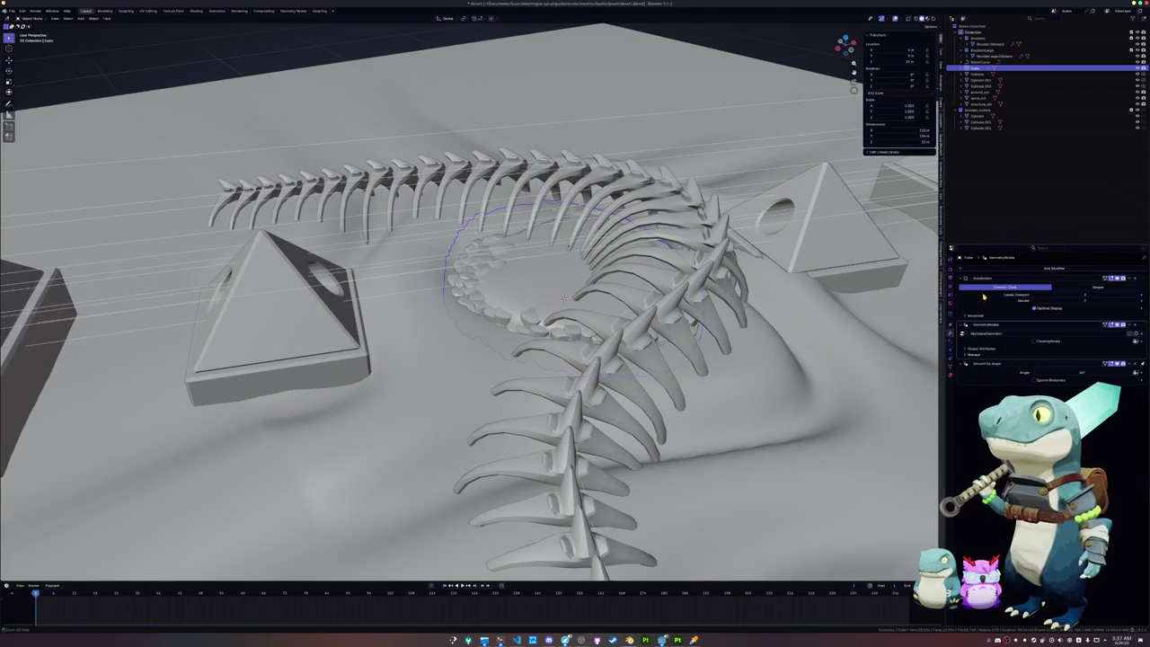
{"action": "key", "text": "ctrl+a"}
{"action": "key", "text": "ctrl+a"}
{"action": "key", "text": "ctrl+a"}
{"action": "key", "text": "Tab"}
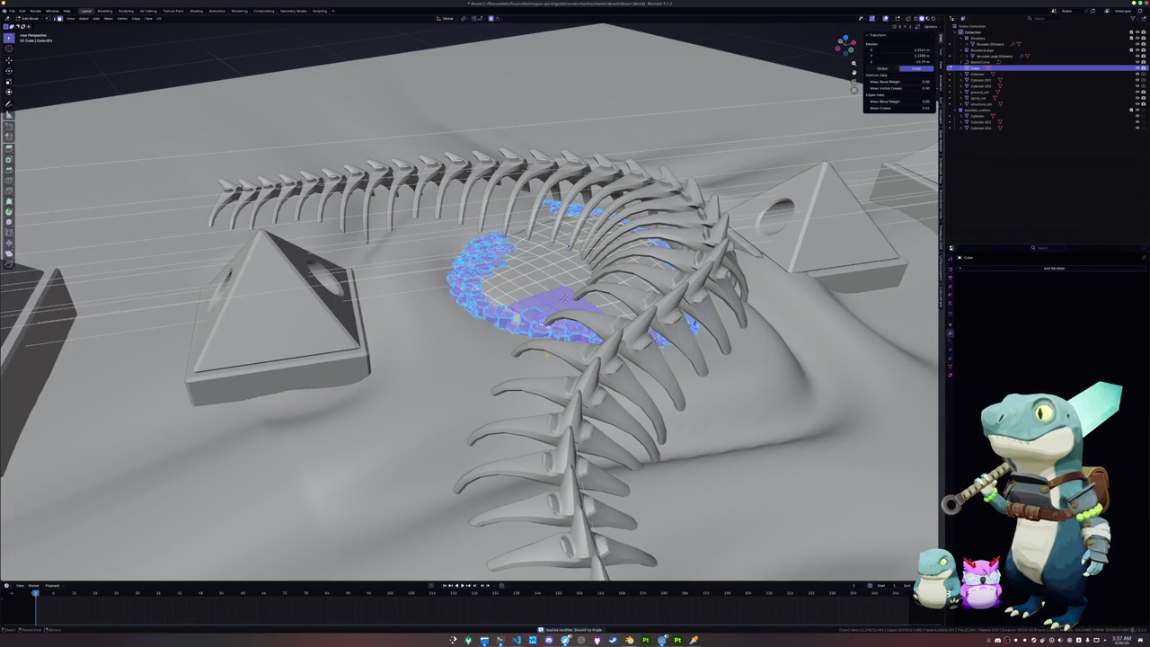
Step: Separate the rock's flat disc faces and join them into ground_col
{"action": "key", "text": "ctrl+l"}
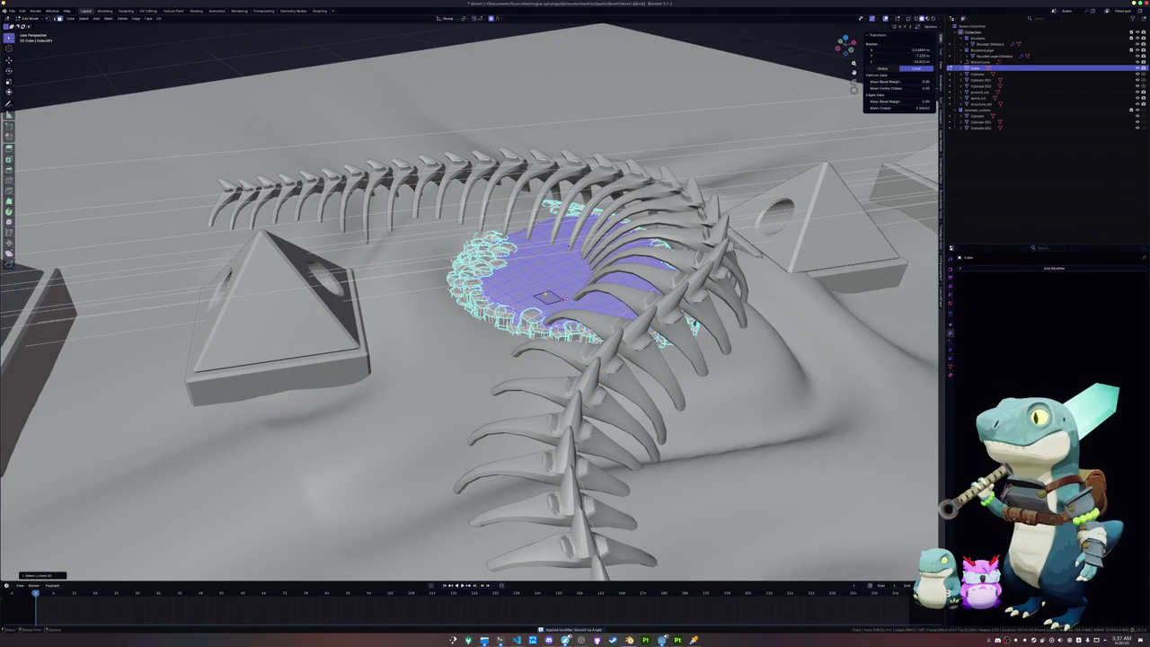
{"action": "right_click", "coordinate": [545, 296]}
{"action": "left_click", "coordinate": [574, 398]}
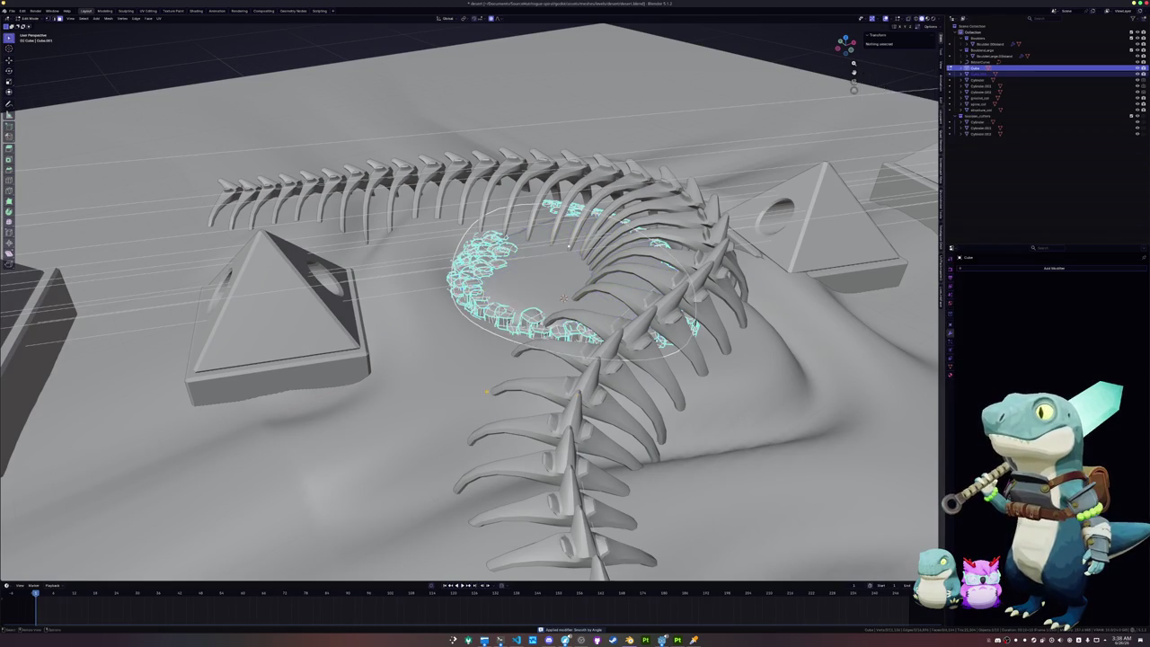
{"action": "key", "text": "Tab"}
{"action": "left_click", "coordinate": [435, 378]}
{"action": "key", "text": "ctrl+j"}
{"action": "key", "text": "Tab"}
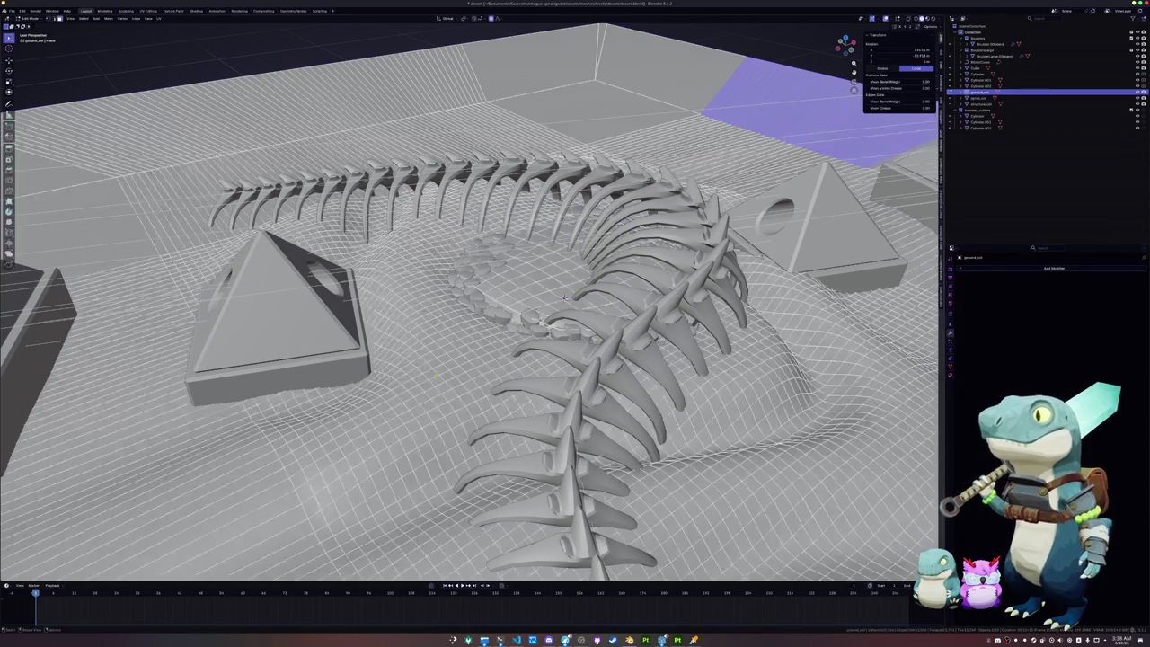
{"action": "key", "text": "Tab"}
Step: Rename the remaining spiral rock ring to cliff_col
{"action": "scroll", "coordinate": [494, 326], "scroll_direction": "up", "scroll_amount": 3}
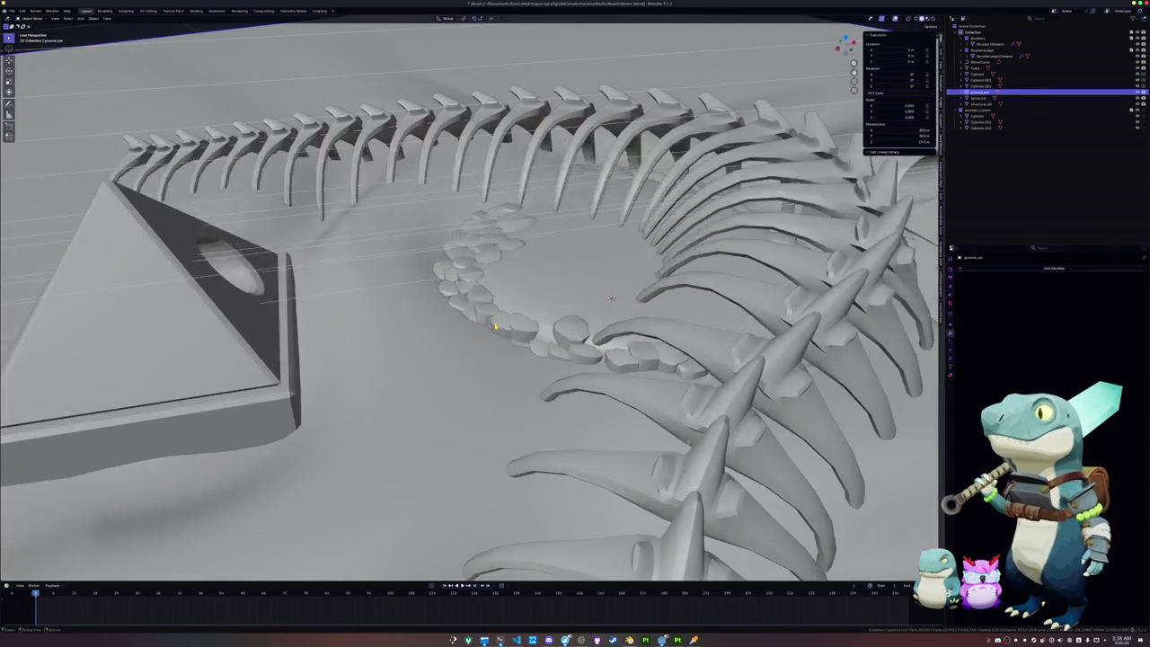
{"action": "left_click", "coordinate": [494, 326]}
{"action": "key", "text": "F2"}
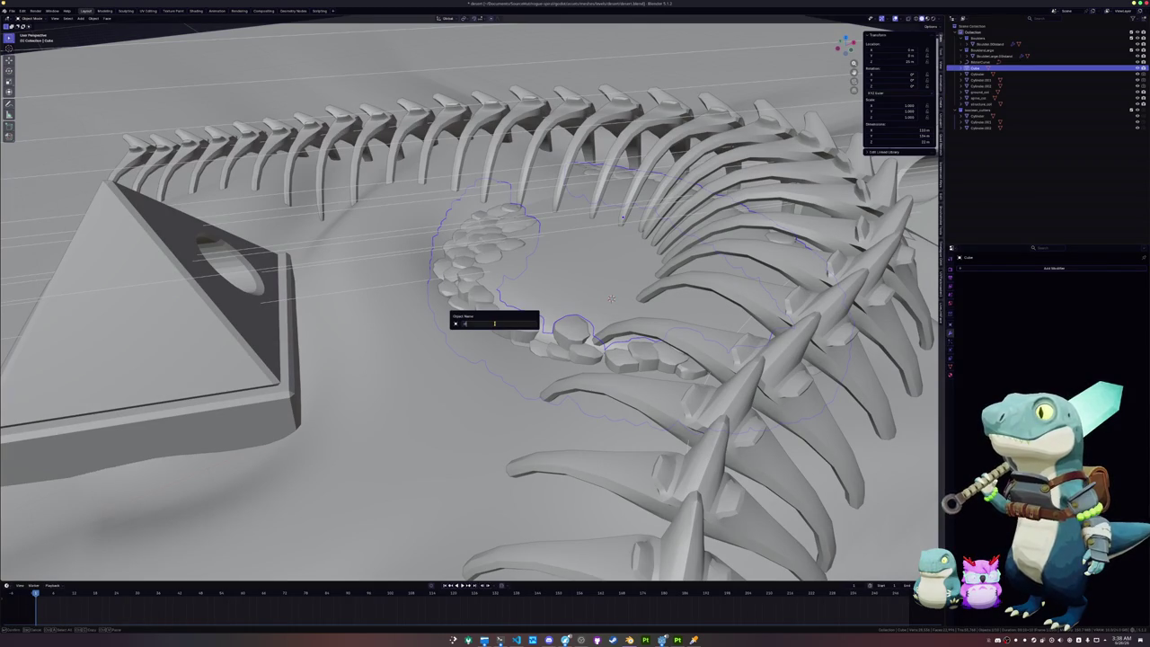
{"action": "key", "text": "ctrl+a"}
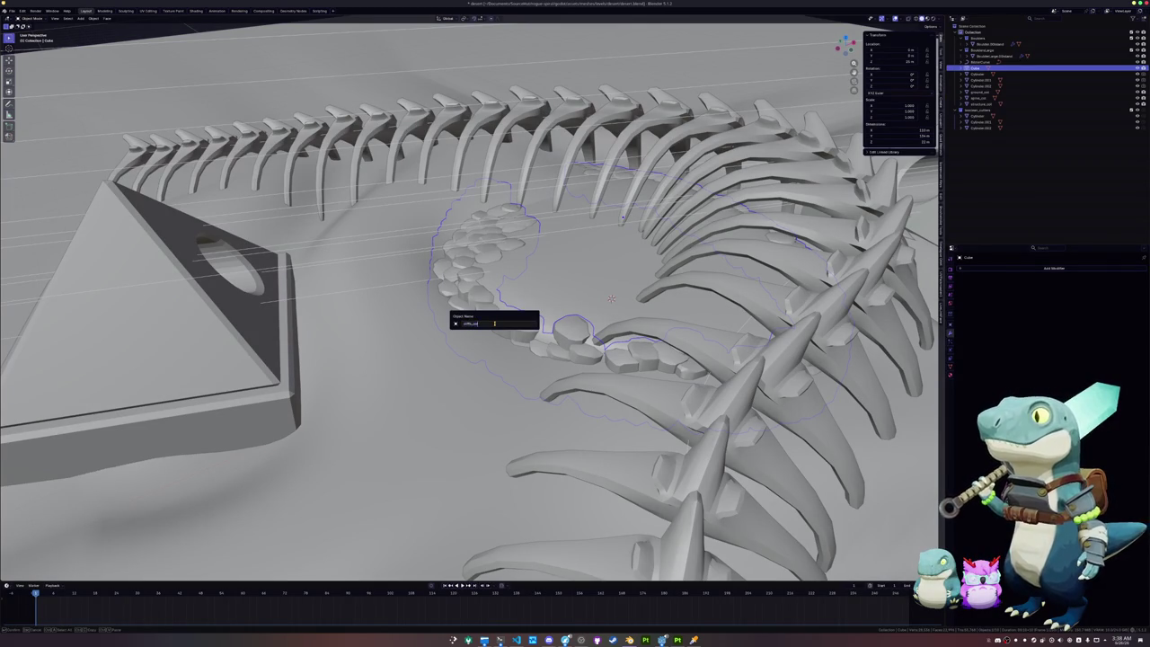
{"action": "key", "text": "Return"}
{"action": "key", "text": "F2"}
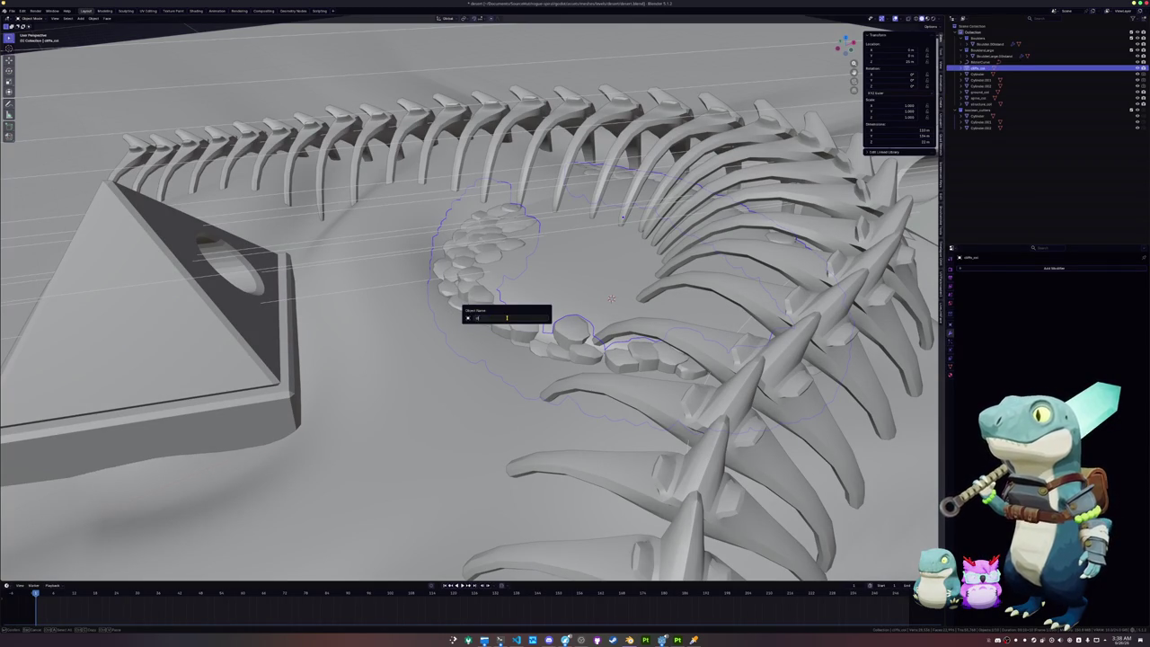
{"action": "key", "text": "Return"}
{"action": "key", "text": "F2"}
{"action": "key", "text": "Return"}
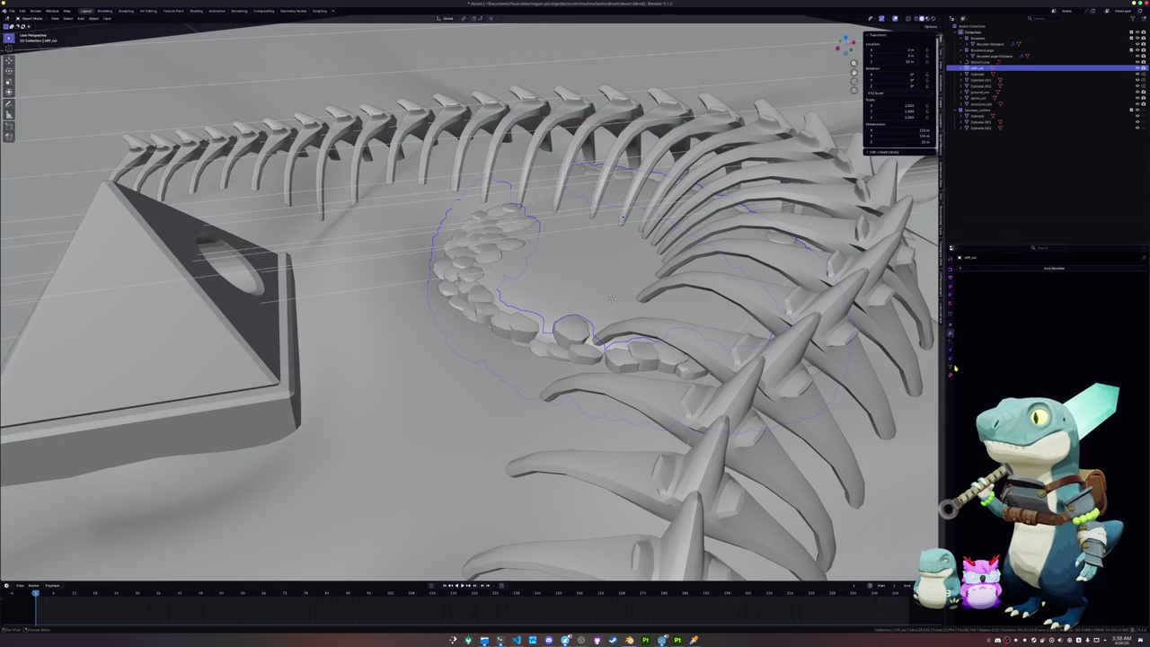
Step: Review the scene objects and cliff_col's mesh data, materials and modifier stack
{"action": "left_click", "coordinate": [952, 368]}
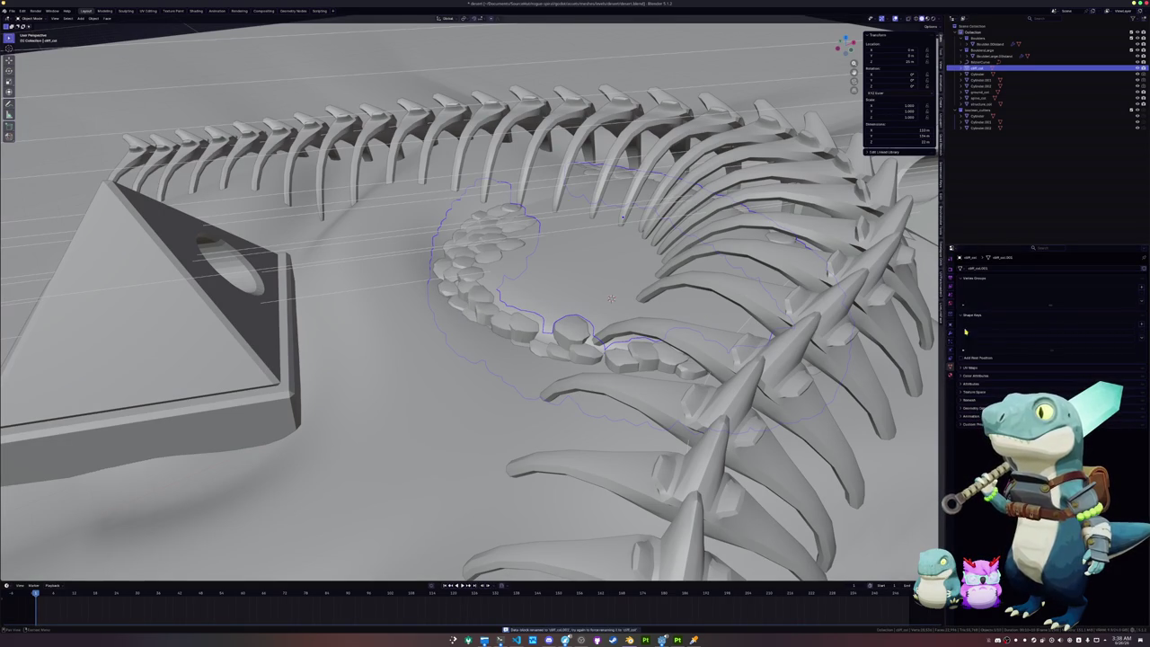
{"action": "left_click", "coordinate": [949, 377]}
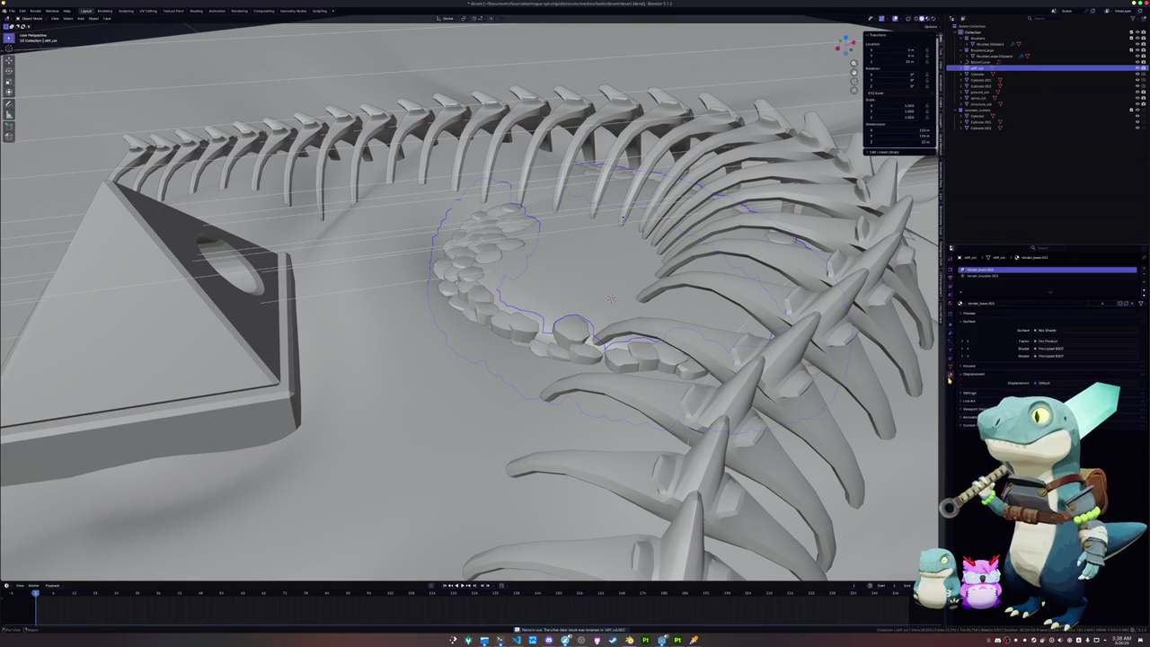
{"action": "left_click", "coordinate": [977, 73]}
{"action": "scroll", "coordinate": [690, 298], "scroll_direction": "down", "scroll_amount": 5}
{"action": "scroll", "coordinate": [690, 297], "scroll_direction": "up", "scroll_amount": 2}
{"action": "left_click", "coordinate": [691, 297], "text": "alt"}
{"action": "left_click", "coordinate": [669, 289]}
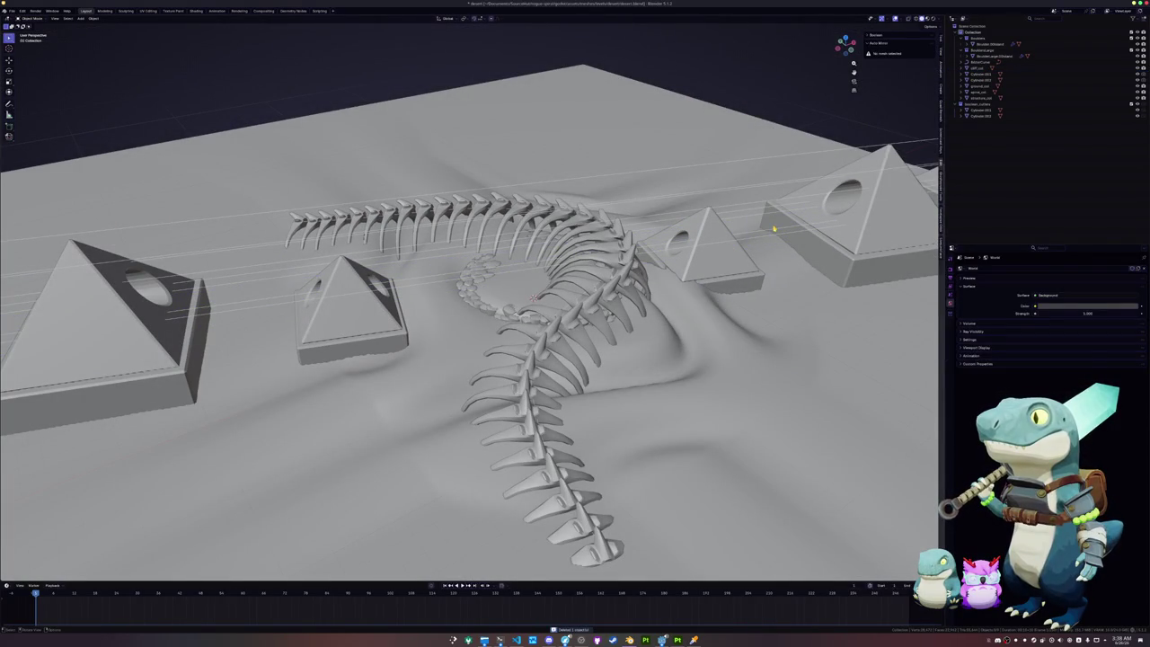
{"action": "left_click", "coordinate": [981, 93]}
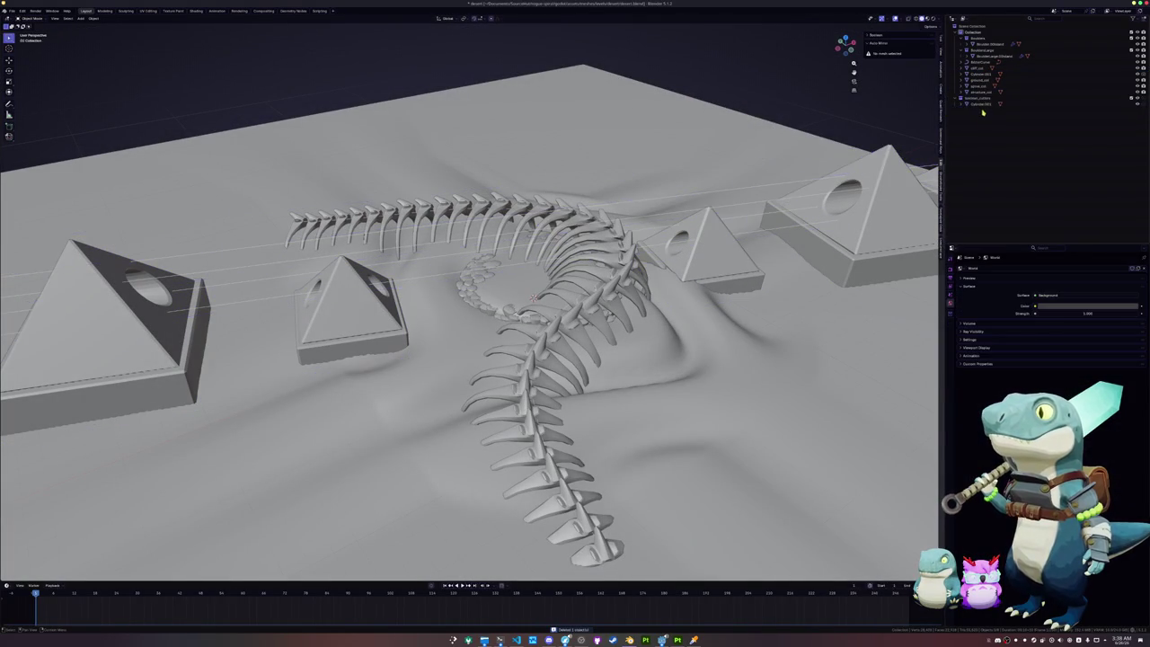
{"action": "left_click", "coordinate": [993, 55]}
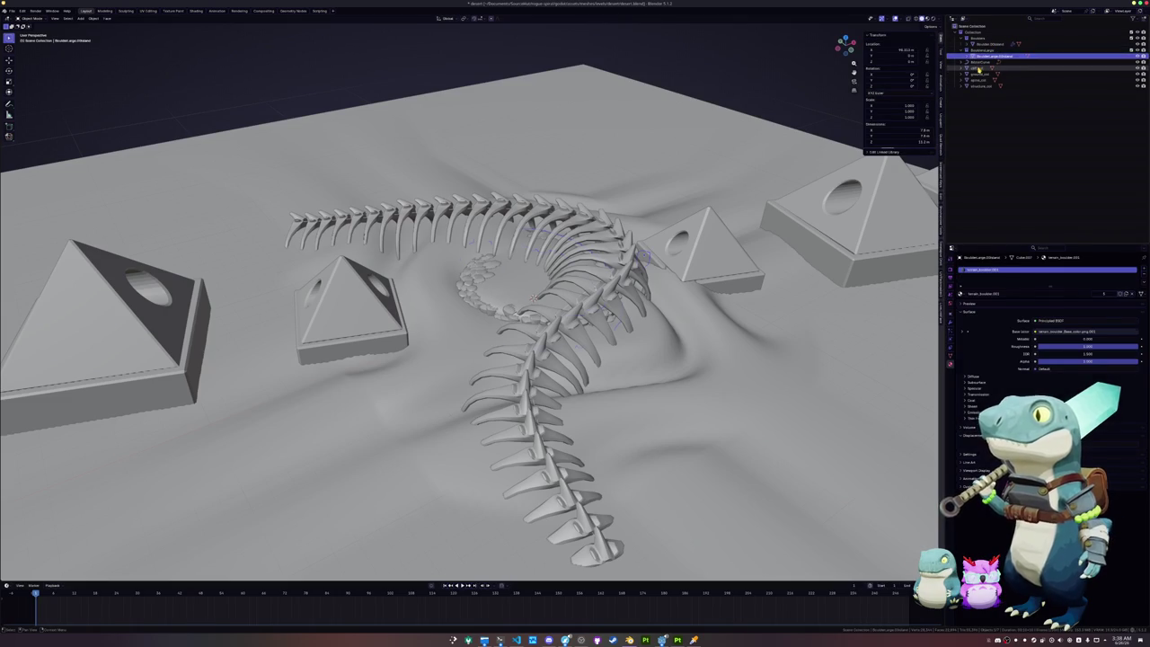
{"action": "left_click", "coordinate": [977, 69]}
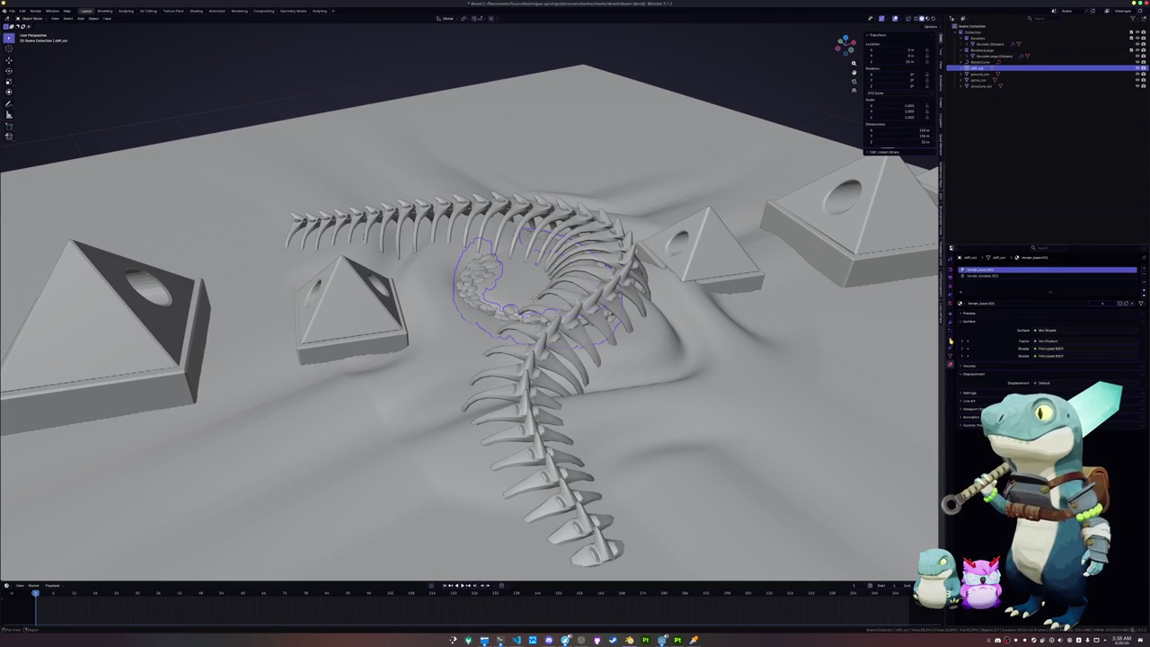
{"action": "left_click", "coordinate": [951, 345]}
{"action": "scroll", "coordinate": [574, 296], "scroll_direction": "up", "scroll_amount": 2}
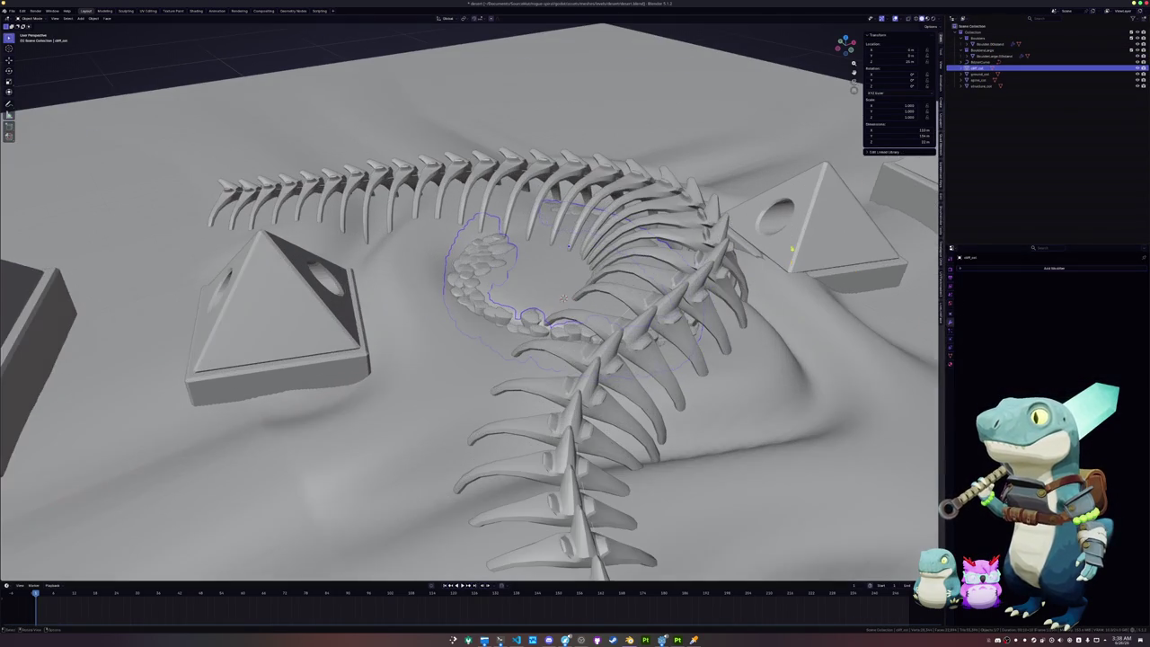
Step: Select ground_col, spine_col and structure_col in the outliner, framing the ground
{"action": "left_click", "coordinate": [981, 74]}
{"action": "key", "text": "KP_Decimal"}
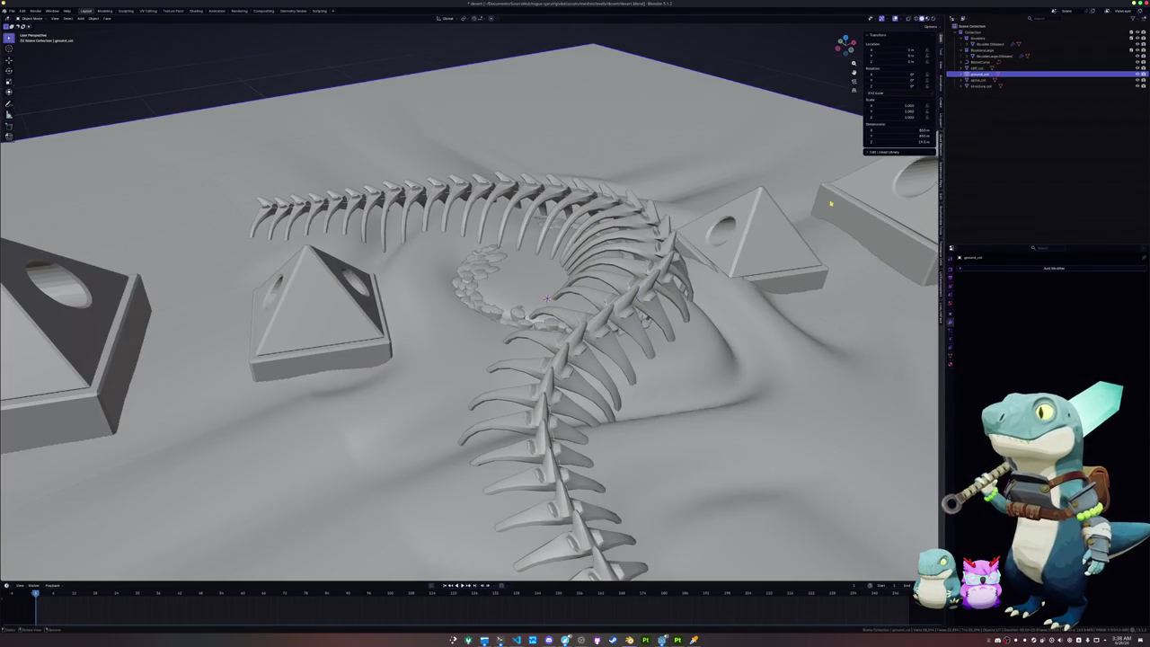
{"action": "left_click", "coordinate": [980, 80]}
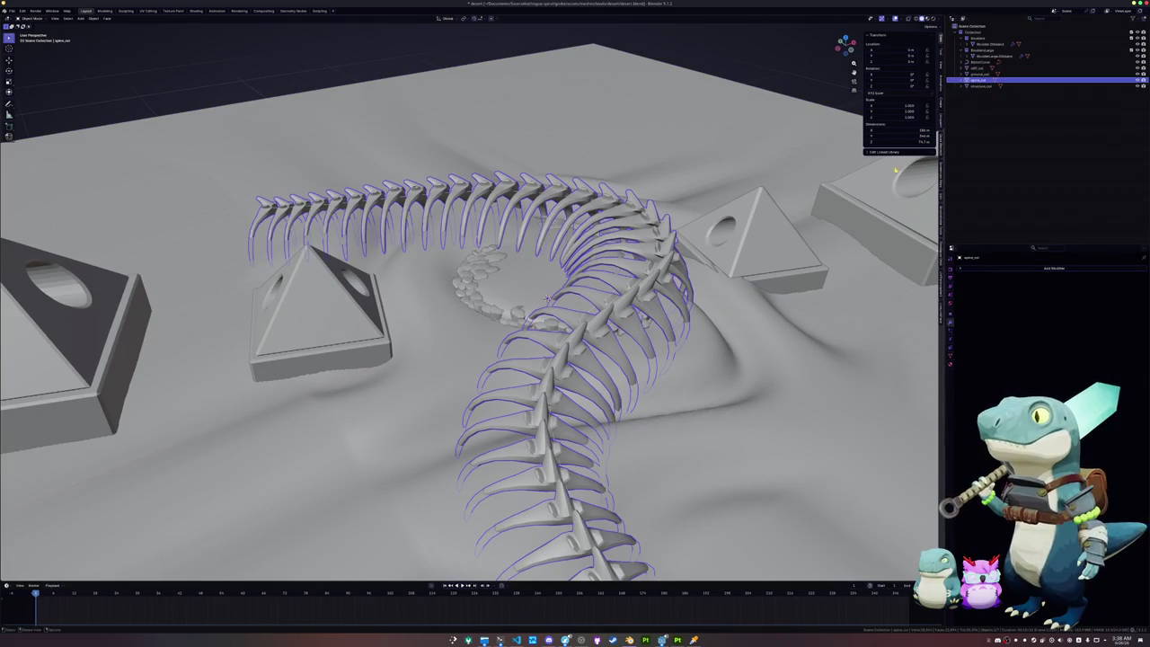
{"action": "left_click", "coordinate": [981, 86]}
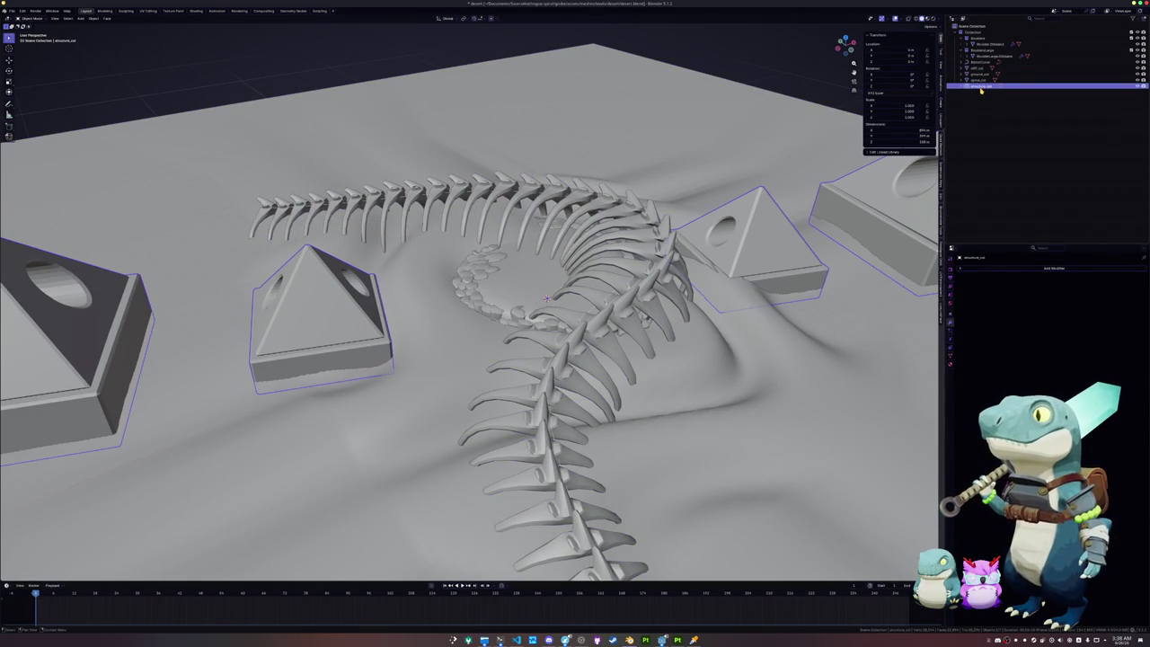
{"action": "left_click", "coordinate": [979, 68], "text": "shift"}
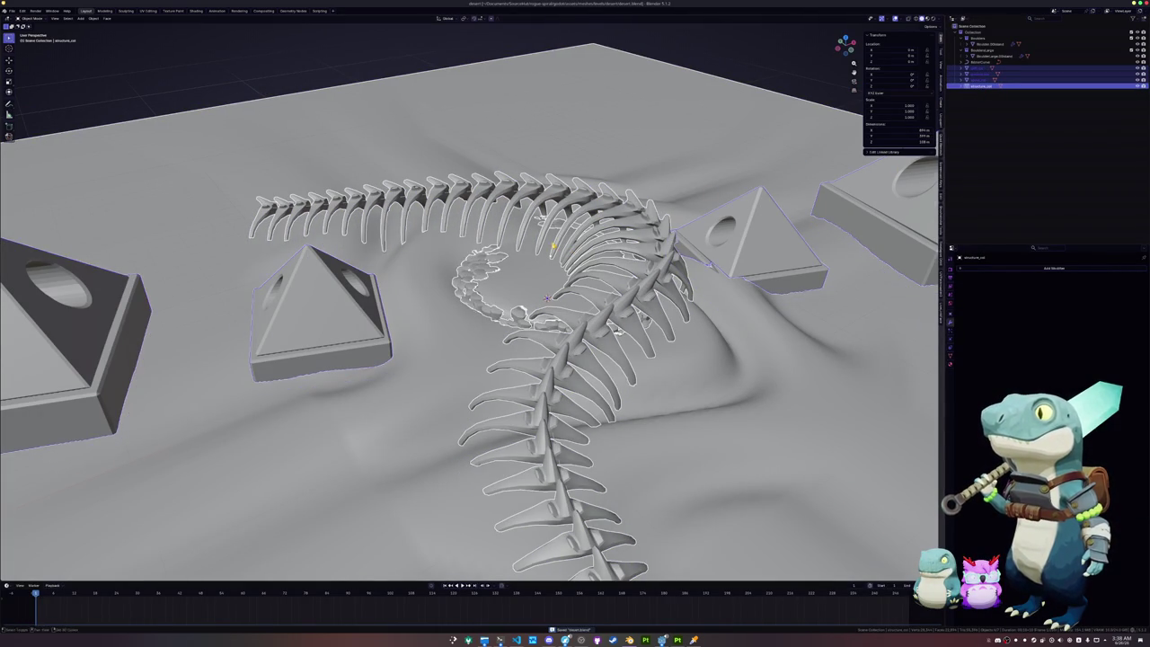
Step: Convert the selected skeleton and pyramid objects to meshes and open the File menu
{"action": "middle_click_drag", "start_coordinate": [552, 247], "coordinate": [489, 250]}
{"action": "right_click", "coordinate": [490, 250]}
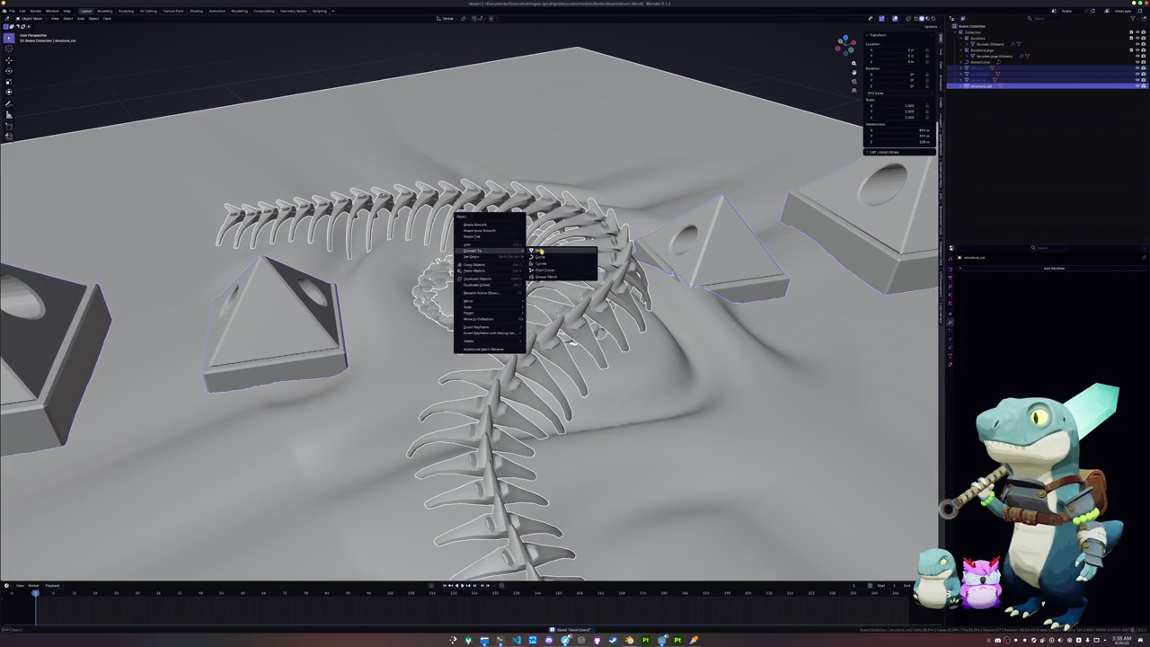
{"action": "left_click", "coordinate": [538, 252]}
{"action": "right_click", "coordinate": [524, 256]}
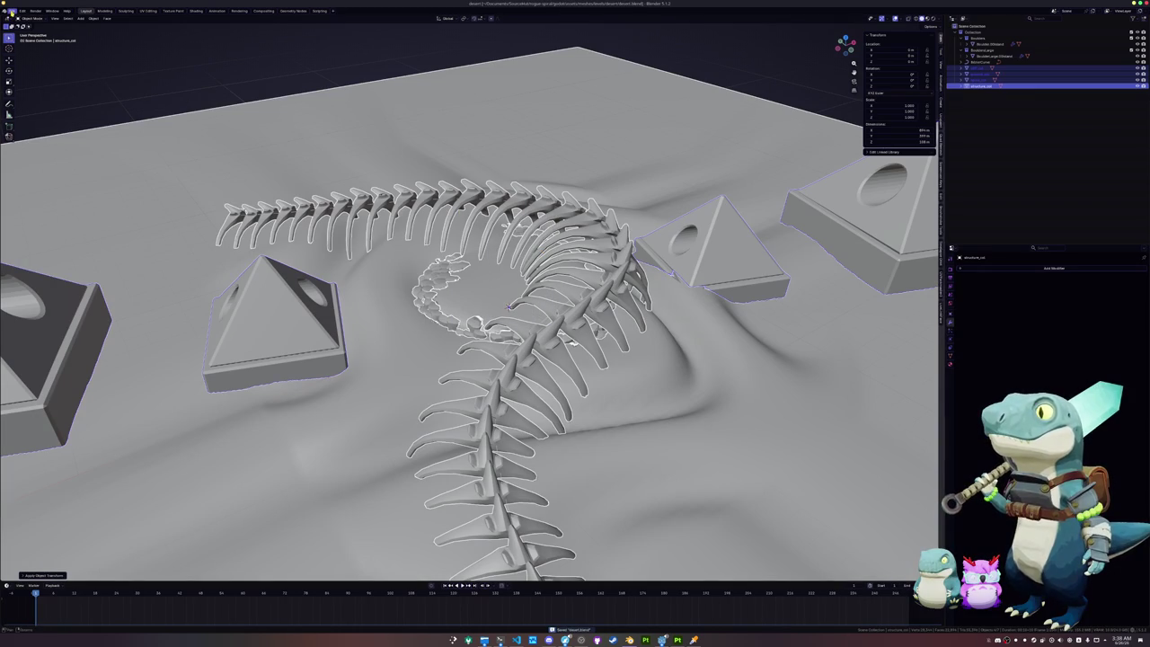
{"action": "left_click", "coordinate": [12, 11]}
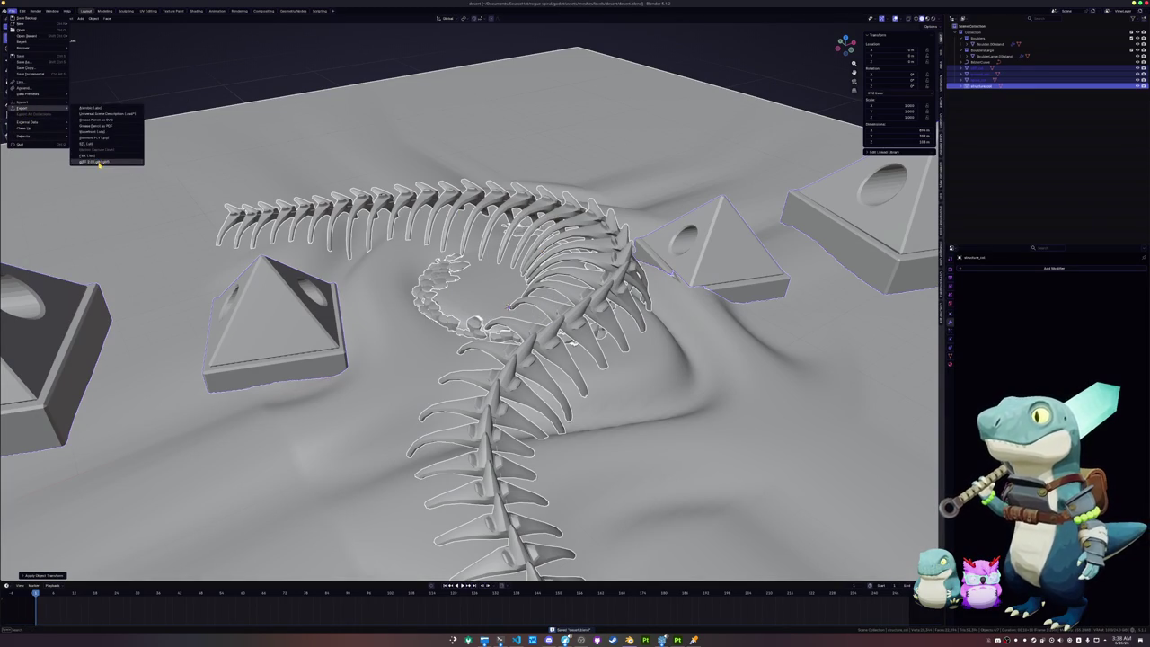
Step: Start a glTF export, change its image export option, then back out
{"action": "left_click", "coordinate": [100, 162]}
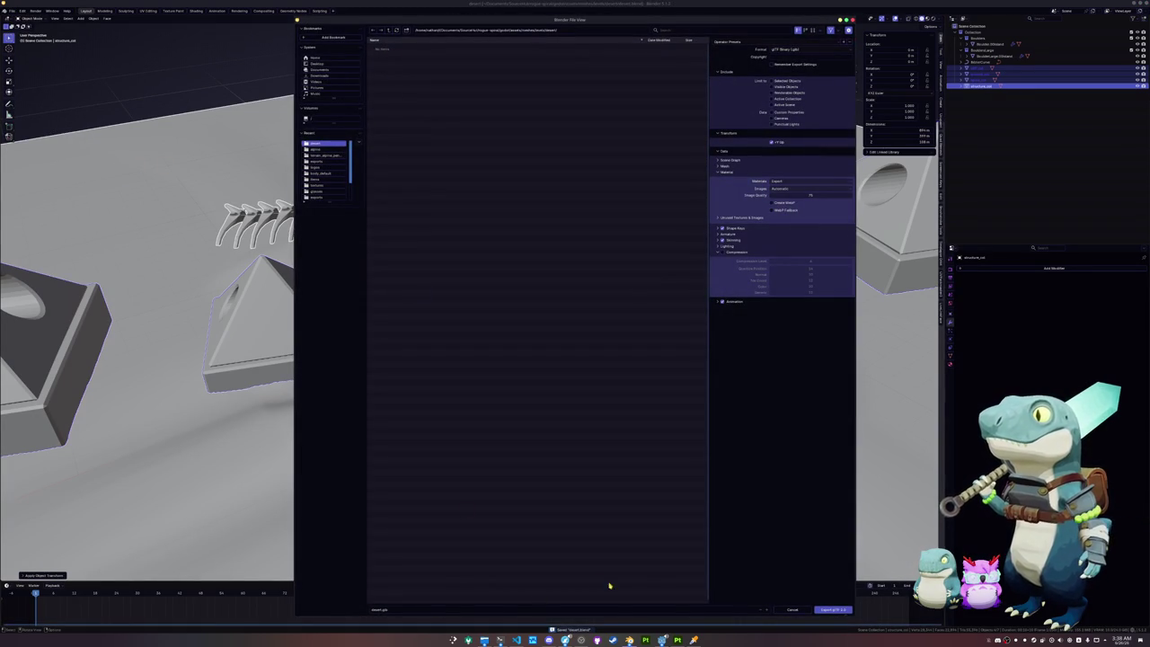
{"action": "left_click", "coordinate": [778, 191]}
{"action": "left_click", "coordinate": [781, 214]}
{"action": "left_click", "coordinate": [836, 610]}
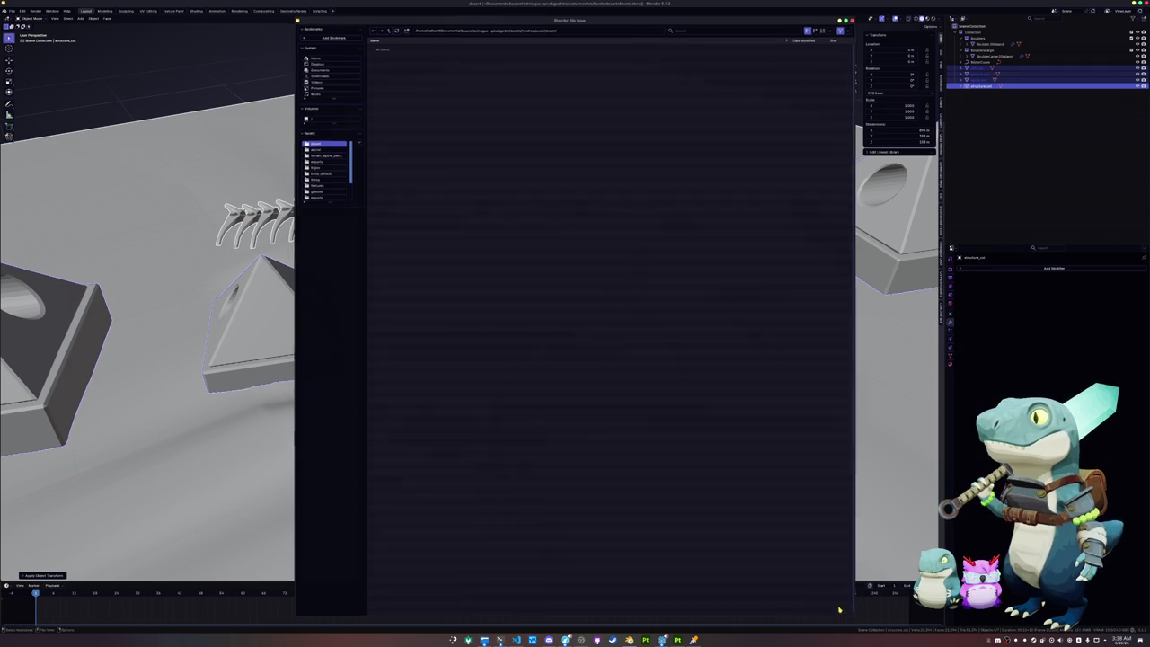
{"action": "left_click", "coordinate": [229, 199]}
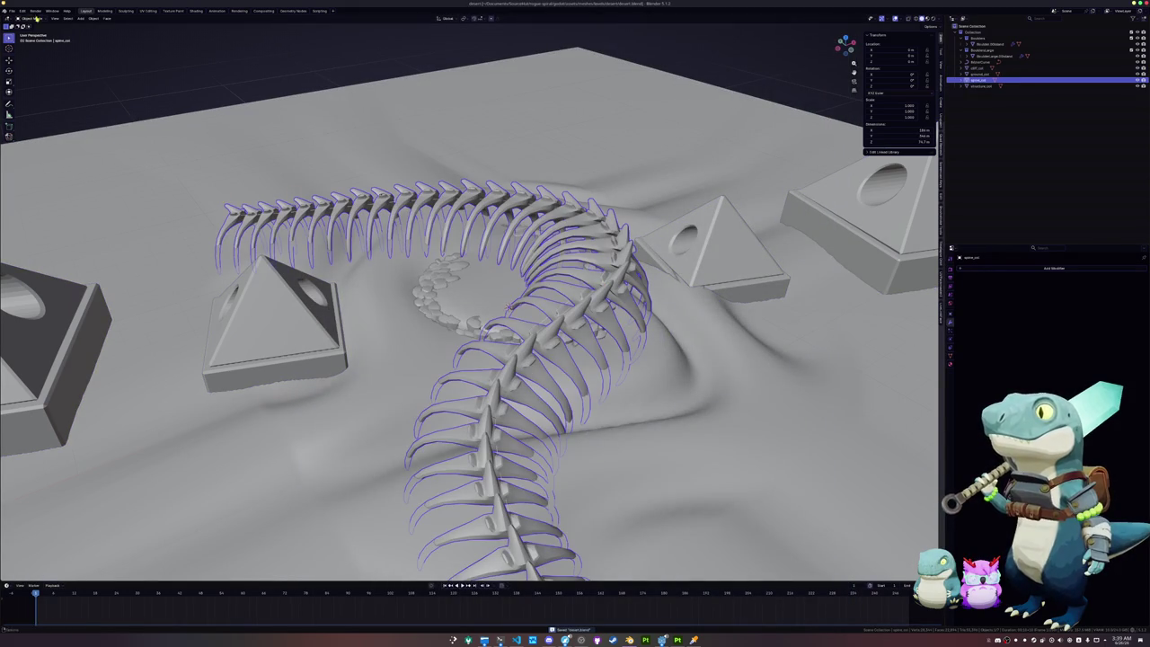
Step: Export the spine as spine.fbx into a new exports folder
{"action": "left_click", "coordinate": [12, 10]}
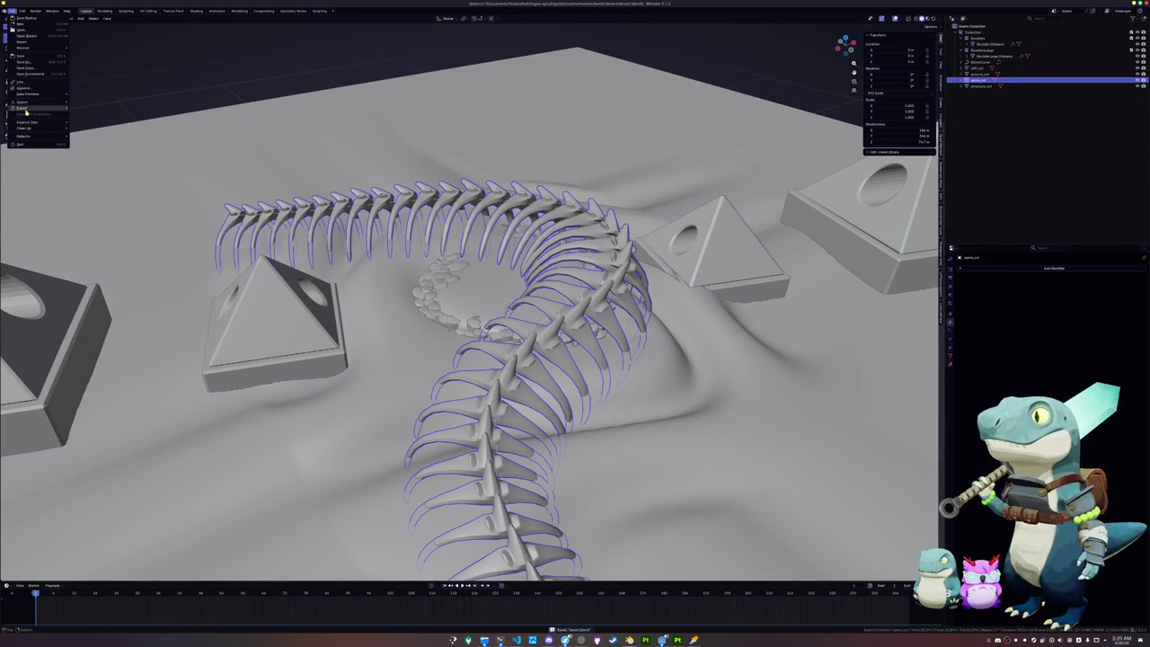
{"action": "mouse_move", "coordinate": [21, 107]}
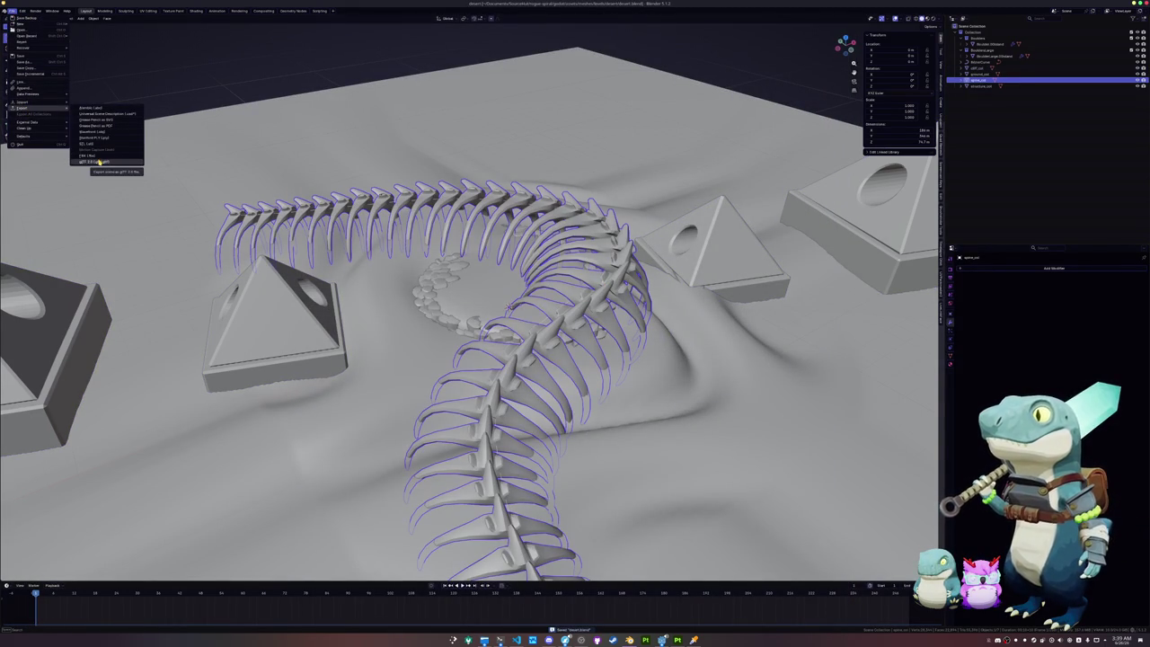
{"action": "left_click", "coordinate": [89, 155]}
{"action": "left_click", "coordinate": [406, 30]}
{"action": "key", "text": "Return"}
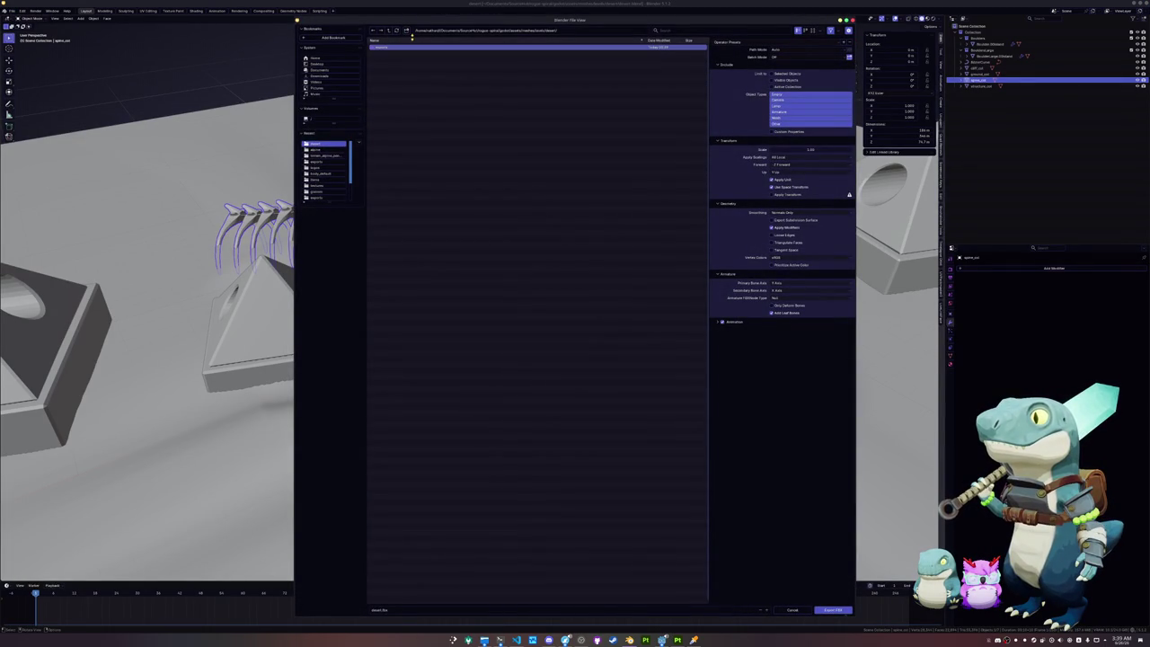
{"action": "double_click", "coordinate": [452, 45]}
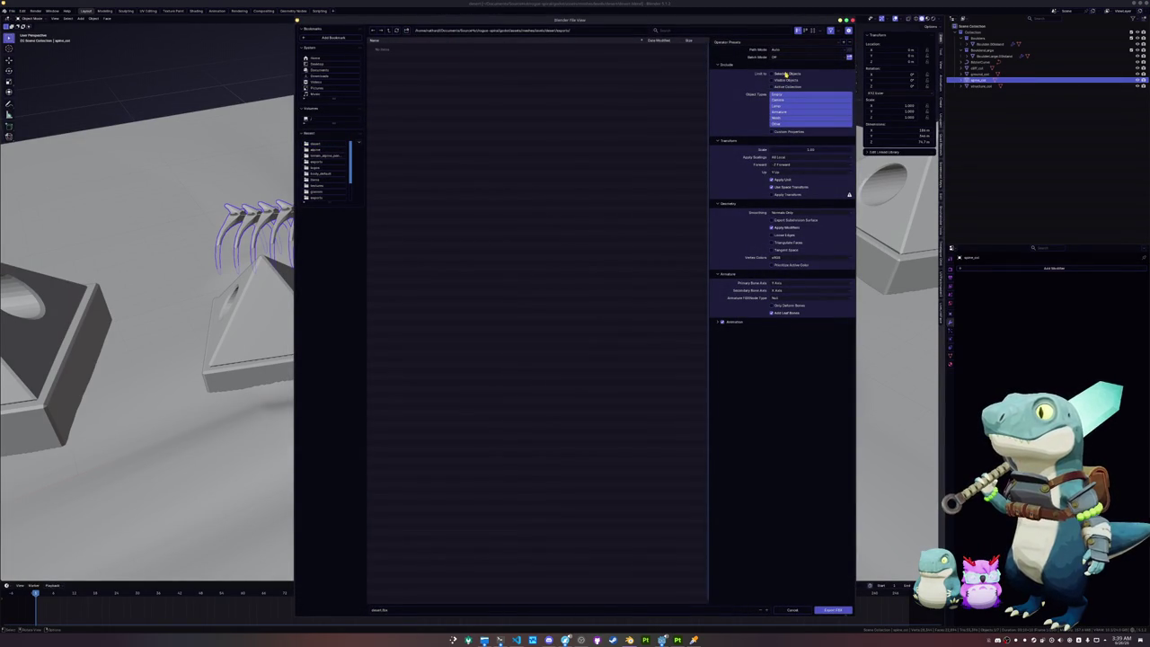
{"action": "left_click", "coordinate": [499, 610]}
{"action": "key", "text": "BackSpace"}
{"action": "key", "text": "Return"}
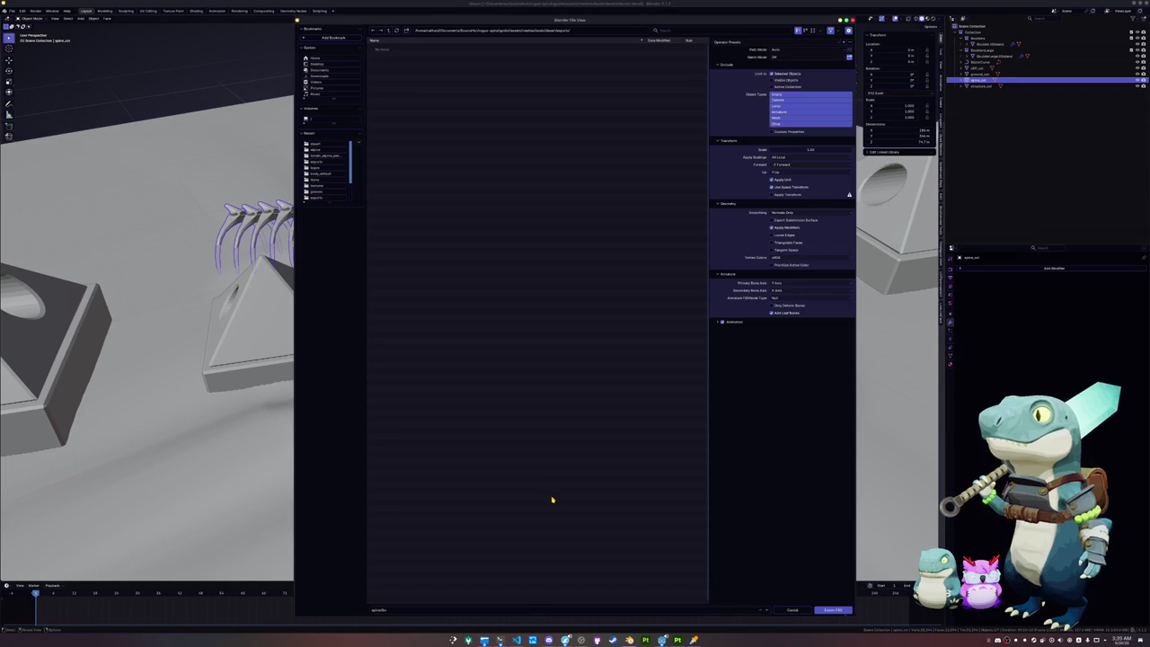
Step: Select the pyramid structures and export them as pyramids.fbx
{"action": "left_click", "coordinate": [977, 85]}
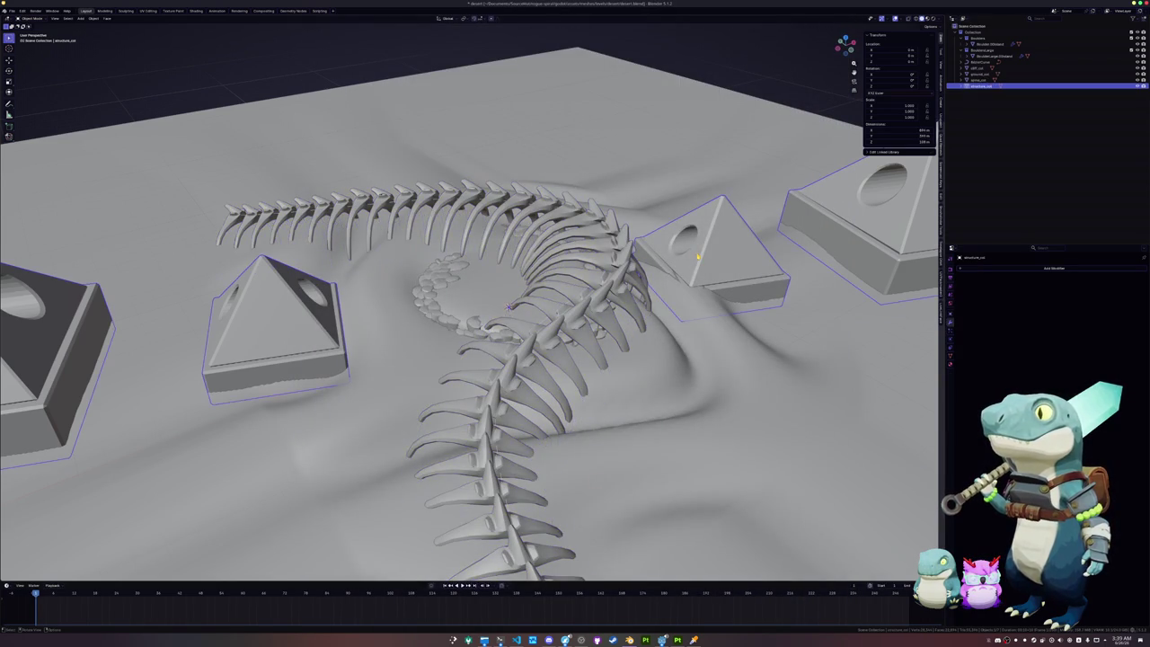
{"action": "scroll", "coordinate": [636, 230], "scroll_direction": "down", "scroll_amount": 2}
{"action": "left_click", "coordinate": [12, 10]}
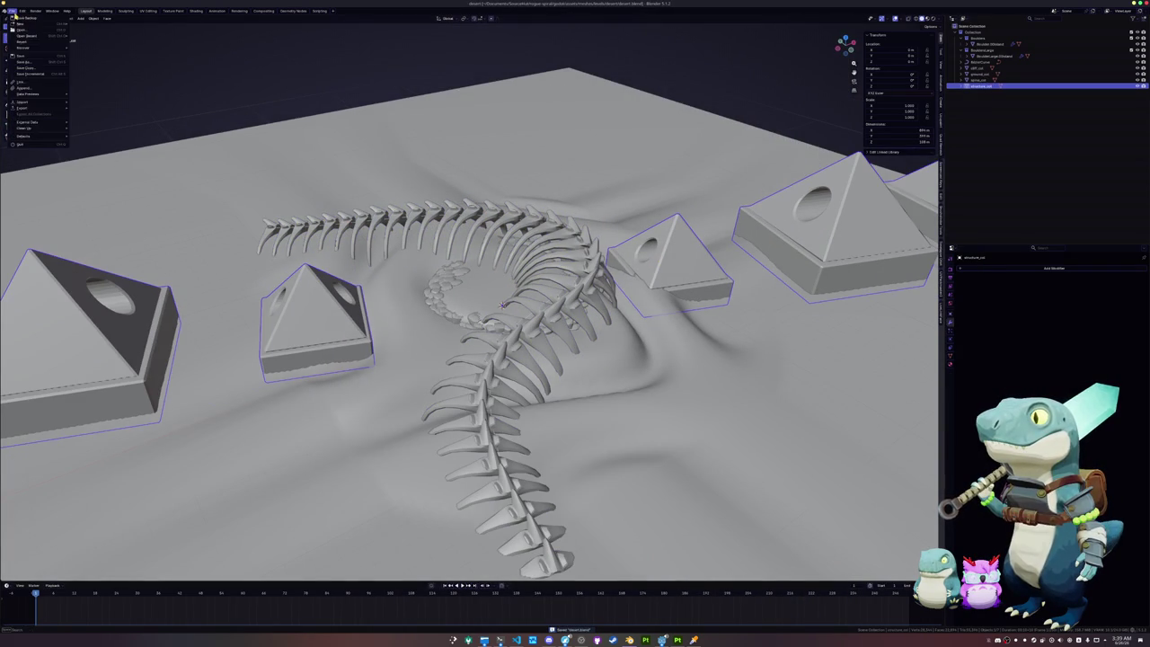
{"action": "mouse_move", "coordinate": [22, 108]}
{"action": "left_click", "coordinate": [103, 157]}
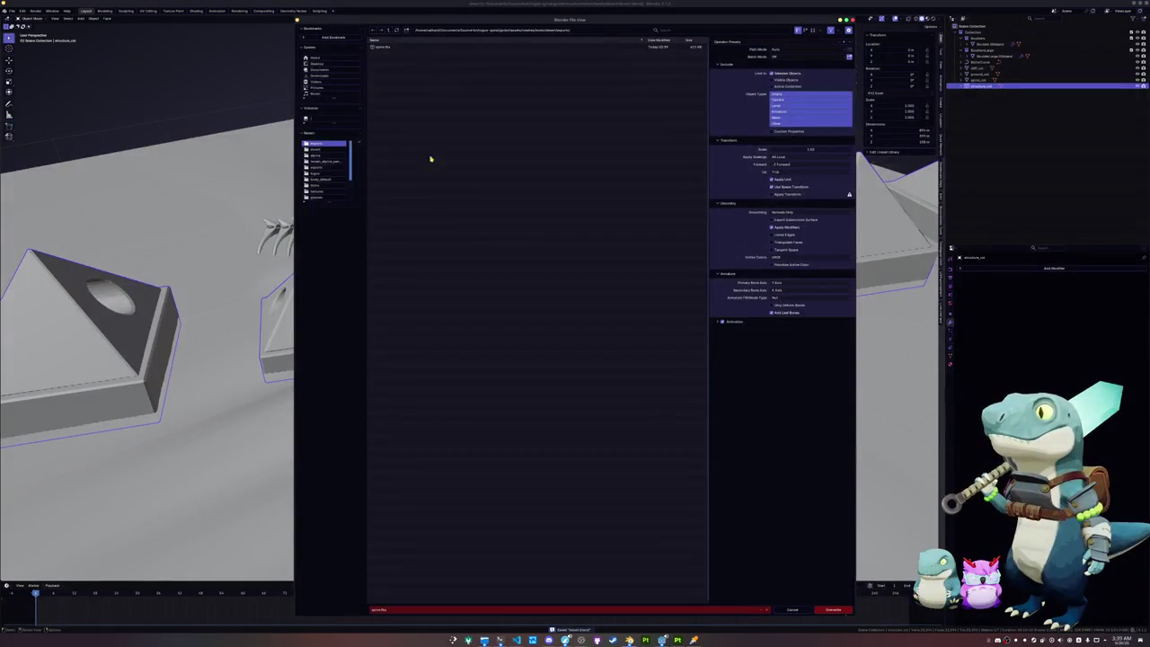
{"action": "left_click", "coordinate": [393, 610]}
{"action": "key", "text": "BackSpace"}
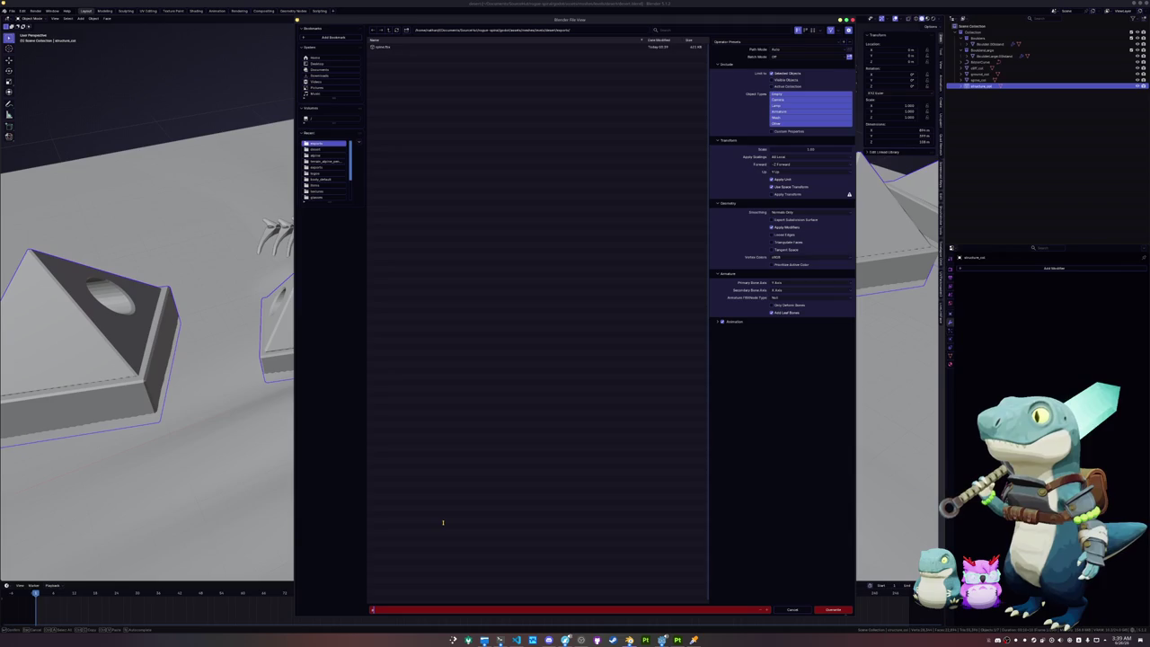
{"action": "type", "text": "pyramid"}
{"action": "key", "text": "Return"}
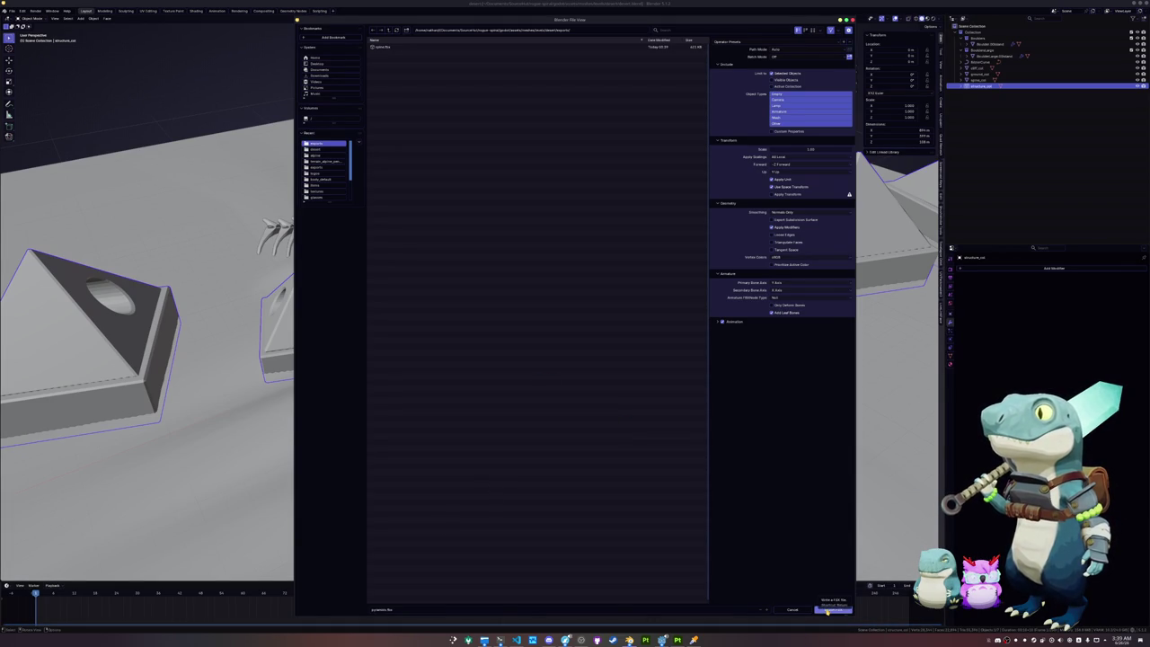
{"action": "left_click", "coordinate": [485, 609]}
{"action": "key", "text": "BackSpace"}
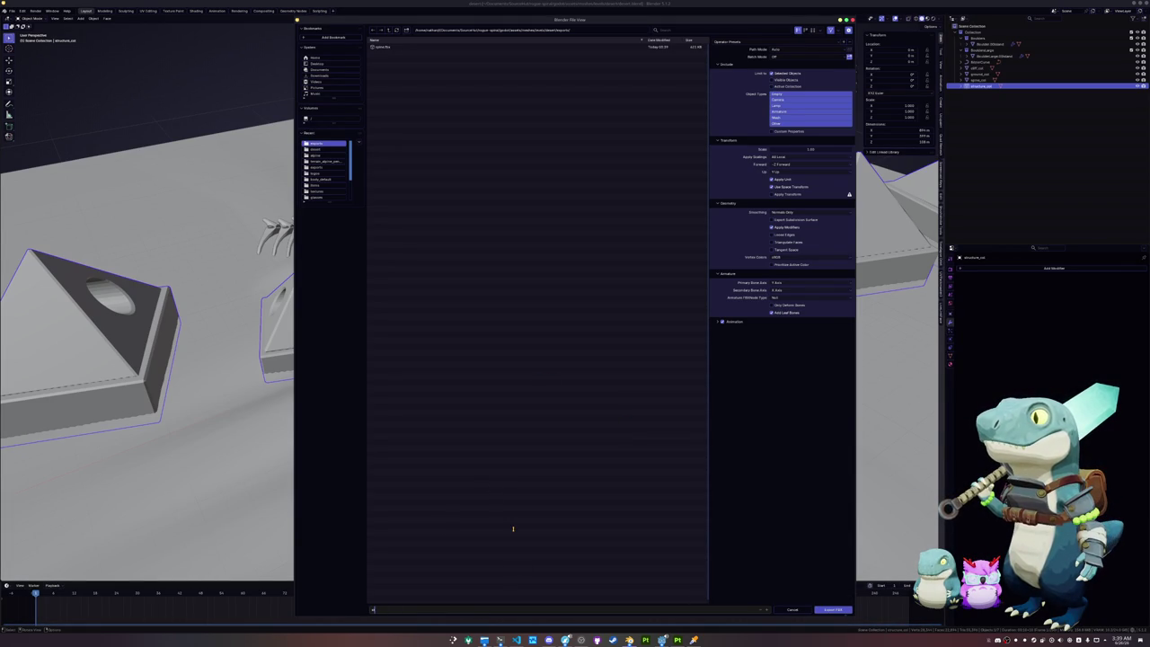
{"action": "key", "text": "Return"}
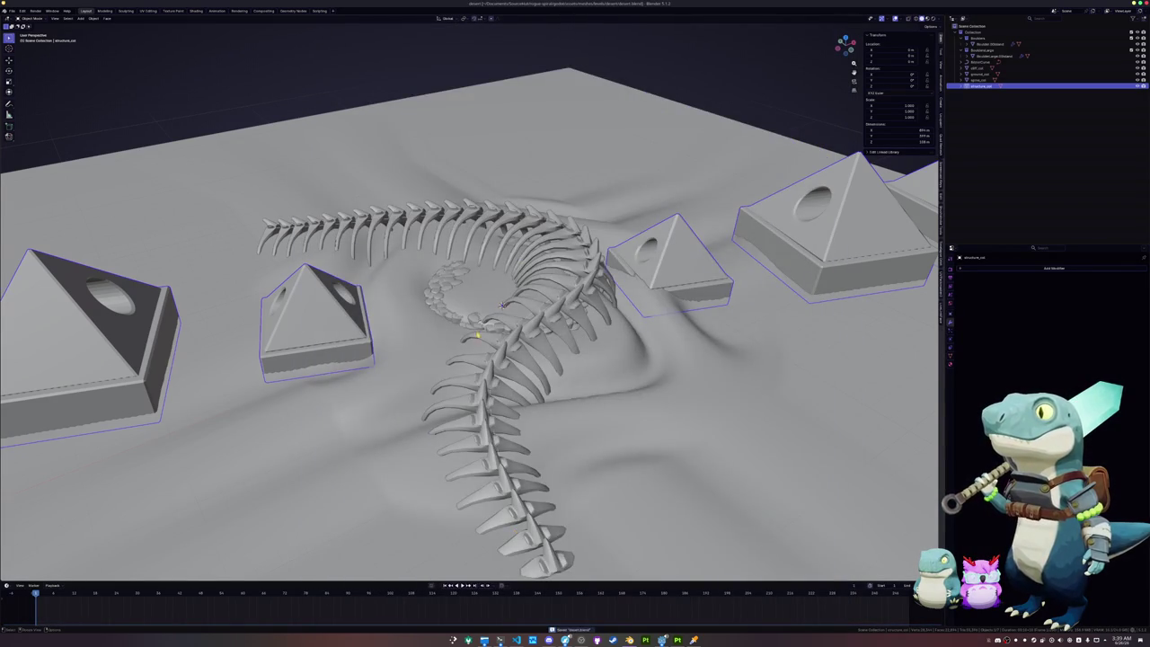
Step: Select the ground and vertebrae spiral, then switch to Substance 3D Painter
{"action": "scroll", "coordinate": [517, 310], "scroll_direction": "up", "scroll_amount": 5}
{"action": "left_click", "coordinate": [517, 310]}
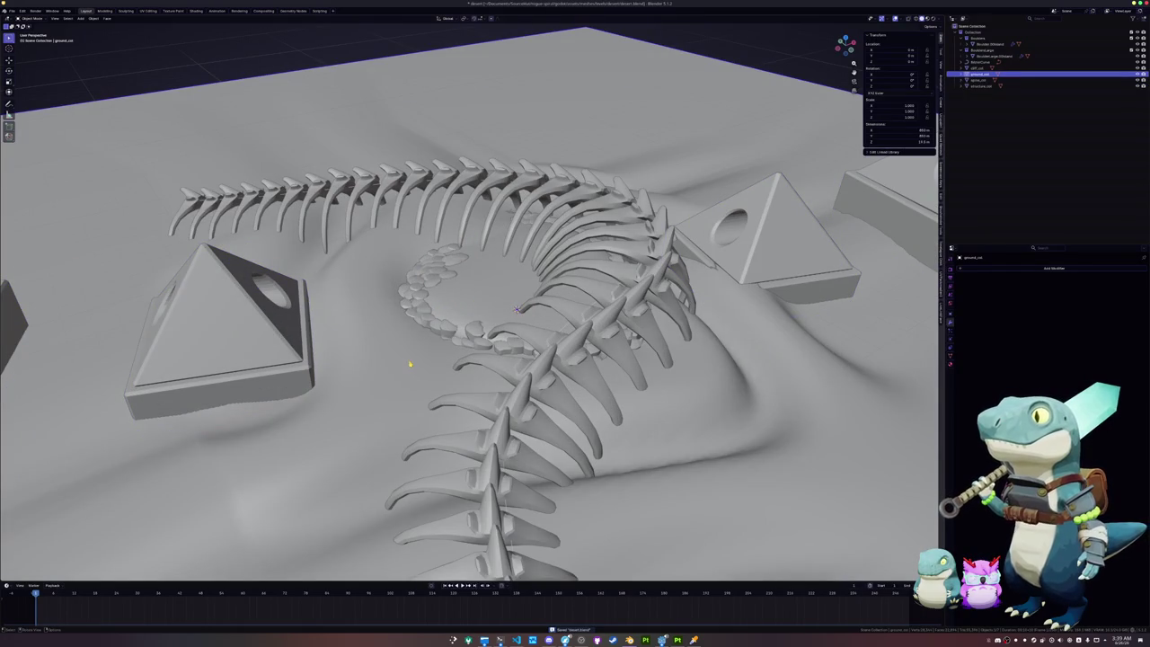
{"action": "left_click", "coordinate": [422, 310]}
{"action": "key", "text": "g"}
{"action": "key", "text": "Escape"}
{"action": "middle_click_drag", "start_coordinate": [480, 265], "coordinate": [508, 306]}
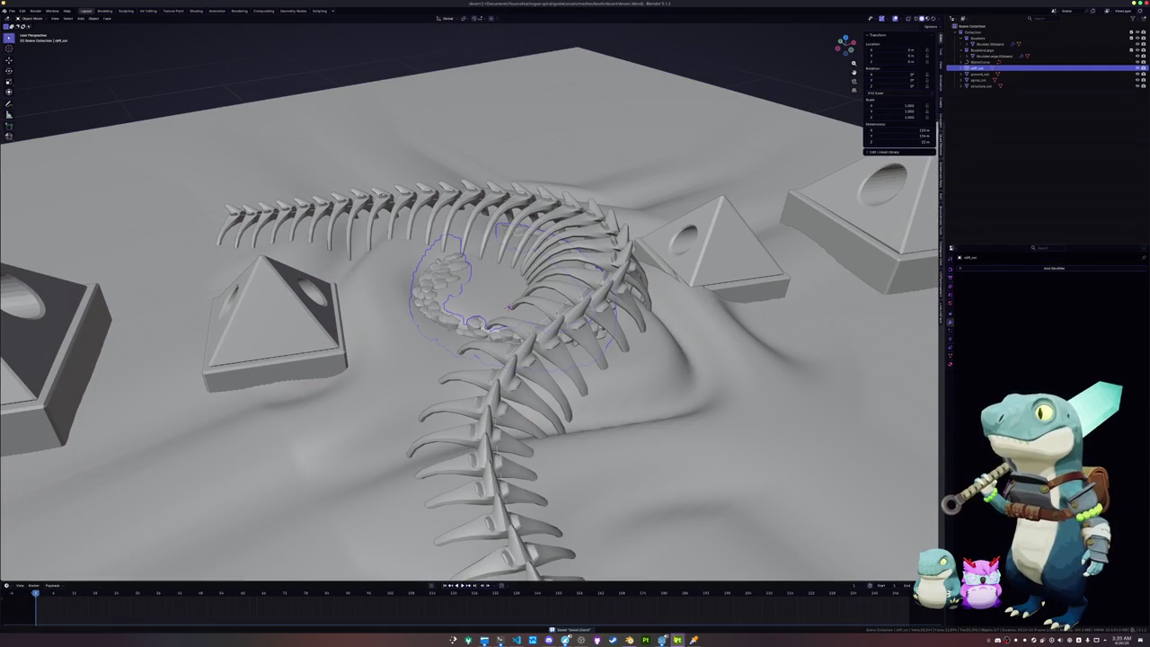
{"action": "key", "text": "alt+Tab"}
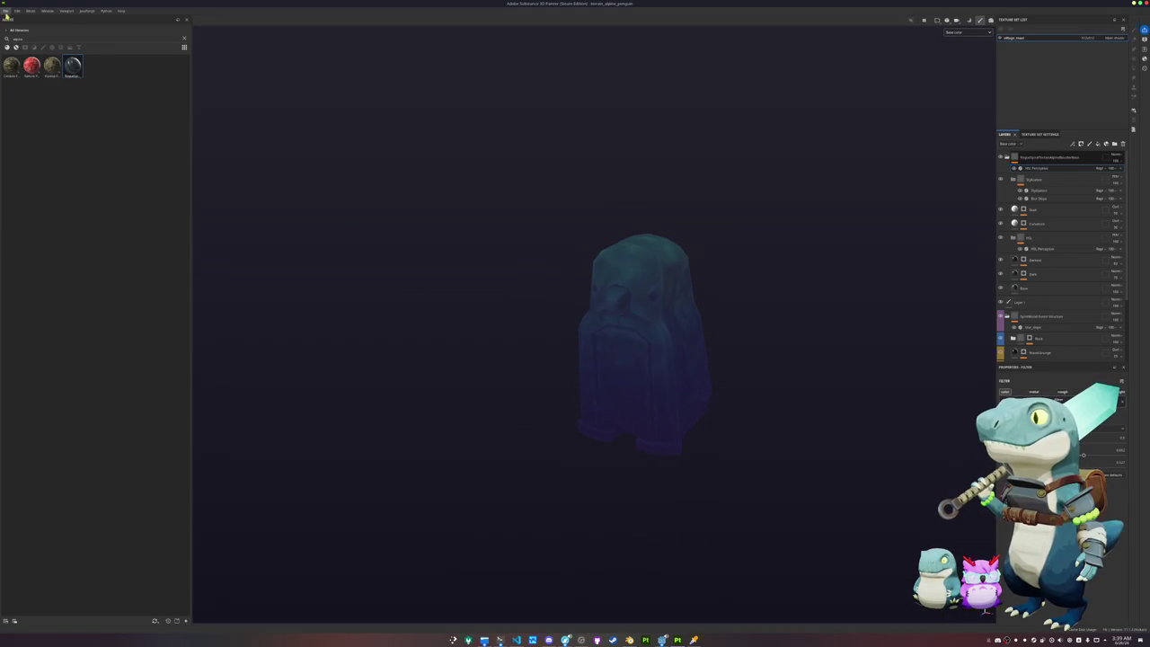
Step: Start a new Painter project, browse one folder up for its mesh, and bring Dolphin forward
{"action": "left_click", "coordinate": [6, 11]}
{"action": "left_click", "coordinate": [20, 19]}
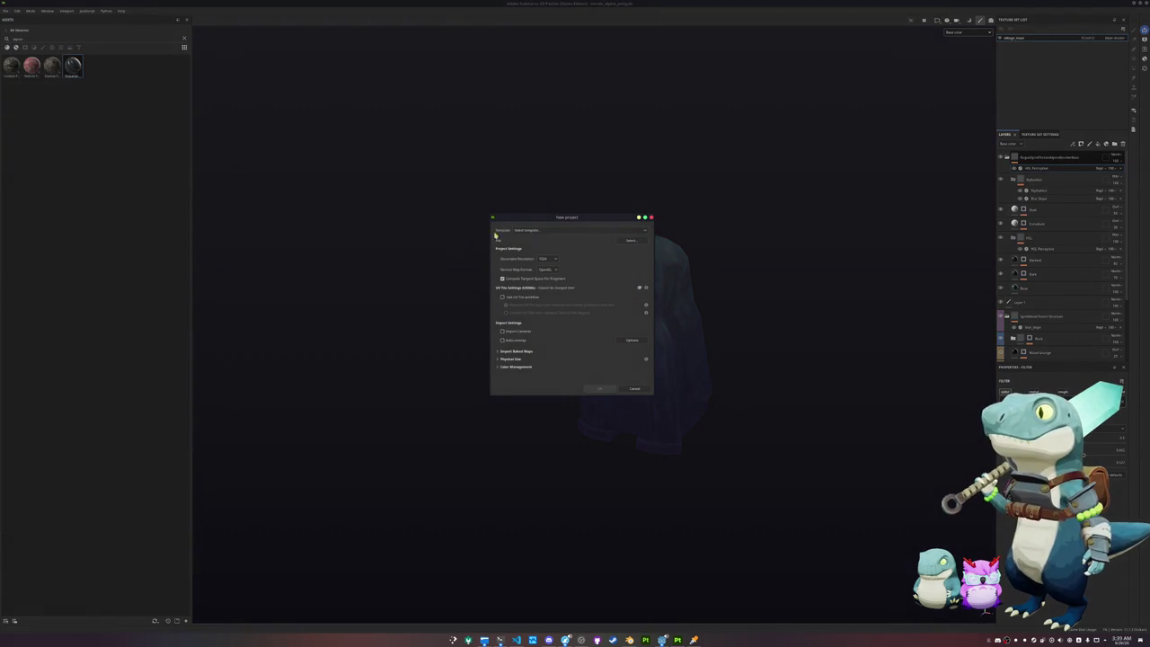
{"action": "left_click", "coordinate": [630, 241]}
{"action": "left_click", "coordinate": [634, 244]}
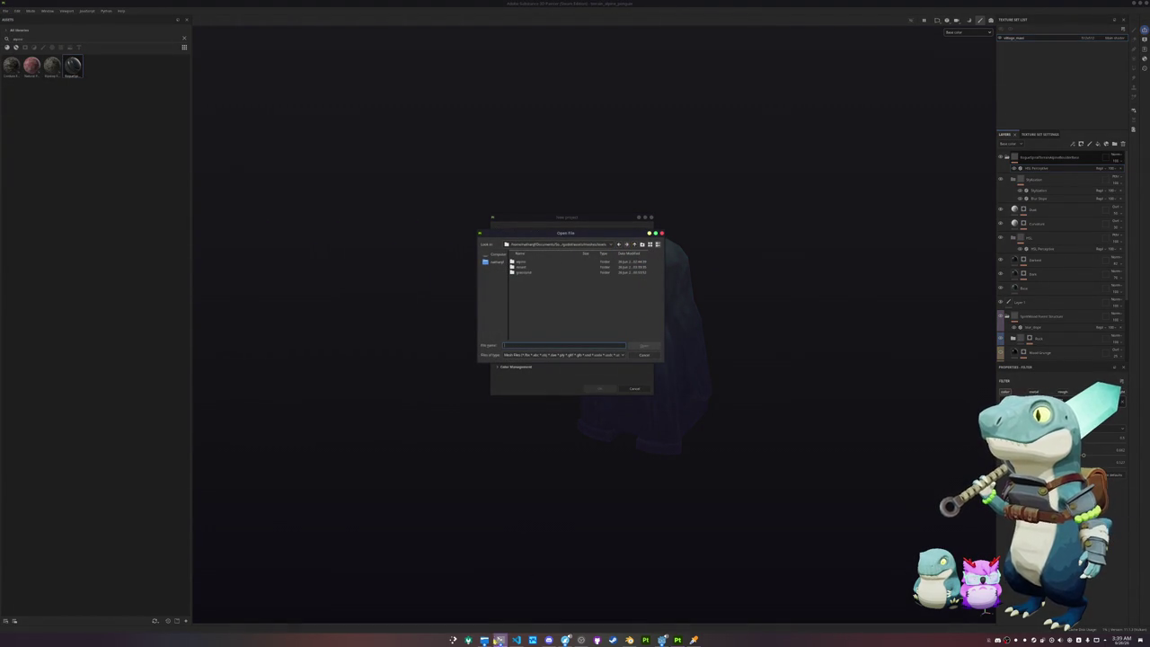
{"action": "left_click", "coordinate": [484, 640]}
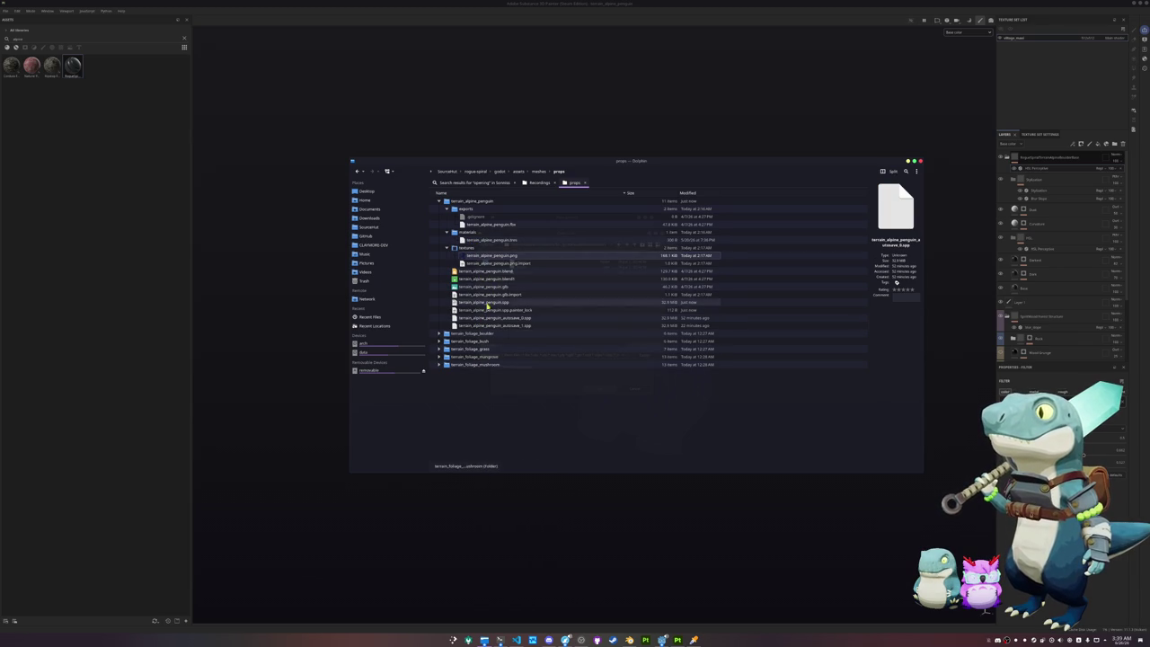
Step: In Dolphin, go up to meshes and expand the levels tree to the alpine, desert and grassland folders
{"action": "left_click", "coordinate": [539, 171]}
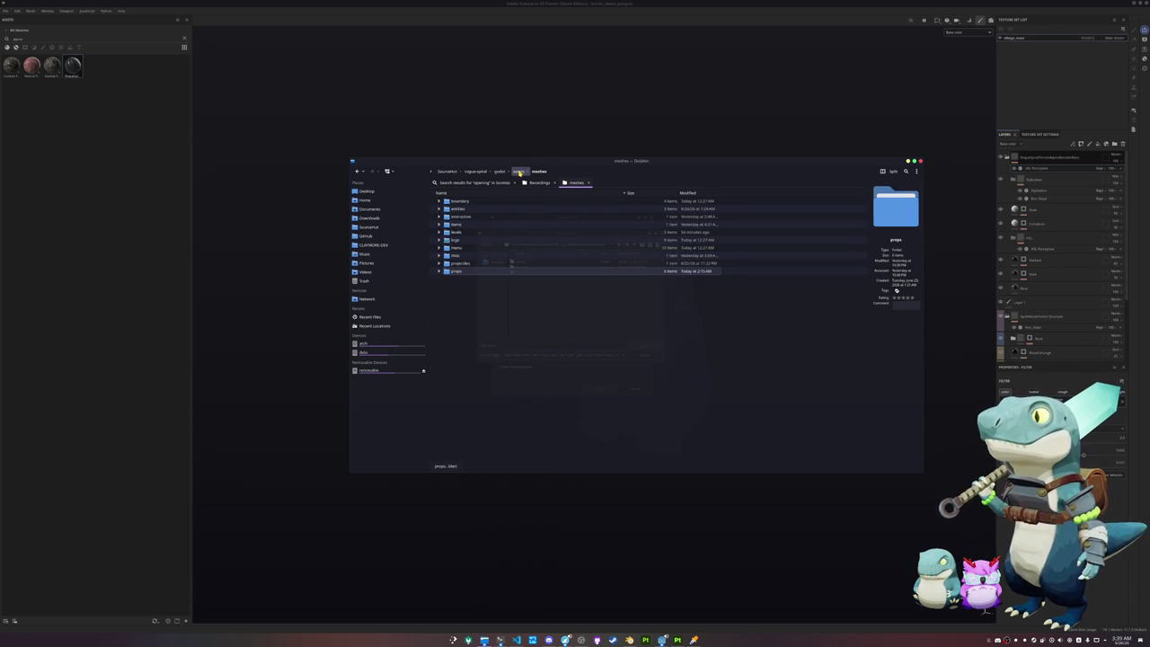
{"action": "left_click", "coordinate": [439, 231]}
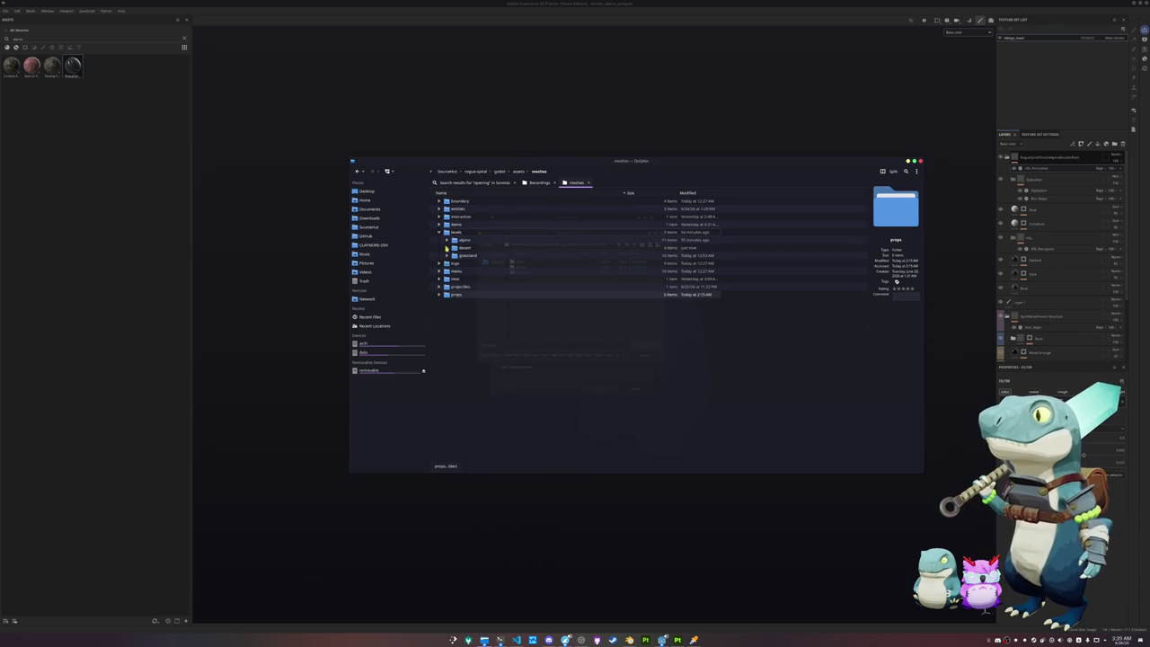
{"action": "left_click", "coordinate": [446, 254]}
{"action": "left_click", "coordinate": [446, 247]}
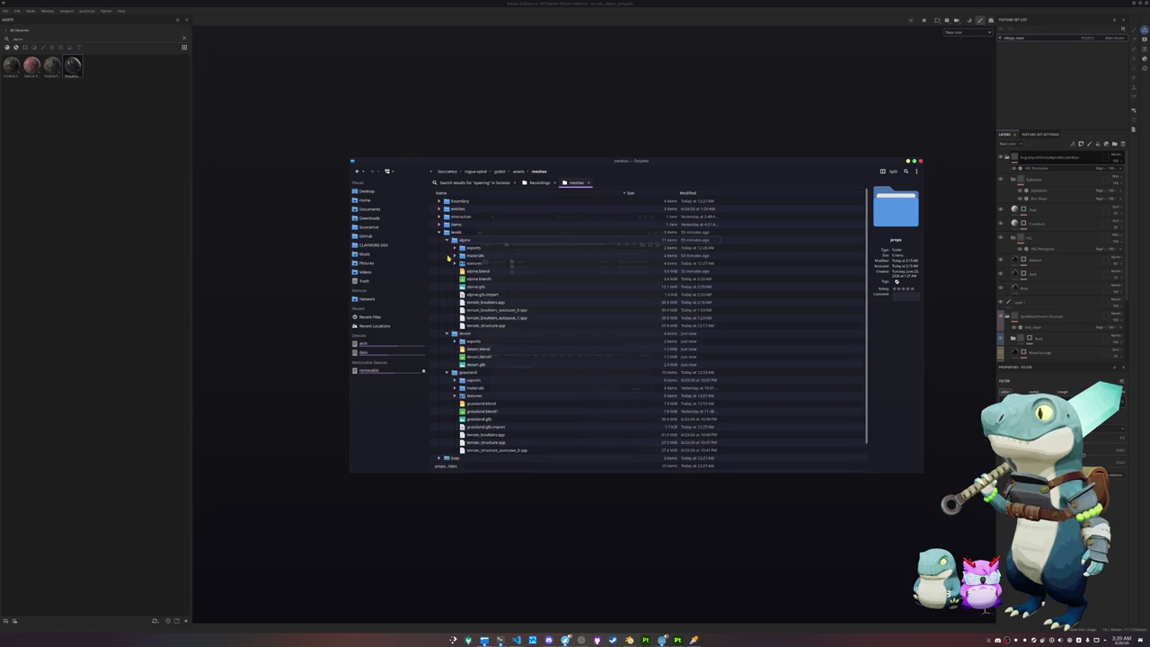
{"action": "left_click", "coordinate": [446, 240]}
{"action": "scroll", "coordinate": [448, 292], "scroll_direction": "down", "scroll_amount": 1}
{"action": "left_click", "coordinate": [453, 217]}
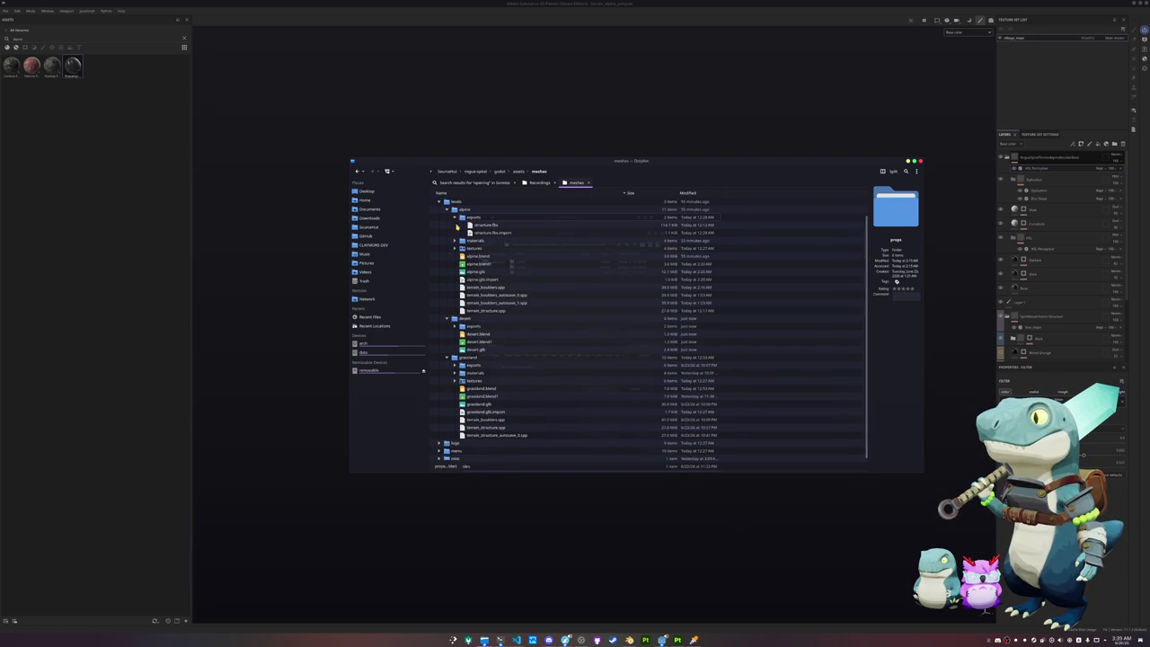
{"action": "left_click", "coordinate": [456, 248]}
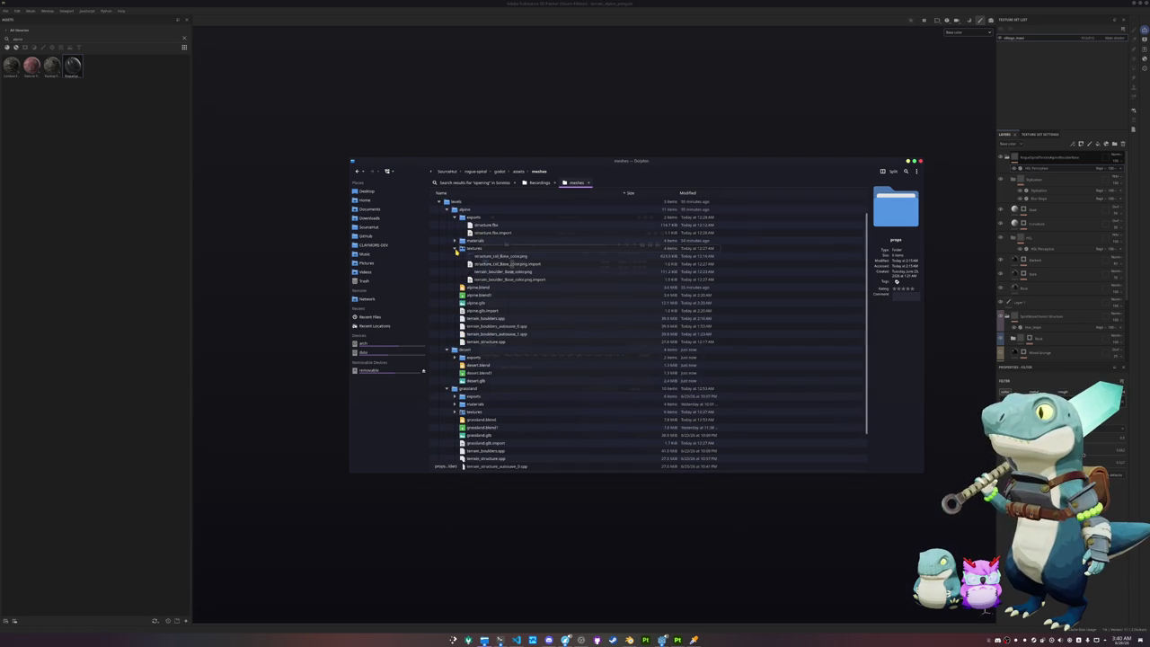
{"action": "left_click", "coordinate": [455, 248]}
{"action": "scroll", "coordinate": [476, 300], "scroll_direction": "down", "scroll_amount": 1}
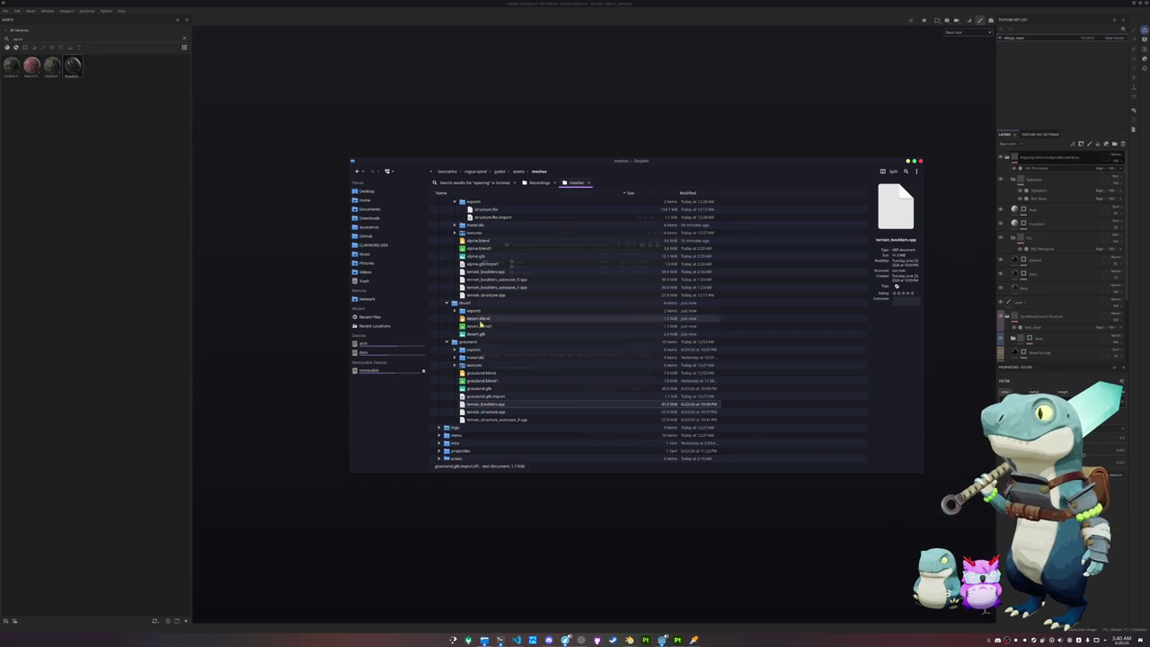
Step: Paste terrain_boulders.spp into the desert folder and open that folder in Painter's browser
{"action": "double_click", "coordinate": [474, 306]}
{"action": "key", "text": "ctrl+v"}
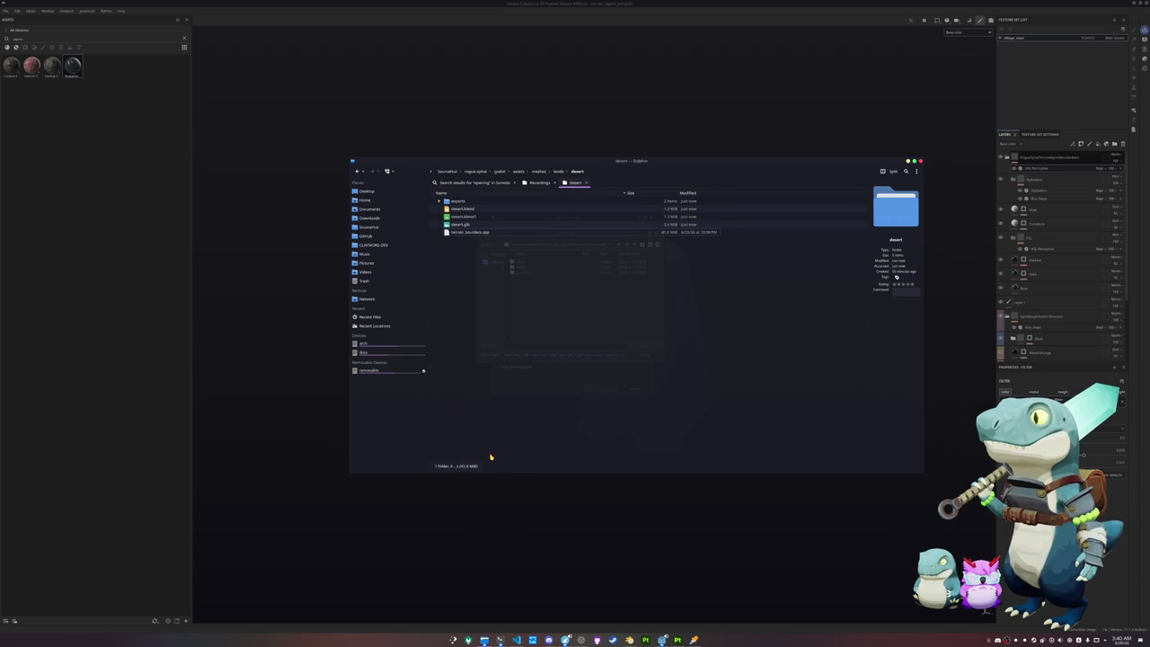
{"action": "double_click", "coordinate": [520, 268]}
Step: Cancel the new project setup and open terrain_boulders.spp from the projects folder
{"action": "left_click", "coordinate": [528, 262]}
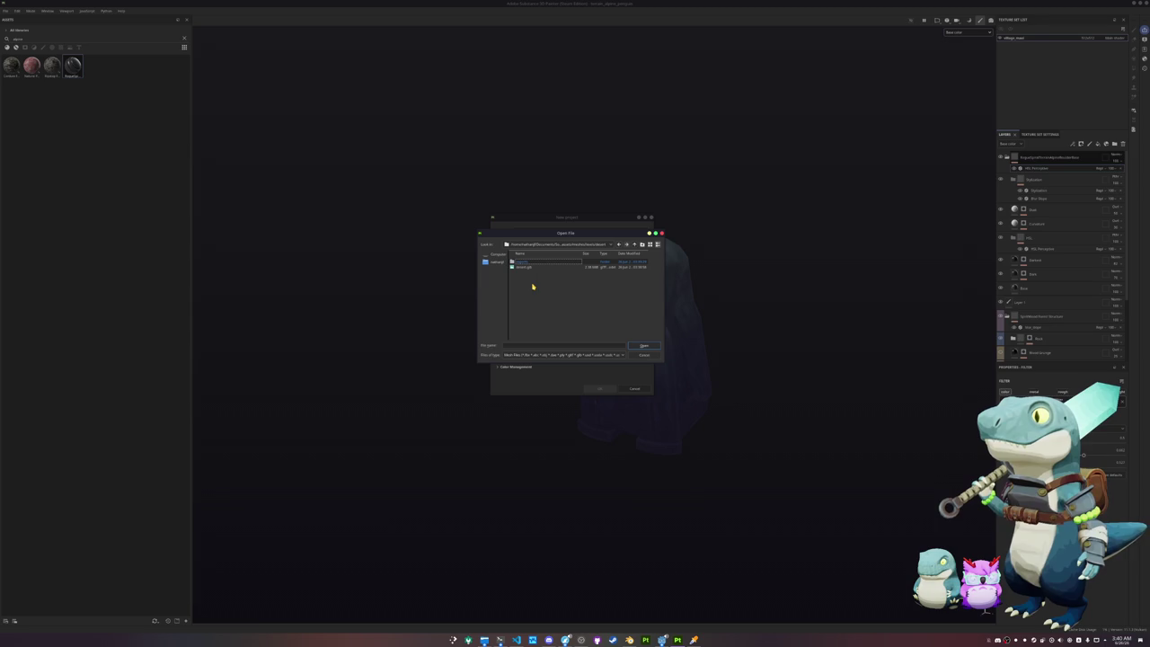
{"action": "left_click", "coordinate": [661, 234]}
{"action": "key", "text": "Escape"}
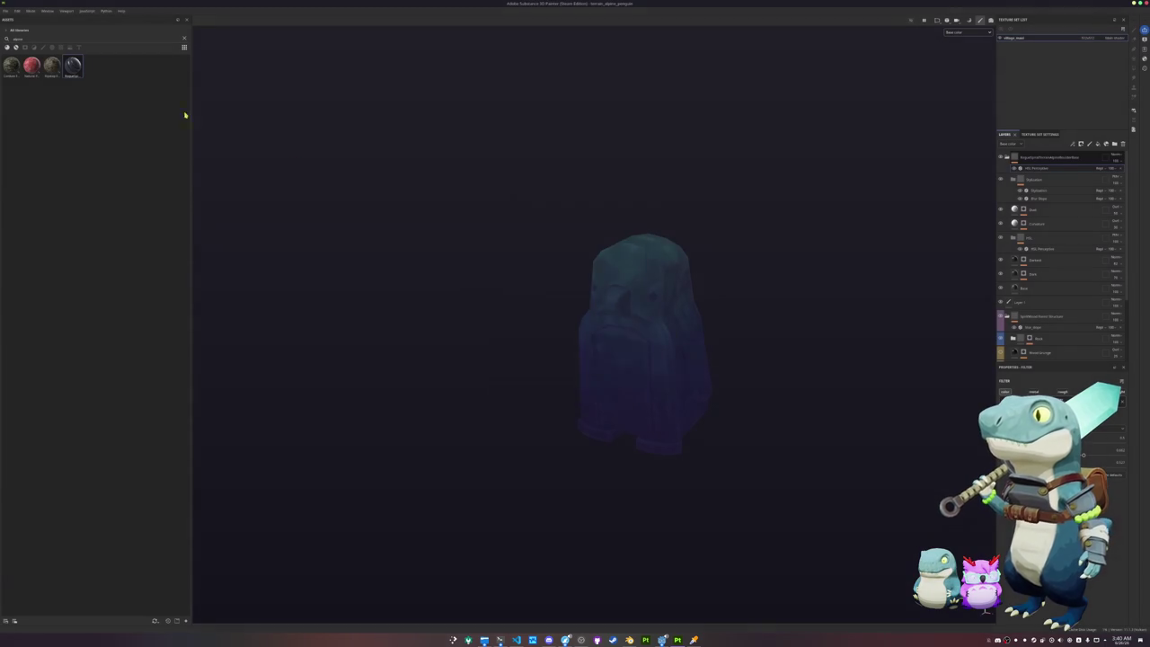
{"action": "left_click", "coordinate": [6, 11]}
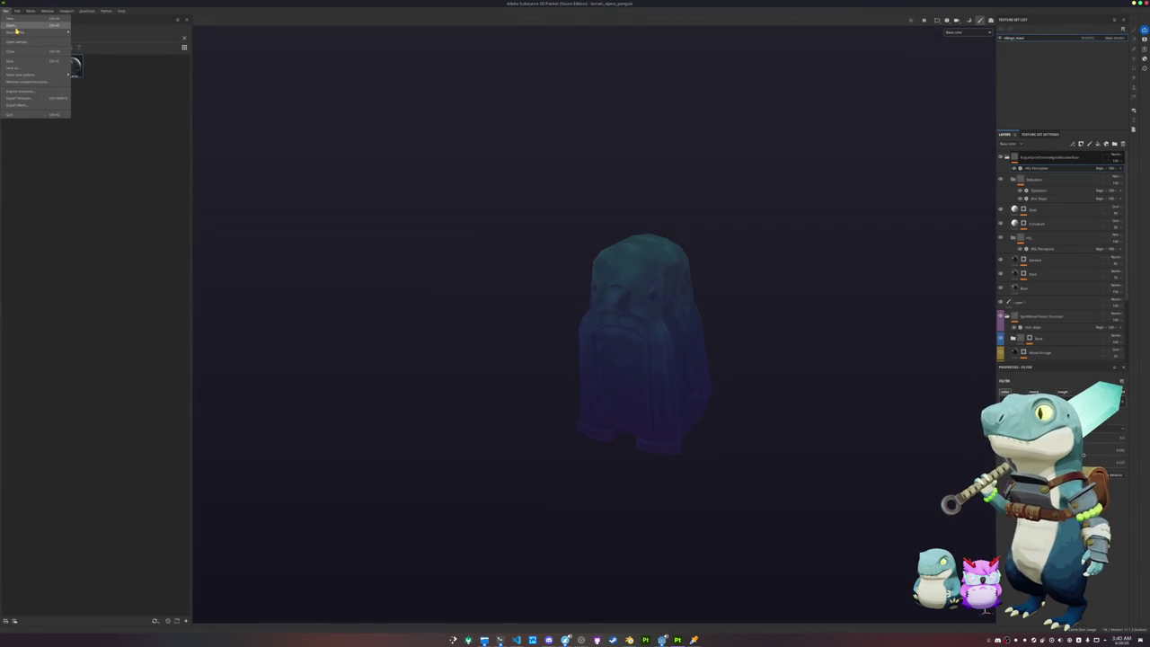
{"action": "left_click", "coordinate": [11, 25]}
{"action": "left_click", "coordinate": [627, 252]}
{"action": "left_click", "coordinate": [635, 252]}
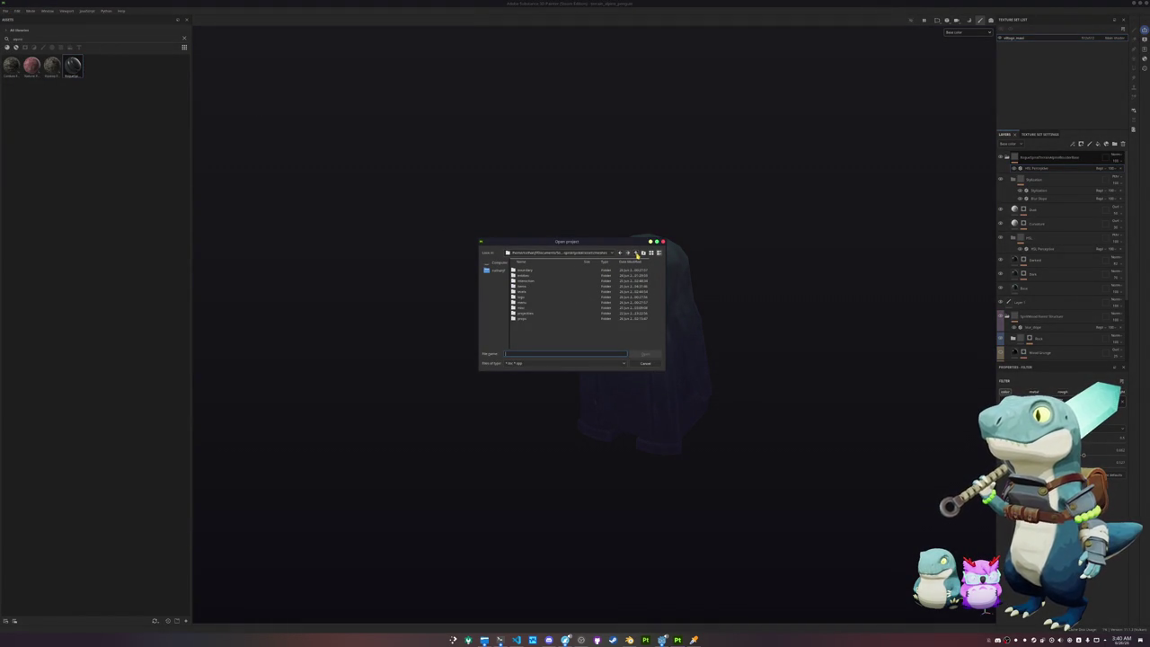
{"action": "double_click", "coordinate": [518, 292]}
{"action": "double_click", "coordinate": [525, 275]}
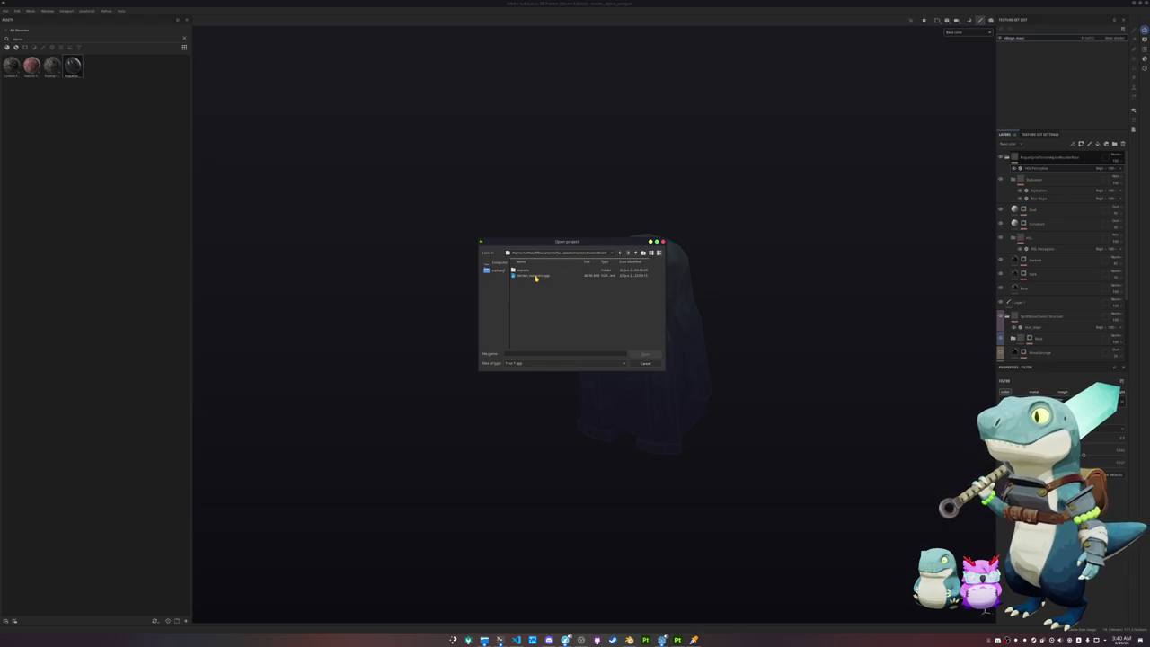
{"action": "double_click", "coordinate": [543, 275]}
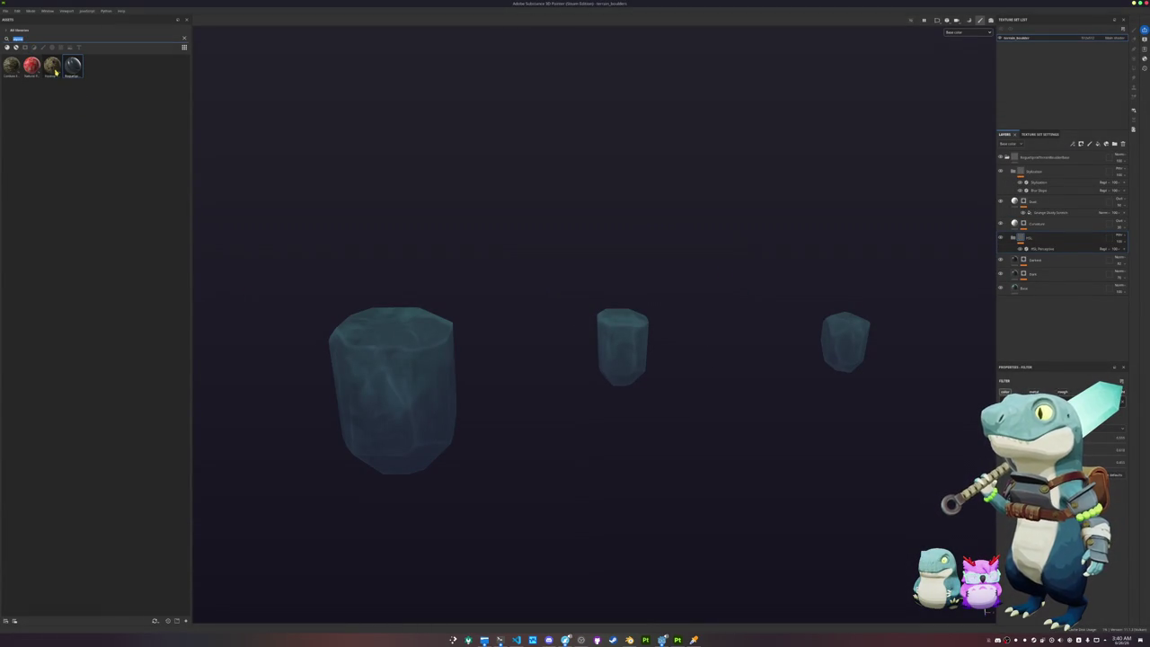
Step: Clear the asset search, filter to materials, and apply the orange material to the boulders
{"action": "key", "text": "BackSpace"}
{"action": "left_click", "coordinate": [15, 47]}
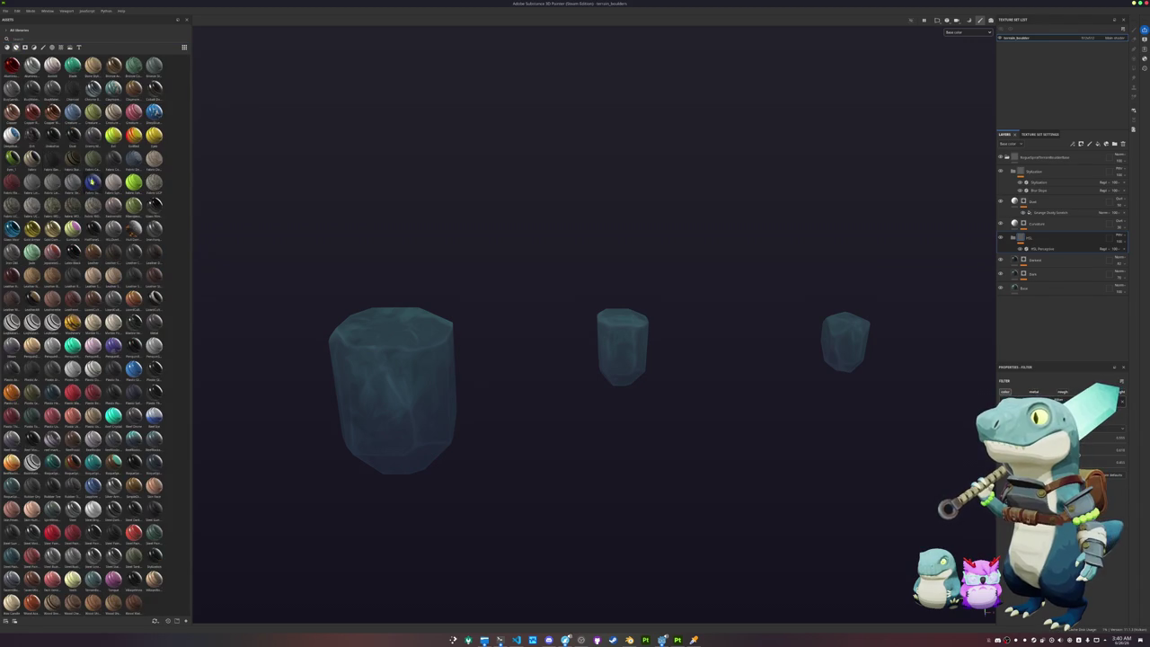
{"action": "left_click_drag", "start_coordinate": [12, 463], "coordinate": [1051, 158]}
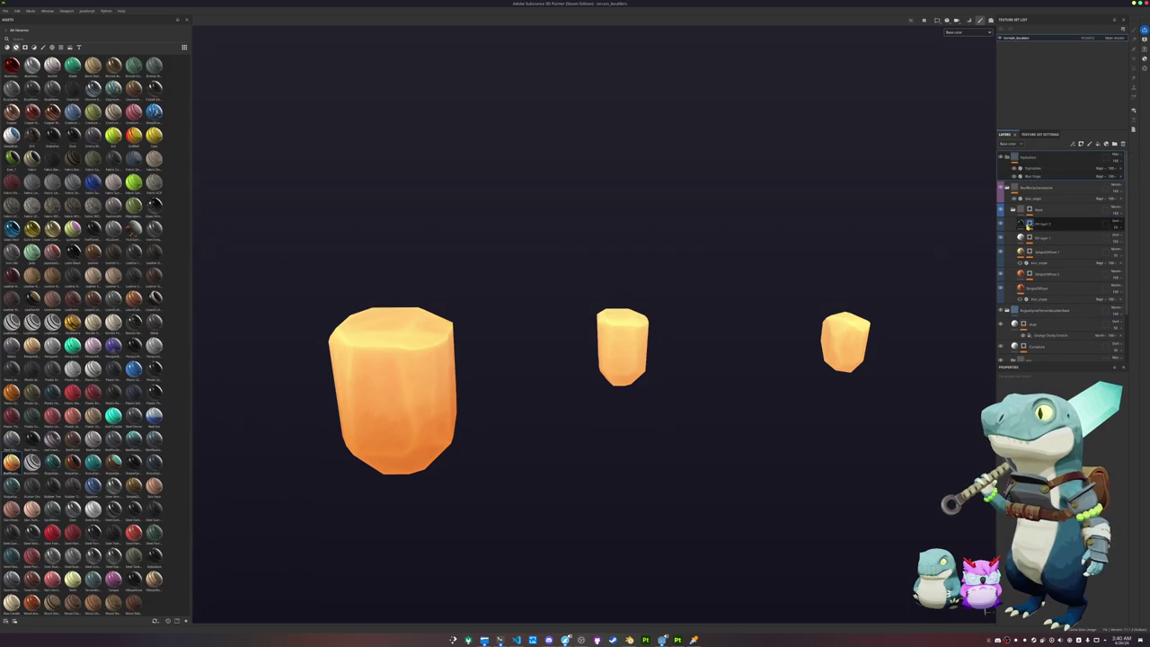
{"action": "left_click_drag", "start_coordinate": [821, 251], "coordinate": [838, 213], "text": "alt"}
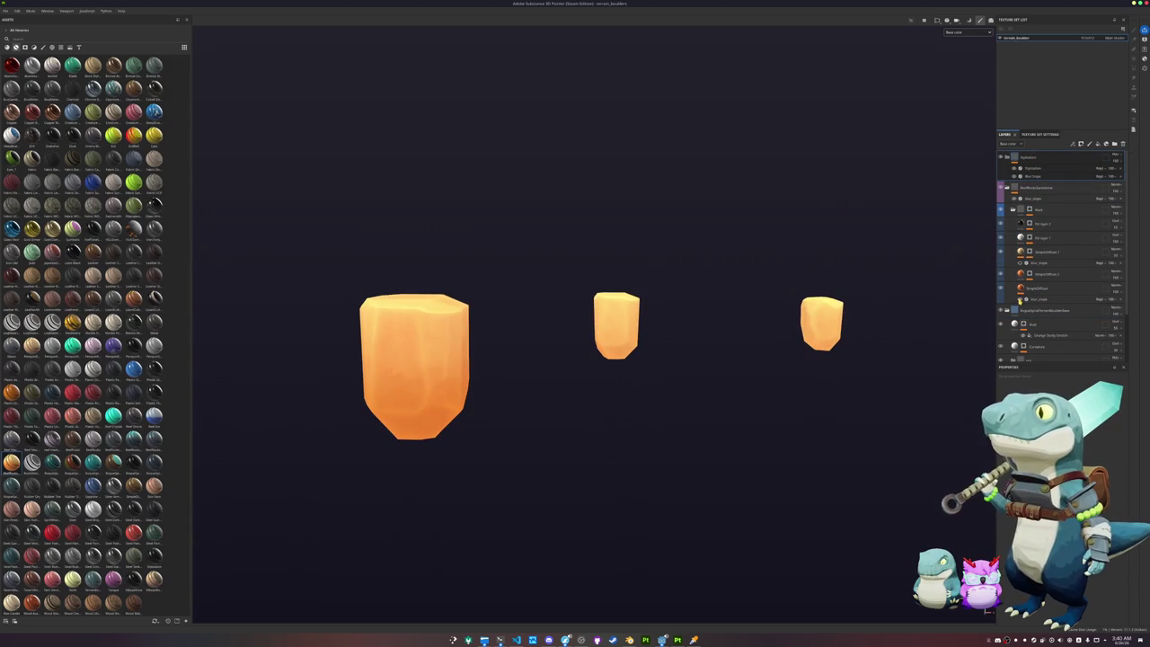
{"action": "scroll", "coordinate": [1021, 301], "scroll_direction": "down", "scroll_amount": 3}
{"action": "left_click_drag", "start_coordinate": [870, 326], "coordinate": [972, 300], "text": "alt"}
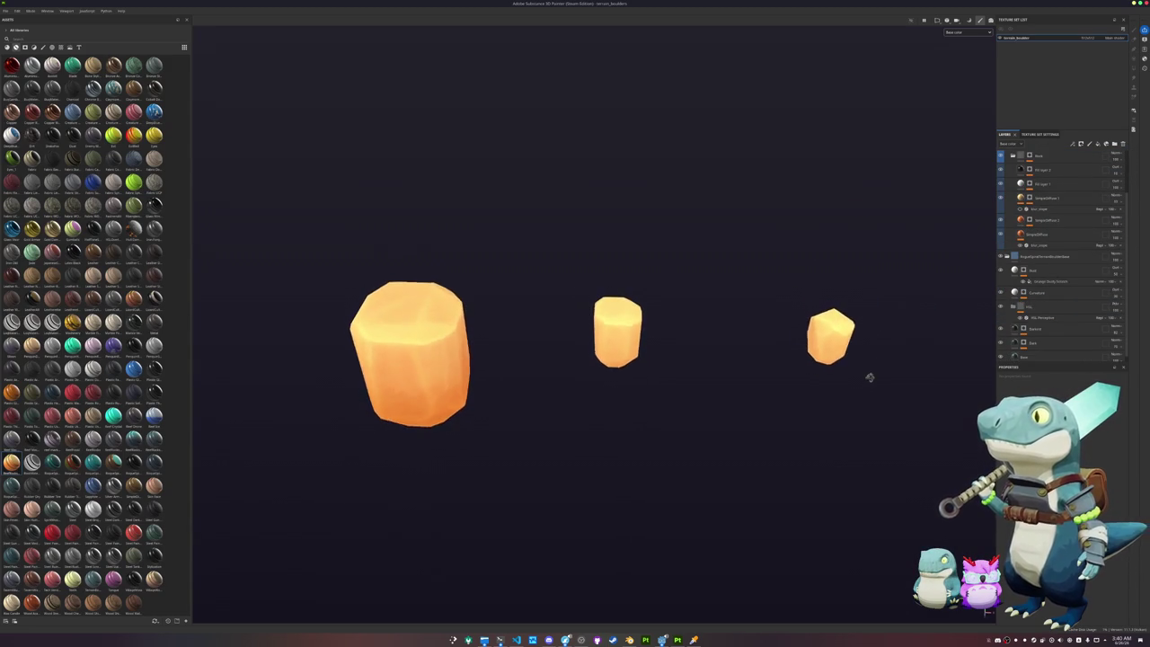
{"action": "scroll", "coordinate": [1023, 306], "scroll_direction": "up", "scroll_amount": 3}
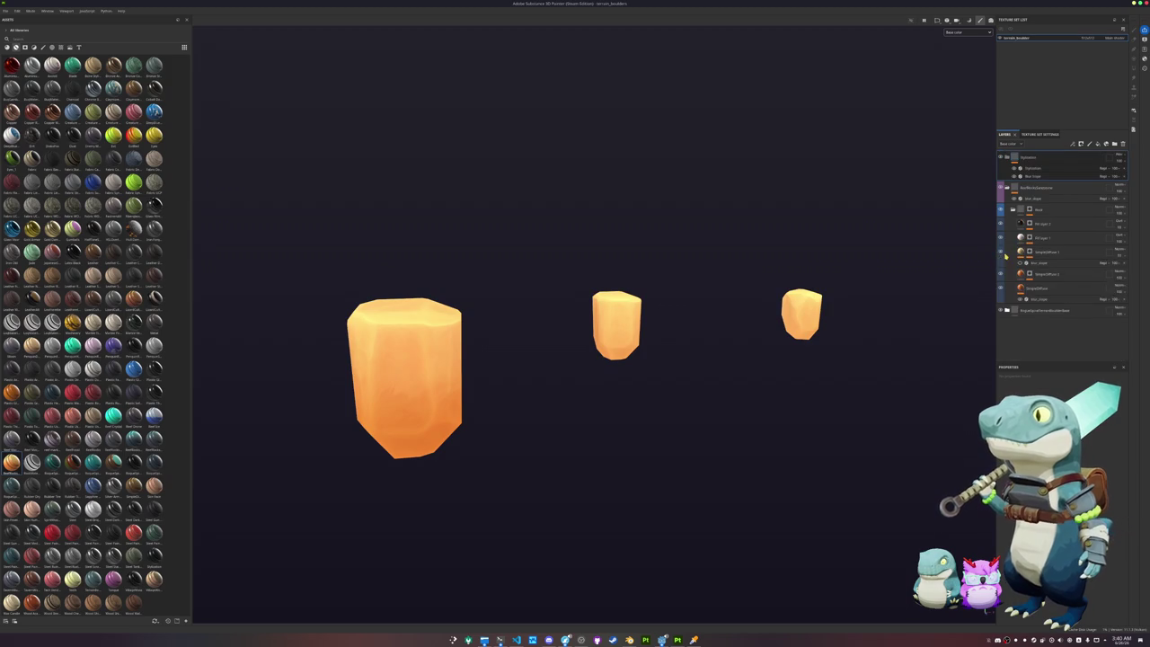
Step: Confirm the base folder's new name and move a layer folder to the top of the stack
{"action": "key", "text": "Return"}
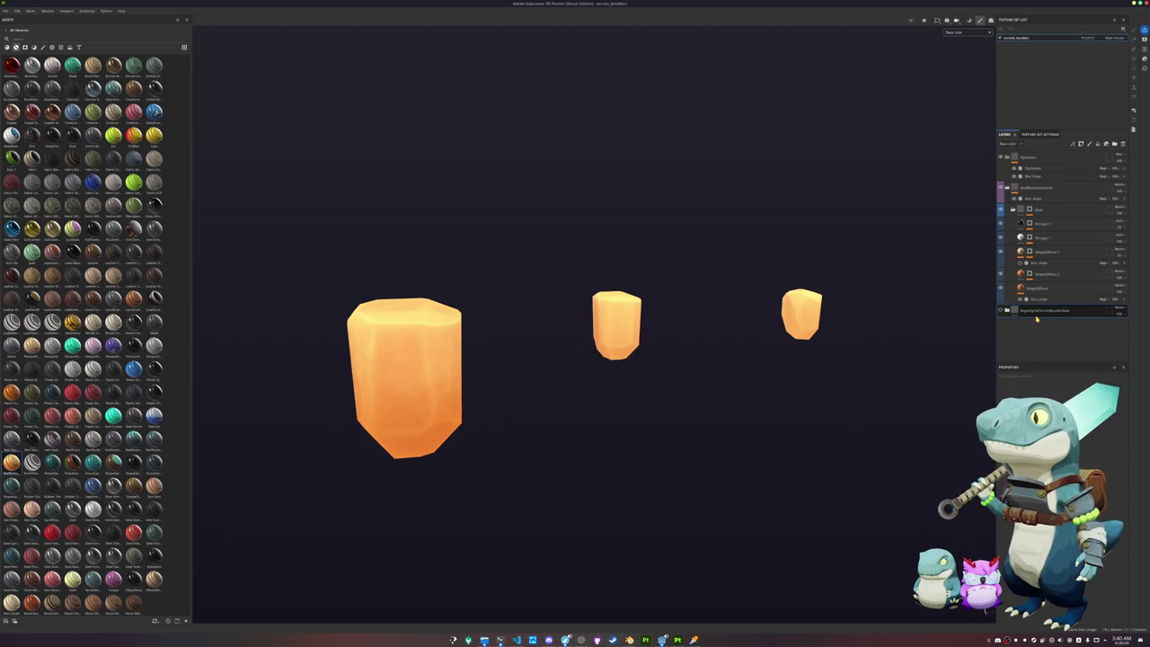
{"action": "left_click", "coordinate": [1004, 310]}
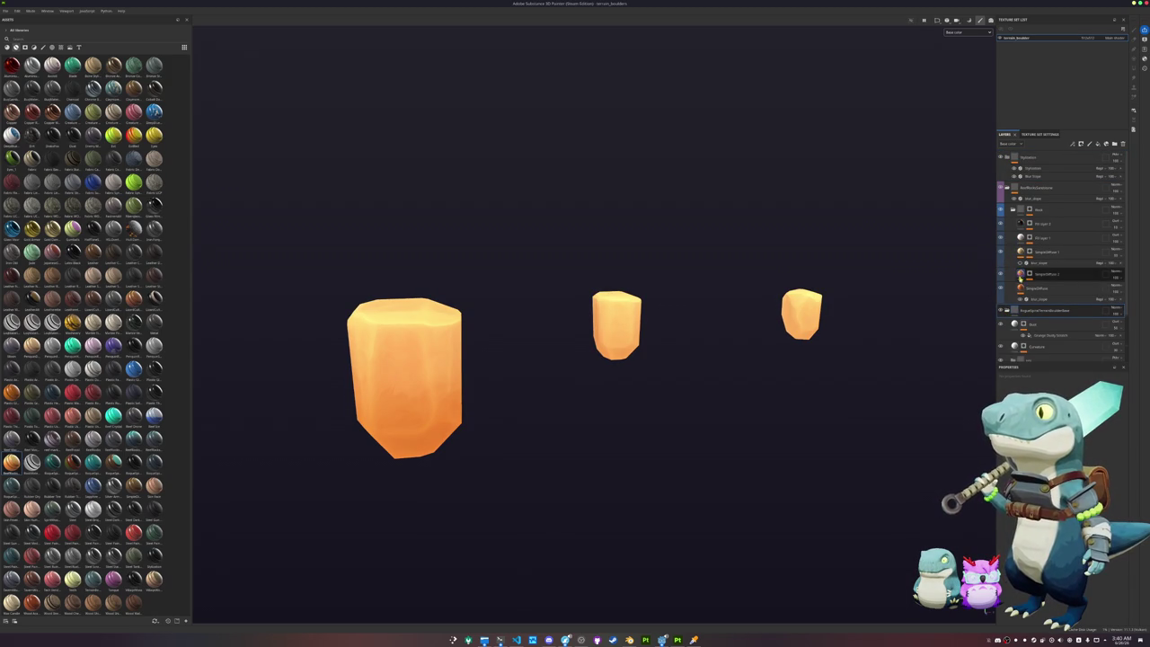
{"action": "scroll", "coordinate": [1010, 269], "scroll_direction": "down", "scroll_amount": 1}
{"action": "mouse_move", "coordinate": [1013, 169]}
{"action": "left_mouse_down"}
{"action": "mouse_move", "coordinate": [1052, 217]}
{"action": "mouse_move", "coordinate": [1051, 192]}
{"action": "mouse_move", "coordinate": [1036, 190]}
{"action": "left_mouse_up"}
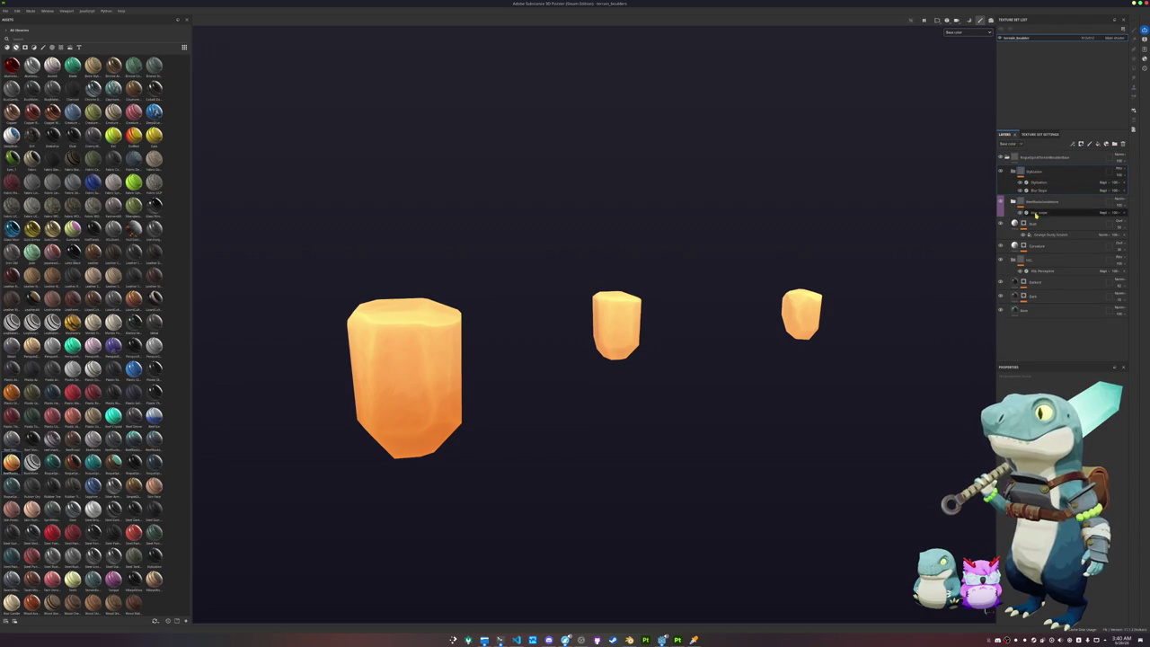
Step: Add an HSL Perceptive filter to the top group and raise its saturation
{"action": "right_click", "coordinate": [1038, 172]}
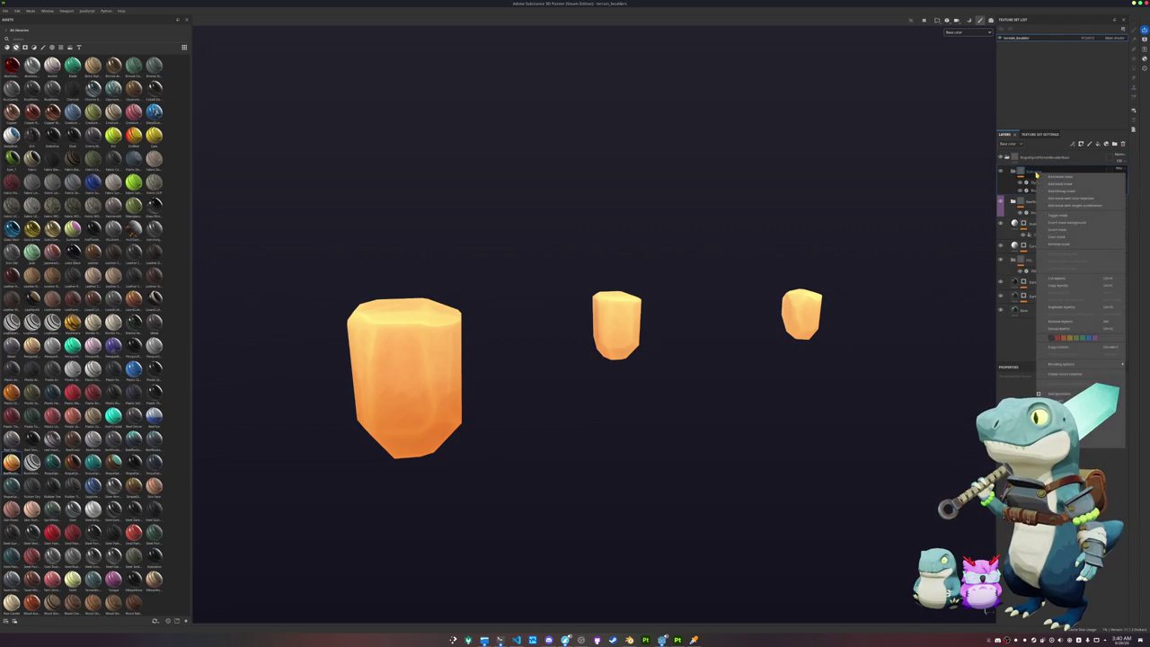
{"action": "left_click", "coordinate": [1106, 430]}
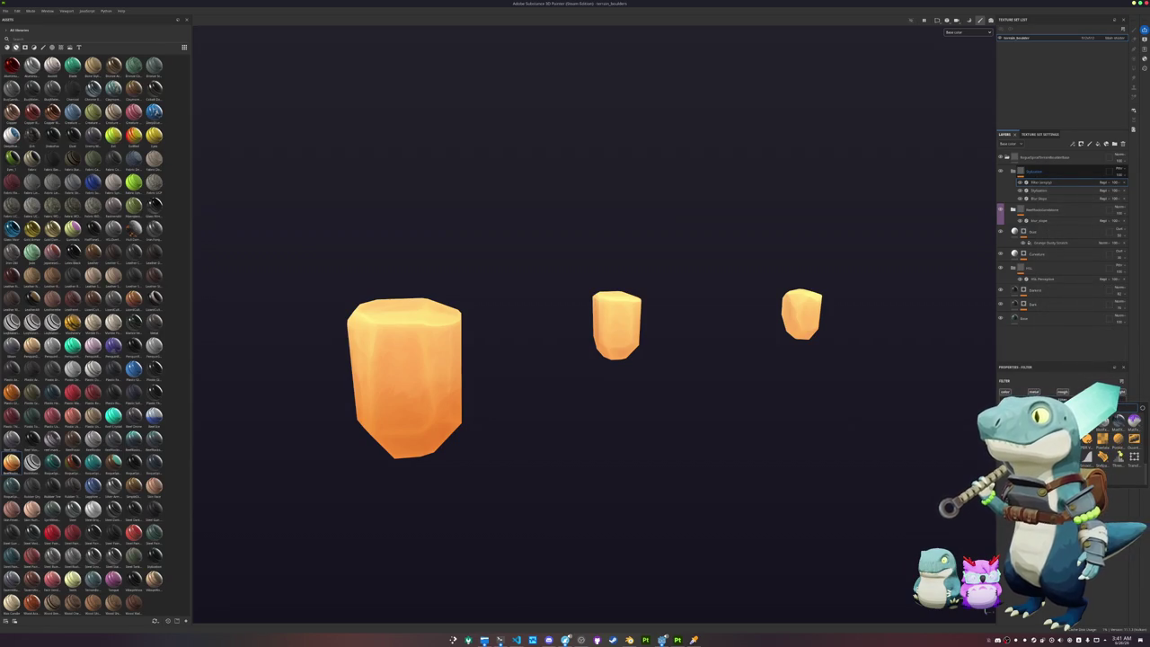
{"action": "scroll", "coordinate": [1123, 440], "scroll_direction": "down", "scroll_amount": 2}
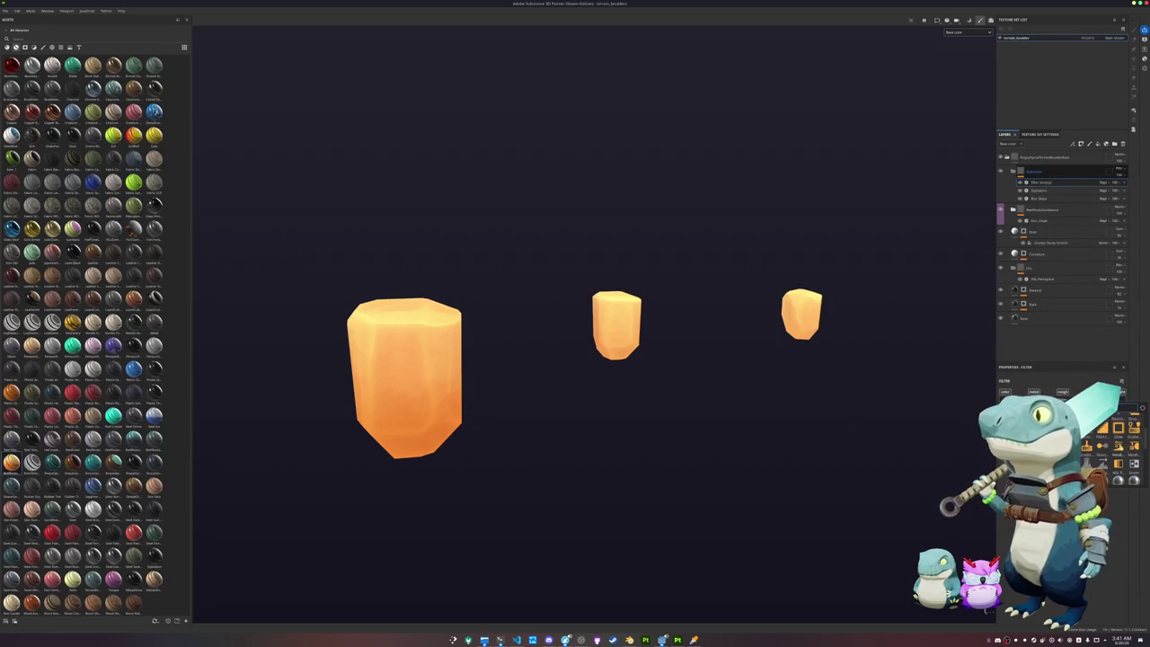
{"action": "left_click", "coordinate": [1134, 426]}
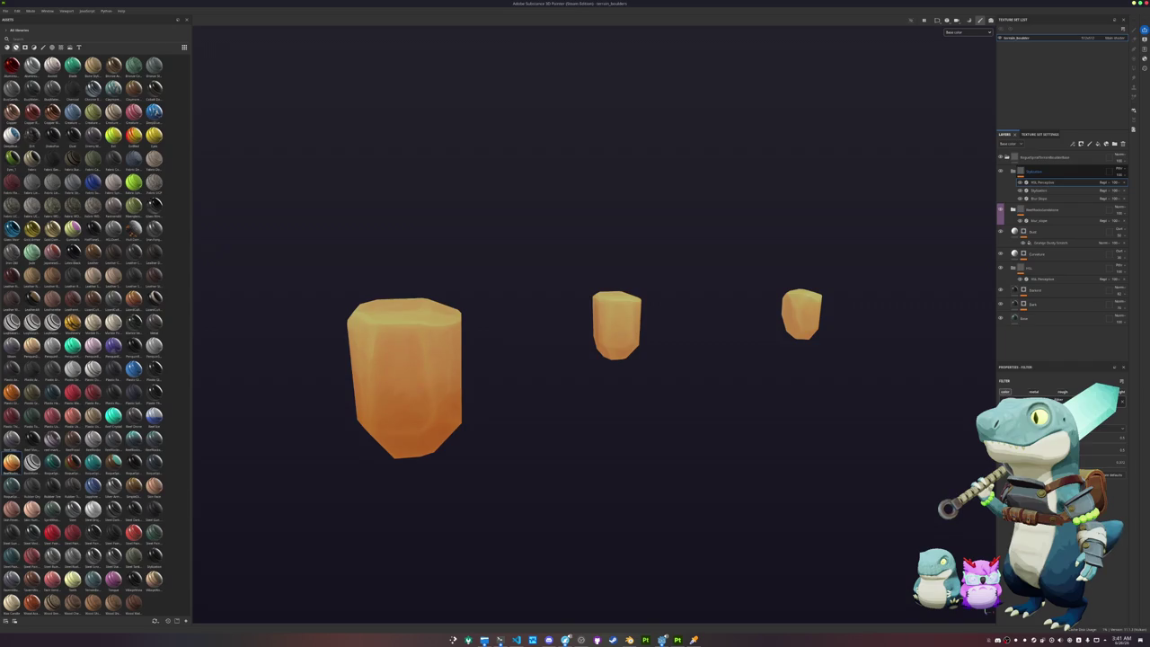
{"action": "left_click_drag", "start_coordinate": [1077, 455], "coordinate": [1091, 455]}
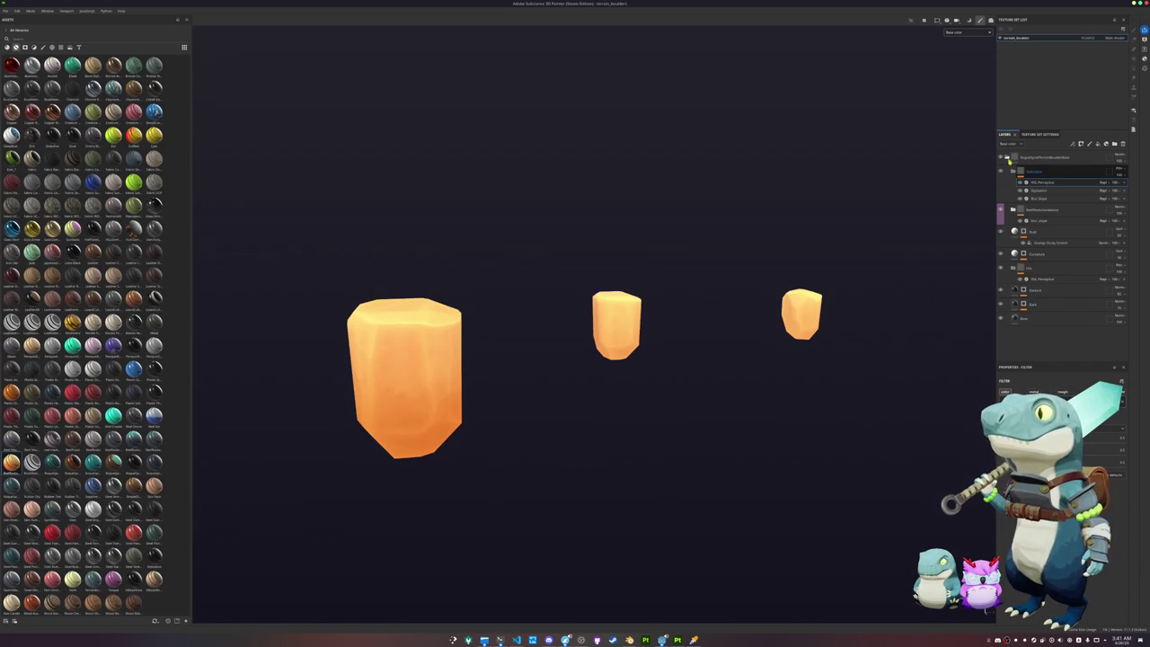
Step: Rename the top layer folder
{"action": "left_click", "coordinate": [1043, 160]}
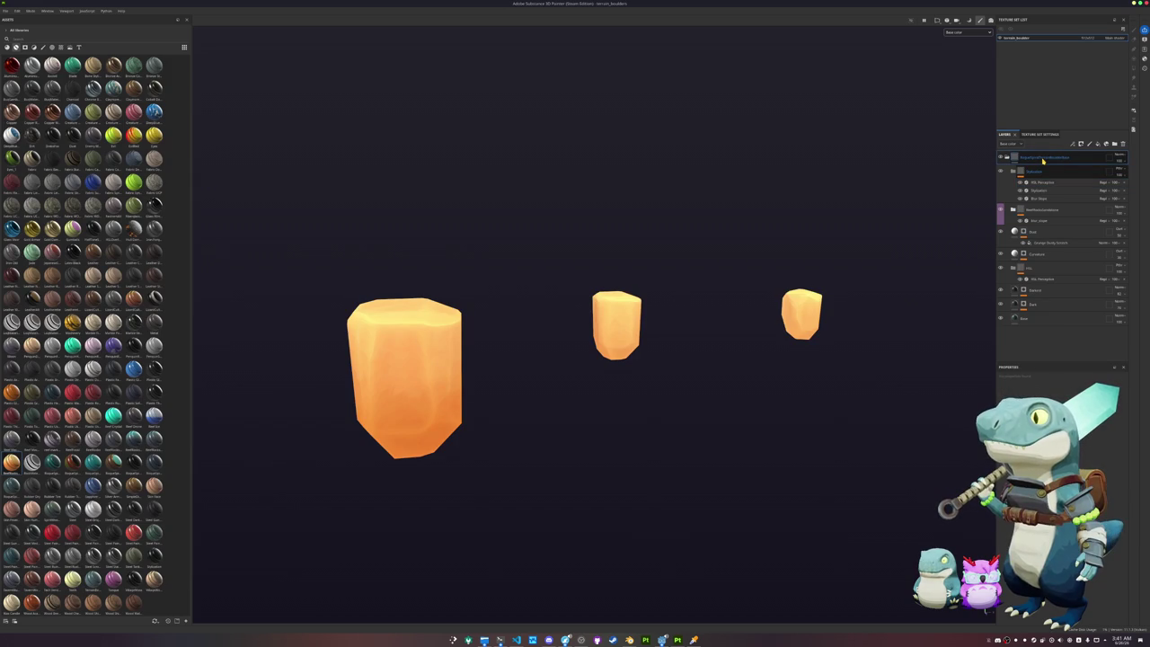
{"action": "double_click", "coordinate": [1043, 159]}
{"action": "key", "text": "End"}
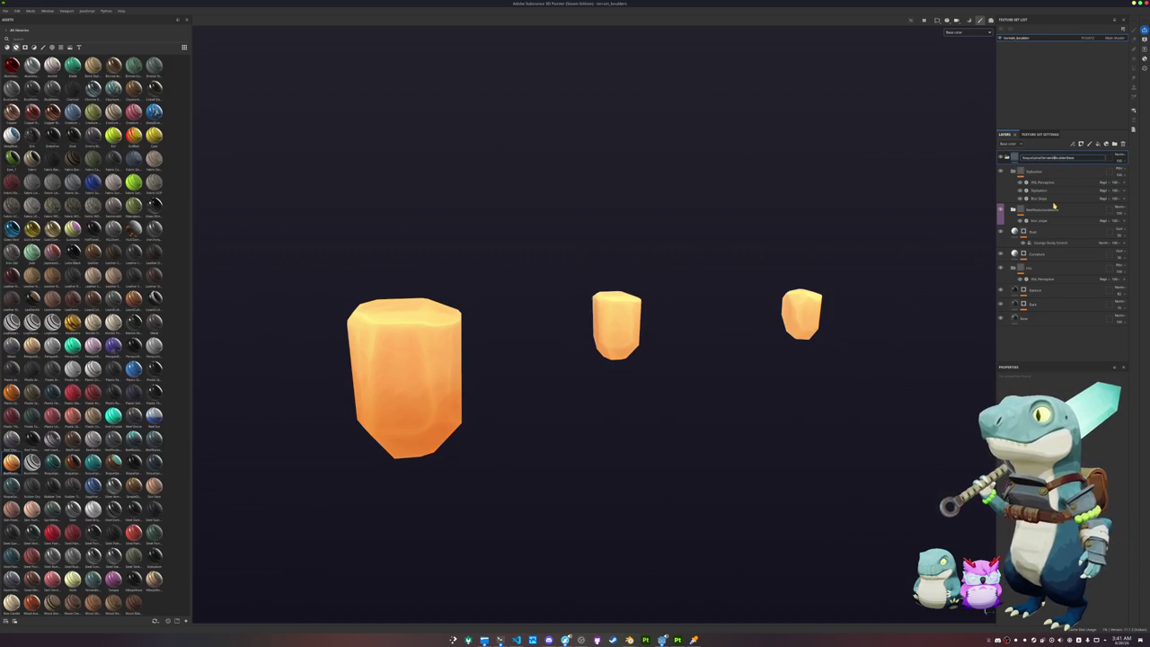
{"action": "key", "text": "Return"}
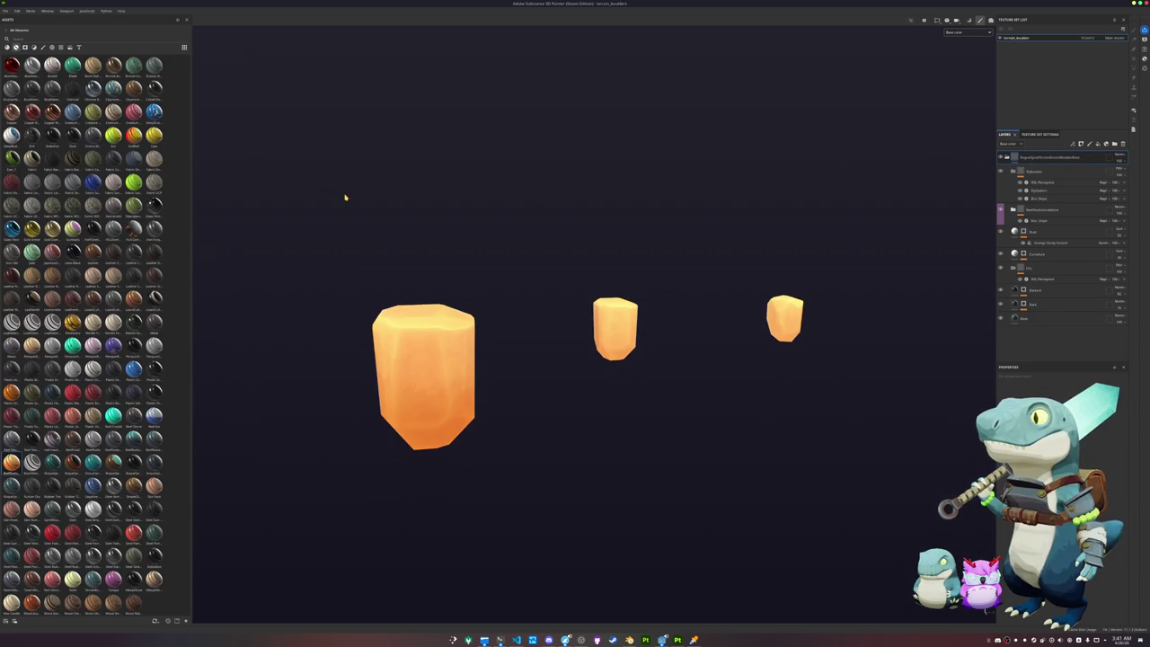
Step: Export the boulders texture set's textures
{"action": "key", "text": "ctrl+shift+e"}
{"action": "left_click", "coordinate": [430, 230]}
{"action": "left_click", "coordinate": [715, 413]}
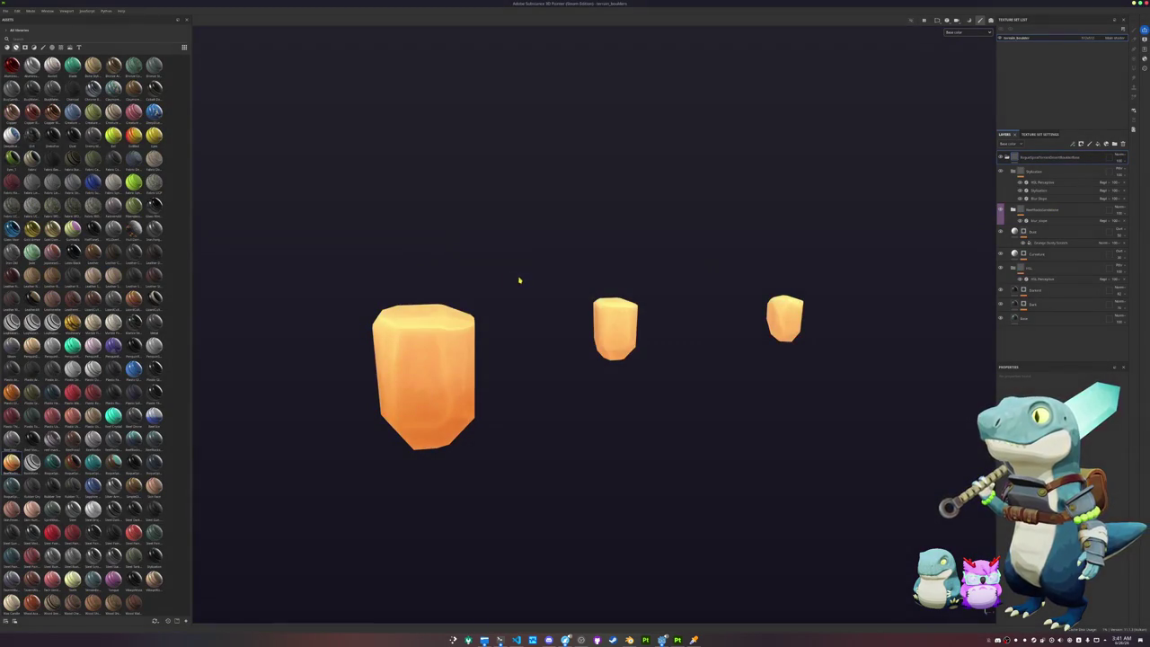
Step: Start a new Painter project and choose structure.fbx as its mesh
{"action": "left_click", "coordinate": [7, 9]}
{"action": "left_click", "coordinate": [27, 106]}
{"action": "left_click", "coordinate": [631, 235]}
{"action": "left_click", "coordinate": [634, 244]}
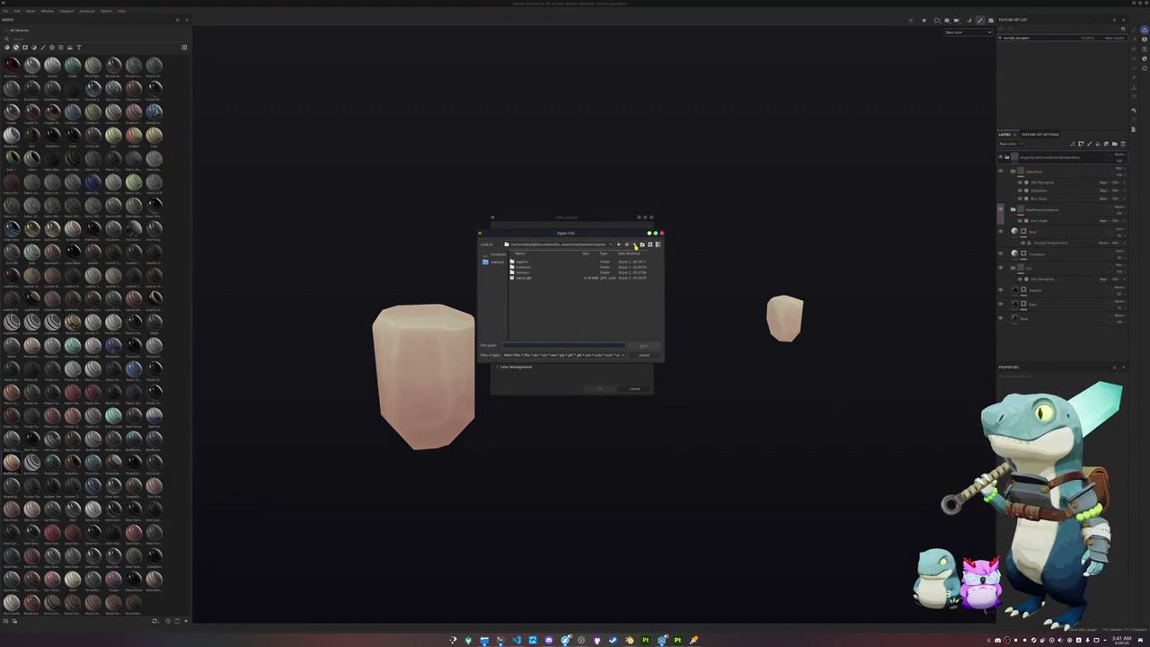
{"action": "left_click", "coordinate": [633, 245]}
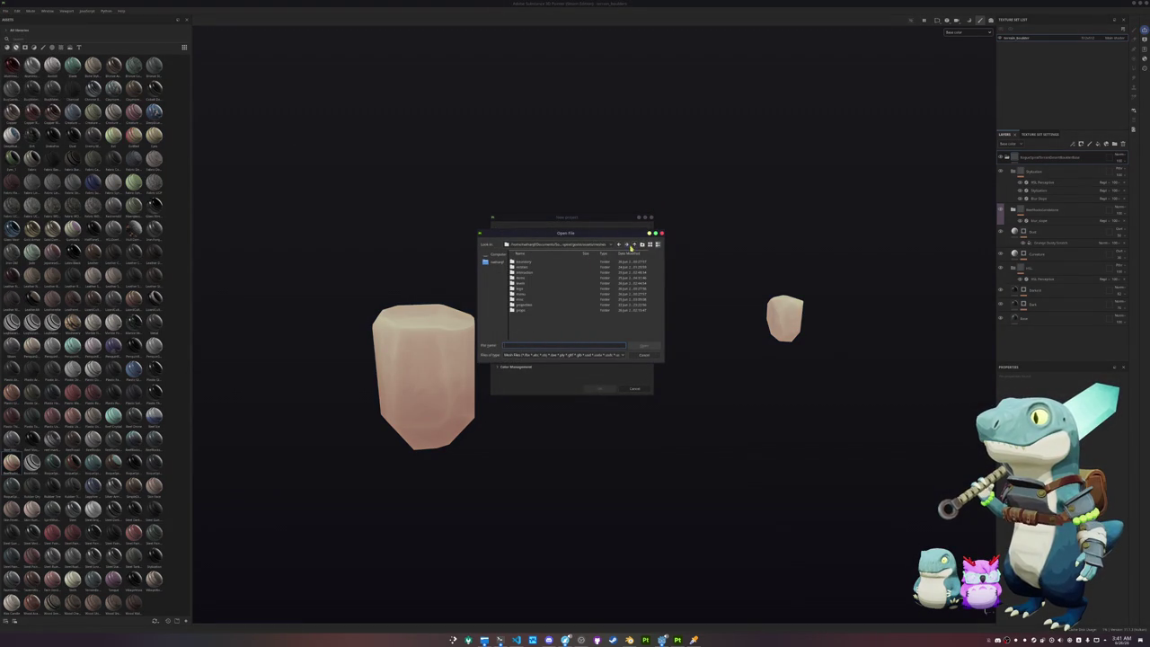
{"action": "double_click", "coordinate": [524, 285]}
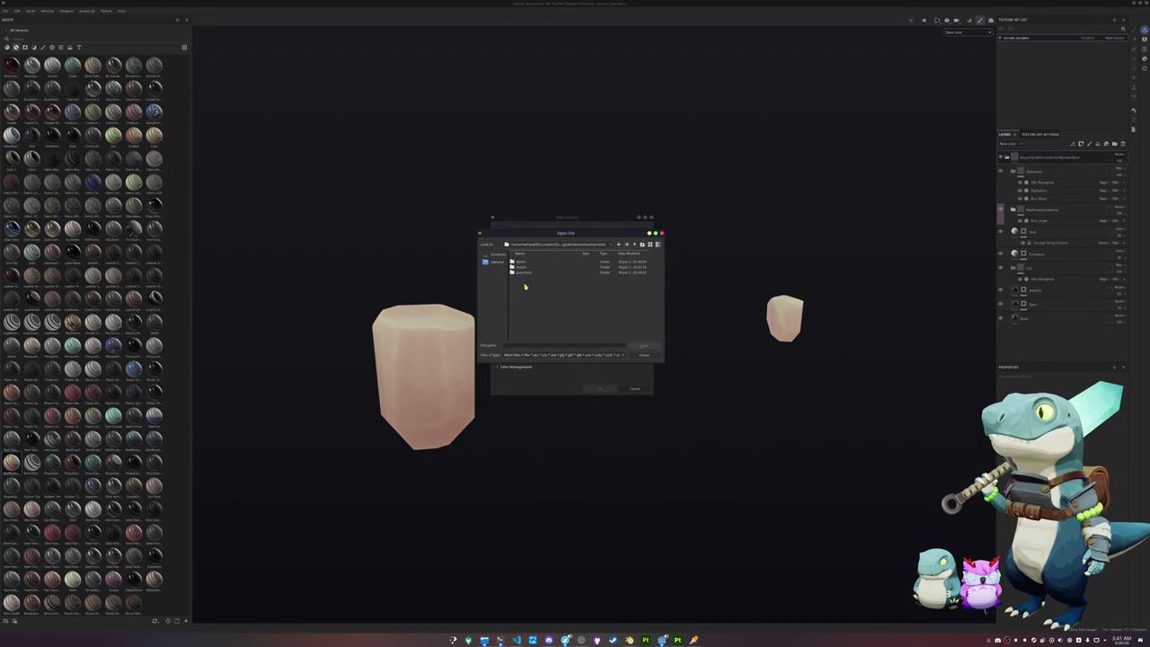
{"action": "double_click", "coordinate": [525, 267]}
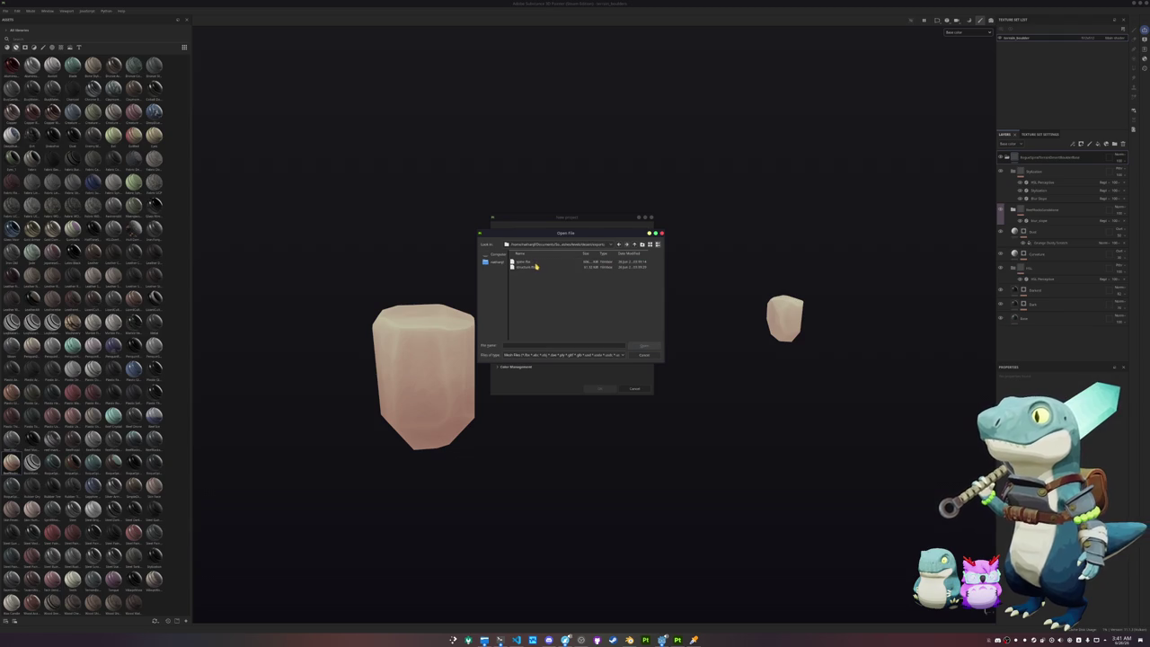
{"action": "double_click", "coordinate": [528, 268]}
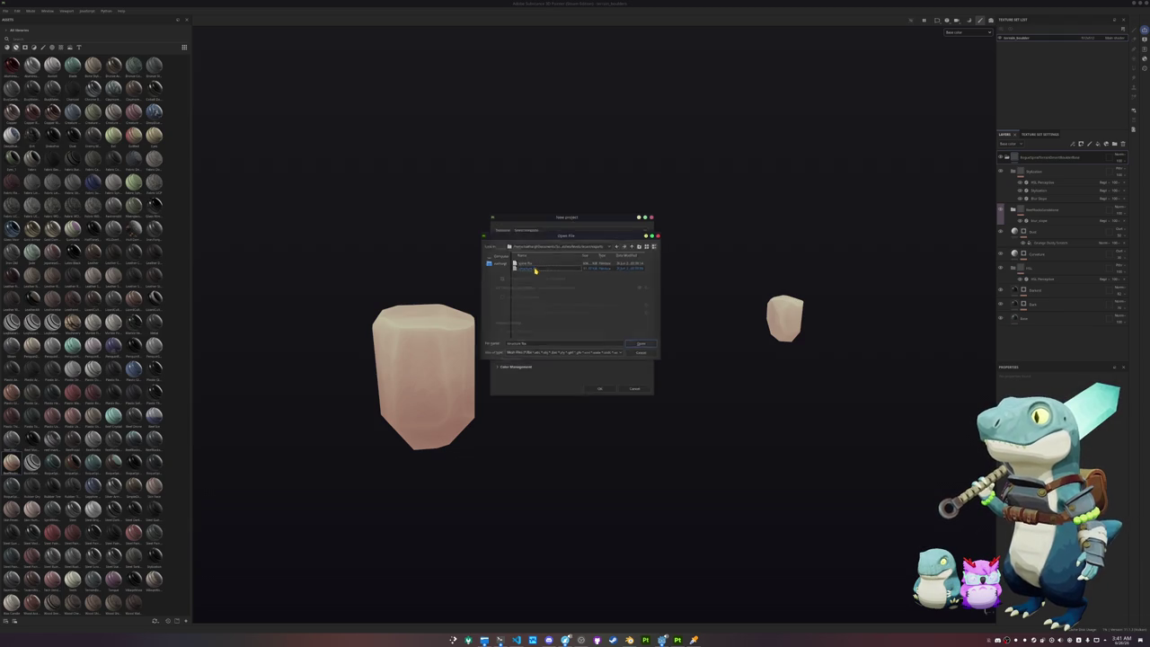
Step: Create the pyramid project, orbit around the pyramids, and switch to Blender
{"action": "left_click", "coordinate": [598, 389]}
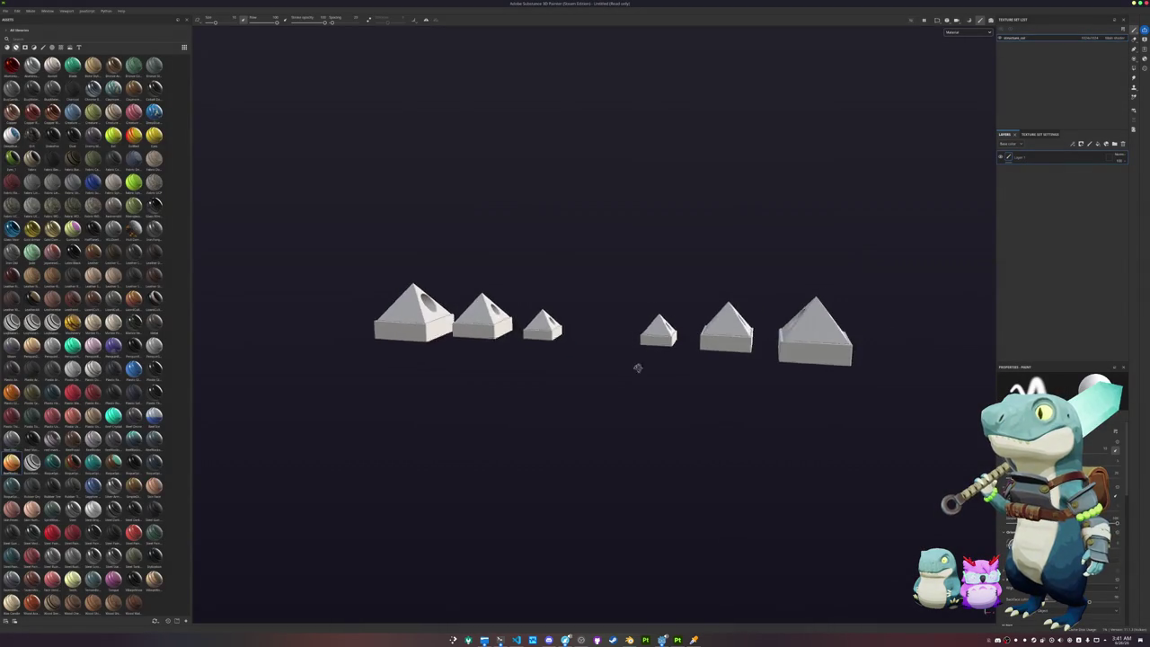
{"action": "mouse_move", "coordinate": [621, 363]}
{"action": "left_mouse_down", "text": "alt"}
{"action": "mouse_move", "coordinate": [534, 344]}
{"action": "mouse_move", "coordinate": [752, 390]}
{"action": "mouse_move", "coordinate": [659, 419]}
{"action": "left_mouse_up", "text": "alt"}
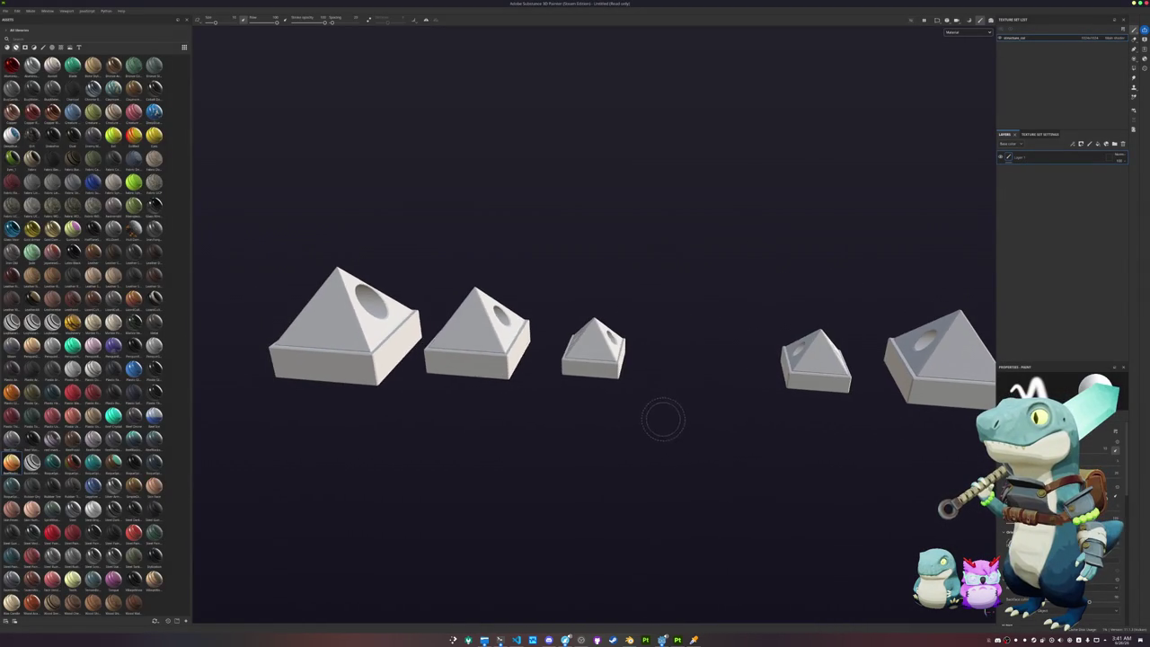
{"action": "key", "text": "alt+Tab"}
{"action": "key", "text": "alt+Tab"}
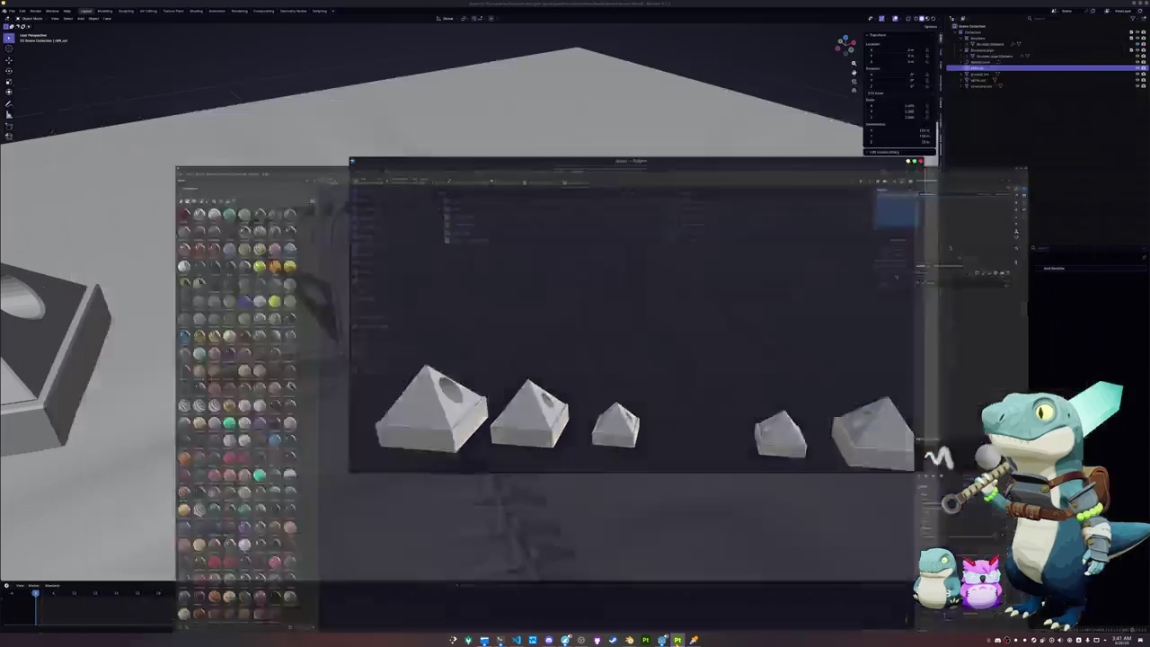
Step: In the UV Editing workspace, unwrap the pyramid structures object with Smart UV Project
{"action": "left_click", "coordinate": [520, 537]}
{"action": "left_click", "coordinate": [730, 283]}
{"action": "key", "text": "Tab"}
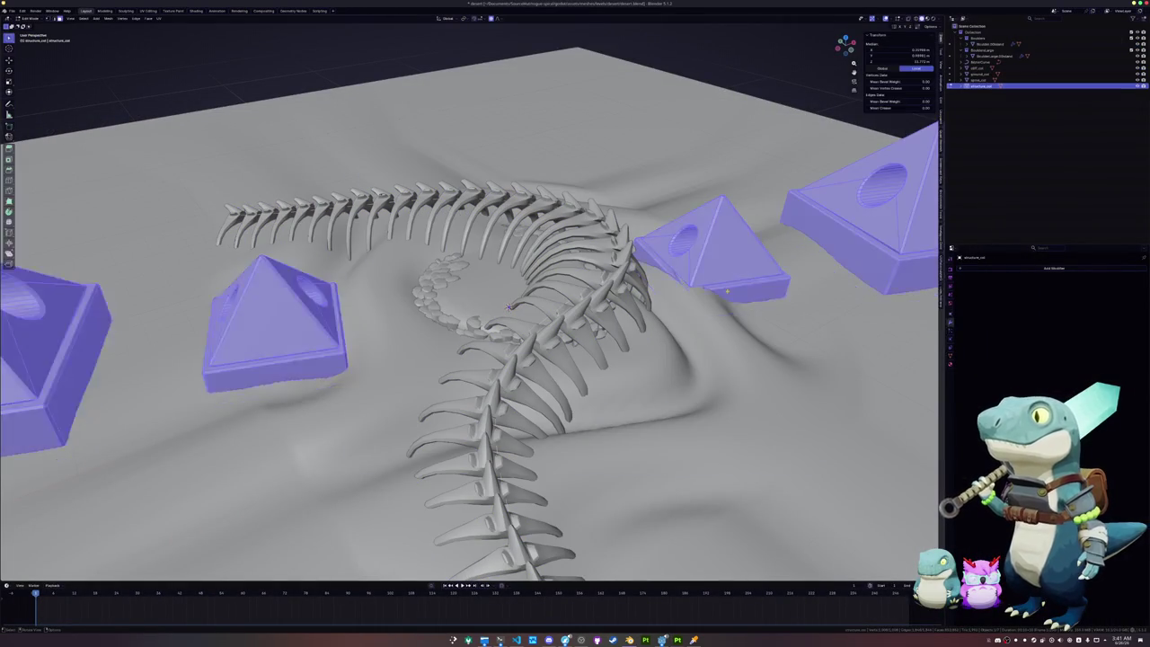
{"action": "left_click", "coordinate": [148, 11]}
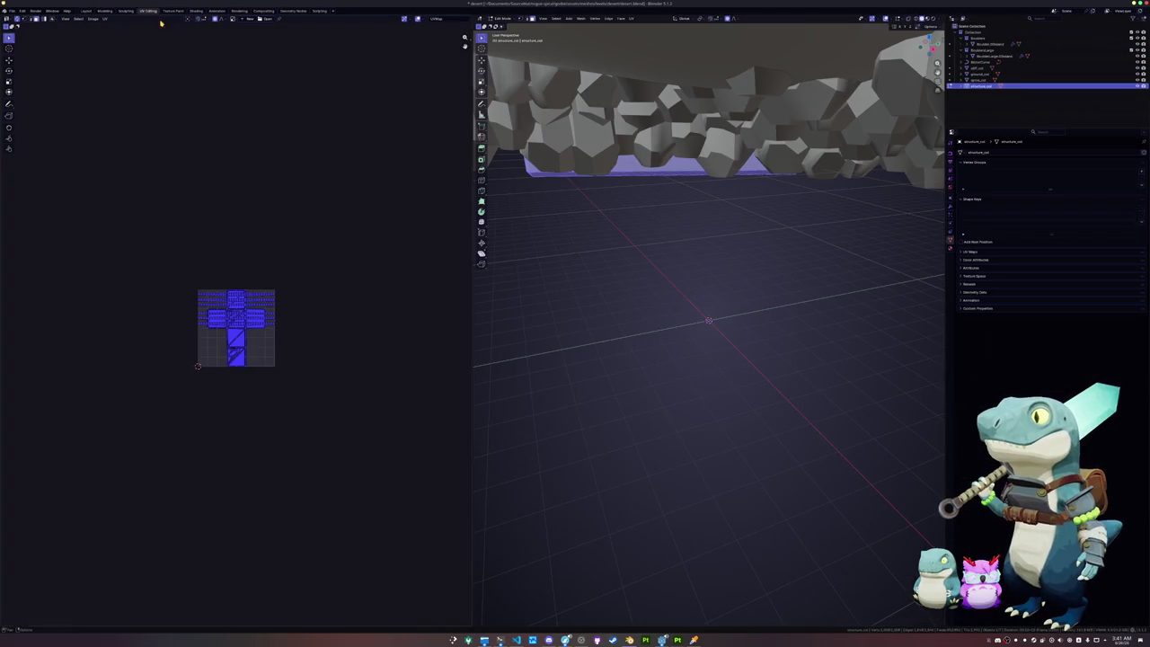
{"action": "left_click", "coordinate": [631, 18]}
{"action": "left_click", "coordinate": [648, 45]}
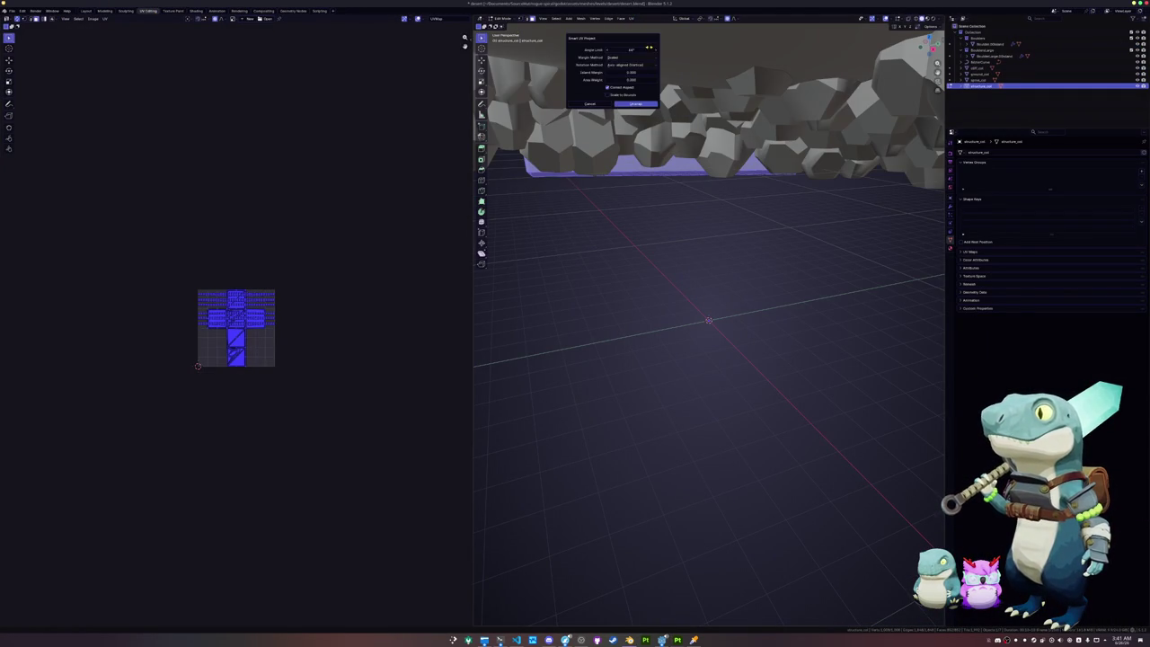
{"action": "left_click", "coordinate": [634, 104]}
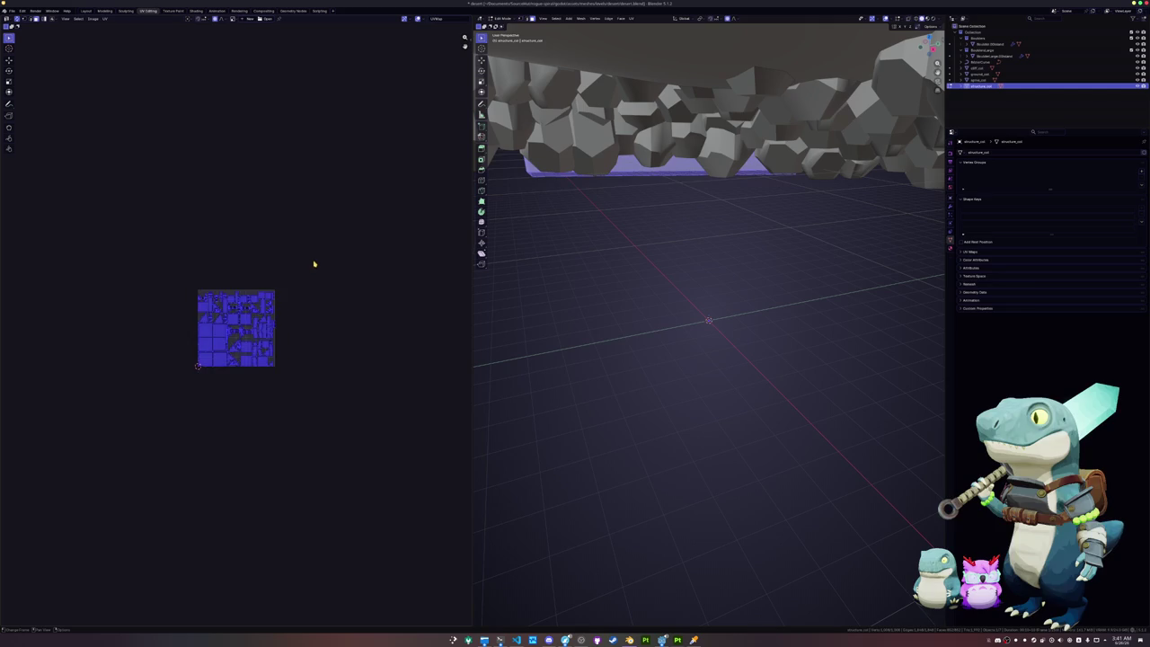
Step: Pack the UV islands with UVPackmaster to fill the UV square, then deselect them
{"action": "scroll", "coordinate": [316, 262], "scroll_direction": "up", "scroll_amount": 3}
{"action": "key", "text": "n"}
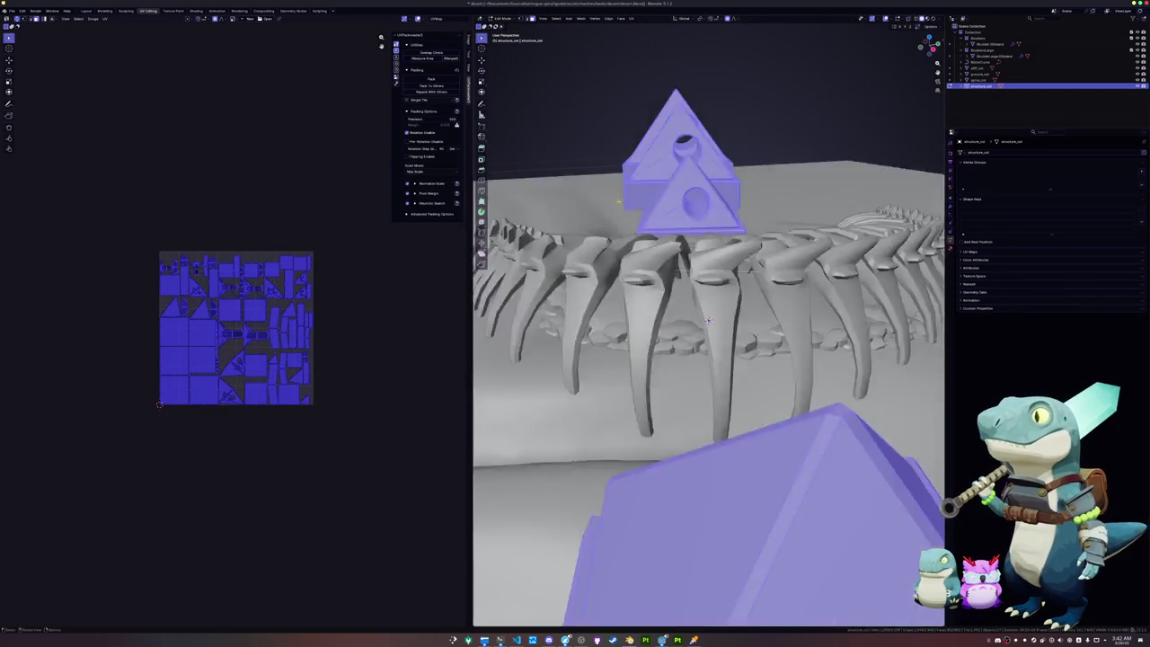
{"action": "left_click", "coordinate": [12, 11]}
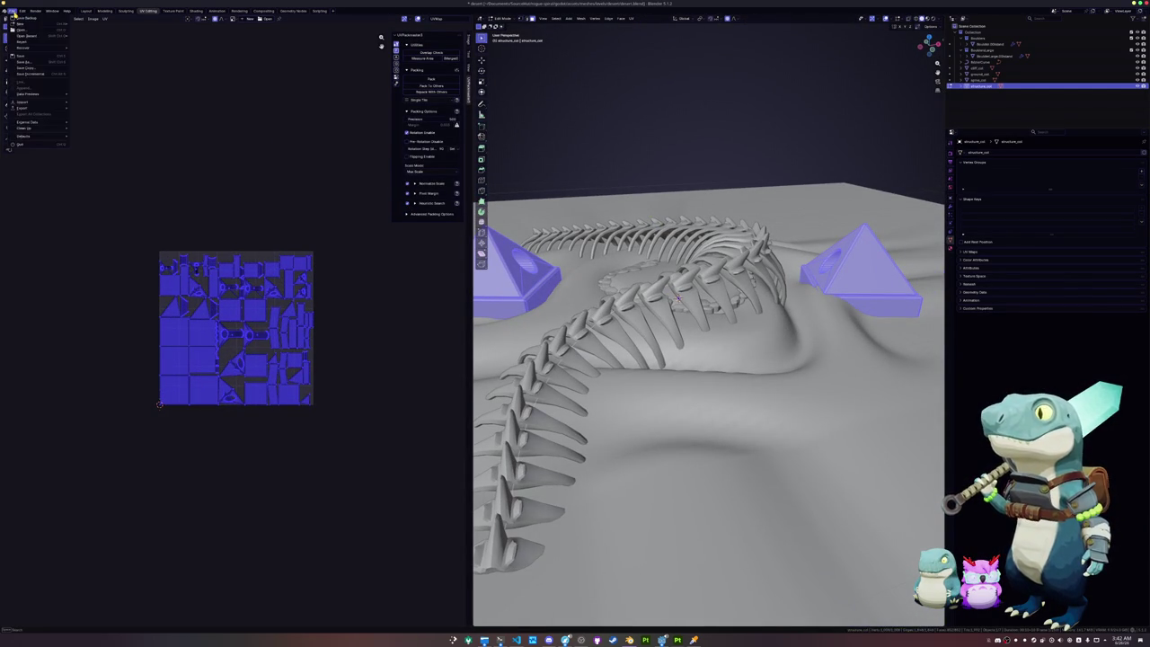
{"action": "left_click", "coordinate": [437, 80]}
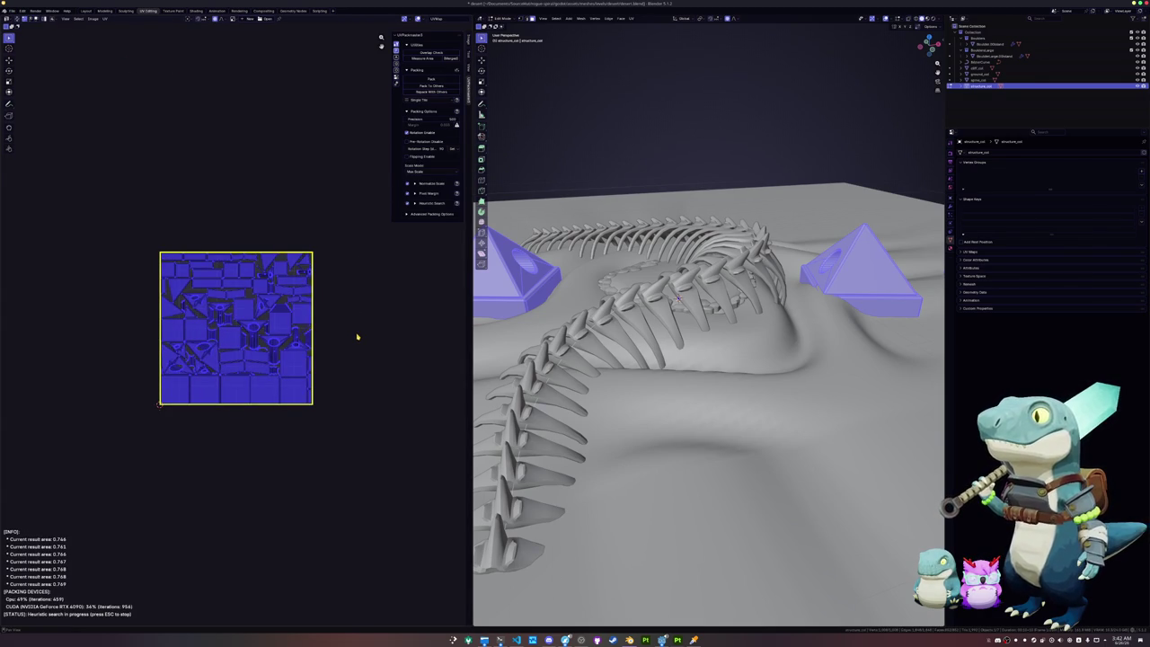
{"action": "key", "text": "Escape"}
{"action": "scroll", "coordinate": [358, 338], "scroll_direction": "up", "scroll_amount": 1}
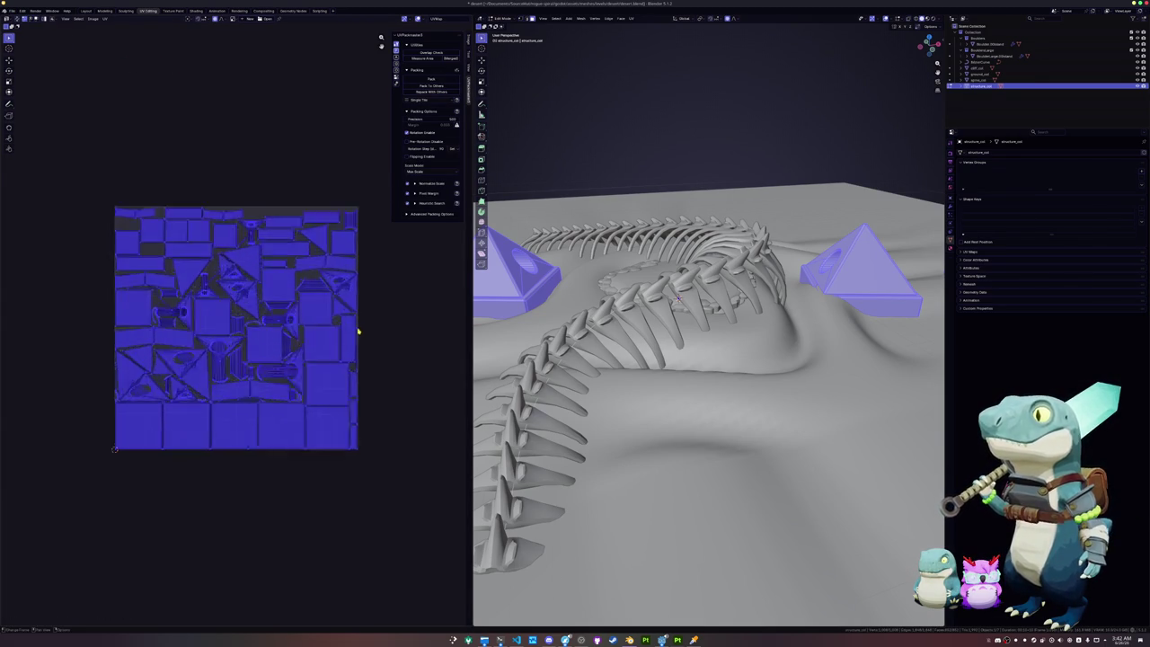
{"action": "scroll", "coordinate": [355, 377], "scroll_direction": "up", "scroll_amount": 5}
{"action": "key", "text": "alt+a"}
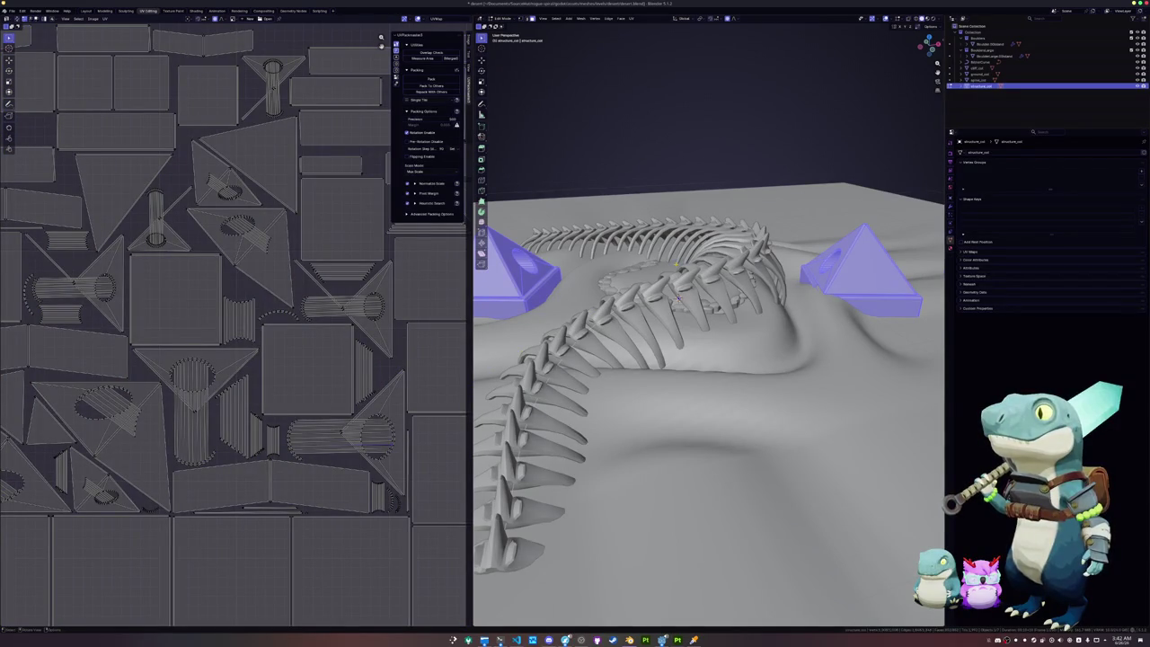
{"action": "left_click", "coordinate": [631, 19]}
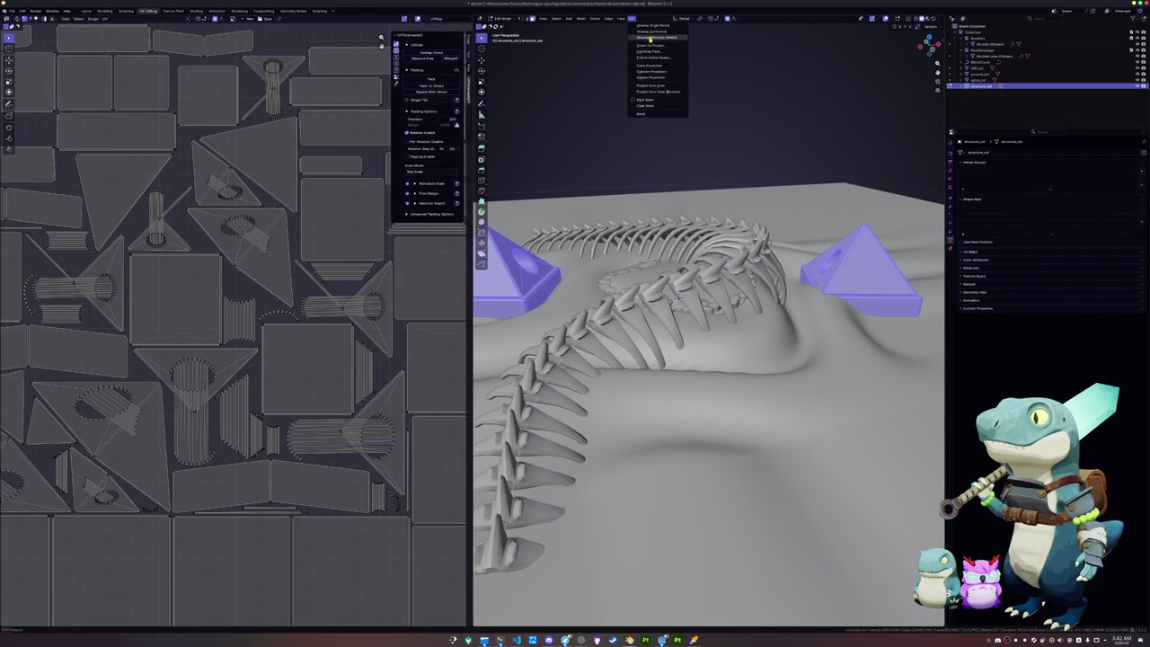
Step: Apply Shade Auto Smooth to the pyramids in Object Mode and inspect their edges
{"action": "key", "text": "Tab"}
{"action": "right_click", "coordinate": [735, 92]}
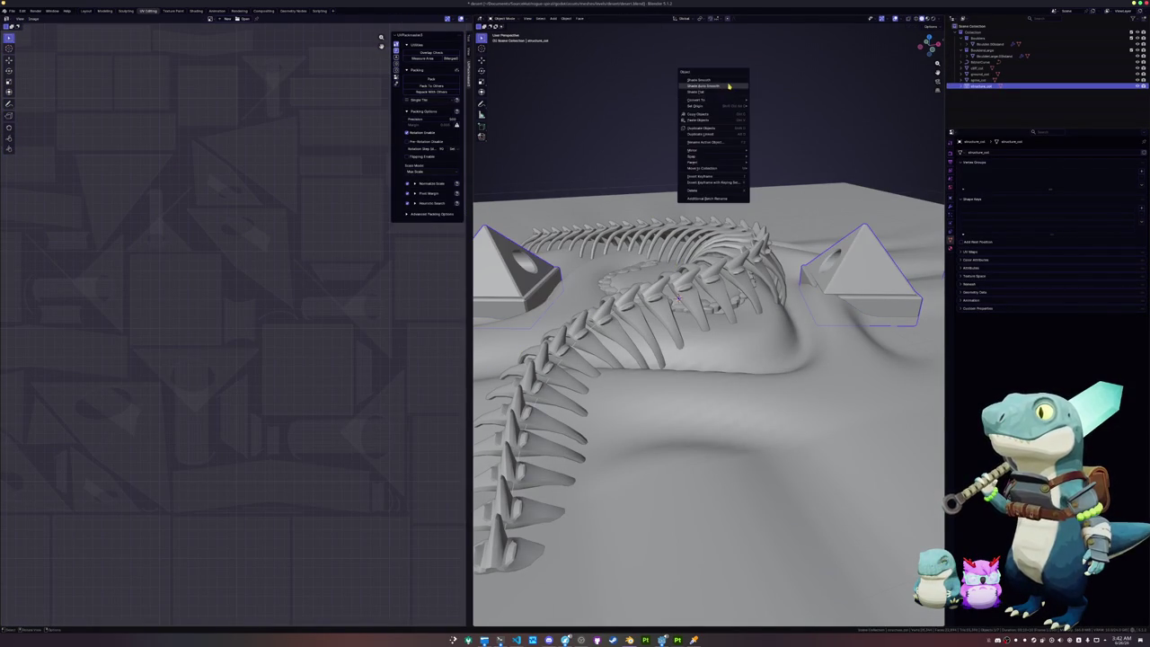
{"action": "left_click", "coordinate": [727, 87]}
{"action": "right_click", "coordinate": [725, 90]}
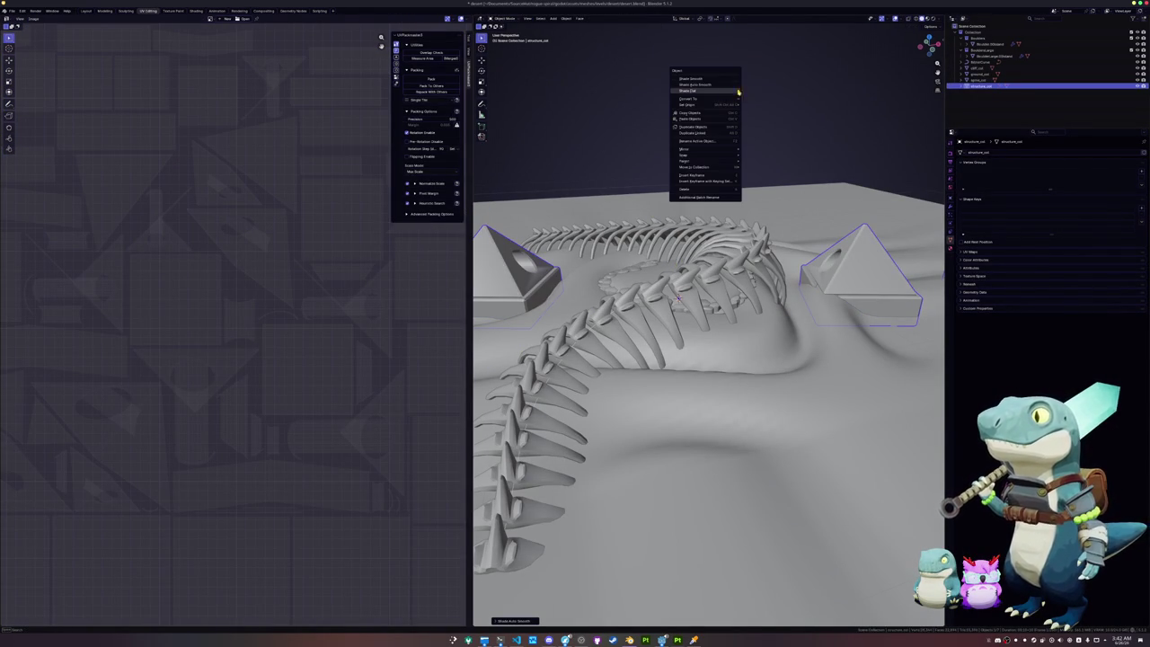
{"action": "right_click", "coordinate": [683, 87]}
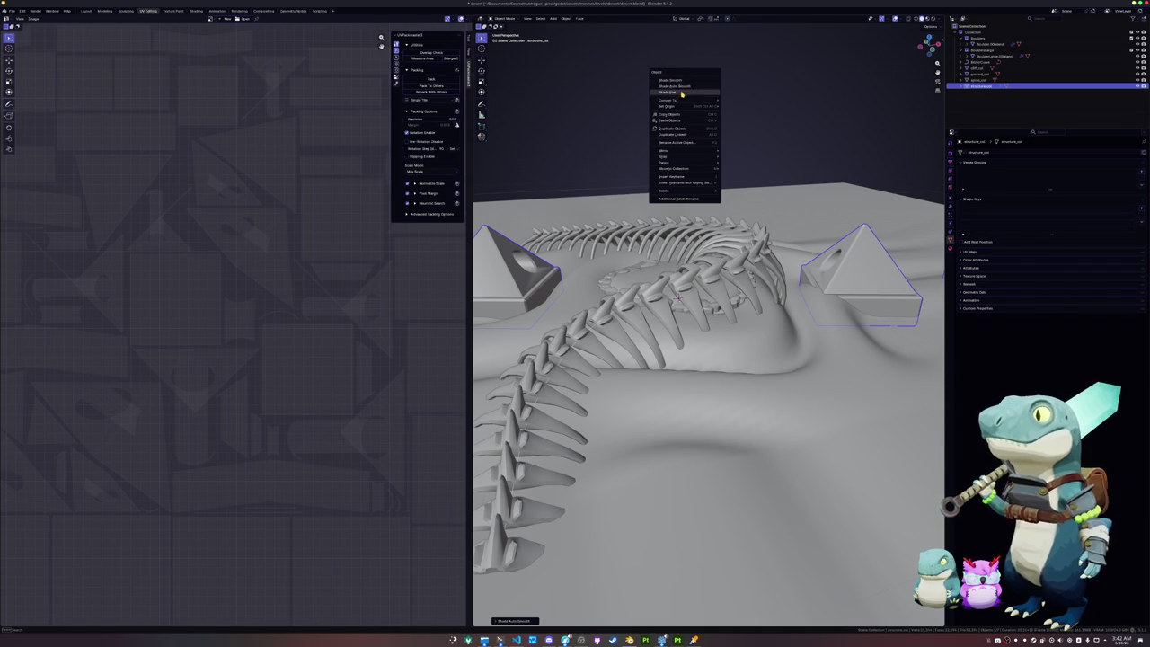
{"action": "left_click", "coordinate": [681, 93]}
{"action": "key", "text": "Tab"}
{"action": "key", "text": "Tab"}
{"action": "right_click", "coordinate": [681, 93]}
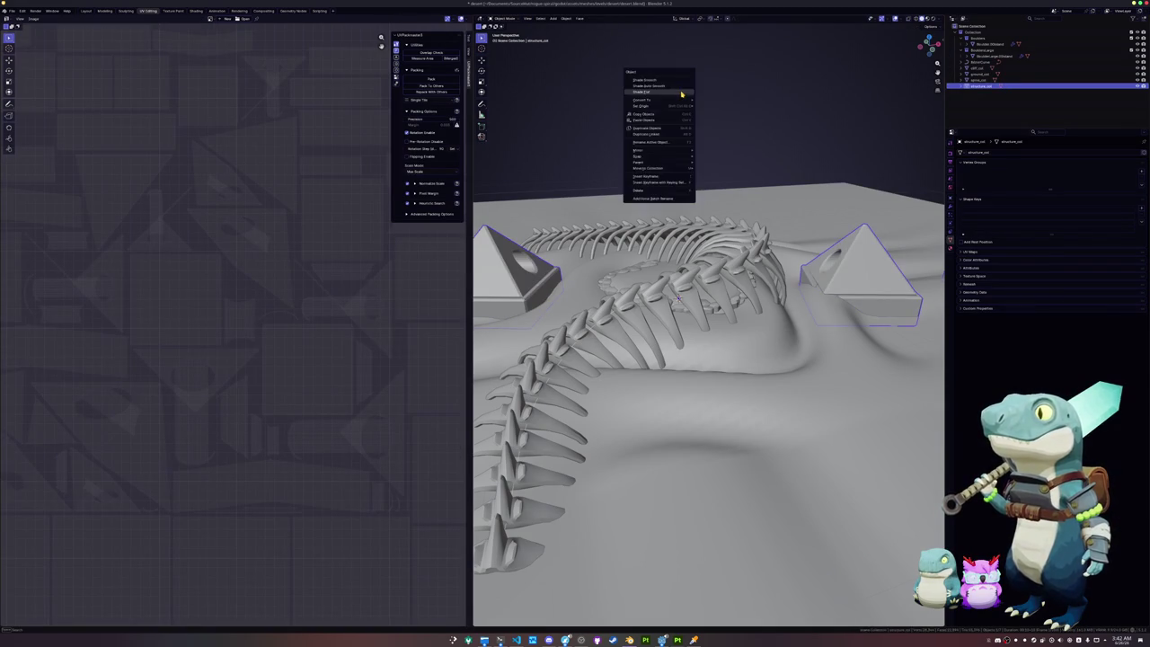
{"action": "left_click", "coordinate": [677, 88]}
{"action": "scroll", "coordinate": [677, 88], "scroll_direction": "up", "scroll_amount": 5}
{"action": "mouse_move", "coordinate": [676, 88]}
{"action": "middle_mouse_down"}
{"action": "mouse_move", "coordinate": [706, 346]}
{"action": "mouse_move", "coordinate": [887, 334]}
{"action": "middle_mouse_up"}
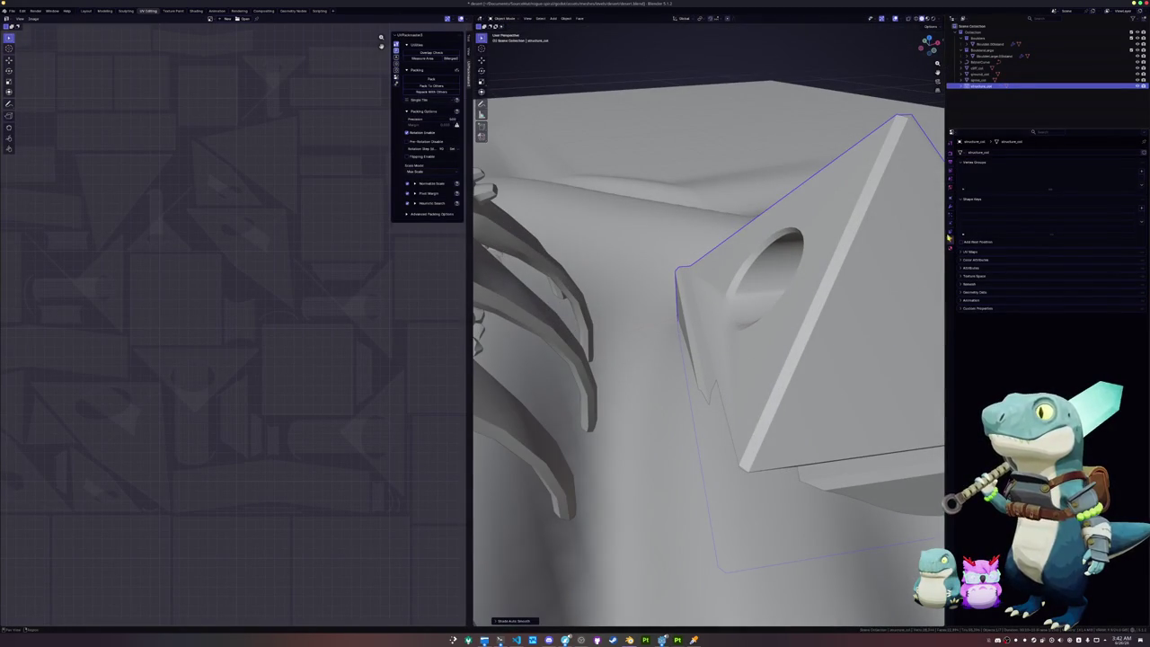
Step: Lower the Smooth by Angle modifier's angle to 23.4°, then fine-tune it
{"action": "left_click", "coordinate": [948, 226]}
{"action": "left_click", "coordinate": [949, 218]}
{"action": "left_click", "coordinate": [949, 210]}
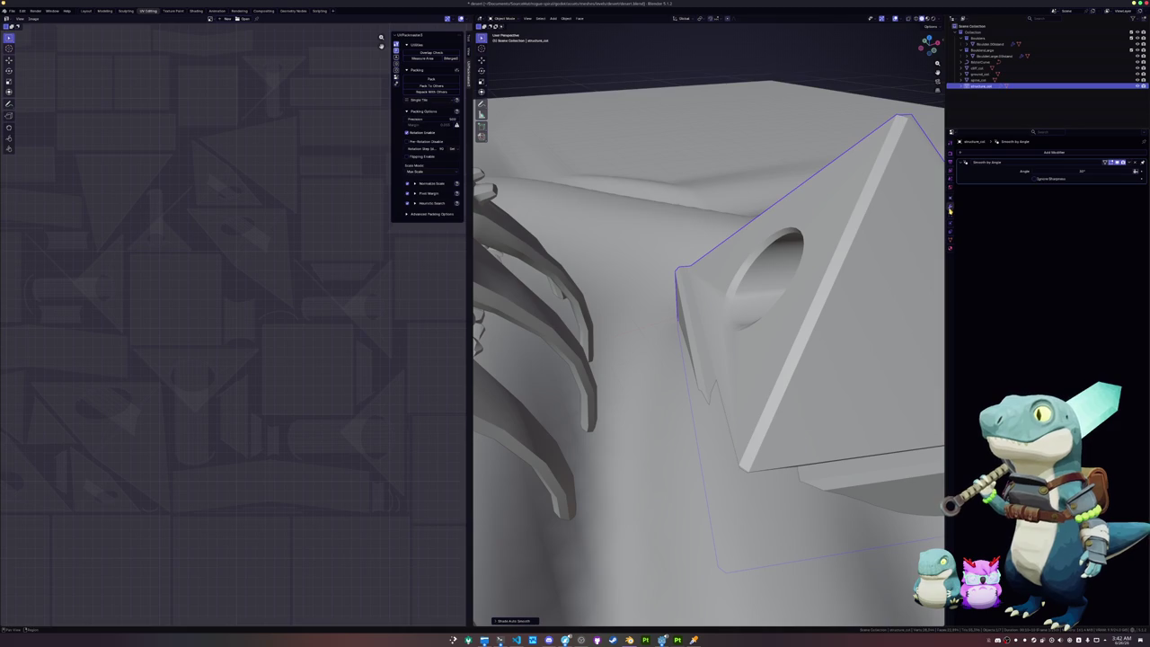
{"action": "left_click", "coordinate": [1064, 171]}
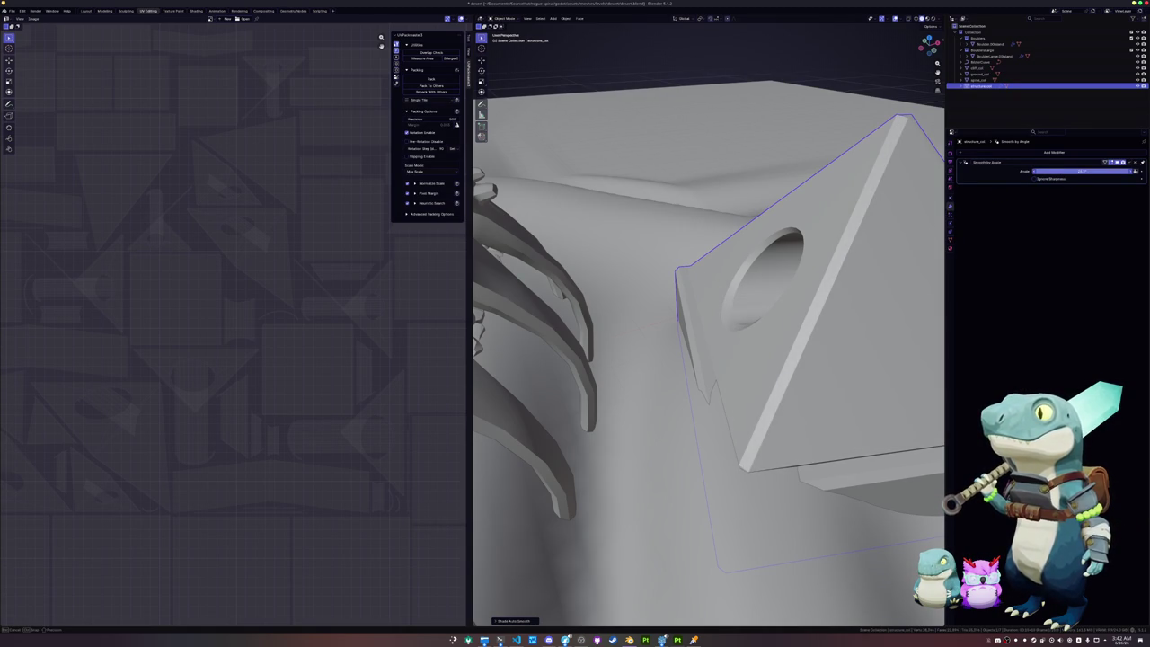
{"action": "key", "text": "Return"}
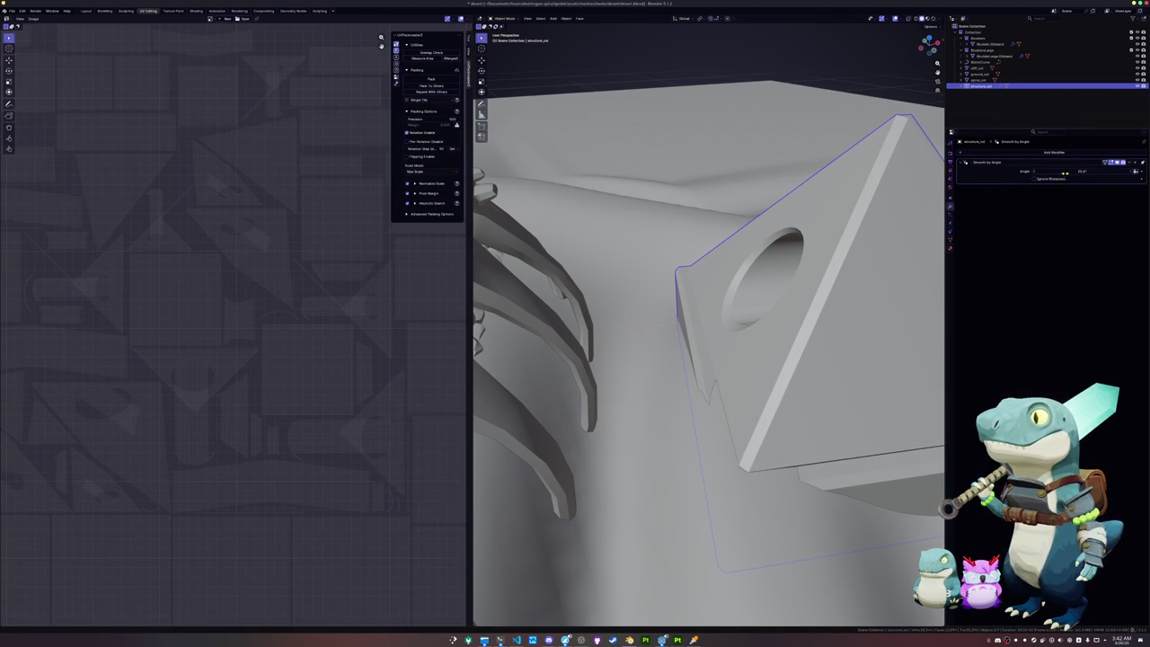
{"action": "left_click", "coordinate": [1080, 171]}
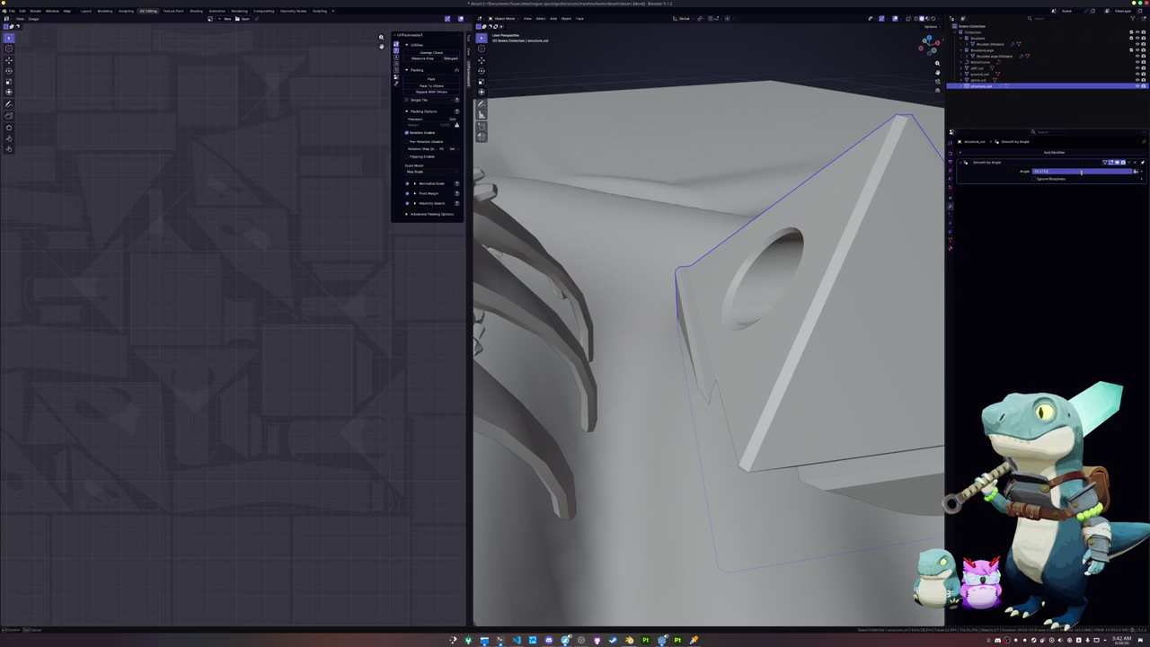
{"action": "key", "text": "Return"}
{"action": "scroll", "coordinate": [791, 269], "scroll_direction": "down", "scroll_amount": 3}
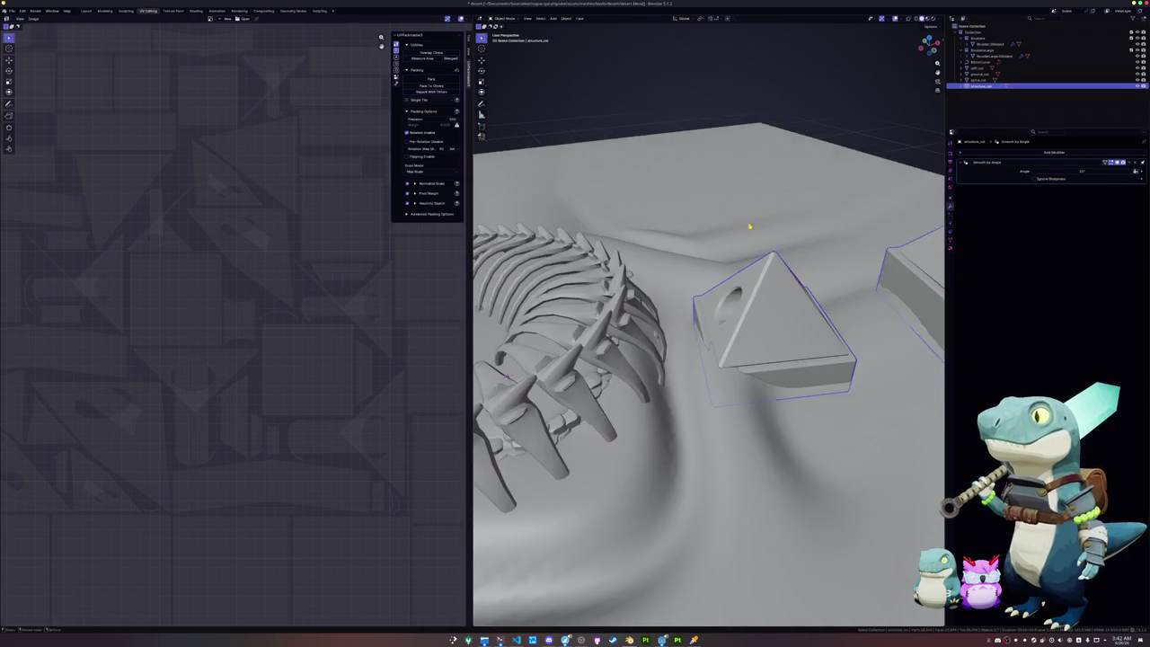
{"action": "scroll", "coordinate": [790, 269], "scroll_direction": "down", "scroll_amount": 3}
{"action": "scroll", "coordinate": [790, 270], "scroll_direction": "down", "scroll_amount": 2}
{"action": "right_click", "coordinate": [799, 143]}
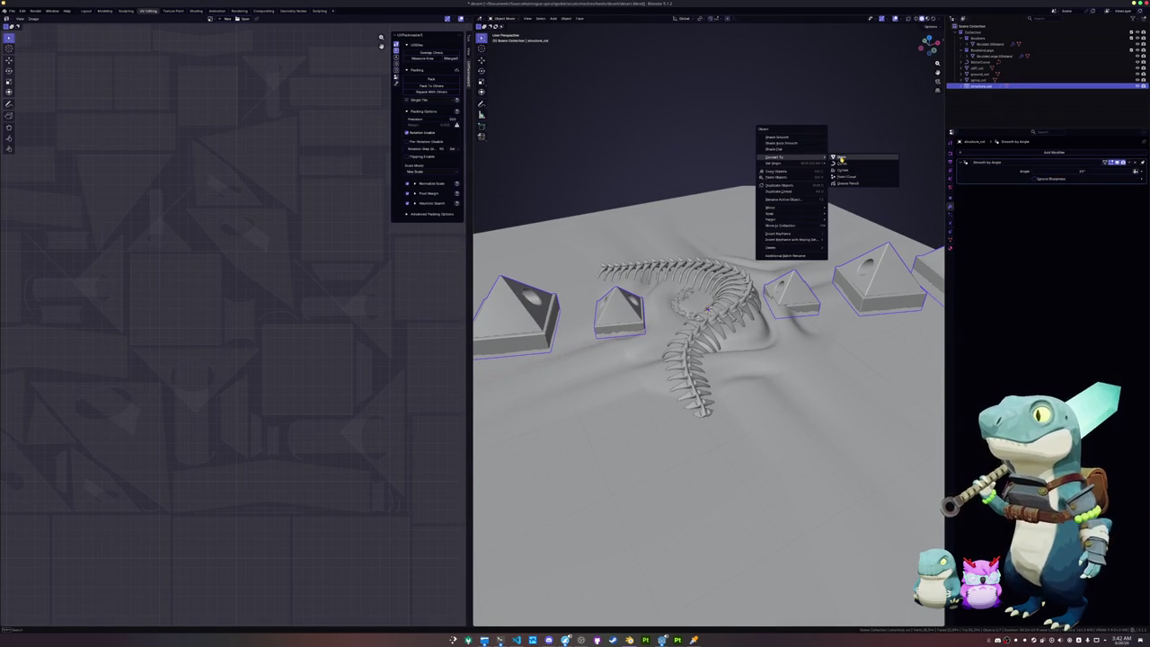
Step: In Edit Mode, use Select Similar to gather matching elements on the pyramids
{"action": "key", "text": "Tab"}
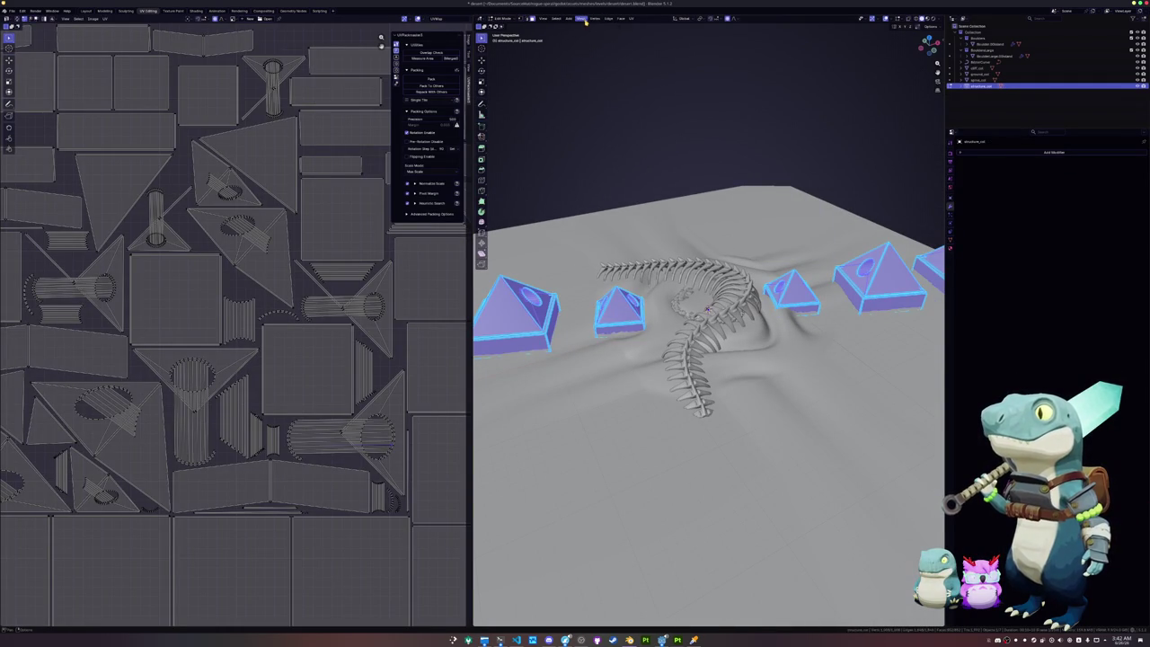
{"action": "left_click", "coordinate": [588, 22]}
{"action": "left_click", "coordinate": [593, 21]}
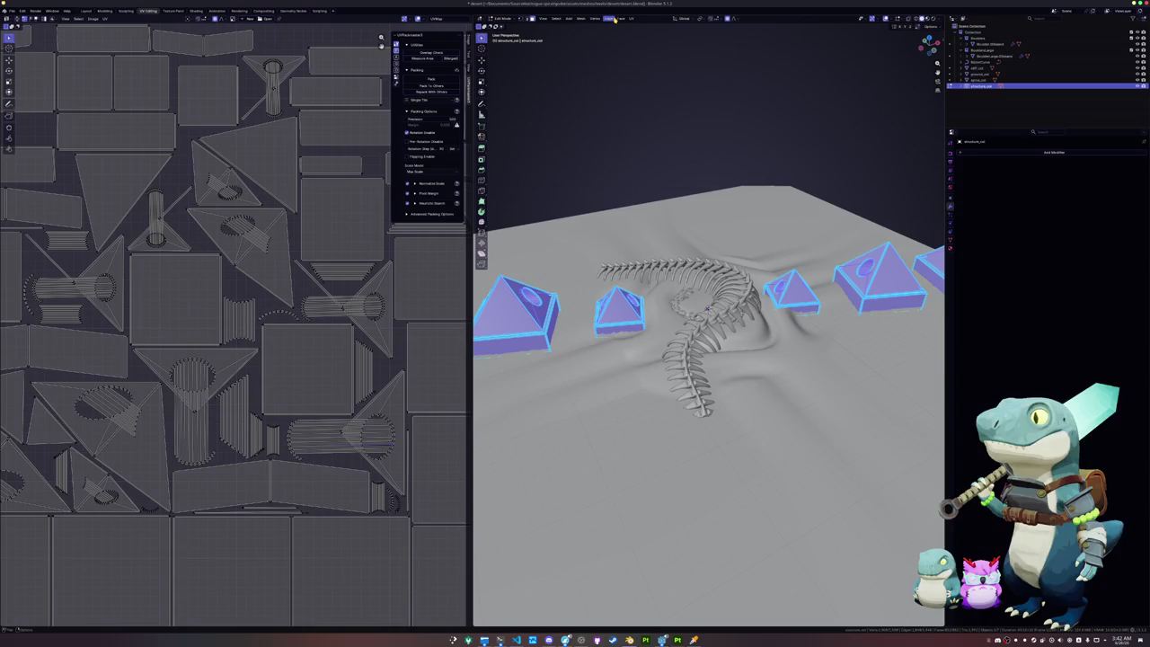
{"action": "left_click", "coordinate": [631, 18]}
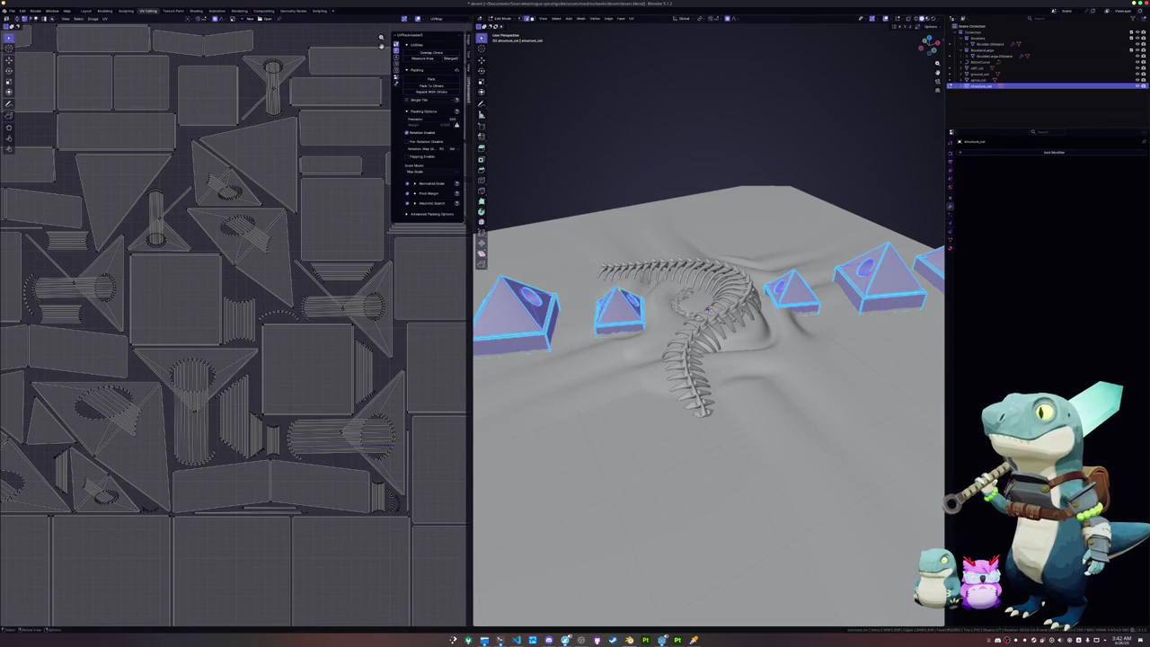
{"action": "key", "text": "Tab"}
{"action": "key", "text": "shift+g"}
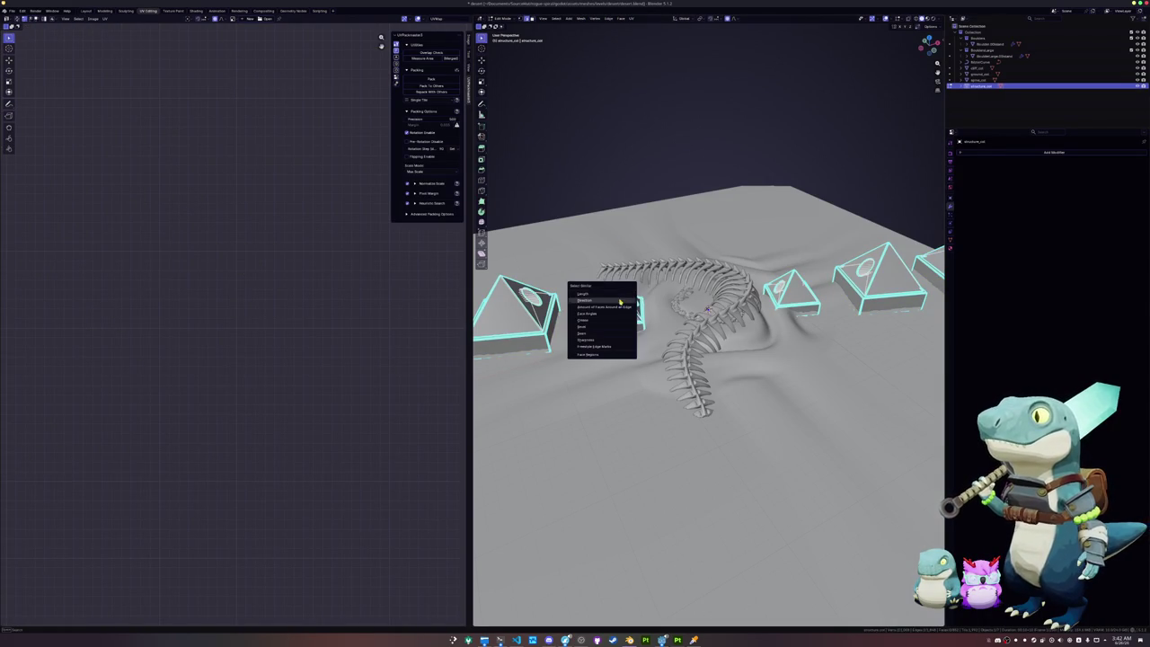
{"action": "left_click", "coordinate": [591, 332]}
{"action": "scroll", "coordinate": [603, 192], "scroll_direction": "up", "scroll_amount": 5}
{"action": "mouse_move", "coordinate": [603, 192]}
{"action": "middle_mouse_down"}
{"action": "mouse_move", "coordinate": [646, 234]}
{"action": "mouse_move", "coordinate": [646, 274]}
{"action": "middle_mouse_up"}
{"action": "key", "text": "shift+g"}
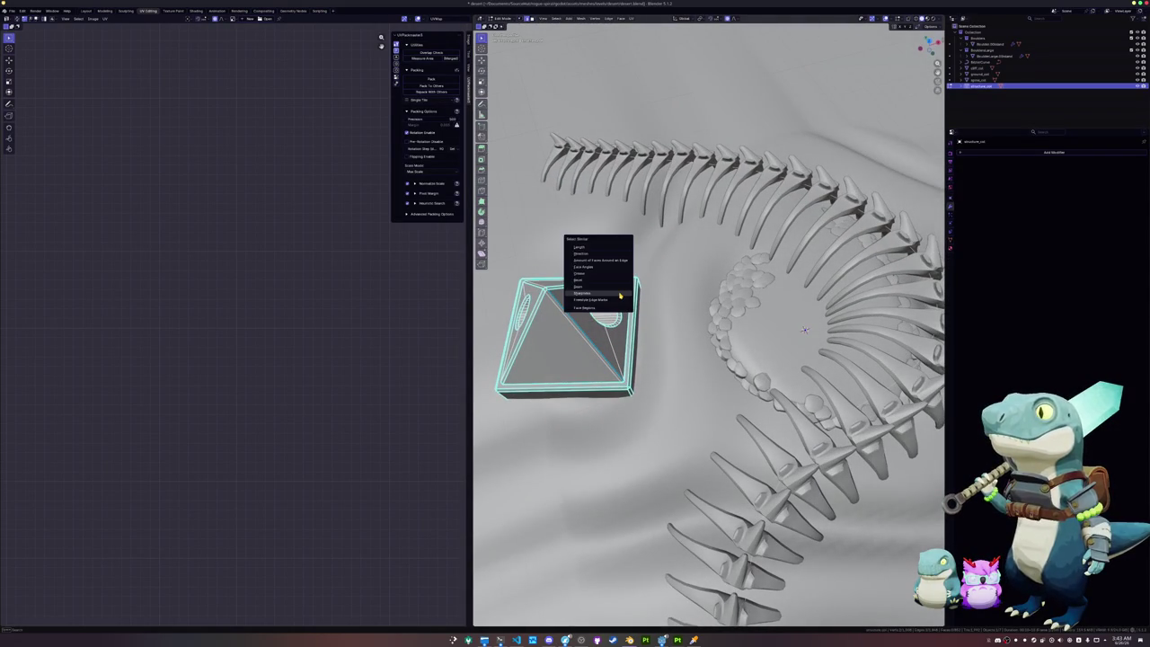
{"action": "left_click", "coordinate": [618, 293]}
Step: Mark the selected edges as UV seams and unwrap the pyramids along them
{"action": "right_click", "coordinate": [631, 269]}
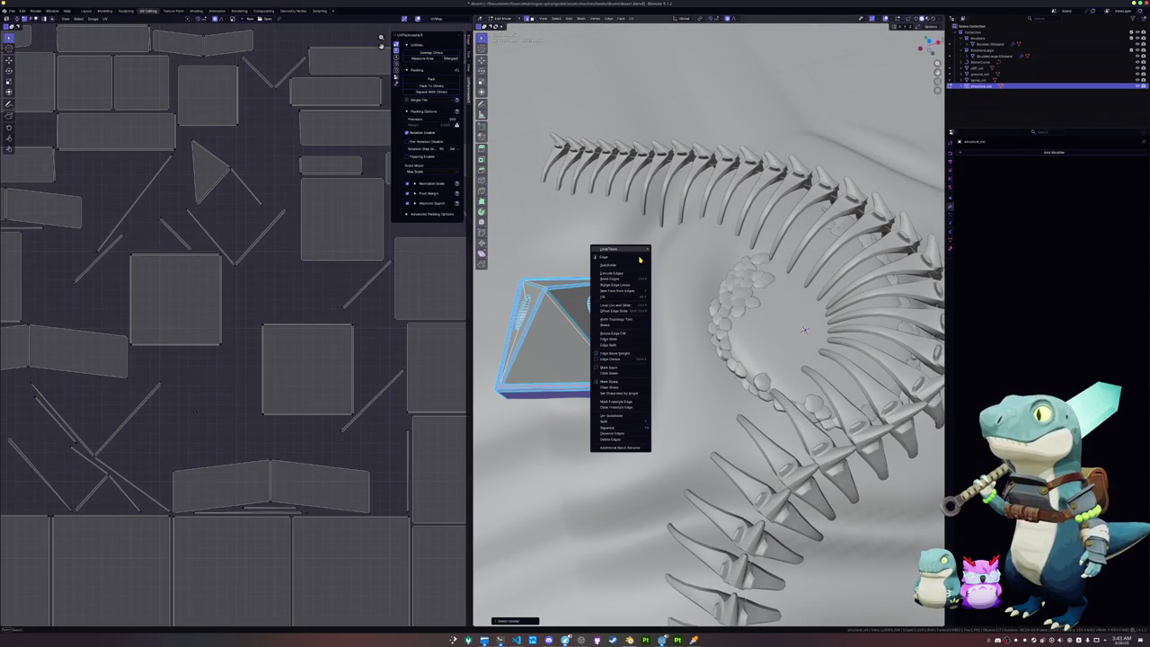
{"action": "left_click", "coordinate": [619, 363]}
{"action": "left_click", "coordinate": [632, 18]}
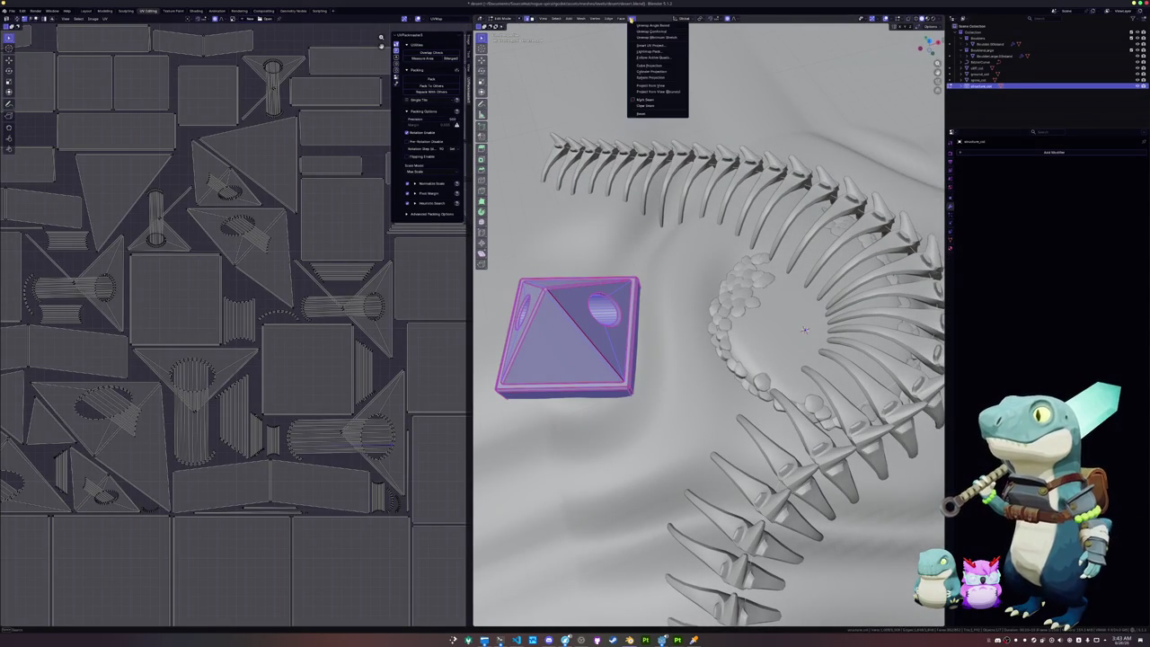
{"action": "left_click", "coordinate": [654, 31]}
{"action": "scroll", "coordinate": [290, 274], "scroll_direction": "down", "scroll_amount": 3}
Step: Select all UV islands, pack them with UVPackmaster, then deselect
{"action": "key", "text": "a"}
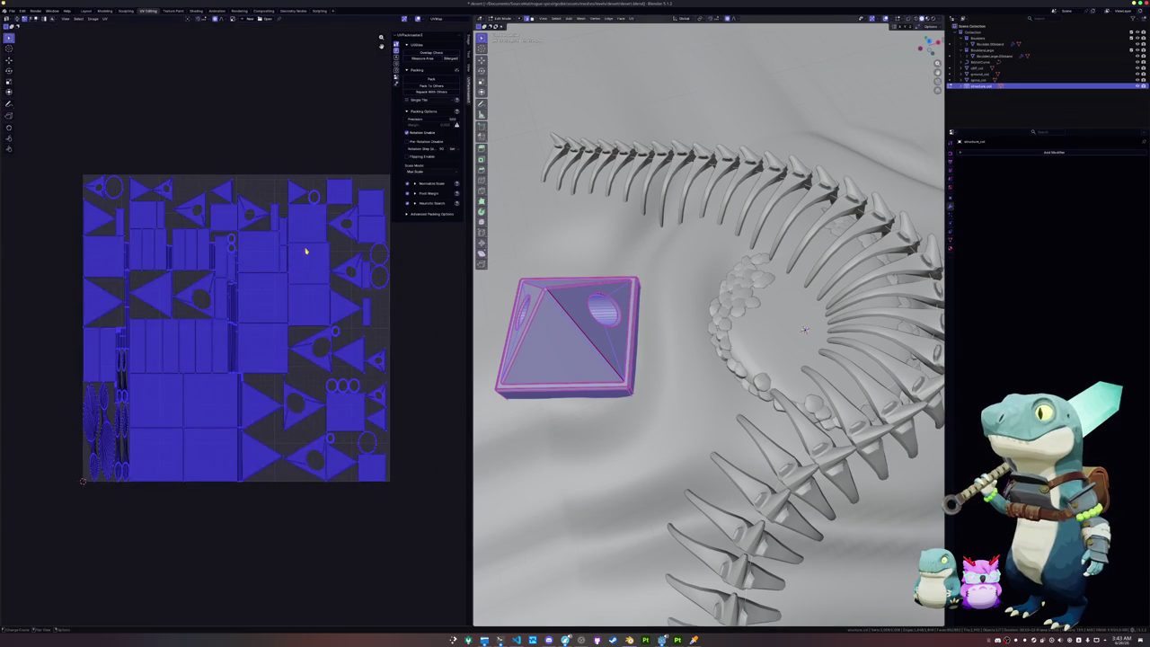
{"action": "left_click", "coordinate": [432, 79]}
{"action": "mouse_move", "coordinate": [709, 404]}
{"action": "middle_mouse_down"}
{"action": "mouse_move", "coordinate": [710, 297]}
{"action": "mouse_move", "coordinate": [645, 288]}
{"action": "middle_mouse_up"}
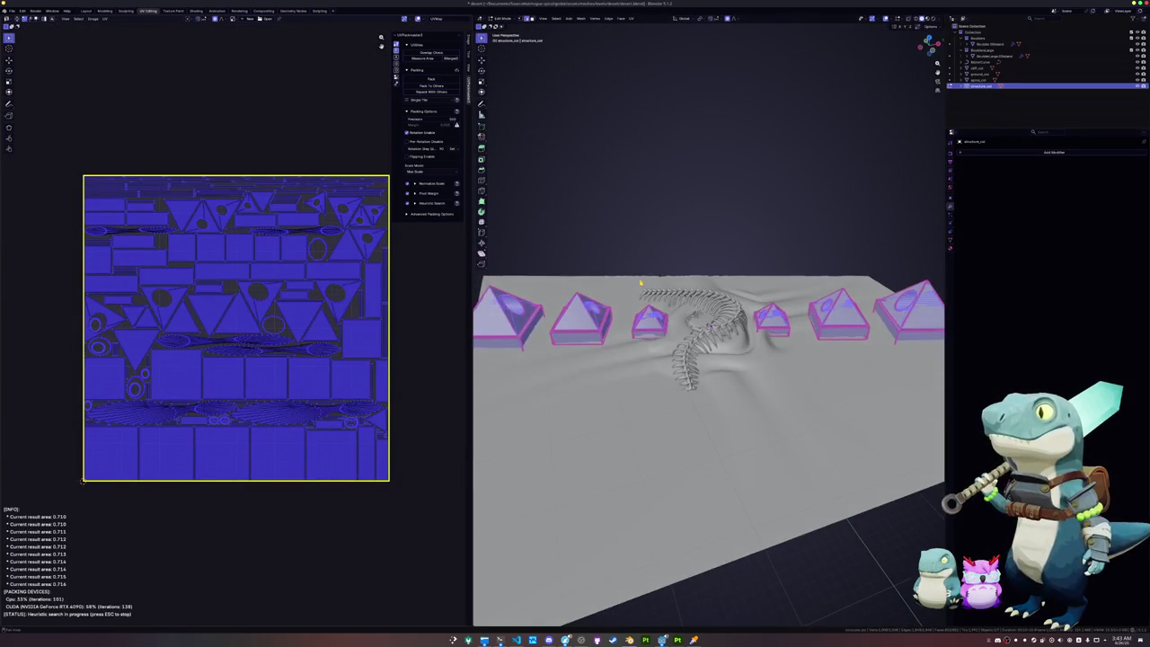
{"action": "scroll", "coordinate": [645, 287], "scroll_direction": "up", "scroll_amount": 3}
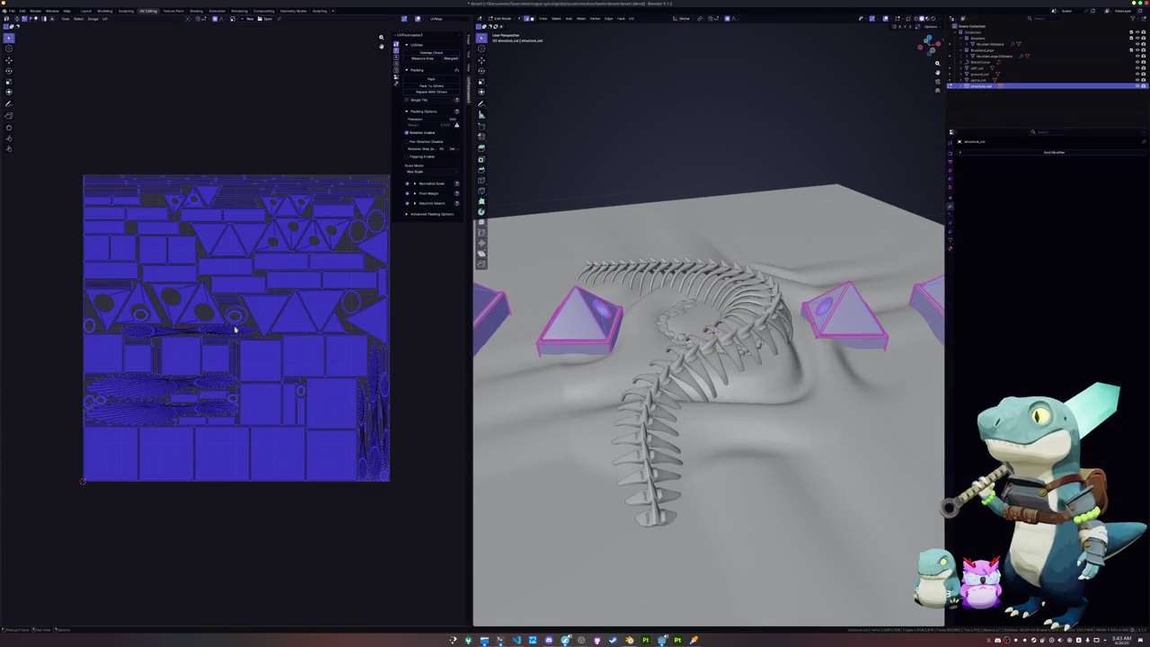
{"action": "scroll", "coordinate": [237, 339], "scroll_direction": "up", "scroll_amount": 3}
{"action": "scroll", "coordinate": [121, 346], "scroll_direction": "up", "scroll_amount": 2}
{"action": "scroll", "coordinate": [121, 346], "scroll_direction": "down", "scroll_amount": 2}
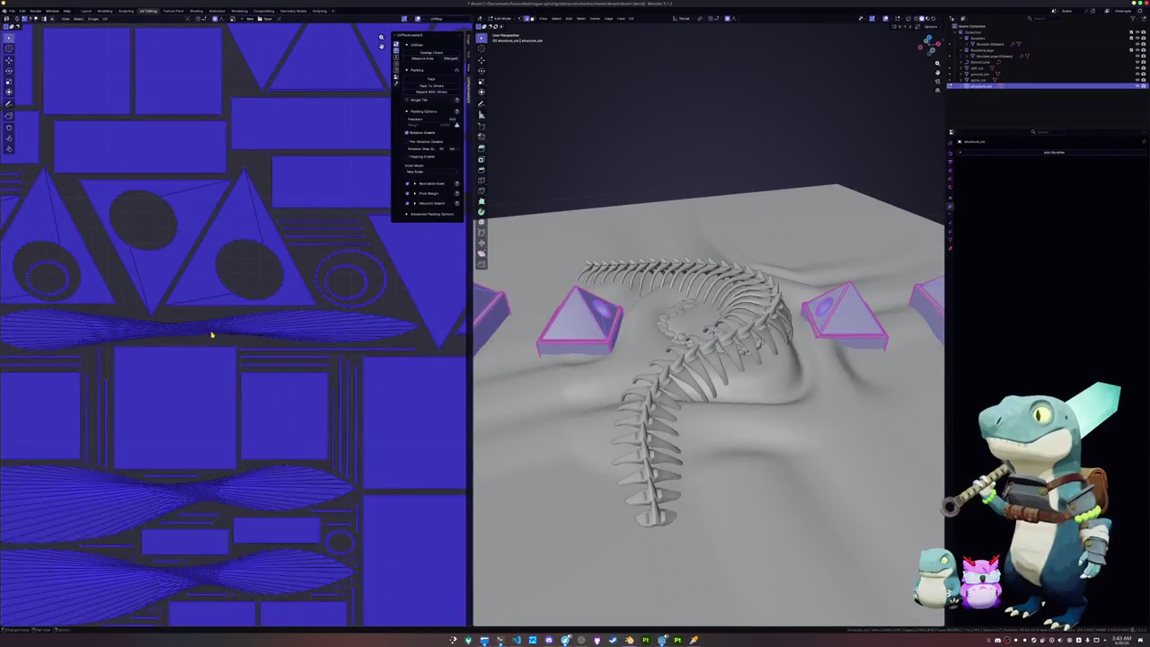
{"action": "key", "text": "alt+a"}
Step: Orbit the viewport to inspect the pyramids around the skeleton ribs
{"action": "middle_click_drag", "start_coordinate": [710, 359], "coordinate": [628, 341]}
{"action": "scroll", "coordinate": [647, 503], "scroll_direction": "up", "scroll_amount": 5}
{"action": "middle_click_drag", "start_coordinate": [682, 467], "coordinate": [647, 532]}
{"action": "scroll", "coordinate": [709, 359], "scroll_direction": "up", "scroll_amount": 3}
{"action": "scroll", "coordinate": [719, 341], "scroll_direction": "up", "scroll_amount": 3}
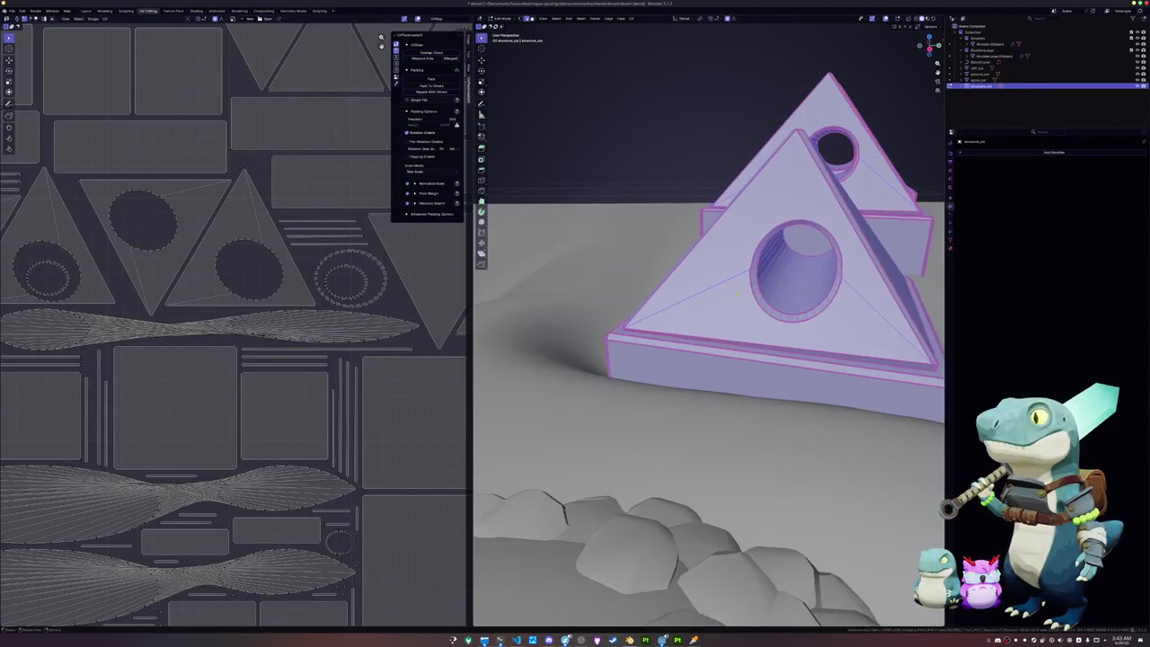
{"action": "scroll", "coordinate": [728, 329], "scroll_direction": "up", "scroll_amount": 1}
{"action": "scroll", "coordinate": [728, 328], "scroll_direction": "up", "scroll_amount": 2}
{"action": "mouse_move", "coordinate": [728, 328]}
{"action": "middle_mouse_down"}
{"action": "mouse_move", "coordinate": [665, 339]}
{"action": "mouse_move", "coordinate": [754, 374]}
{"action": "mouse_move", "coordinate": [646, 526]}
{"action": "mouse_move", "coordinate": [661, 319]}
{"action": "mouse_move", "coordinate": [644, 528]}
{"action": "middle_mouse_up"}
{"action": "scroll", "coordinate": [665, 340], "scroll_direction": "down", "scroll_amount": 2}
{"action": "scroll", "coordinate": [664, 340], "scroll_direction": "down", "scroll_amount": 2}
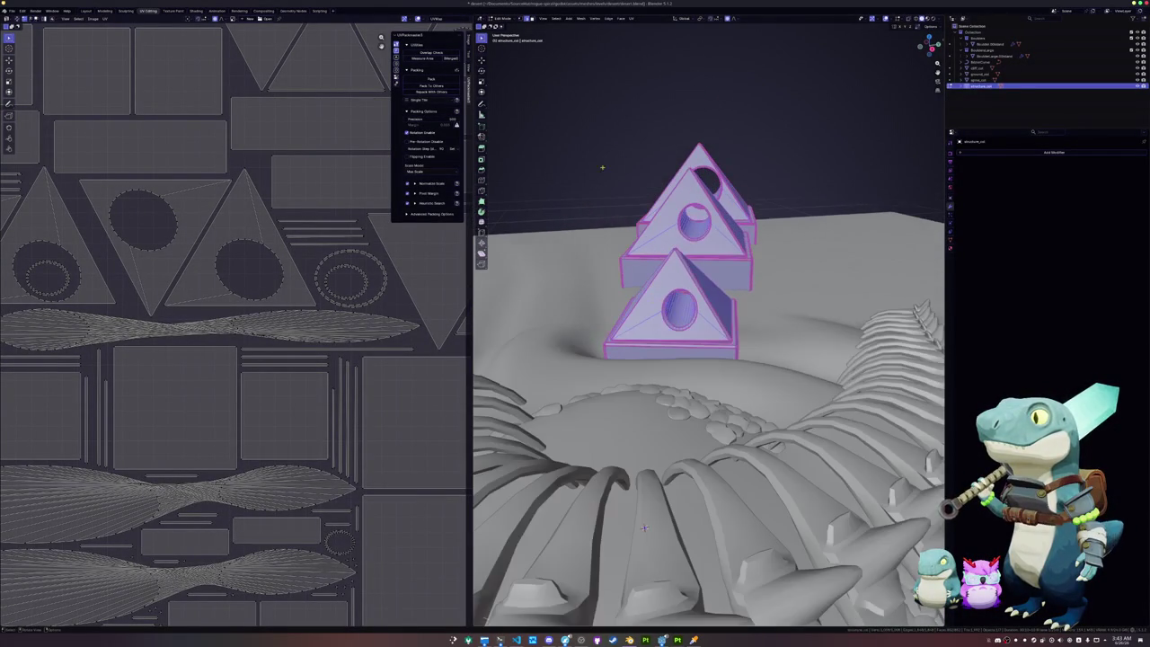
{"action": "left_click", "coordinate": [628, 20]}
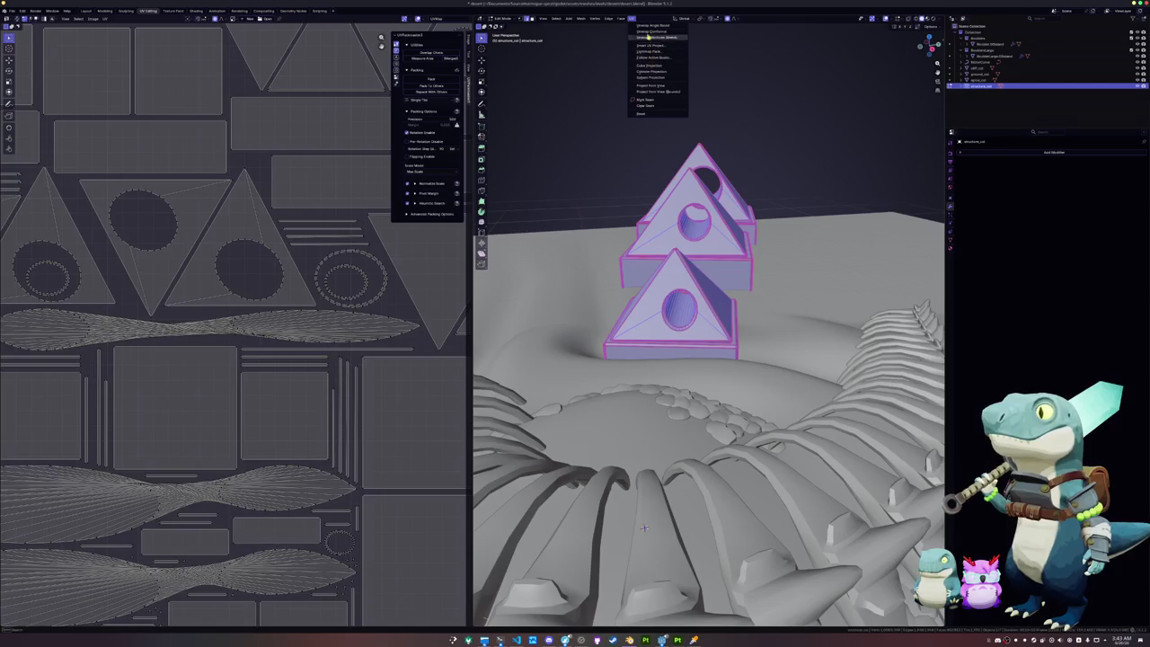
Step: Re-unwrap the pyramids with Smart UV Project using an adjusted angle limit
{"action": "left_click", "coordinate": [648, 45]}
{"action": "left_click", "coordinate": [620, 46]}
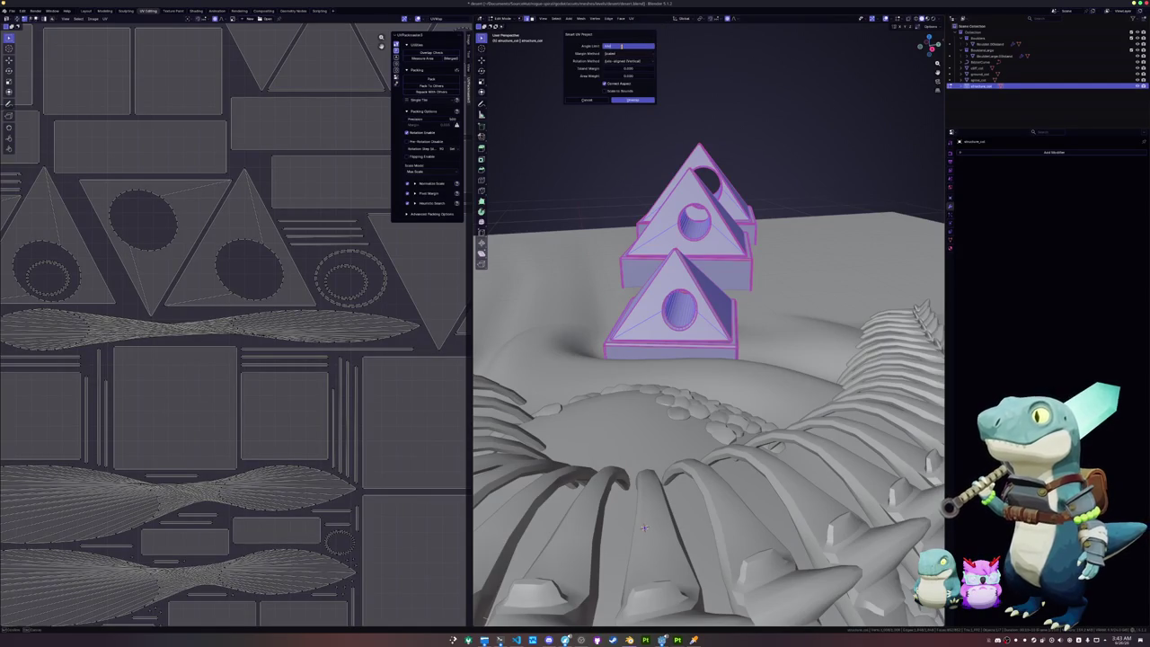
{"action": "key", "text": "Return"}
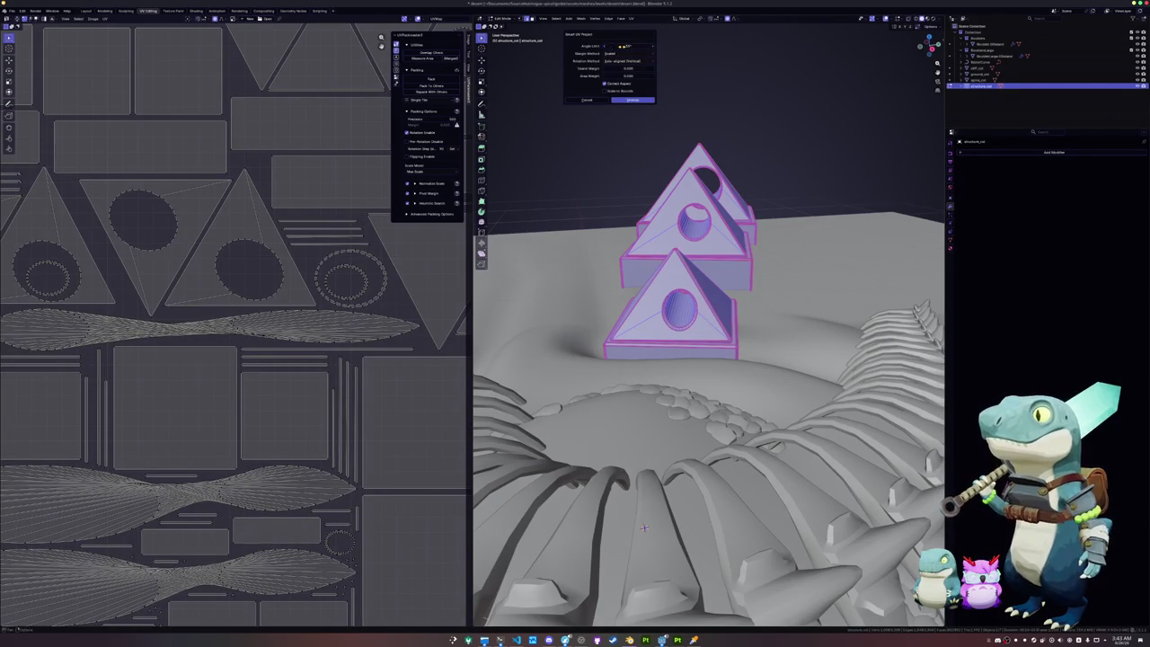
{"action": "scroll", "coordinate": [283, 335], "scroll_direction": "down", "scroll_amount": 5}
{"action": "scroll", "coordinate": [283, 335], "scroll_direction": "up", "scroll_amount": 3}
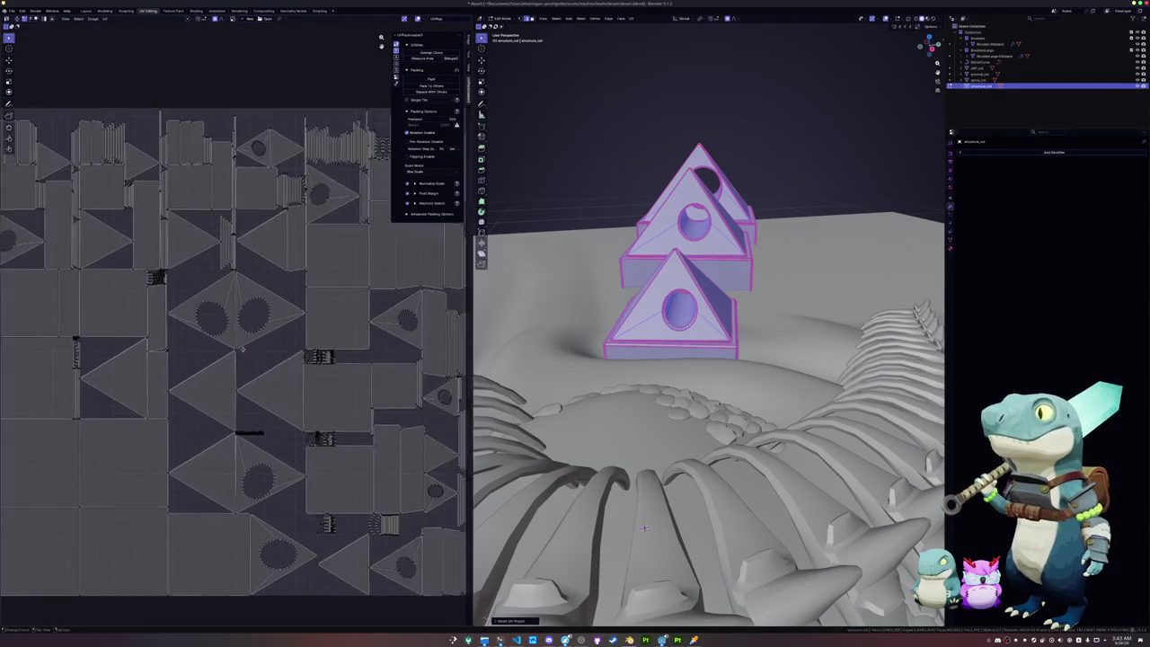
Step: Select and repack all UV islands, then return to Object Mode
{"action": "key", "text": "a"}
{"action": "left_click", "coordinate": [435, 80]}
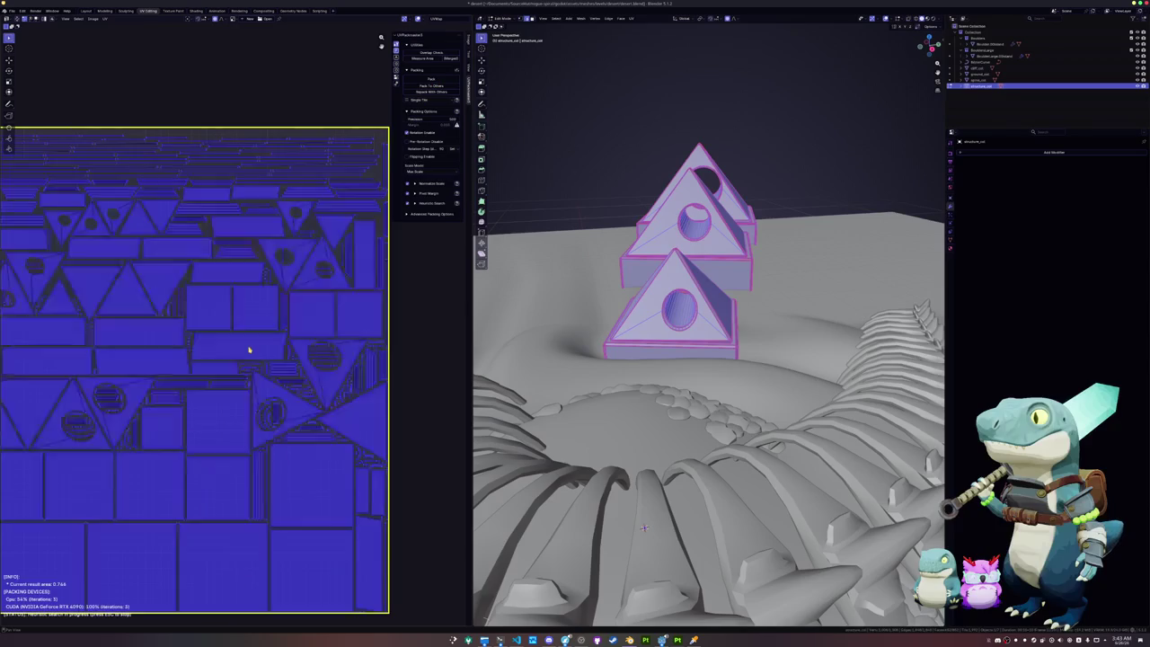
{"action": "key", "text": "Tab"}
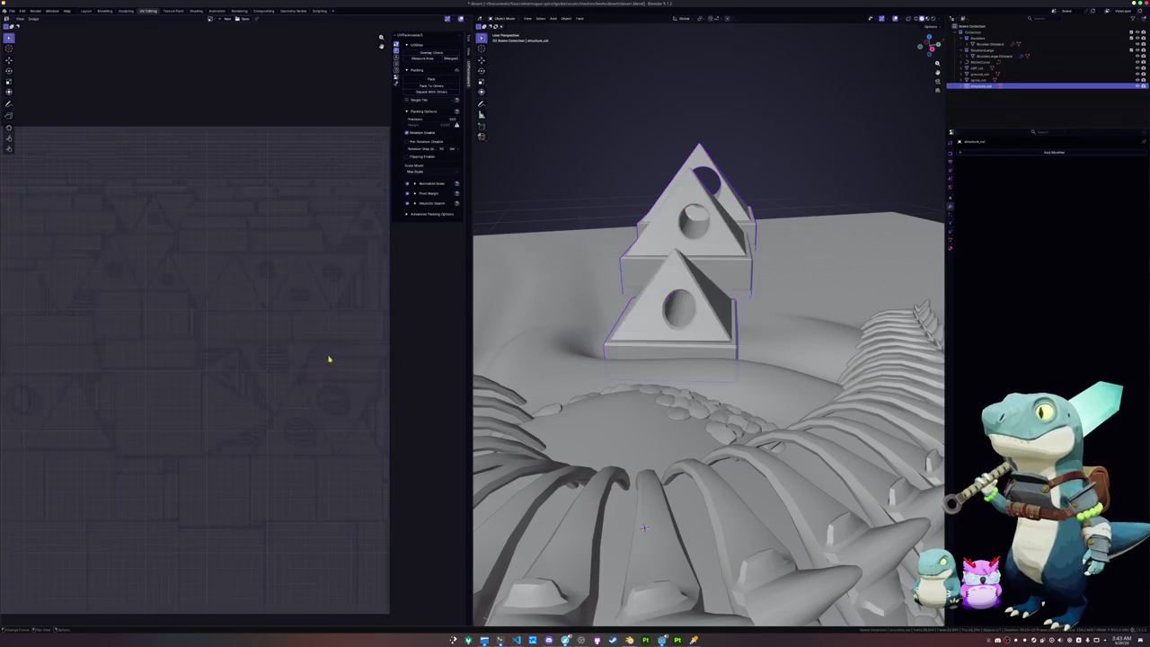
Step: Export the pyramid structure mesh as FBX, overwriting structure.fbx
{"action": "scroll", "coordinate": [320, 357], "scroll_direction": "down", "scroll_amount": 2}
{"action": "left_click", "coordinate": [11, 11]}
{"action": "mouse_move", "coordinate": [24, 108]}
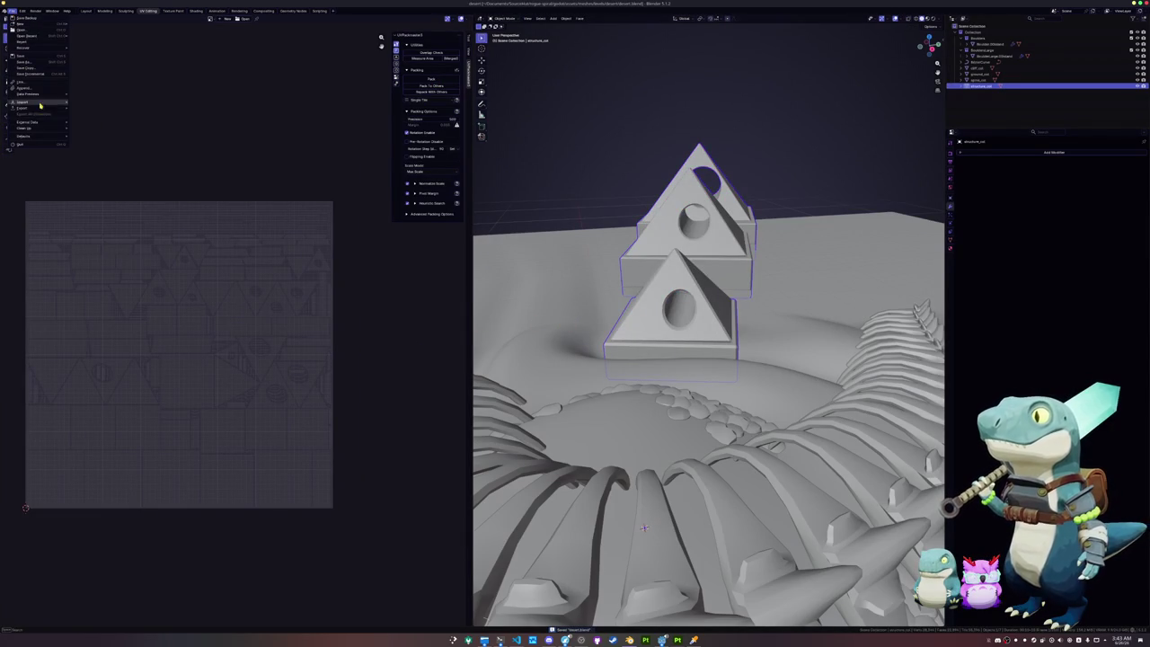
{"action": "left_click", "coordinate": [102, 161]}
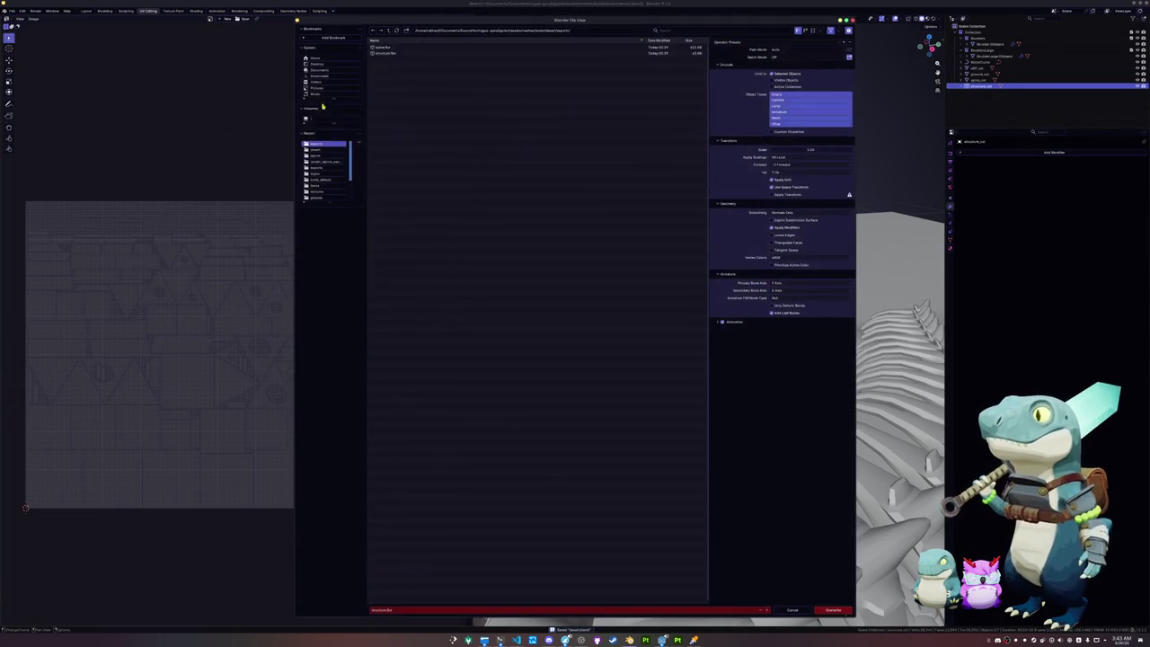
{"action": "left_click", "coordinate": [832, 610]}
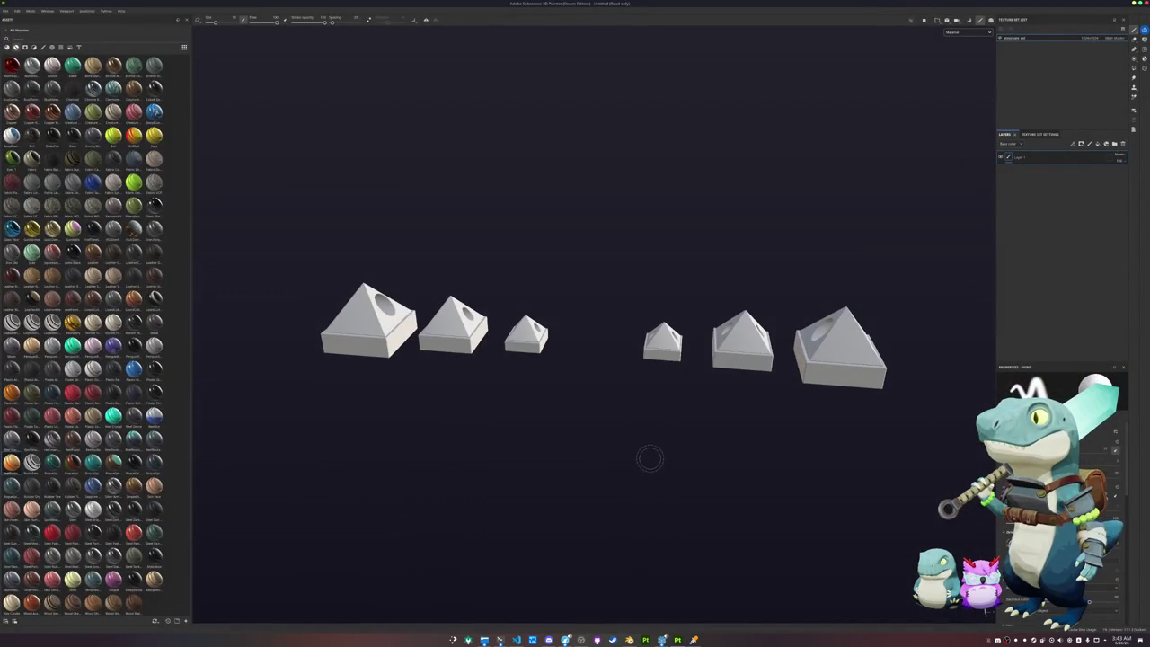
Step: Bake the mesh maps and apply the orange smart material to the pyramids
{"action": "key", "text": "ctrl+shift+b"}
{"action": "left_click", "coordinate": [510, 609]}
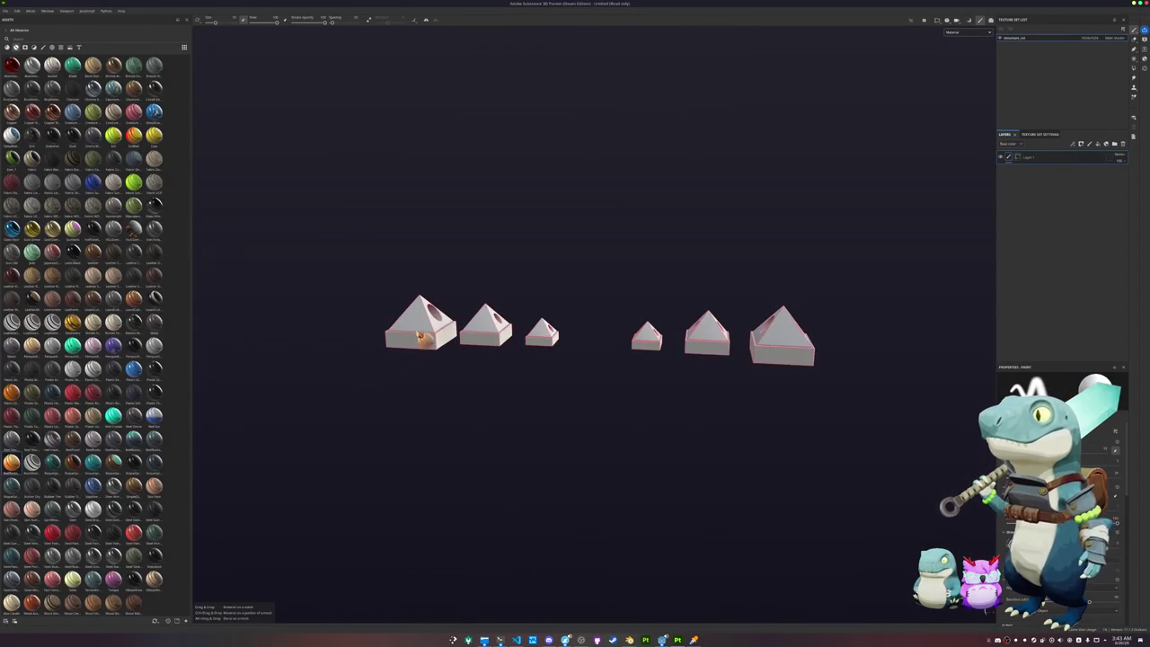
{"action": "left_click_drag", "start_coordinate": [11, 462], "coordinate": [429, 340]}
{"action": "scroll", "coordinate": [502, 305], "scroll_direction": "up", "scroll_amount": 5}
{"action": "scroll", "coordinate": [502, 305], "scroll_direction": "down", "scroll_amount": 3}
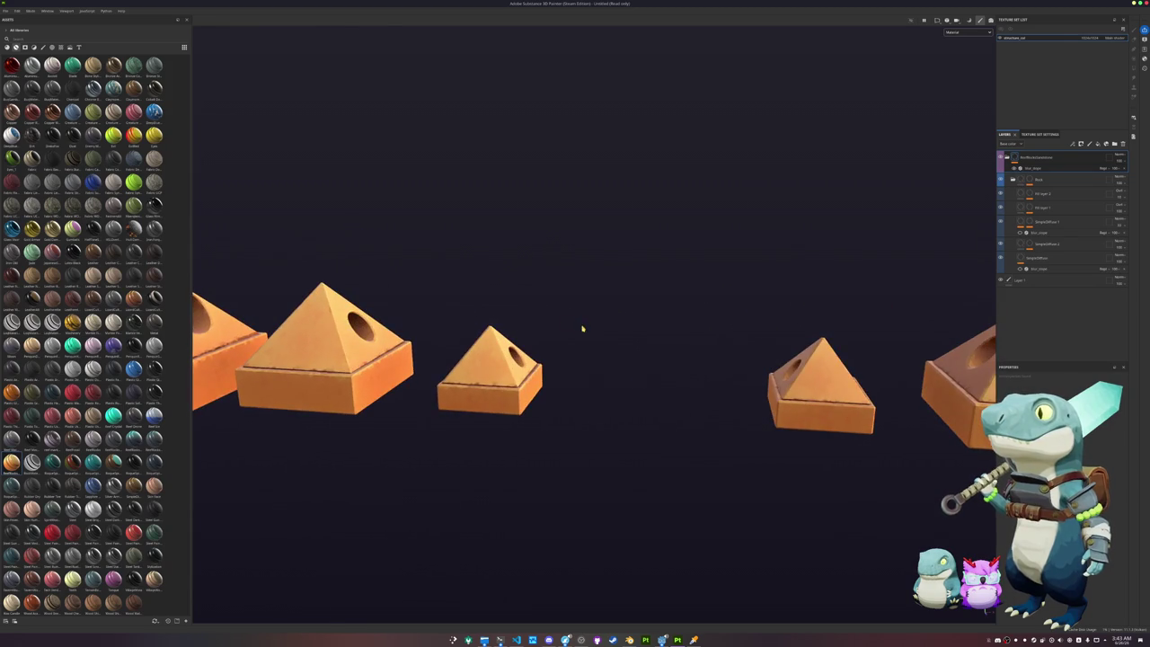
Step: Rebake the mesh maps at 2048 output size and show only base color in the viewport
{"action": "key", "text": "ctrl+shift+b"}
{"action": "left_click", "coordinate": [216, 52]}
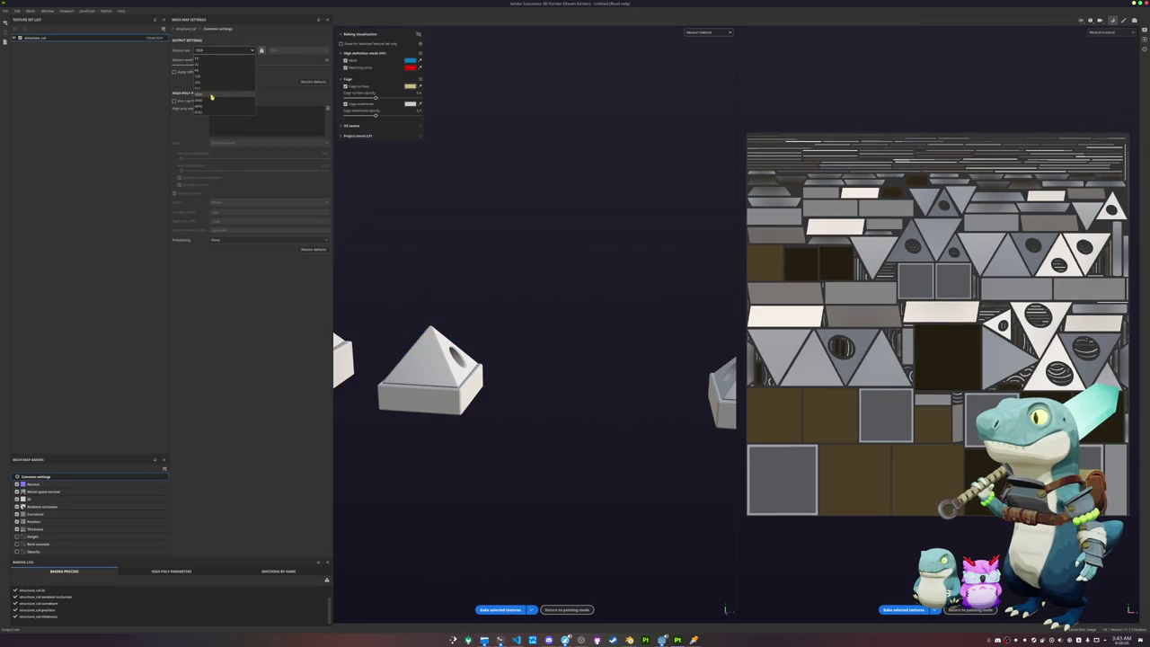
{"action": "left_click", "coordinate": [216, 93]}
{"action": "left_click", "coordinate": [508, 611]}
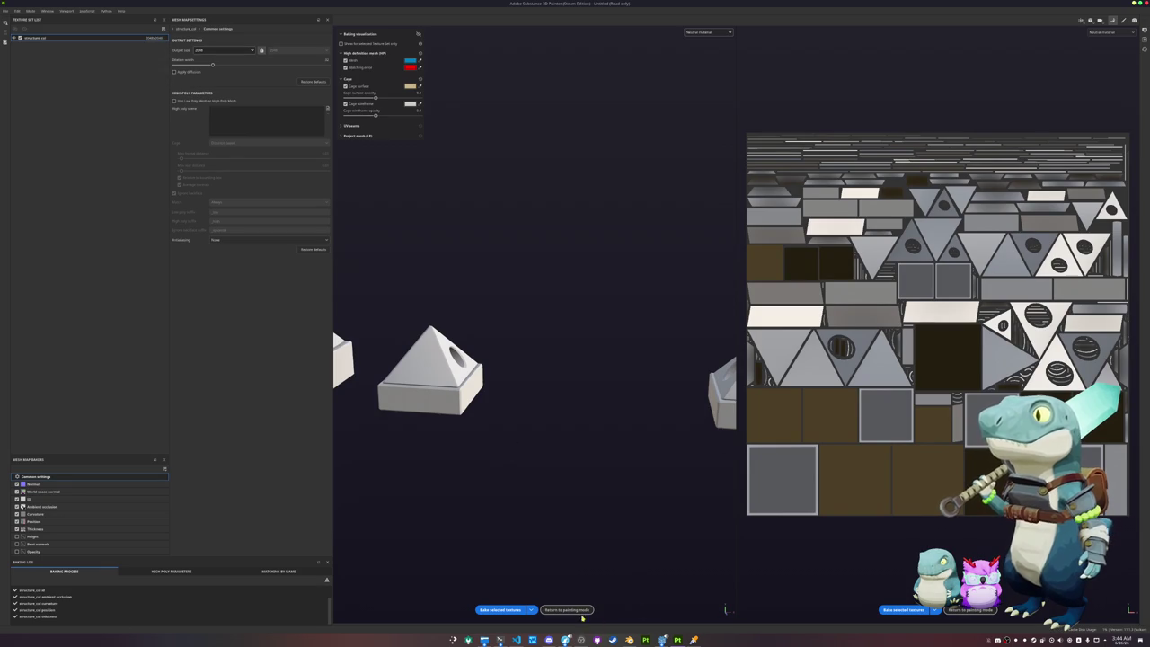
{"action": "left_click", "coordinate": [567, 609]}
{"action": "left_click", "coordinate": [969, 38]}
{"action": "left_click", "coordinate": [964, 58]}
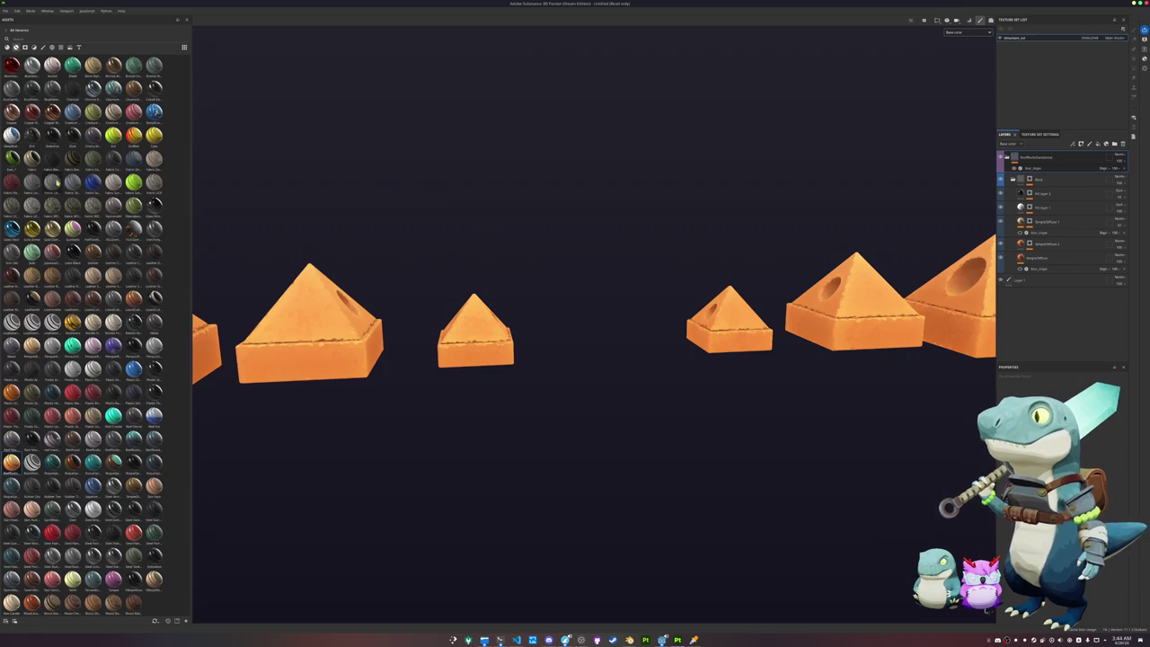
Step: Search the asset shelf for 'sword'
{"action": "left_click", "coordinate": [35, 41]}
{"action": "type", "text": "sword"}
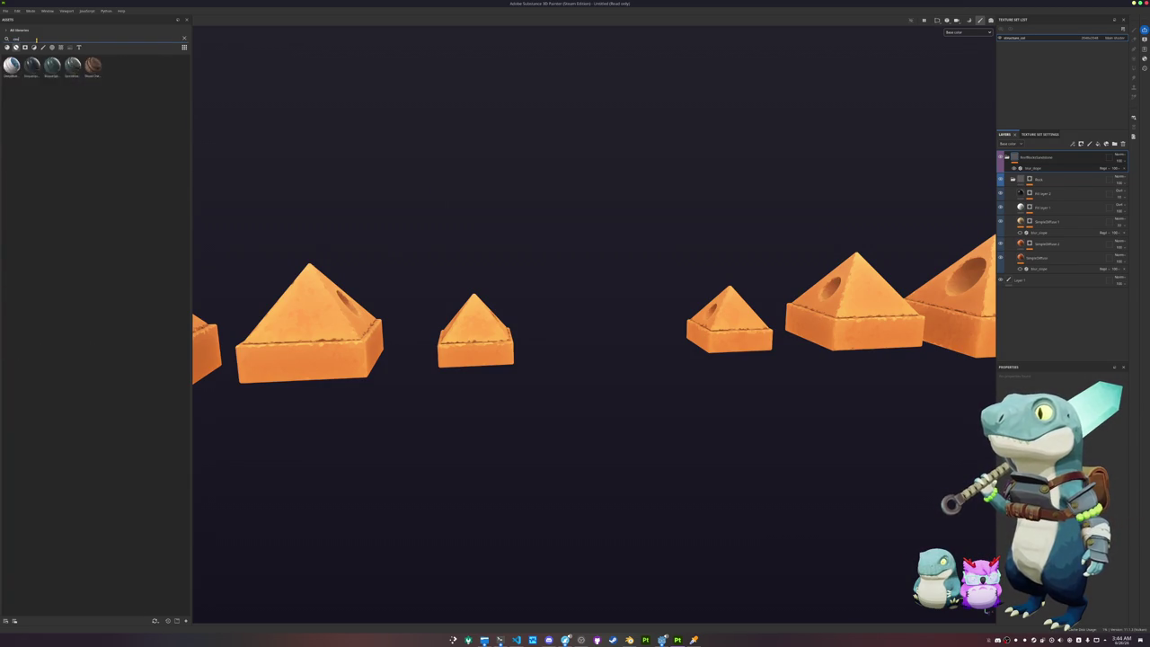
{"action": "left_click", "coordinate": [7, 48]}
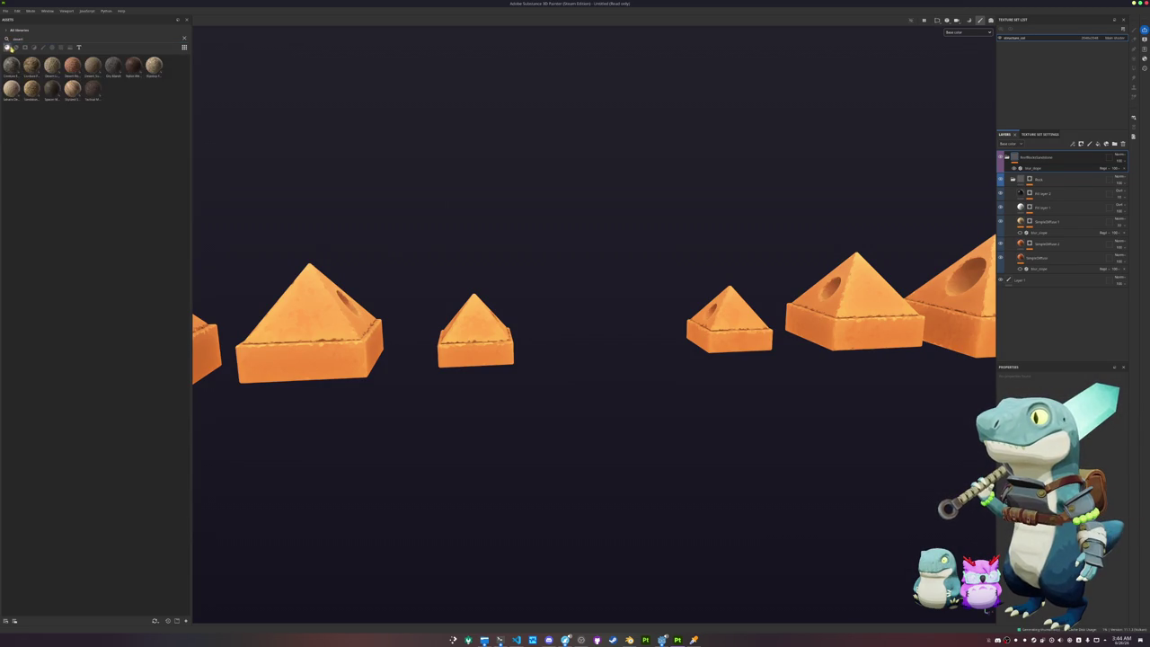
Step: Save the project under a new name, 'temple_dem', in the project's save folder
{"action": "left_click", "coordinate": [14, 48]}
{"action": "left_click", "coordinate": [6, 11]}
{"action": "key", "text": "ctrl+s"}
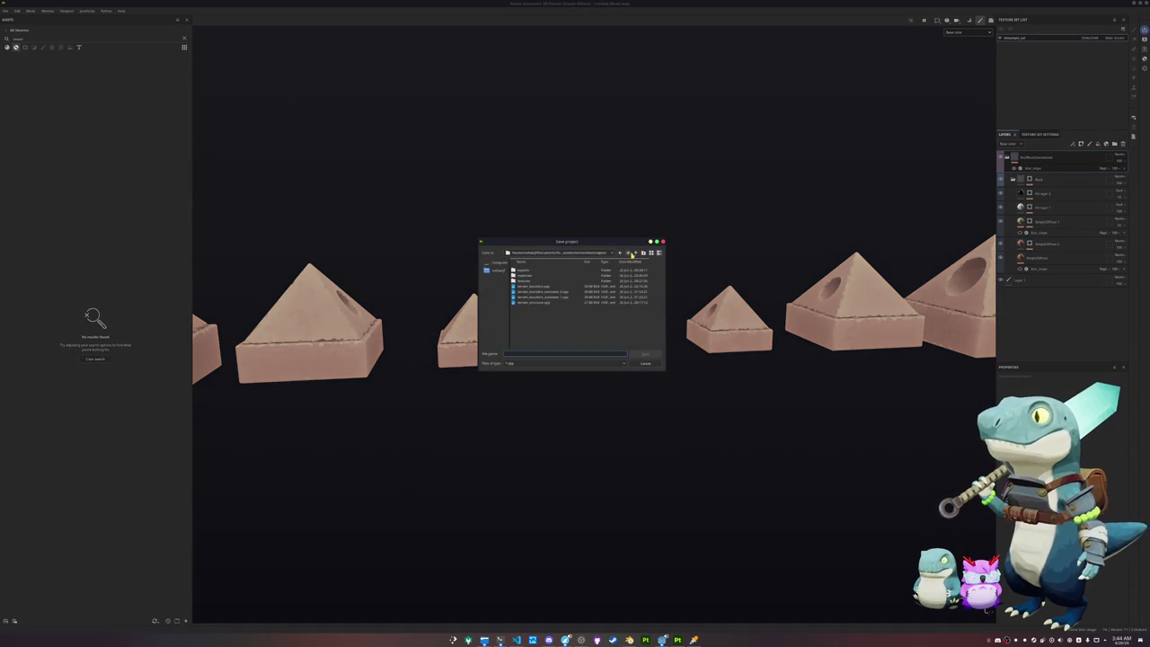
{"action": "left_click", "coordinate": [631, 255]}
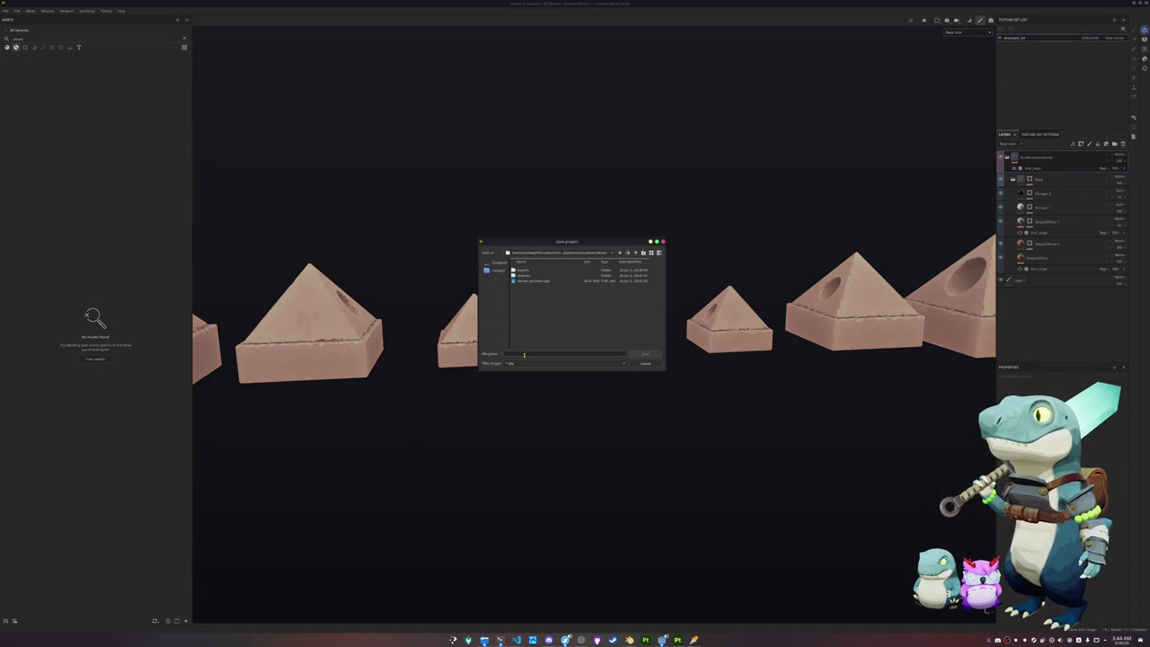
{"action": "type", "text": "temple_dem"}
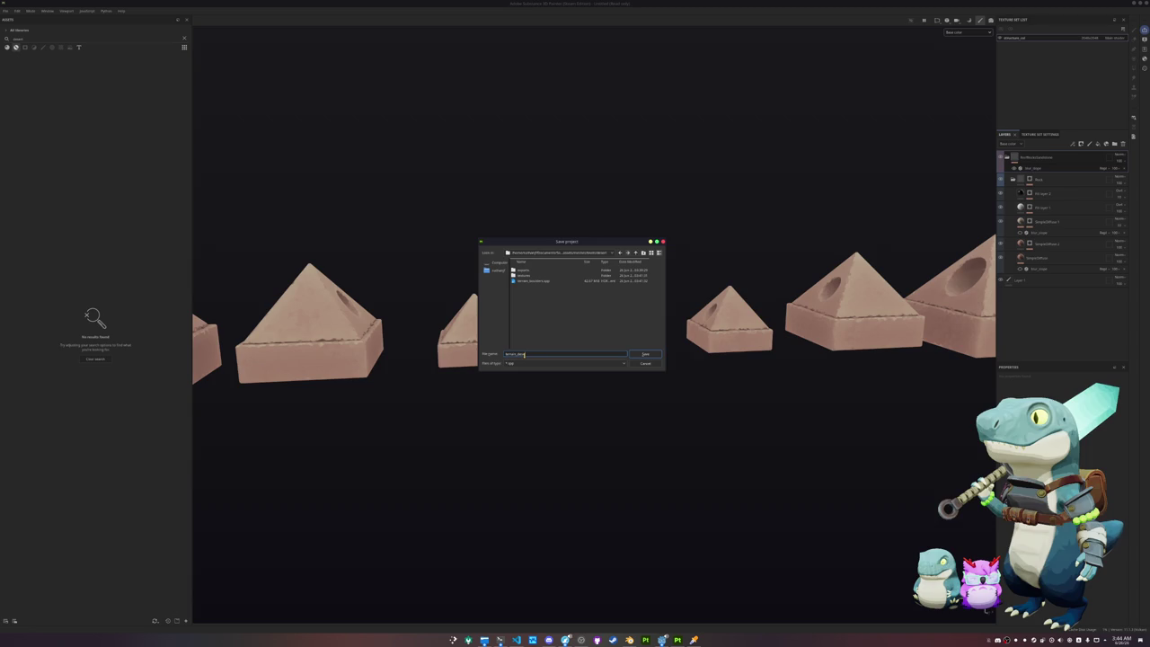
{"action": "key", "text": "Return"}
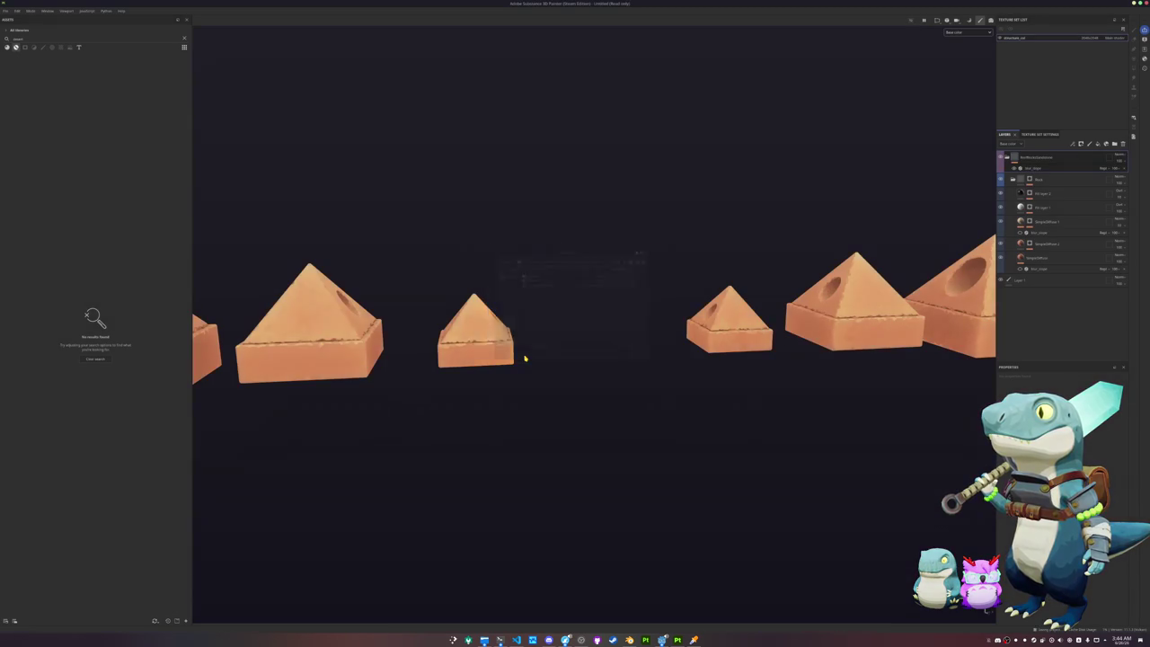
Step: Open terrain_boulders from recent files, then reopen terrain_desert_structure
{"action": "left_click", "coordinate": [6, 11]}
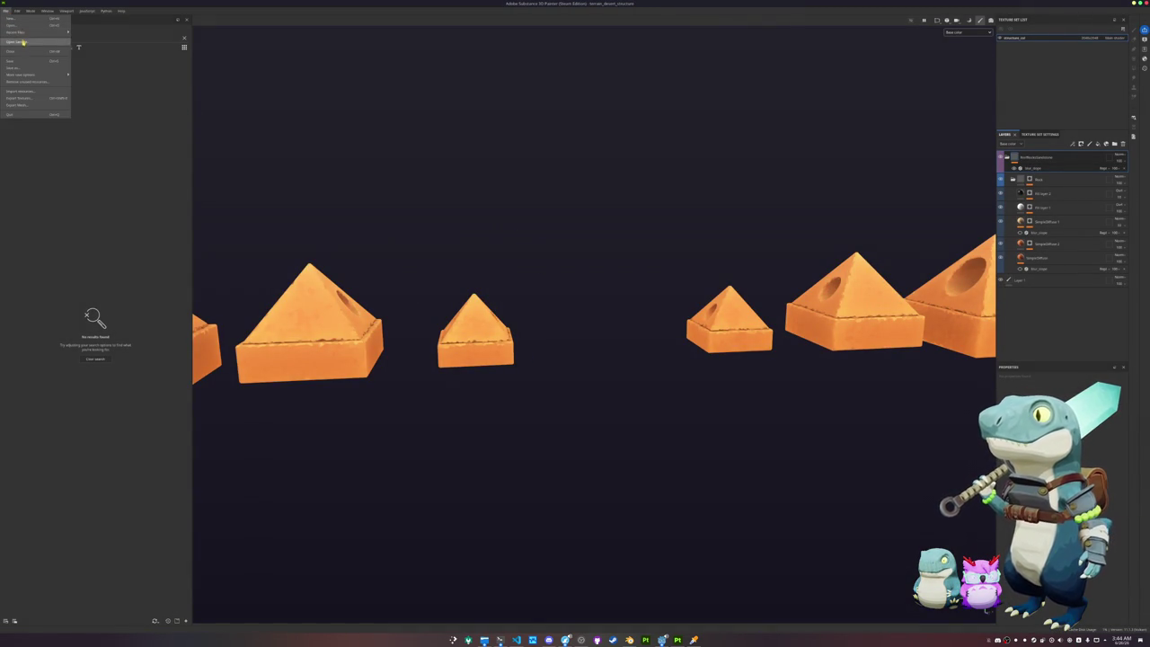
{"action": "mouse_move", "coordinate": [16, 32]}
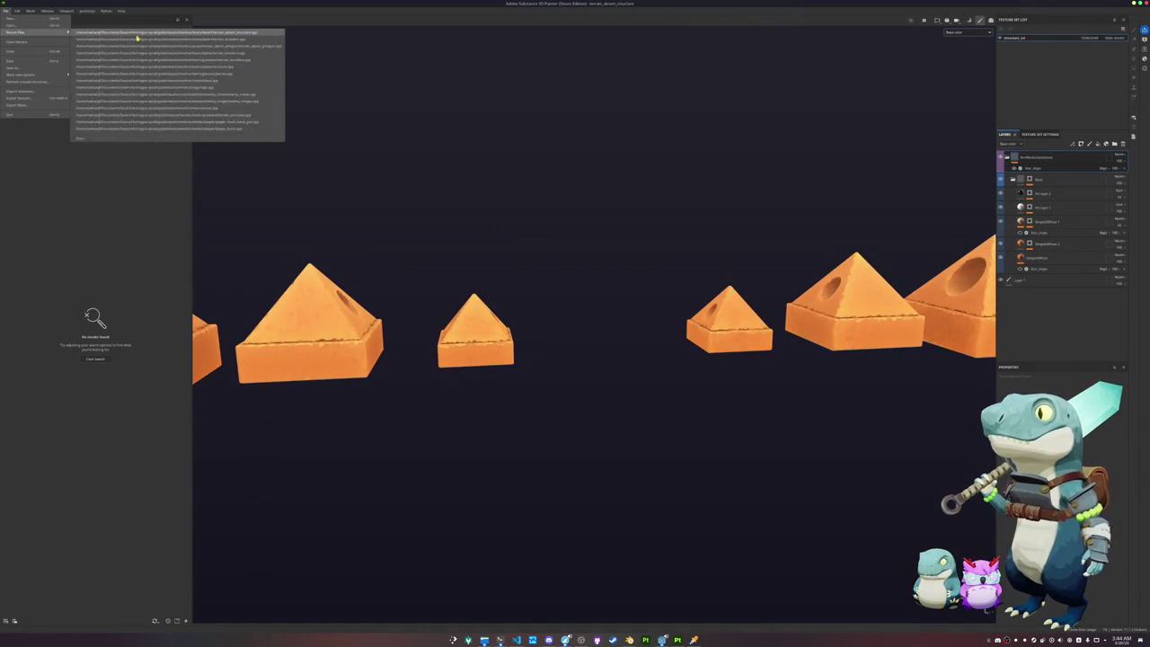
{"action": "left_click", "coordinate": [144, 42]}
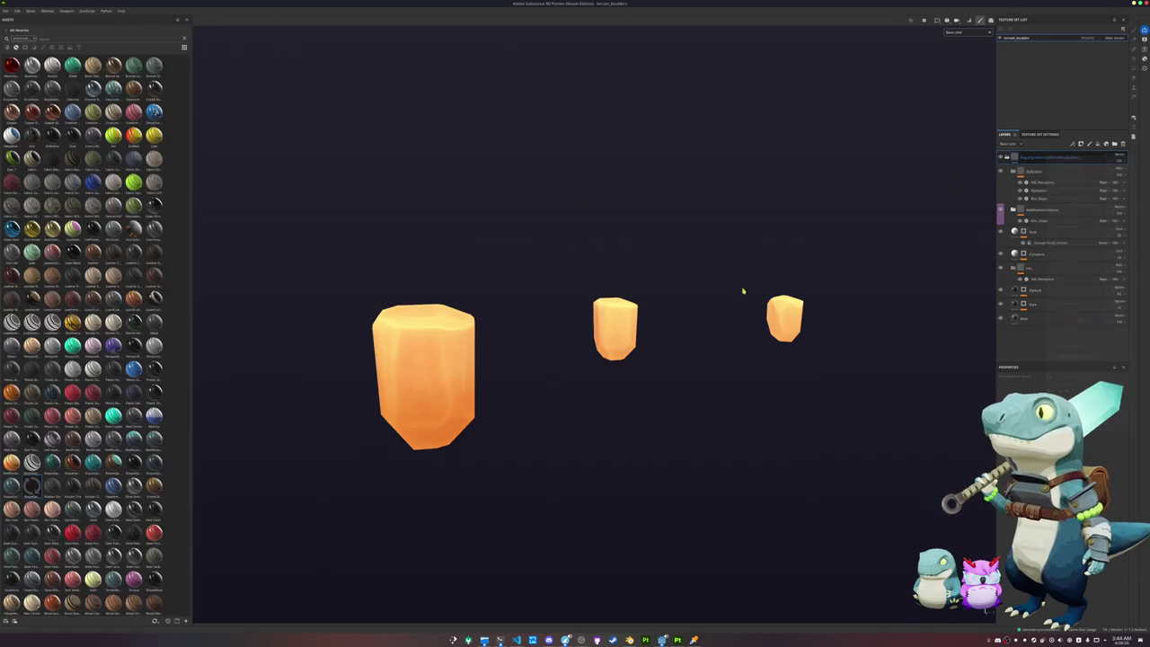
{"action": "left_click", "coordinate": [5, 10]}
{"action": "mouse_move", "coordinate": [17, 32]}
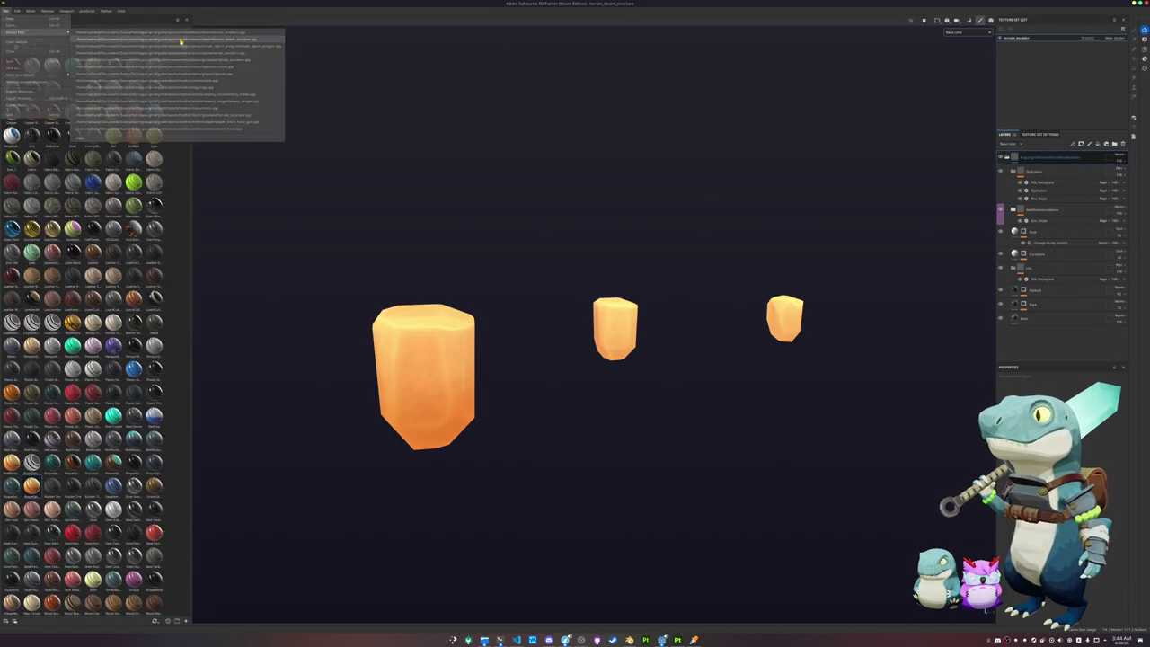
{"action": "left_click", "coordinate": [179, 40]}
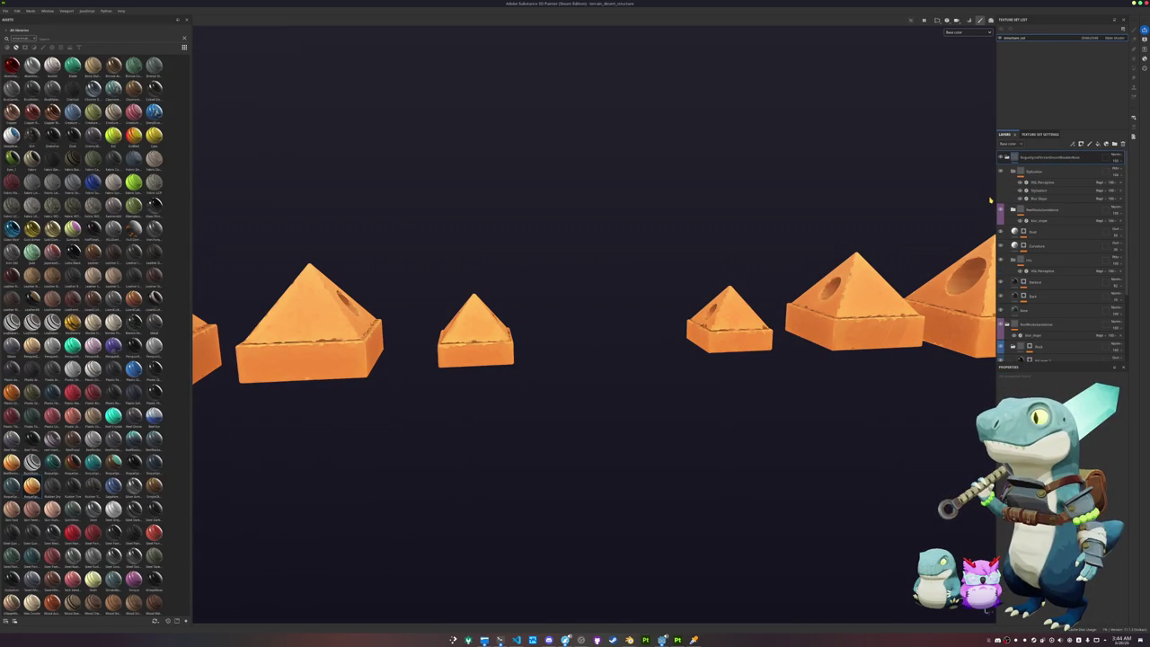
Step: Delete the unneeded purple folder group from the layer stack
{"action": "left_click", "coordinate": [1042, 210]}
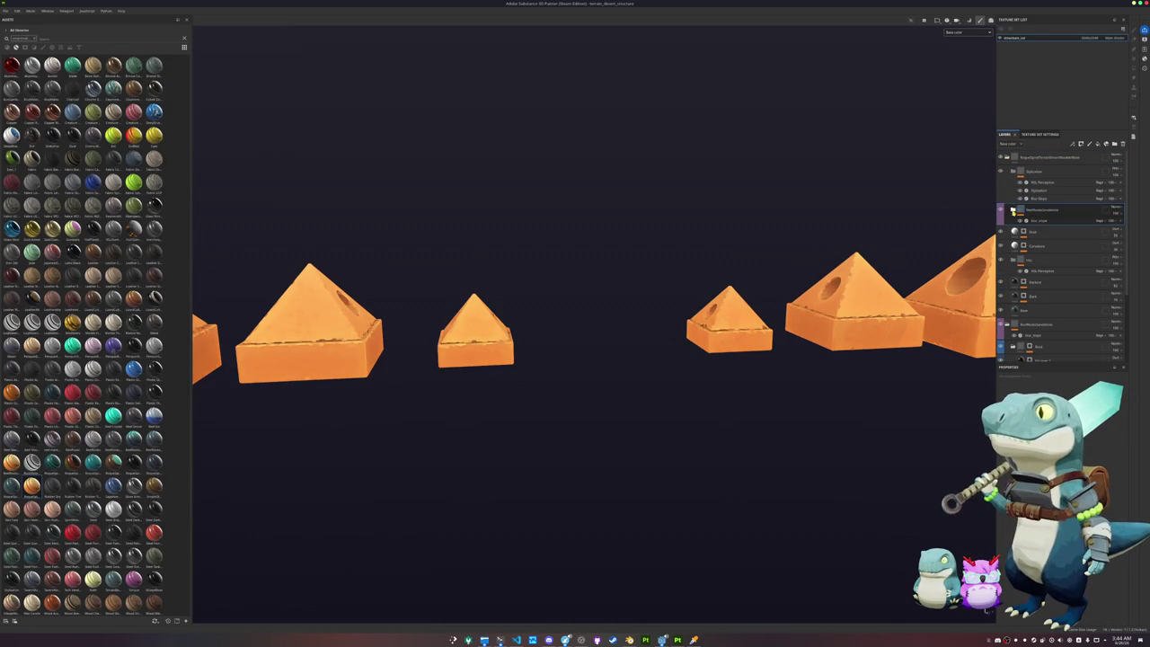
{"action": "scroll", "coordinate": [1040, 233], "scroll_direction": "down", "scroll_amount": 1}
{"action": "left_click", "coordinate": [1034, 308]}
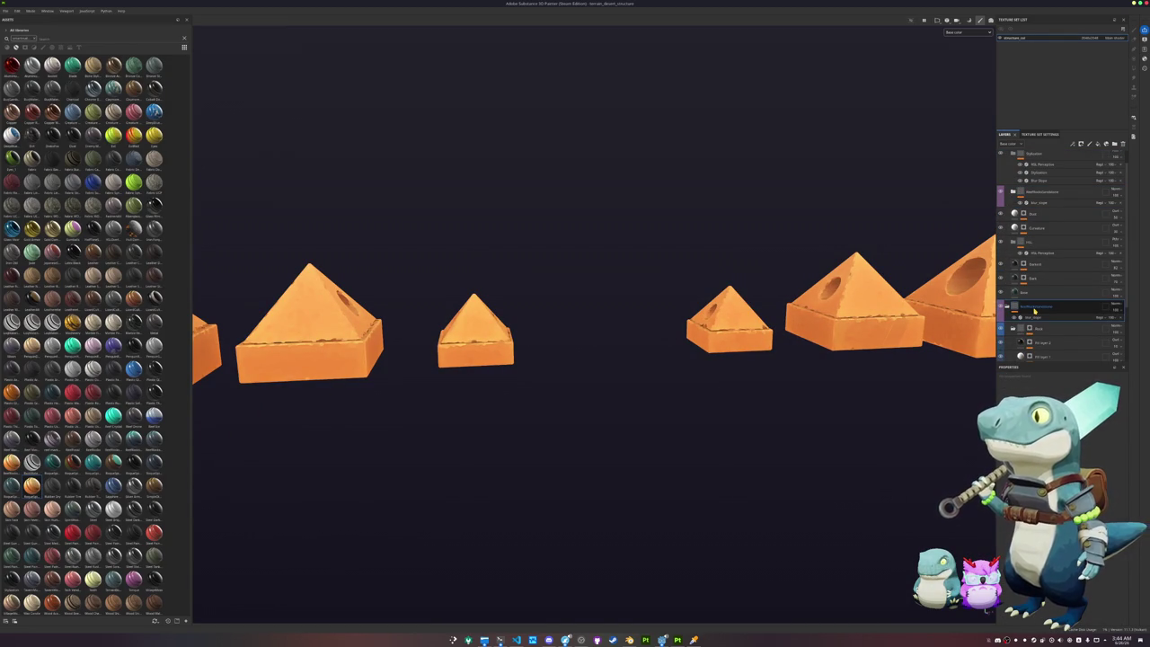
{"action": "key", "text": "Delete"}
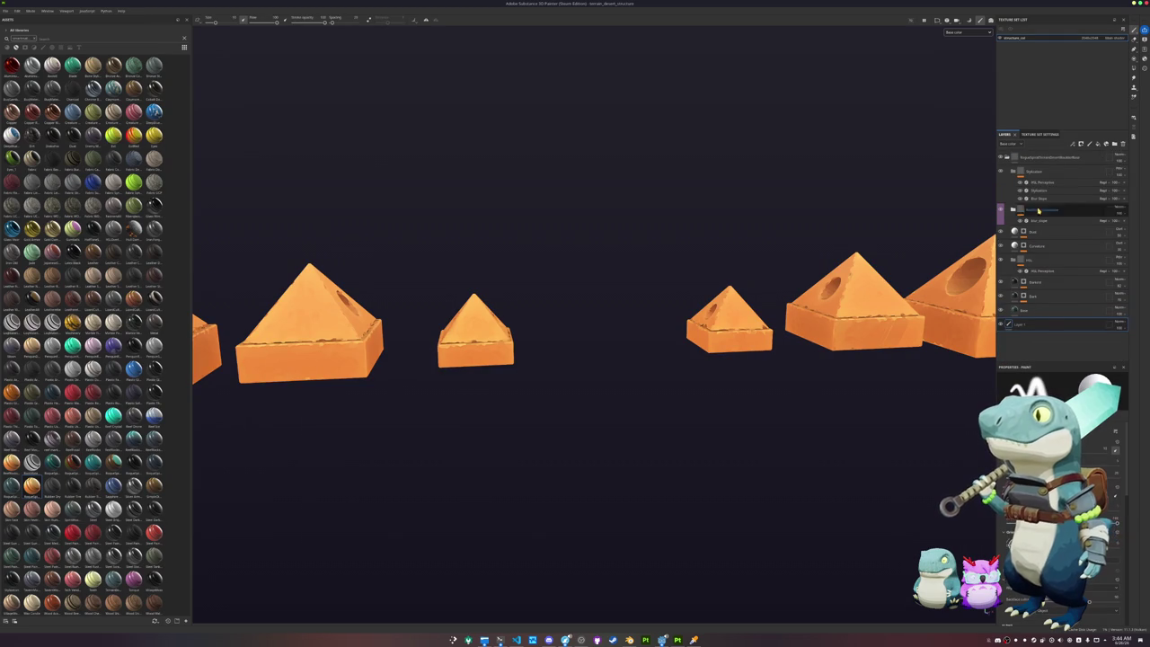
Step: Inspect the HSL Perceptive filter and Stylization layers while orbiting the pyramids
{"action": "left_click", "coordinate": [1041, 183]}
{"action": "mouse_move", "coordinate": [754, 249]}
{"action": "left_mouse_down", "text": "alt"}
{"action": "mouse_move", "coordinate": [749, 287]}
{"action": "mouse_move", "coordinate": [821, 257]}
{"action": "left_mouse_up", "text": "alt"}
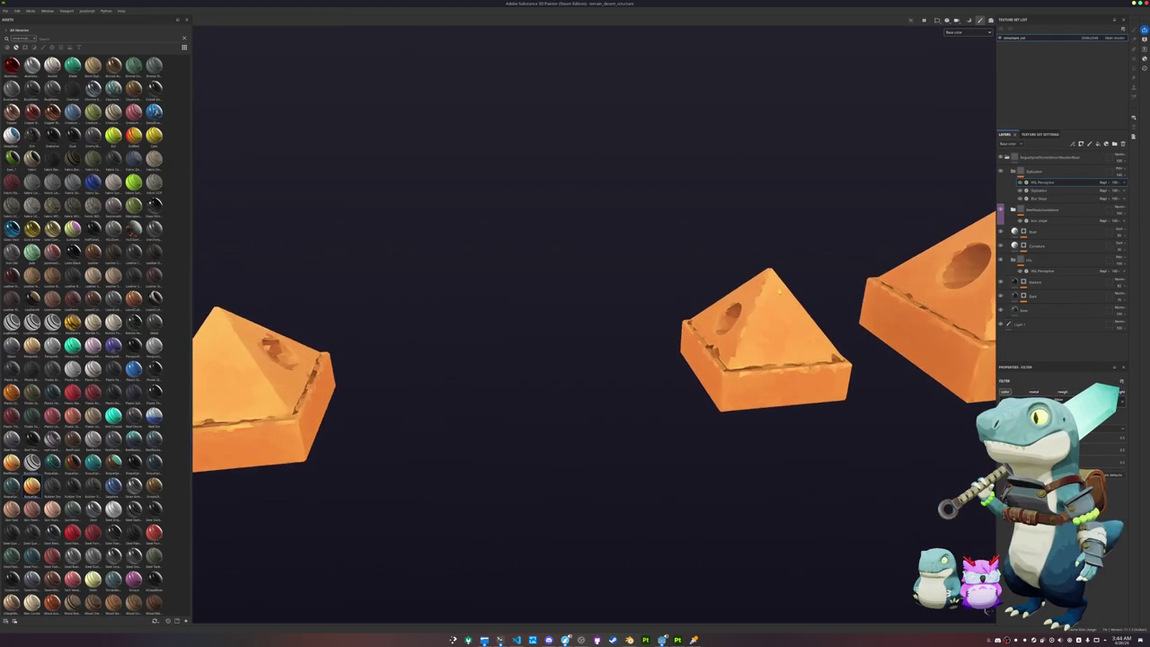
{"action": "left_click", "coordinate": [1046, 190]}
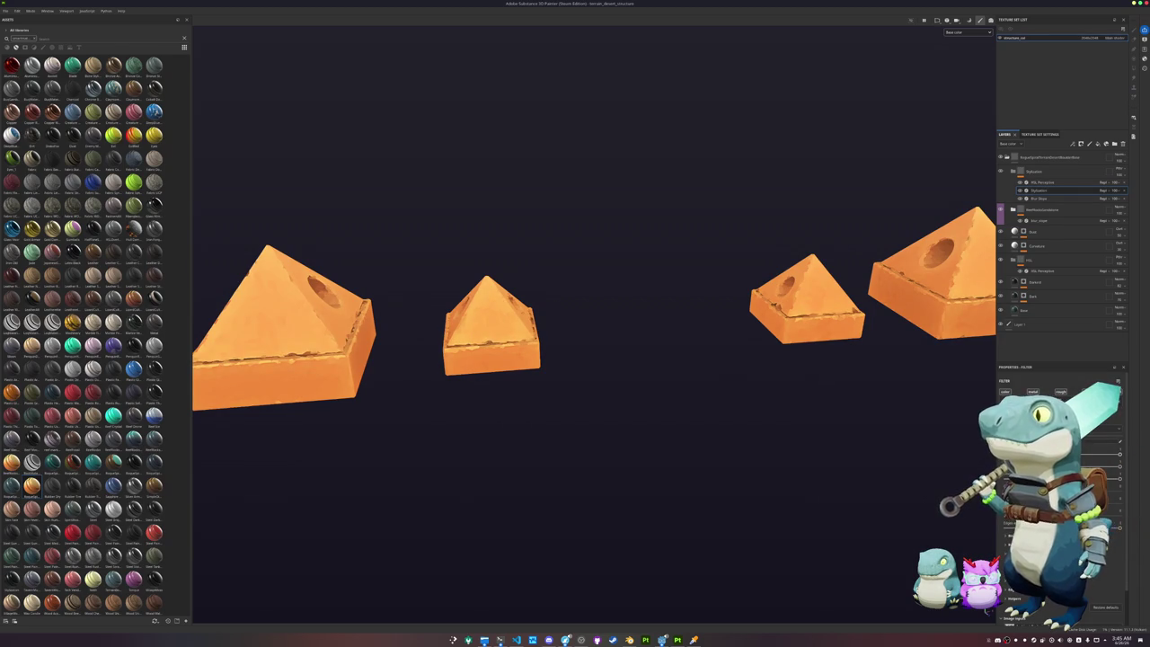
{"action": "left_click_drag", "start_coordinate": [809, 386], "coordinate": [865, 398], "text": "alt"}
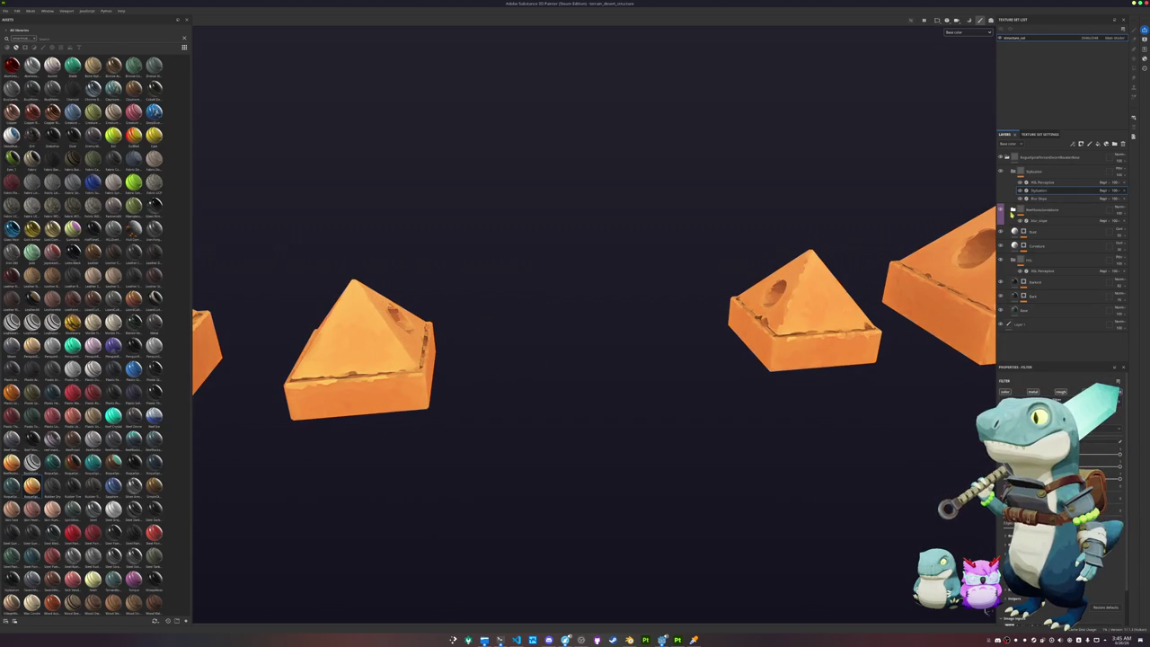
Step: Expand the fill group and add a Levels adjustment to it
{"action": "left_click", "coordinate": [1018, 231]}
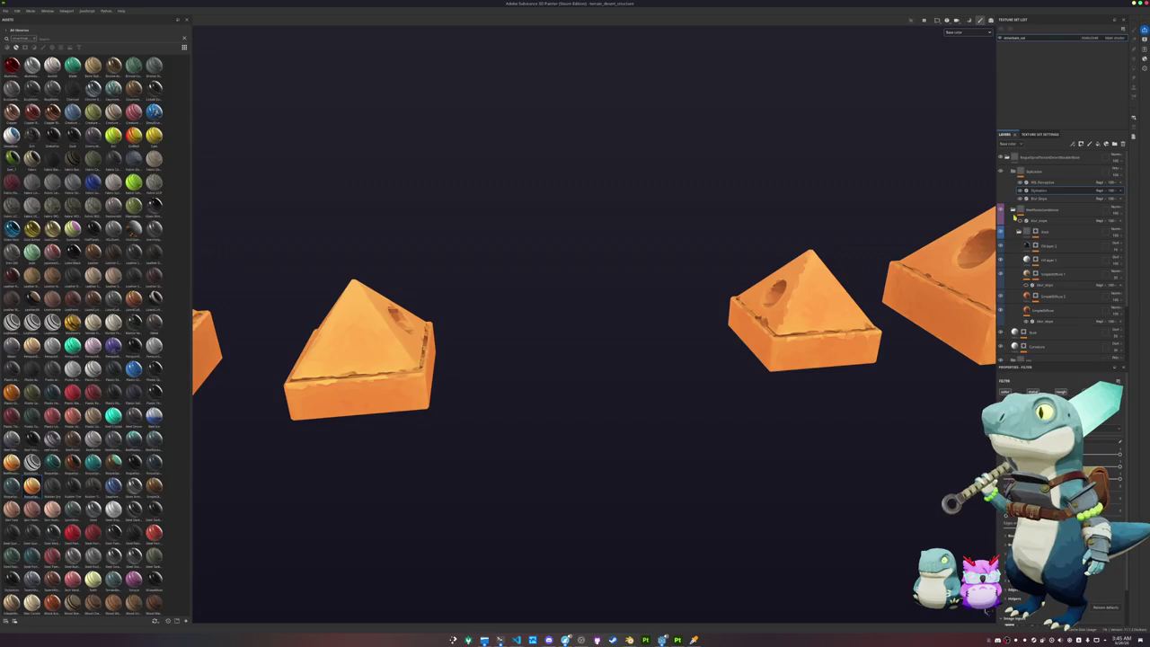
{"action": "left_click", "coordinate": [1035, 260]}
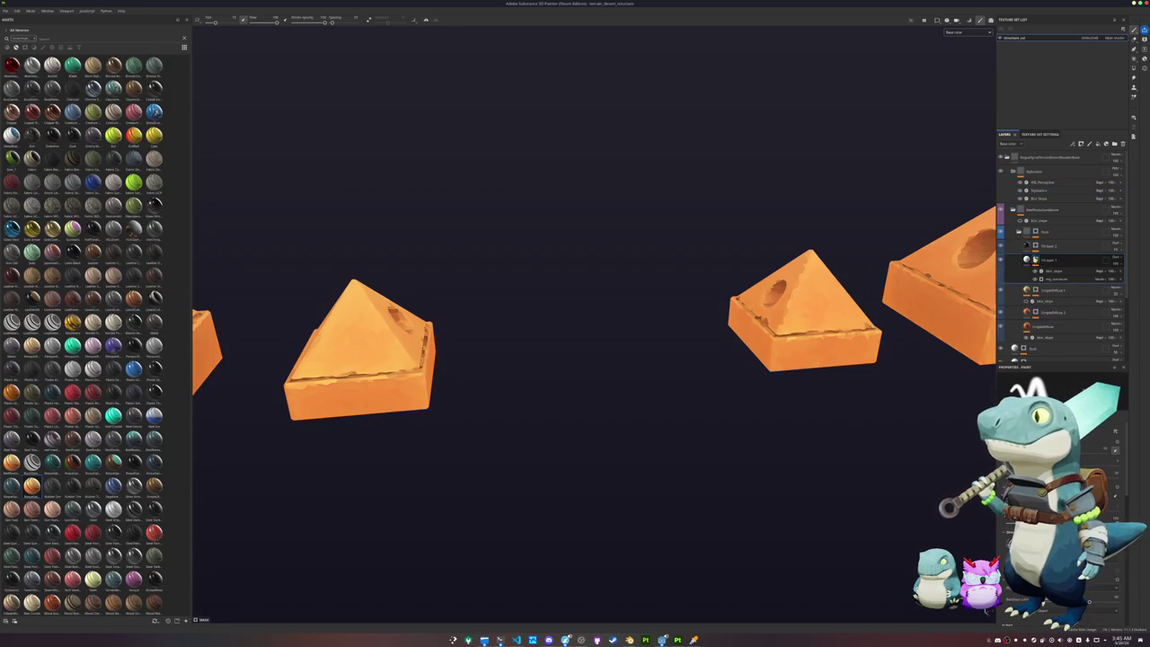
{"action": "left_click", "coordinate": [1039, 246]}
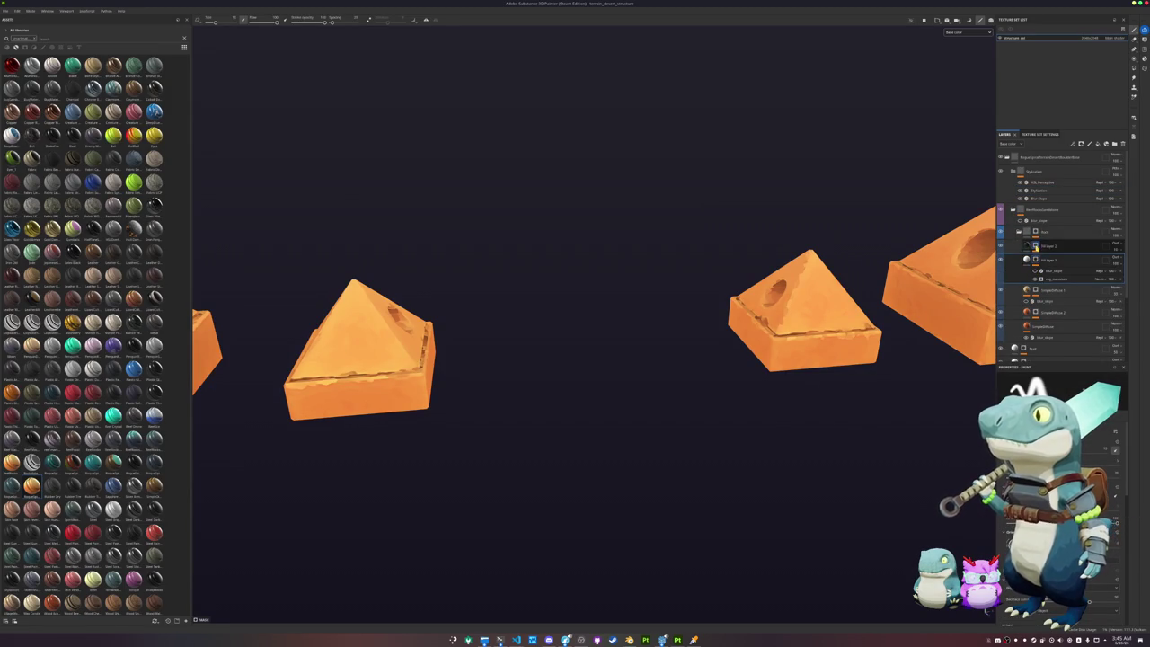
{"action": "left_click_drag", "start_coordinate": [1036, 246], "coordinate": [1035, 242]}
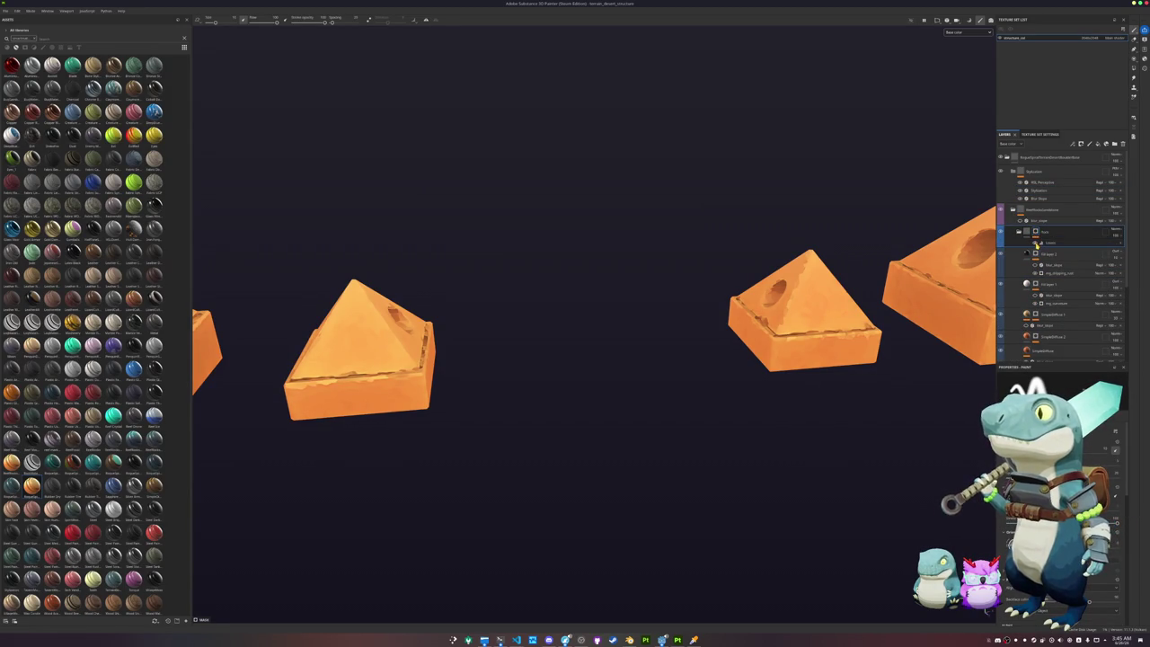
{"action": "scroll", "coordinate": [1022, 227], "scroll_direction": "down", "scroll_amount": 1}
{"action": "scroll", "coordinate": [1021, 227], "scroll_direction": "down", "scroll_amount": 1}
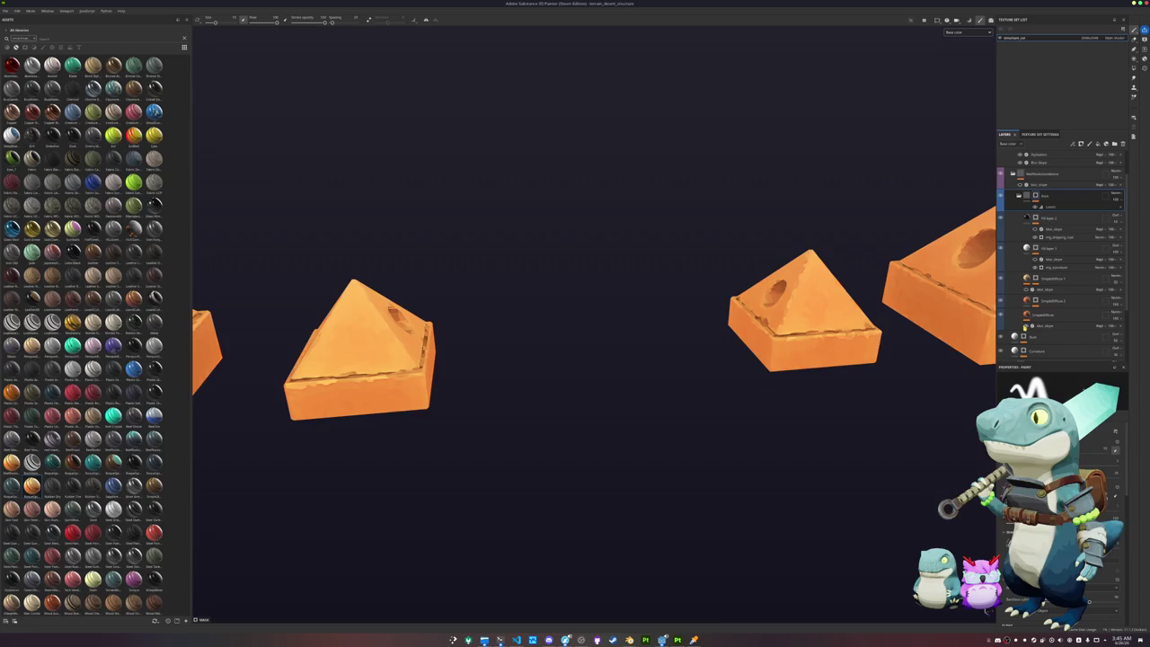
{"action": "scroll", "coordinate": [1020, 334], "scroll_direction": "down", "scroll_amount": 1}
{"action": "scroll", "coordinate": [1019, 334], "scroll_direction": "down", "scroll_amount": 2}
{"action": "scroll", "coordinate": [1019, 334], "scroll_direction": "down", "scroll_amount": 1}
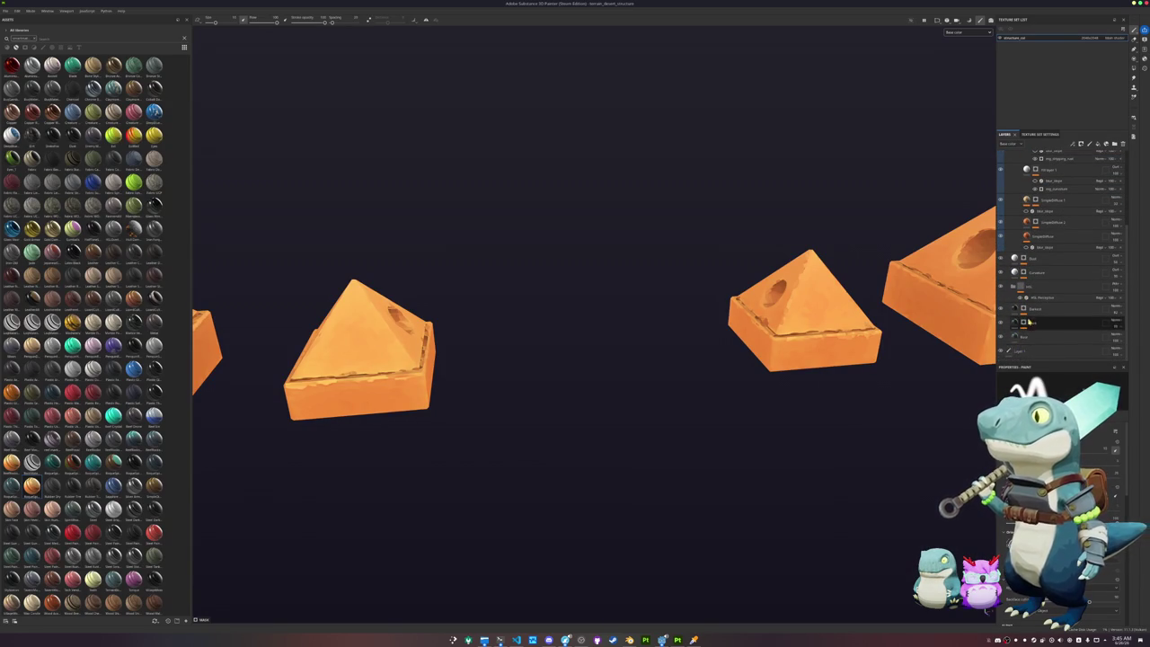
{"action": "scroll", "coordinate": [1028, 319], "scroll_direction": "up", "scroll_amount": 2}
{"action": "scroll", "coordinate": [1033, 282], "scroll_direction": "up", "scroll_amount": 1}
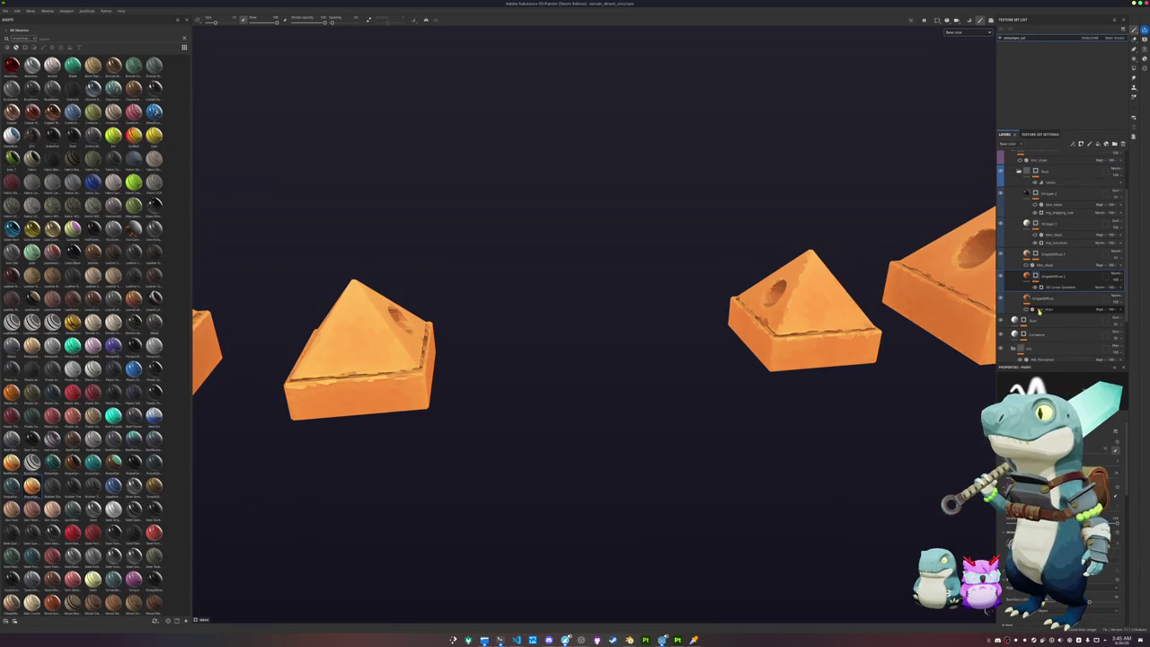
{"action": "scroll", "coordinate": [1038, 291], "scroll_direction": "up", "scroll_amount": 3}
Step: Review the HSL Perceptive and top layers, switch to polygon fill, and open texture export
{"action": "left_click", "coordinate": [1038, 183]}
{"action": "left_click", "coordinate": [1039, 183]}
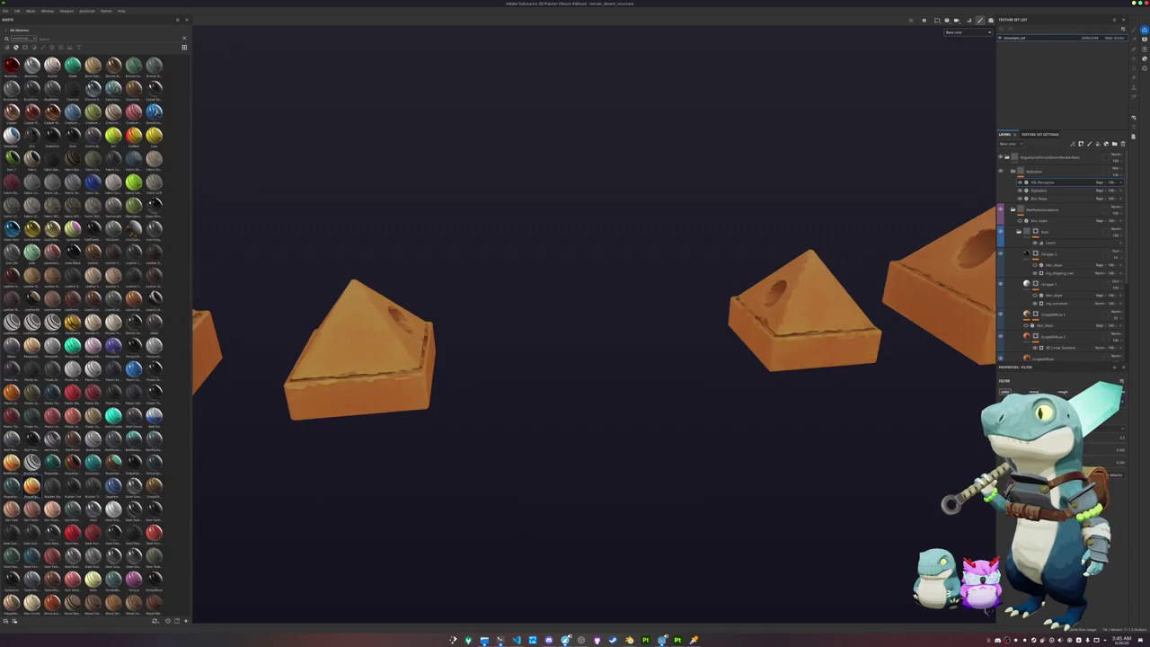
{"action": "left_click", "coordinate": [1043, 169]}
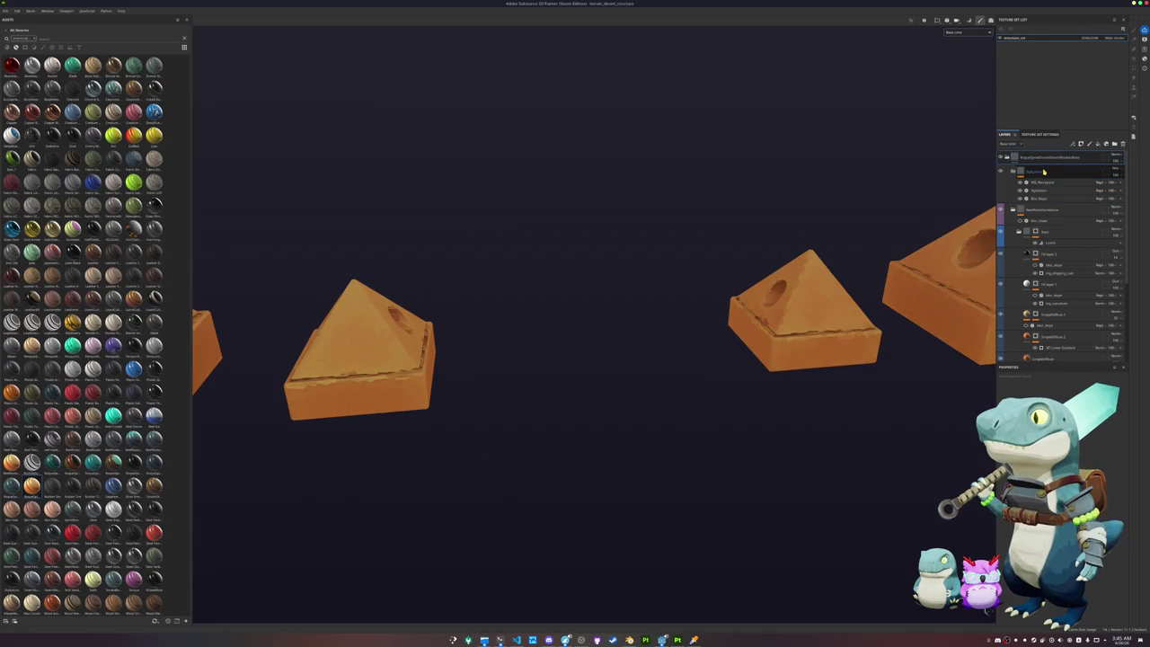
{"action": "left_click", "coordinate": [1042, 158]}
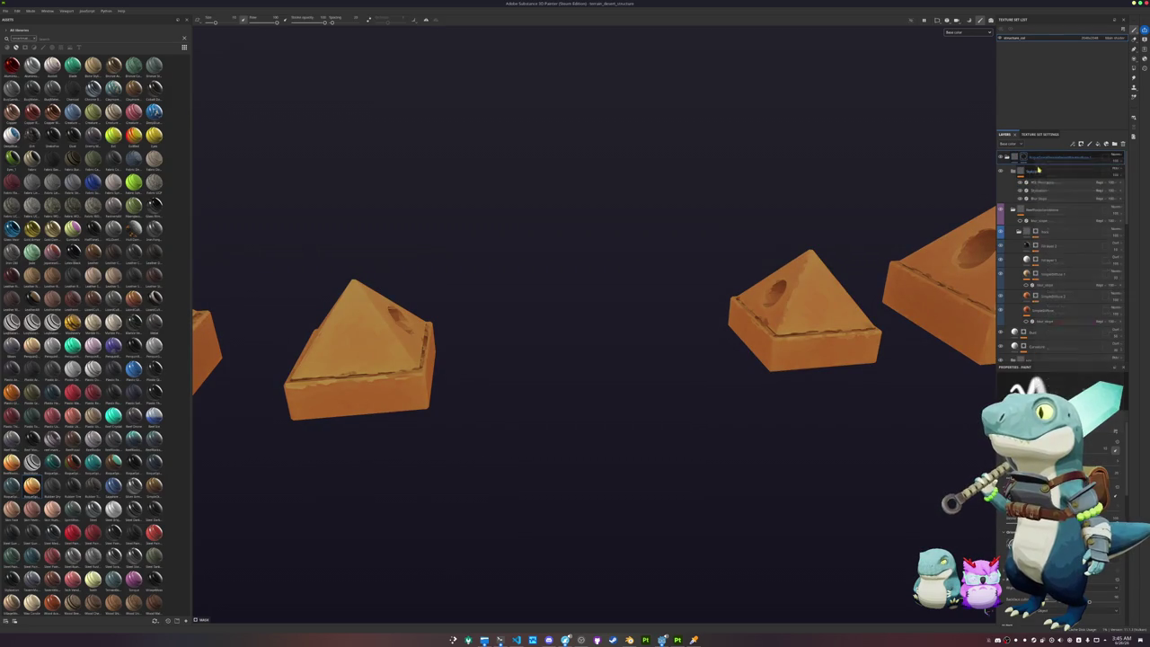
{"action": "left_click", "coordinate": [1133, 69]}
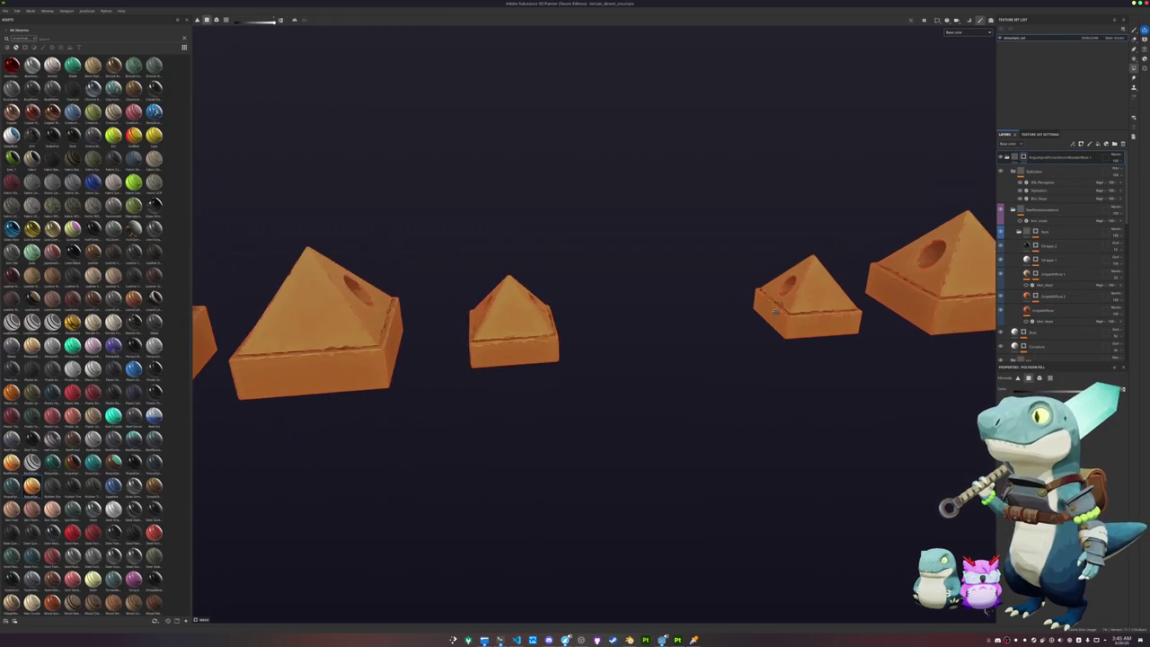
{"action": "scroll", "coordinate": [807, 258], "scroll_direction": "down", "scroll_amount": 3}
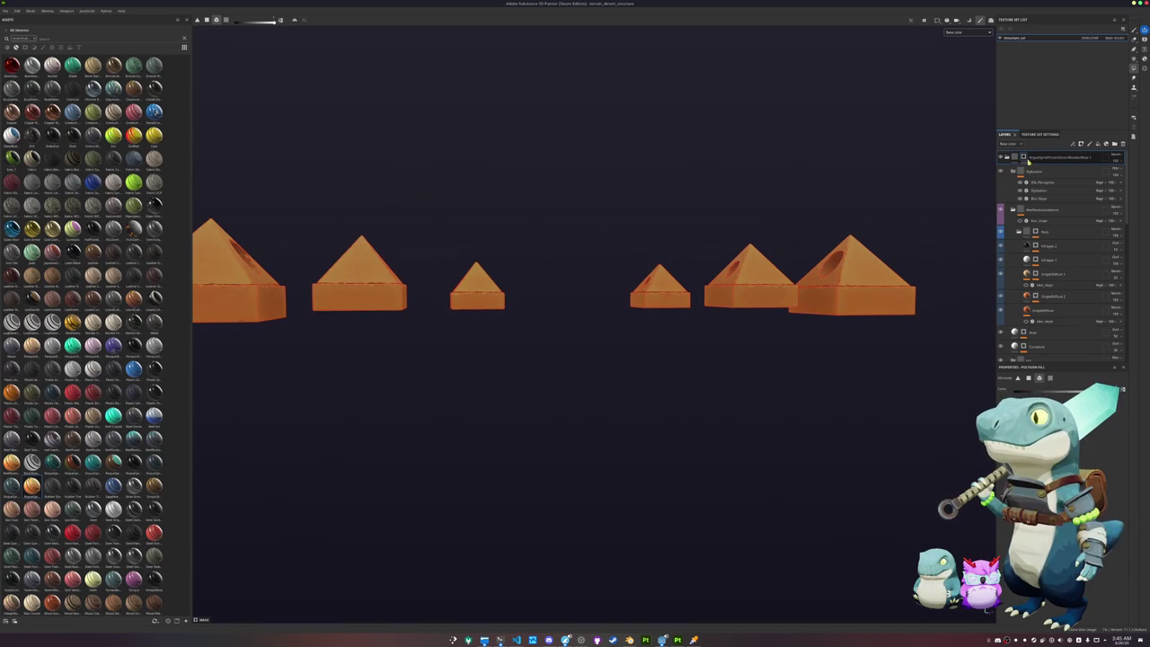
{"action": "left_click", "coordinate": [1046, 182]}
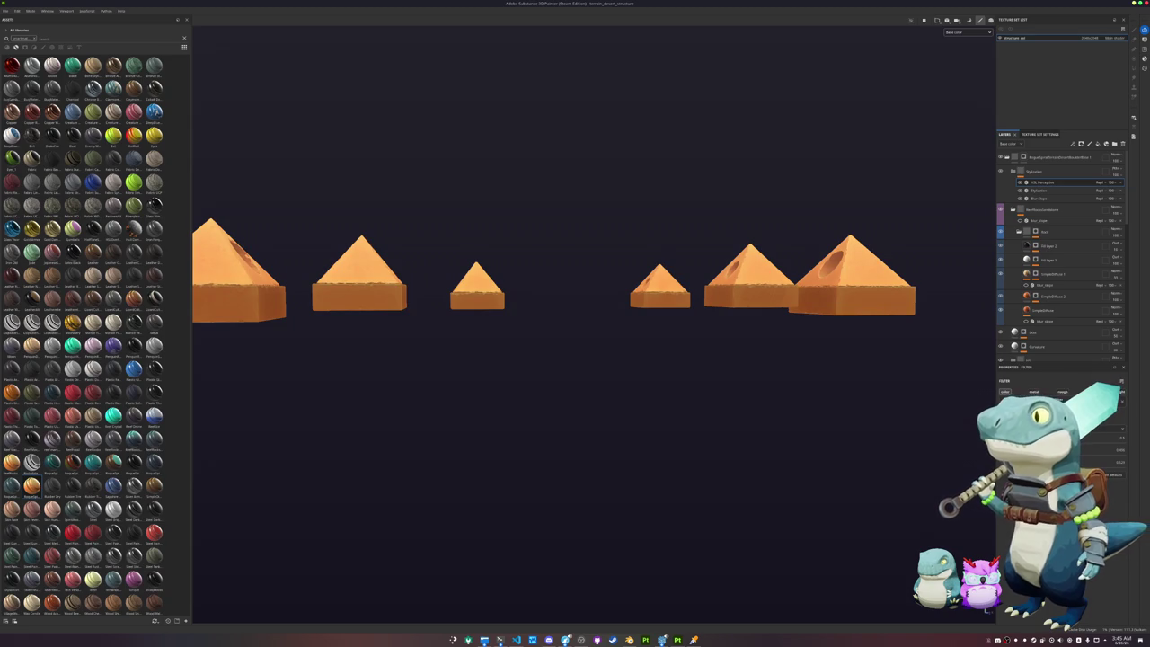
{"action": "mouse_move", "coordinate": [862, 290]}
{"action": "left_mouse_down", "text": "alt"}
{"action": "mouse_move", "coordinate": [865, 351]}
{"action": "mouse_move", "coordinate": [841, 362]}
{"action": "left_mouse_up", "text": "alt"}
{"action": "key", "text": "ctrl+shift+e"}
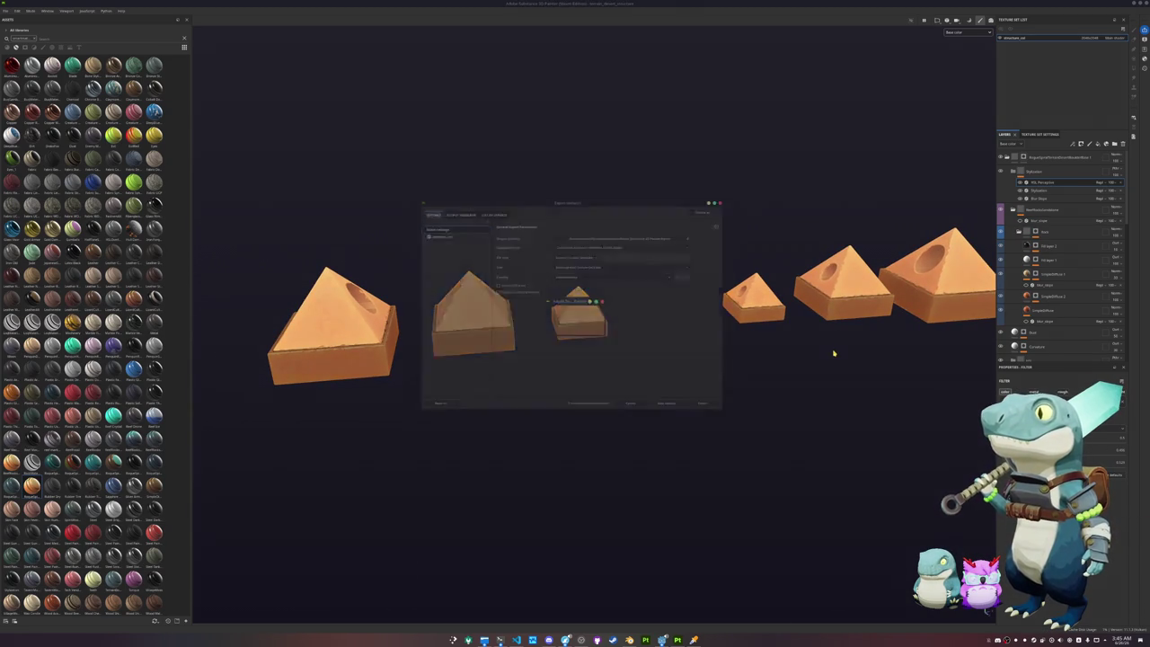
Step: Set the export output directory to the textures folder
{"action": "left_click", "coordinate": [621, 233]}
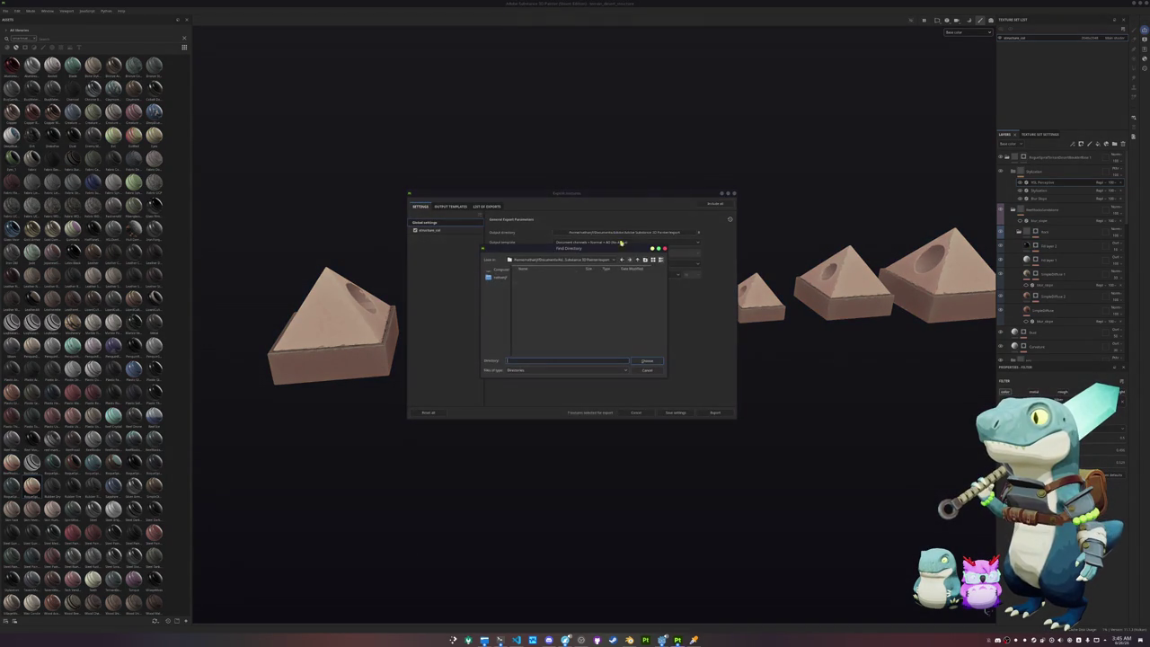
{"action": "left_click", "coordinate": [637, 260]}
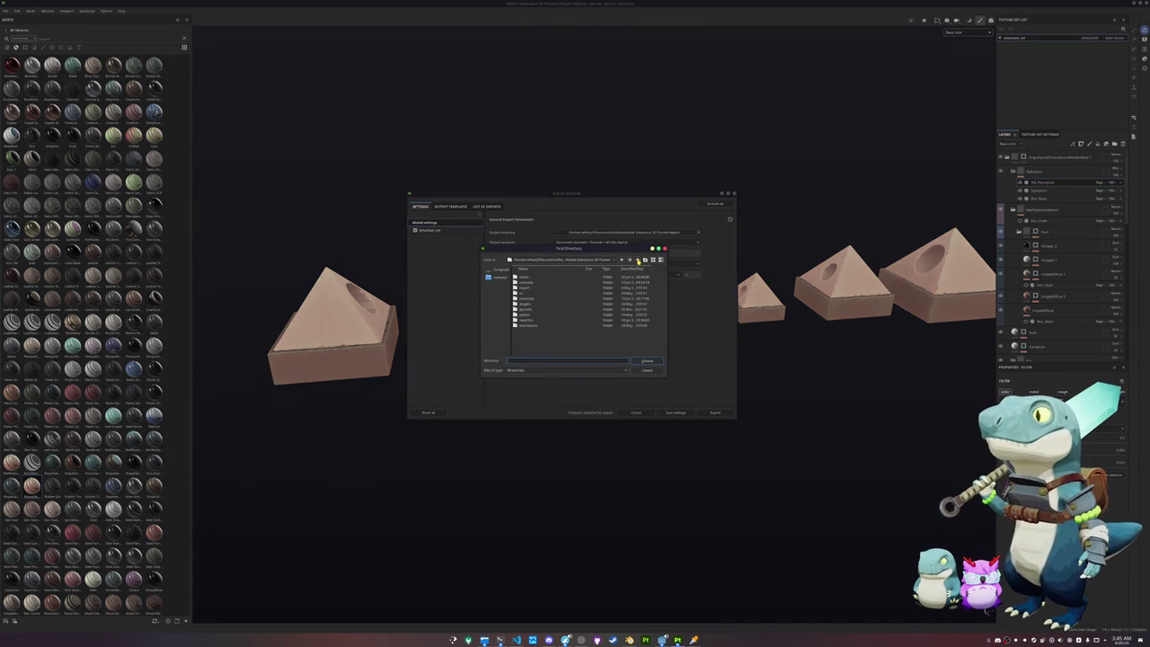
{"action": "left_click", "coordinate": [515, 270]}
{"action": "double_click", "coordinate": [578, 303]}
{"action": "left_click", "coordinate": [638, 260]}
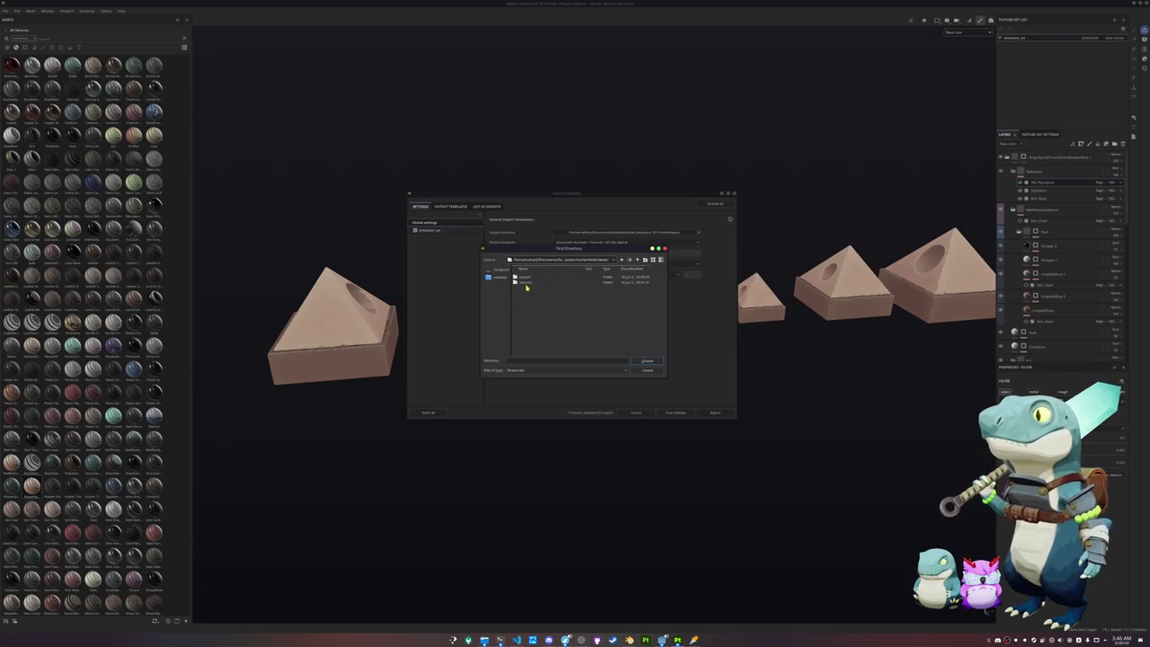
{"action": "double_click", "coordinate": [525, 282]}
{"action": "left_click", "coordinate": [646, 361]}
Step: Export the pyramid textures and close the export window
{"action": "left_click", "coordinate": [450, 233]}
{"action": "left_click", "coordinate": [714, 412]}
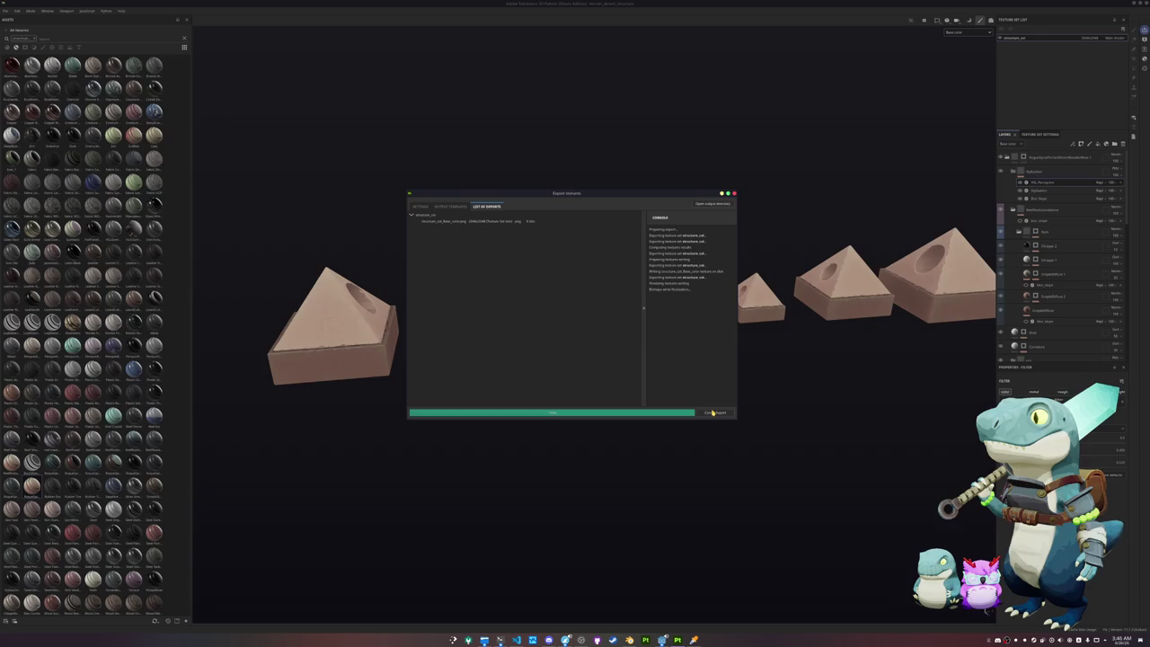
{"action": "key", "text": "Escape"}
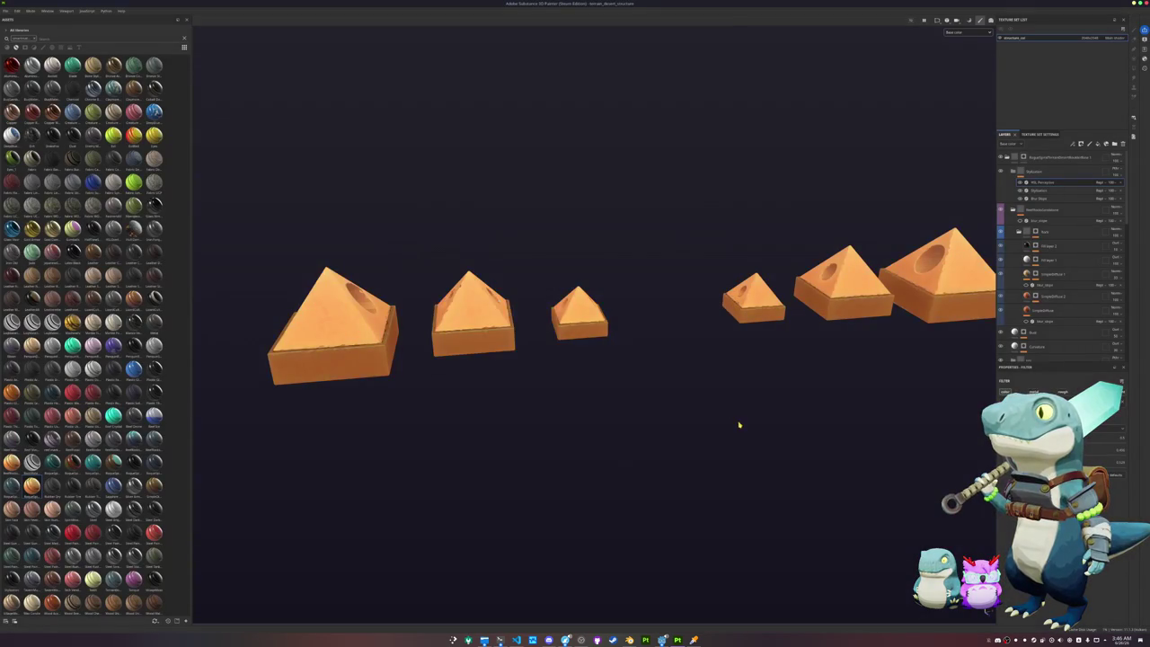
{"action": "middle_click_drag", "start_coordinate": [739, 423], "coordinate": [656, 432]}
Step: Create a new project from the spine mesh at 2048 document resolution
{"action": "left_click", "coordinate": [7, 11]}
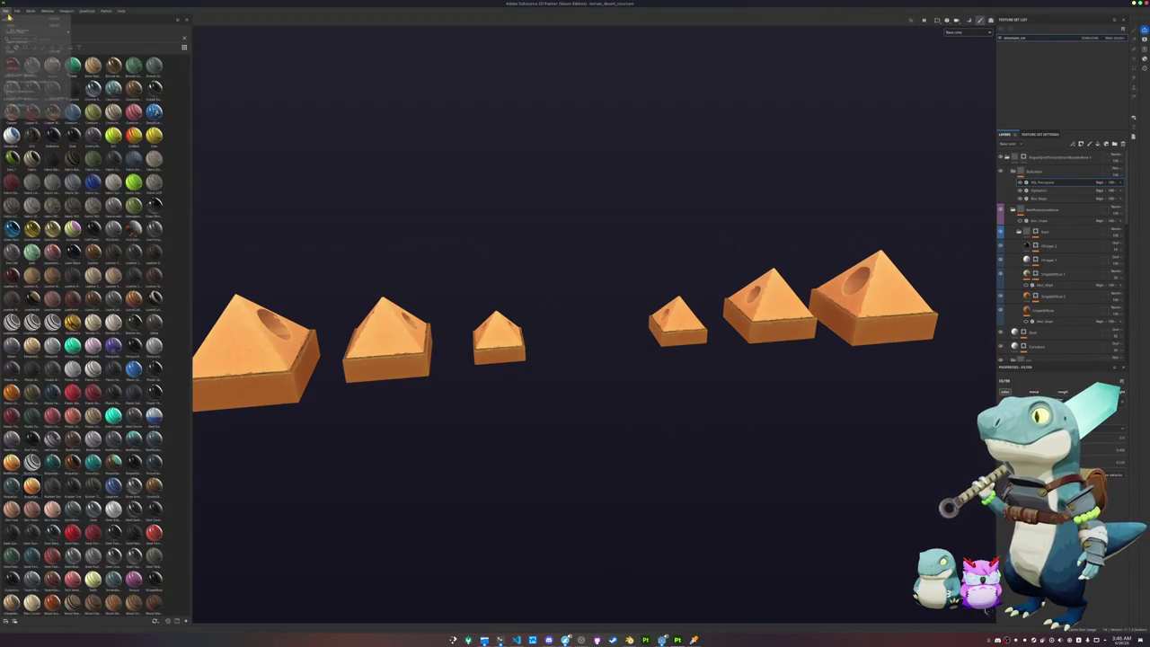
{"action": "left_click", "coordinate": [22, 19]}
{"action": "left_click", "coordinate": [631, 239]}
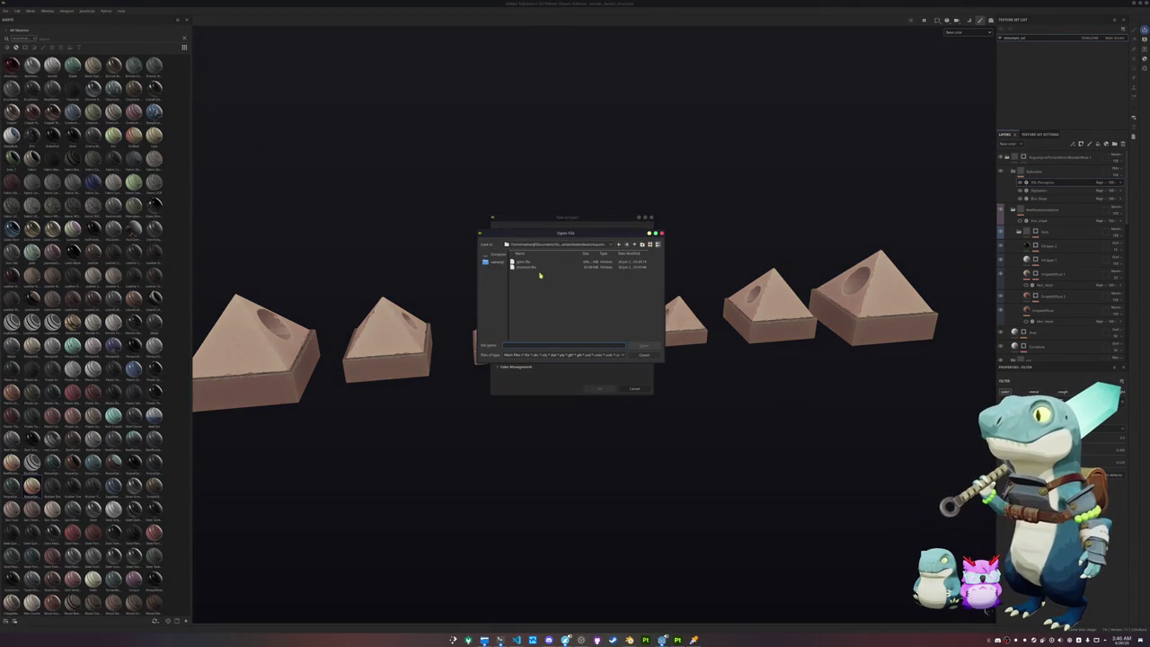
{"action": "double_click", "coordinate": [567, 286]}
{"action": "left_click", "coordinate": [546, 257]}
{"action": "left_click", "coordinate": [548, 291]}
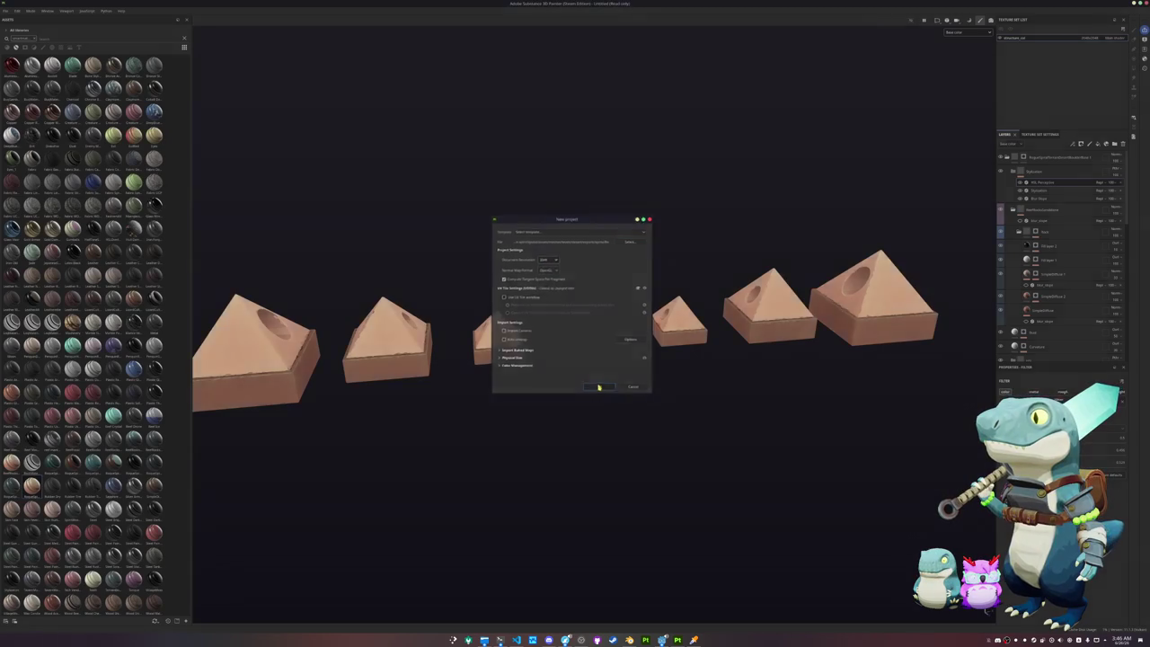
{"action": "left_click", "coordinate": [599, 389]}
Step: Apply the orange material to the spine and return to painting after the bake
{"action": "left_click_drag", "start_coordinate": [378, 372], "coordinate": [341, 372], "text": "alt"}
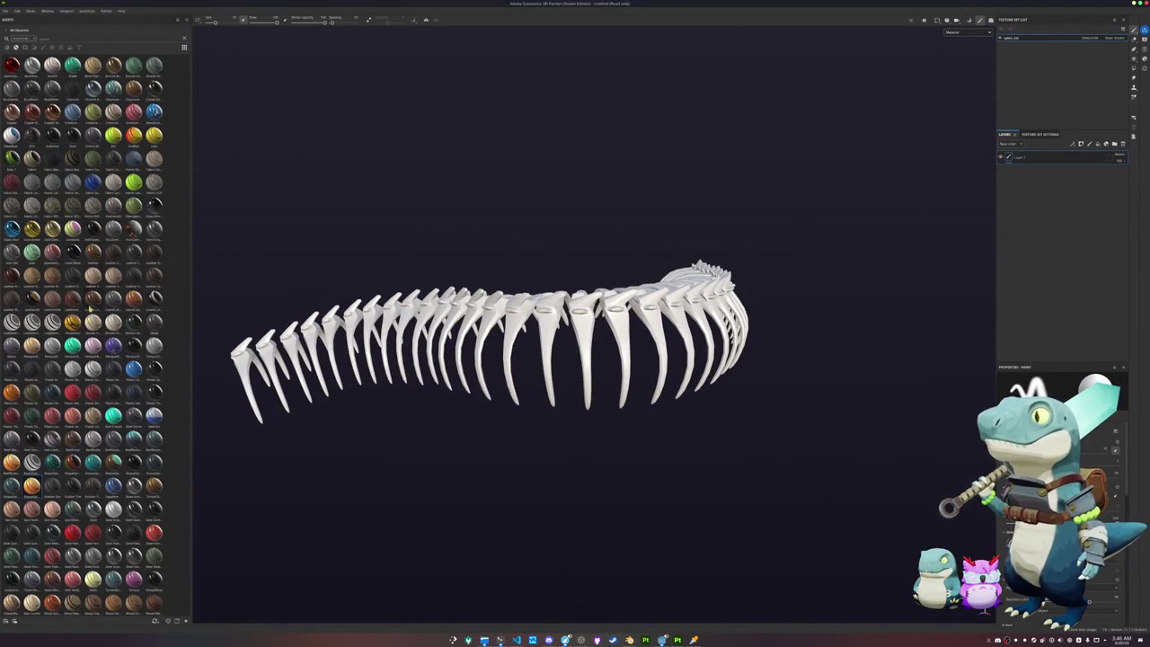
{"action": "mouse_move", "coordinate": [47, 469]}
{"action": "left_mouse_down"}
{"action": "mouse_move", "coordinate": [1043, 204]}
{"action": "mouse_move", "coordinate": [1042, 193]}
{"action": "left_mouse_up"}
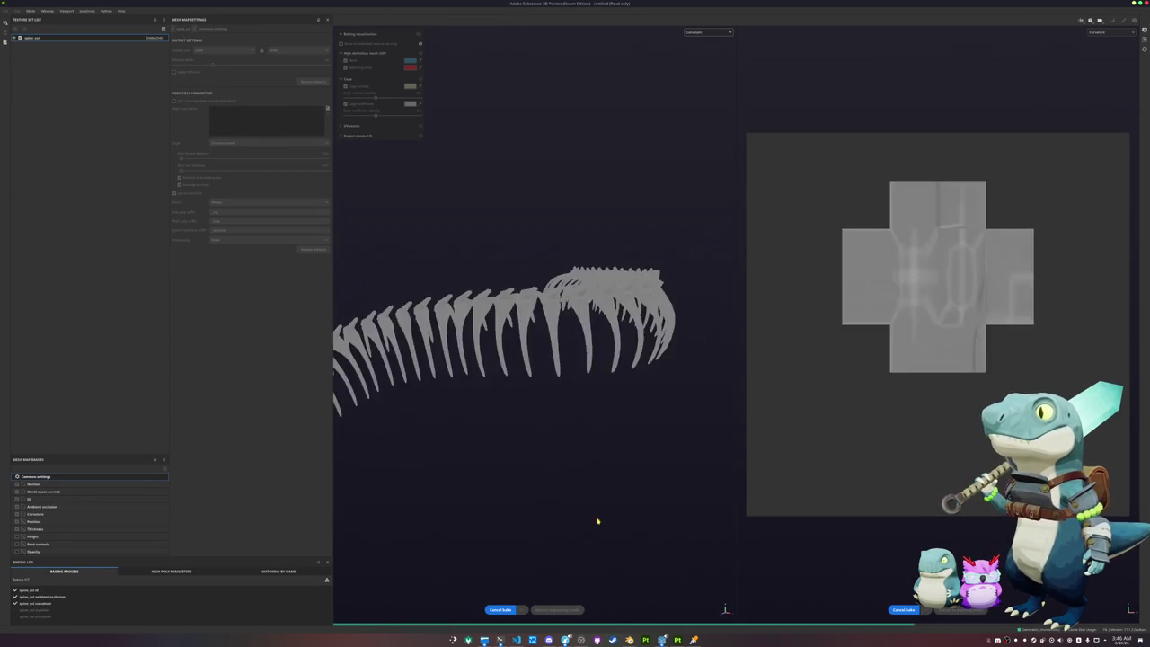
{"action": "left_click", "coordinate": [569, 609]}
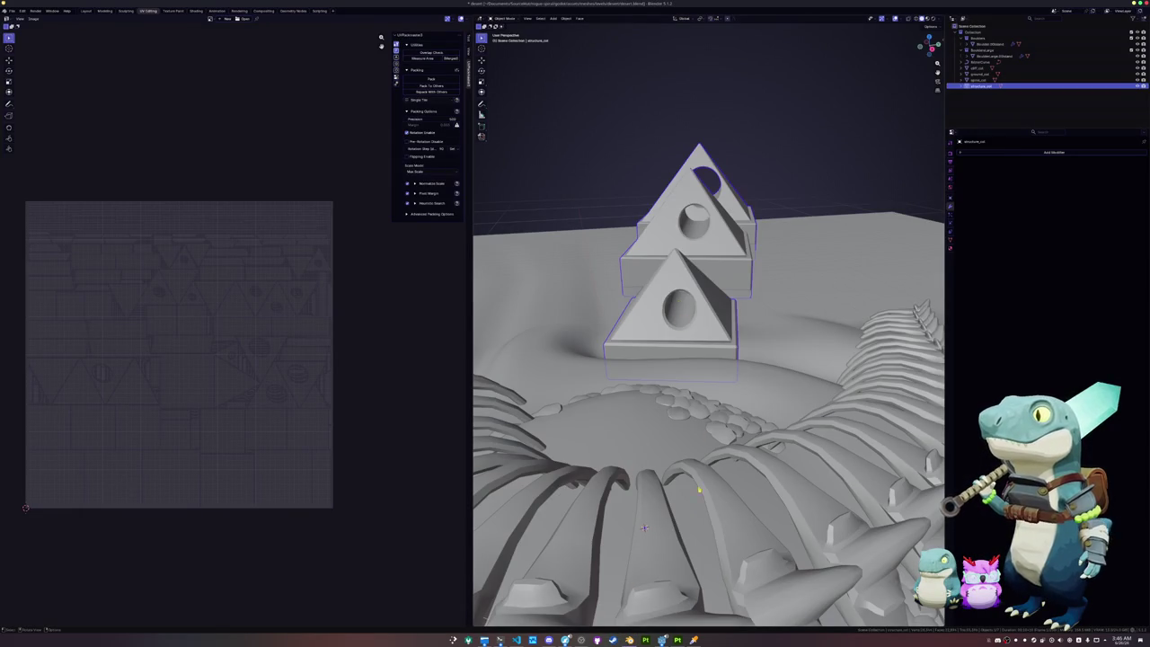
Step: Smart UV Project the spine mesh and pack its UV islands to fill the tile
{"action": "left_click", "coordinate": [643, 527]}
{"action": "key", "text": "Tab"}
{"action": "left_click", "coordinate": [631, 18]}
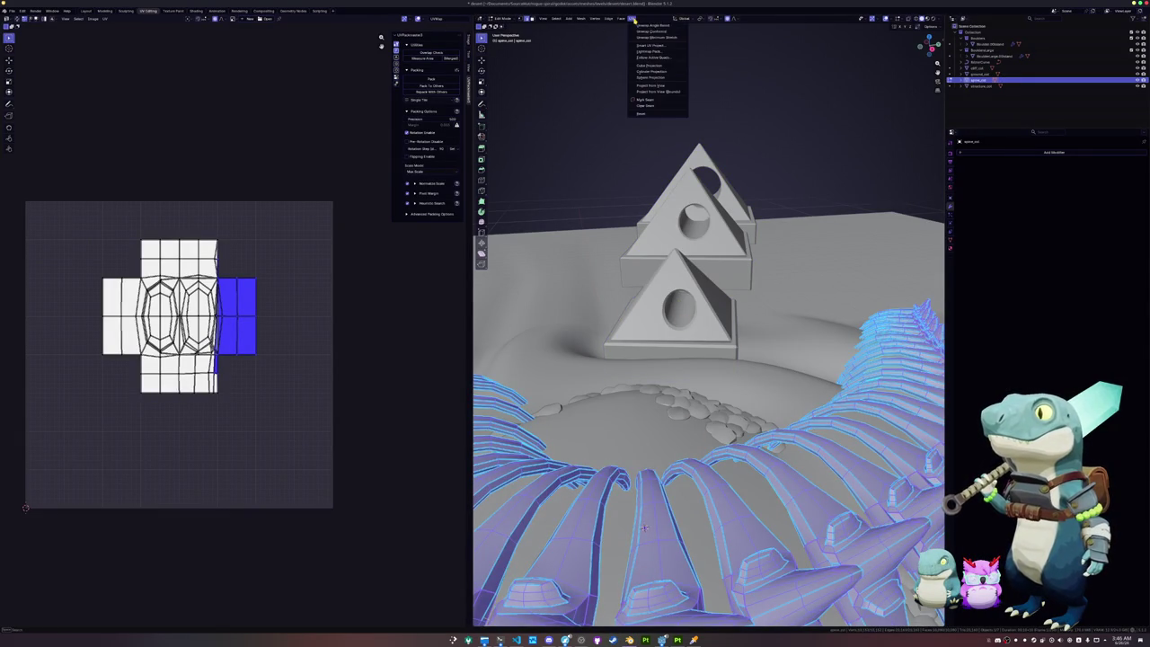
{"action": "left_click", "coordinate": [644, 45]}
{"action": "left_click", "coordinate": [632, 101]}
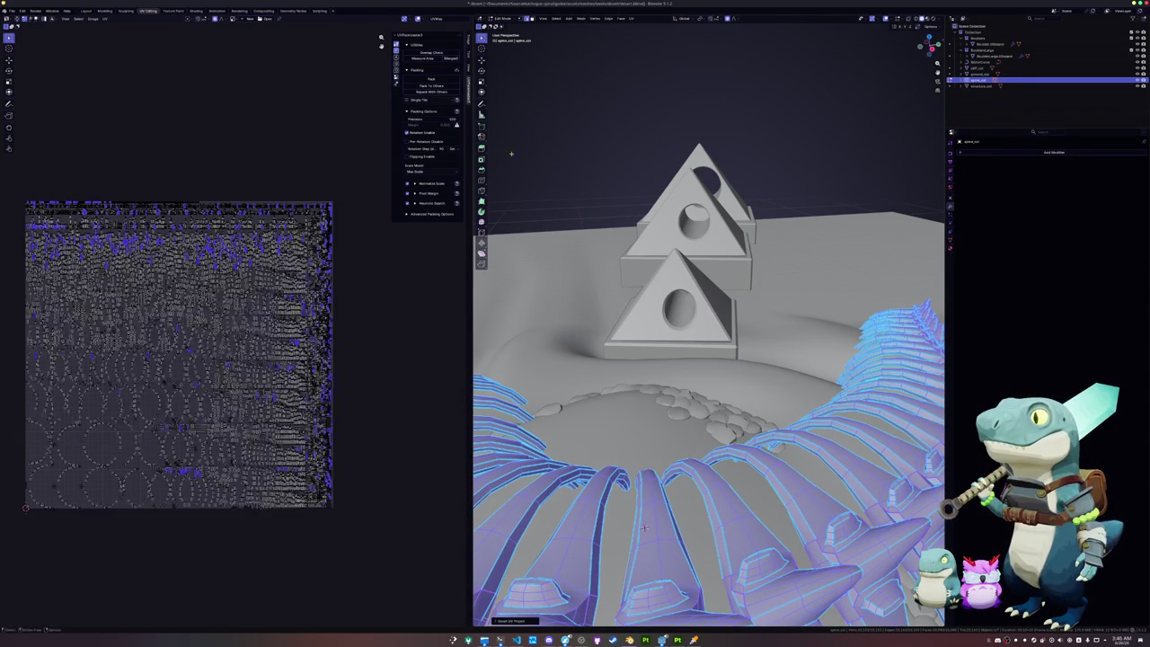
{"action": "key", "text": "a"}
{"action": "left_click", "coordinate": [432, 81]}
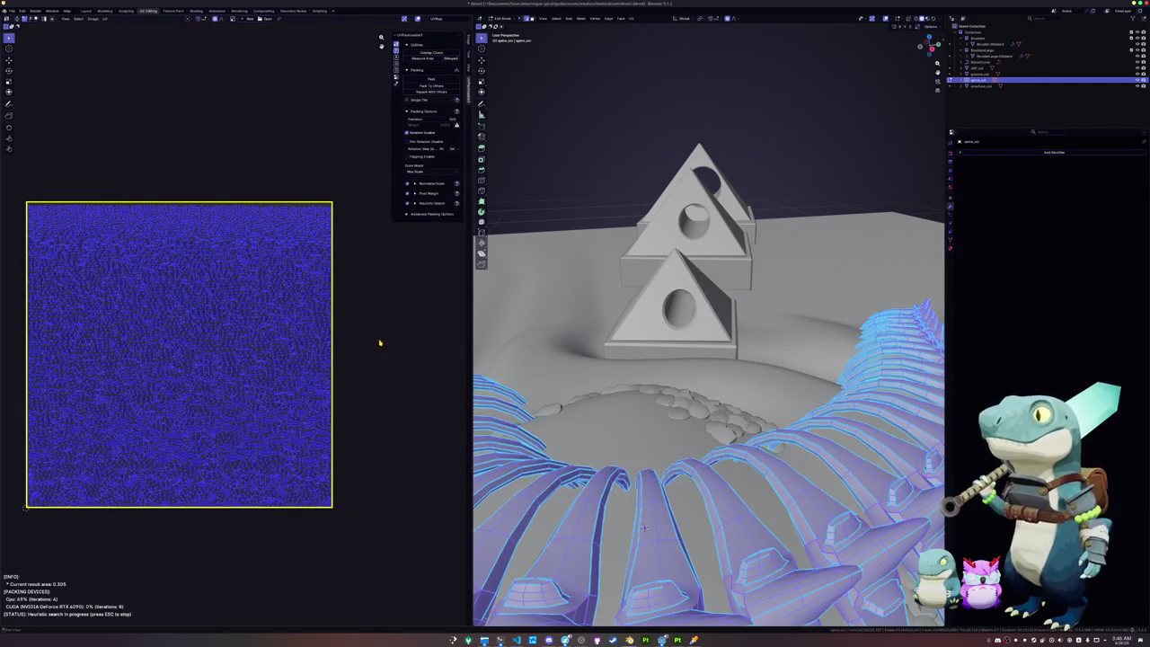
{"action": "key", "text": "Tab"}
Step: Export the spine as FBX, overwriting spine.fbx
{"action": "mouse_move", "coordinate": [629, 360]}
{"action": "middle_mouse_down"}
{"action": "mouse_move", "coordinate": [597, 368]}
{"action": "mouse_move", "coordinate": [628, 377]}
{"action": "middle_mouse_up"}
{"action": "scroll", "coordinate": [628, 377], "scroll_direction": "down", "scroll_amount": 3}
{"action": "left_click", "coordinate": [11, 10]}
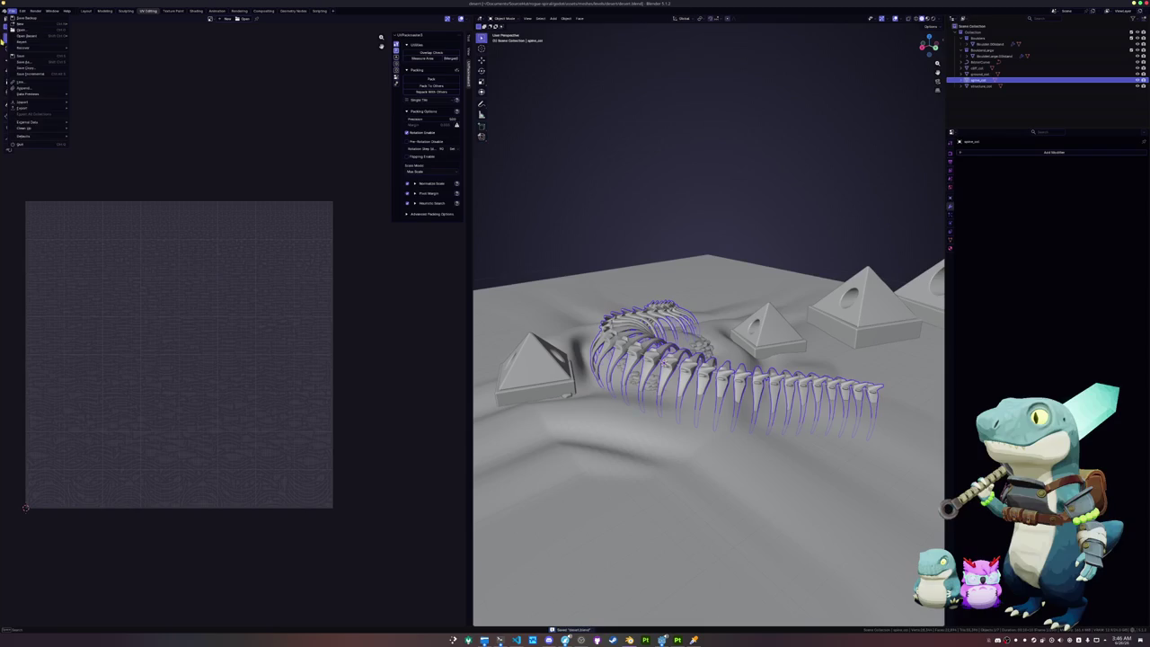
{"action": "mouse_move", "coordinate": [23, 108]}
{"action": "left_click", "coordinate": [103, 153]}
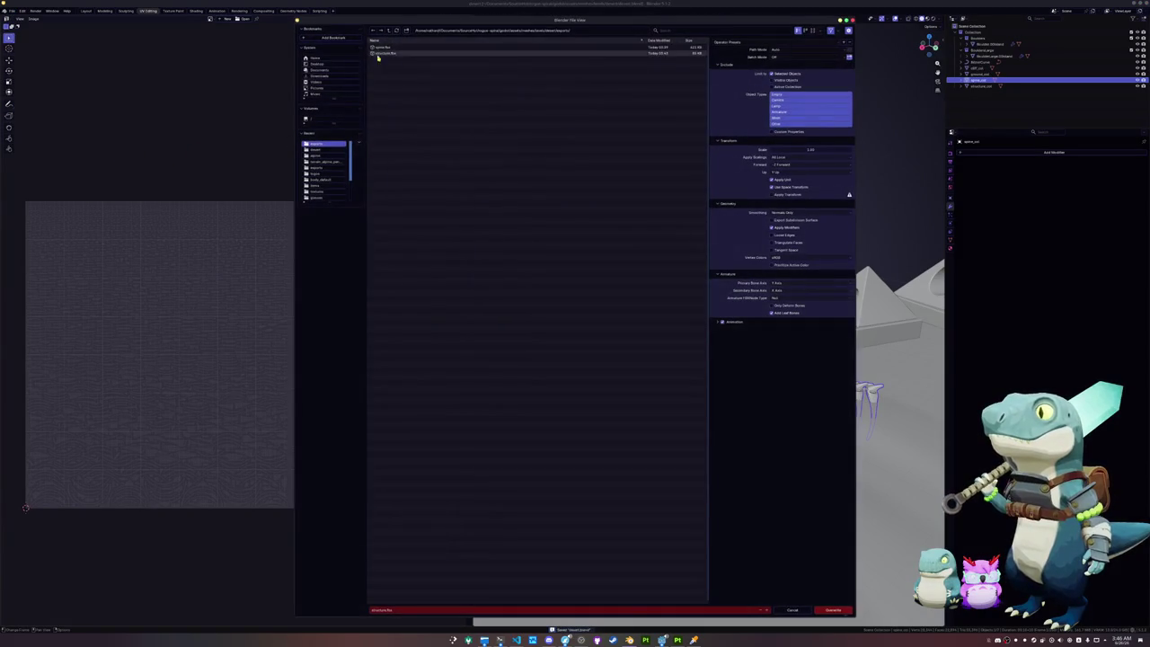
{"action": "left_click", "coordinate": [381, 47]}
{"action": "left_click", "coordinate": [828, 611]}
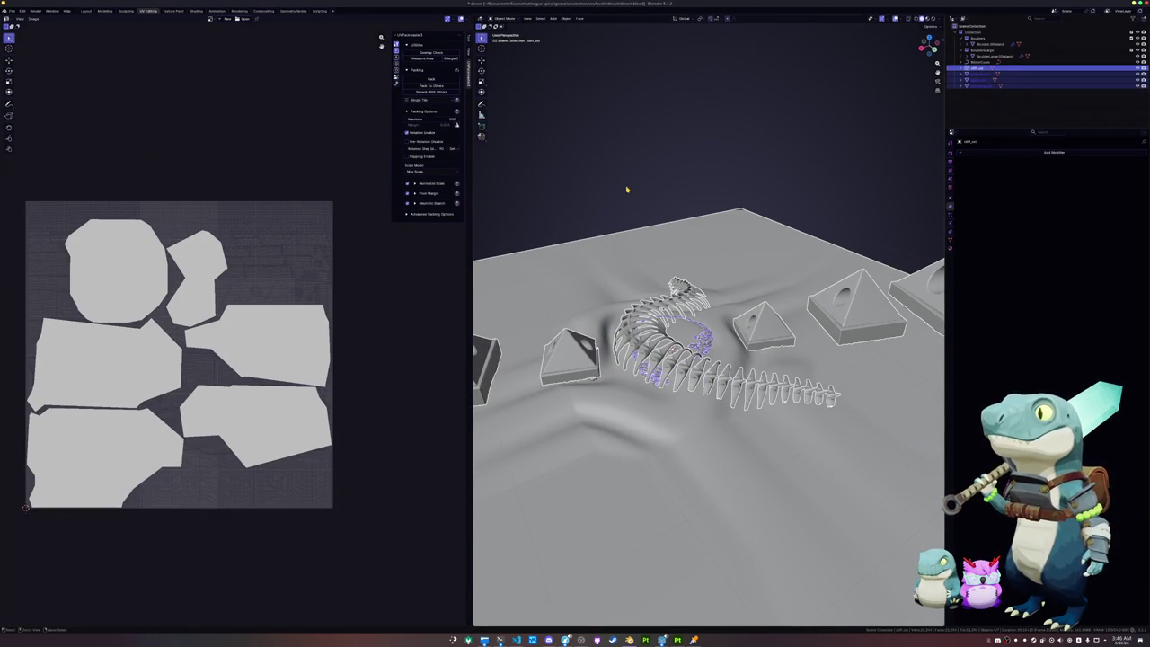
Step: Start a glTF export of the scene targeting desert.glb
{"action": "left_click", "coordinate": [12, 11]}
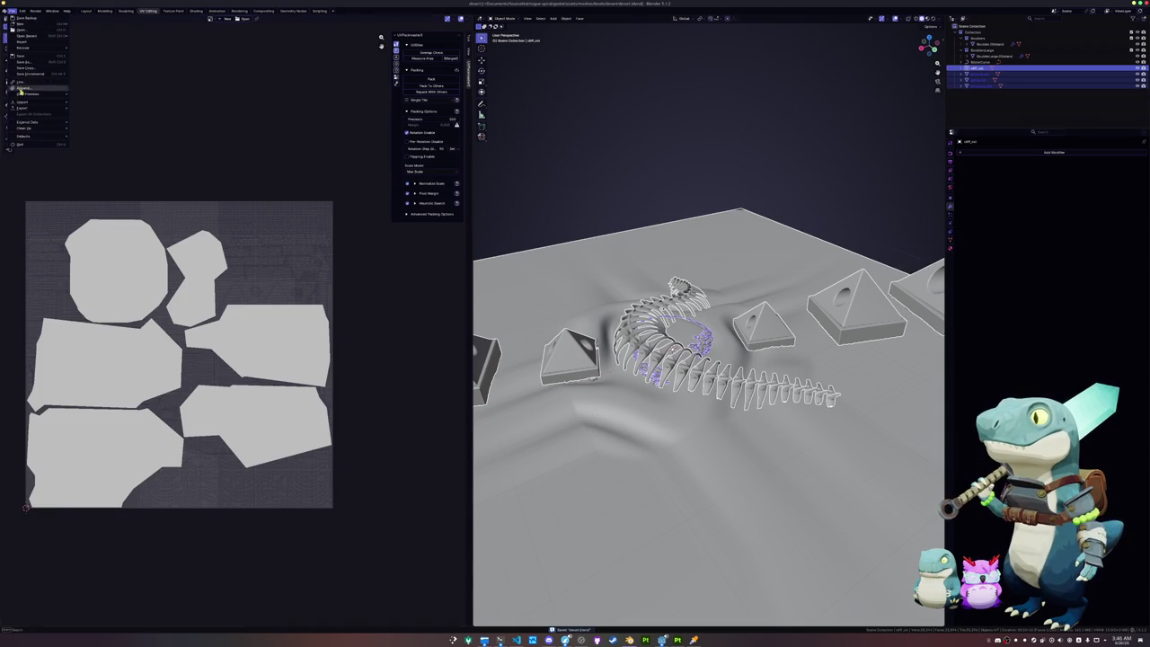
{"action": "mouse_move", "coordinate": [23, 108]}
{"action": "left_click", "coordinate": [89, 167]}
{"action": "left_click", "coordinate": [388, 59]}
Step: Overwrite desert.glb, then bake the spine's mesh maps in Painter and view base colour only
{"action": "left_click", "coordinate": [831, 610]}
{"action": "left_click", "coordinate": [662, 640]}
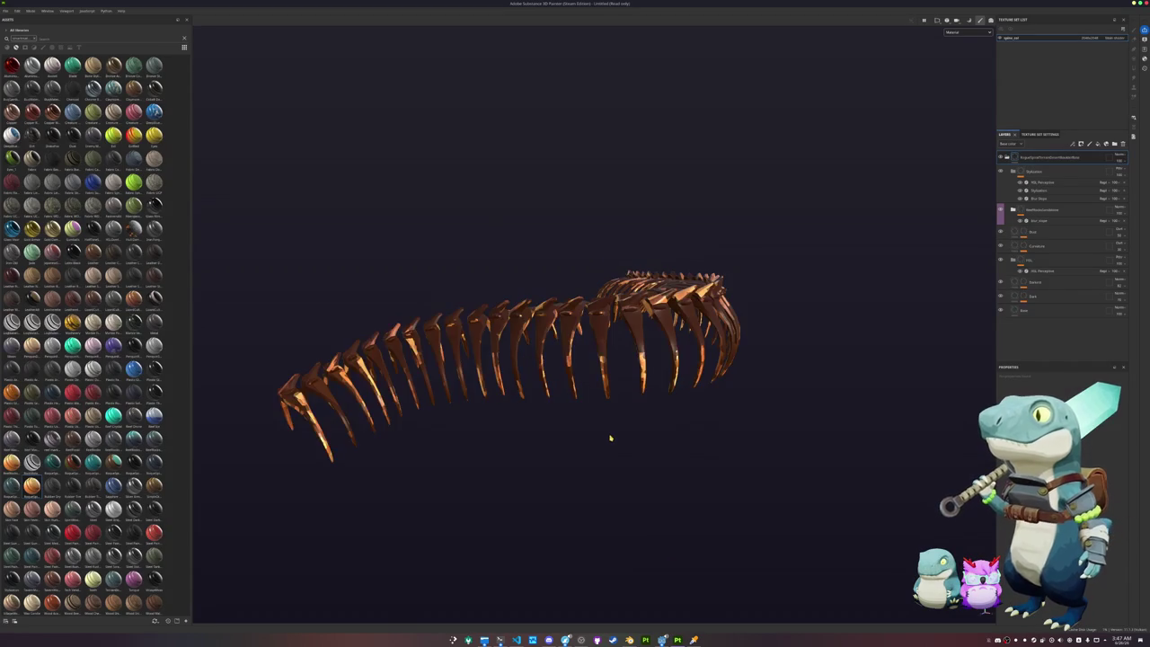
{"action": "key", "text": "ctrl+b"}
{"action": "left_click", "coordinate": [521, 610]}
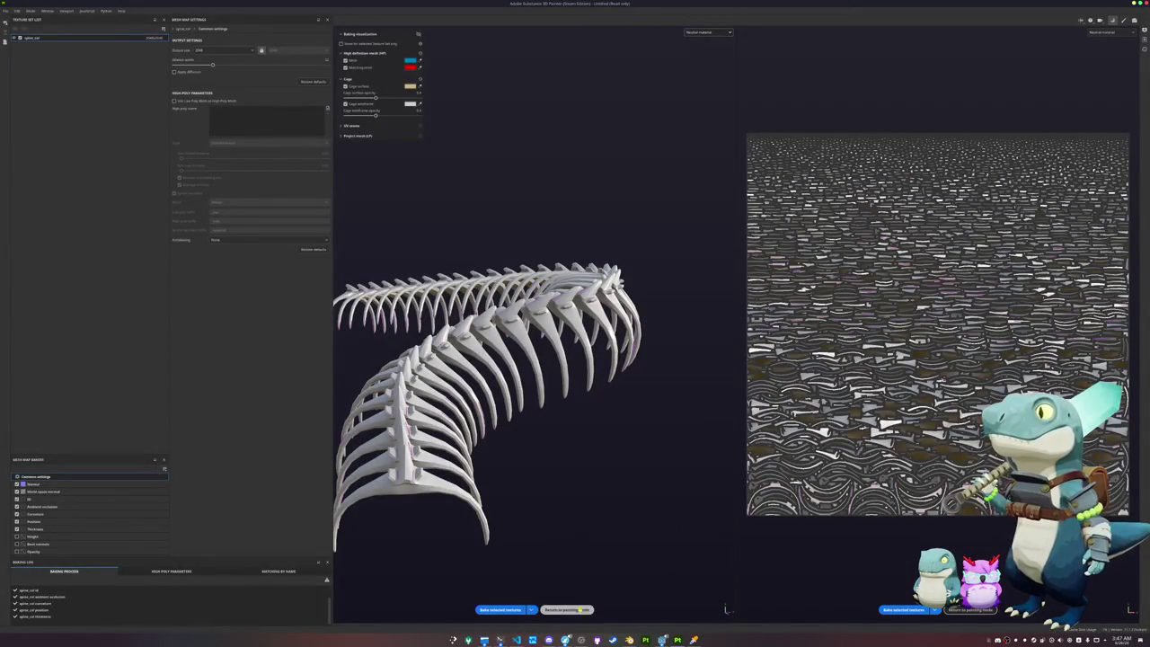
{"action": "left_click", "coordinate": [580, 609]}
{"action": "left_click", "coordinate": [965, 34]}
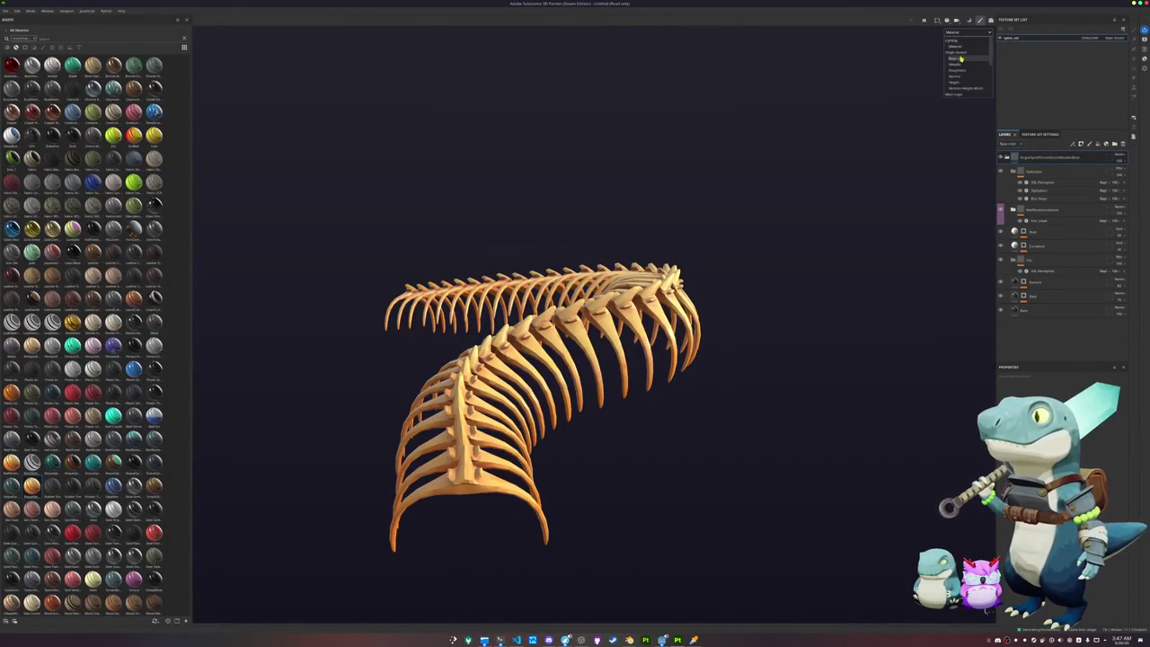
{"action": "left_click", "coordinate": [957, 47]}
Step: Brighten the spine with the HSL Perceptive filter, then undo the change
{"action": "left_click_drag", "start_coordinate": [809, 275], "coordinate": [788, 236], "text": "alt"}
{"action": "left_click", "coordinate": [1042, 183]}
{"action": "mouse_move", "coordinate": [1082, 465]}
{"action": "left_mouse_down"}
{"action": "mouse_move", "coordinate": [1108, 468]}
{"action": "mouse_move", "coordinate": [769, 452]}
{"action": "mouse_move", "coordinate": [821, 457]}
{"action": "left_mouse_up"}
{"action": "scroll", "coordinate": [821, 457], "scroll_direction": "up", "scroll_amount": 2}
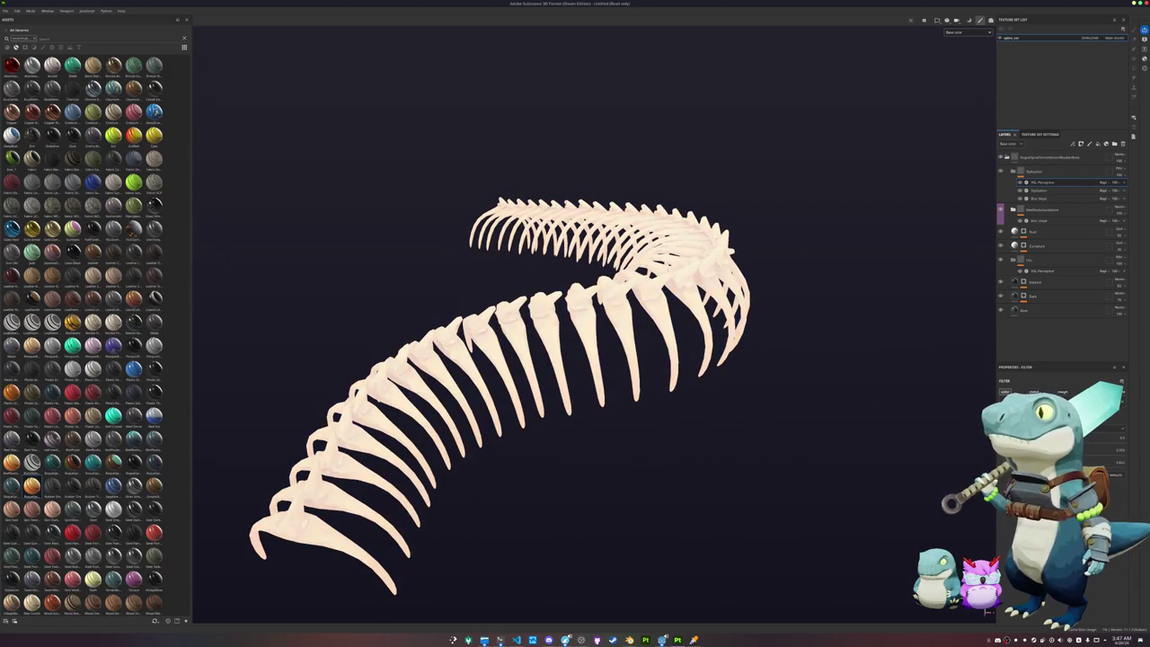
{"action": "key", "text": "ctrl+z"}
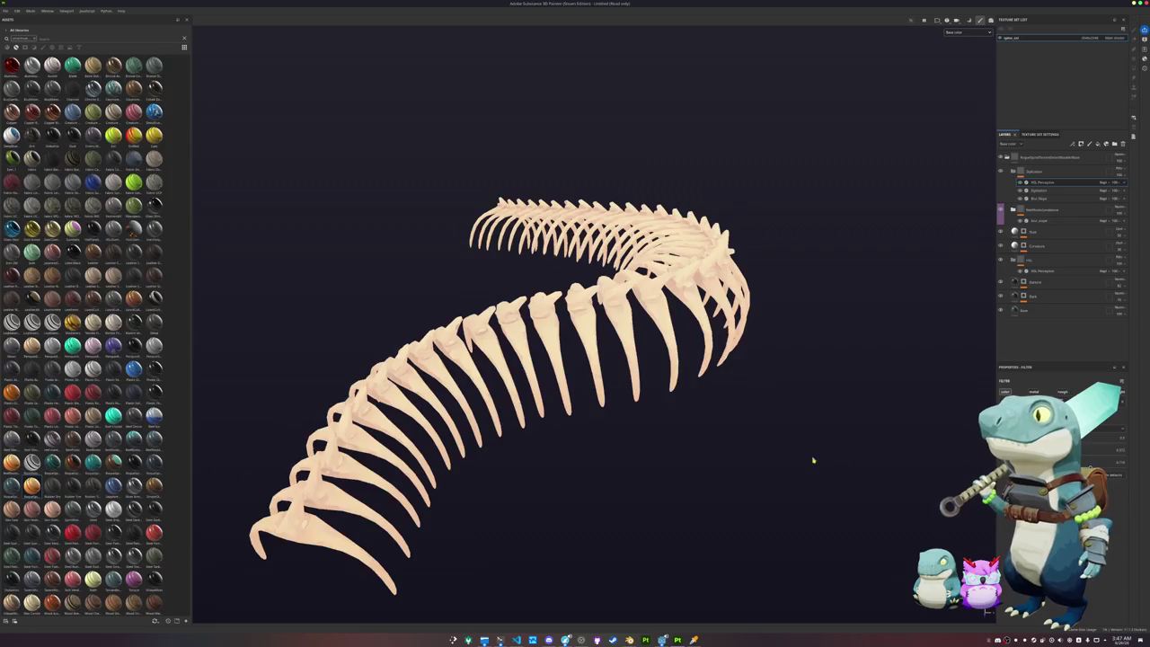
{"action": "left_click_drag", "start_coordinate": [841, 464], "coordinate": [758, 429], "text": "alt"}
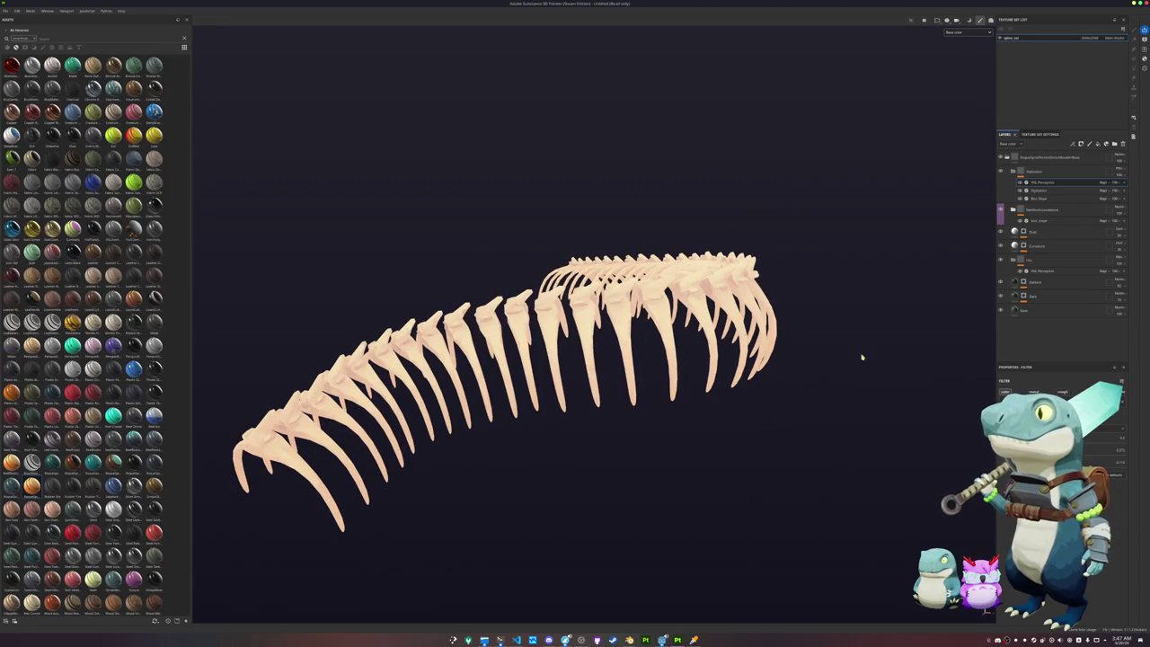
Step: Drop a material as a new top layer with a black mask and a generator
{"action": "left_click", "coordinate": [1041, 158]}
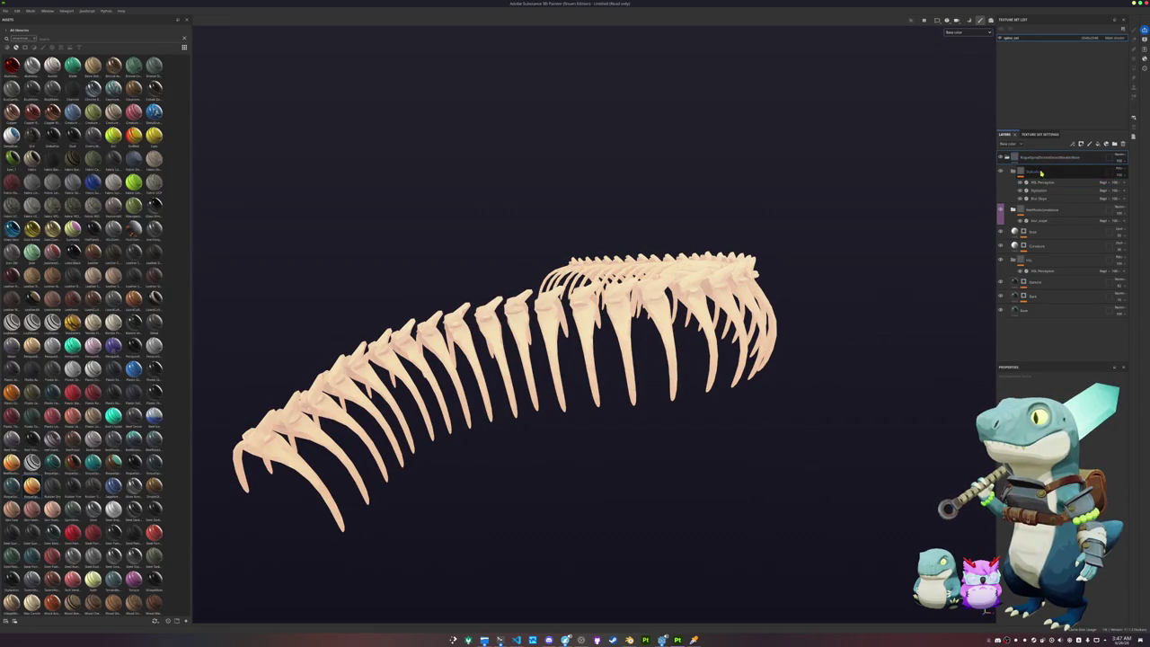
{"action": "left_click_drag", "start_coordinate": [35, 465], "coordinate": [1024, 156]}
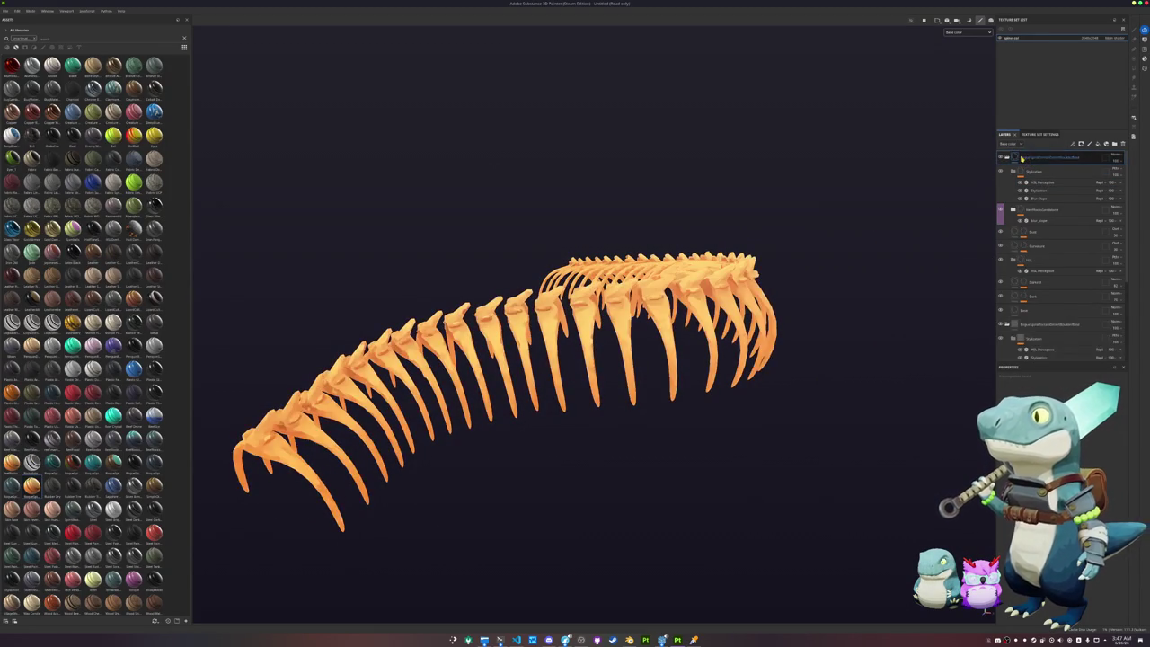
{"action": "right_click", "coordinate": [1026, 157]}
{"action": "left_click", "coordinate": [1045, 168]}
{"action": "right_click", "coordinate": [1021, 157]}
{"action": "left_click", "coordinate": [1037, 358]}
{"action": "left_click", "coordinate": [1061, 393]}
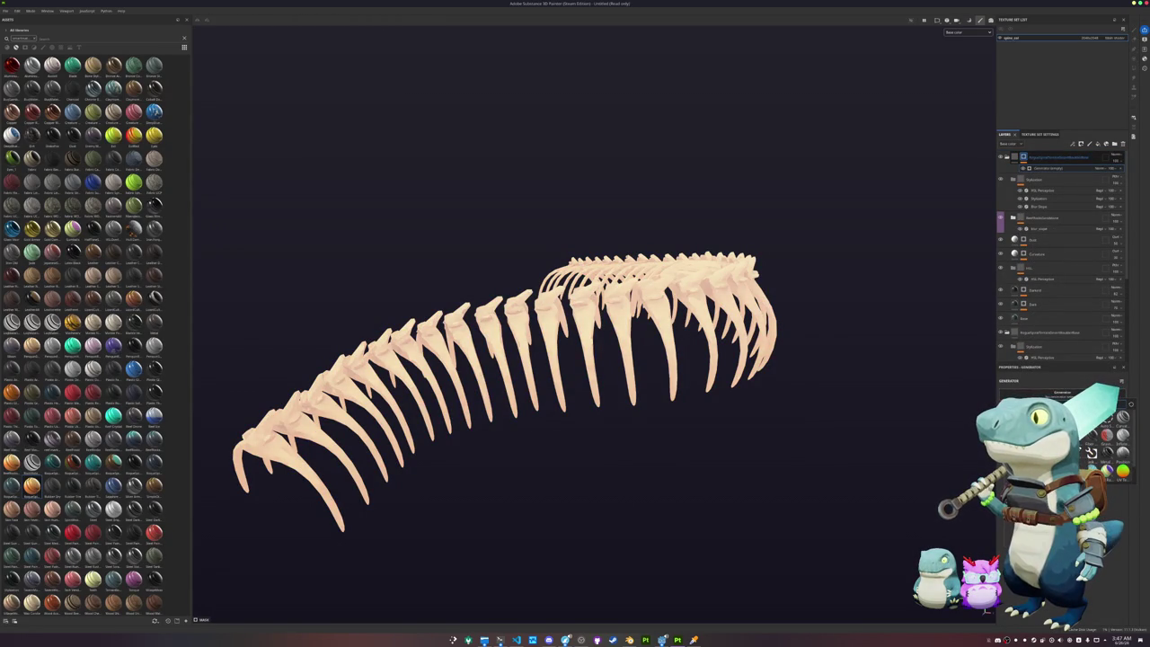
{"action": "left_click", "coordinate": [1094, 451]}
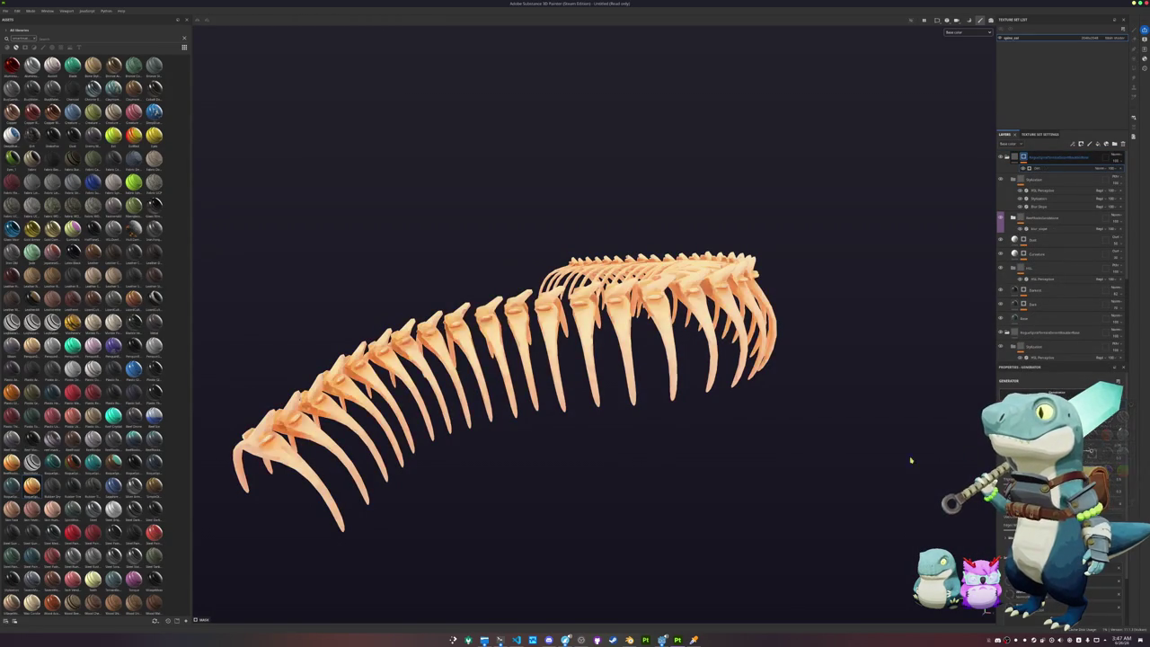
{"action": "scroll", "coordinate": [842, 467], "scroll_direction": "up", "scroll_amount": 2}
{"action": "left_click_drag", "start_coordinate": [841, 467], "coordinate": [835, 436], "text": "alt"}
{"action": "mouse_move", "coordinate": [896, 402]}
{"action": "left_mouse_down", "text": "alt"}
{"action": "mouse_move", "coordinate": [959, 384]}
{"action": "mouse_move", "coordinate": [890, 439]}
{"action": "mouse_move", "coordinate": [876, 426]}
{"action": "mouse_move", "coordinate": [859, 459]}
{"action": "mouse_move", "coordinate": [857, 441]}
{"action": "left_mouse_up", "text": "alt"}
Step: Save the spine project under the name 'serpent_serpent'
{"action": "key", "text": "ctrl+s"}
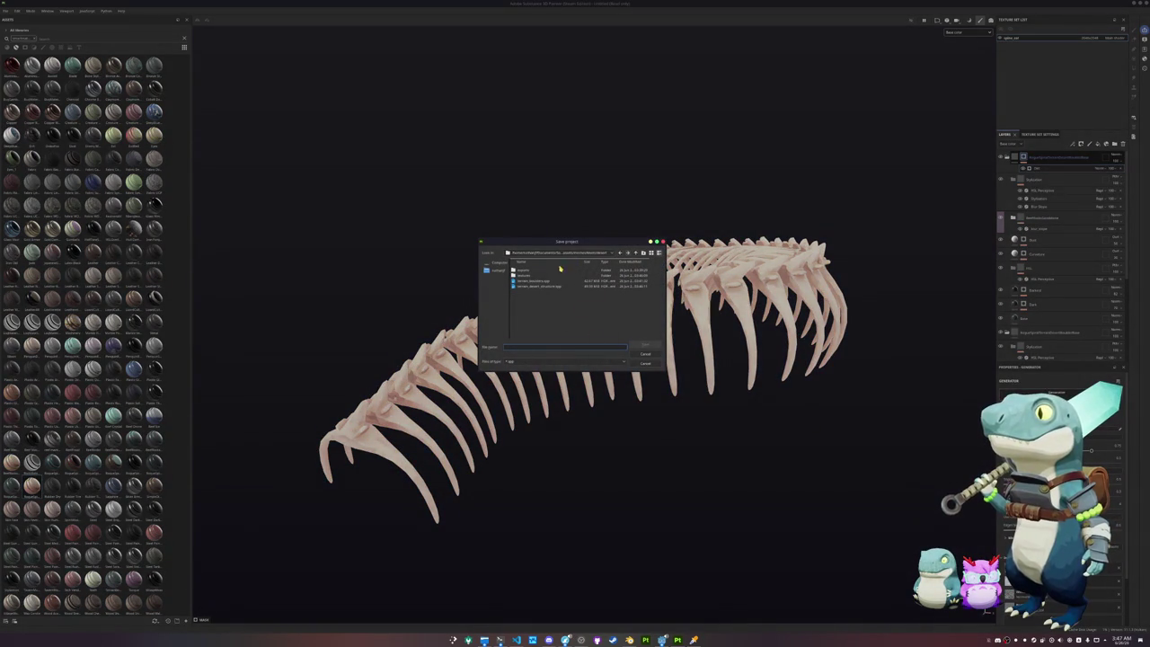
{"action": "type", "text": "serpent_"}
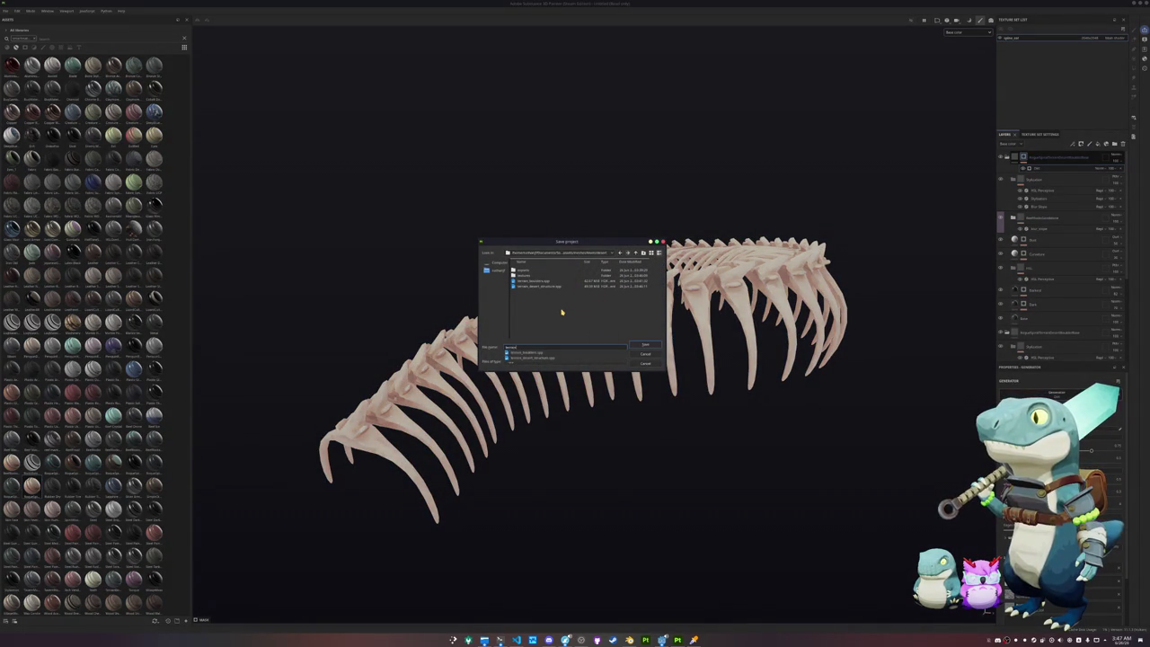
{"action": "type", "text": "serpent_spp"}
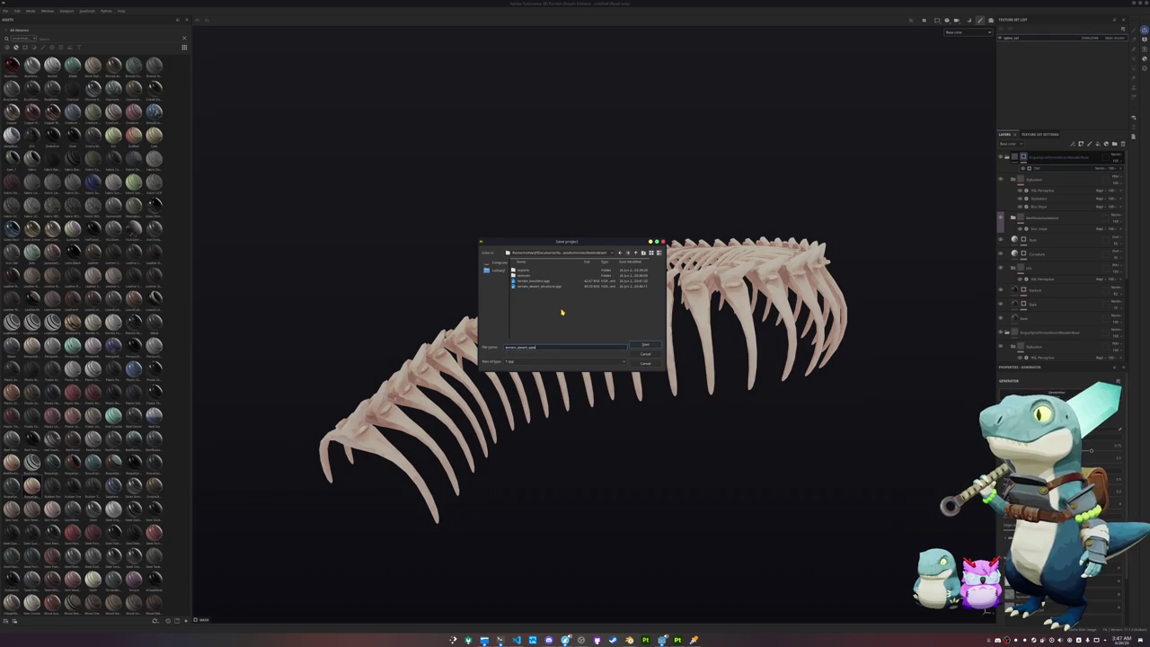
{"action": "key", "text": "Return"}
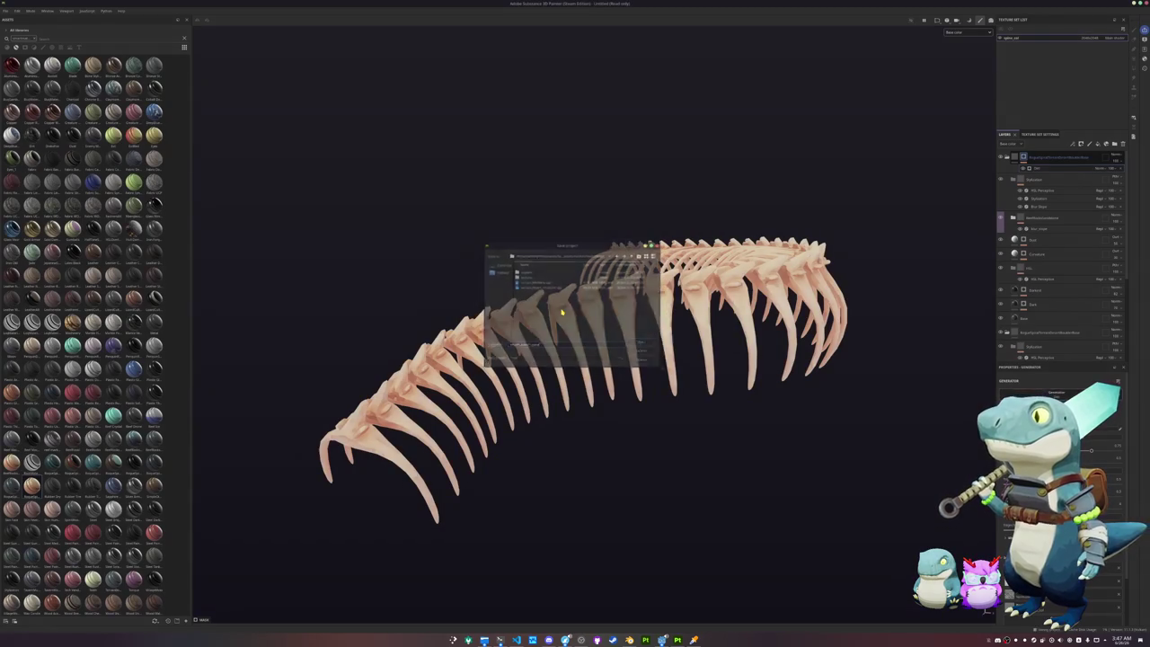
Step: Set the texture export output directory to the textures folder
{"action": "key", "text": "ctrl+shift+e"}
{"action": "left_click", "coordinate": [426, 230]}
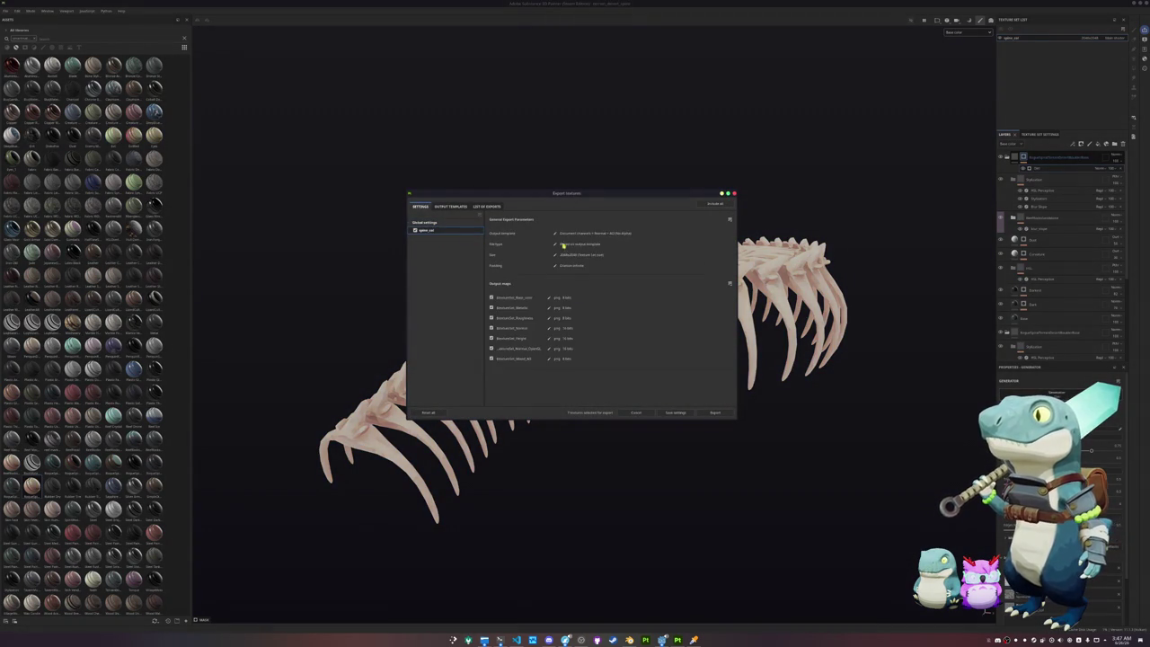
{"action": "left_click", "coordinate": [424, 222]}
{"action": "left_click", "coordinate": [607, 232]}
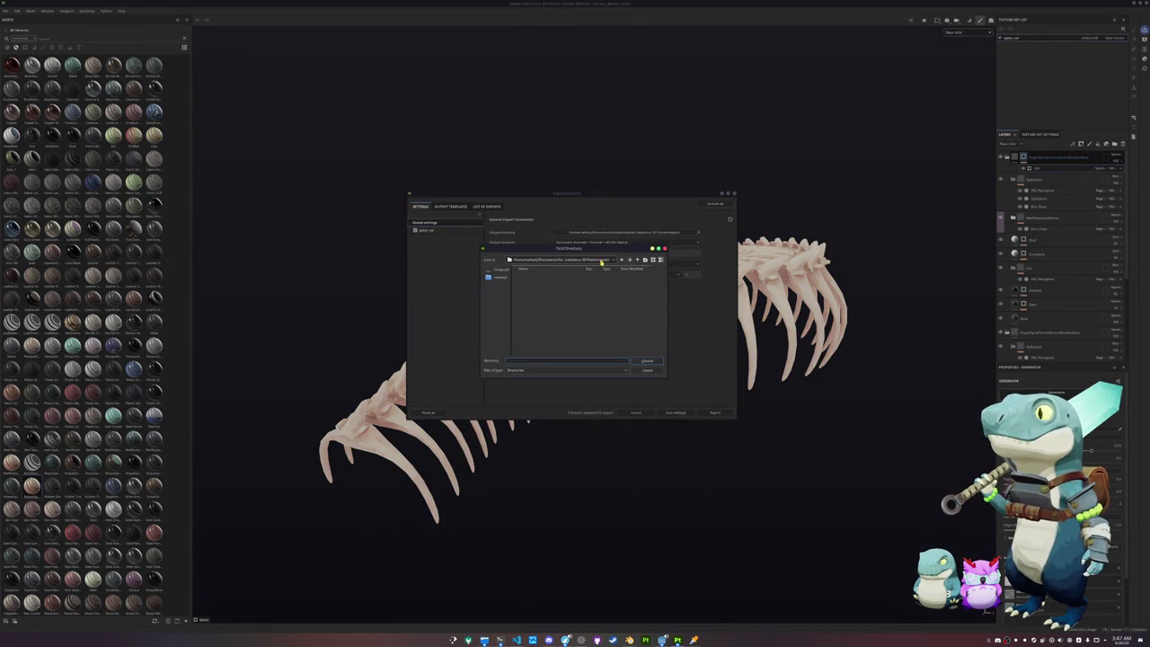
{"action": "left_click", "coordinate": [599, 260]}
{"action": "left_click", "coordinate": [589, 299]}
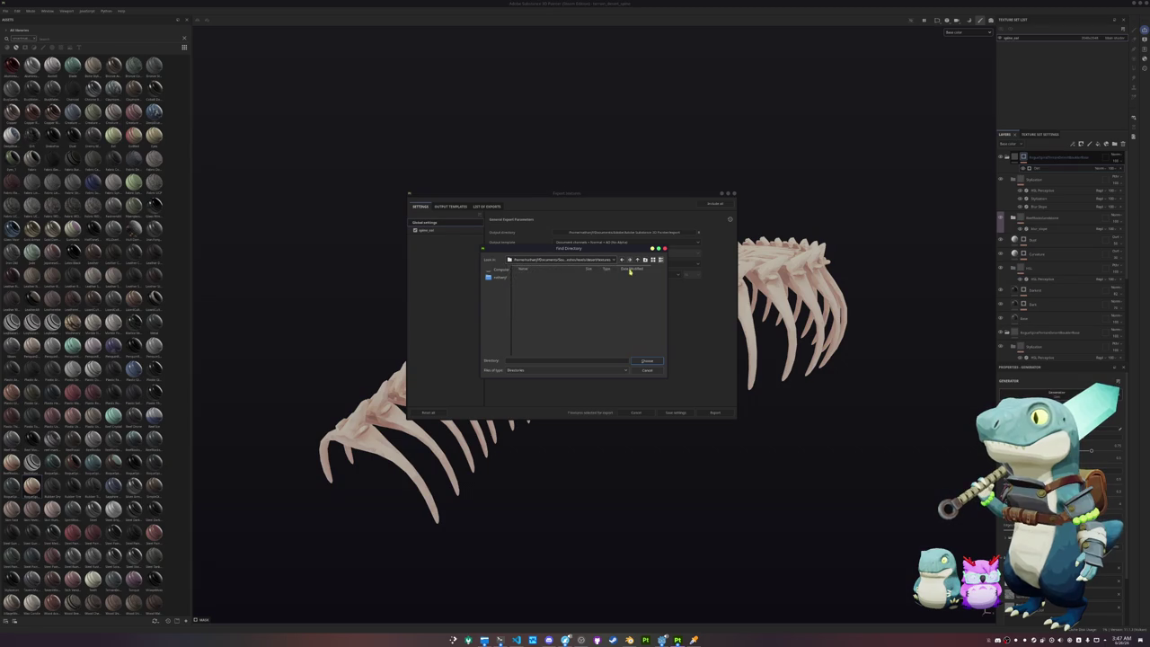
{"action": "left_click", "coordinate": [646, 360]}
Step: Export only the spine_col base colour map, close the export window, and switch to Godot
{"action": "left_click", "coordinate": [426, 230]}
{"action": "left_click_drag", "start_coordinate": [495, 313], "coordinate": [494, 371]}
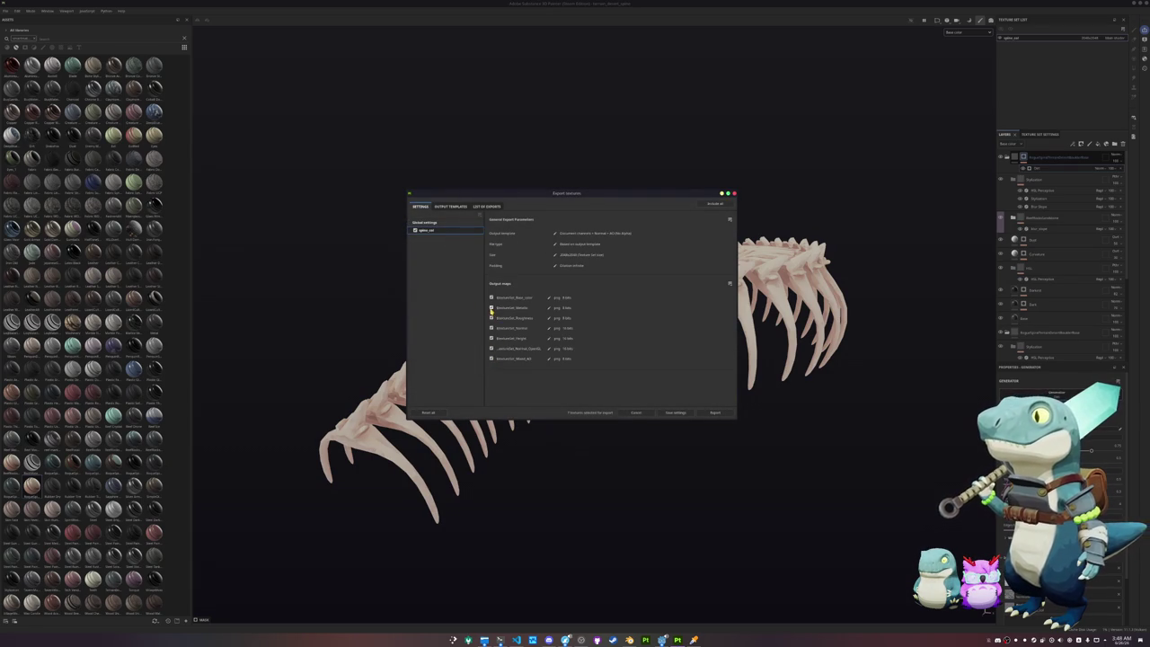
{"action": "left_click", "coordinate": [711, 412]}
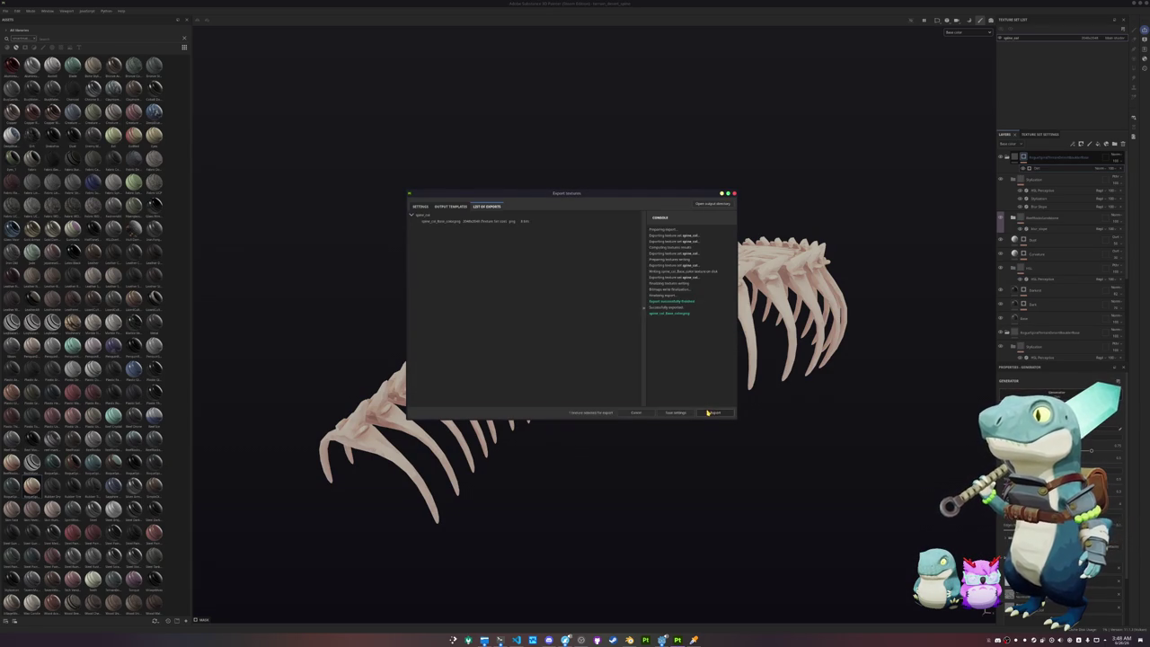
{"action": "left_click", "coordinate": [709, 412]}
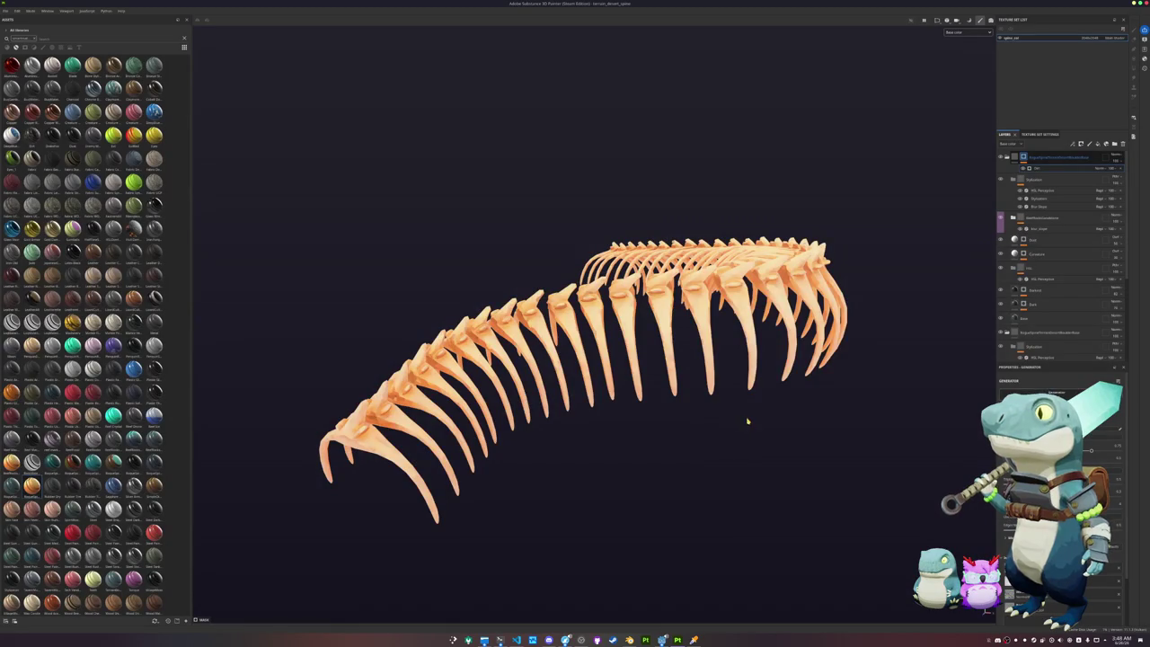
{"action": "mouse_move", "coordinate": [725, 438]}
{"action": "left_mouse_down", "text": "alt"}
{"action": "mouse_move", "coordinate": [683, 452]}
{"action": "mouse_move", "coordinate": [641, 487]}
{"action": "mouse_move", "coordinate": [665, 444]}
{"action": "mouse_move", "coordinate": [679, 451]}
{"action": "left_mouse_up", "text": "alt"}
{"action": "scroll", "coordinate": [680, 452], "scroll_direction": "up", "scroll_amount": 2}
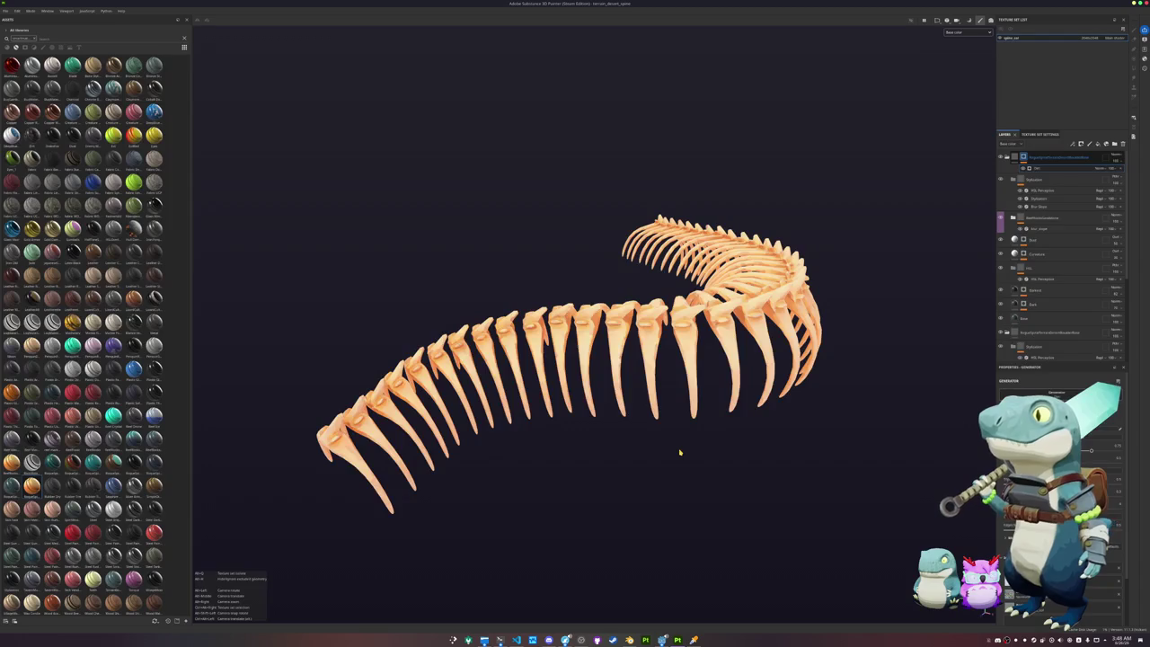
{"action": "left_click", "coordinate": [662, 639]}
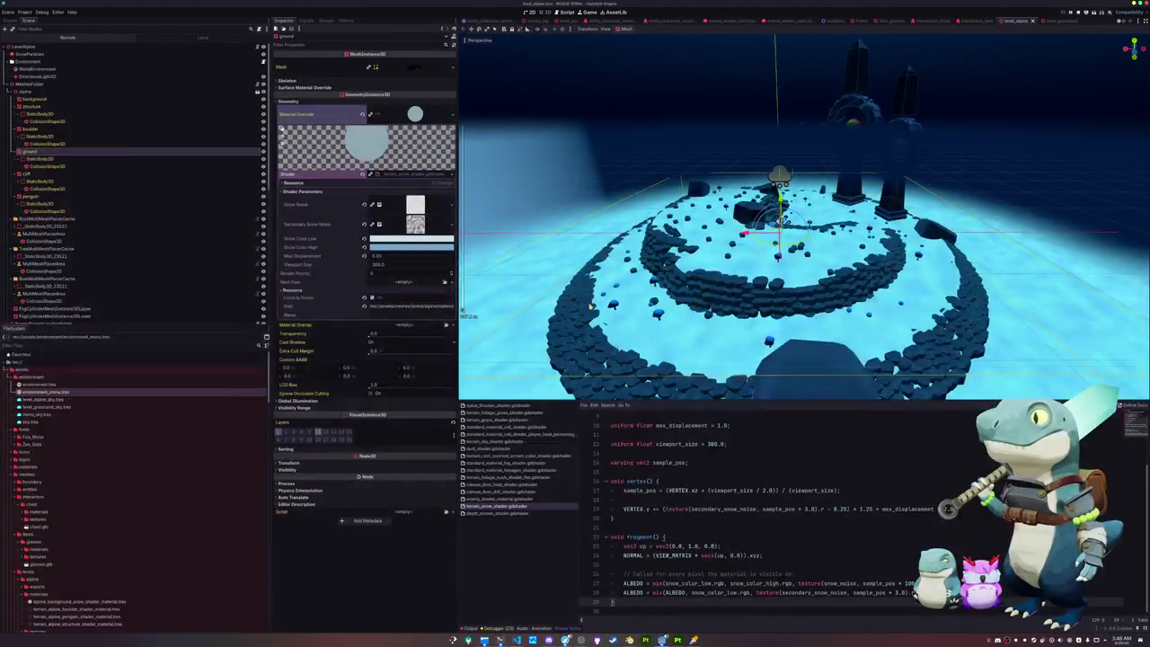
Step: Duplicate the terrain_foliage_boulder_alpine folder in FileSystem under a new name
{"action": "scroll", "coordinate": [98, 503], "scroll_direction": "down", "scroll_amount": 5}
{"action": "scroll", "coordinate": [40, 488], "scroll_direction": "down", "scroll_amount": 5}
{"action": "scroll", "coordinate": [41, 495], "scroll_direction": "up", "scroll_amount": 10}
{"action": "scroll", "coordinate": [42, 538], "scroll_direction": "up", "scroll_amount": 3}
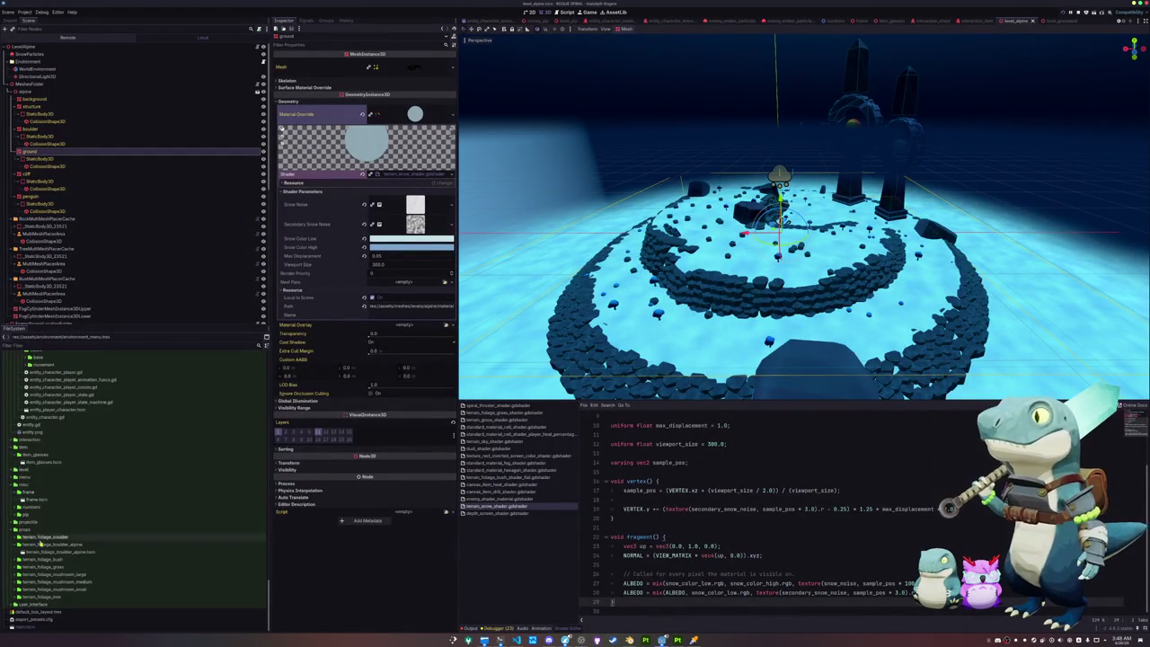
{"action": "left_click", "coordinate": [45, 551]}
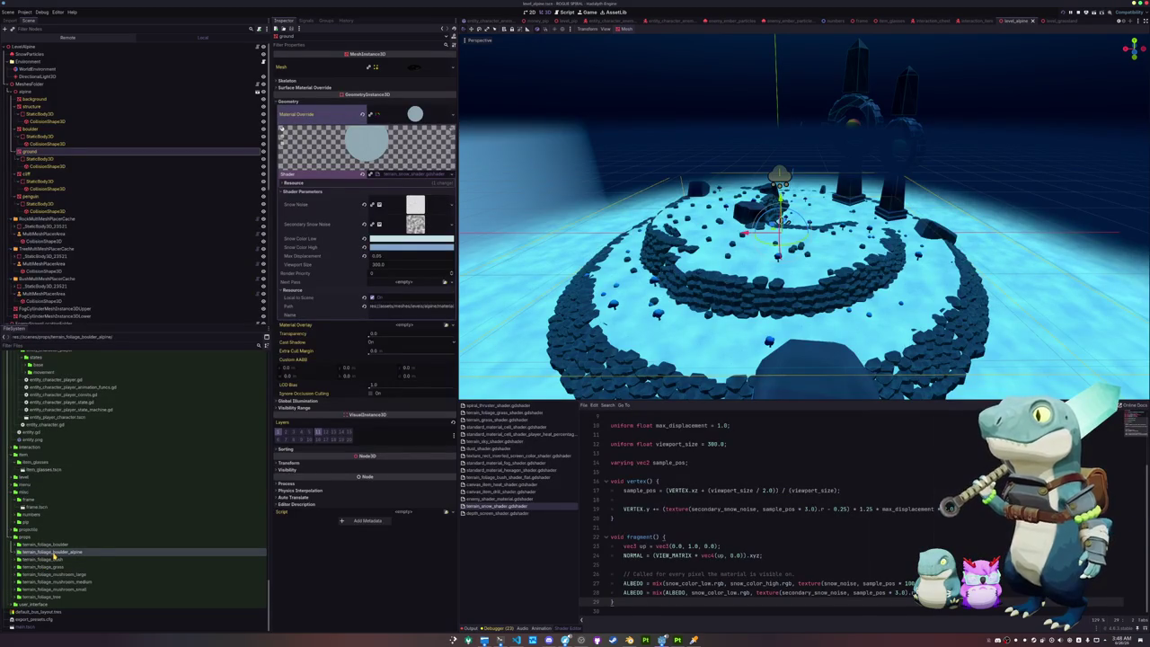
{"action": "key", "text": "ctrl+d"}
{"action": "key", "text": "Escape"}
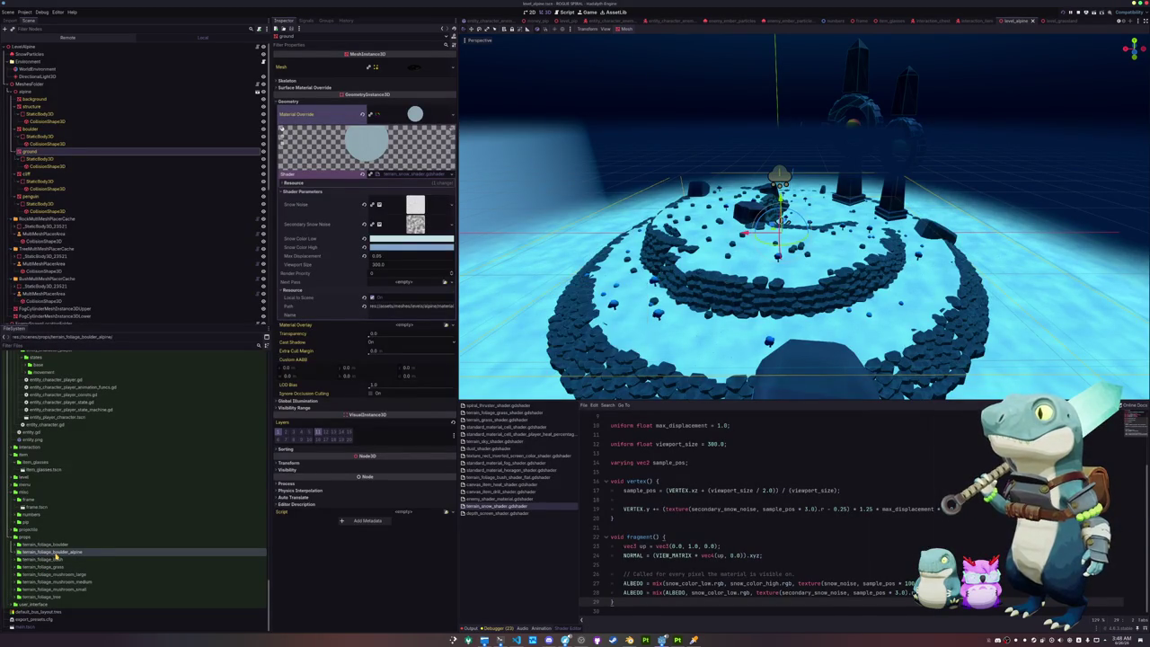
{"action": "key", "text": "ctrl+d"}
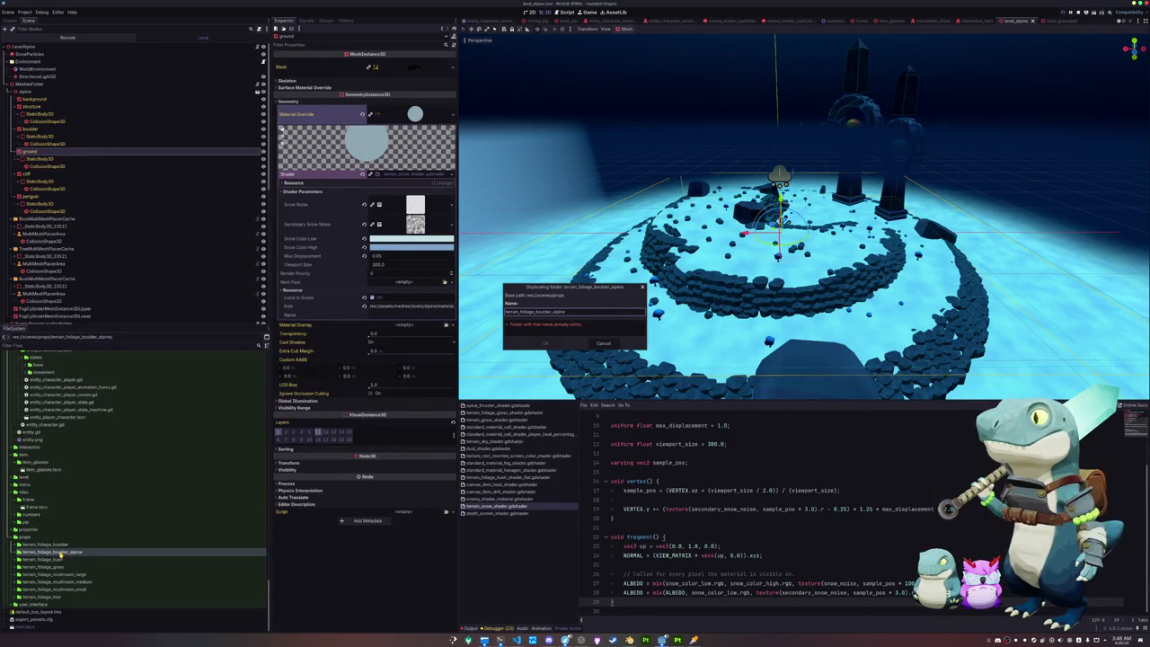
{"action": "type", "text": "icesto"}
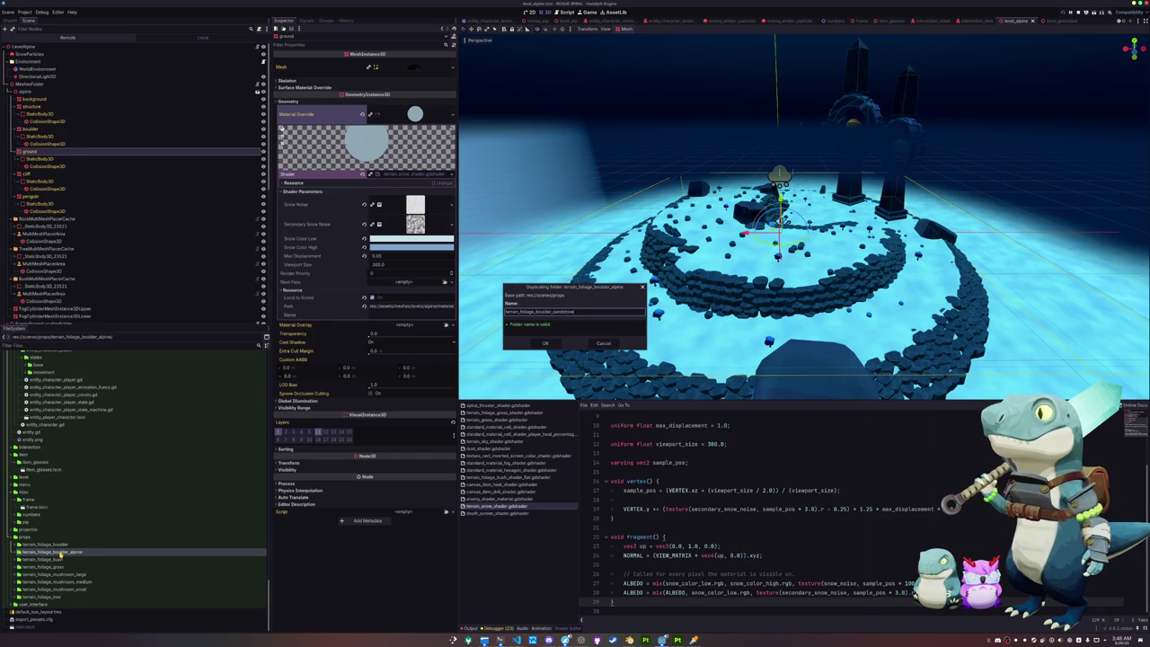
{"action": "key", "text": "Return"}
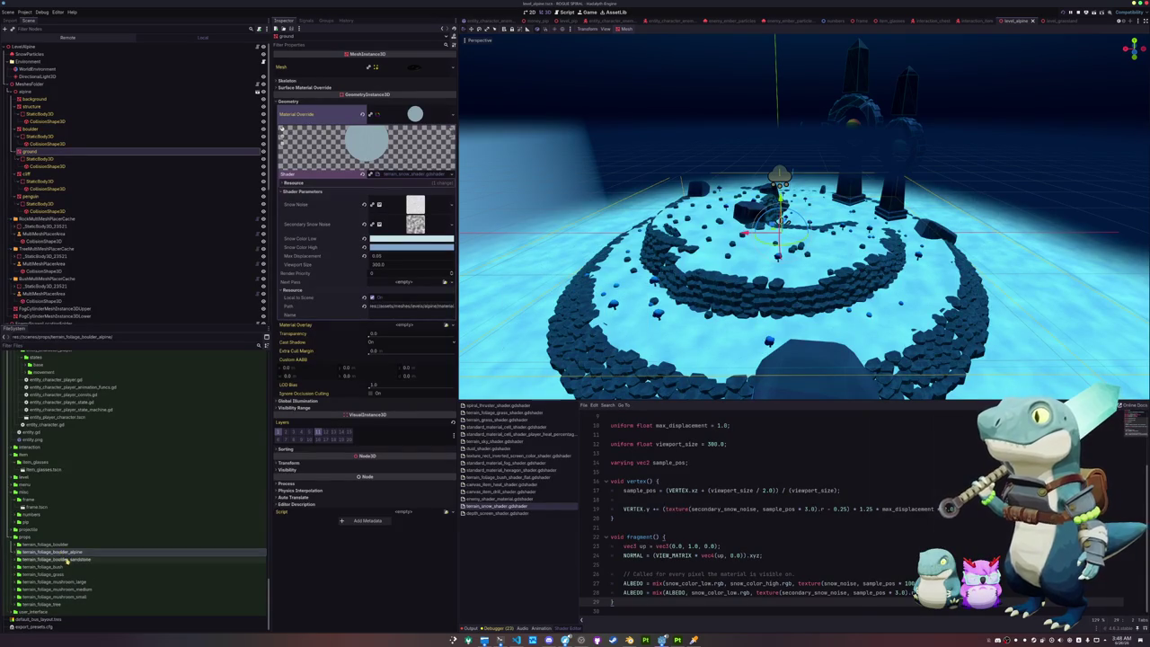
Step: Give the copied boulder scene file a sandstone name and open it
{"action": "left_click", "coordinate": [72, 567]}
{"action": "key", "text": "F2"}
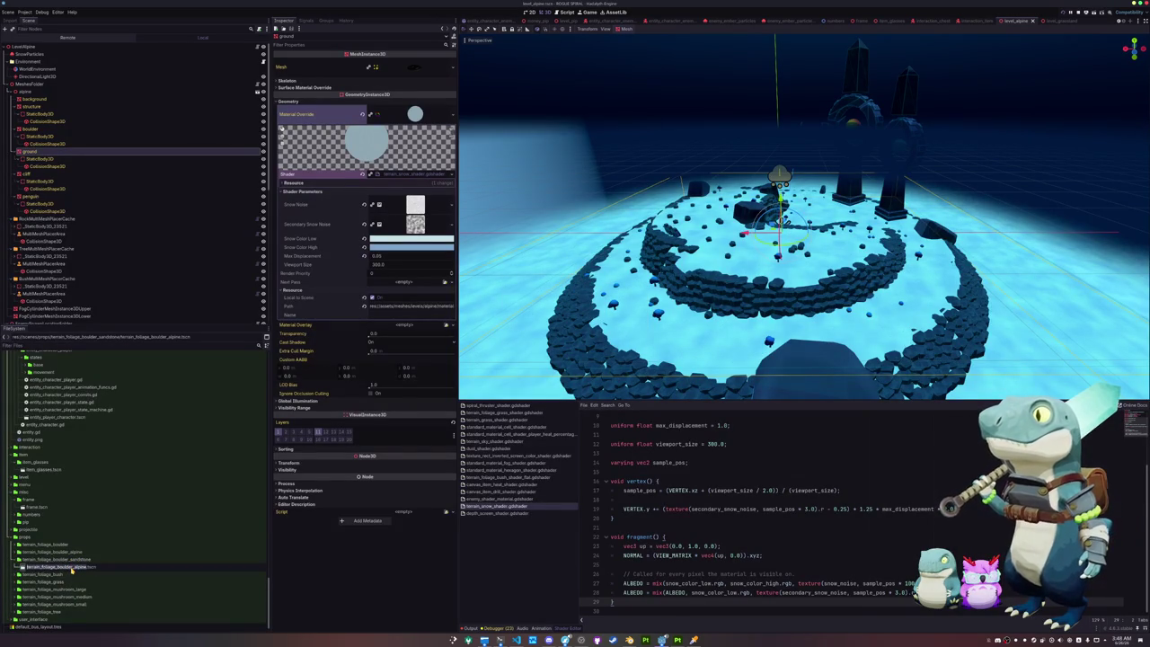
{"action": "type", "text": "sandstone"}
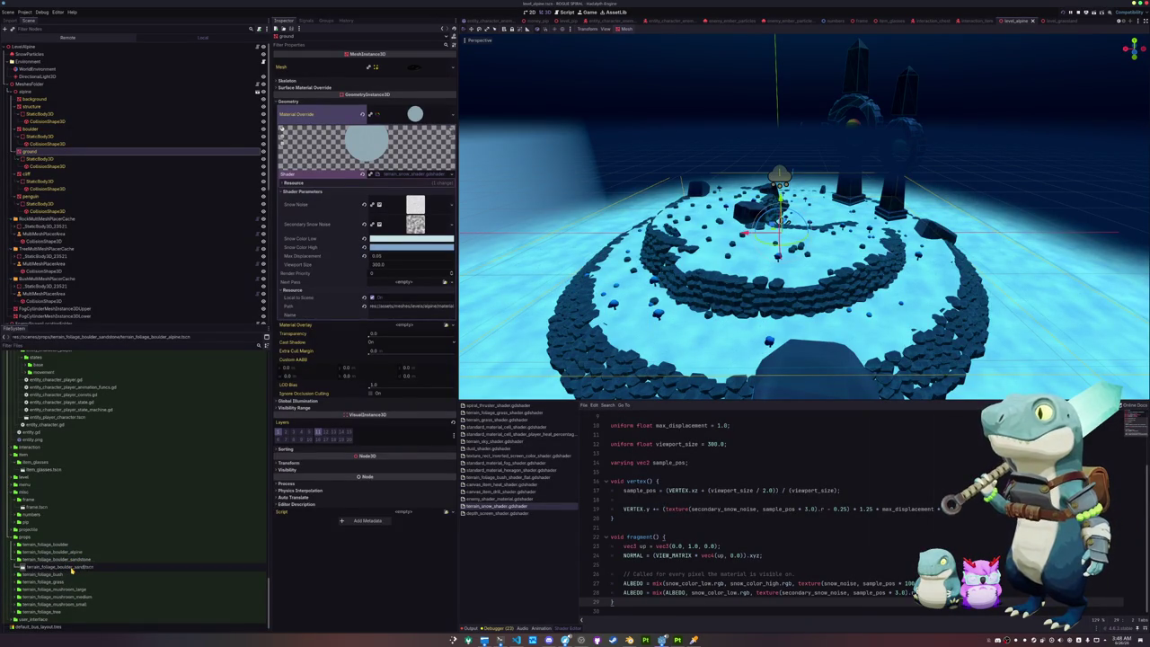
{"action": "key", "text": "Return"}
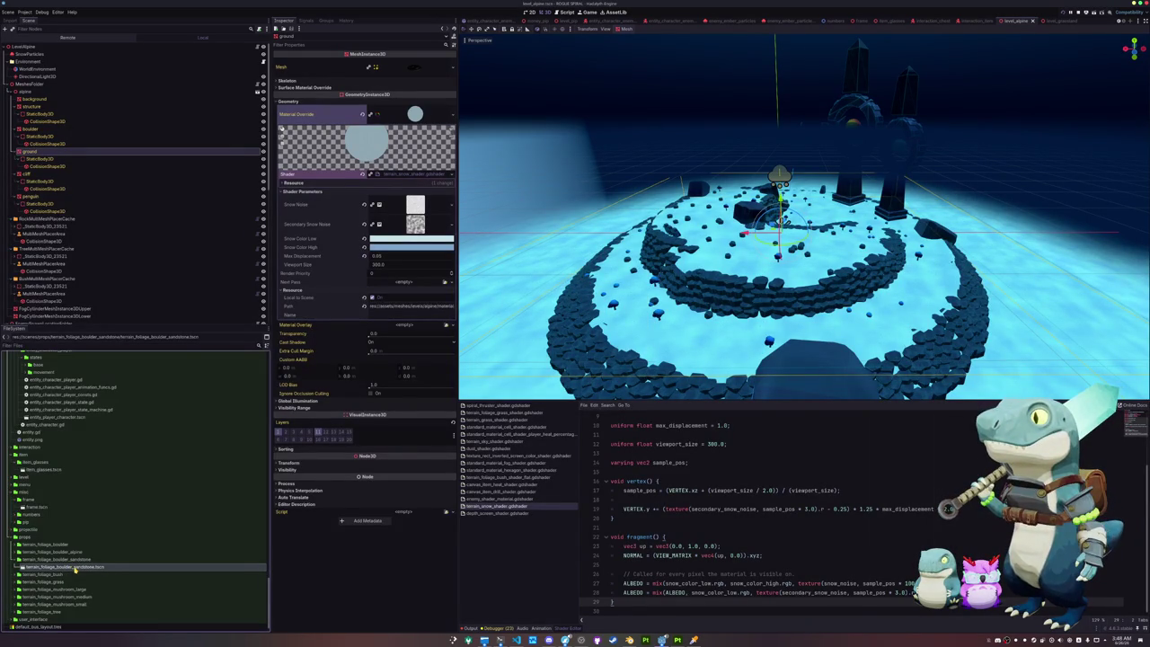
{"action": "double_click", "coordinate": [74, 568]}
Step: Rename the scene's root node to TerrainFoliageBoulderDesert
{"action": "left_click", "coordinate": [54, 46]}
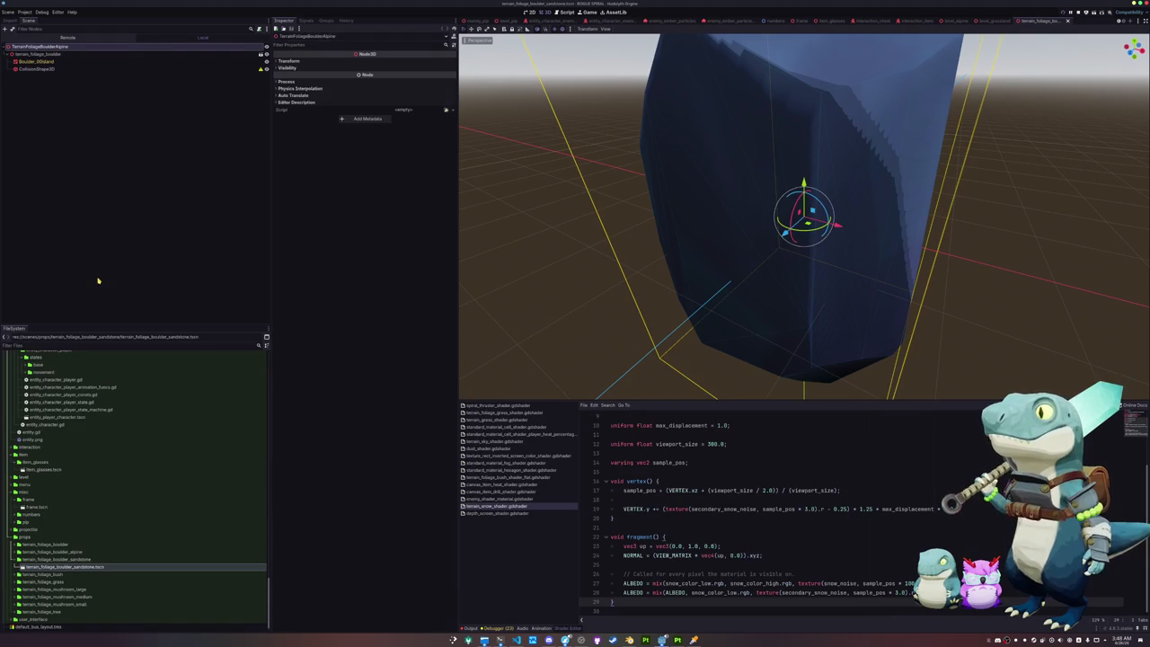
{"action": "key", "text": "F2"}
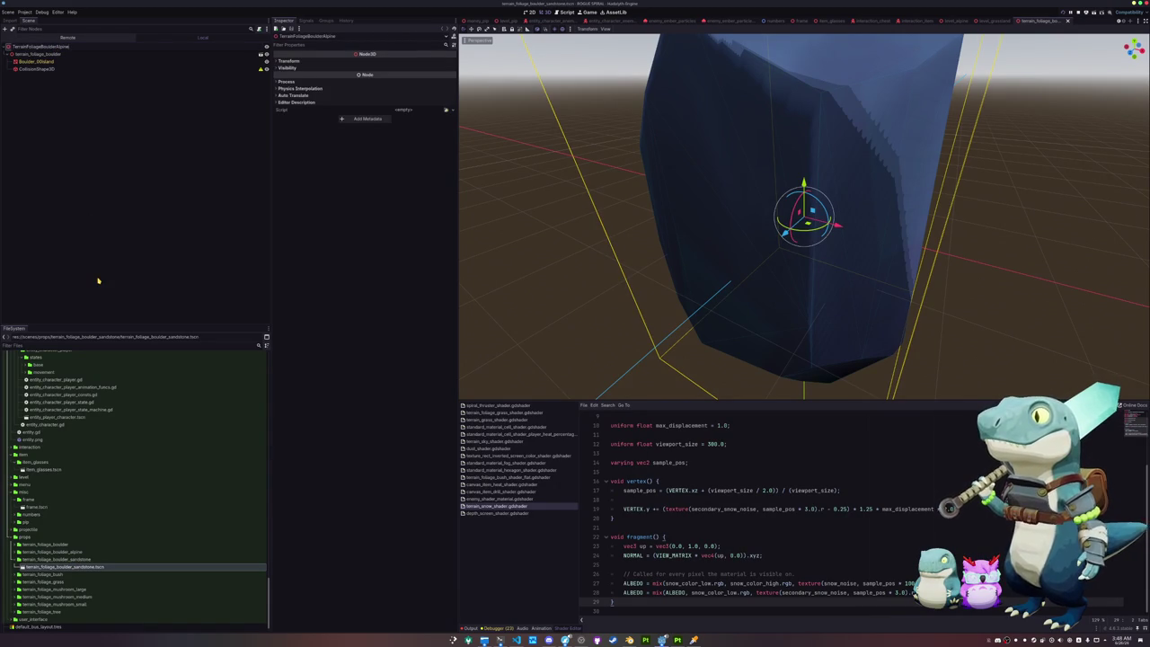
{"action": "type", "text": "Sand"}
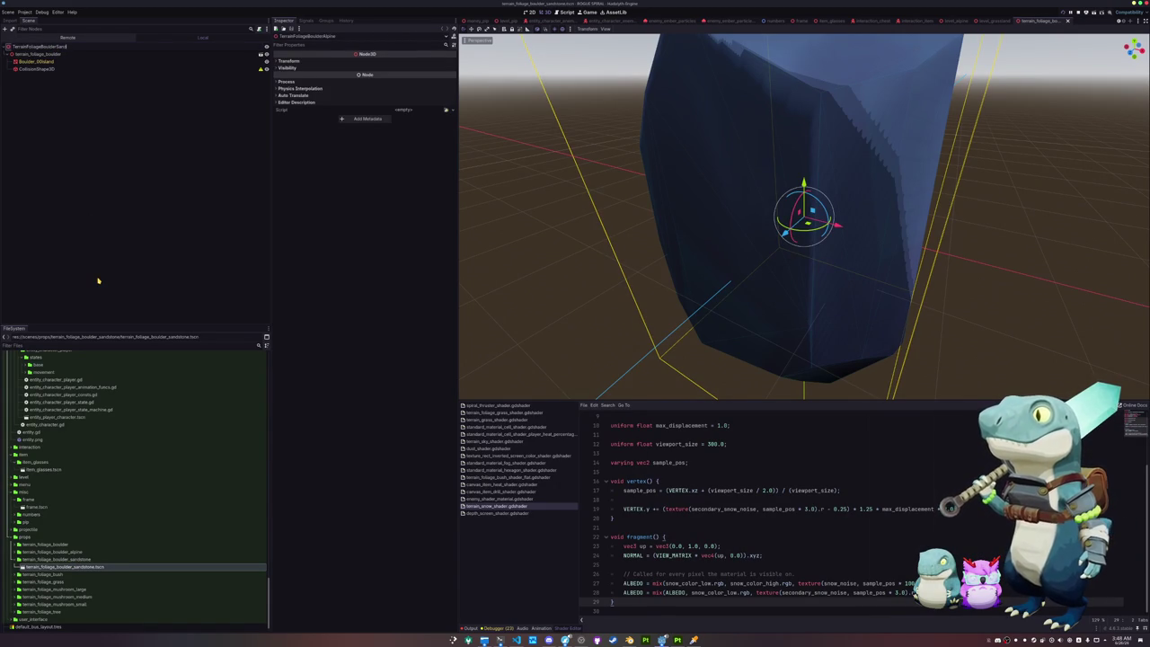
{"action": "type", "text": "Desert"}
{"action": "key", "text": "Return"}
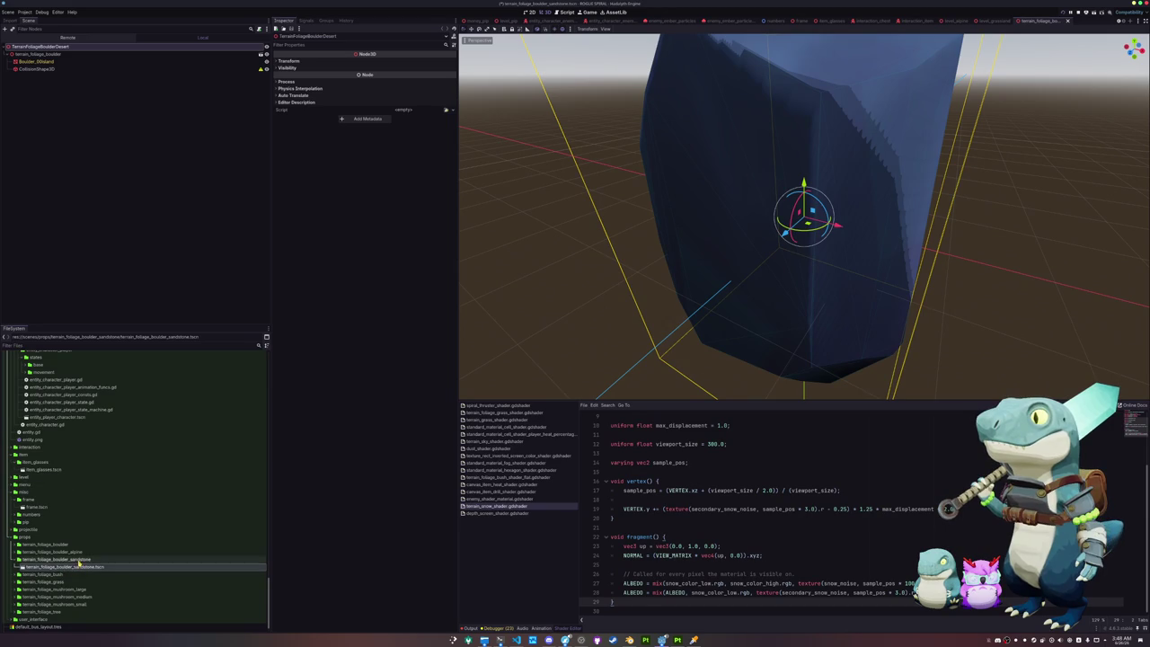
Step: Rename the copied folder to terrain_foliage_boulder_desert and its scene to terrain_foliage_boulder_desert.tscn
{"action": "left_click", "coordinate": [78, 560]}
{"action": "key", "text": "F2"}
{"action": "double_click", "coordinate": [79, 559]}
{"action": "type", "text": "desert"}
{"action": "key", "text": "Return"}
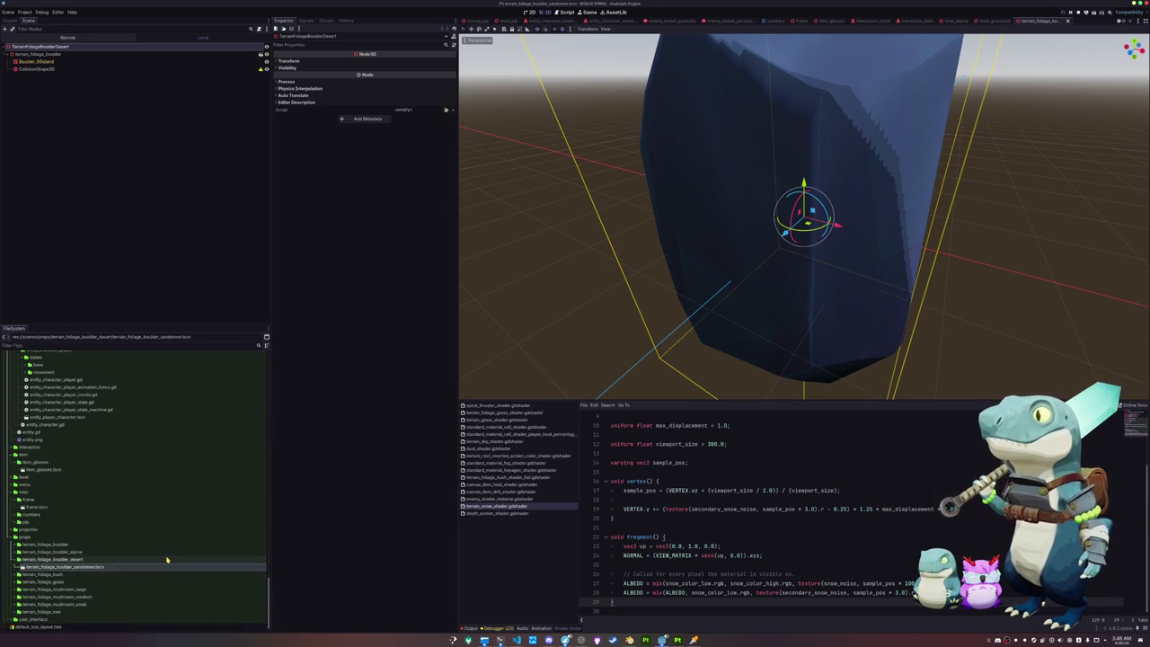
{"action": "type", "text": "deser"}
{"action": "key", "text": "Return"}
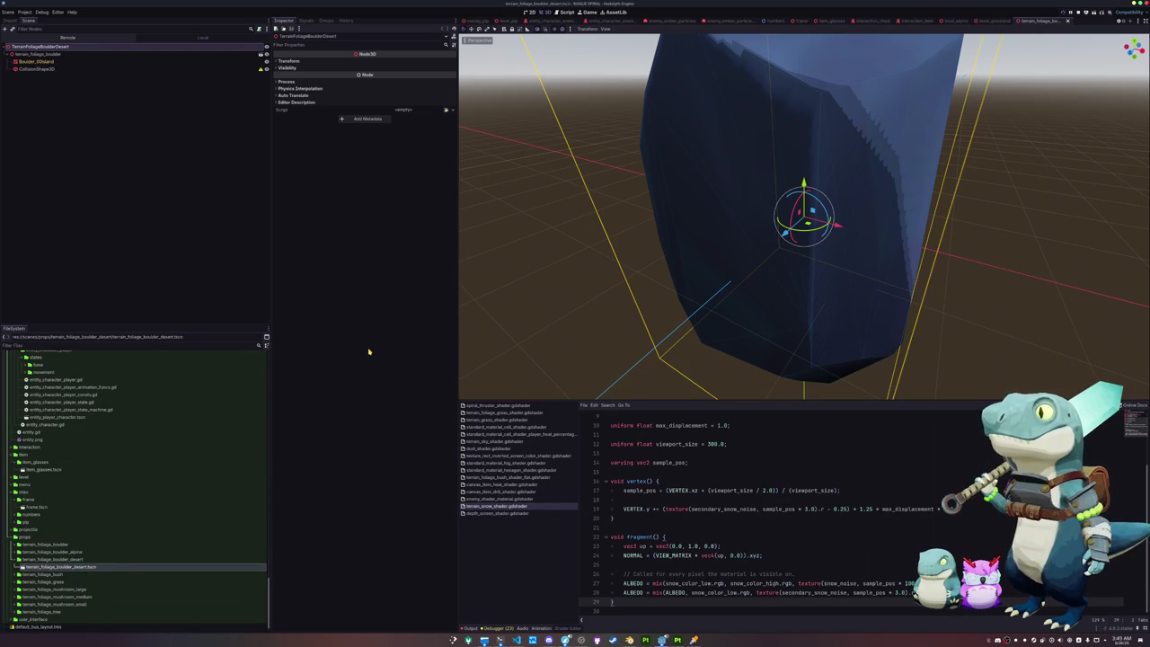
Step: Frame and select the Boulder_08island mesh, expanding its Surface Material Override slot
{"action": "key", "text": "f"}
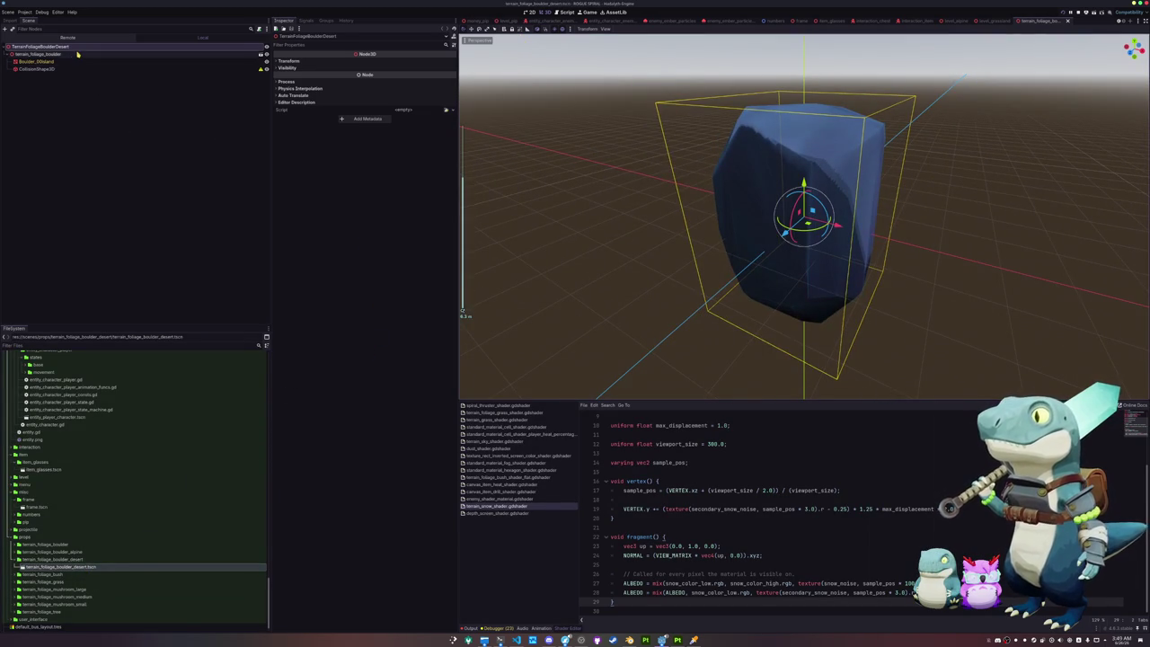
{"action": "left_click", "coordinate": [69, 62]}
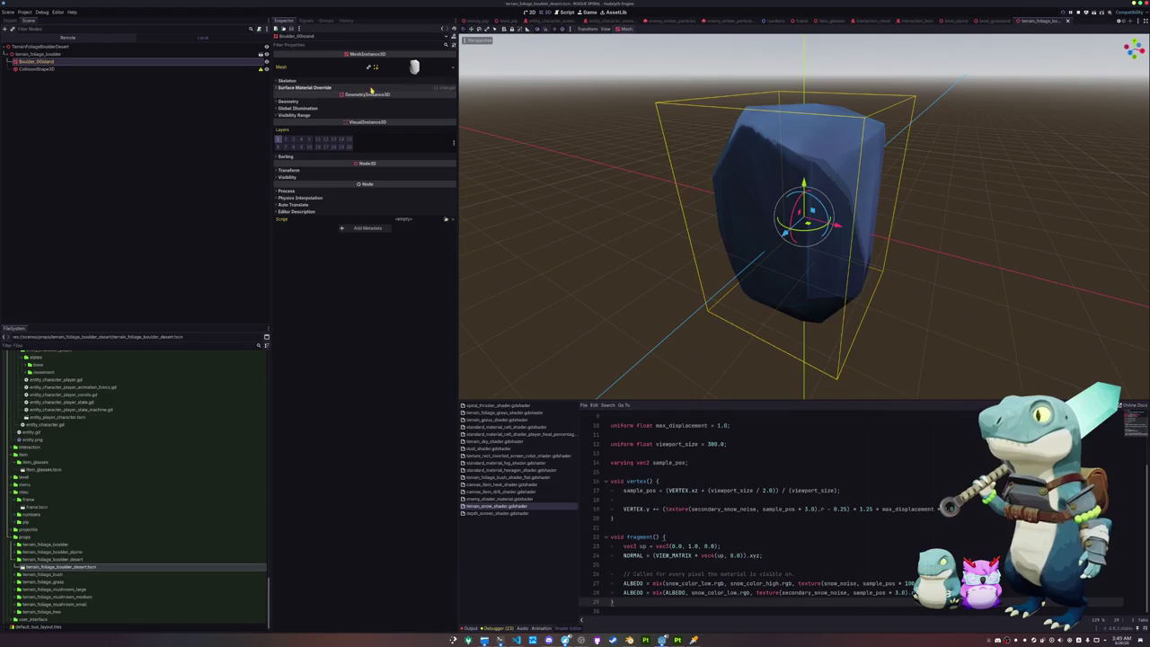
{"action": "left_click", "coordinate": [453, 88]}
{"action": "scroll", "coordinate": [108, 509], "scroll_direction": "down", "scroll_amount": 5}
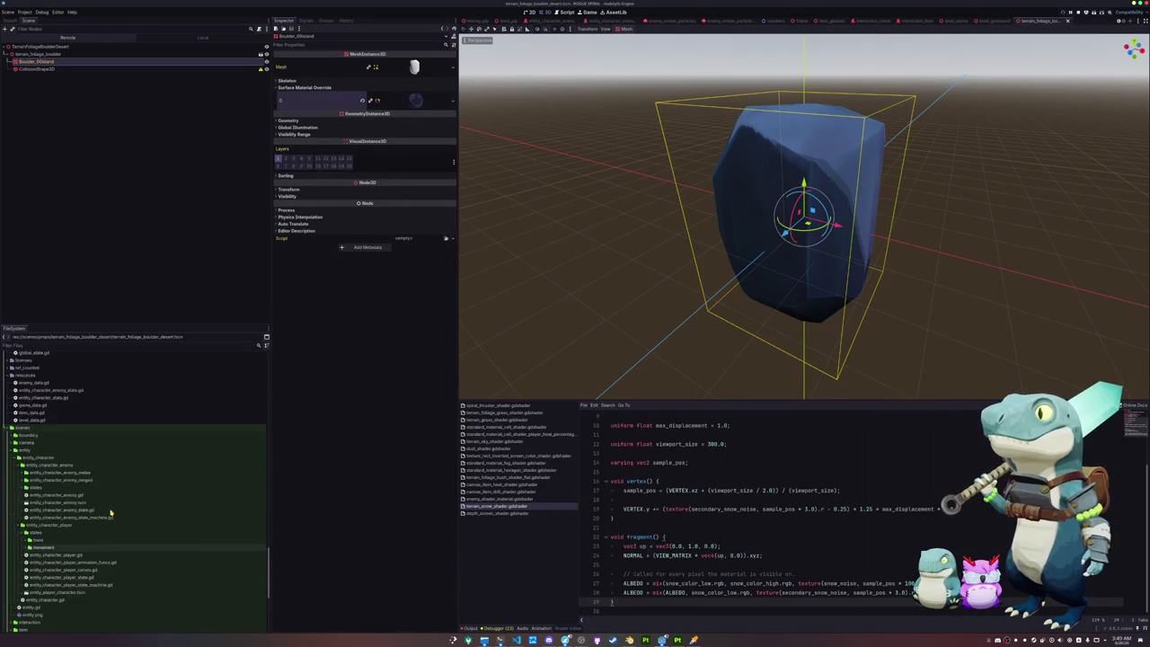
{"action": "scroll", "coordinate": [89, 509], "scroll_direction": "down", "scroll_amount": 10}
{"action": "scroll", "coordinate": [89, 509], "scroll_direction": "up", "scroll_amount": 5}
{"action": "scroll", "coordinate": [72, 512], "scroll_direction": "up", "scroll_amount": 5}
{"action": "scroll", "coordinate": [65, 521], "scroll_direction": "up", "scroll_amount": 4}
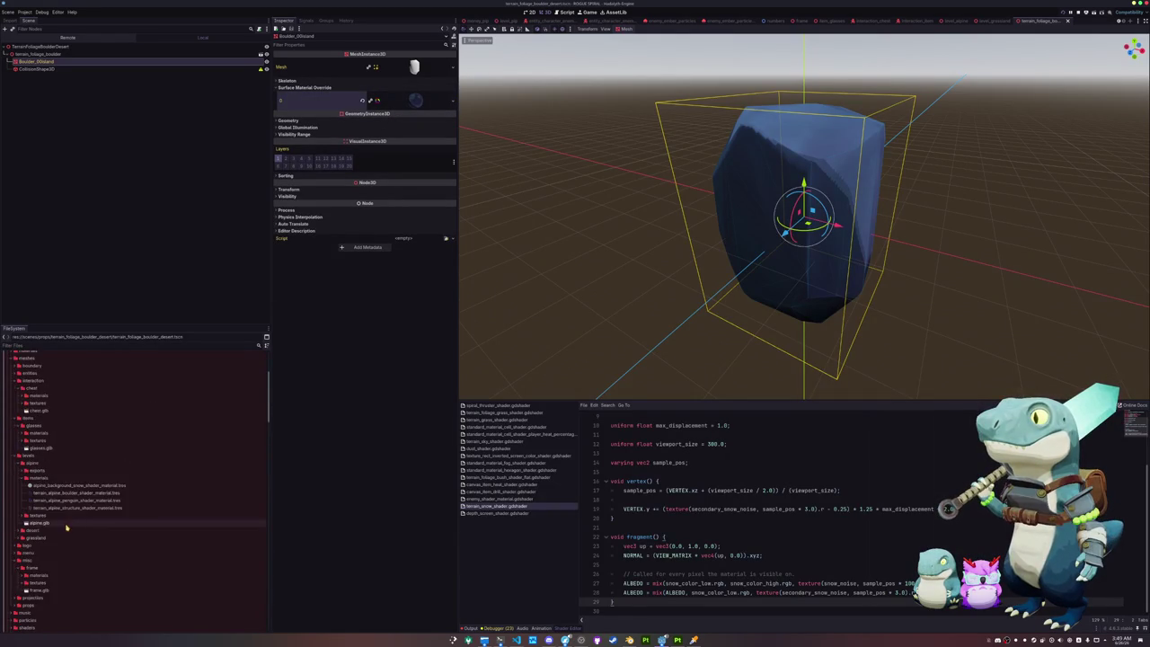
Step: Create a new materials folder inside the levels/desert folder
{"action": "left_click", "coordinate": [40, 582]}
{"action": "scroll", "coordinate": [40, 575], "scroll_direction": "down", "scroll_amount": 2}
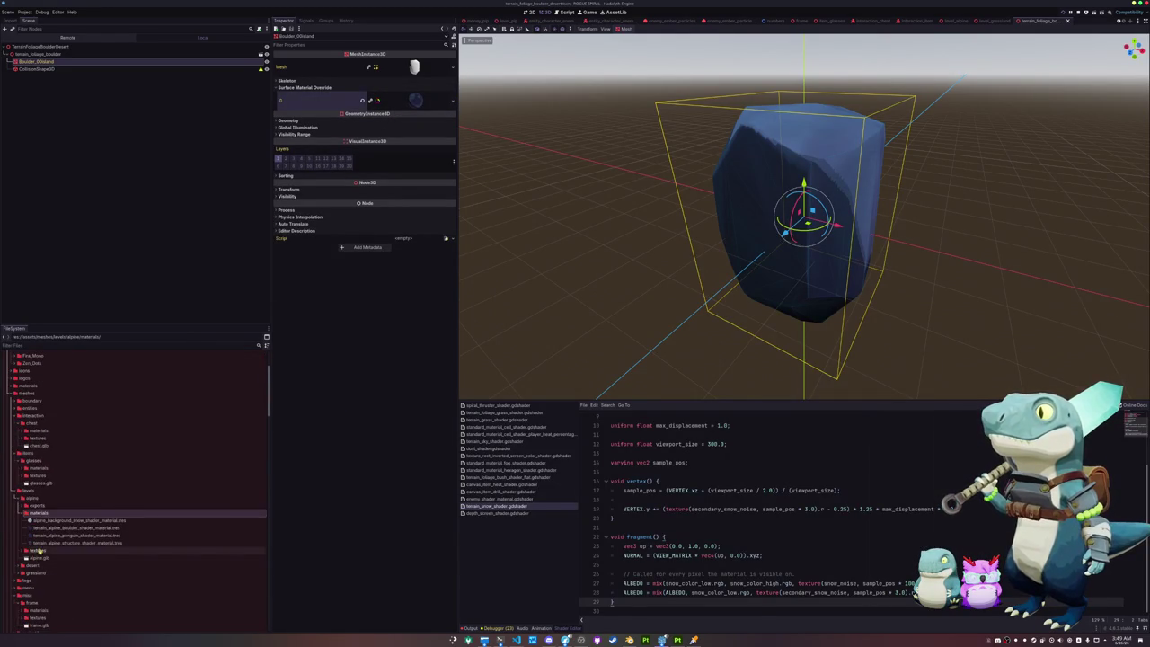
{"action": "scroll", "coordinate": [37, 497], "scroll_direction": "down", "scroll_amount": 3}
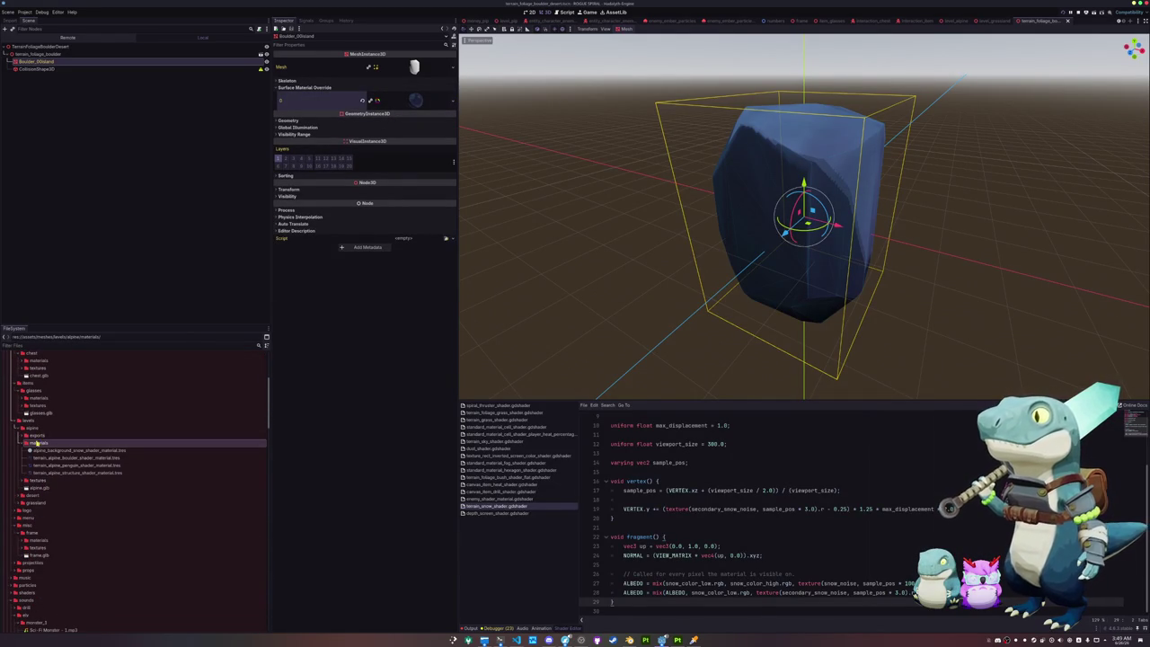
{"action": "double_click", "coordinate": [35, 496]}
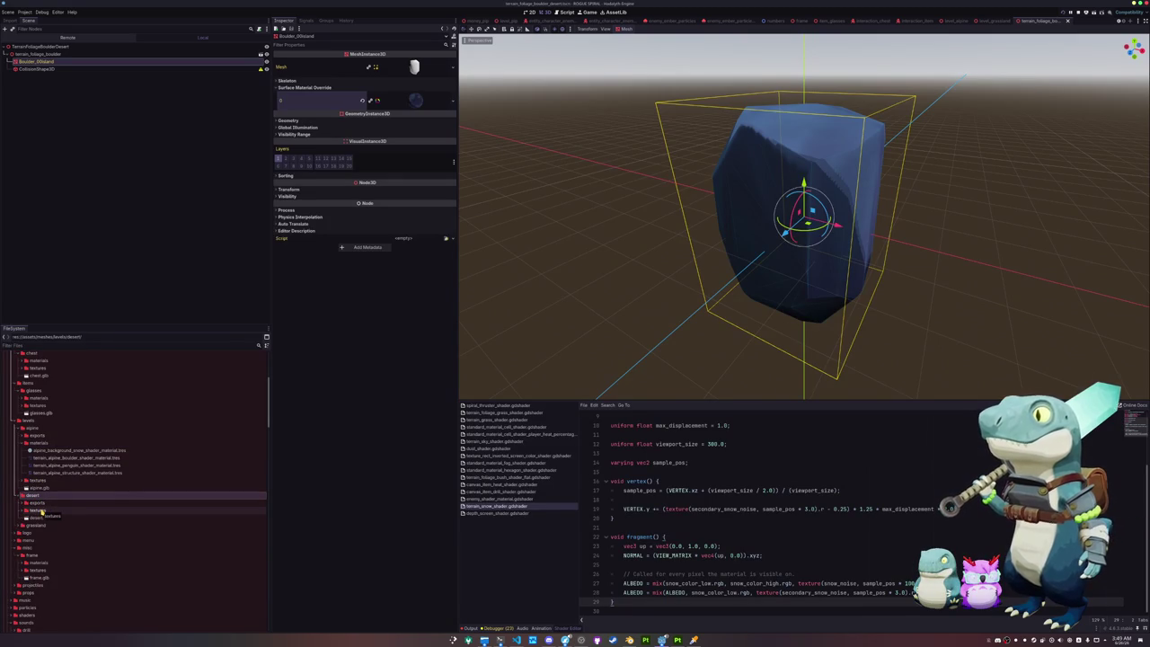
{"action": "right_click", "coordinate": [36, 496]}
{"action": "mouse_move", "coordinate": [56, 499]}
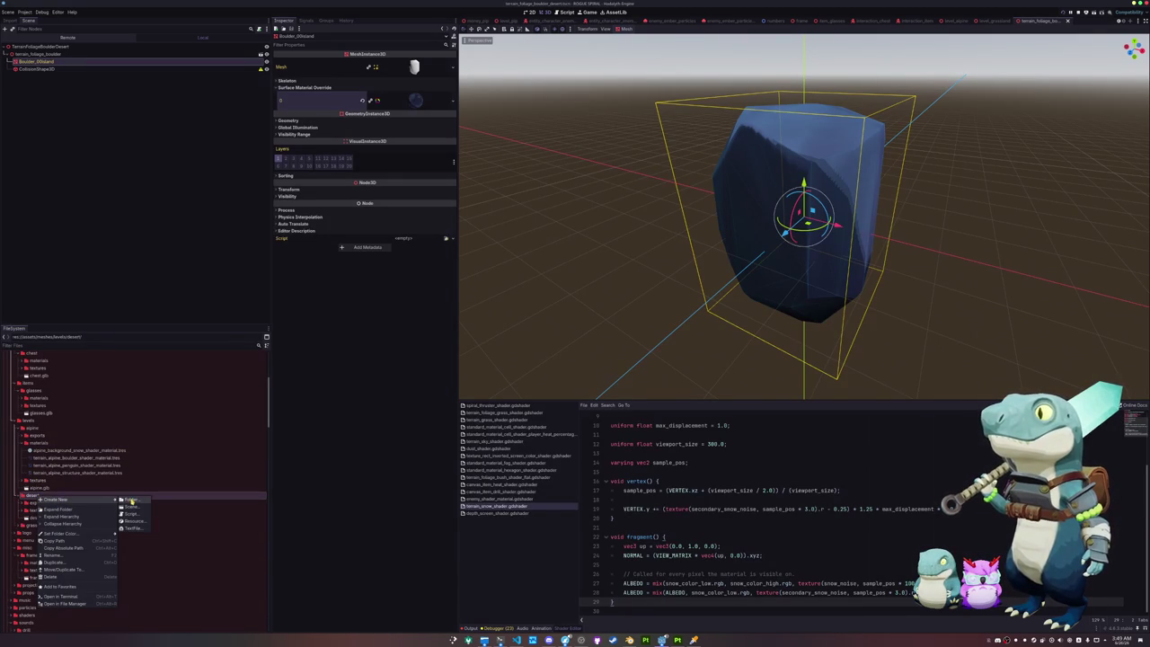
{"action": "left_click", "coordinate": [132, 500]}
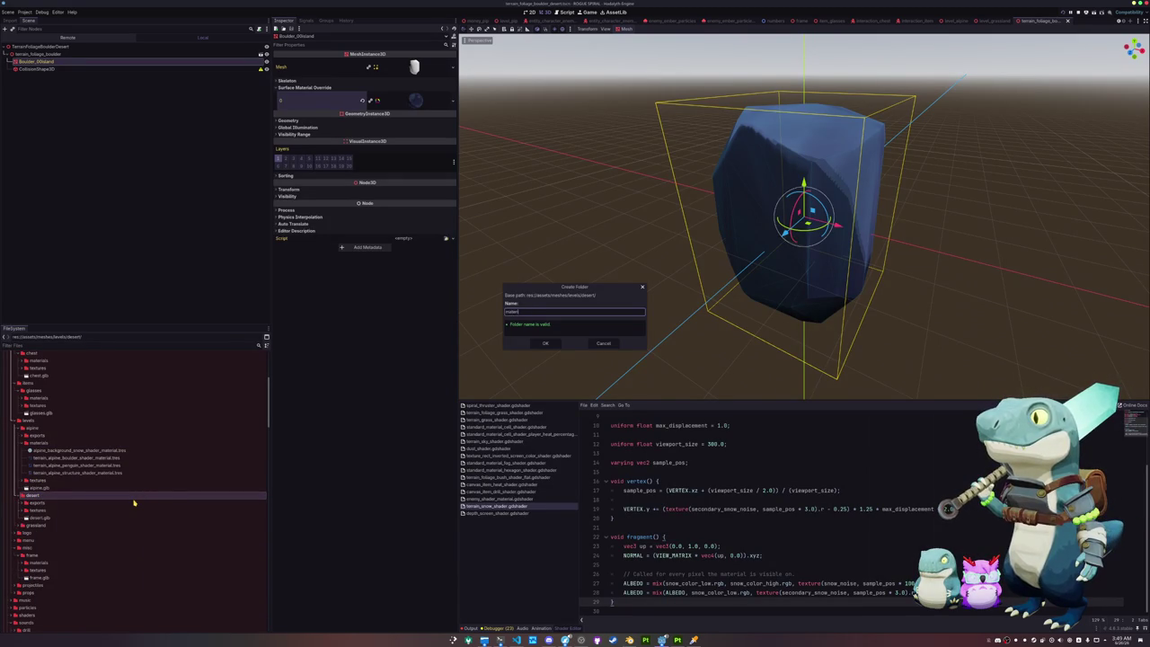
{"action": "type", "text": "als"}
{"action": "key", "text": "Return"}
{"action": "right_click", "coordinate": [52, 510]}
{"action": "mouse_move", "coordinate": [72, 513]}
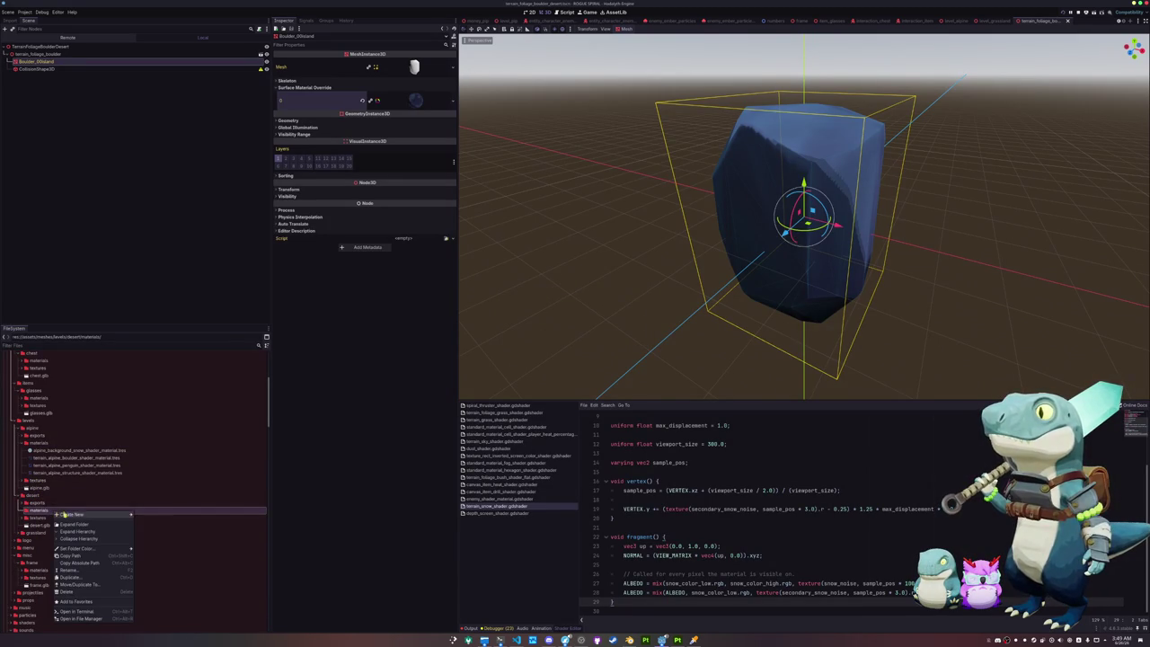
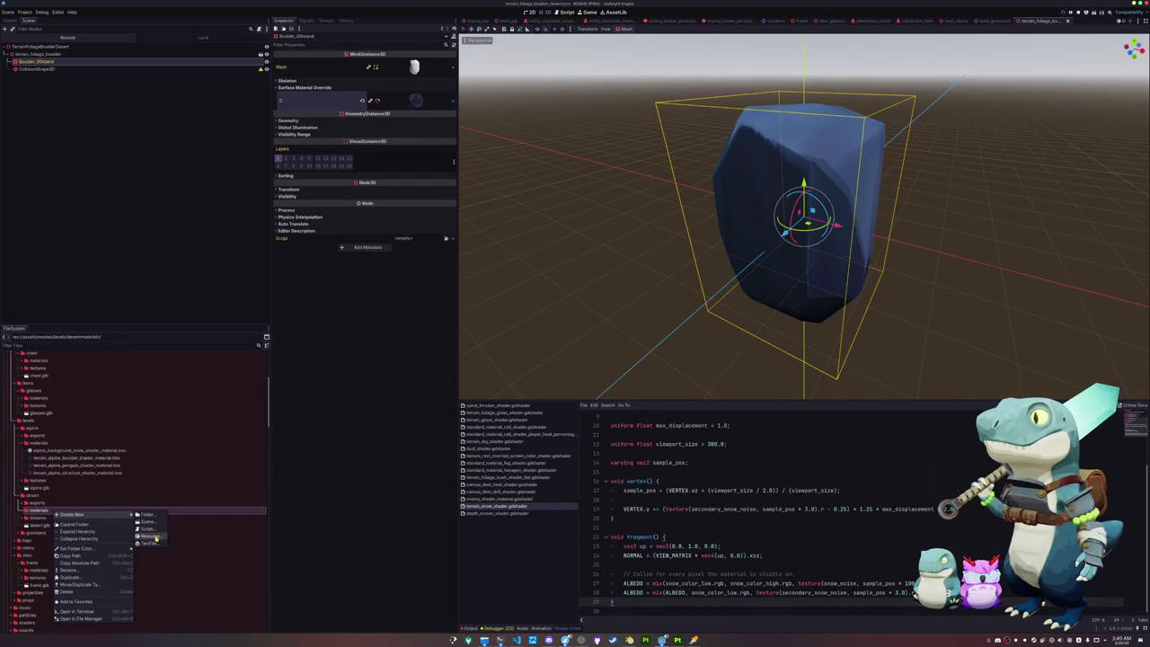
Step: Create a ShaderMaterial resource in the desert materials folder, saved as terrain_desert_boulder_shader_material.tres
{"action": "left_click", "coordinate": [155, 537]}
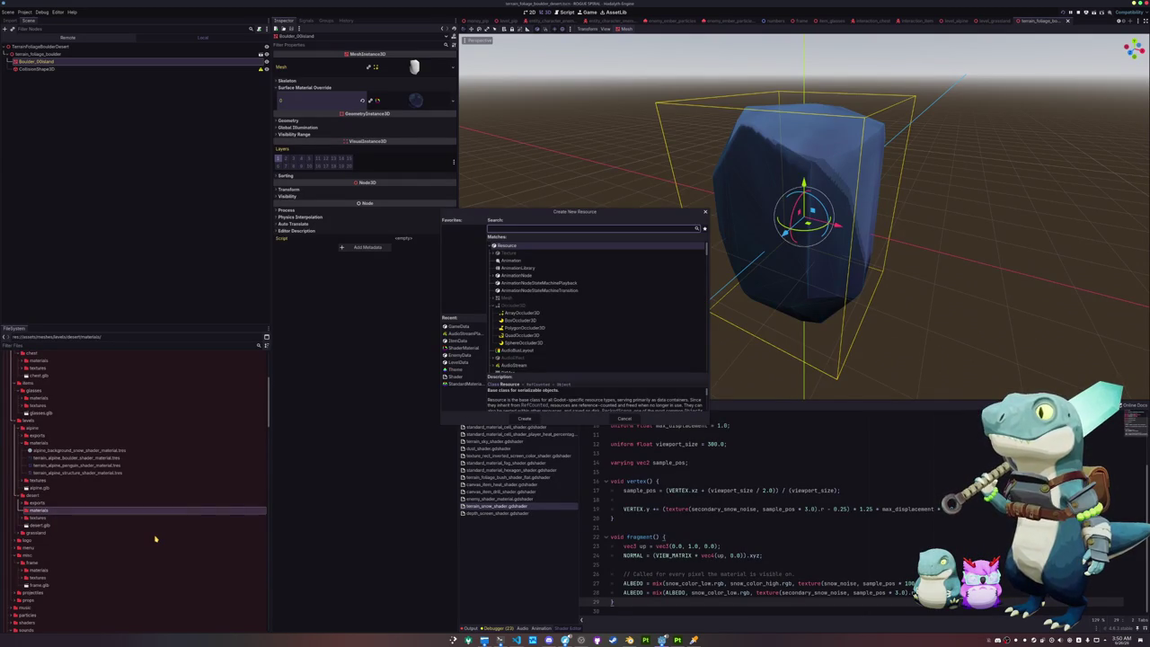
{"action": "left_click", "coordinate": [463, 347]}
{"action": "left_click", "coordinate": [520, 419]}
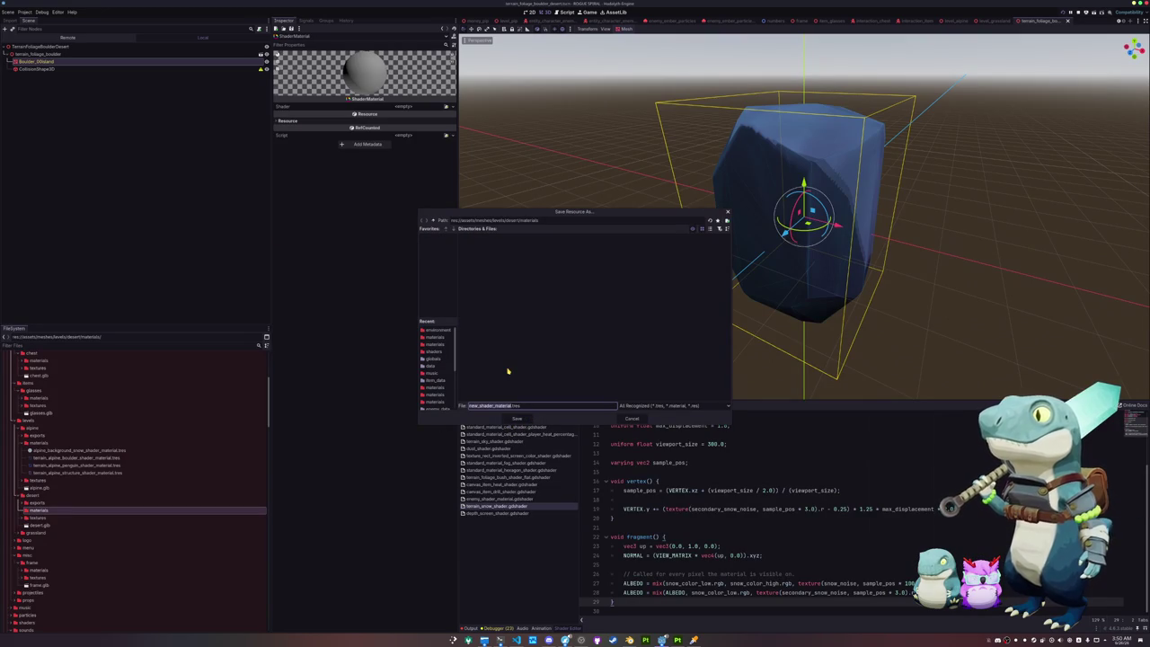
{"action": "type", "text": "terrain_desert"}
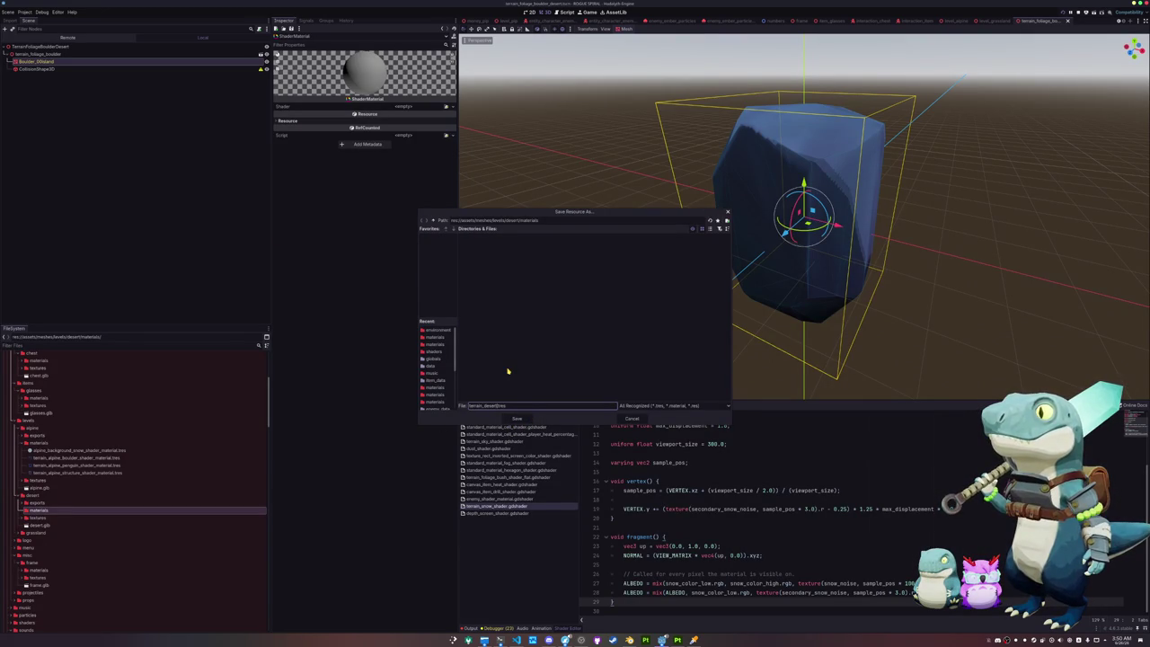
{"action": "type", "text": "_shader_material"}
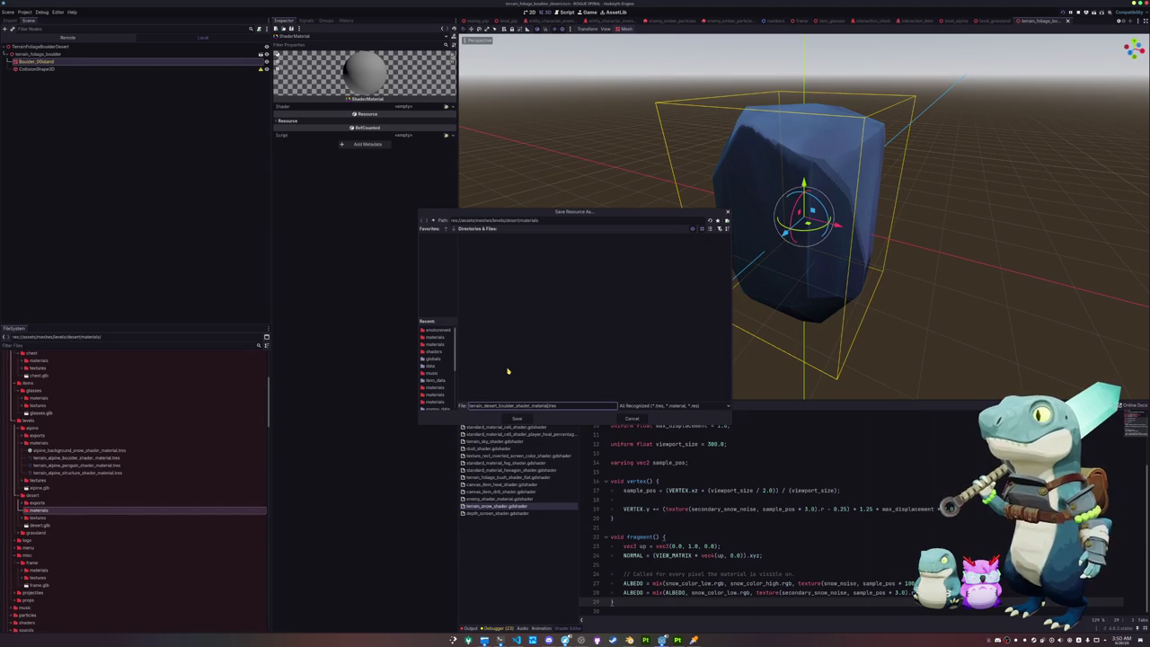
{"action": "key", "text": "Return"}
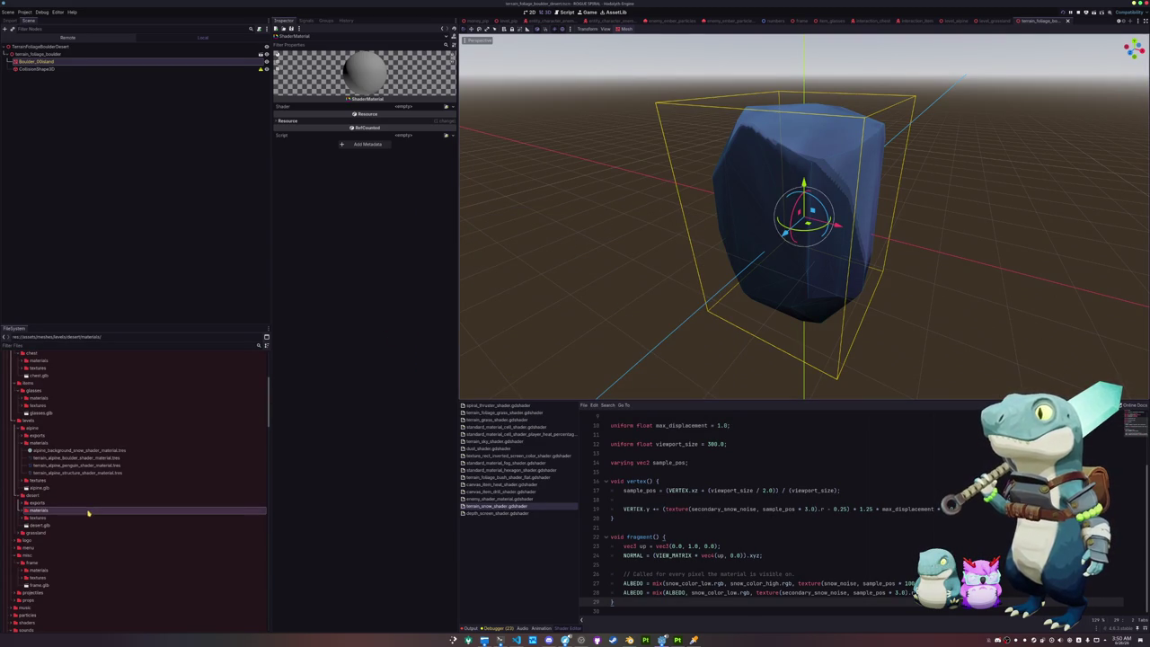
{"action": "left_click", "coordinate": [81, 520]}
Step: Give the desert boulder material the standard_material_cell_shader and an orange albedo texture
{"action": "left_click", "coordinate": [446, 106]}
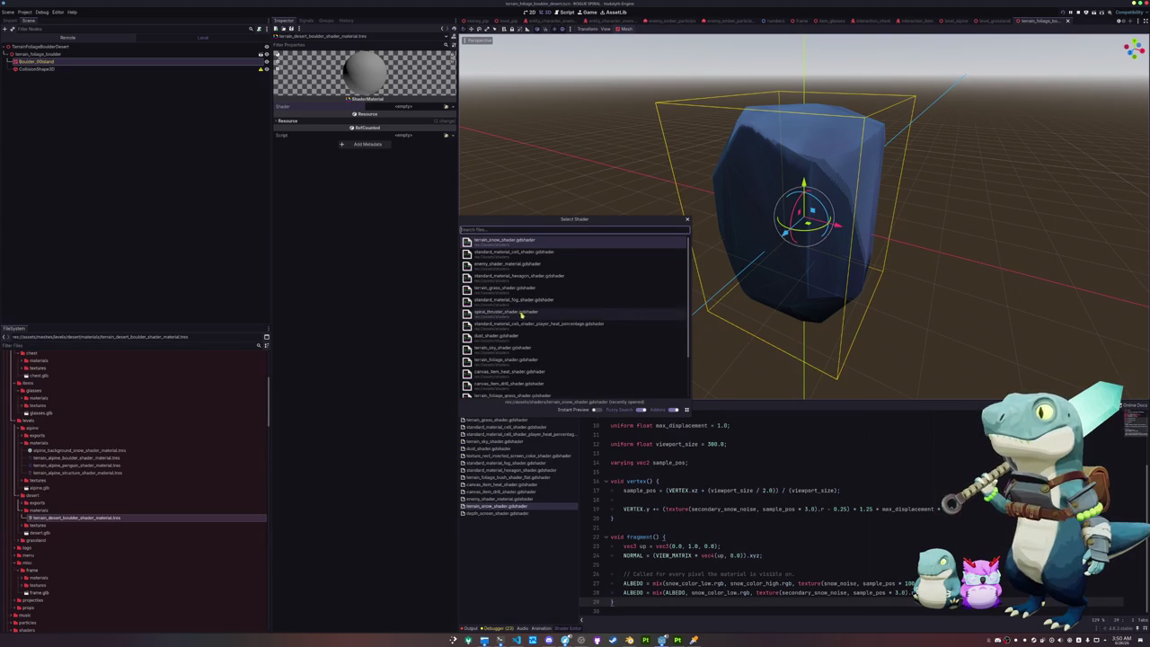
{"action": "type", "text": "cell"}
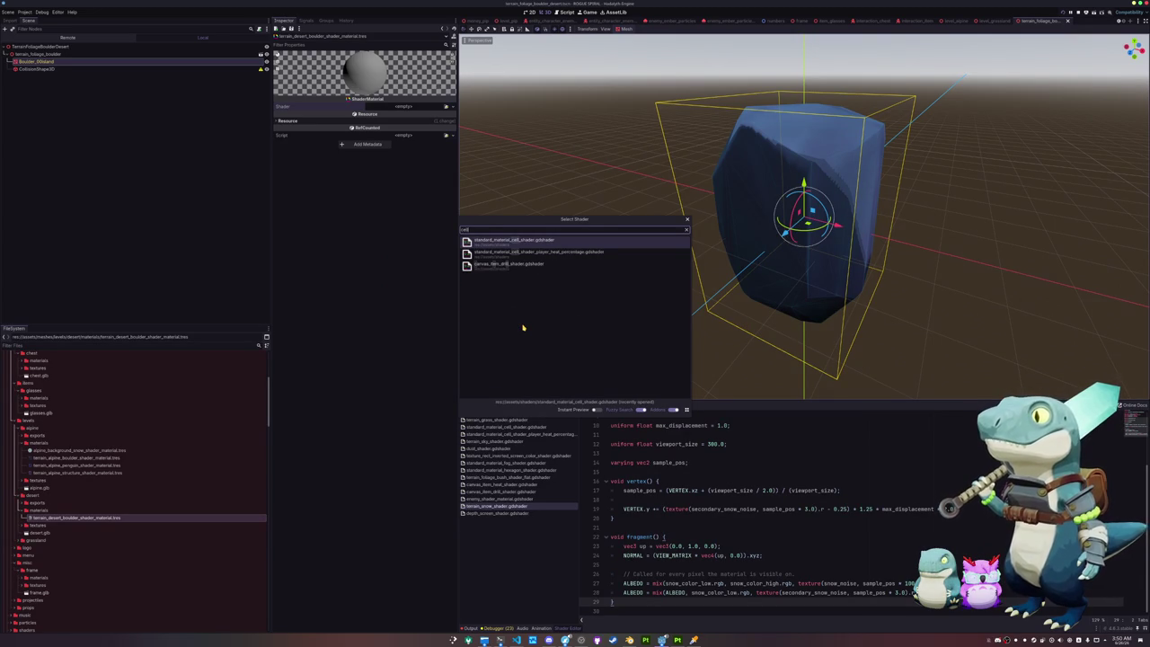
{"action": "type", "text": " shad"}
{"action": "key", "text": "Return"}
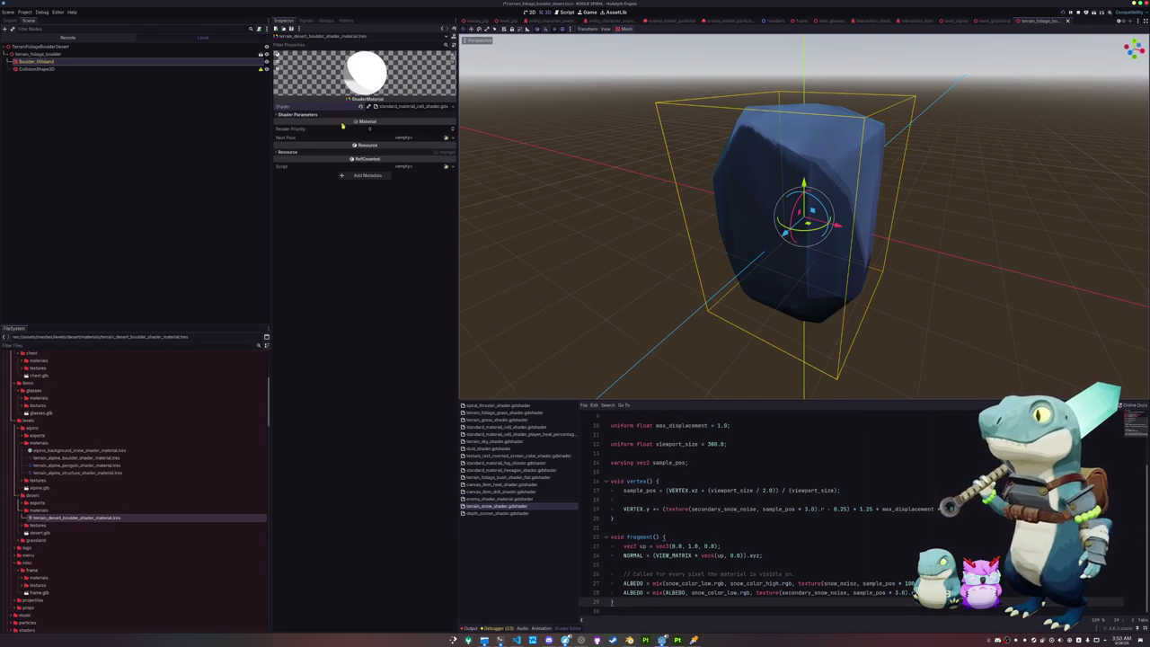
{"action": "left_click", "coordinate": [445, 127]}
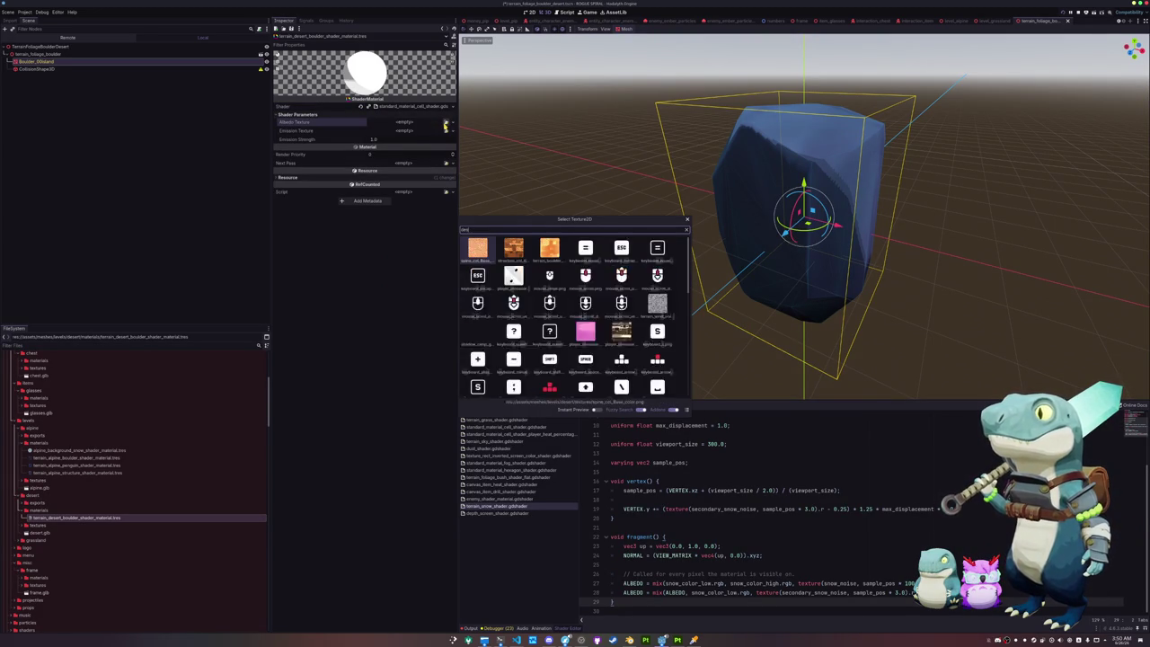
{"action": "key", "text": "Right"}
{"action": "key", "text": "Right"}
{"action": "key", "text": "Return"}
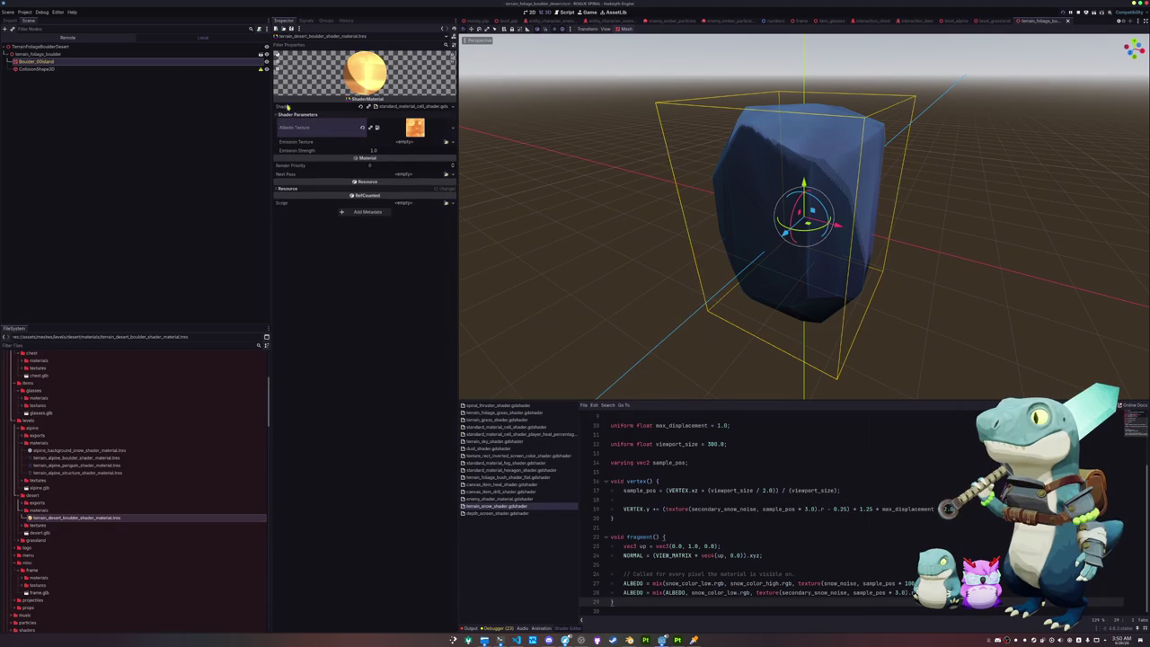
Step: Load the desert boulder material into the boulder's Surface Material Override, then save and close the scene
{"action": "left_click", "coordinate": [36, 61]}
{"action": "left_click", "coordinate": [453, 101]}
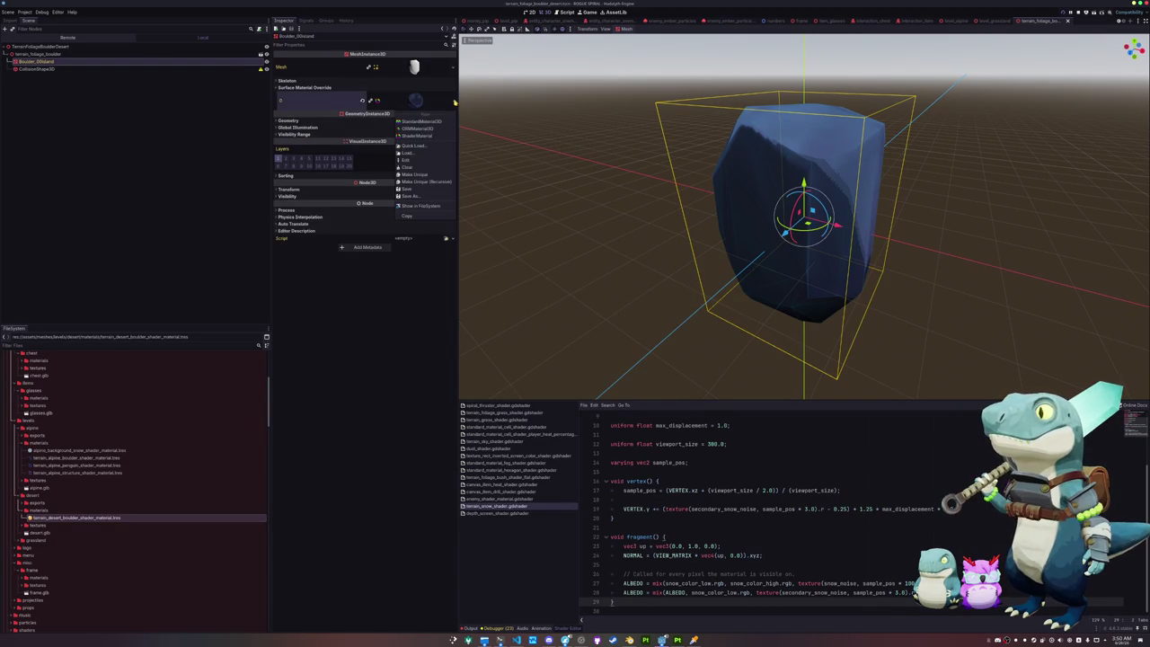
{"action": "left_click", "coordinate": [415, 146]}
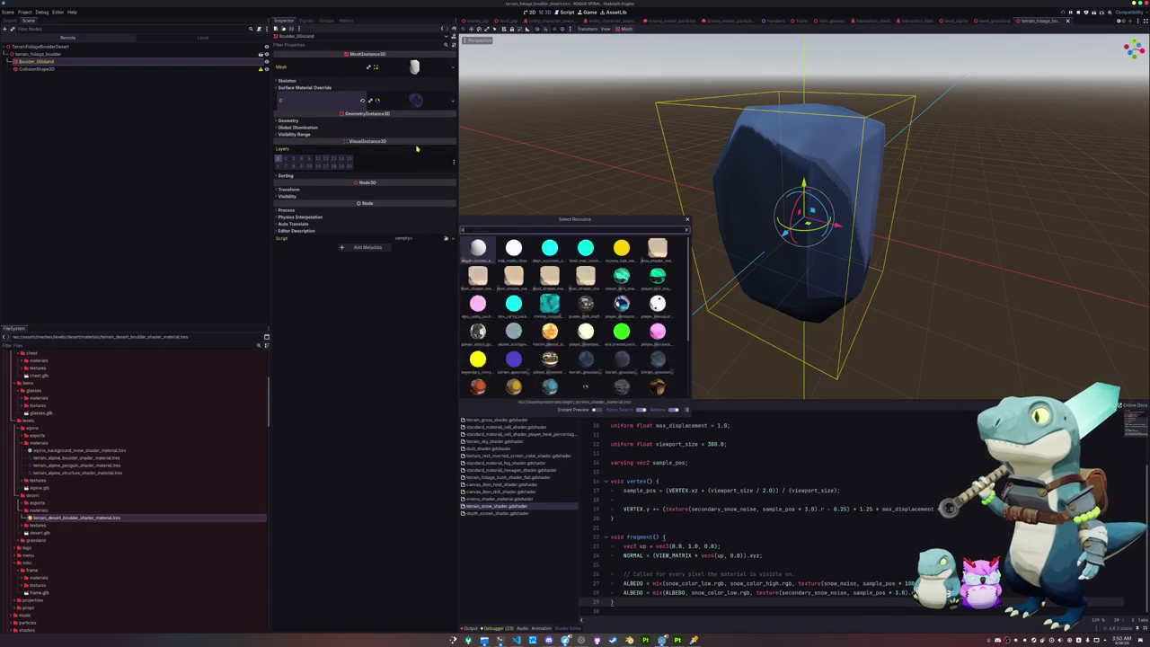
{"action": "type", "text": "boul"}
{"action": "key", "text": "Right"}
{"action": "key", "text": "Return"}
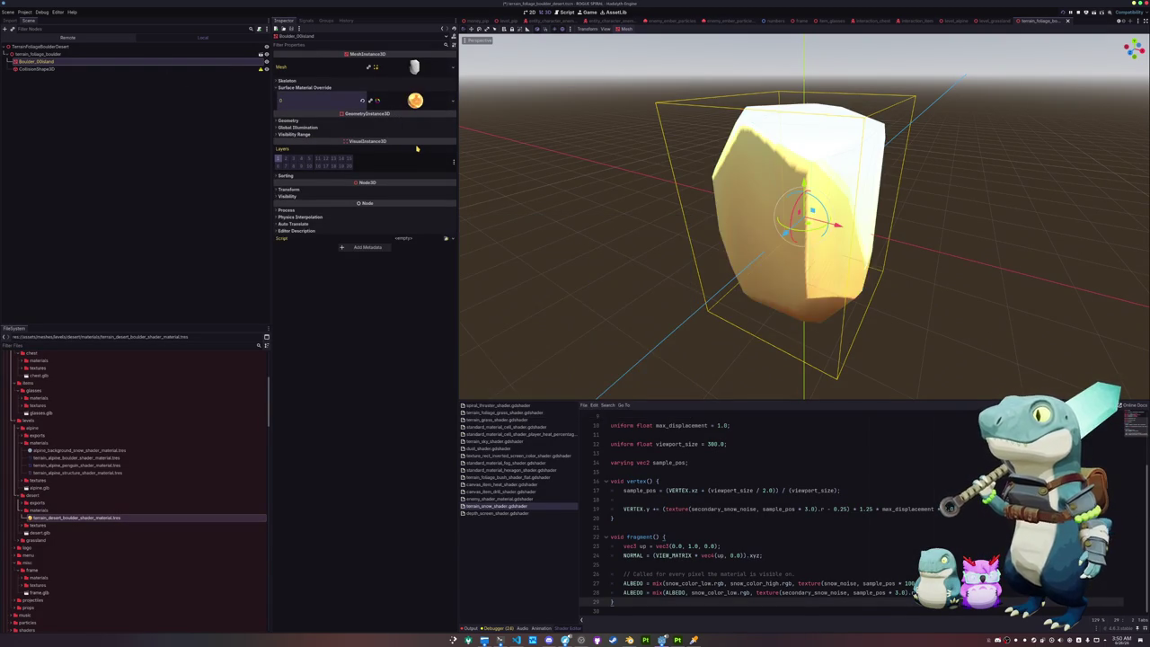
{"action": "mouse_move", "coordinate": [557, 224]}
{"action": "middle_mouse_down"}
{"action": "mouse_move", "coordinate": [546, 182]}
{"action": "mouse_move", "coordinate": [591, 205]}
{"action": "middle_mouse_up"}
{"action": "key", "text": "ctrl+s"}
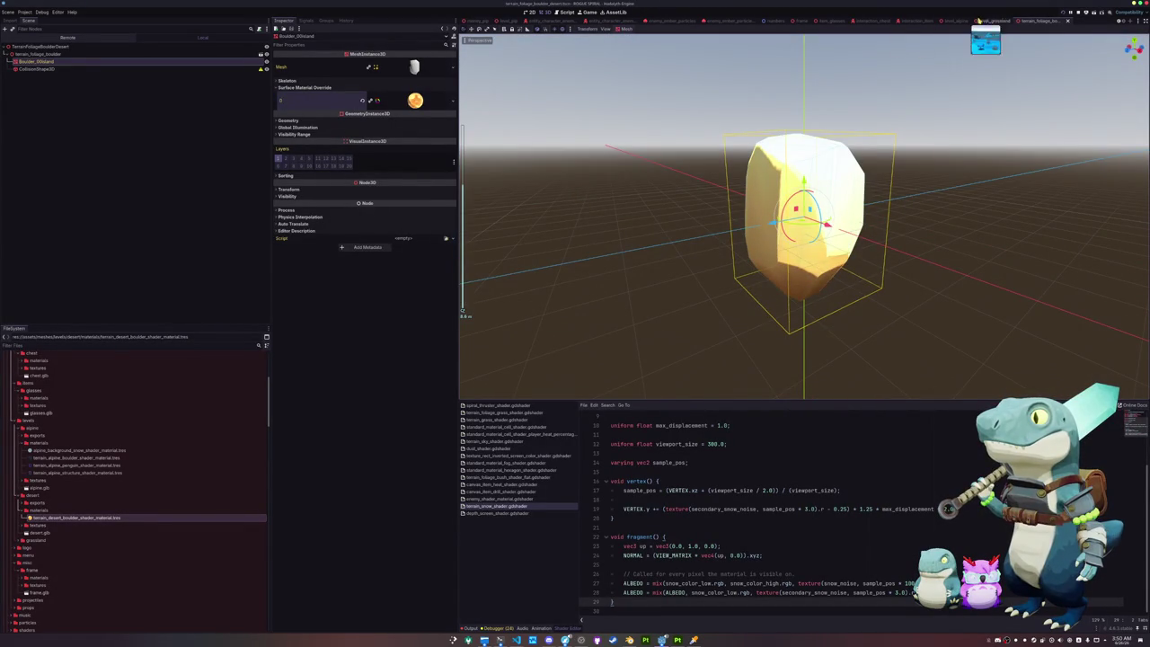
{"action": "middle_click", "coordinate": [1034, 23]}
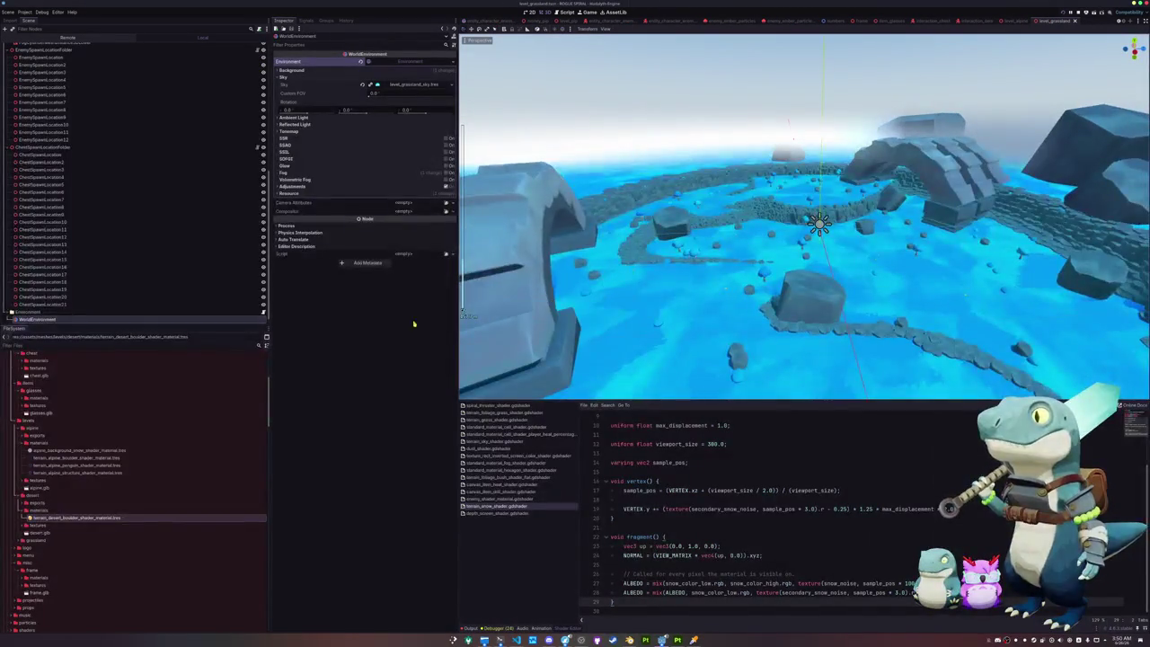
Step: Duplicate the level_grassland folder as level_desert
{"action": "scroll", "coordinate": [87, 437], "scroll_direction": "down", "scroll_amount": 2}
{"action": "scroll", "coordinate": [63, 479], "scroll_direction": "down", "scroll_amount": 5}
{"action": "scroll", "coordinate": [56, 485], "scroll_direction": "down", "scroll_amount": 5}
{"action": "scroll", "coordinate": [54, 489], "scroll_direction": "down", "scroll_amount": 5}
{"action": "scroll", "coordinate": [45, 521], "scroll_direction": "down", "scroll_amount": 5}
{"action": "scroll", "coordinate": [40, 548], "scroll_direction": "down", "scroll_amount": 5}
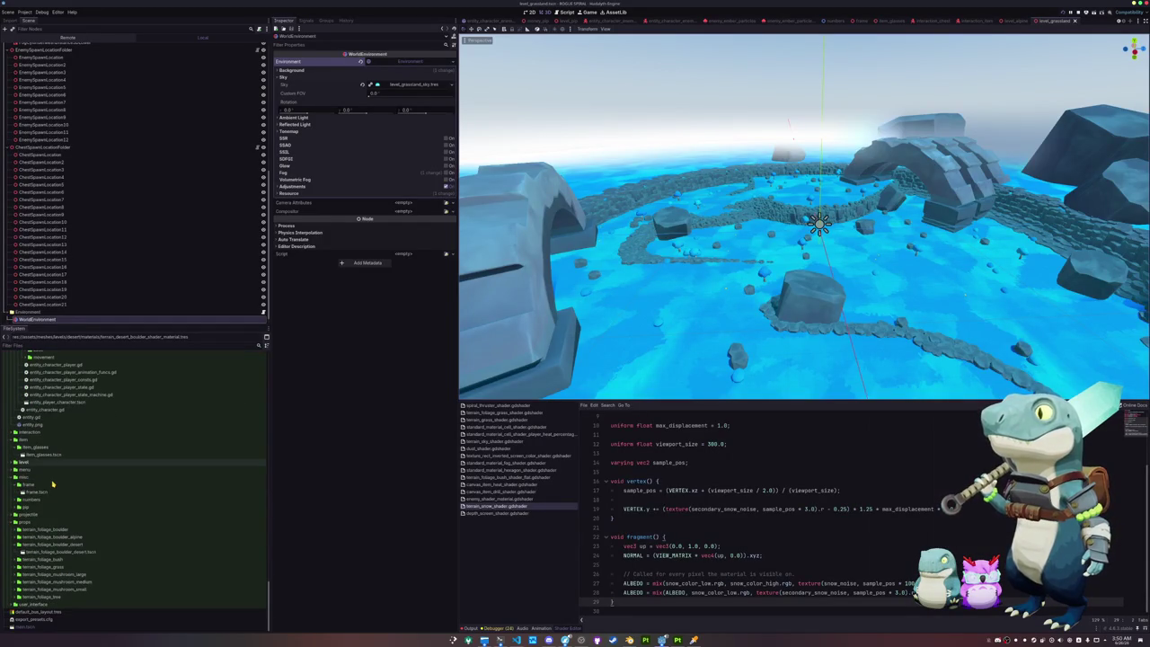
{"action": "double_click", "coordinate": [45, 544]}
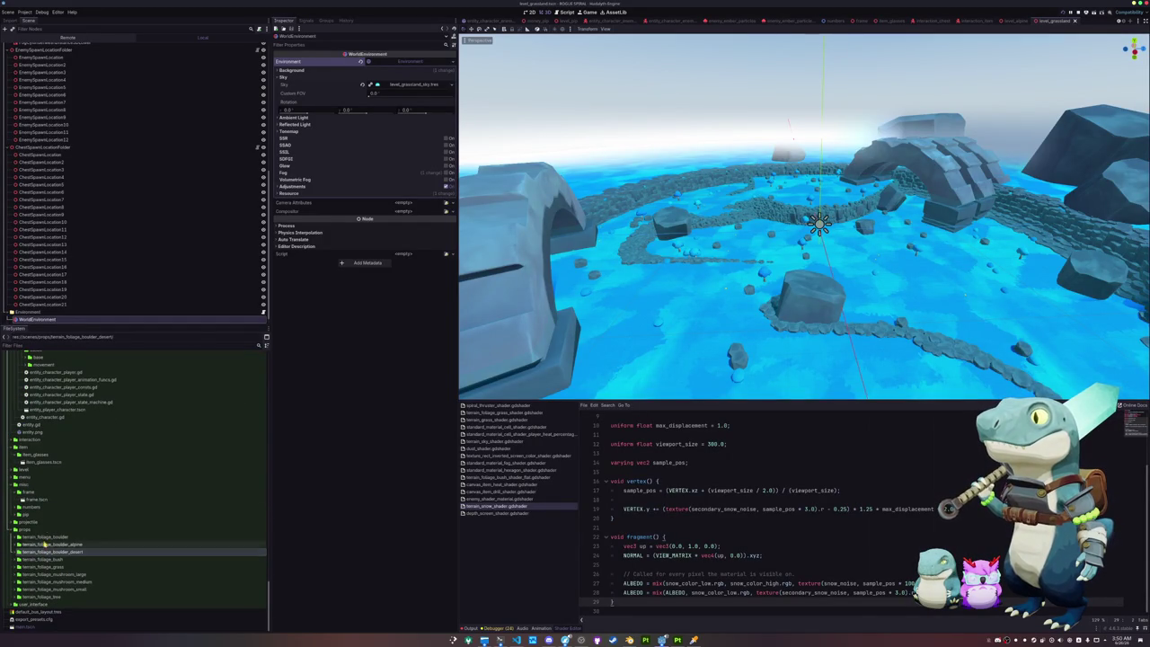
{"action": "double_click", "coordinate": [27, 469]}
{"action": "left_click", "coordinate": [36, 485]}
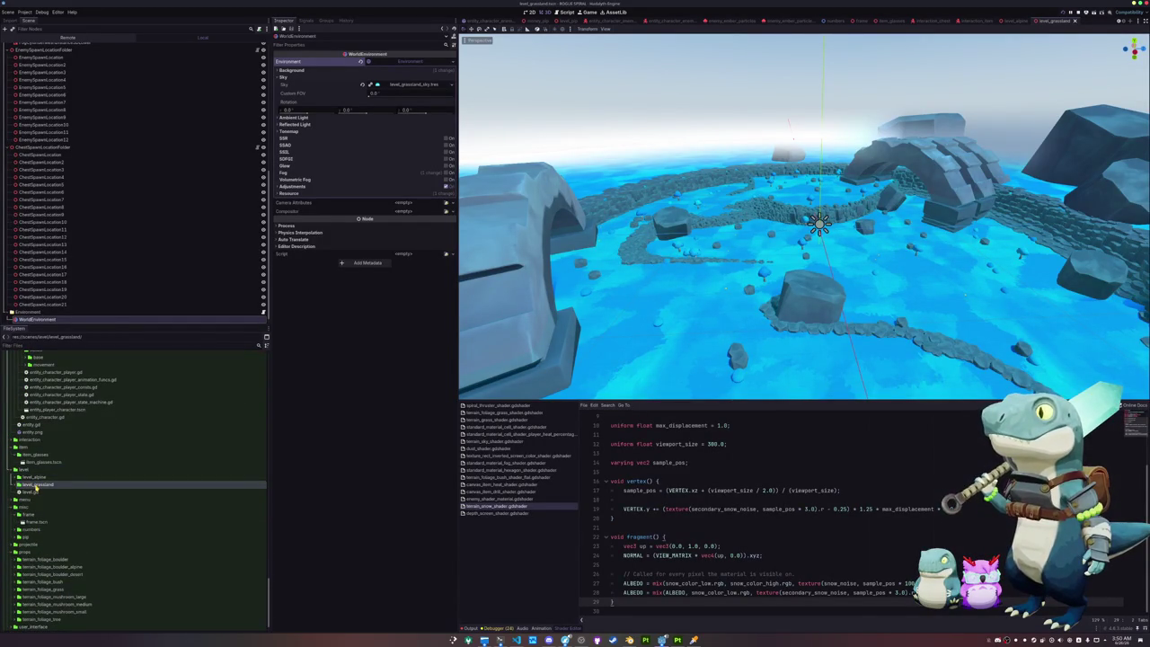
{"action": "key", "text": "ctrl+d"}
{"action": "key", "text": "End"}
{"action": "key", "text": "shift+Left"}
{"action": "key", "text": "shift+Left"}
{"action": "key", "text": "shift+Left"}
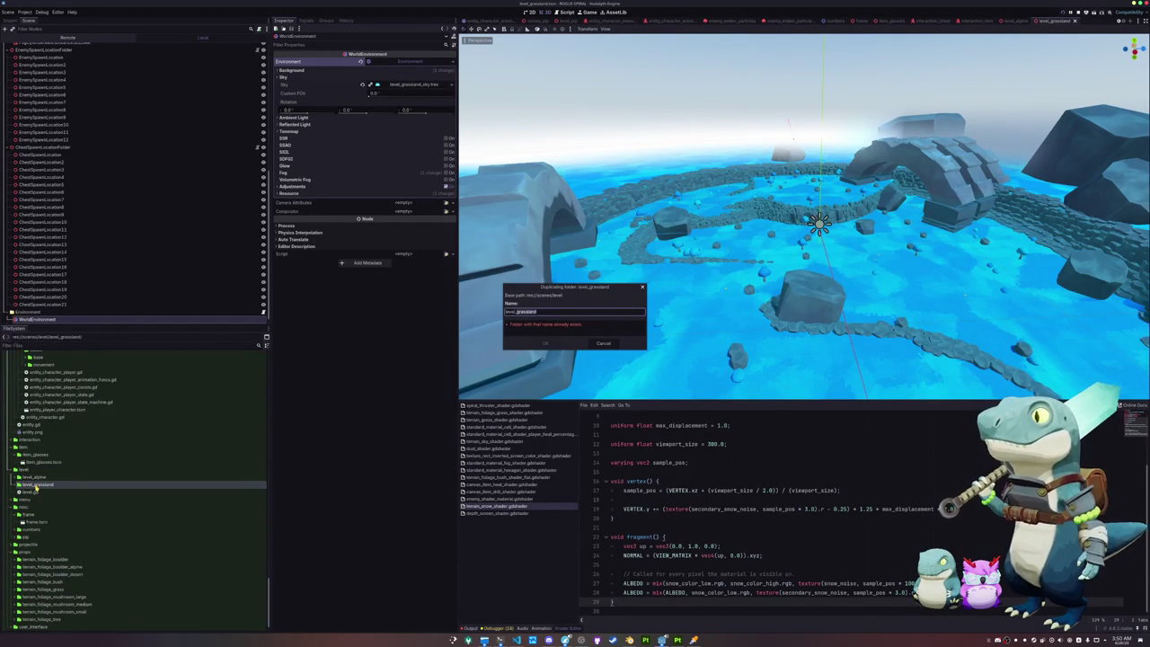
{"action": "type", "text": "desert"}
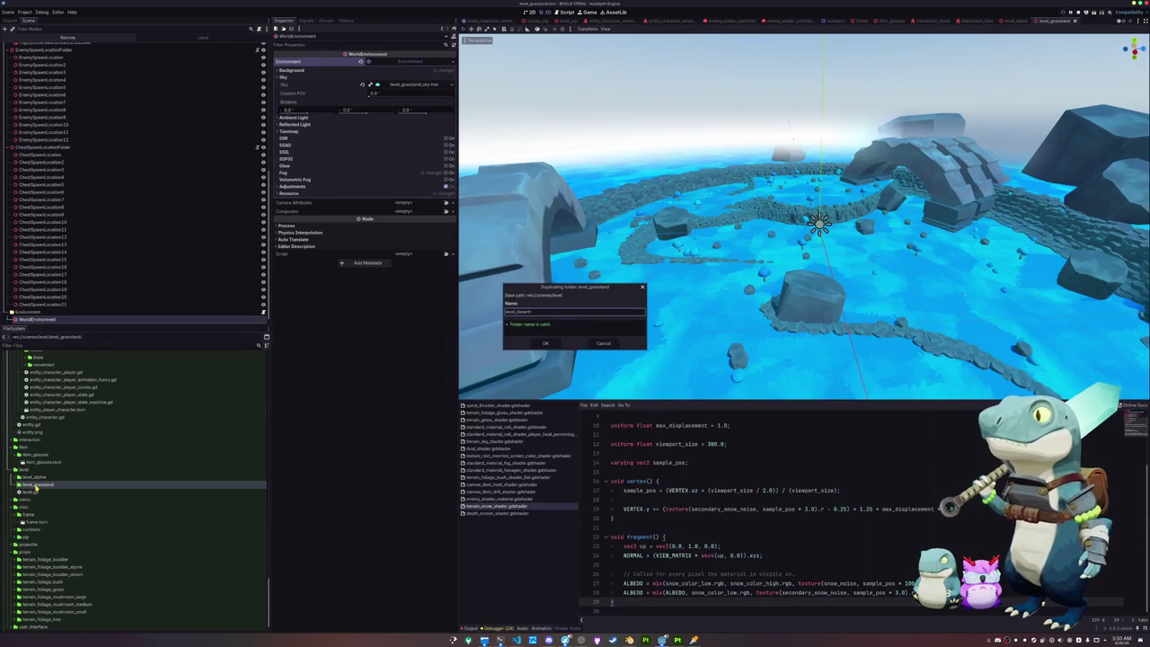
{"action": "key", "text": "Return"}
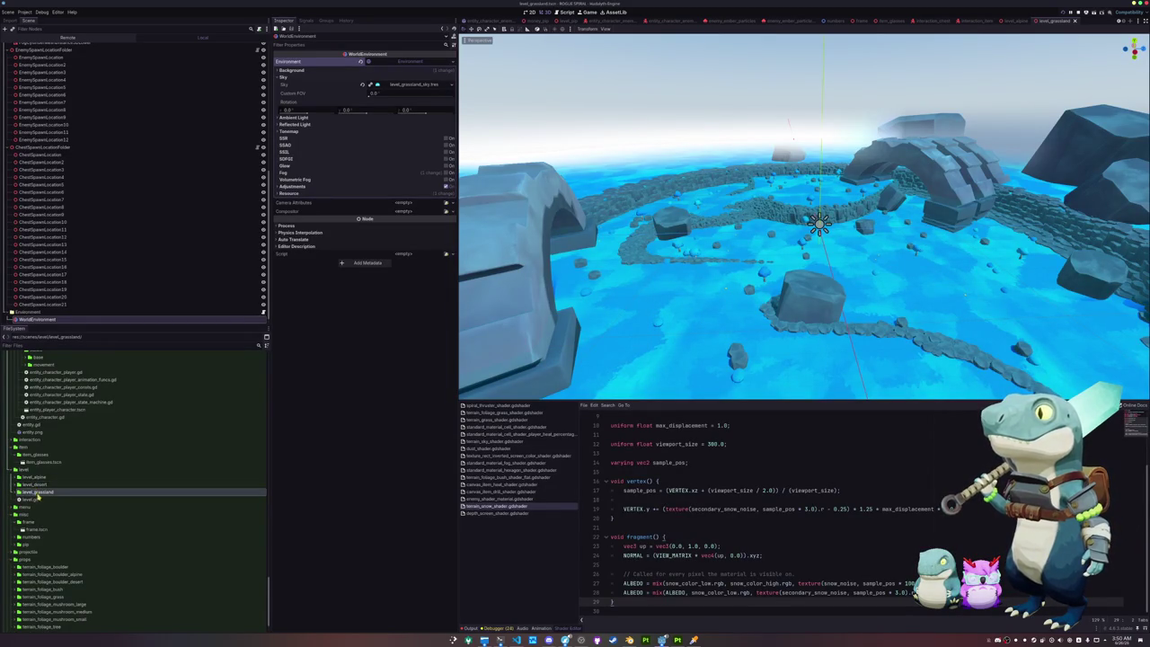
Step: Rename the copied scene to level_desert.tscn and open it
{"action": "left_click", "coordinate": [54, 492]}
{"action": "key", "text": "F2"}
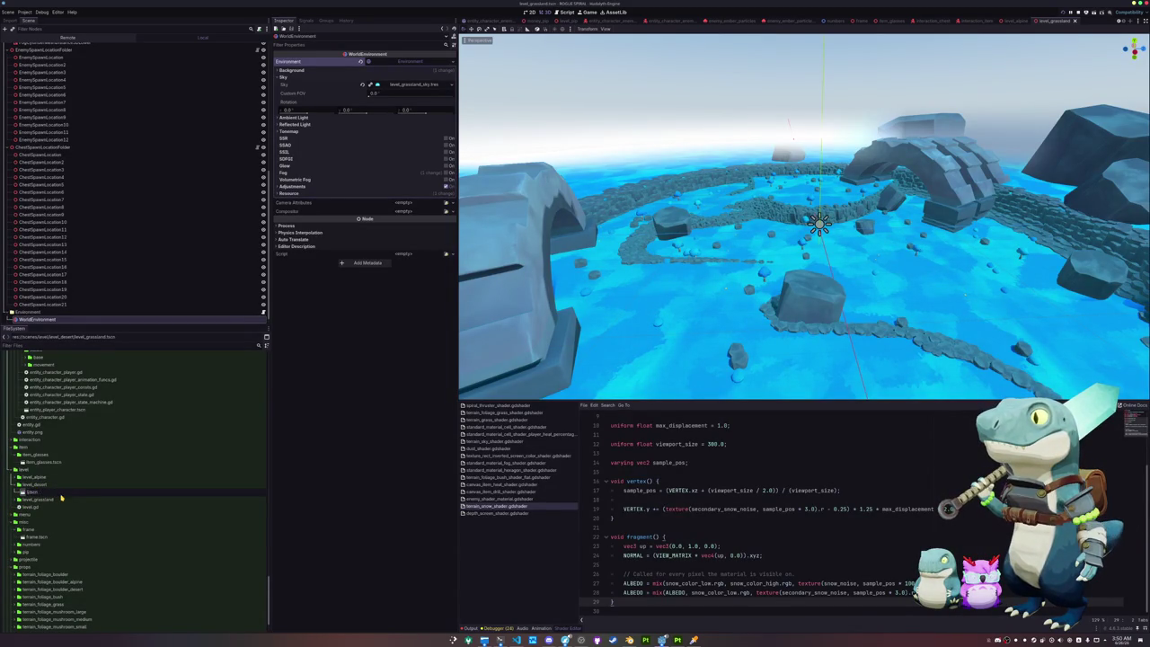
{"action": "type", "text": "level_desert.tscn"}
{"action": "key", "text": "Return"}
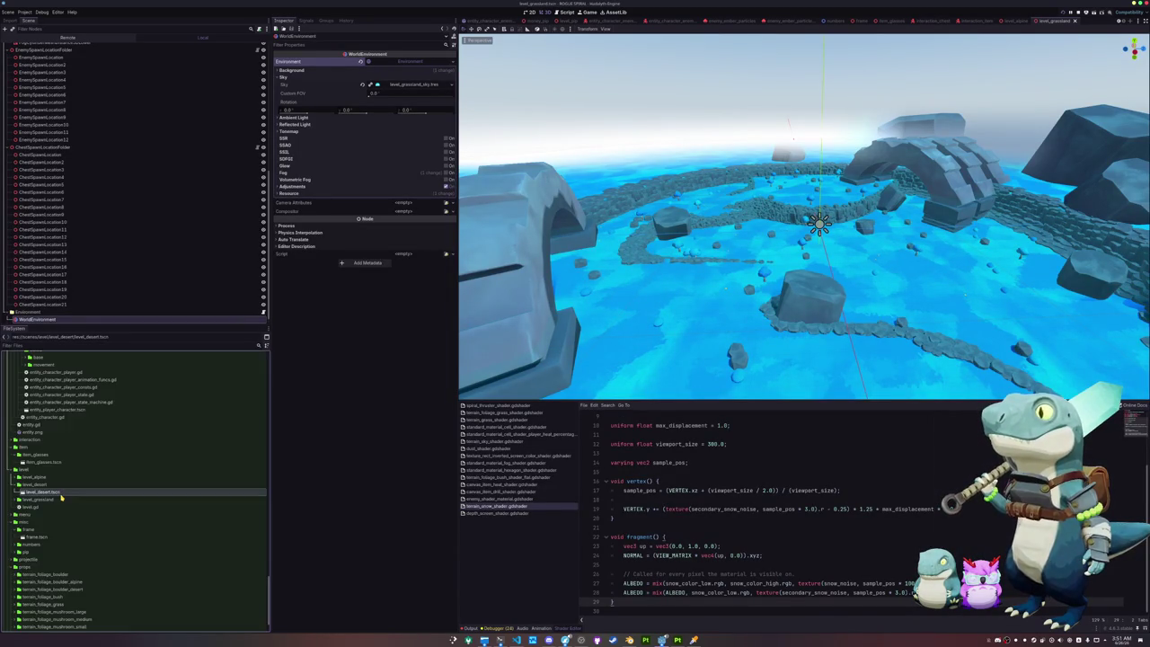
{"action": "left_click", "coordinate": [56, 493]}
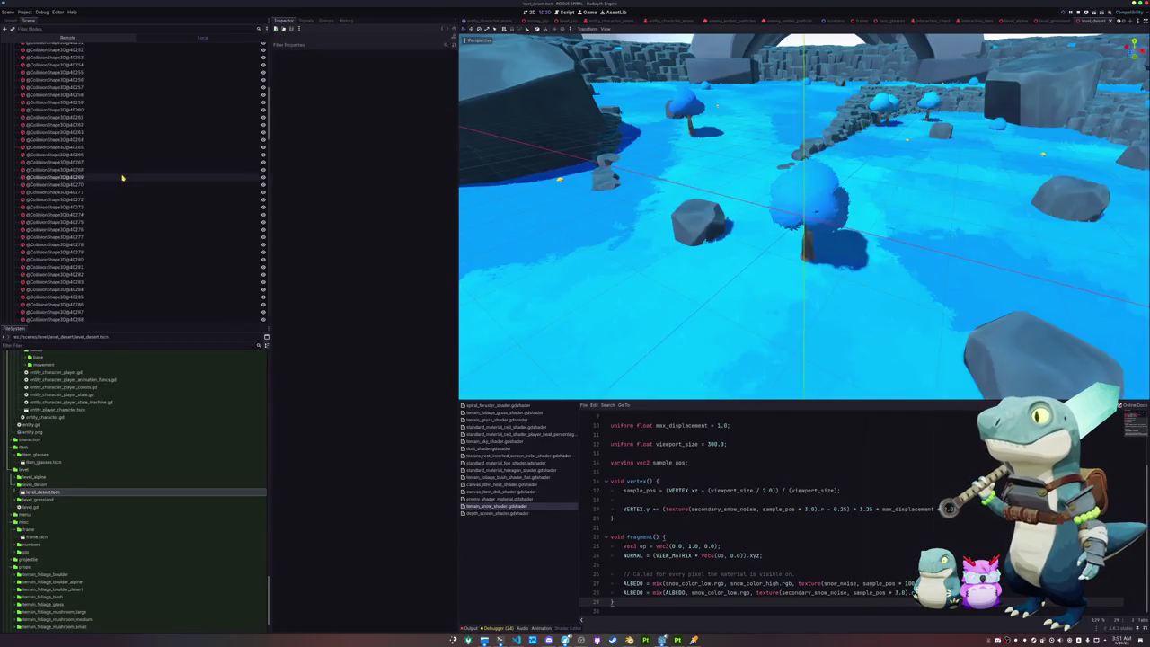
Step: Rename the root node to LevelDesert and delete the grassland mesh node
{"action": "left_click", "coordinate": [49, 48]}
{"action": "left_click", "coordinate": [48, 49]}
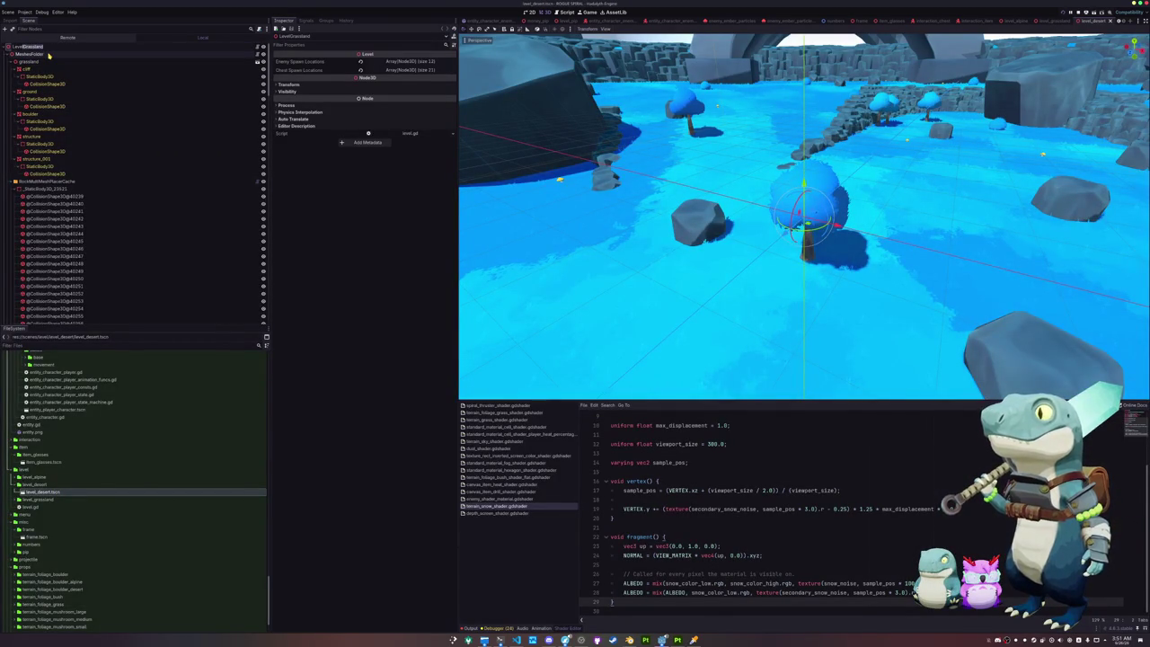
{"action": "key", "text": "Return"}
{"action": "left_click", "coordinate": [46, 54]}
{"action": "key", "text": "Delete"}
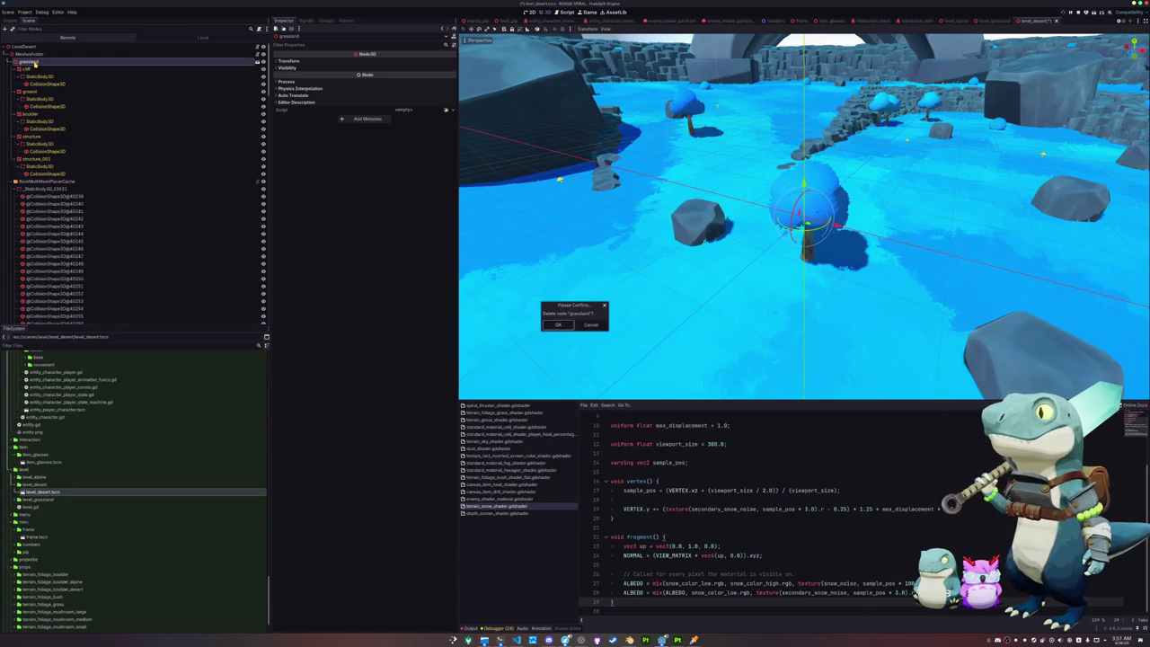
{"action": "key", "text": "Return"}
Step: Add desert.glb under MeshesFolder and enable Editable Children on it
{"action": "scroll", "coordinate": [41, 485], "scroll_direction": "up", "scroll_amount": 3}
{"action": "scroll", "coordinate": [42, 484], "scroll_direction": "up", "scroll_amount": 5}
{"action": "scroll", "coordinate": [42, 488], "scroll_direction": "up", "scroll_amount": 3}
{"action": "scroll", "coordinate": [41, 488], "scroll_direction": "up", "scroll_amount": 2}
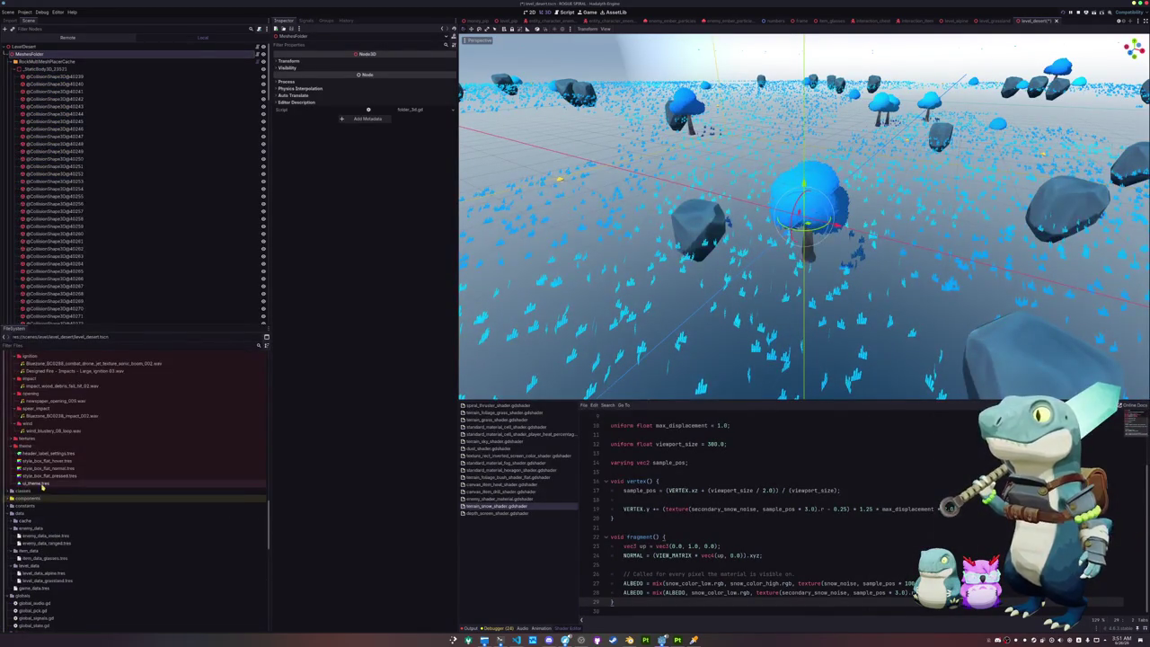
{"action": "scroll", "coordinate": [41, 485], "scroll_direction": "up", "scroll_amount": 3}
{"action": "scroll", "coordinate": [41, 484], "scroll_direction": "up", "scroll_amount": 3}
{"action": "scroll", "coordinate": [42, 476], "scroll_direction": "up", "scroll_amount": 3}
{"action": "scroll", "coordinate": [42, 470], "scroll_direction": "up", "scroll_amount": 3}
{"action": "scroll", "coordinate": [42, 470], "scroll_direction": "up", "scroll_amount": 2}
{"action": "scroll", "coordinate": [42, 470], "scroll_direction": "up", "scroll_amount": 2}
{"action": "mouse_move", "coordinate": [40, 490]}
{"action": "left_mouse_down"}
{"action": "mouse_move", "coordinate": [64, 56]}
{"action": "mouse_move", "coordinate": [42, 61]}
{"action": "left_mouse_up"}
{"action": "right_click", "coordinate": [42, 62]}
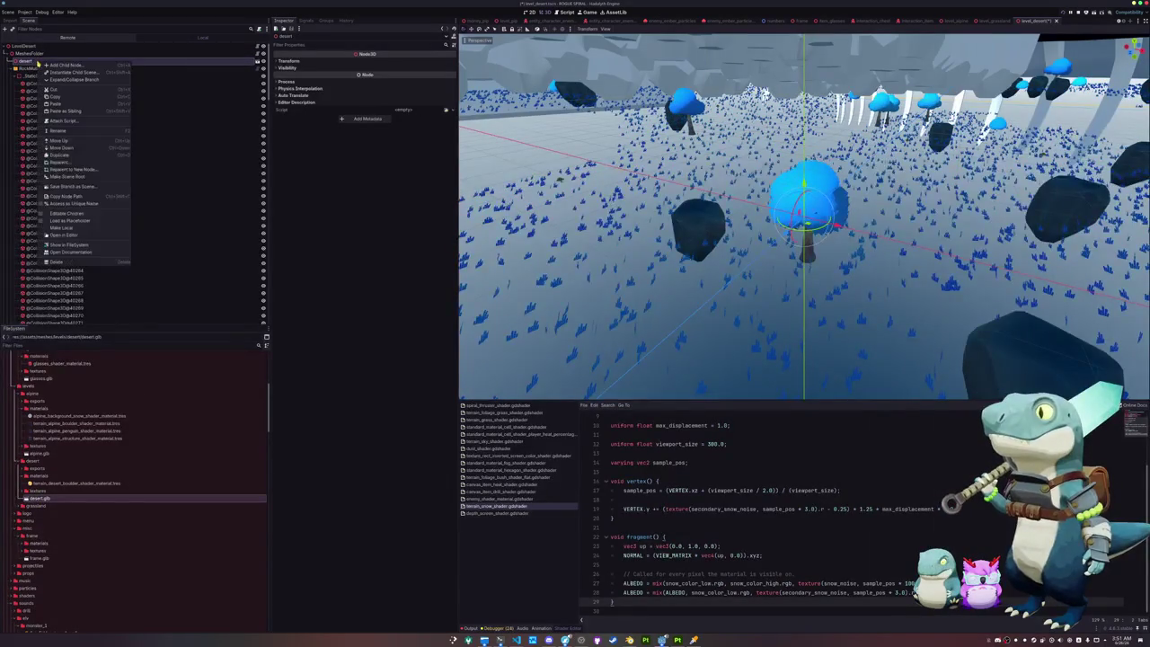
{"action": "left_click", "coordinate": [67, 214]}
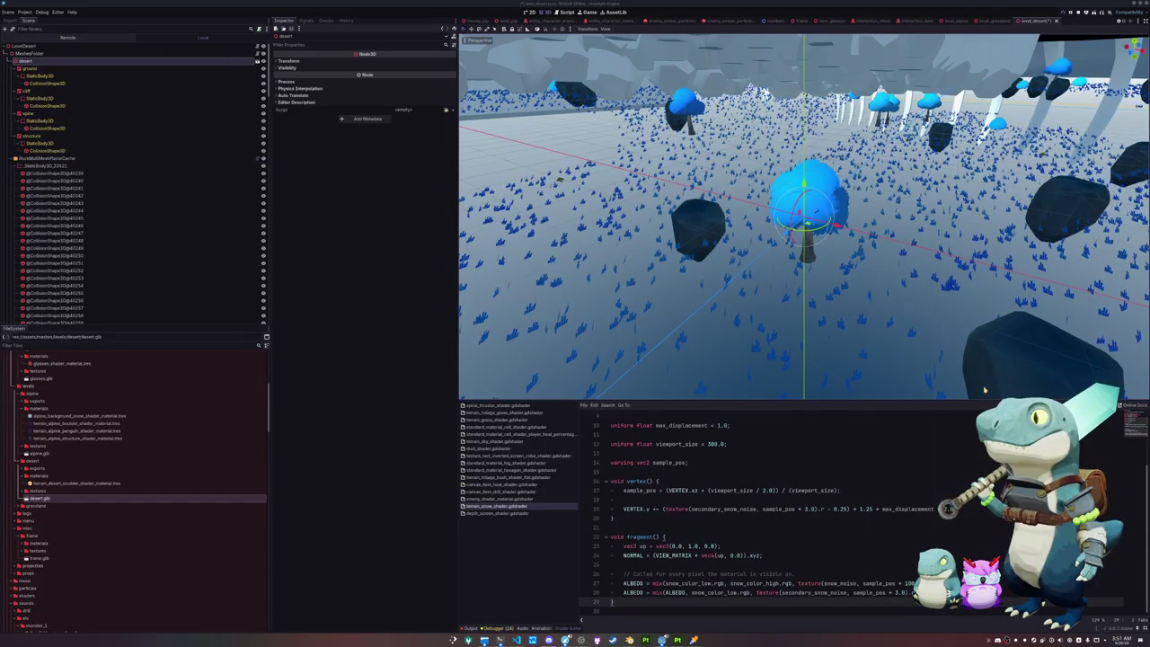
Step: Set the cliff mesh's Geometry Material Override to terrain_desert_boulder_shader_material
{"action": "scroll", "coordinate": [584, 161], "scroll_direction": "up", "scroll_amount": 3}
{"action": "scroll", "coordinate": [607, 168], "scroll_direction": "up", "scroll_amount": 3}
{"action": "scroll", "coordinate": [628, 173], "scroll_direction": "up", "scroll_amount": 4}
{"action": "scroll", "coordinate": [652, 179], "scroll_direction": "up", "scroll_amount": 3}
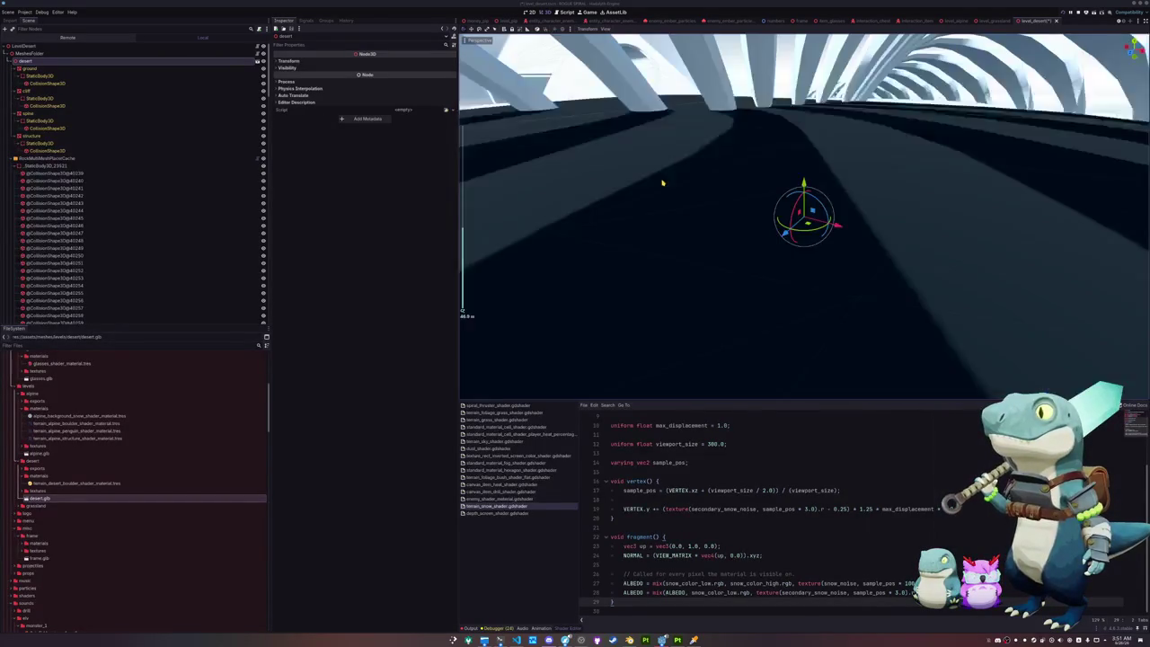
{"action": "scroll", "coordinate": [662, 182], "scroll_direction": "down", "scroll_amount": 4}
{"action": "scroll", "coordinate": [662, 182], "scroll_direction": "down", "scroll_amount": 2}
{"action": "scroll", "coordinate": [662, 181], "scroll_direction": "down", "scroll_amount": 2}
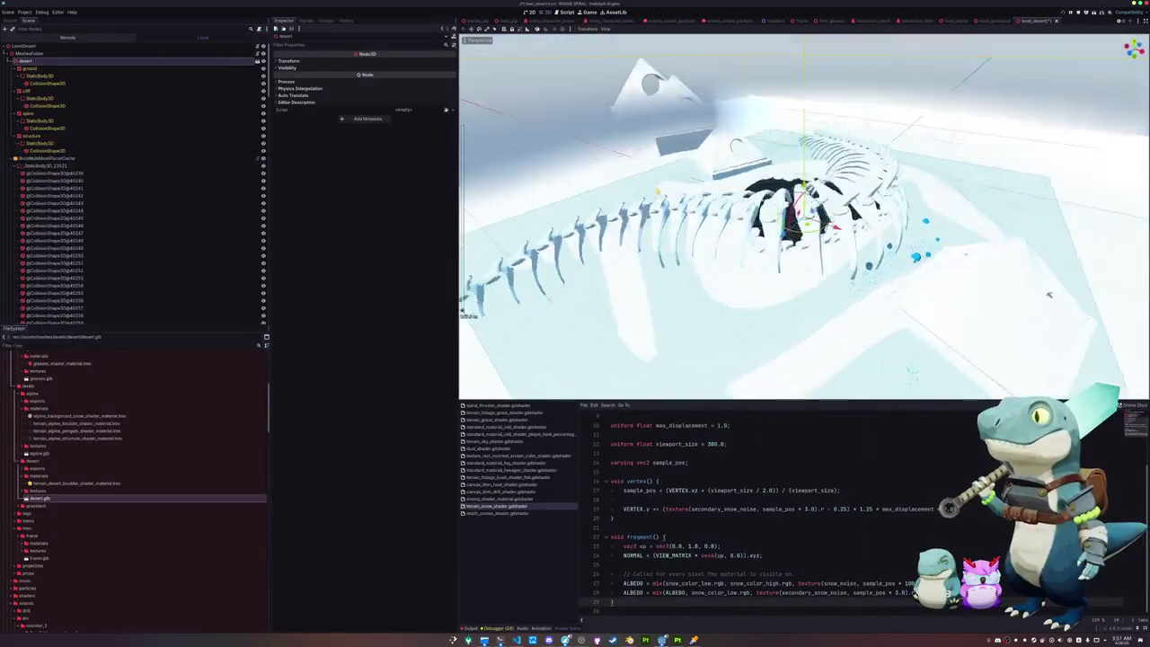
{"action": "scroll", "coordinate": [663, 182], "scroll_direction": "up", "scroll_amount": 1}
{"action": "mouse_move", "coordinate": [663, 182]}
{"action": "middle_mouse_down"}
{"action": "mouse_move", "coordinate": [530, 251]}
{"action": "mouse_move", "coordinate": [489, 288]}
{"action": "middle_mouse_up"}
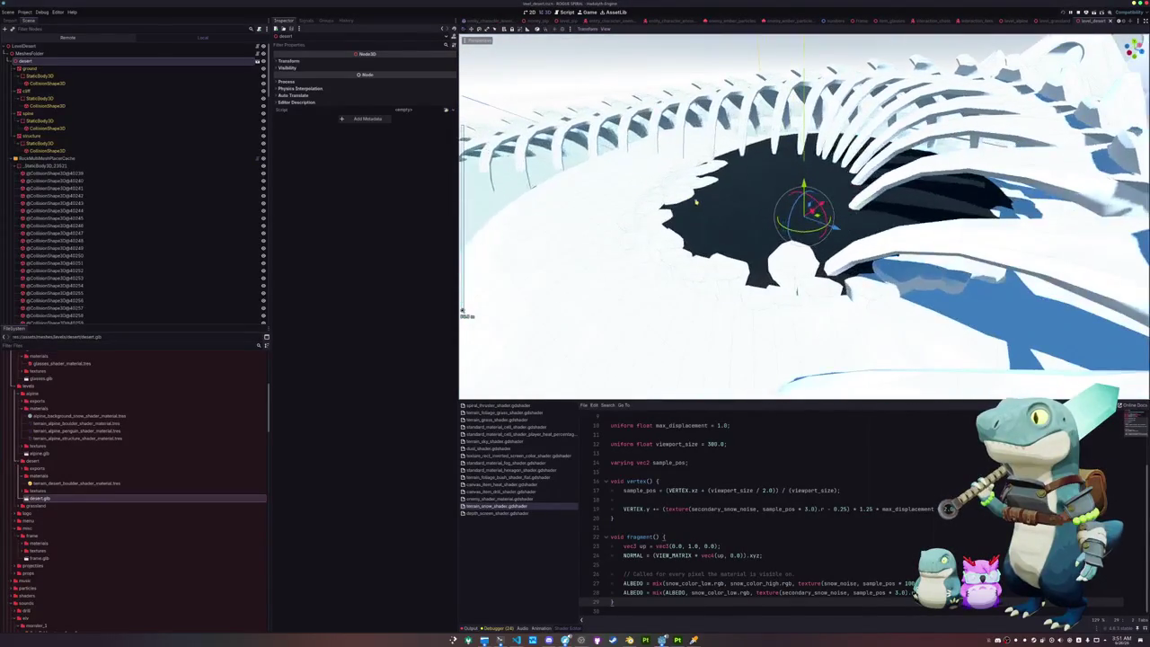
{"action": "left_click", "coordinate": [40, 69]}
{"action": "left_click", "coordinate": [40, 90]}
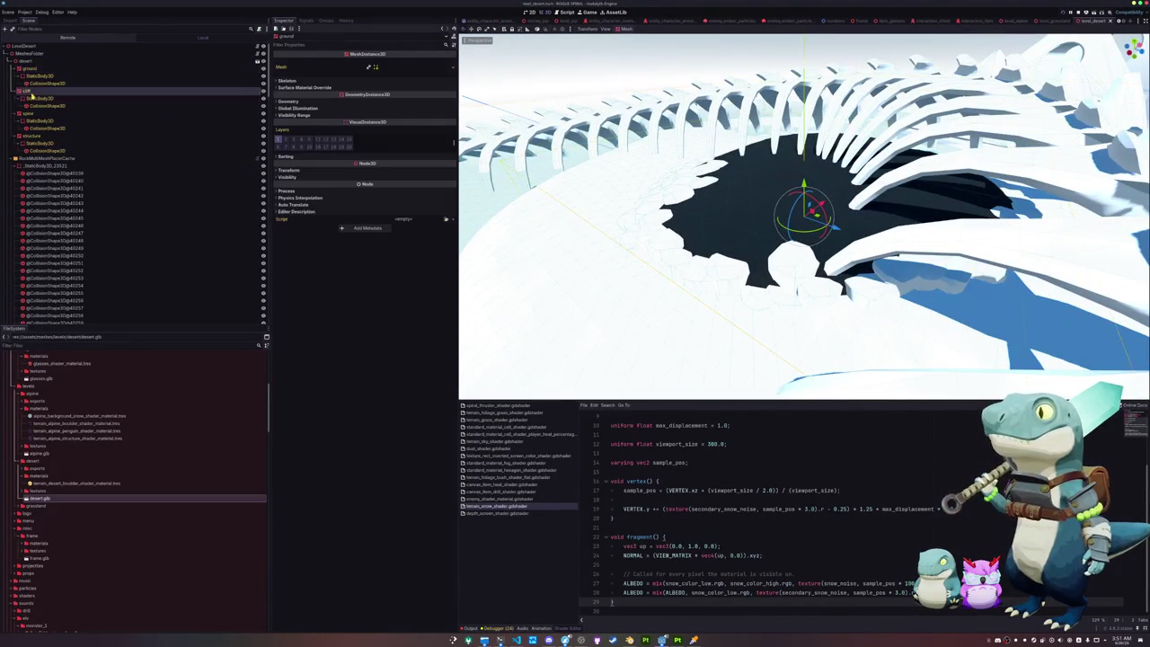
{"action": "left_click", "coordinate": [326, 101]}
{"action": "left_click", "coordinate": [447, 110]}
{"action": "type", "text": "terr"}
{"action": "key", "text": "Right"}
{"action": "key", "text": "Return"}
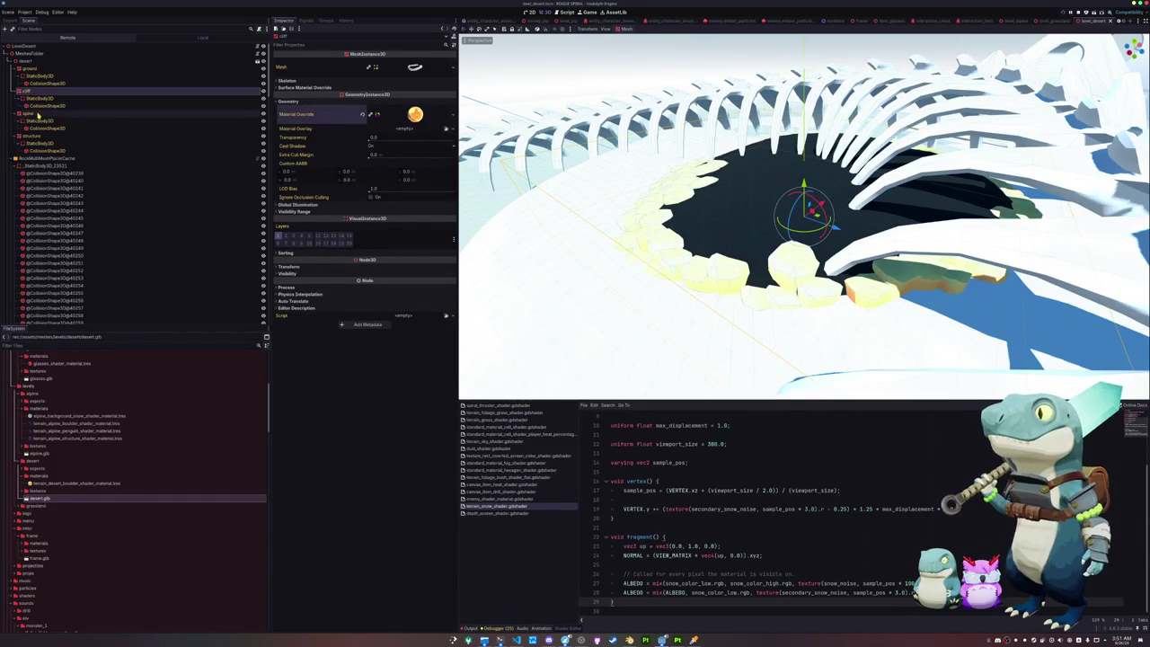
Step: Start duplicating the terrain_desert_boulder_shader_material.tres file
{"action": "left_click", "coordinate": [29, 113]}
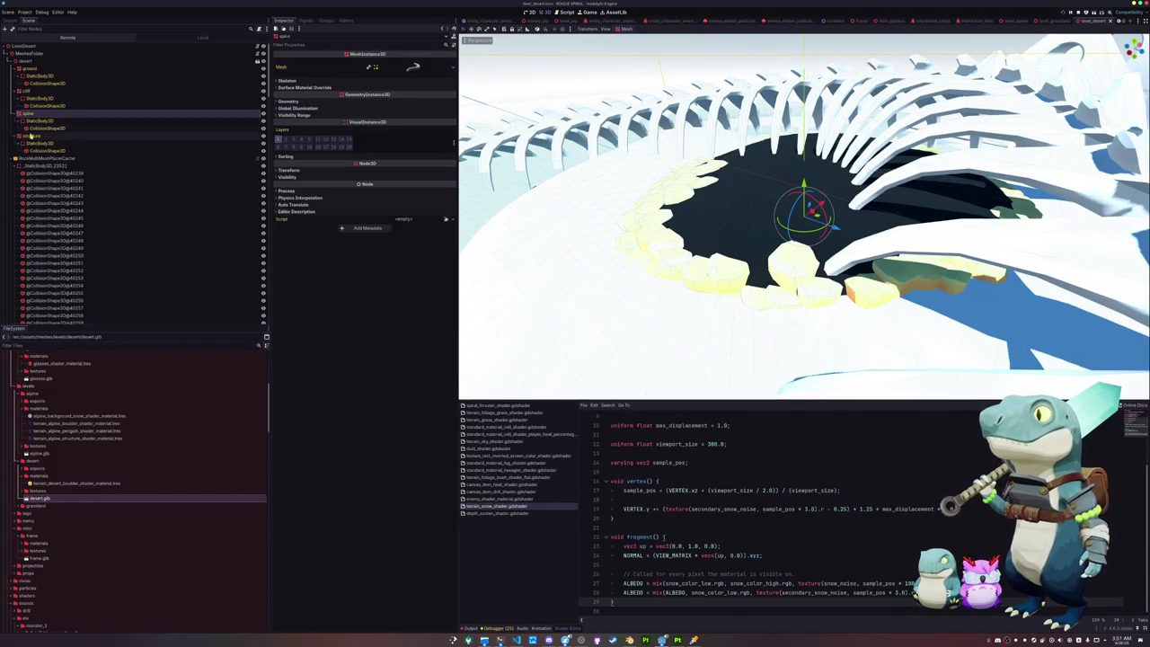
{"action": "left_click", "coordinate": [68, 483]}
{"action": "key", "text": "ctrl+d"}
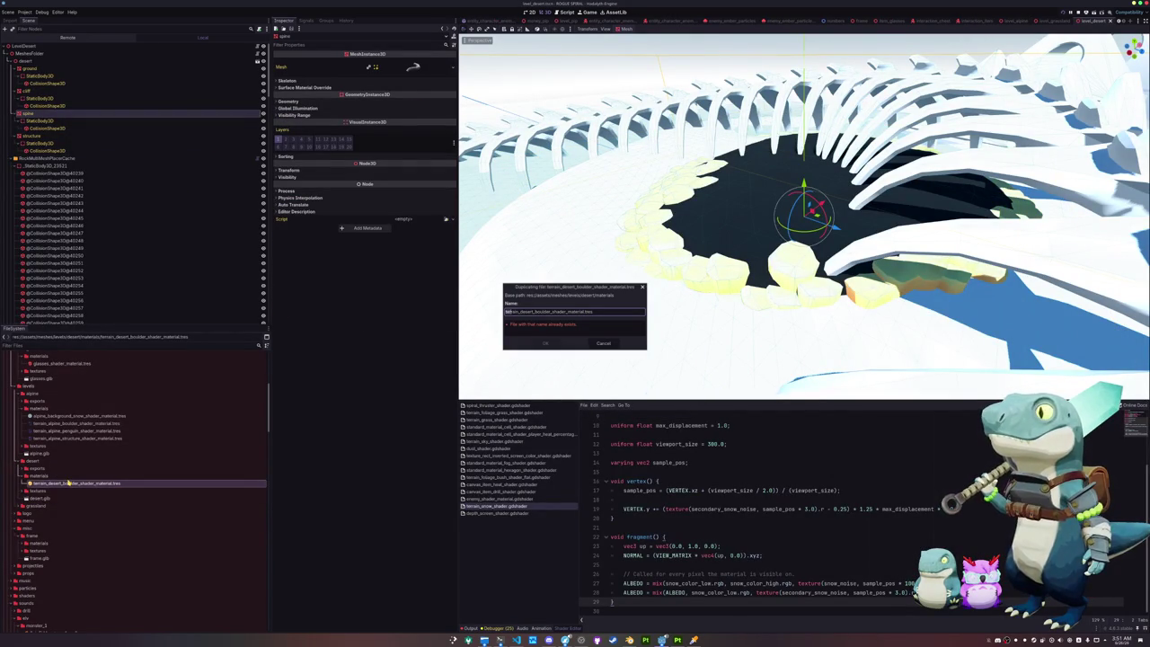